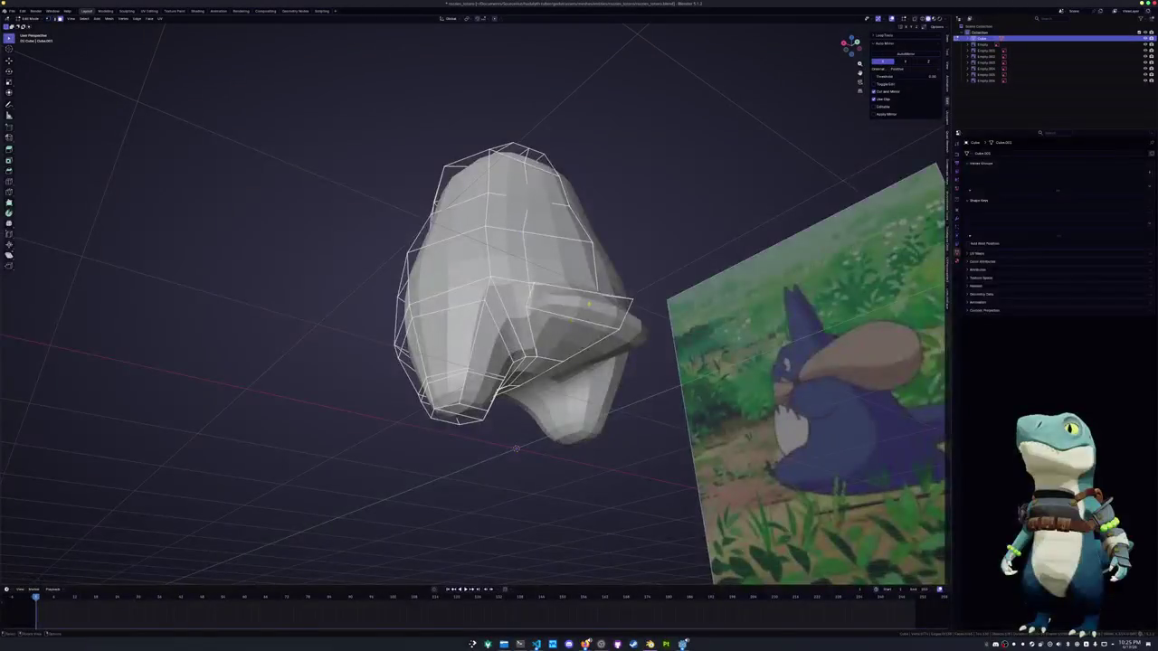
Move the protruding foot into place against the side reference view
key("KP_1")
key("g")
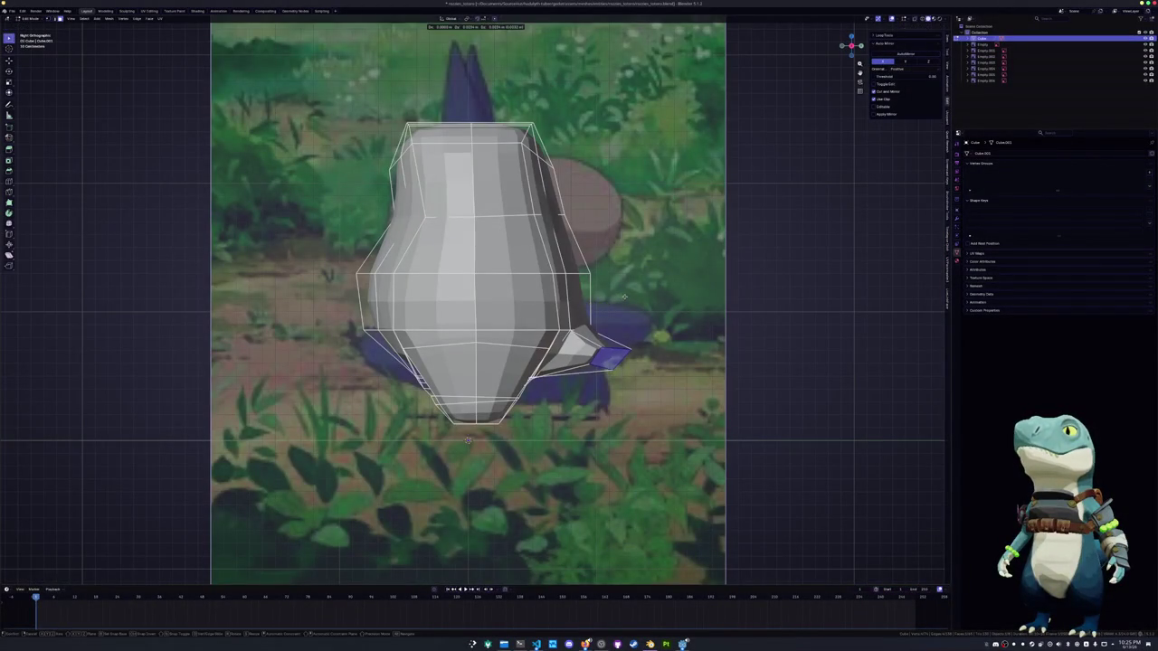
left_click(639, 289)
key("alt+z")
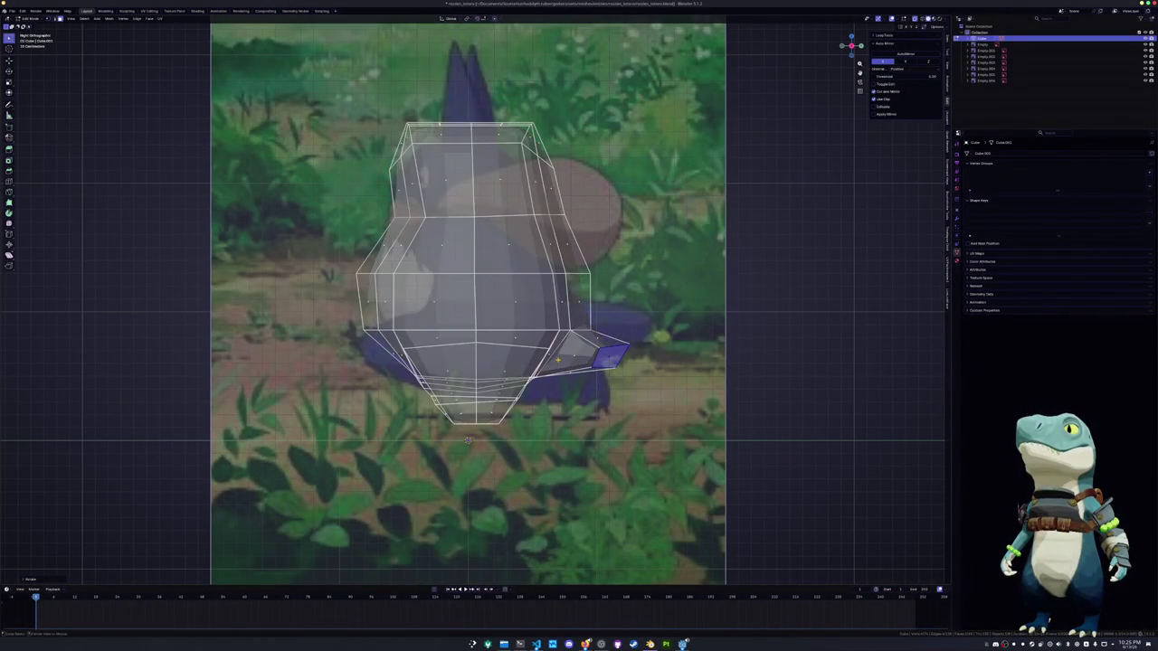
key("alt+z")
mouse_move(468, 440)
middle_mouse_down()
mouse_move(526, 444)
mouse_move(579, 426)
middle_mouse_up()
Vertex-slide a lower vertex to even out the bottom faces
key("g")
key("g")
middle_click_drag(518, 229, 594, 261)
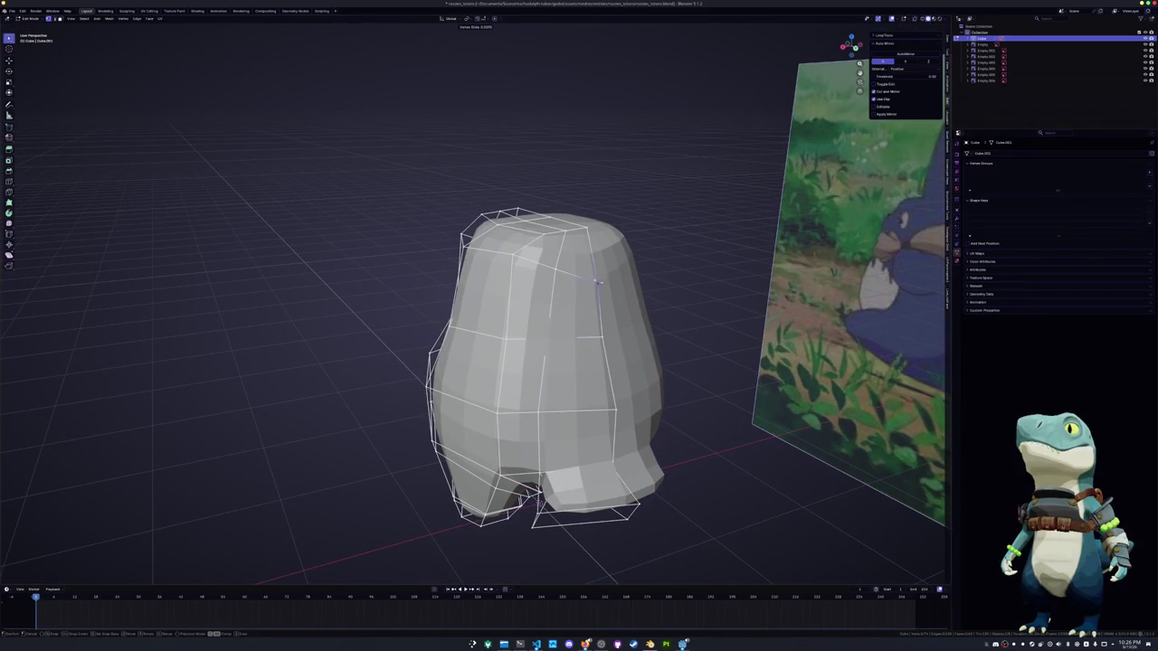
left_click(594, 262)
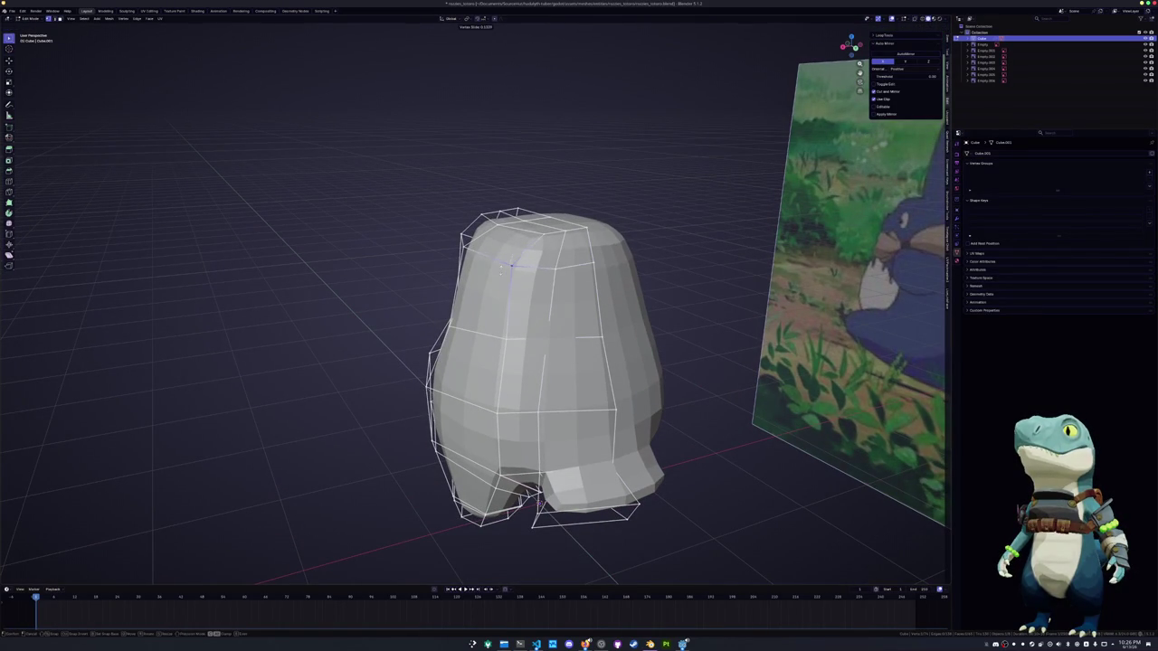
mouse_move(511, 256)
middle_mouse_down()
mouse_move(502, 240)
mouse_move(569, 295)
mouse_move(543, 330)
middle_mouse_up()
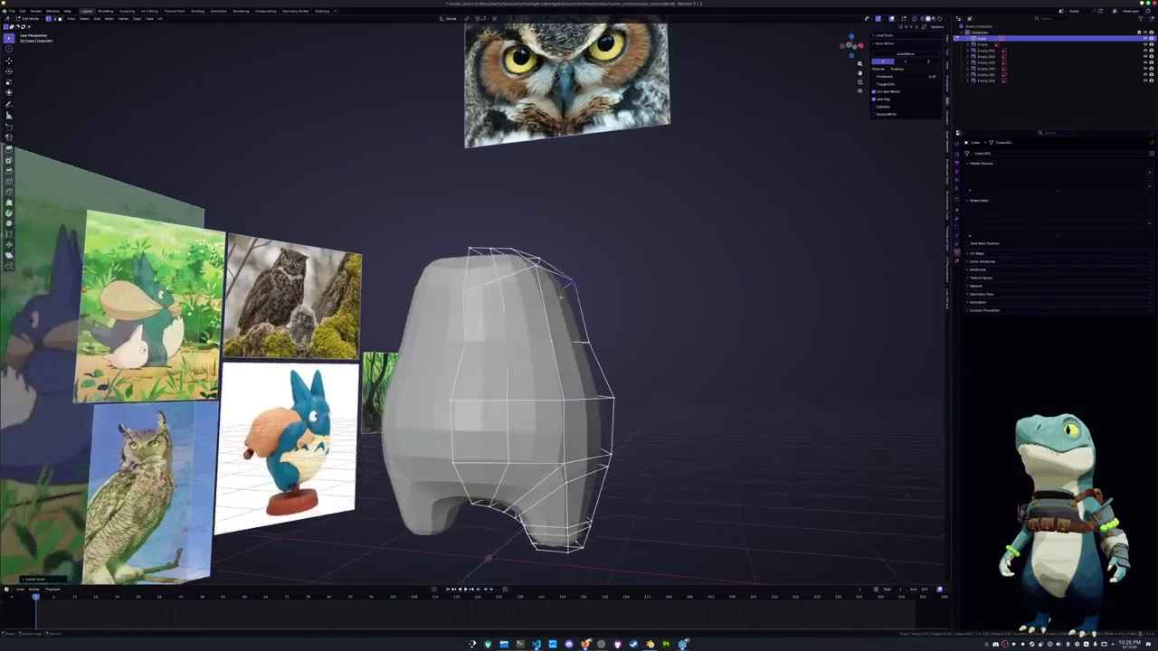
Add a horizontal edge loop across the upper body
key("ctrl+r")
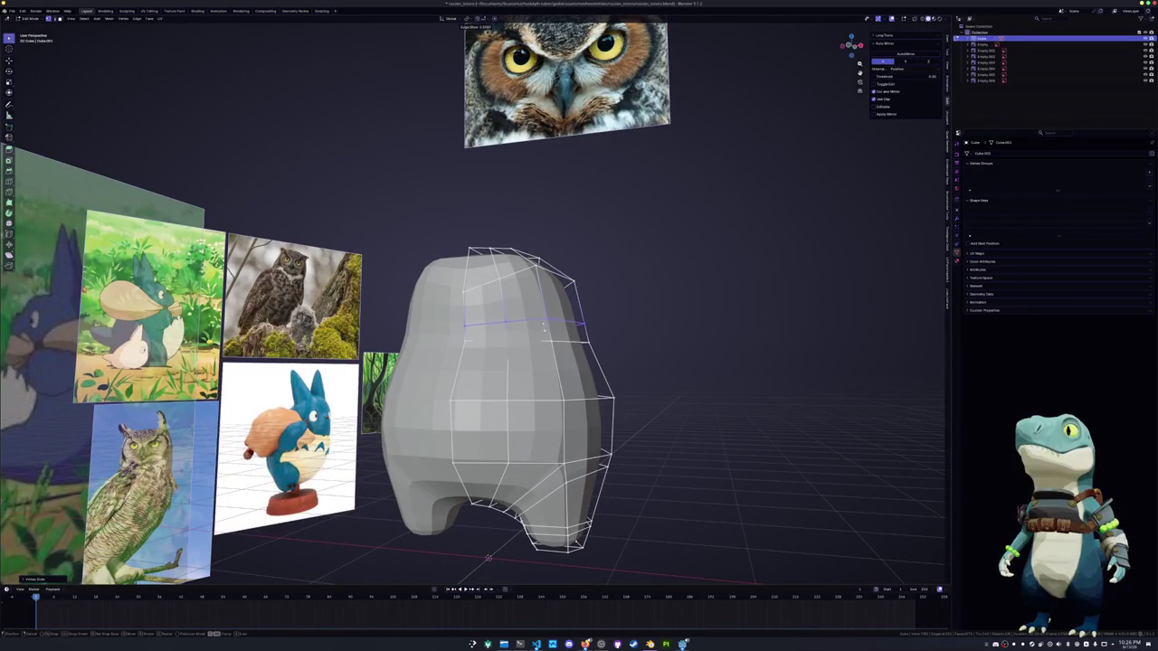
scroll(541, 335, "up", 1)
left_click(460, 331)
left_click(462, 308)
middle_click_drag(462, 307, 508, 335)
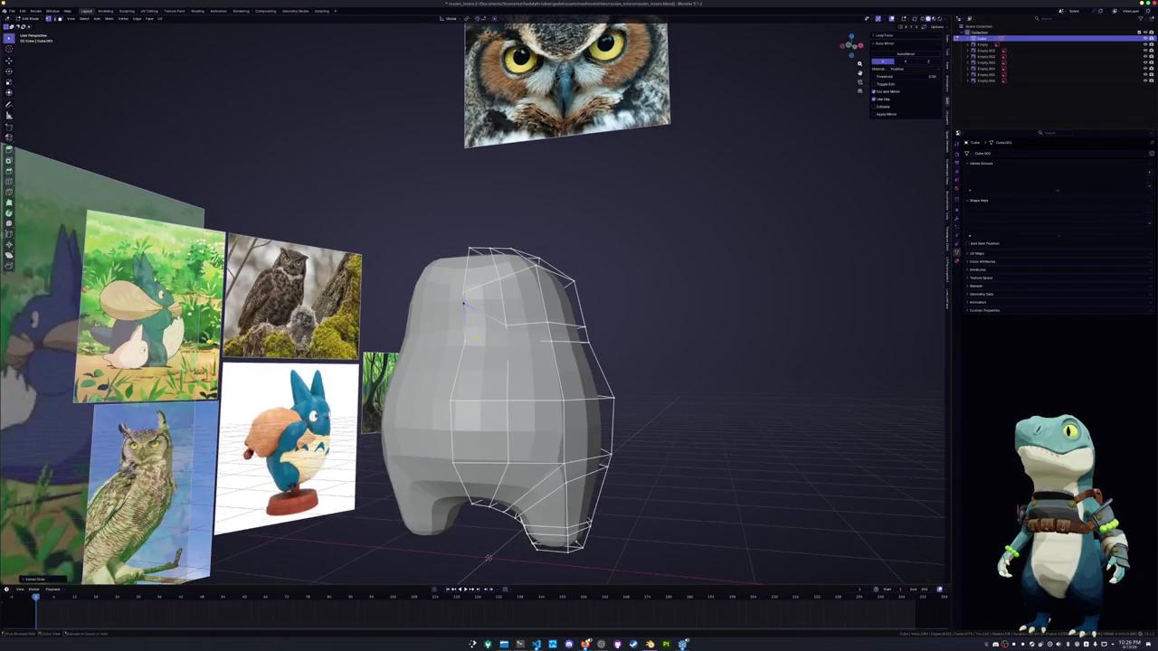
Slide the selected vertex on the new loop into place
key("g")
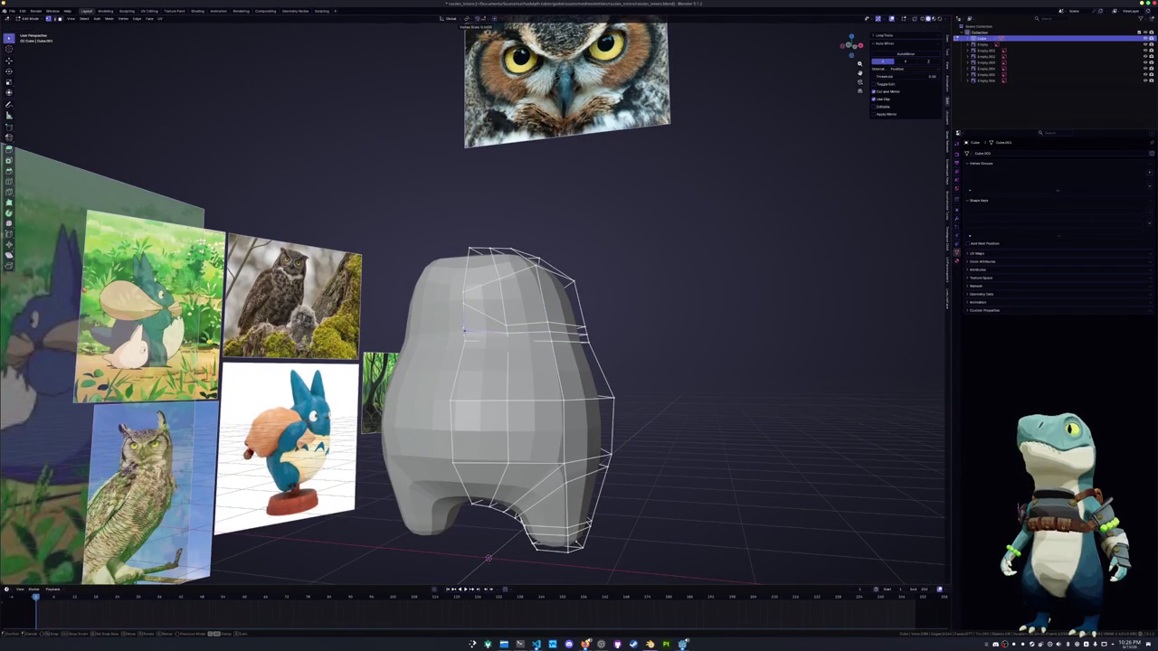
left_click(463, 330)
mouse_move(463, 330)
middle_mouse_down()
mouse_move(514, 309)
mouse_move(559, 309)
middle_mouse_up()
key("alt+s")
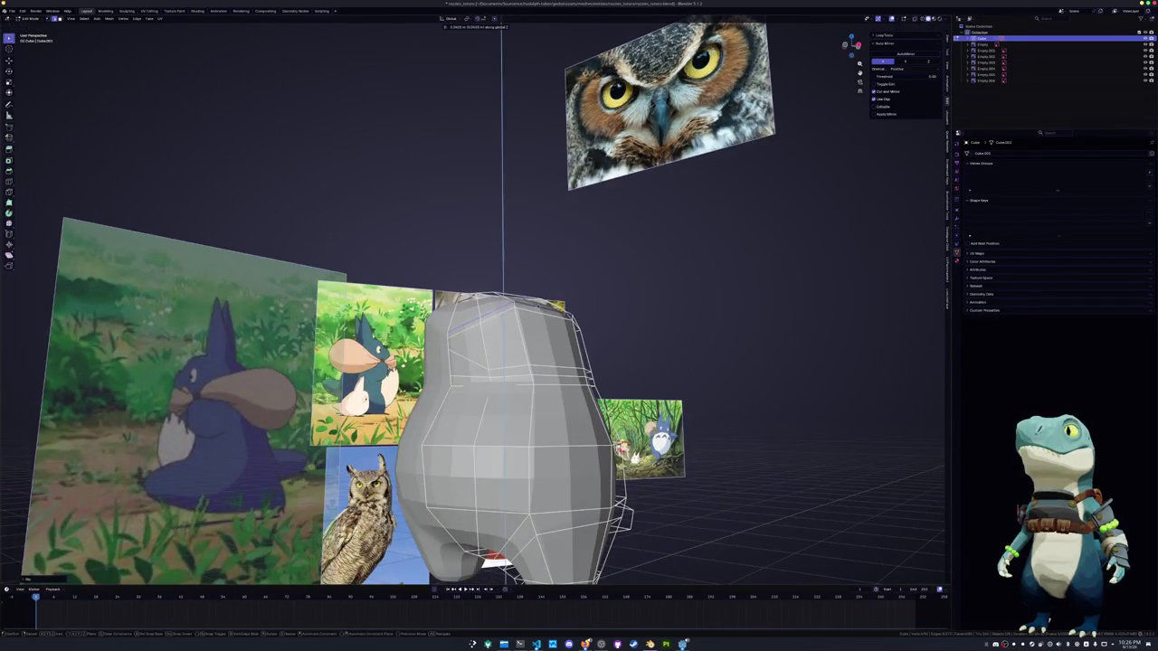
Finish the top-edge offset and merge the head's top vertices
key("Escape")
middle_click_drag(507, 312, 502, 300)
key("m")
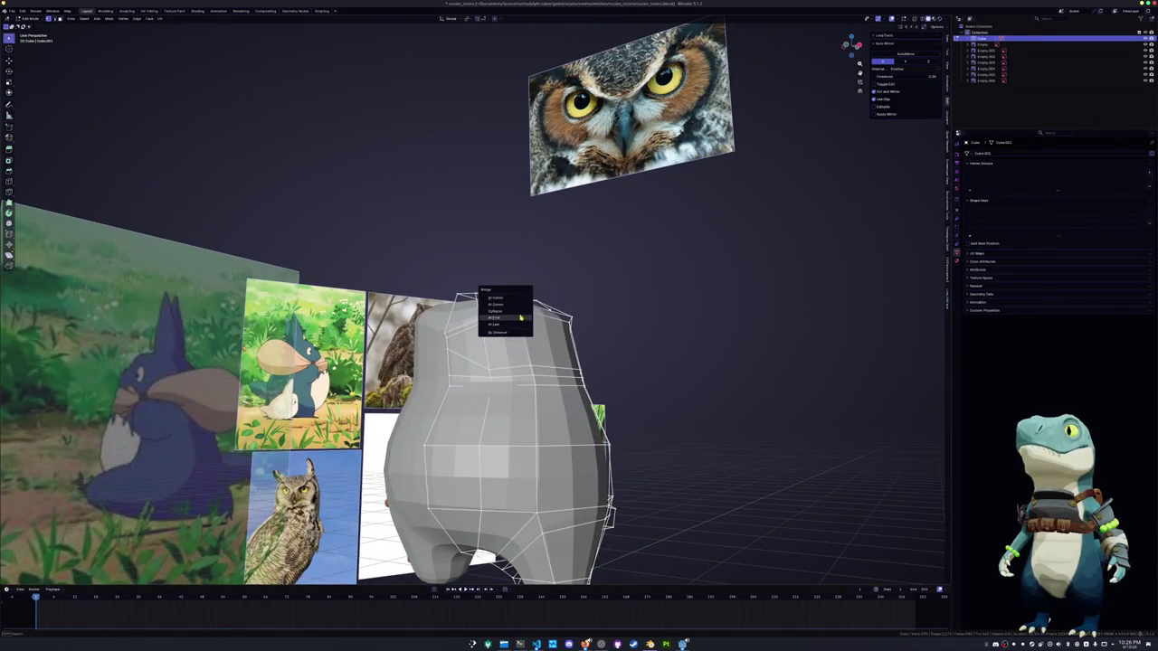
left_click(521, 317)
mouse_move(516, 310)
middle_mouse_down()
mouse_move(528, 328)
mouse_move(573, 322)
middle_mouse_up()
key("m")
left_click(564, 313)
Add an edge loop on the head top and shift it along X
middle_click_drag(523, 378, 547, 346)
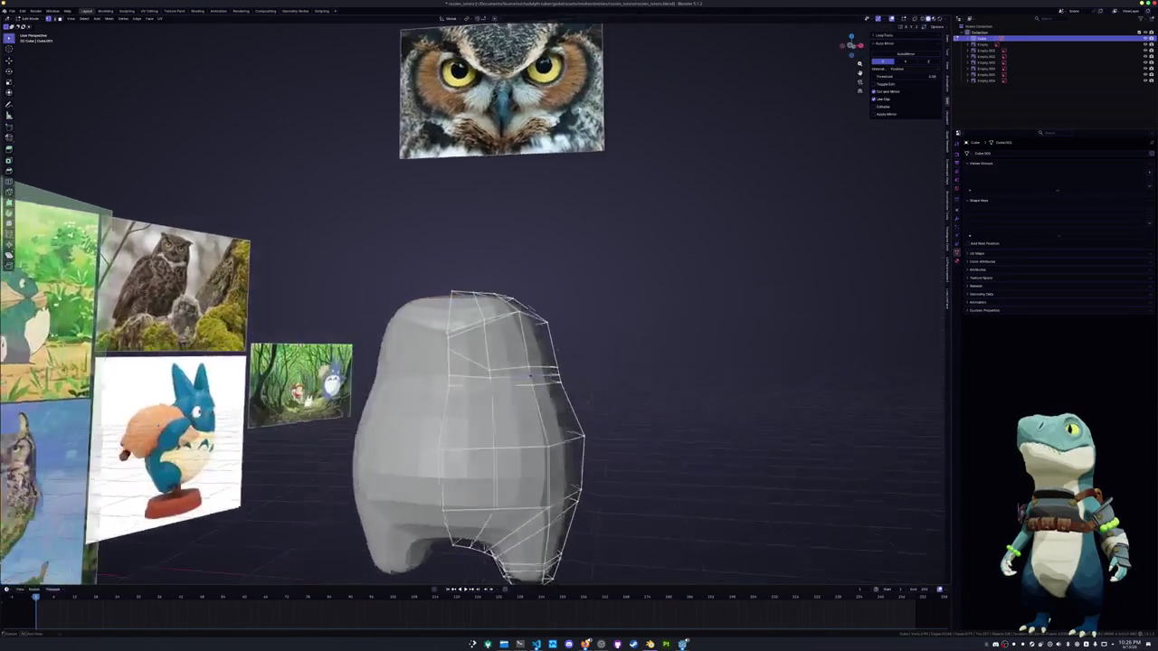
key("ctrl+r")
left_click(552, 342)
key("g")
key("x")
left_click(578, 342)
mouse_move(578, 342)
middle_mouse_down()
mouse_move(527, 367)
mouse_move(652, 380)
middle_mouse_up()
Narrow the middle body loop by scaling it along X twice
left_click(615, 373, "alt")
key("s")
key("x")
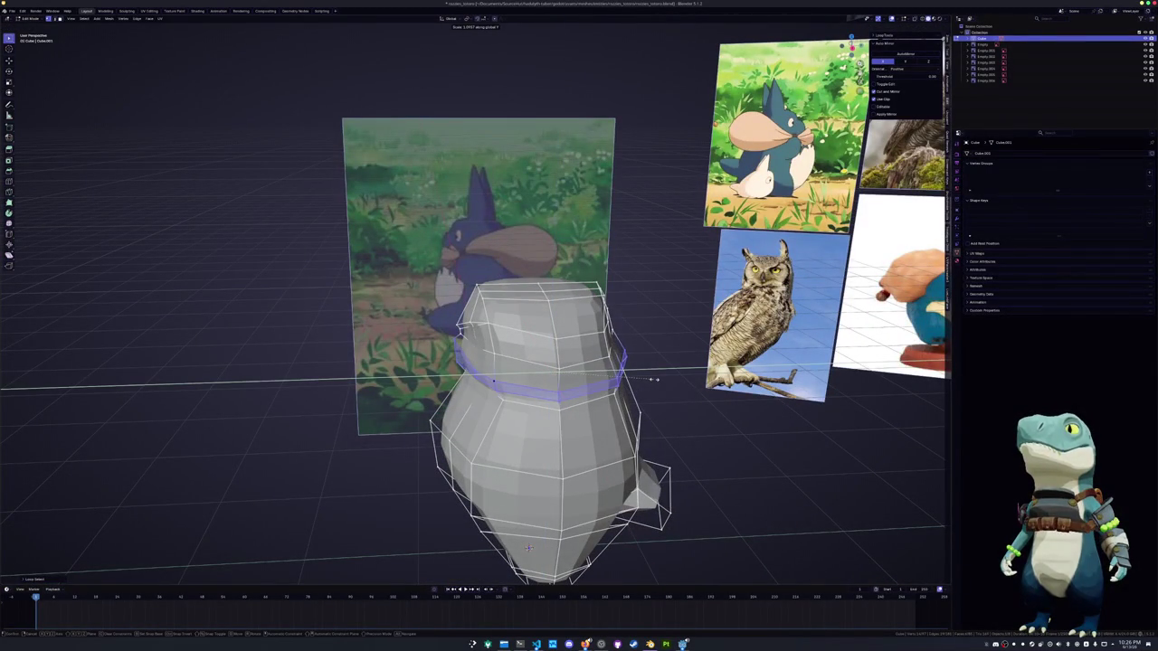
left_click(653, 384)
key("s")
key("x")
left_click(648, 391)
mouse_move(648, 391)
middle_mouse_down()
mouse_move(598, 399)
mouse_move(579, 380)
middle_mouse_up()
Slide the upper loops and pull the rim straight up into an ear tip
mouse_move(506, 343)
middle_mouse_down()
mouse_move(489, 335)
mouse_move(597, 343)
middle_mouse_up()
key("g")
key("g")
key("Return")
key("g")
key("g")
mouse_move(547, 358)
middle_mouse_down()
mouse_move(565, 351)
mouse_move(552, 381)
middle_mouse_up()
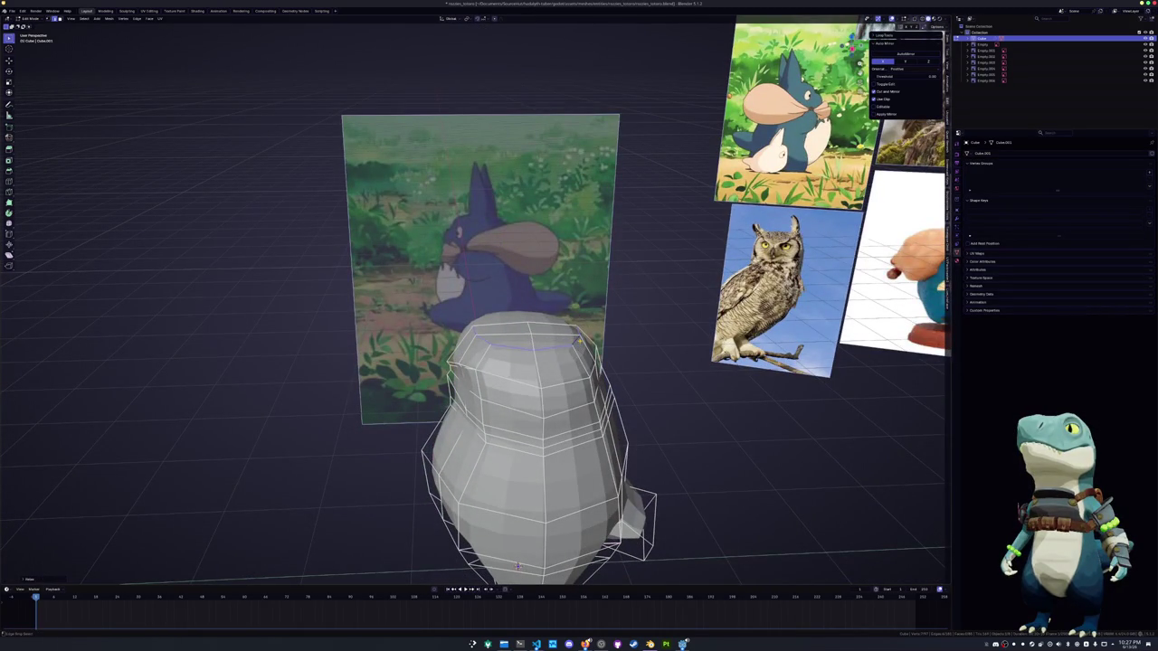
mouse_move(576, 340)
middle_mouse_down()
mouse_move(568, 401)
mouse_move(575, 387)
mouse_move(597, 452)
middle_mouse_up()
mouse_move(601, 514)
middle_mouse_down()
mouse_move(561, 380)
mouse_move(597, 344)
middle_mouse_up()
key("z")
left_click(593, 360)
Rotate a face on the head top to angle the ear tuft
middle_click_drag(593, 360, 524, 471)
left_click(521, 393)
key("g")
key("r")
middle_click_drag(523, 390, 624, 342)
left_click(519, 553)
middle_click_drag(520, 553, 503, 365)
Slide two vertices along their edges and crease the selected edge loop
key("shift+v")
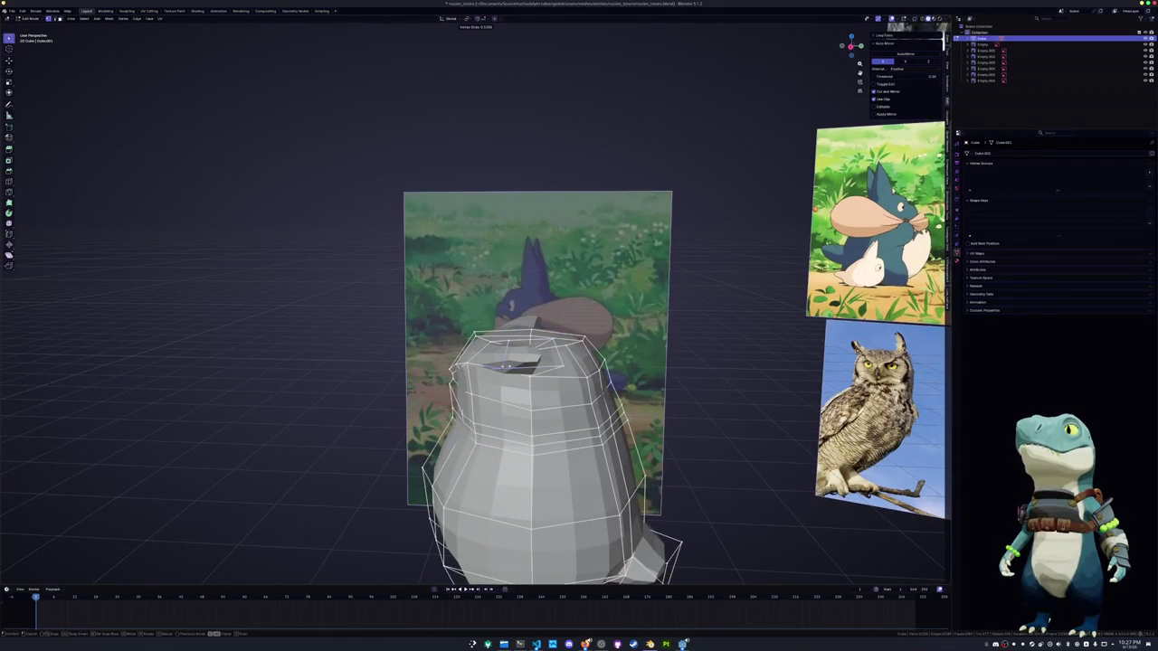
left_click(506, 365)
middle_click_drag(506, 365, 455, 365)
key("shift+v")
left_click(497, 360)
key("shift+e")
left_click(514, 361)
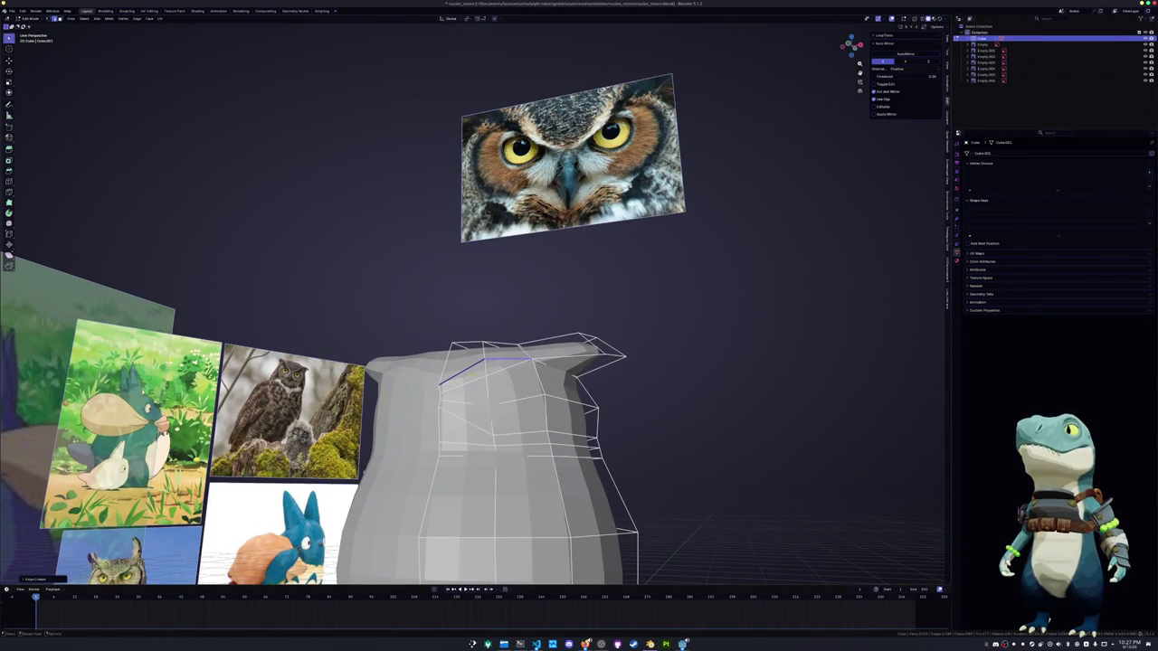
Move the selection up along Z, then sideways along X
mouse_move(514, 360)
middle_mouse_down()
mouse_move(469, 374)
mouse_move(528, 364)
mouse_move(543, 389)
middle_mouse_up()
key("g")
key("z")
left_click(468, 374)
key("g")
key("x")
left_click(547, 399)
Nudge a head vertex along X and then along Z
middle_click_drag(547, 398, 593, 403)
key("g")
key("x")
left_click(596, 398)
key("g")
key("z")
left_click(597, 395)
middle_click_drag(598, 395, 514, 380)
Add a loop cut across the body
key("ctrl+r")
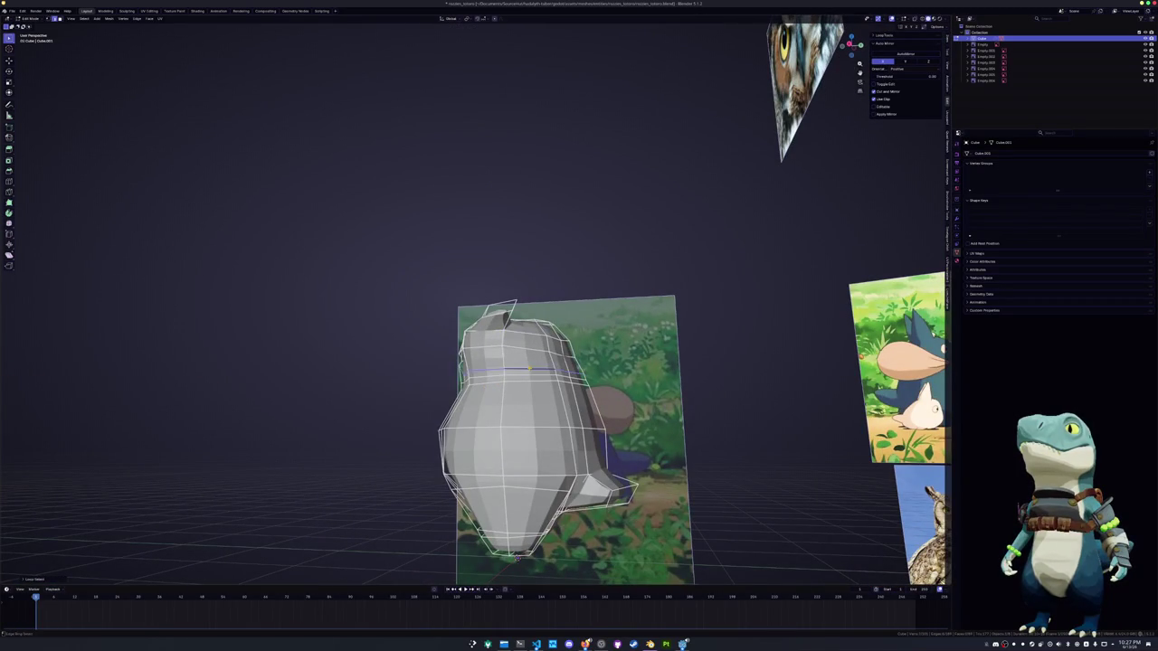
left_click(530, 377)
left_click(524, 380)
middle_click_drag(525, 380, 472, 390)
Knife a new edge into the head and shift the selection along Y
key("k")
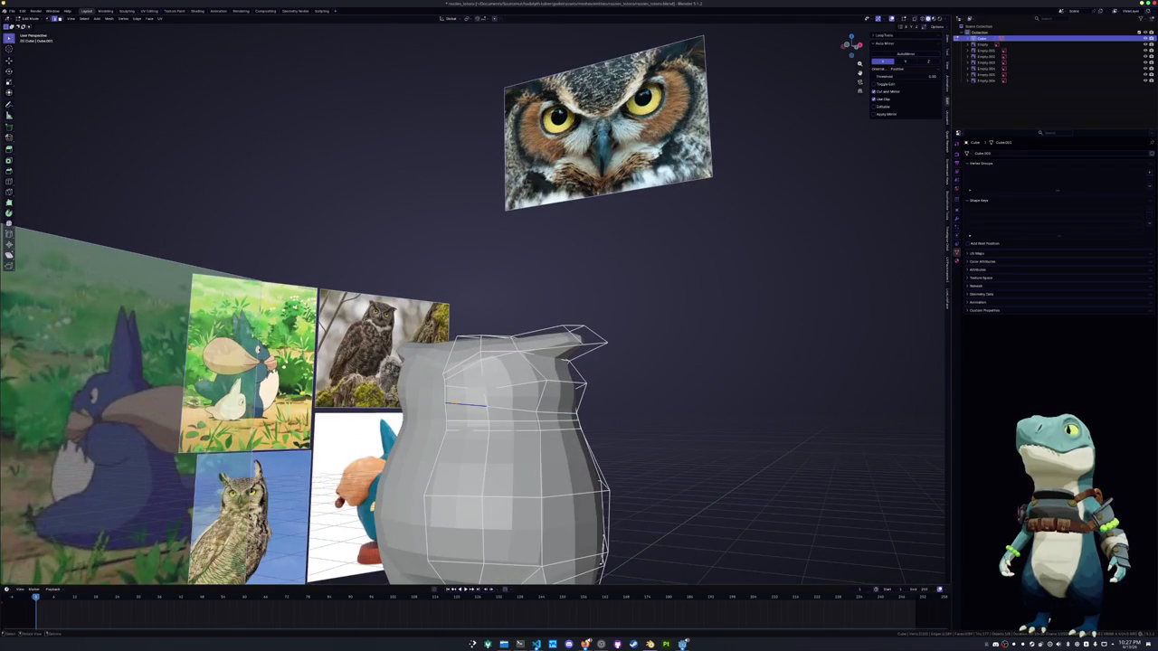
key("g")
key("y")
mouse_move(444, 402)
middle_mouse_down()
mouse_move(401, 399)
mouse_move(466, 384)
middle_mouse_up()
key("Escape")
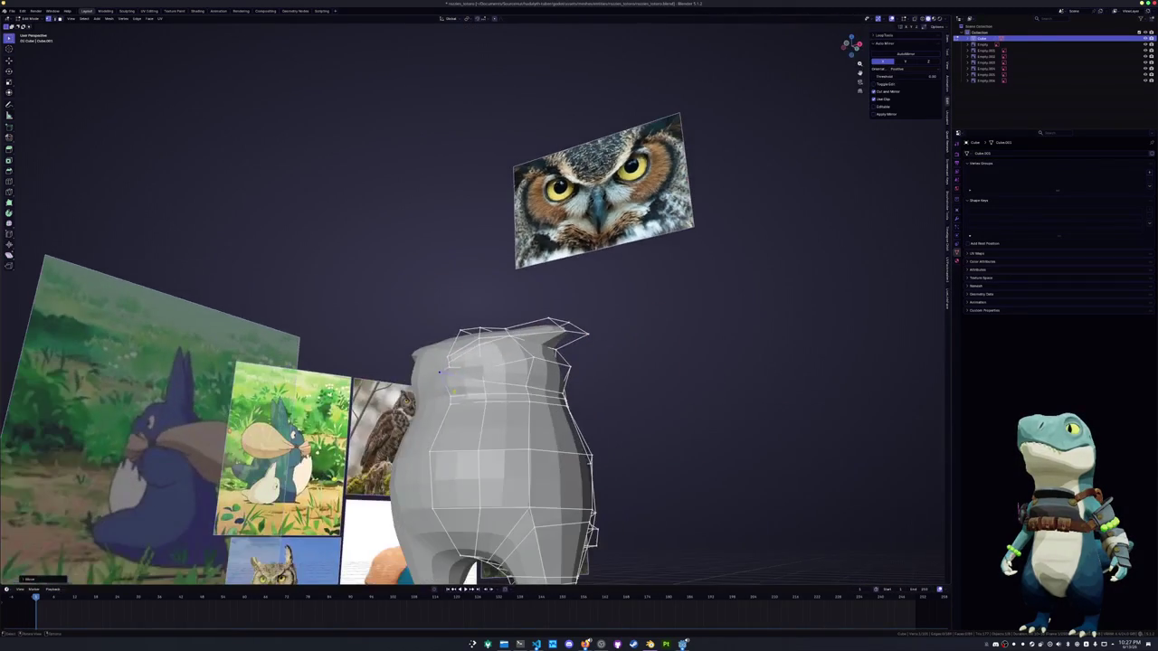
Crease a head edge in edge select mode
left_click(463, 384)
key("2")
key("shift+e")
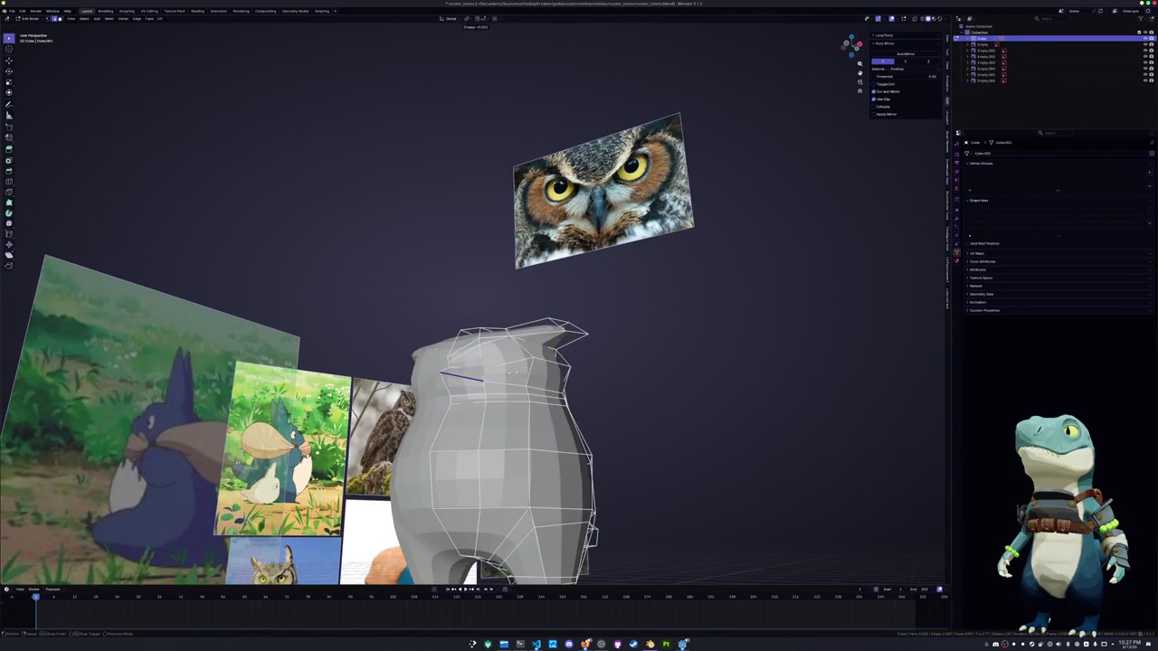
left_click(515, 365)
middle_click_drag(516, 365, 480, 393)
Move the selection along X and select a face in the eye area
key("g")
key("g")
key("g")
key("x")
key("x")
left_click(481, 394)
mouse_move(480, 395)
middle_mouse_down()
mouse_move(489, 370)
mouse_move(543, 369)
mouse_move(536, 375)
middle_mouse_up()
key("2")
left_click(543, 368)
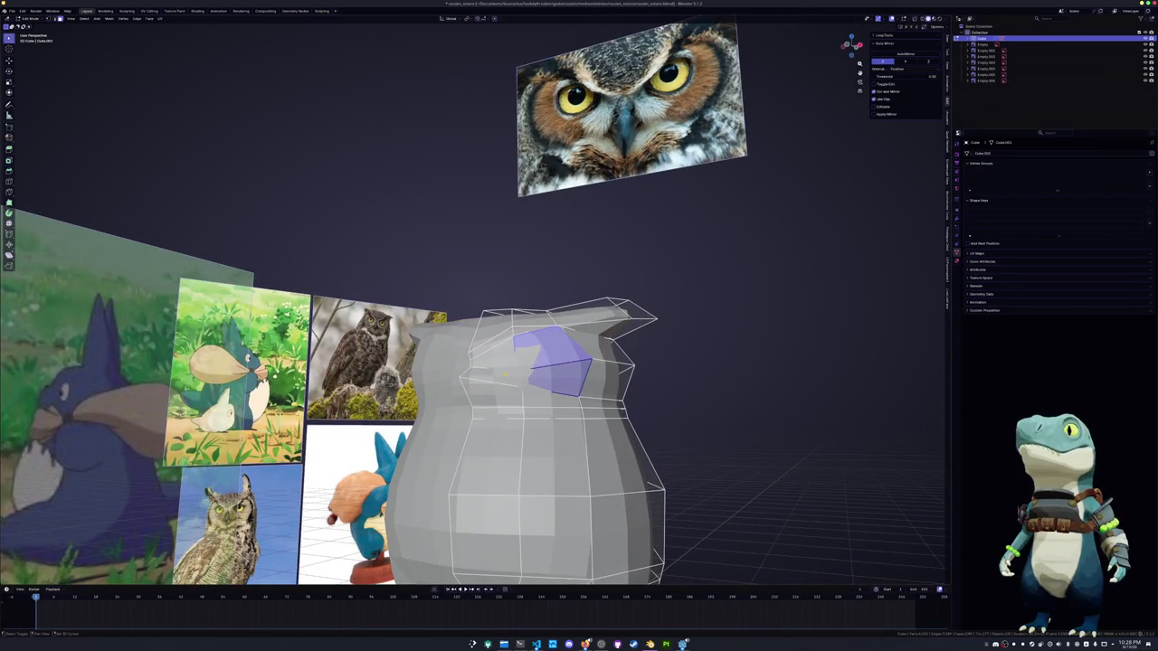
Inset the two selected eye faces
left_click(493, 366, "shift")
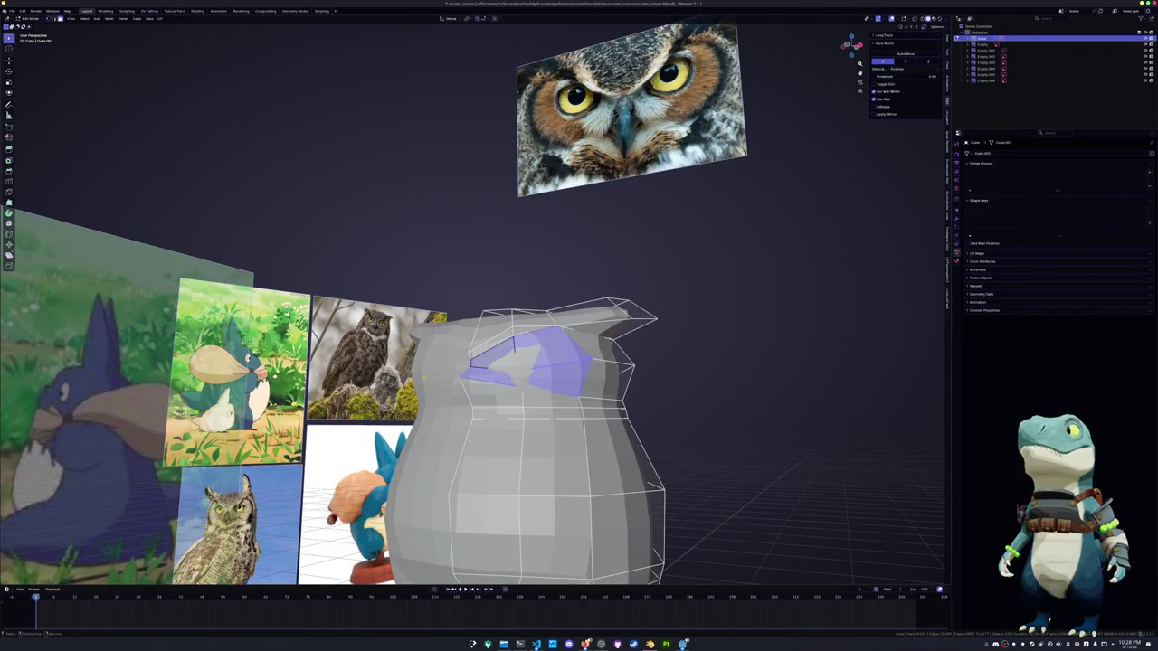
key("i")
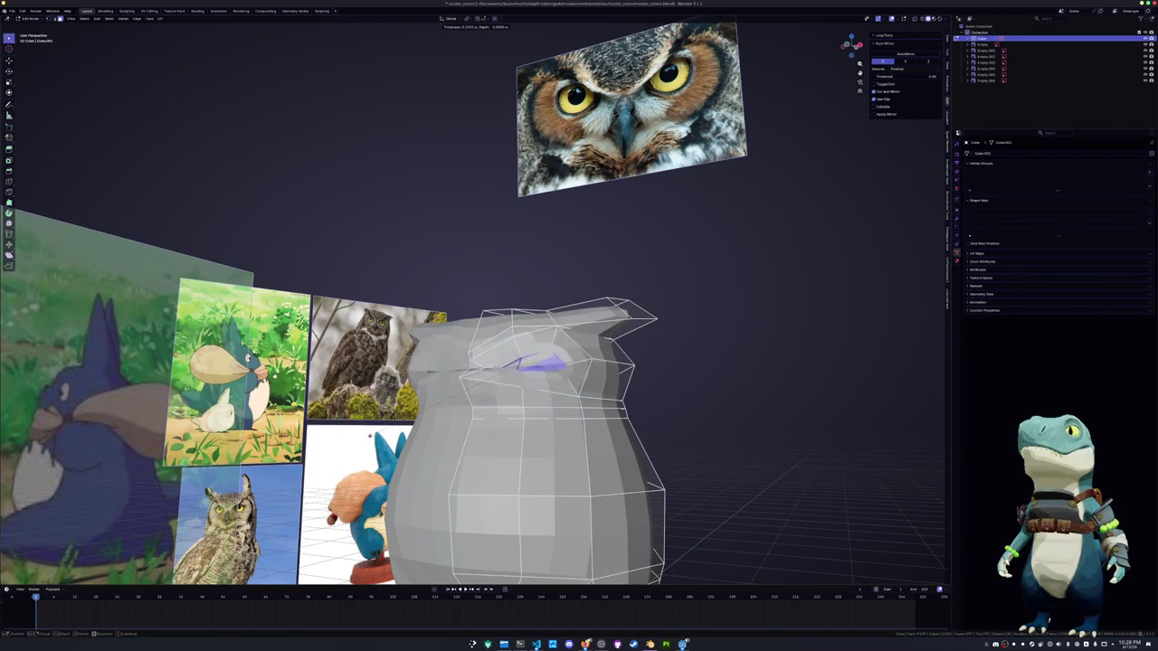
left_click(356, 437)
Select a short vertical edge beside the eye in X-ray and shift it along X
left_click(489, 370, "alt")
left_click(573, 366, "alt")
key("alt+z")
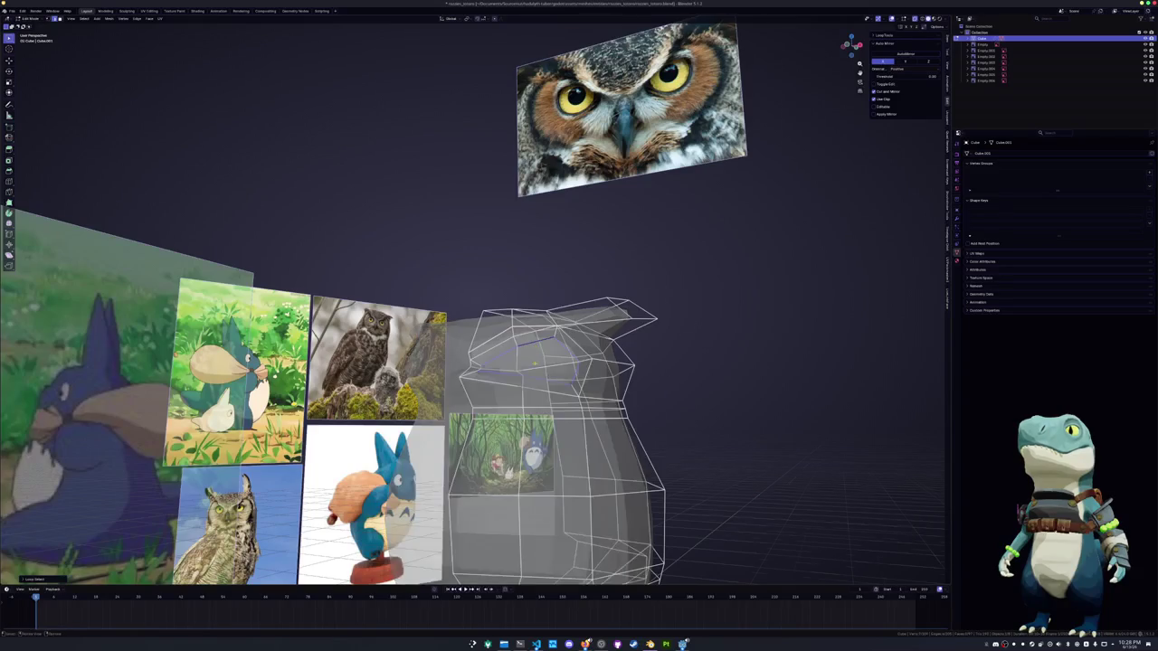
middle_click_drag(536, 347, 483, 393)
left_click(519, 385)
key("alt+z")
middle_click_drag(543, 389, 507, 398)
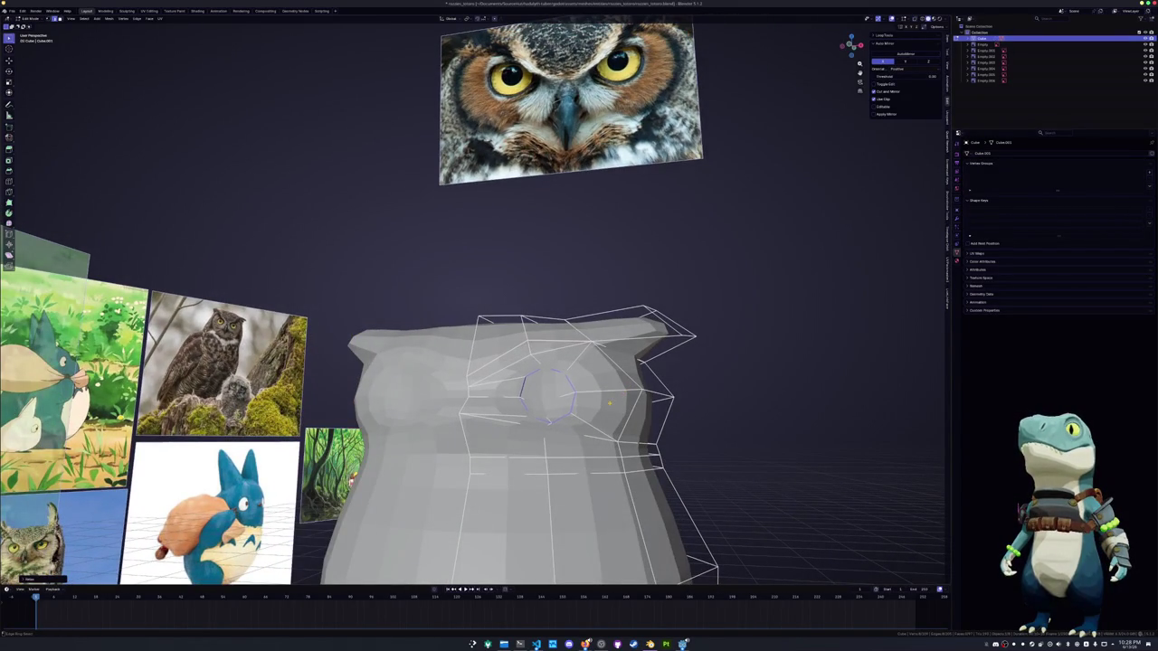
middle_click_drag(609, 405, 591, 394)
key("g")
key("z")
key("x")
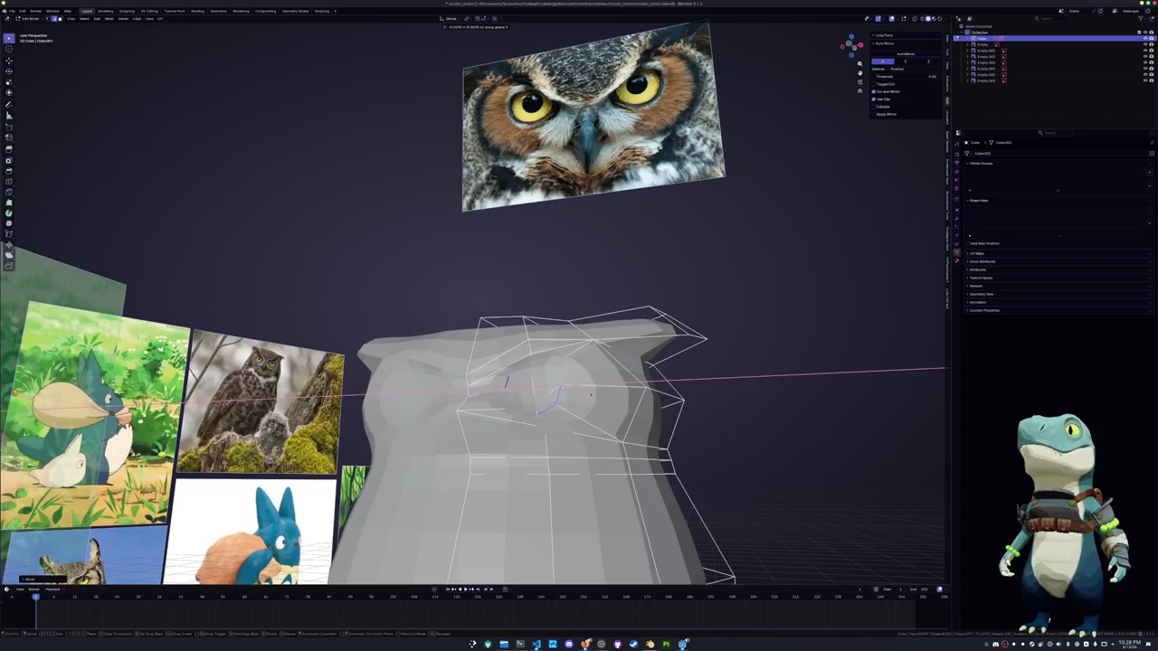
left_click(595, 395)
Select the path of edges around the eye in X-ray view
key("alt+z")
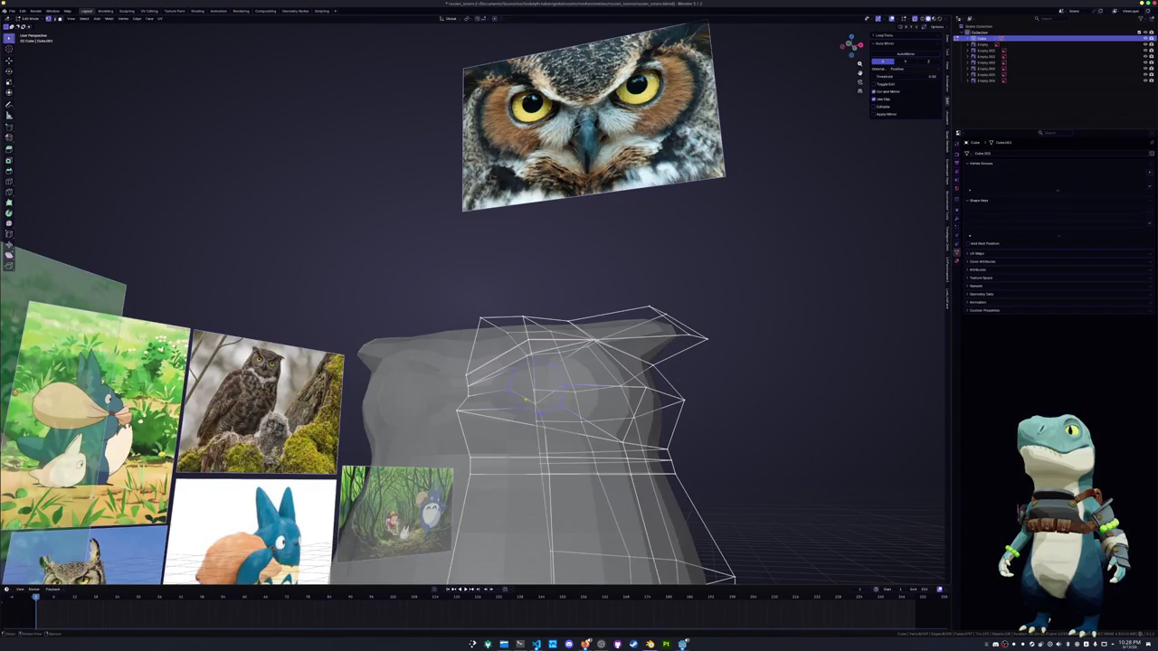
middle_click_drag(595, 395, 634, 389)
key("k")
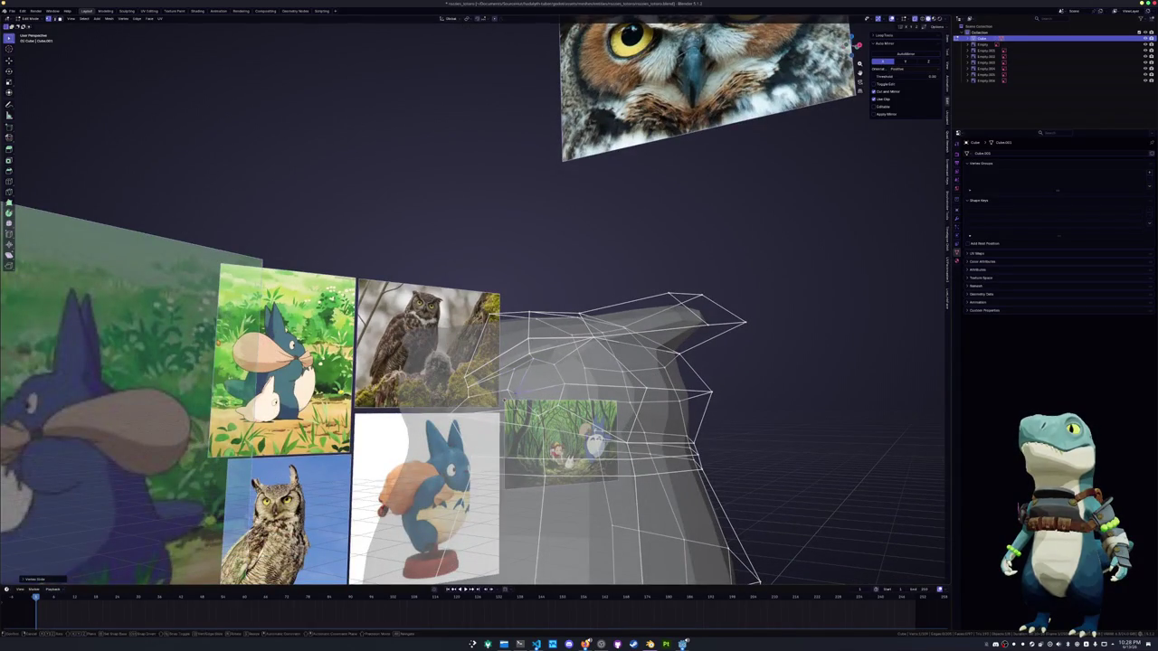
key("Escape")
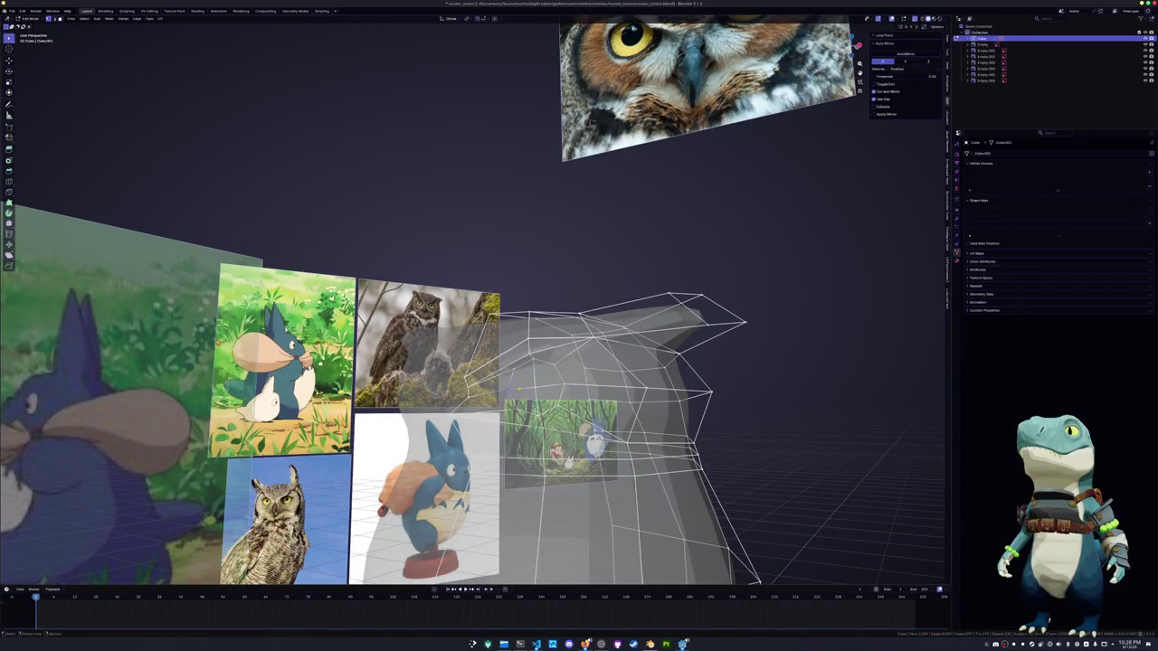
left_click(561, 384, "ctrl")
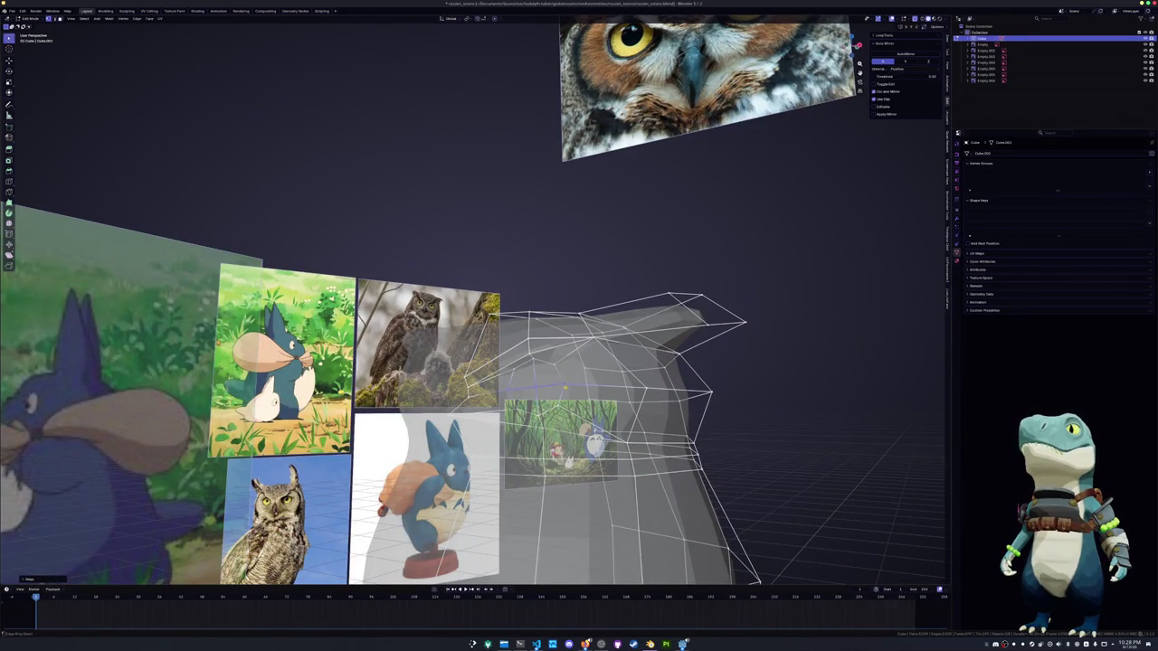
middle_click_drag(565, 389, 597, 380)
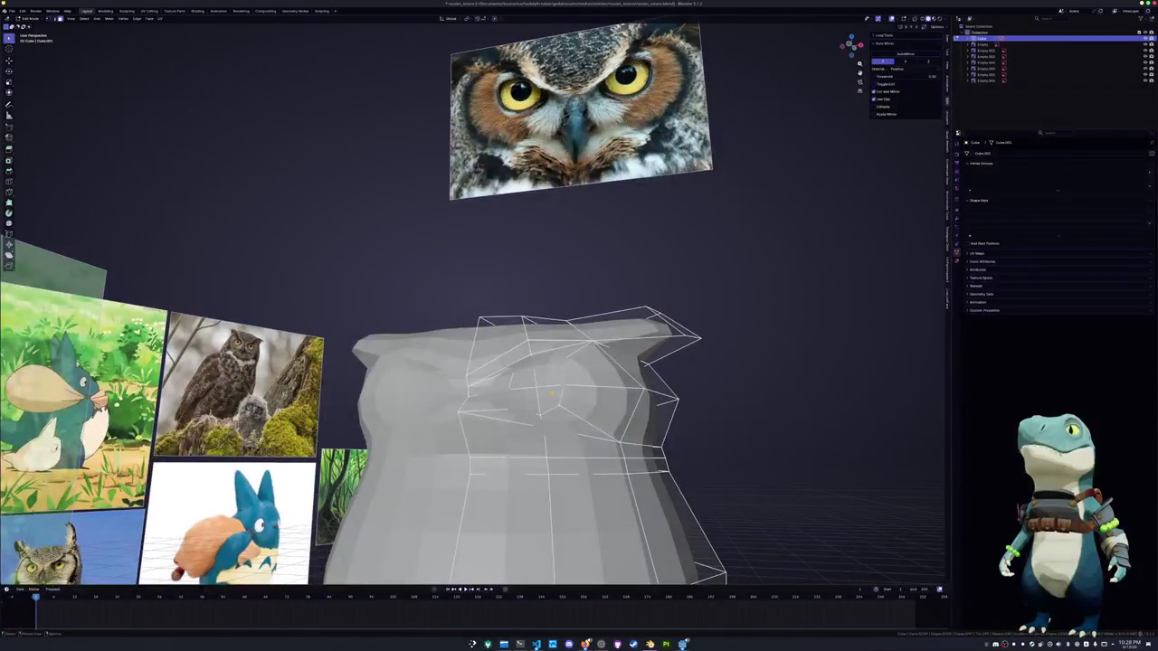
Rotate the eye loop slightly around Z in front view
key("KP_1")
key("r")
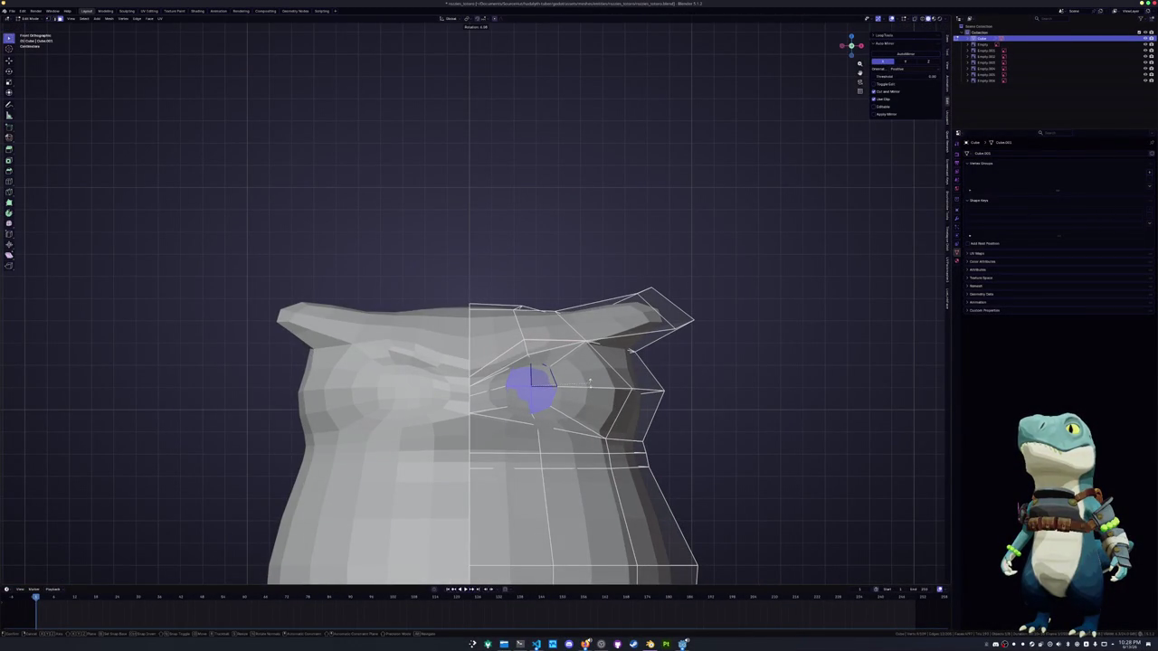
key("z")
left_click(590, 384)
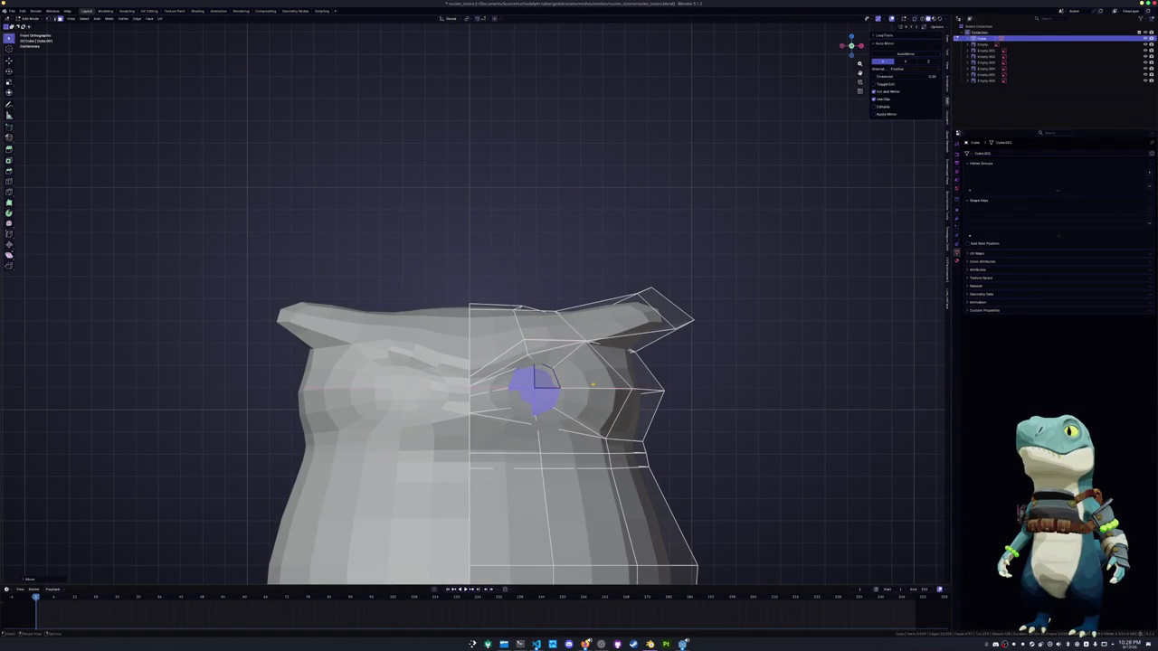
scroll(593, 384, "down", 5)
middle_click_drag(593, 384, 540, 385)
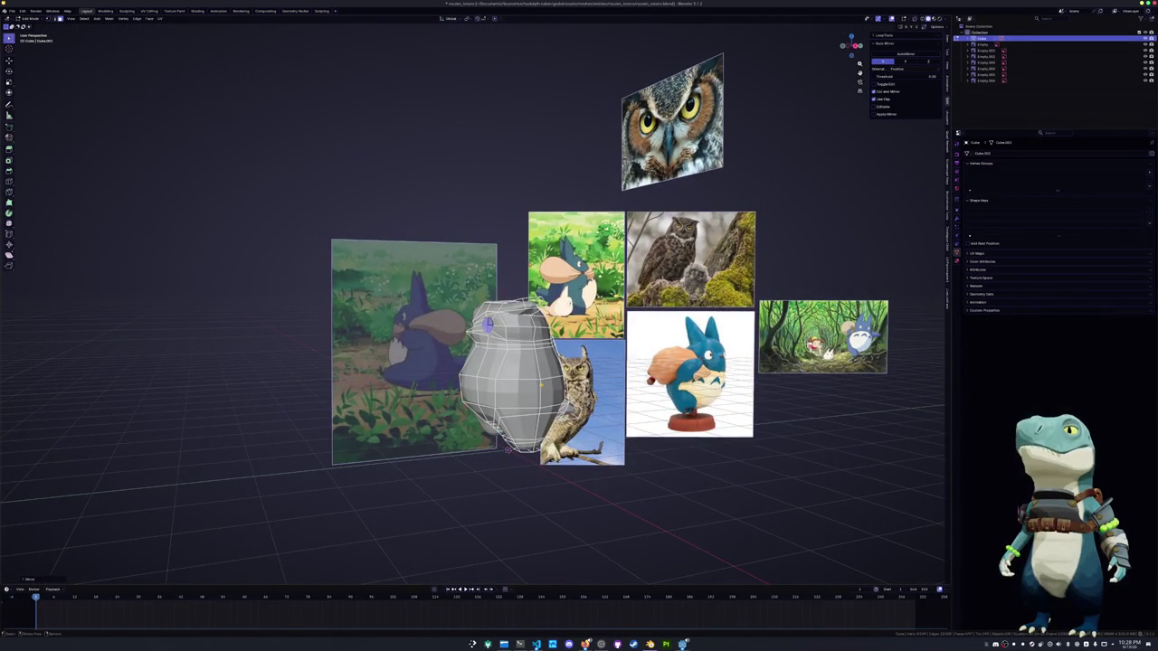
Stretch the eye face vertically with a Z-axis scale in front view
key("KP_1")
scroll(540, 380, "up", 5)
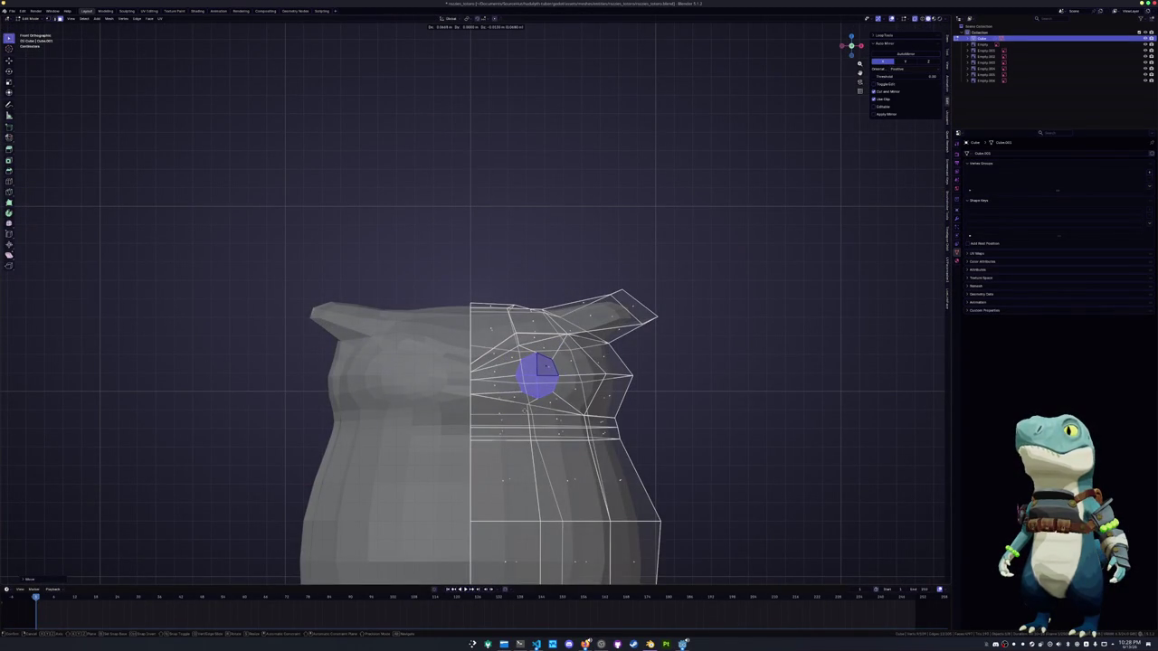
key("s")
key("z")
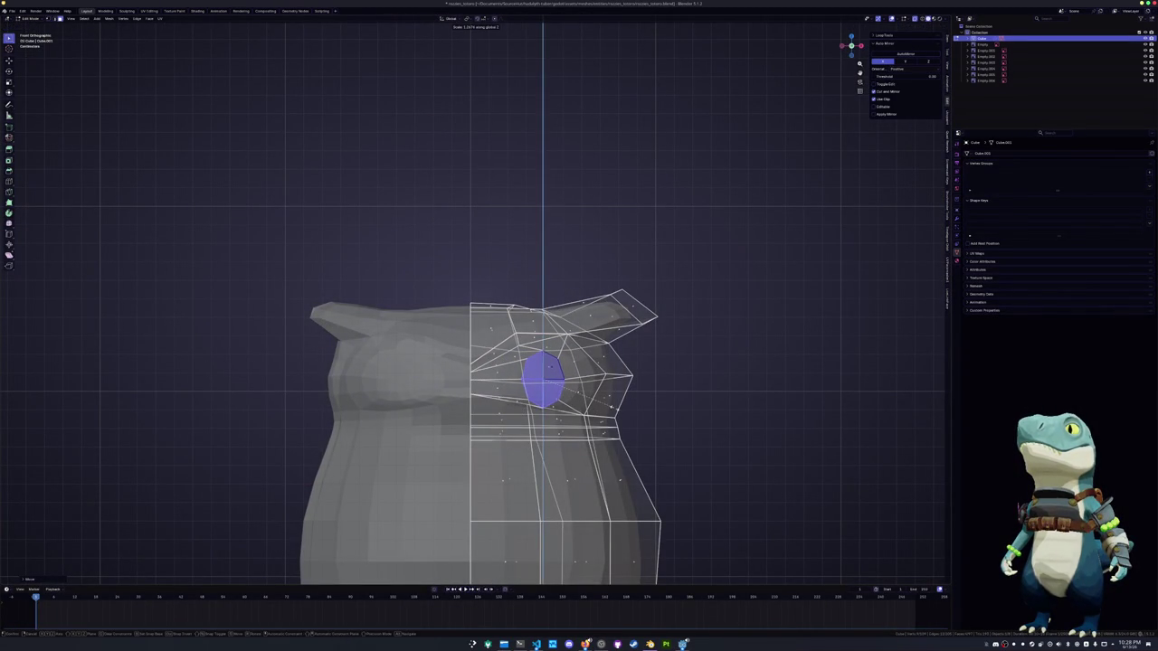
left_click(543, 403)
middle_click_drag(543, 403, 534, 416)
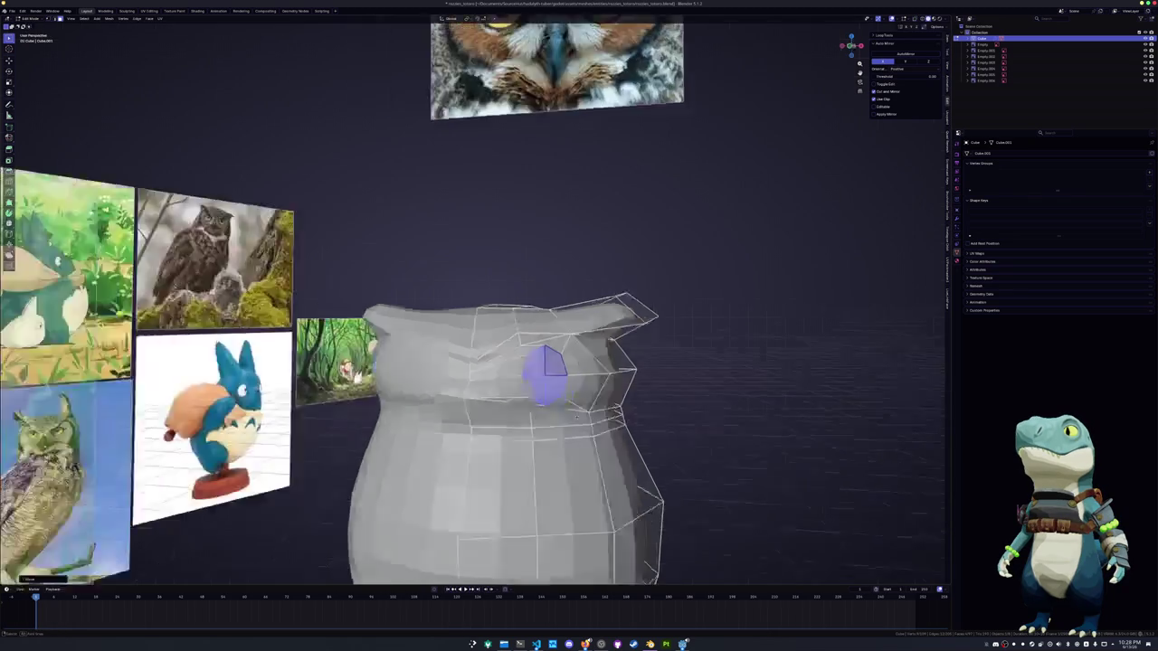
Shift the eye face sideways along the X axis
key("g")
key("x")
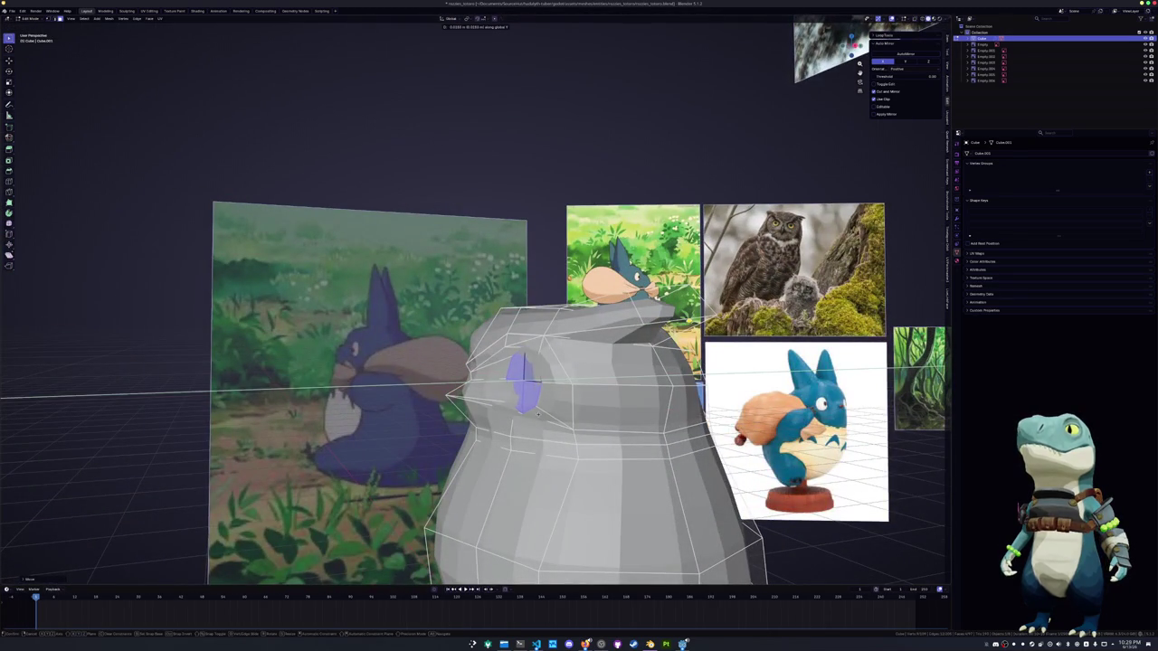
left_click(537, 414)
middle_click_drag(536, 414, 552, 389)
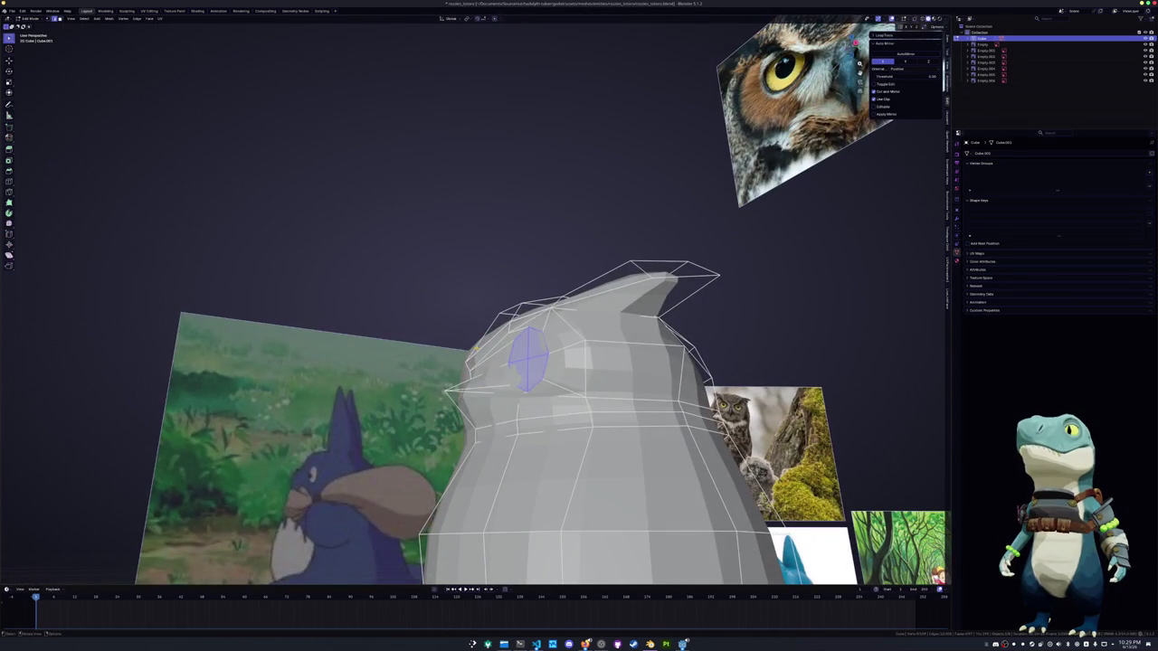
middle_click_drag(479, 348, 509, 337)
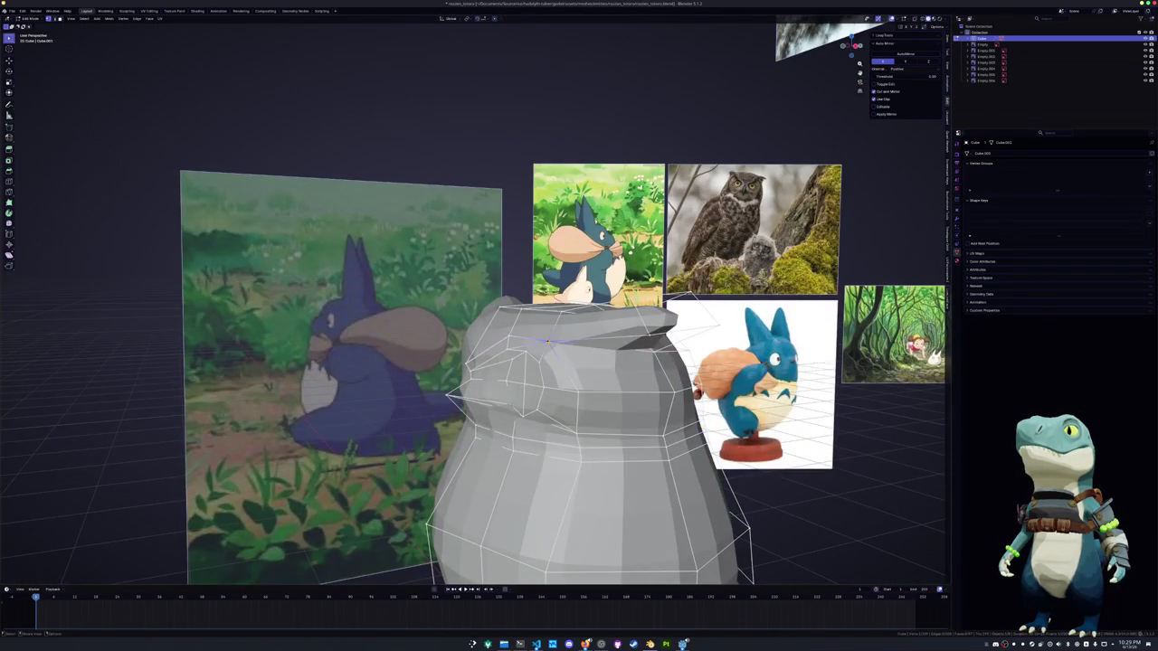
Reposition several top-of-head vertices, nudging the top vertex upward and pulling another down
key("g")
left_click(548, 341)
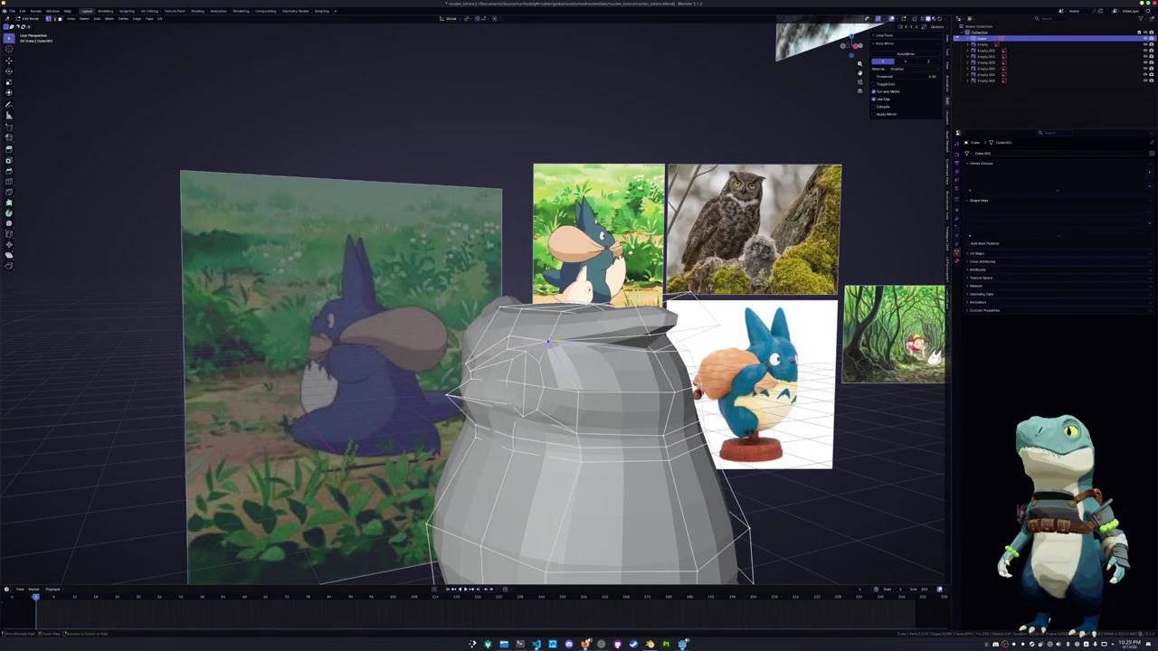
middle_click_drag(556, 342, 579, 337)
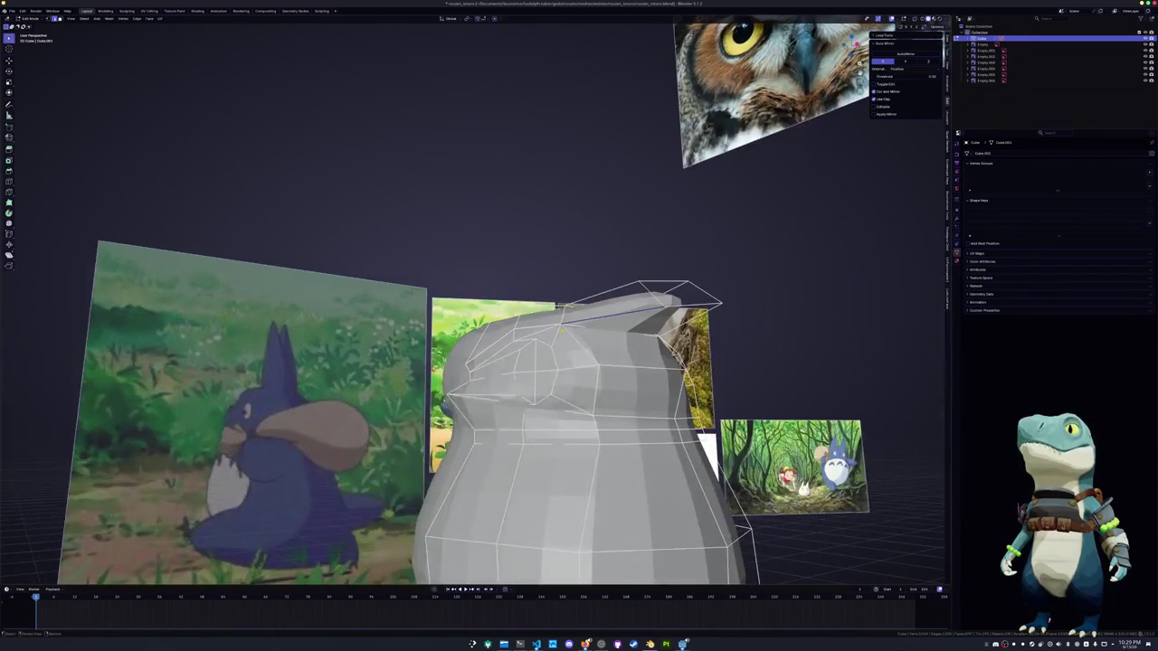
key("g")
left_click(559, 324)
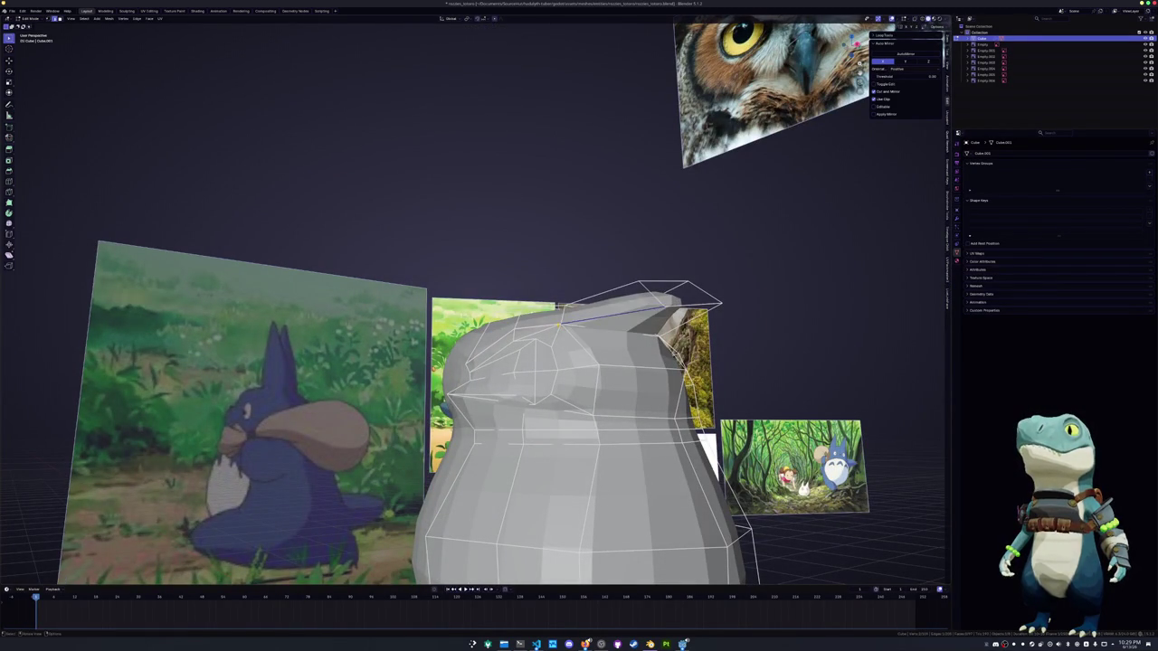
middle_click_drag(561, 344, 615, 349)
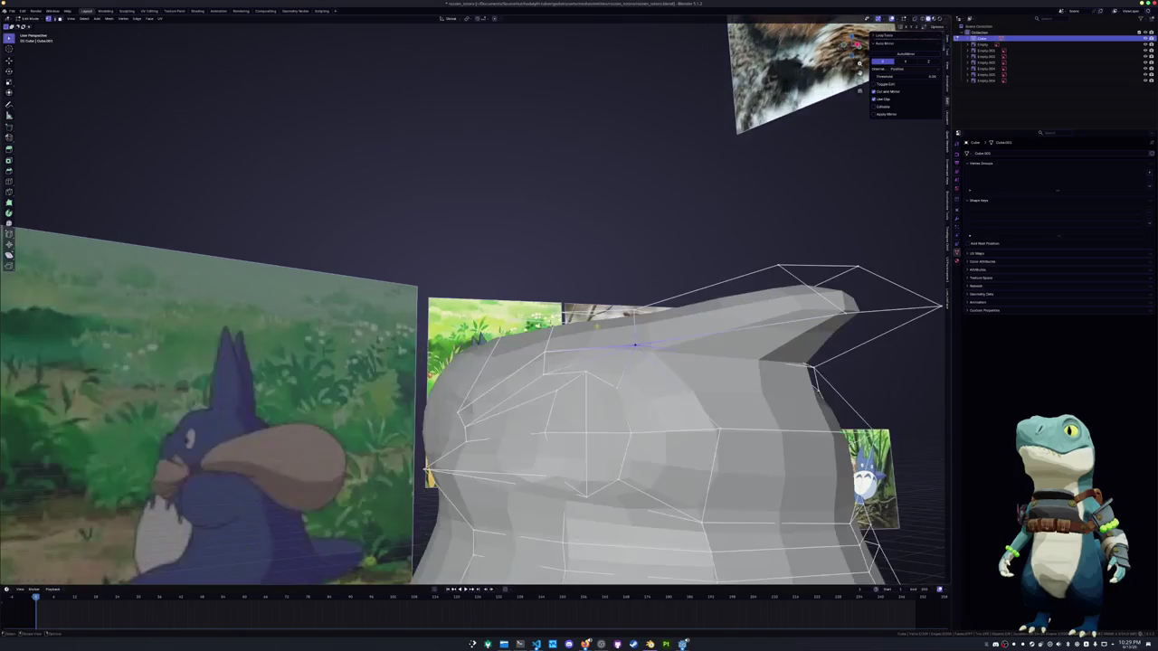
key("g")
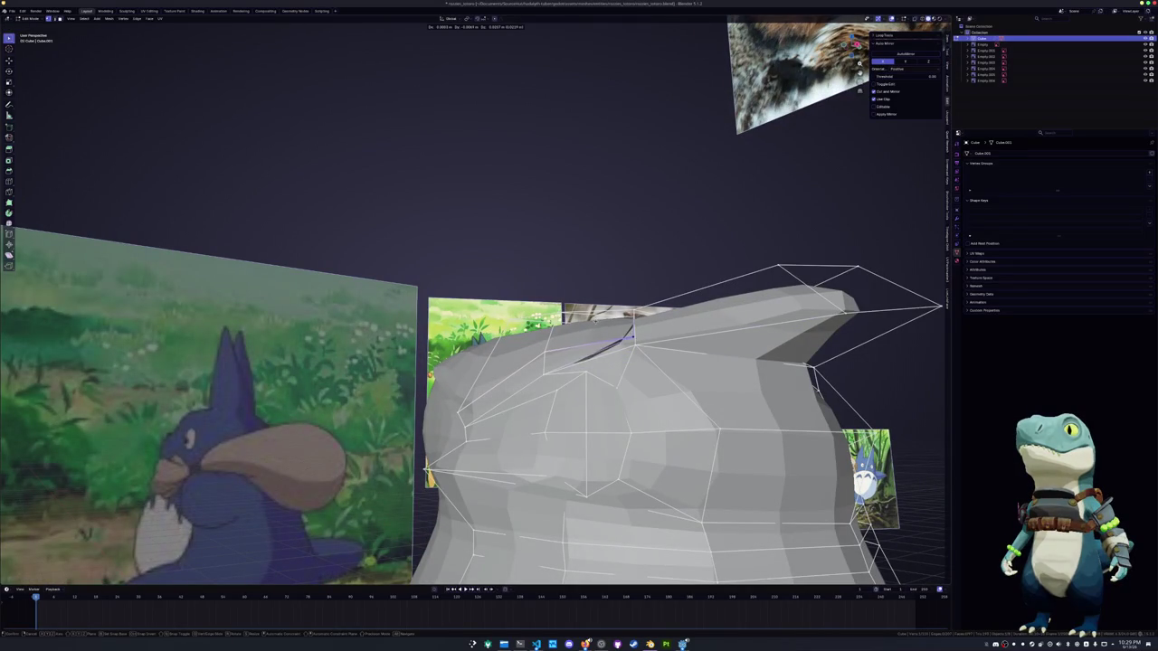
middle_click_drag(597, 322, 602, 328)
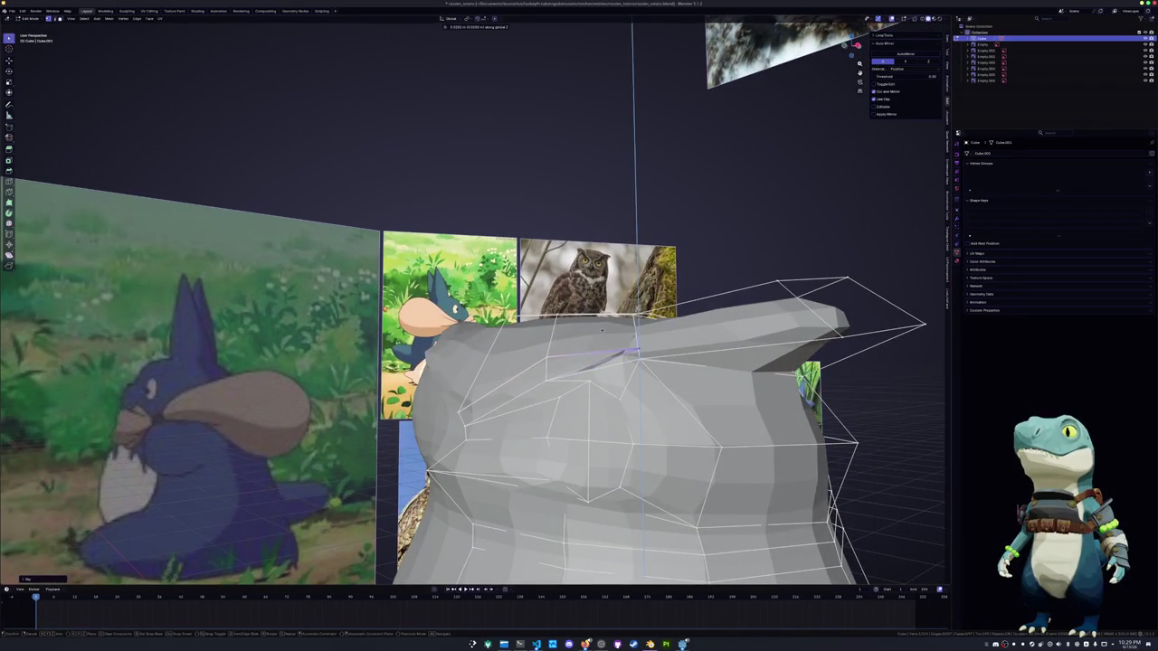
Add a centred edge loop across the ear with Ctrl+R, then undo it
key("ctrl+r")
left_click(638, 344)
right_click(637, 342)
key("ctrl+z")
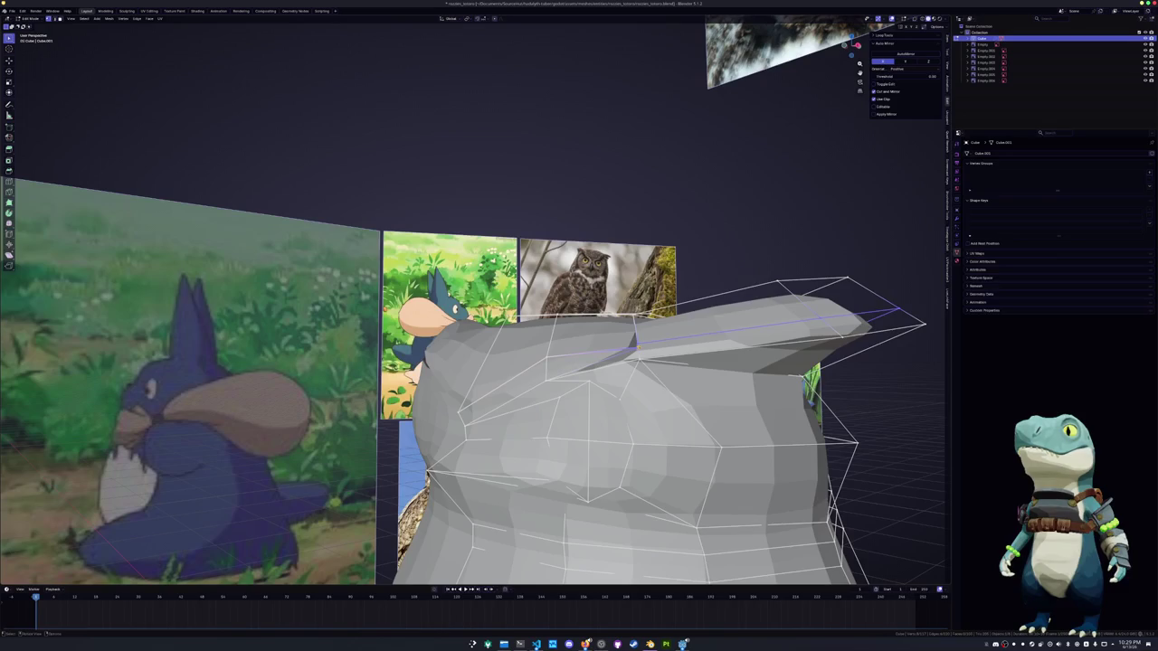
Merge the selected vertices on the head top together
key("alt+z")
left_click(636, 341)
key("alt+z")
key("m")
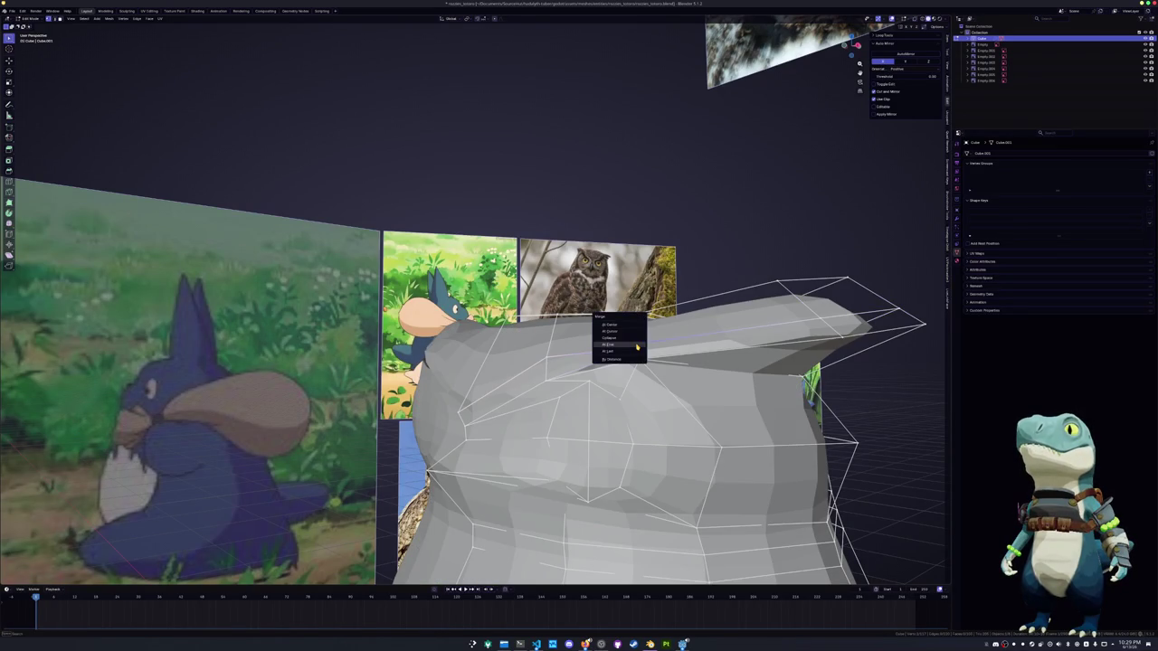
left_click(621, 331)
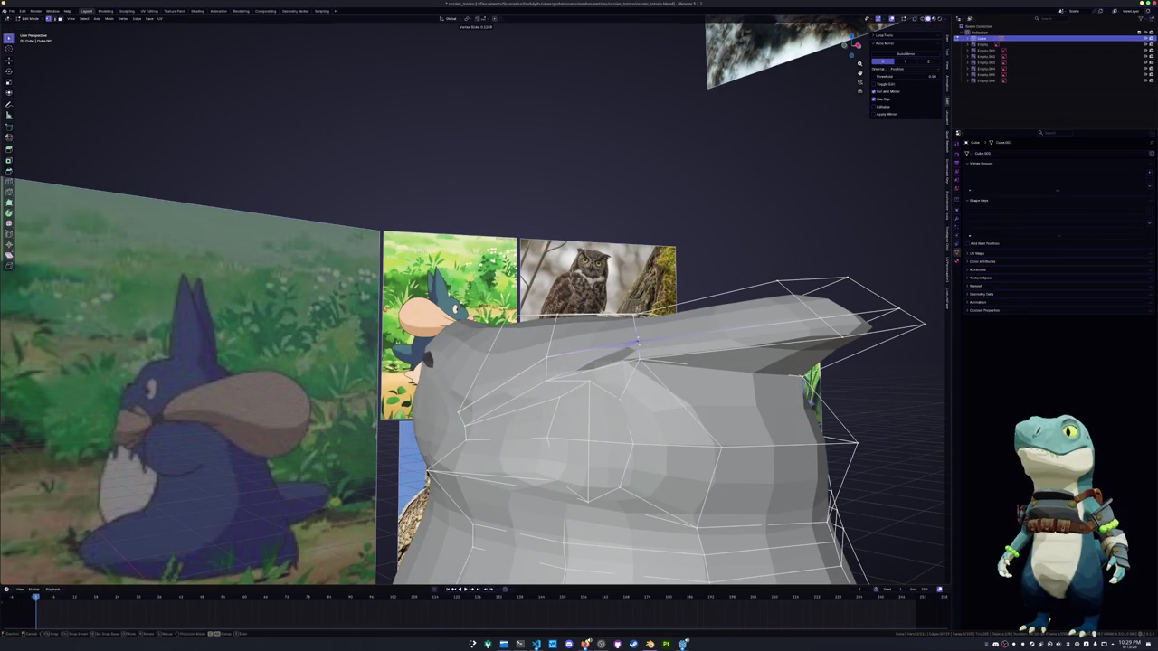
Dissolve stray brow edges, delete others, and fill the resulting hole with a new face
key("x")
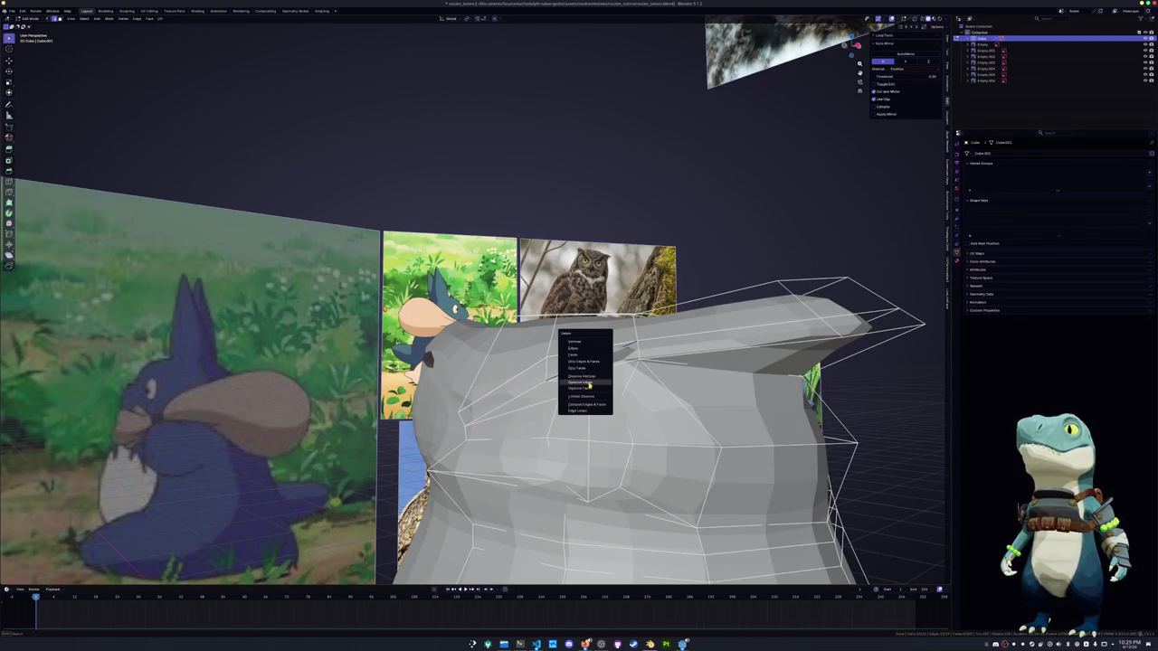
left_click(592, 383)
mouse_move(592, 383)
middle_mouse_down()
mouse_move(574, 373)
mouse_move(582, 380)
middle_mouse_up()
key("x")
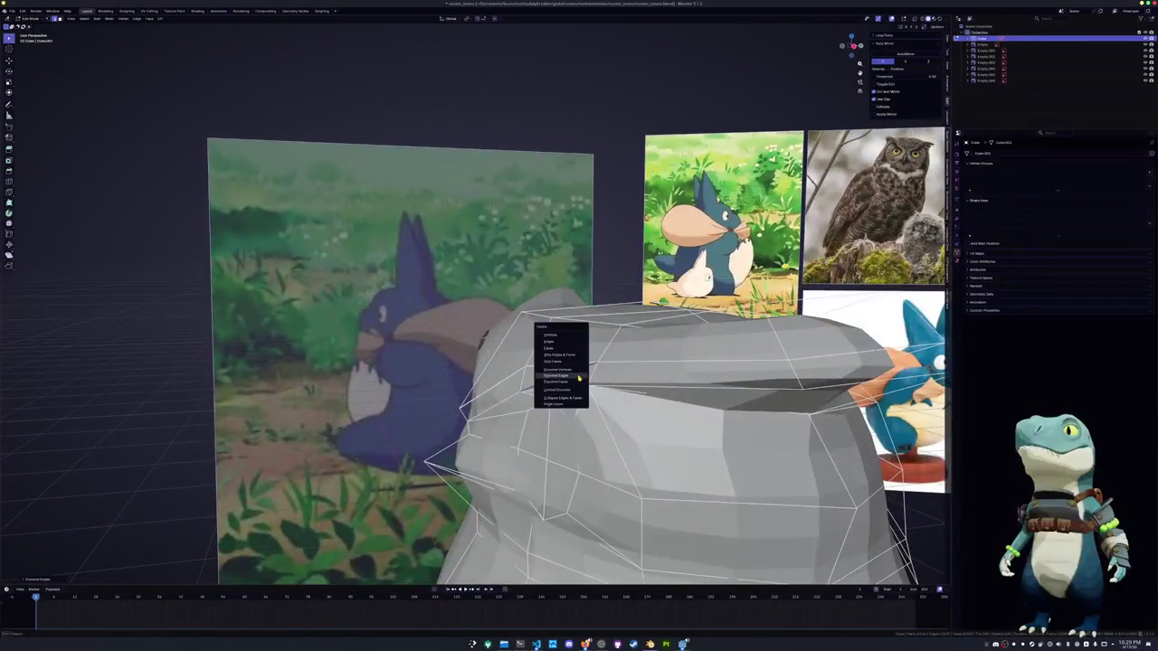
left_click(561, 343)
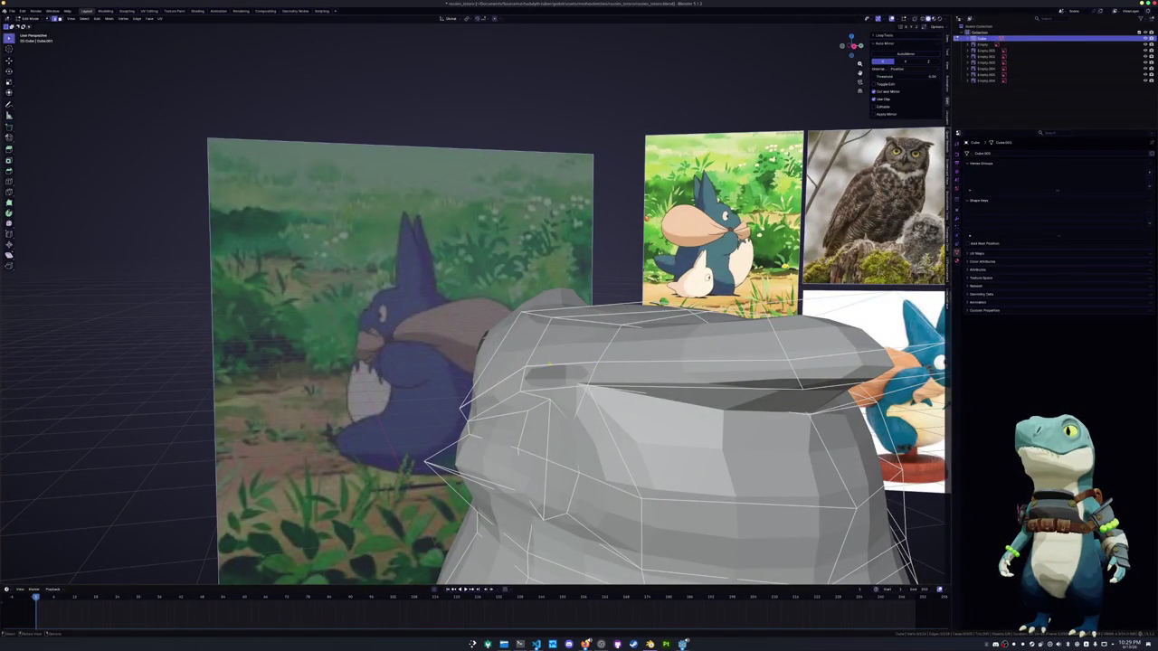
left_click(520, 380, "alt")
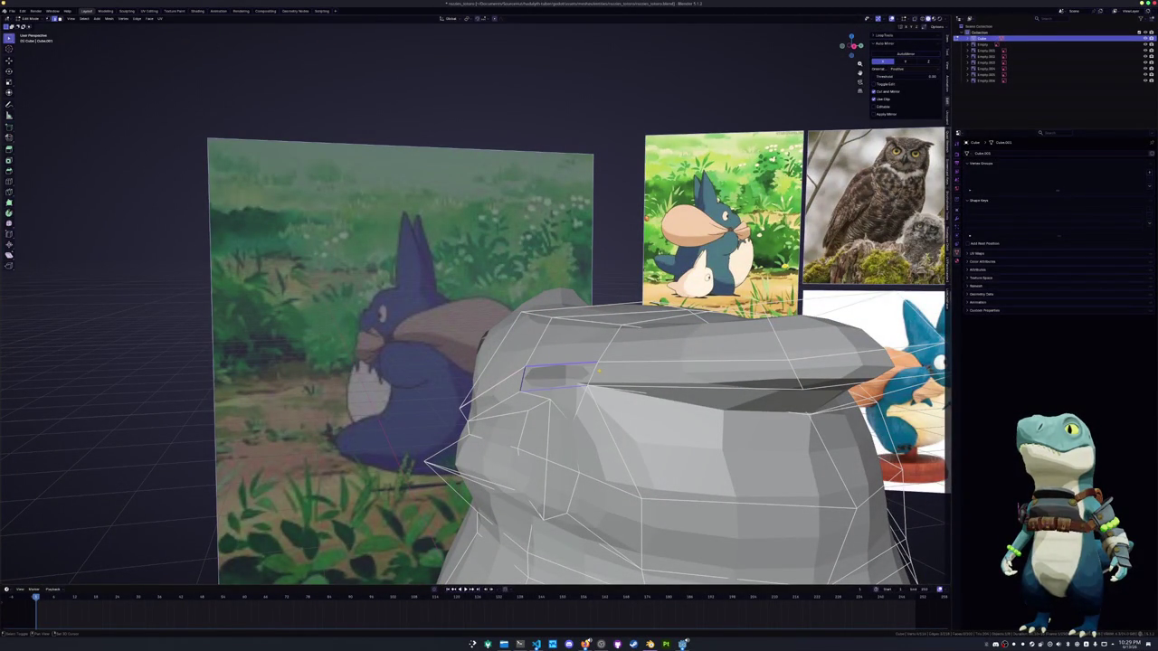
key("f")
mouse_move(599, 371)
middle_mouse_down()
mouse_move(555, 359)
mouse_move(454, 407)
mouse_move(463, 371)
mouse_move(454, 399)
mouse_move(504, 382)
middle_mouse_up()
Move the edges along Y, slide a vertex along its edge, and lift a vertex along Z
key("g")
key("y")
left_click(495, 381)
key("shift+v")
left_click(463, 371)
key("g")
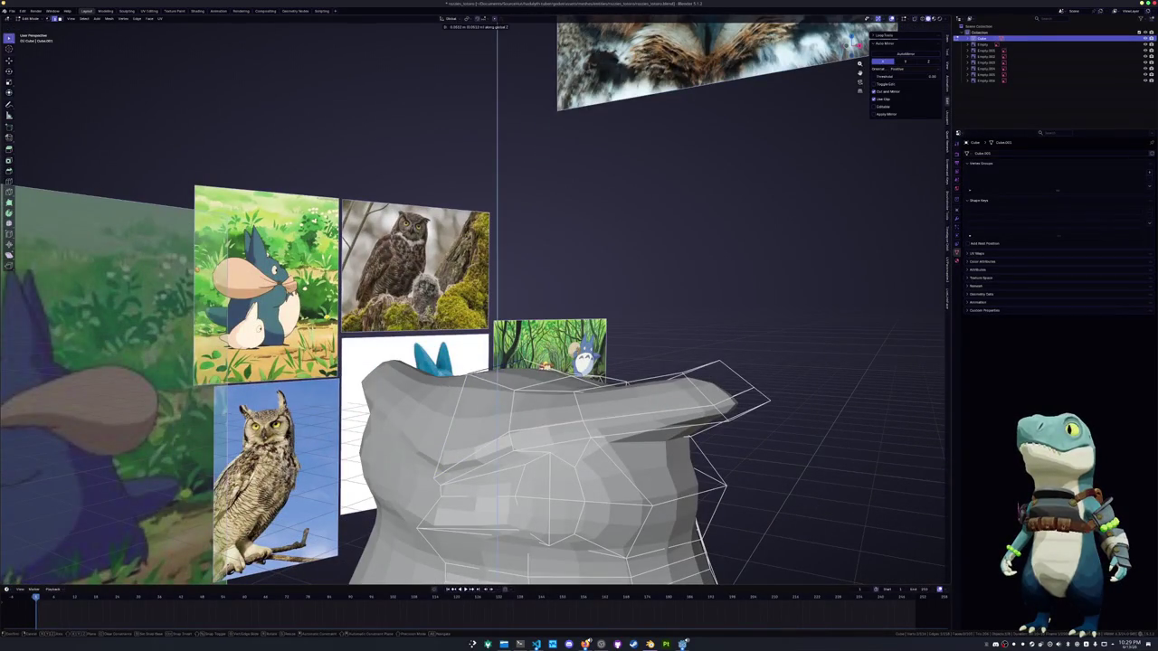
key("z")
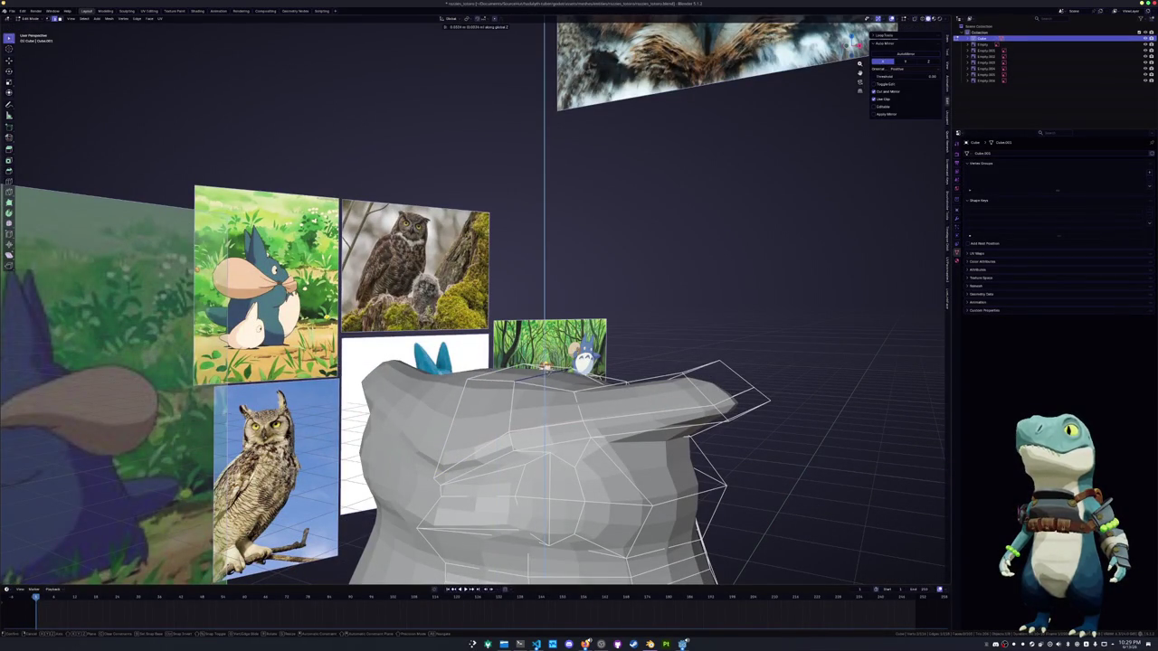
left_click(504, 382)
middle_click_drag(504, 382, 561, 362)
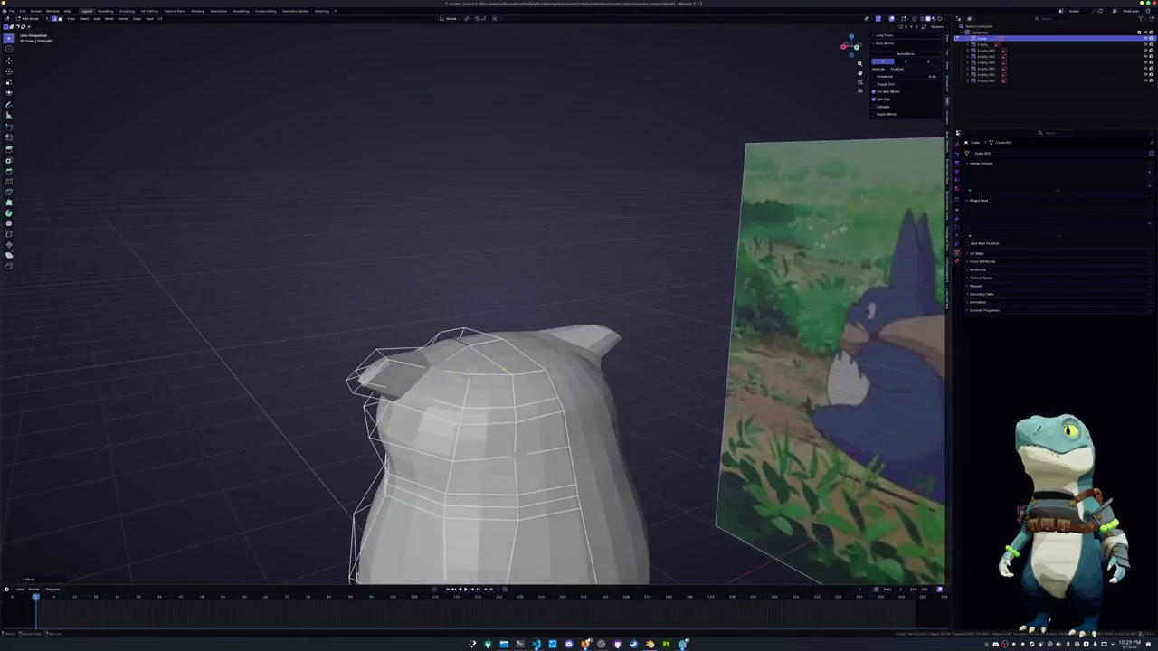
Raise two crown vertices slightly along Z and check the head against the reference images
key("g")
key("z")
key("Return")
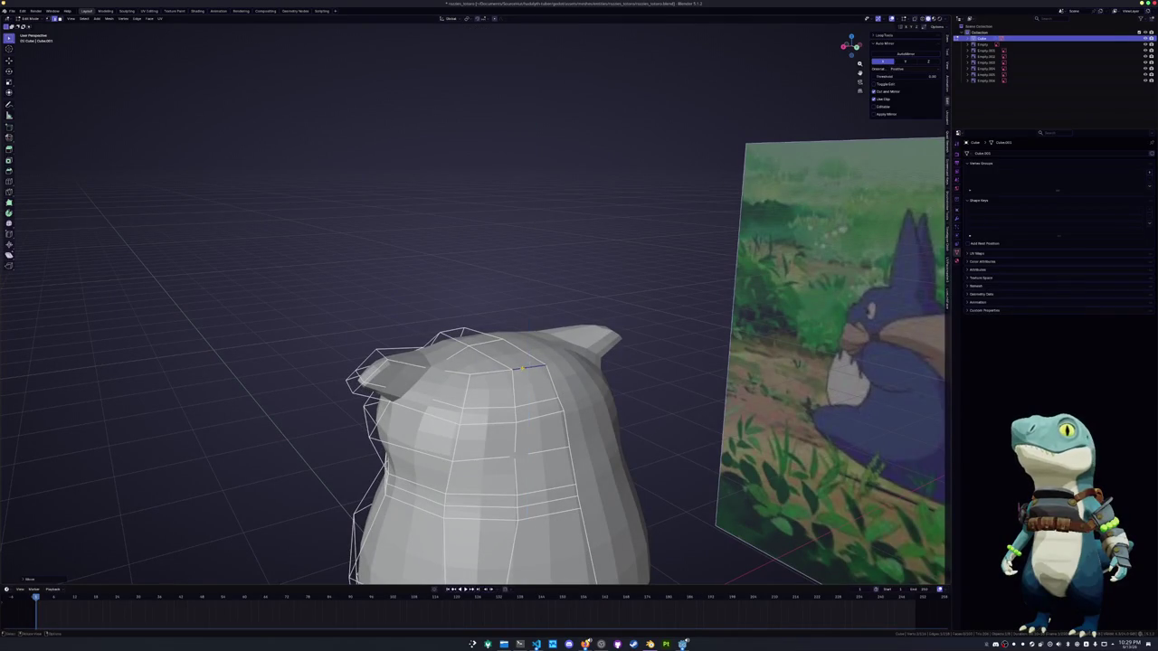
key("g")
key("z")
key("Return")
mouse_move(501, 343)
middle_mouse_down()
mouse_move(509, 380)
mouse_move(534, 317)
mouse_move(500, 405)
middle_mouse_up()
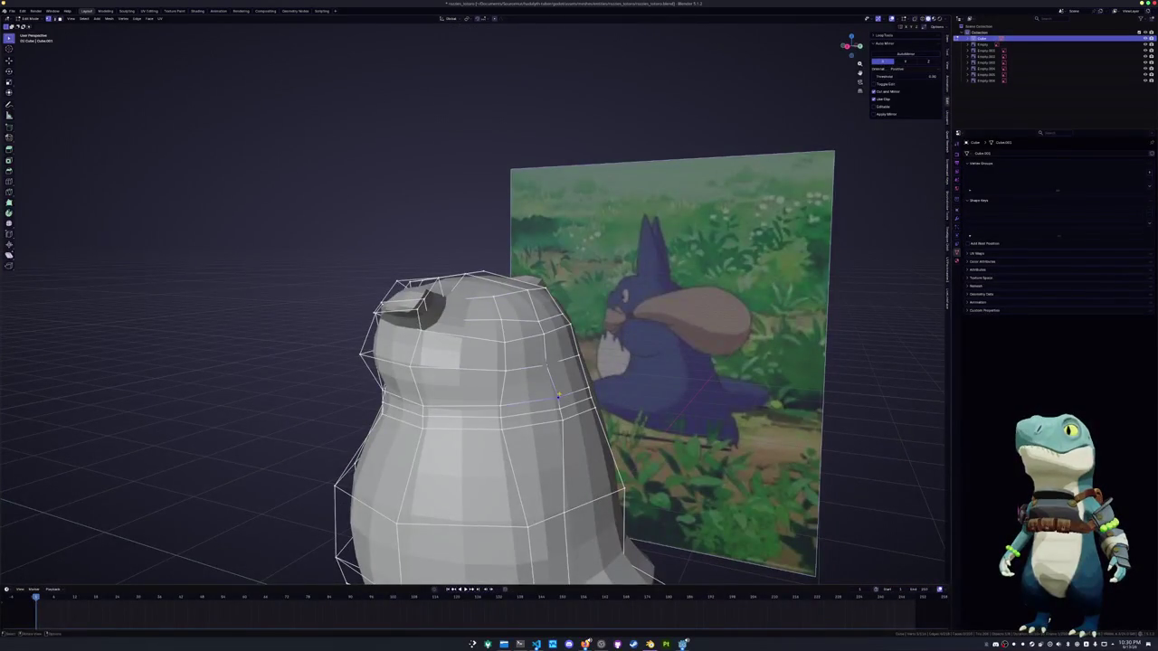
middle_click_drag(527, 289, 476, 282)
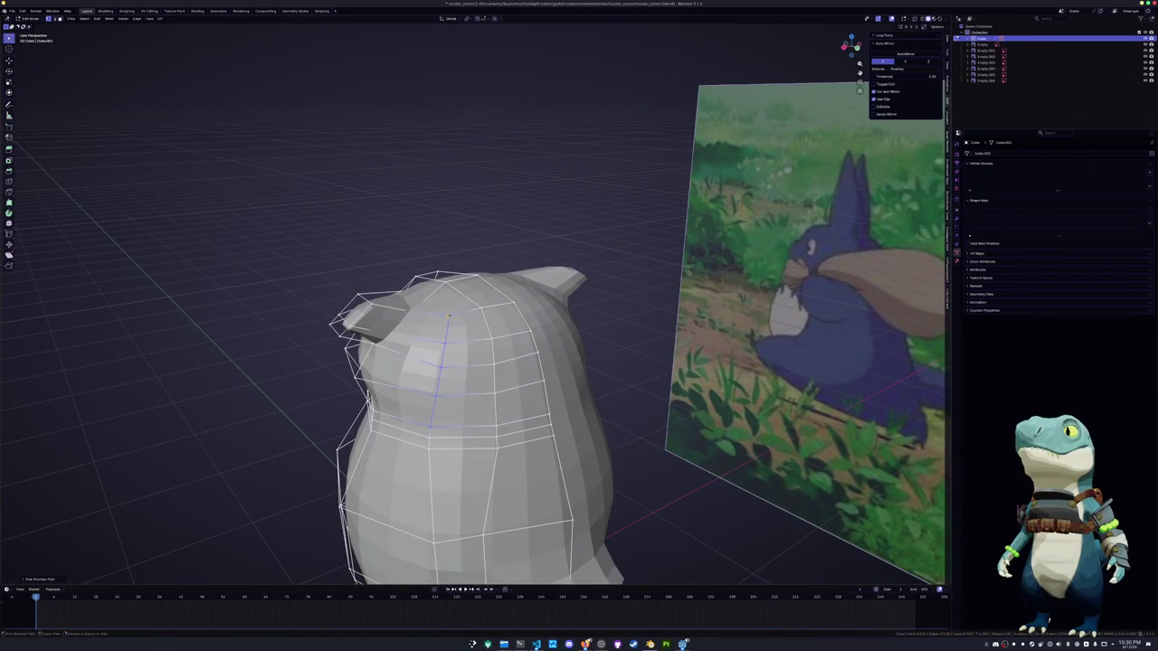
middle_click_drag(429, 426, 469, 389)
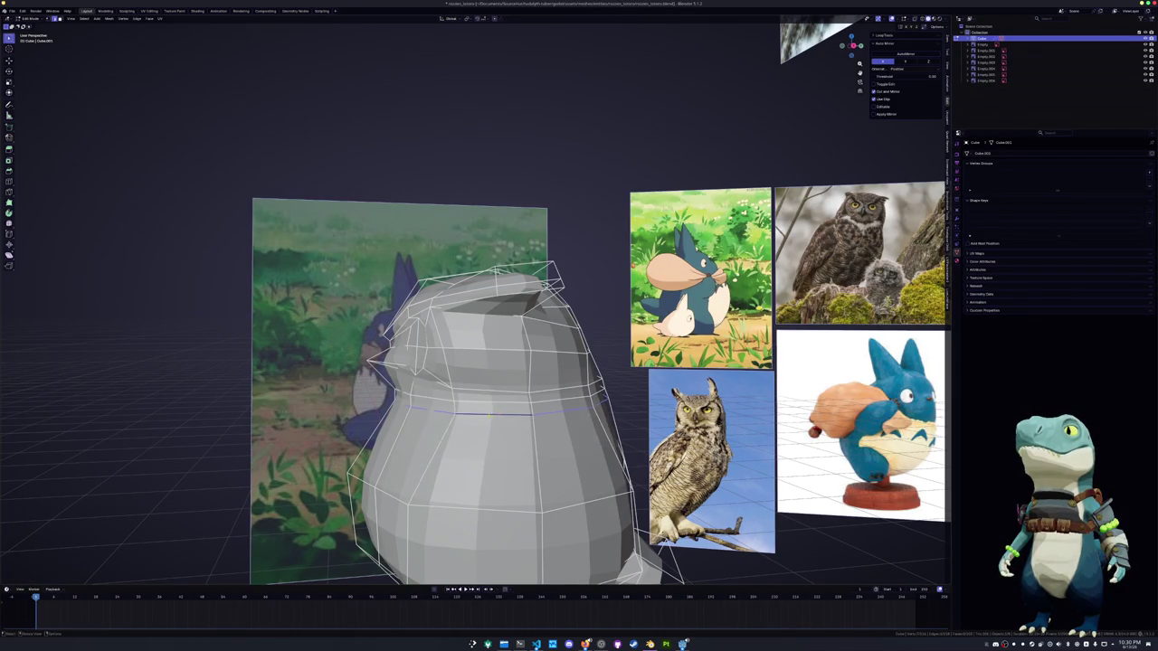
Preview the shape in object mode, then slide a vertex near the eye along its edge
key("Tab")
middle_click_drag(500, 412, 519, 417)
key("Tab")
scroll(520, 417, "up", 2)
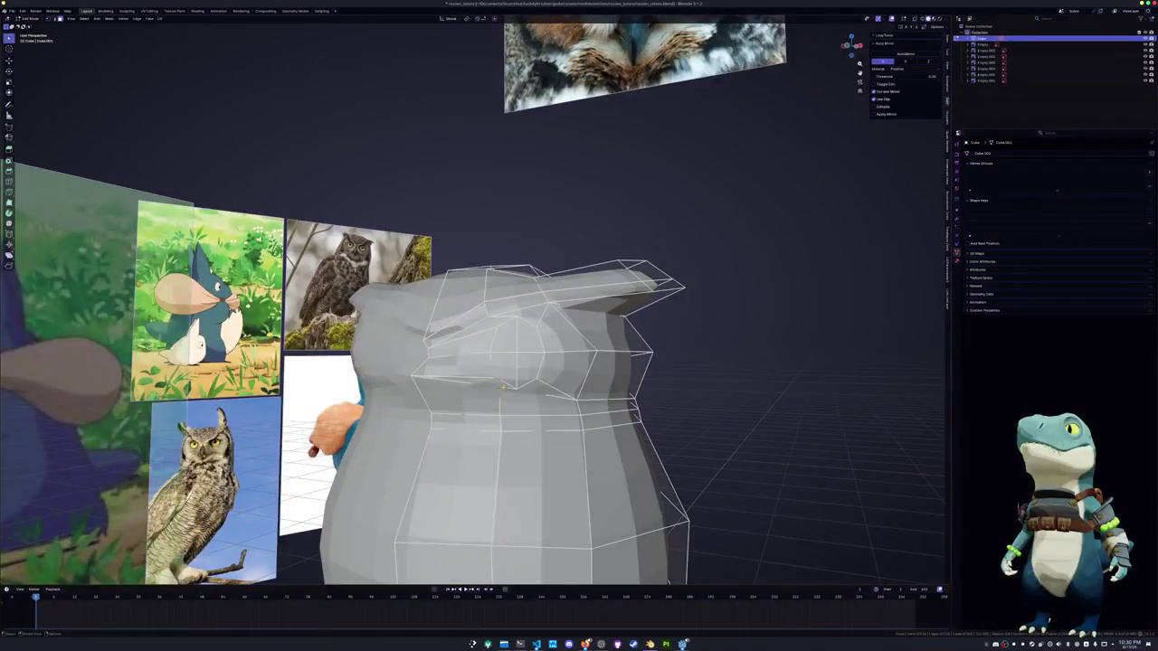
middle_click_drag(503, 391, 483, 394)
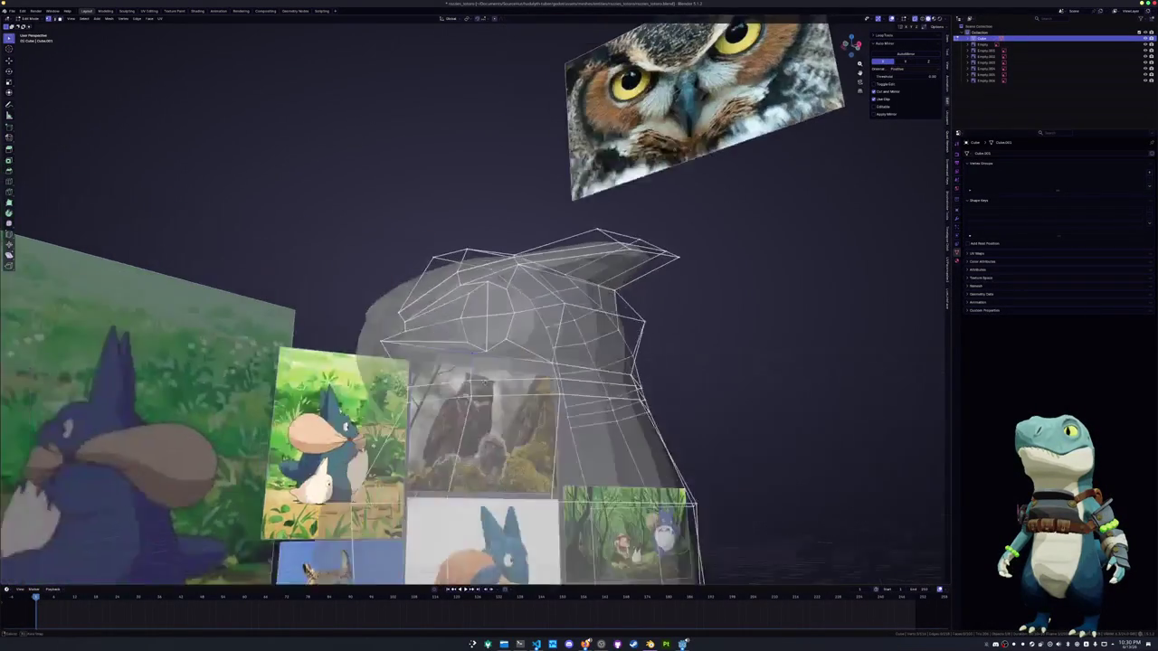
key("g")
key("g")
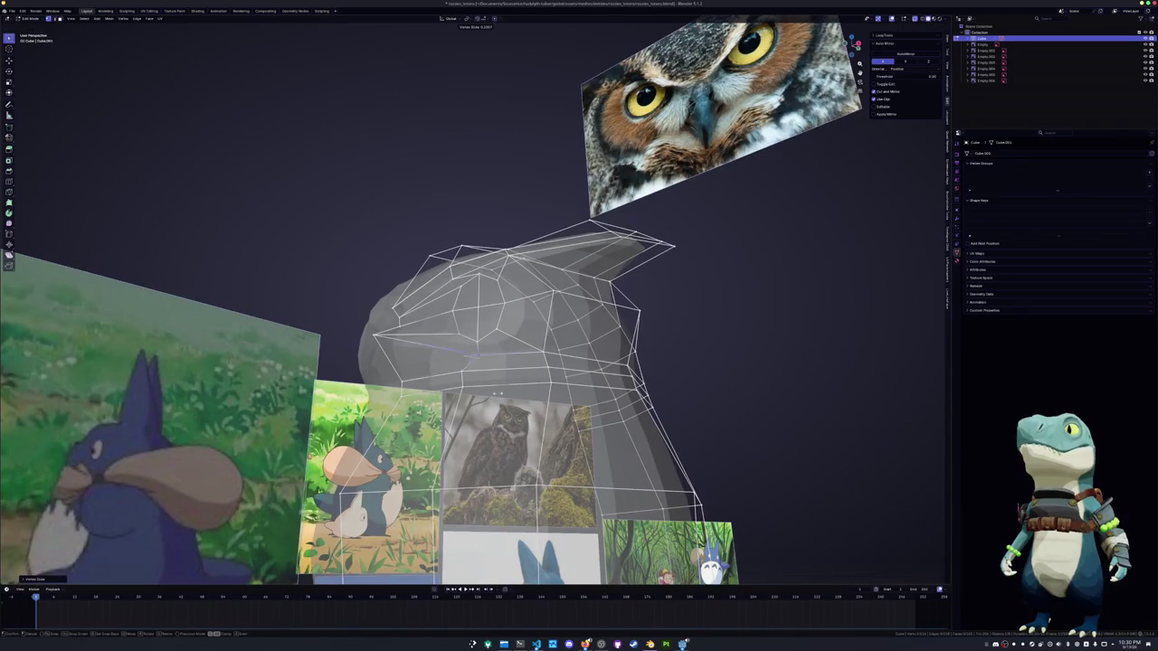
left_click(485, 374)
Dissolve stray edges around the owl's eye
middle_click_drag(485, 375, 507, 389)
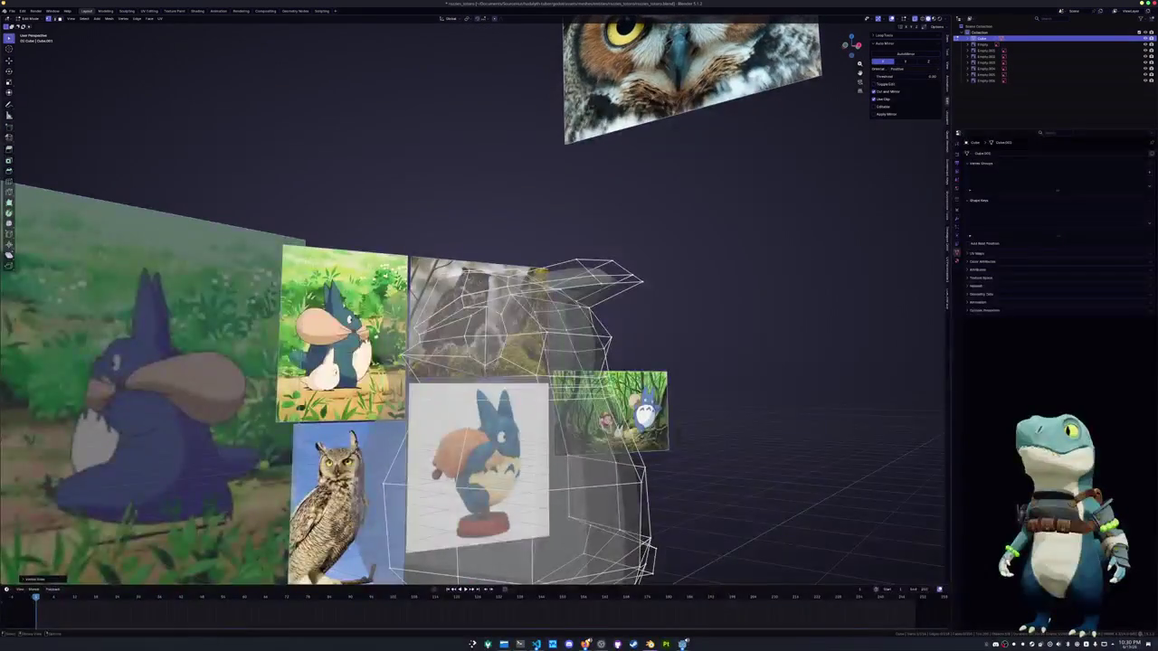
middle_click_drag(415, 357, 484, 332)
key("alt+z")
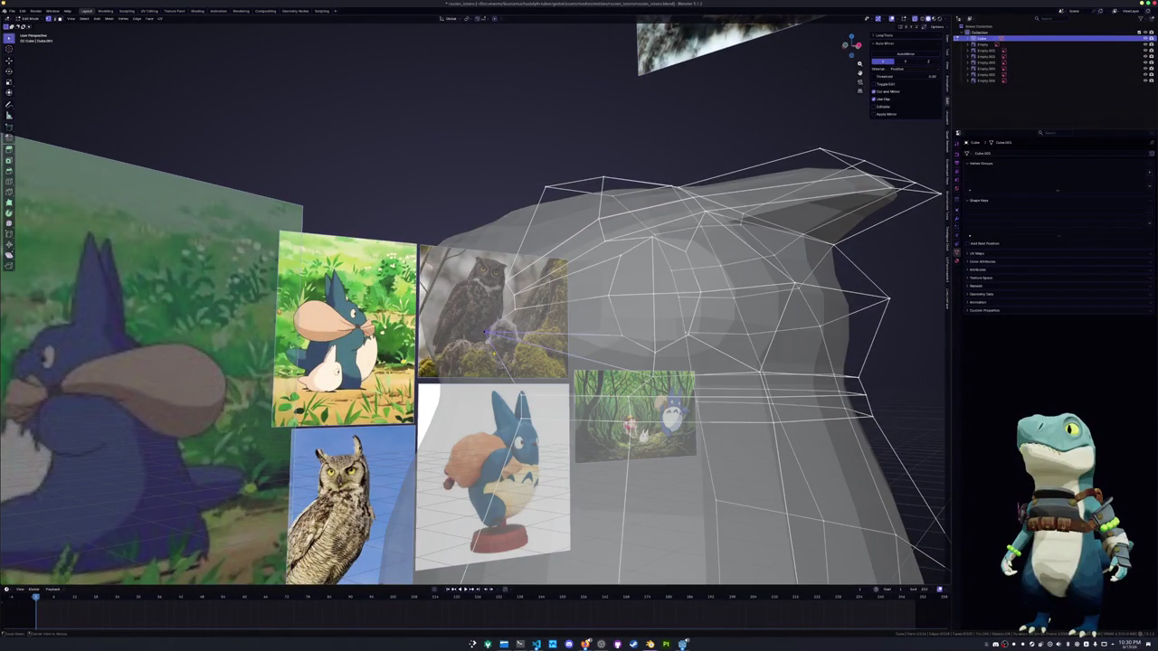
key("alt+z")
key("x")
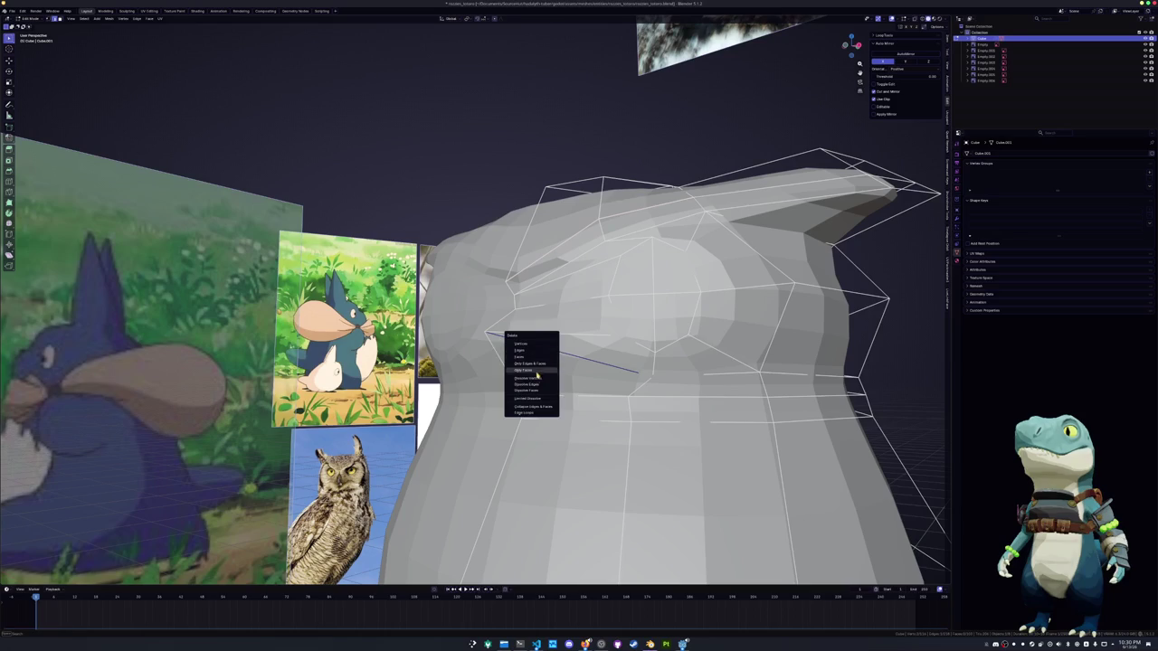
left_click(539, 384)
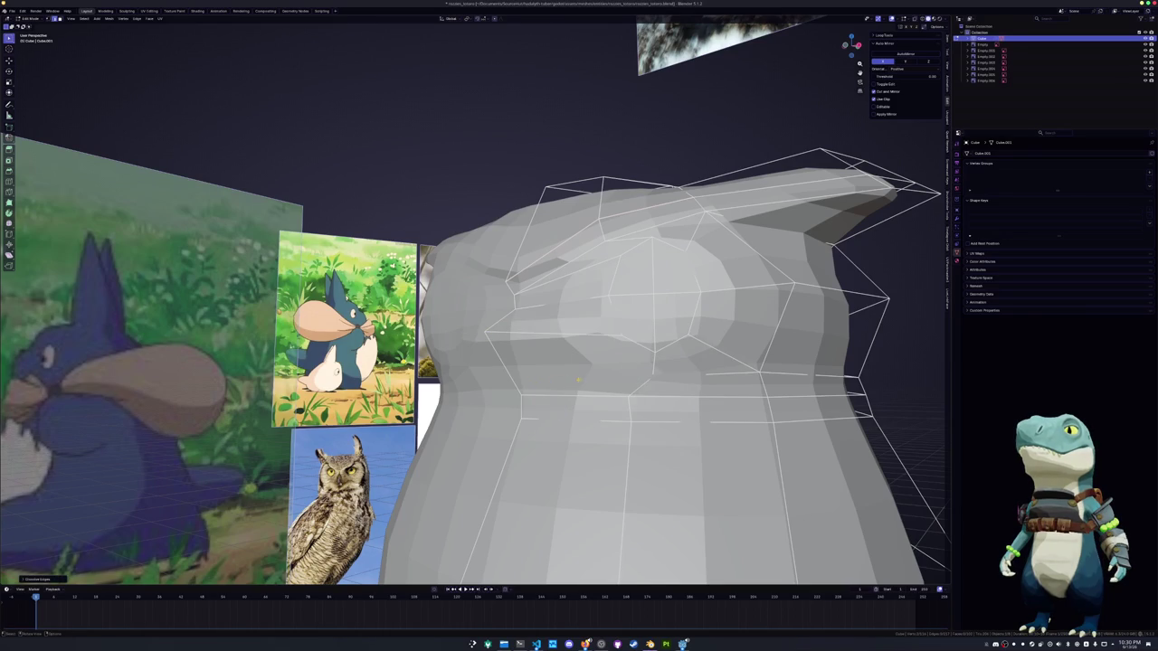
Knife new edges across the head and dissolve another stray edge
key("k")
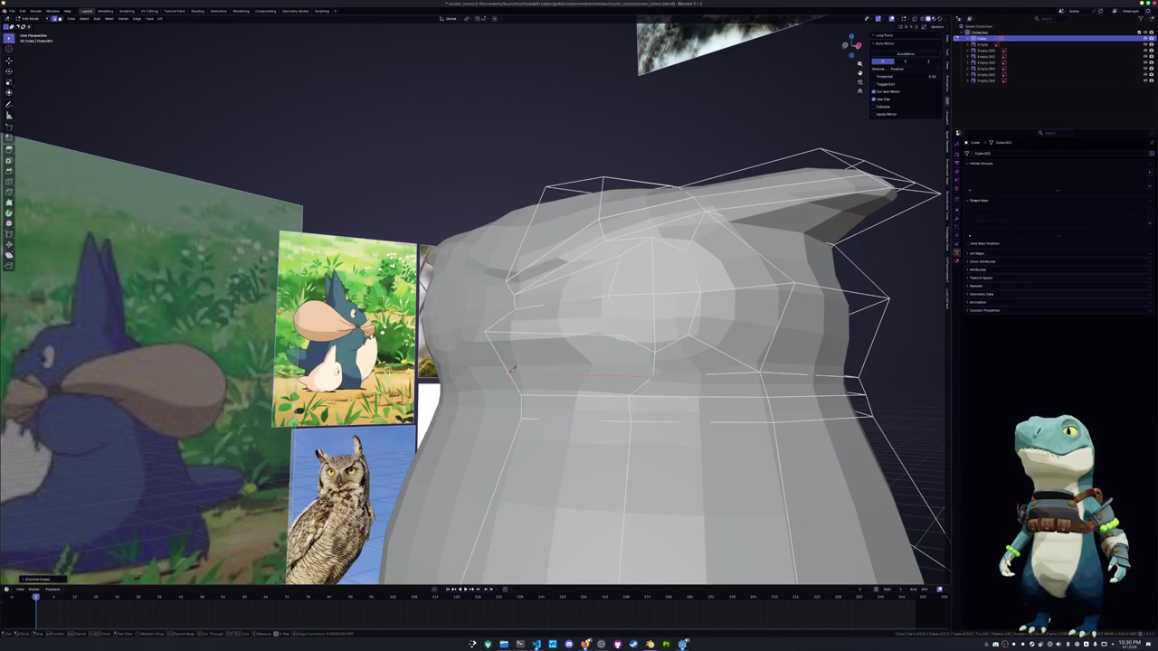
key("alt+z")
mouse_move(511, 371)
middle_mouse_down()
mouse_move(597, 326)
mouse_move(575, 315)
middle_mouse_up()
key("x")
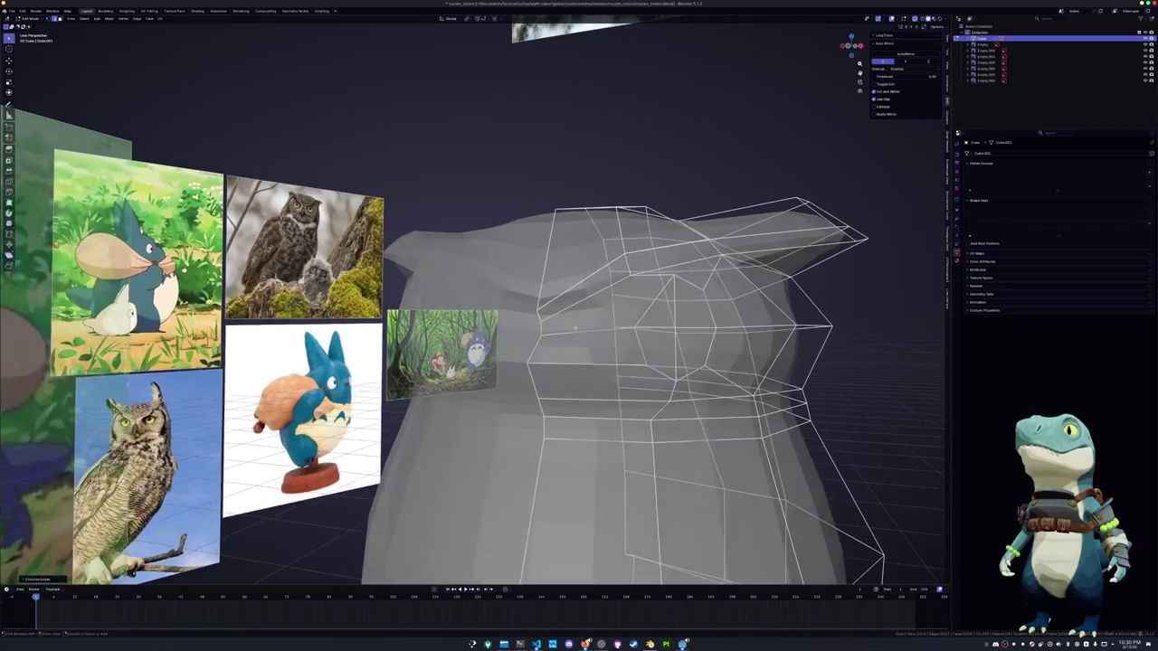
key("x")
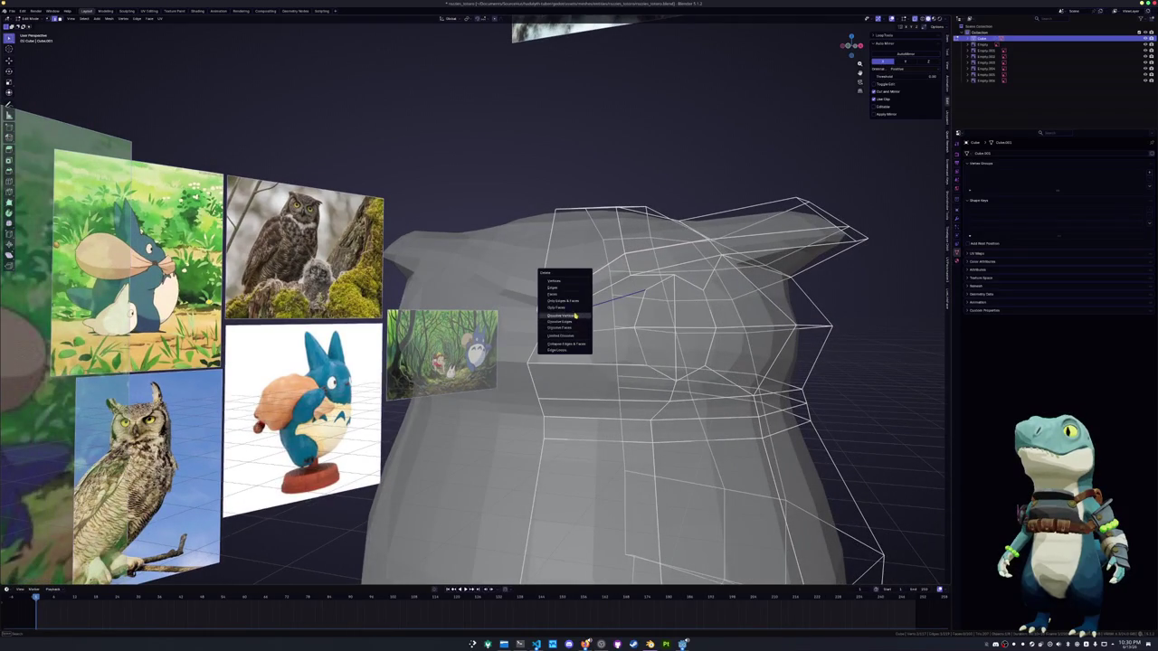
key("k")
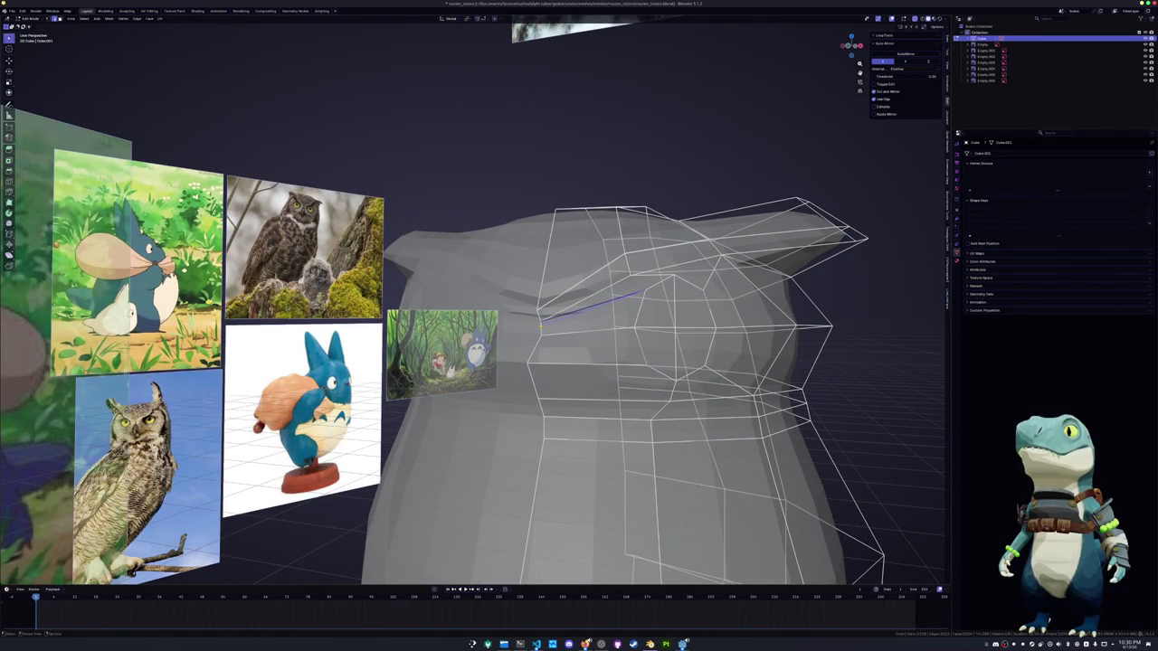
key("x")
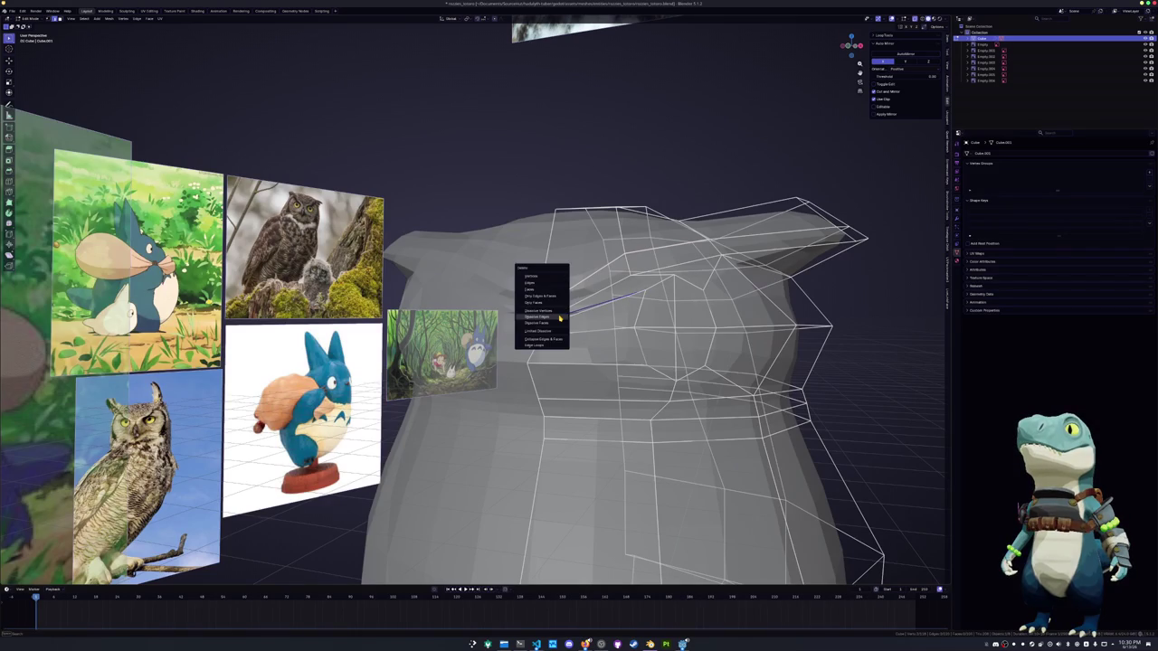
left_click(560, 317)
Slide another brow vertex along its edge
mouse_move(560, 317)
middle_mouse_down()
mouse_move(570, 288)
mouse_move(520, 295)
middle_mouse_up()
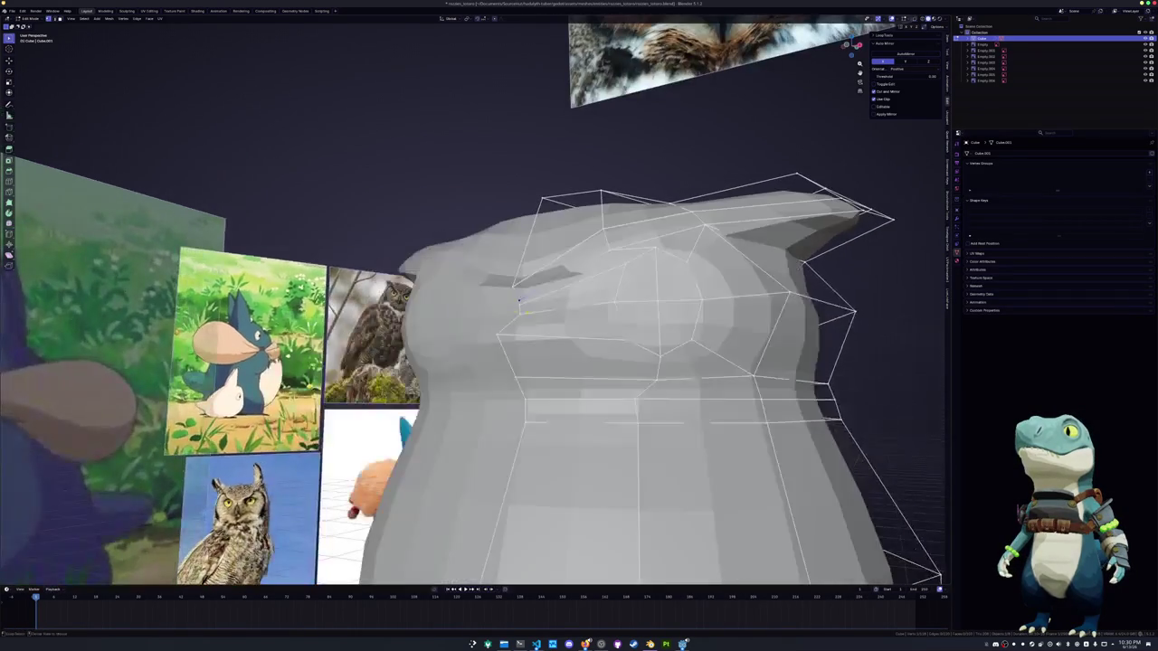
key("g")
key("g")
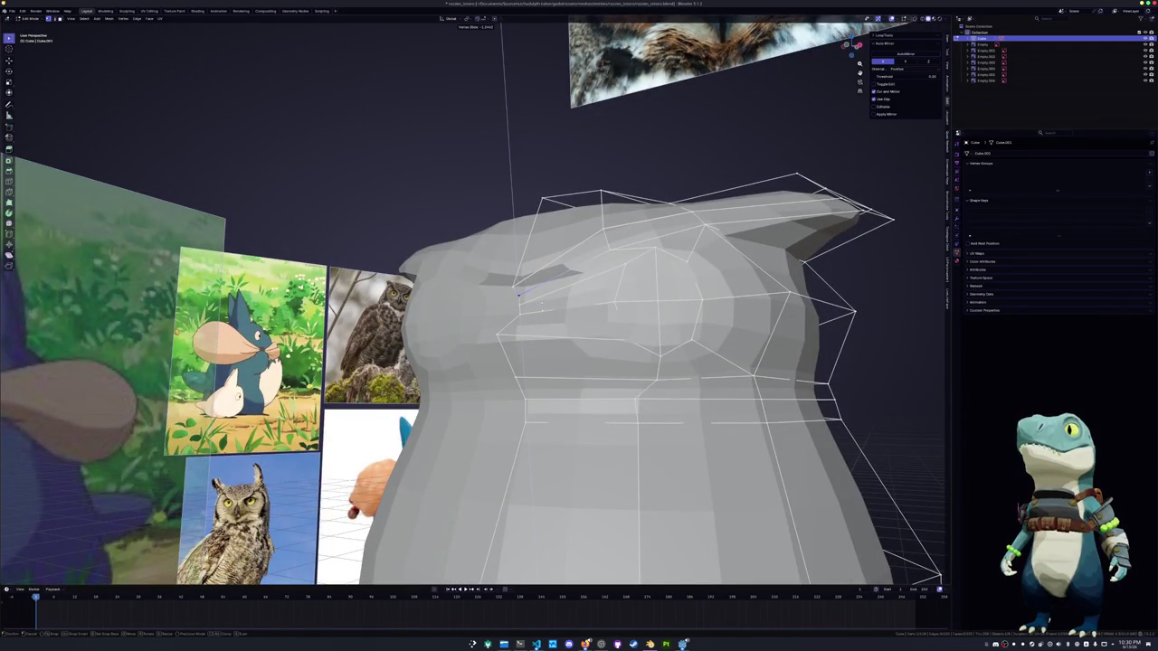
left_click(518, 293)
scroll(518, 292, "down", 2)
scroll(519, 293, "down", 2)
scroll(504, 295, "up", 4)
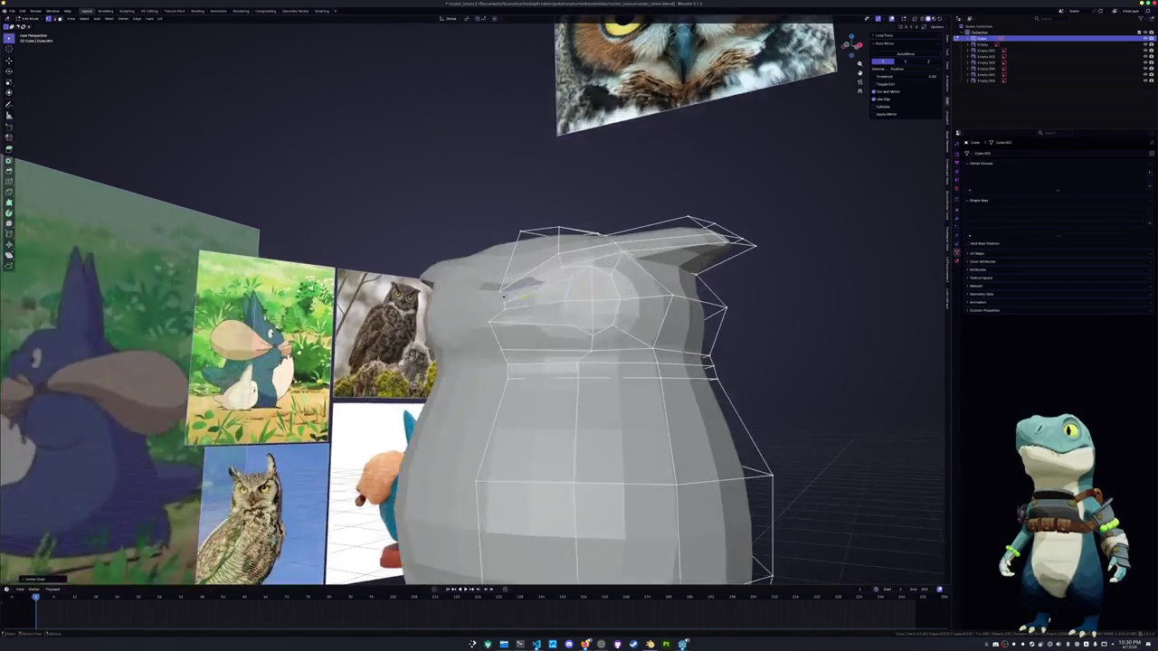
mouse_move(504, 294)
middle_mouse_down()
mouse_move(506, 277)
mouse_move(485, 315)
middle_mouse_up()
Try moving the selection along Y, cancel it, and switch to front view
key("g")
key("y")
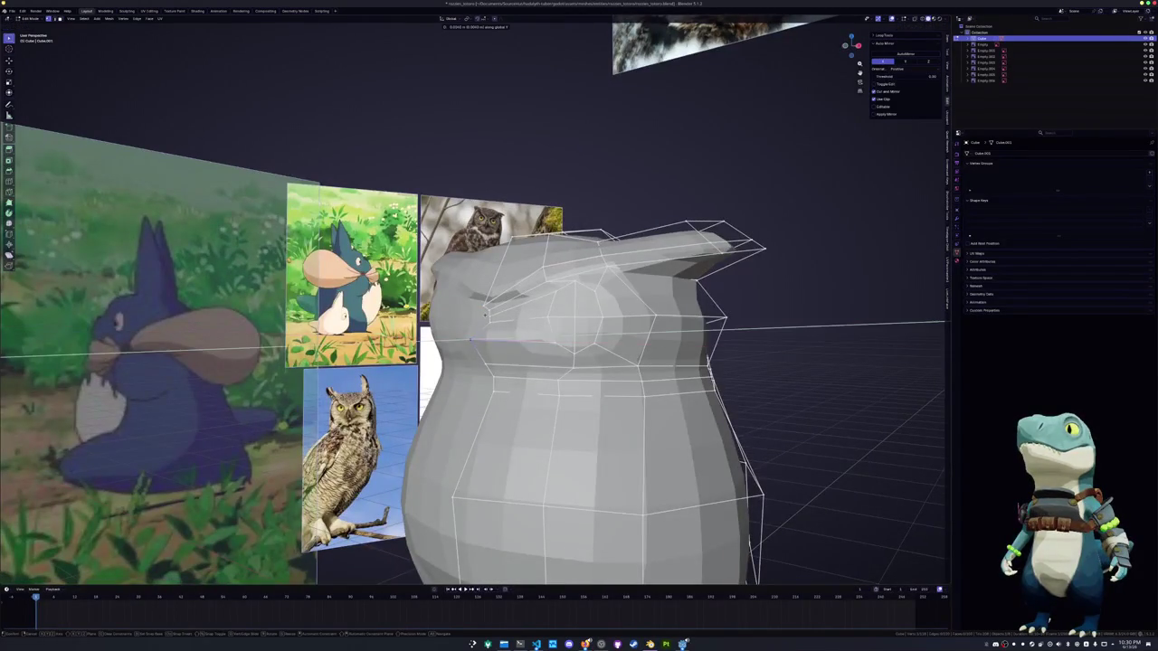
key("Escape")
key("KP_1")
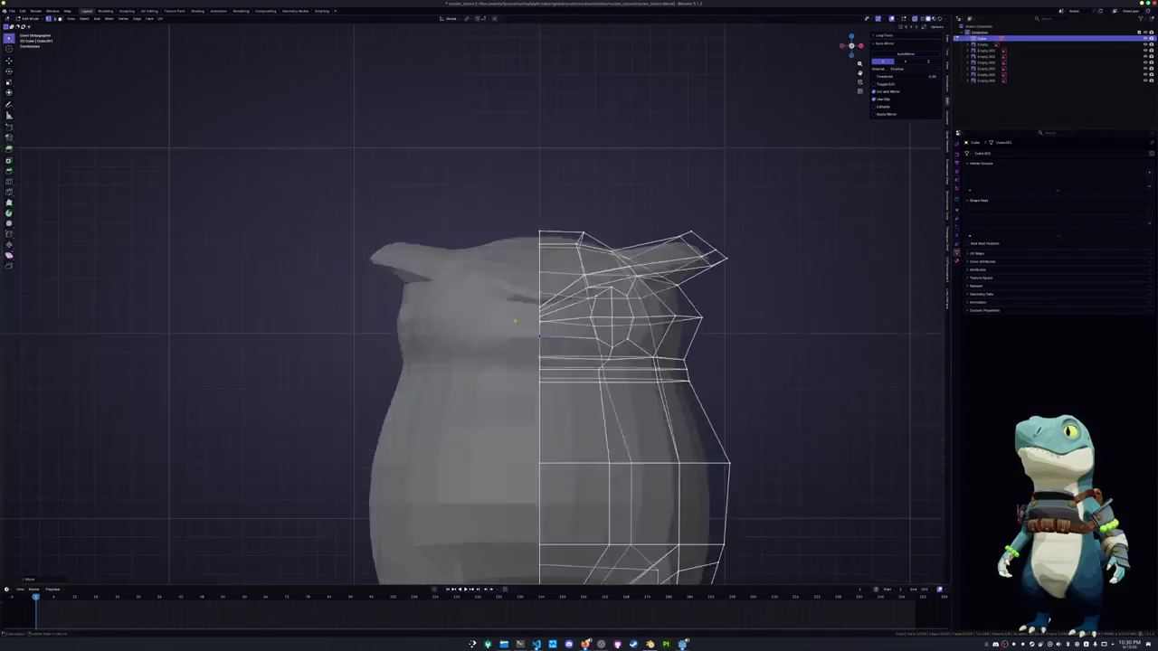
Add a new edge loop around the owl's eye
key("ctrl+r")
mouse_move(539, 337)
middle_mouse_down()
mouse_move(516, 312)
mouse_move(529, 312)
middle_mouse_up()
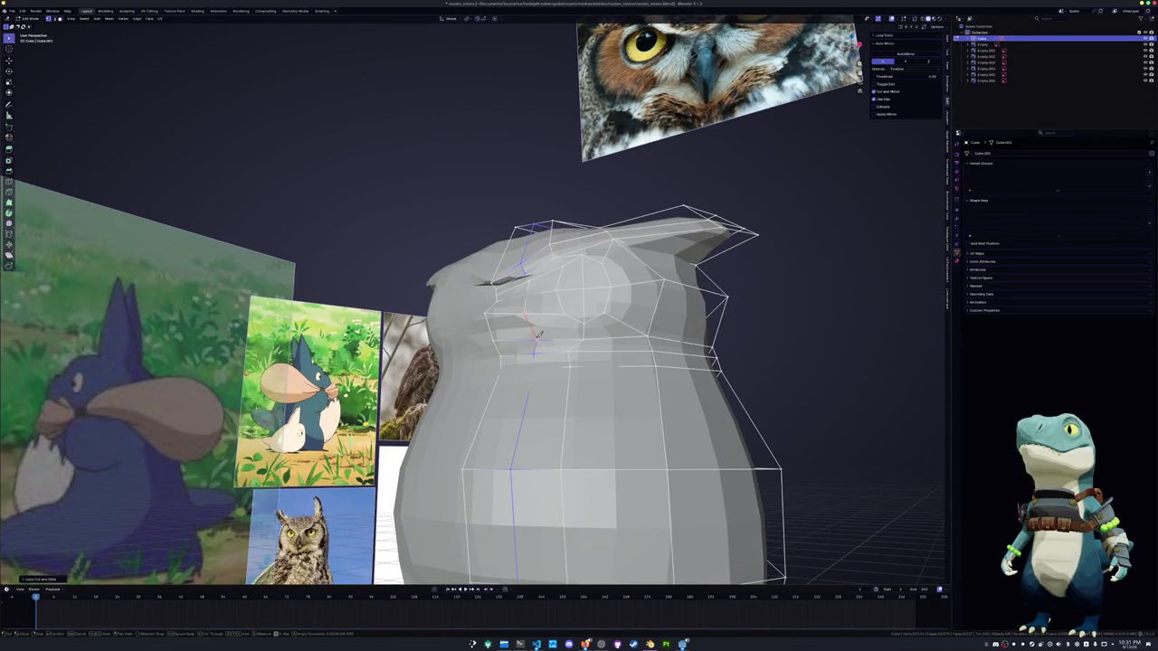
middle_click_drag(539, 336, 540, 310)
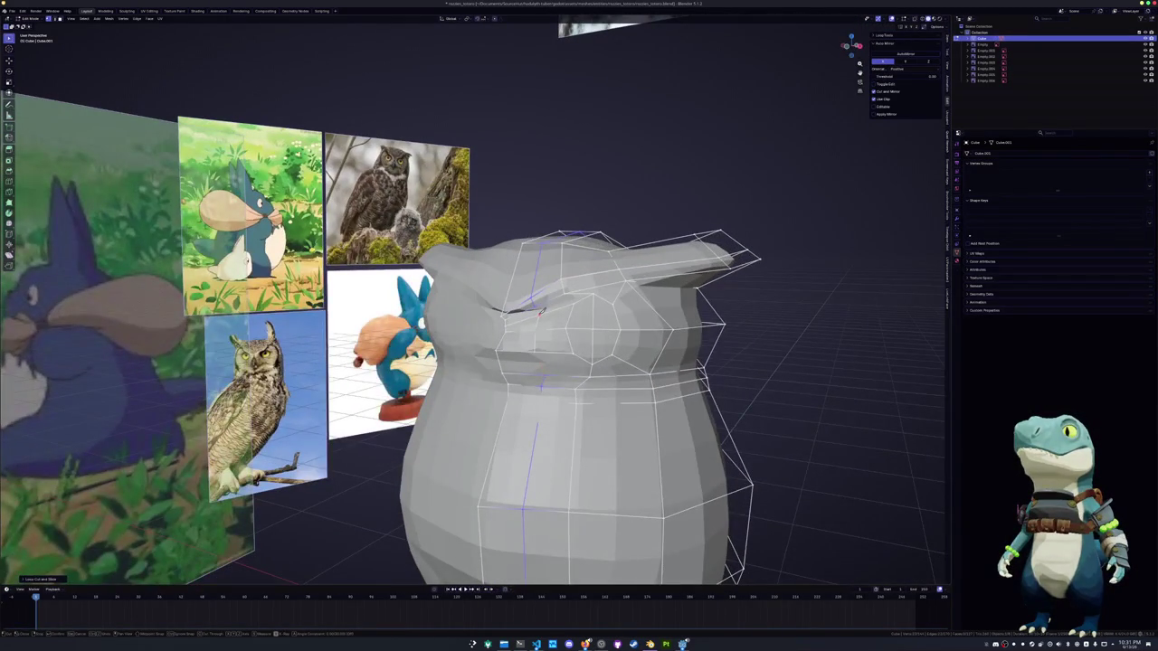
left_click(537, 304)
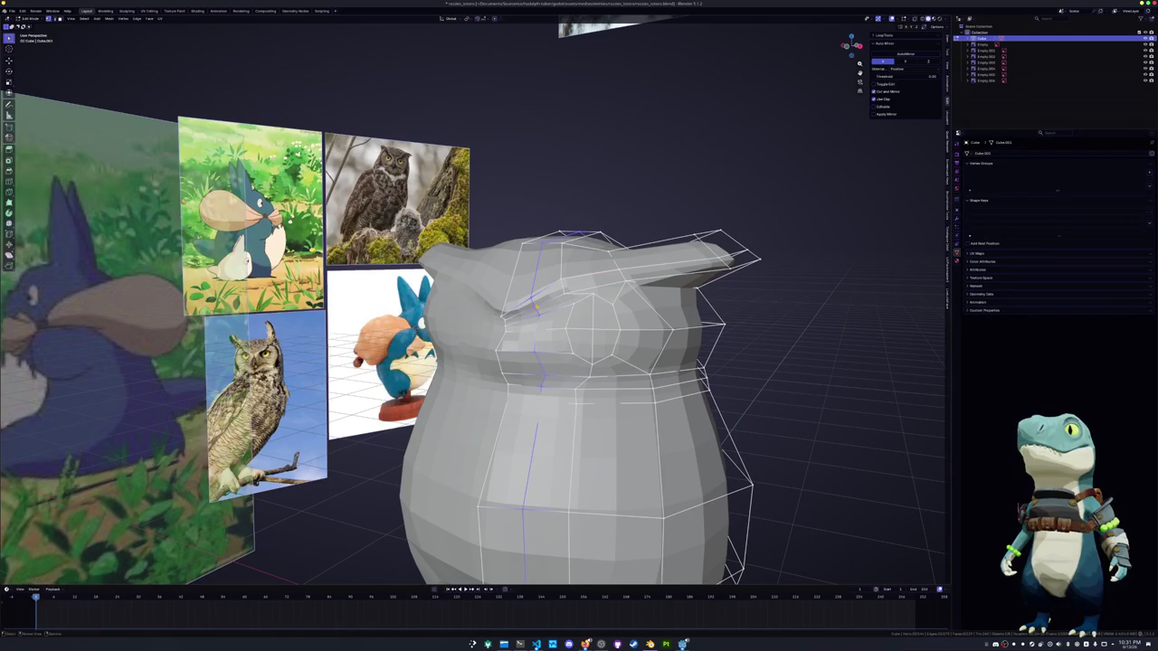
middle_click_drag(538, 304, 522, 297)
Knife a new edge across the face near the eye and confirm it
key("k")
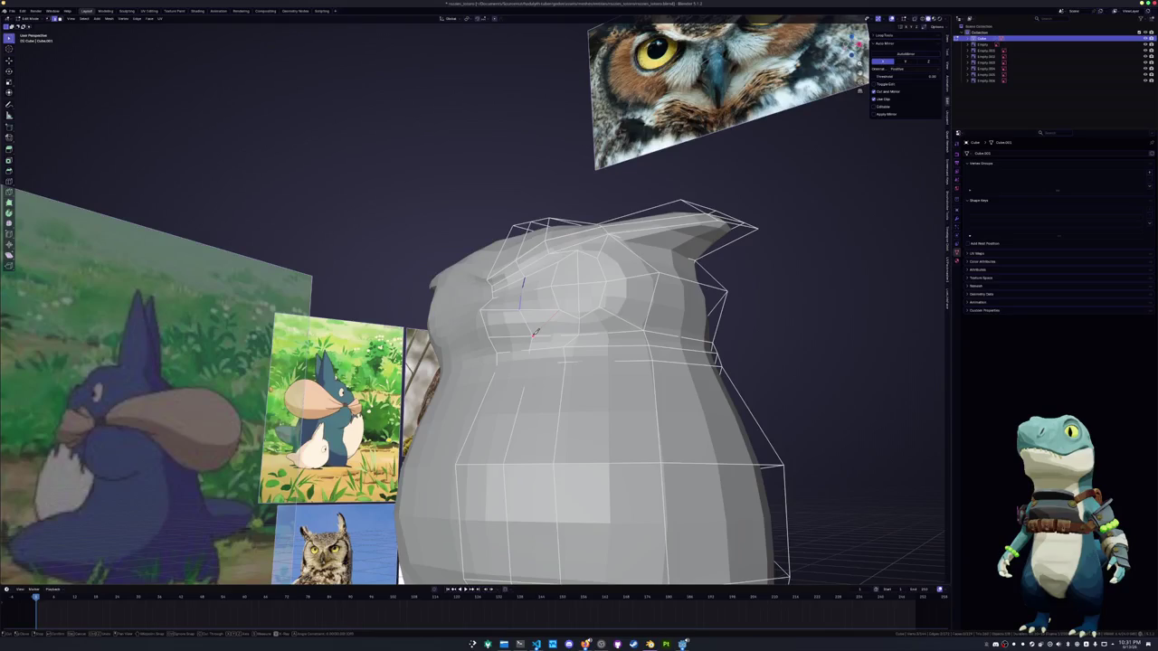
middle_click_drag(546, 311, 570, 294)
scroll(597, 276, "up", 2)
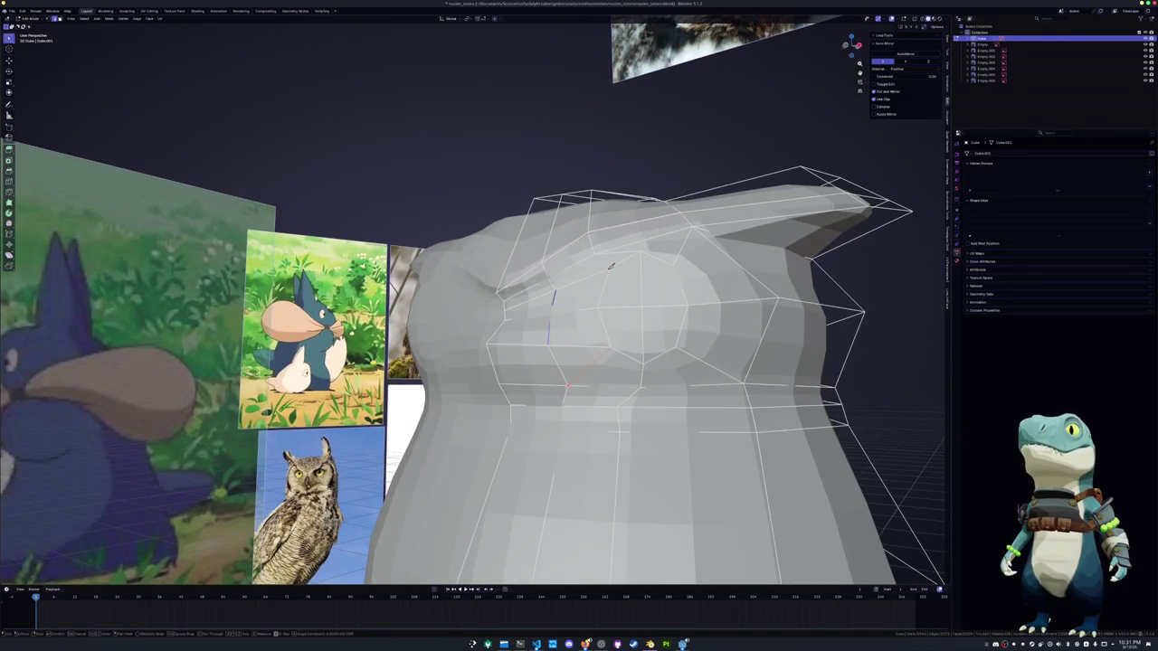
left_click(551, 276)
key("Return")
Preview the shape in object mode, then select a face at the eye
middle_click_drag(554, 290, 549, 302)
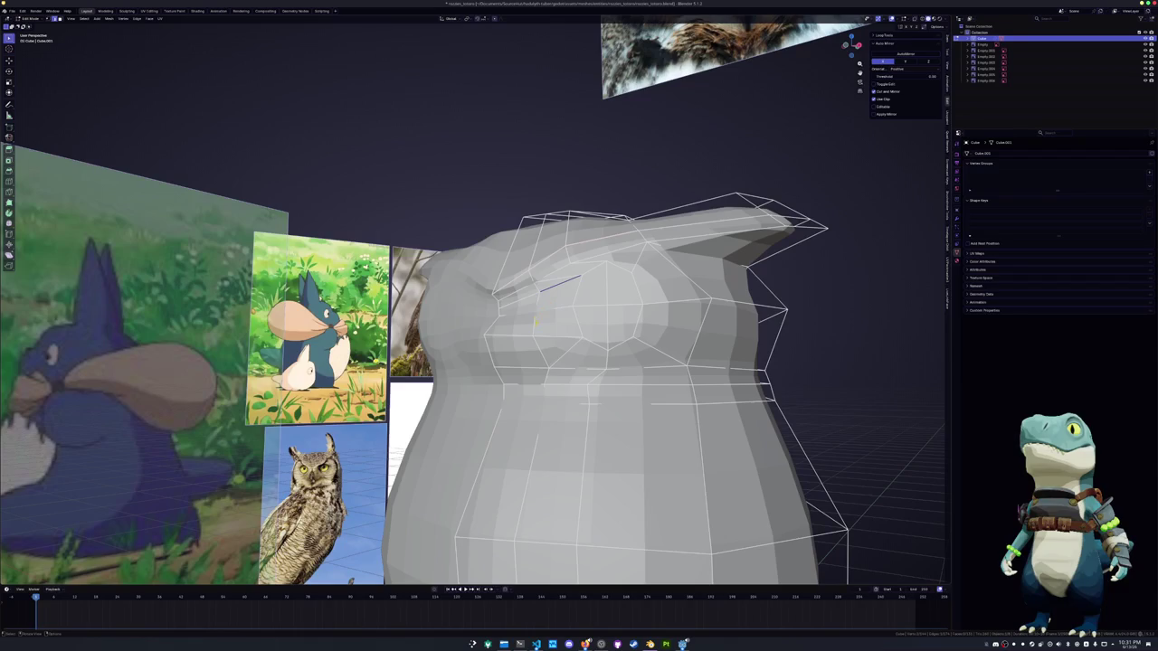
middle_click_drag(533, 326, 458, 355)
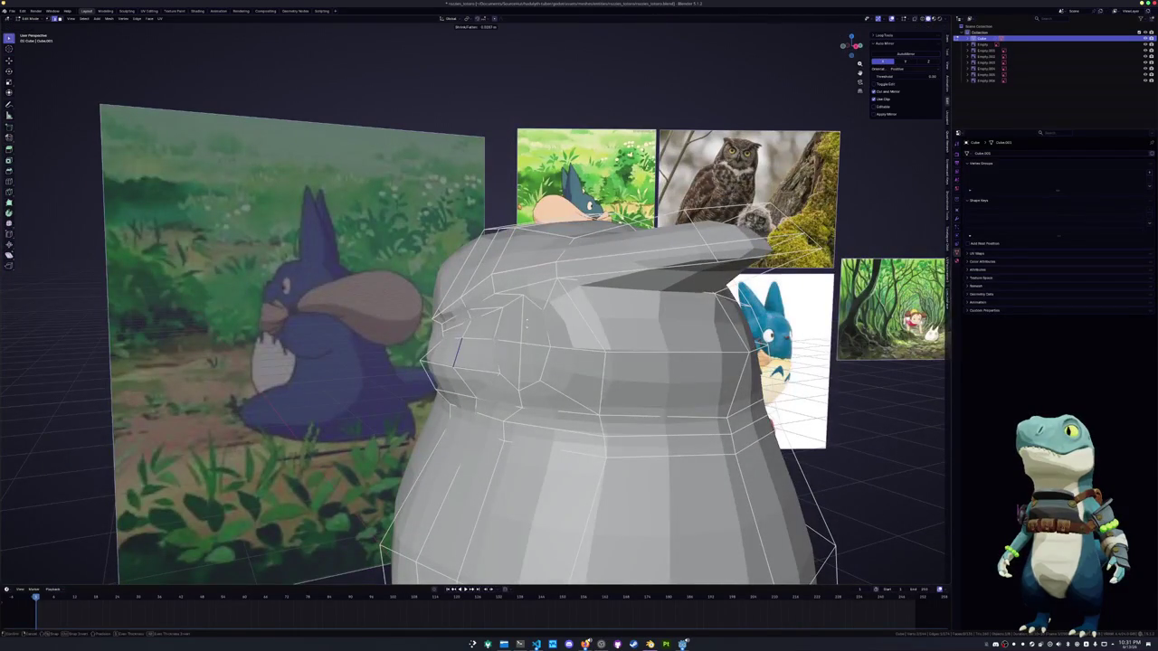
mouse_move(527, 325)
middle_mouse_down()
mouse_move(496, 350)
mouse_move(506, 307)
mouse_move(525, 336)
mouse_move(546, 335)
mouse_move(536, 342)
mouse_move(575, 317)
mouse_move(561, 330)
middle_mouse_up()
key("Tab")
key("Tab")
scroll(540, 342, "up", 2)
key("g")
key("g")
left_click(536, 342)
Grow the eye selection, extrude it, and push it inward along Y
key("ctrl+KP_Add")
key("e")
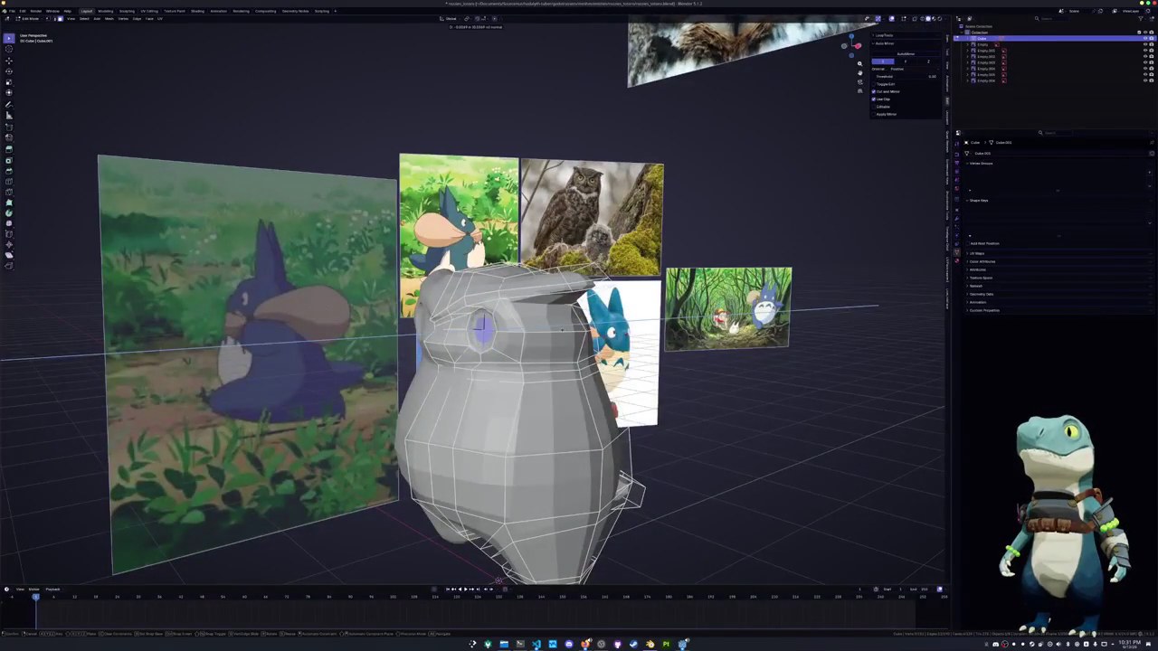
middle_click_drag(665, 326, 511, 312)
scroll(674, 327, "up", 1)
scroll(685, 322, "up", 2)
key("g")
left_click(624, 328)
Scale the loop around the eye socket to tighten it
left_click(499, 288, "alt")
key("s")
left_click(593, 313)
mouse_move(593, 314)
middle_mouse_down()
mouse_move(588, 334)
mouse_move(569, 322)
middle_mouse_up()
key("Tab")
key("Tab")
Select the horizontal loop across the face and return to object mode
scroll(586, 329, "up", 2)
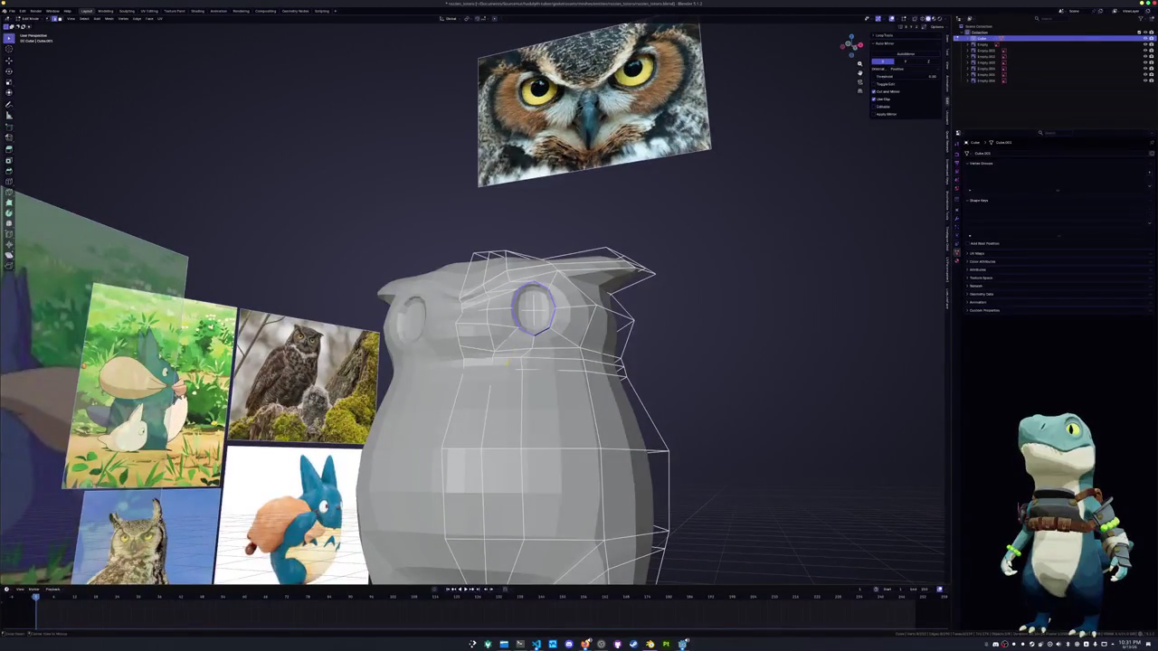
left_click(543, 371, "alt")
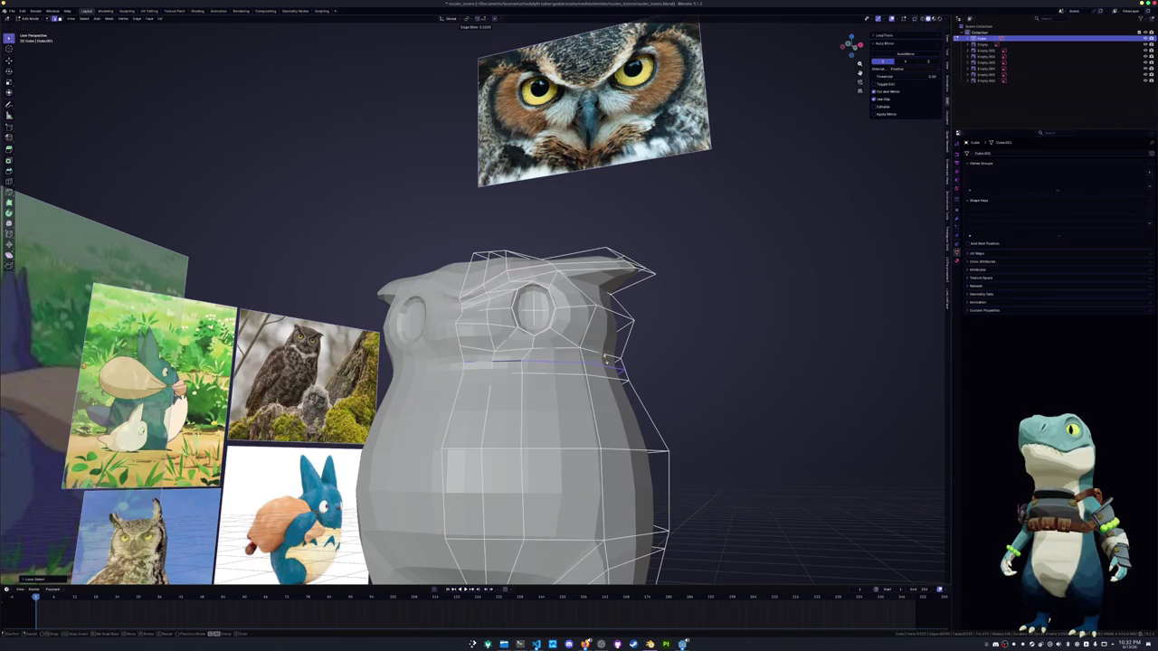
key("Tab")
scroll(659, 344, "down", 2)
key("shift+a")
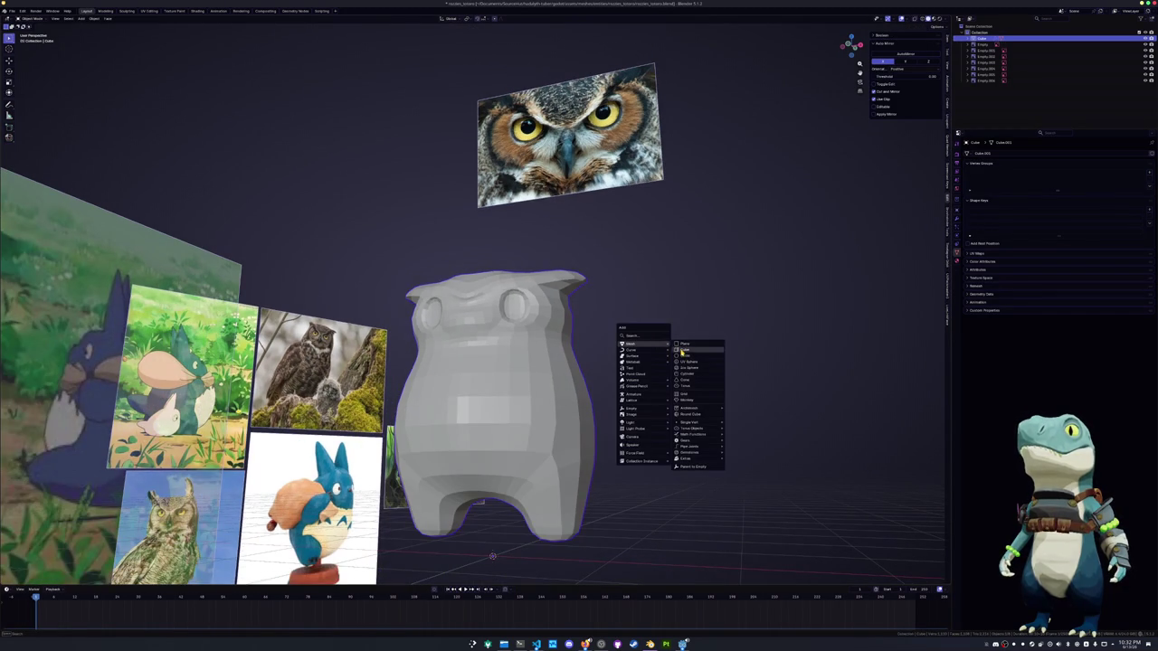
Add a cube and delete one of its faces
left_click(685, 349)
scroll(680, 352, "down", 3)
key("Tab")
mouse_move(638, 383)
middle_mouse_down()
mouse_move(482, 417)
mouse_move(473, 385)
middle_mouse_up()
left_click(473, 384)
key("x")
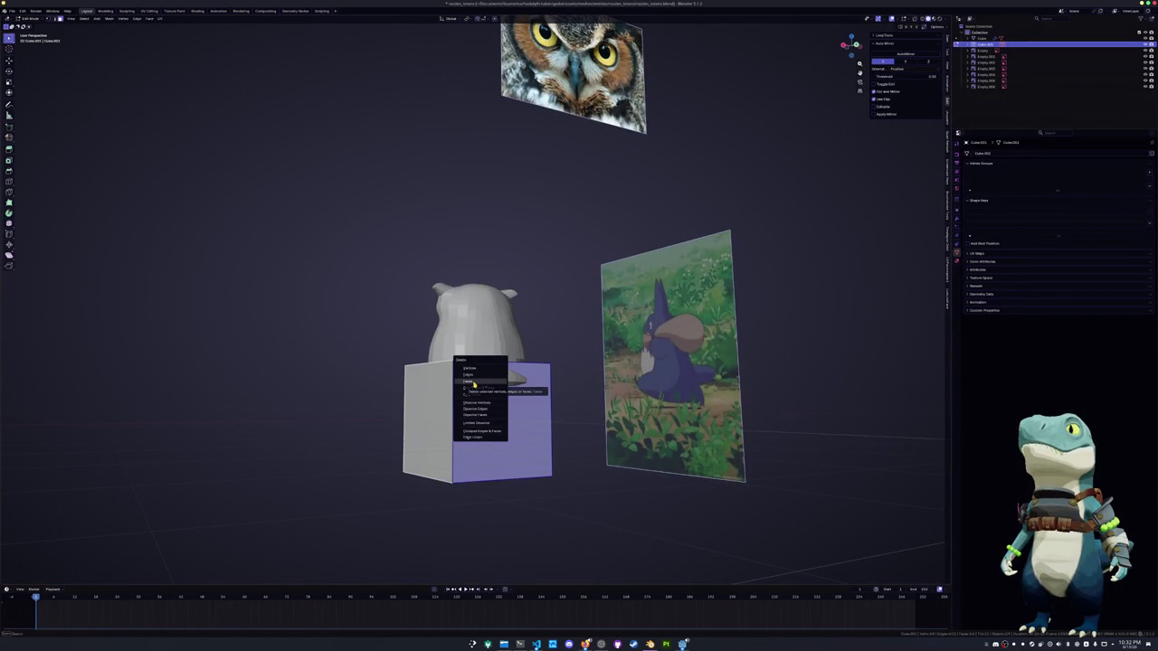
left_click(474, 382)
Select all of the cube's geometry and merge its duplicate vertices by distance
middle_click_drag(473, 381, 530, 384)
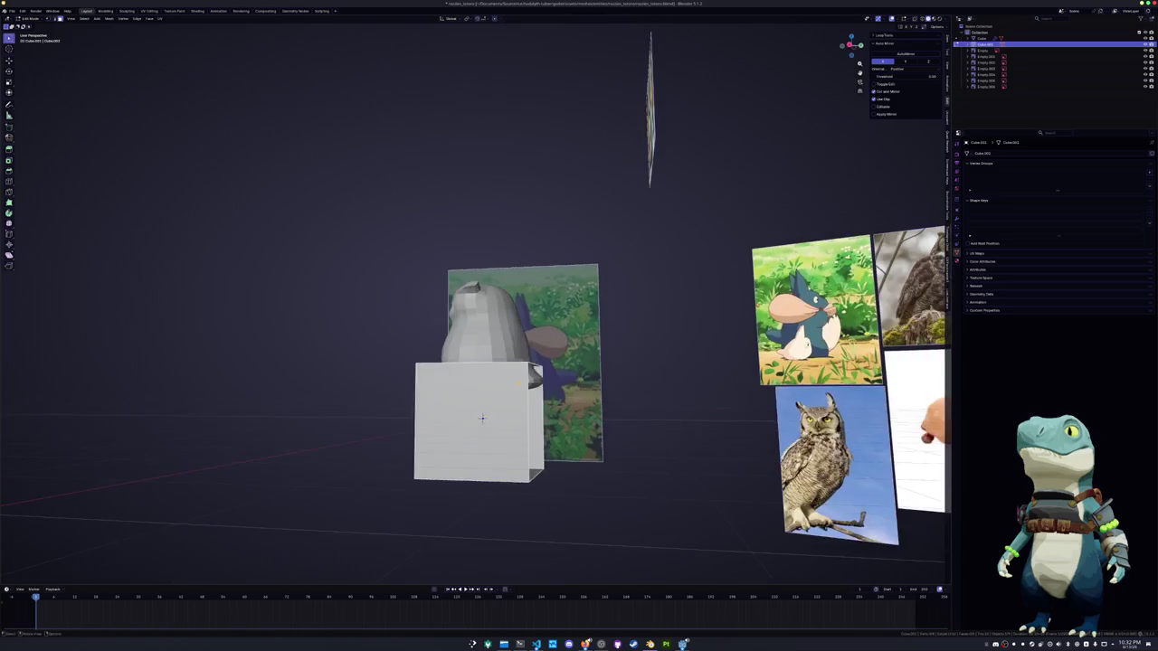
middle_click_drag(482, 417, 484, 419)
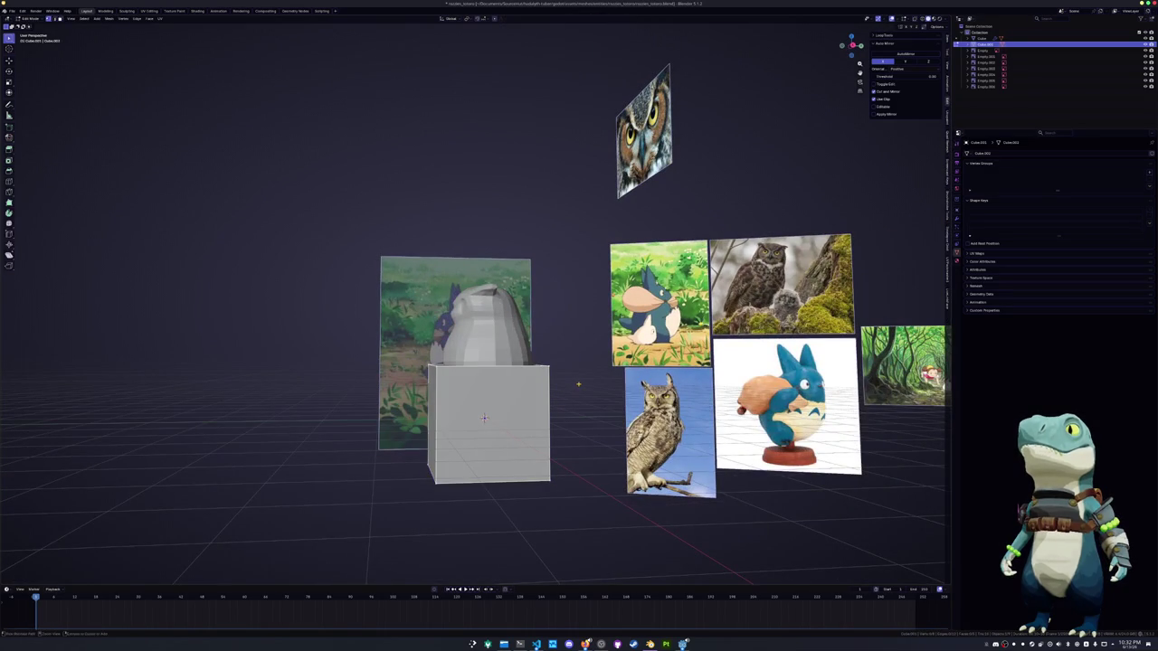
key("Tab")
key("Tab")
key("a")
right_click(580, 388)
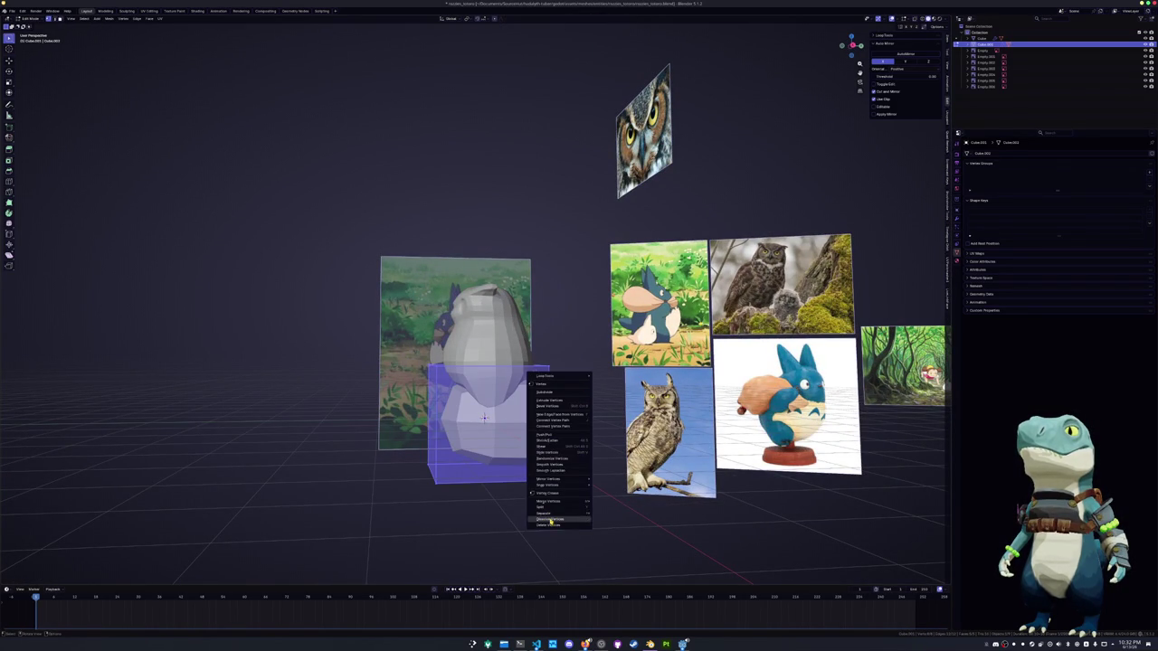
left_click(600, 496)
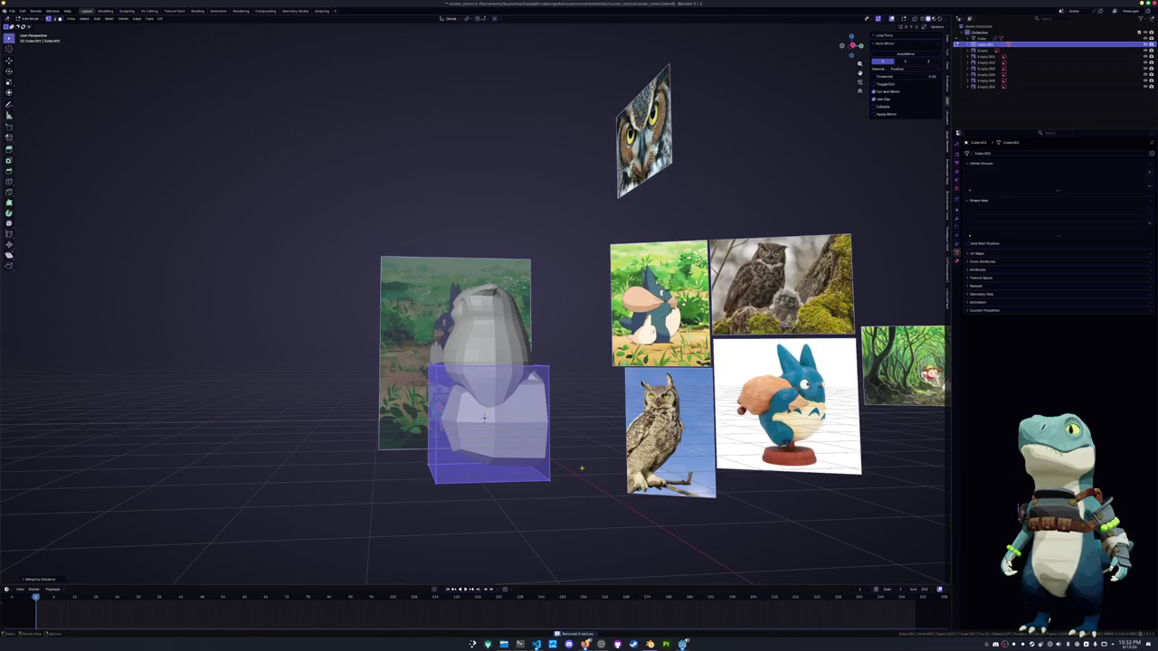
In side view, flatten the block along Y and move it along Y to sit before the face
key("KP_3")
key("s")
key("y")
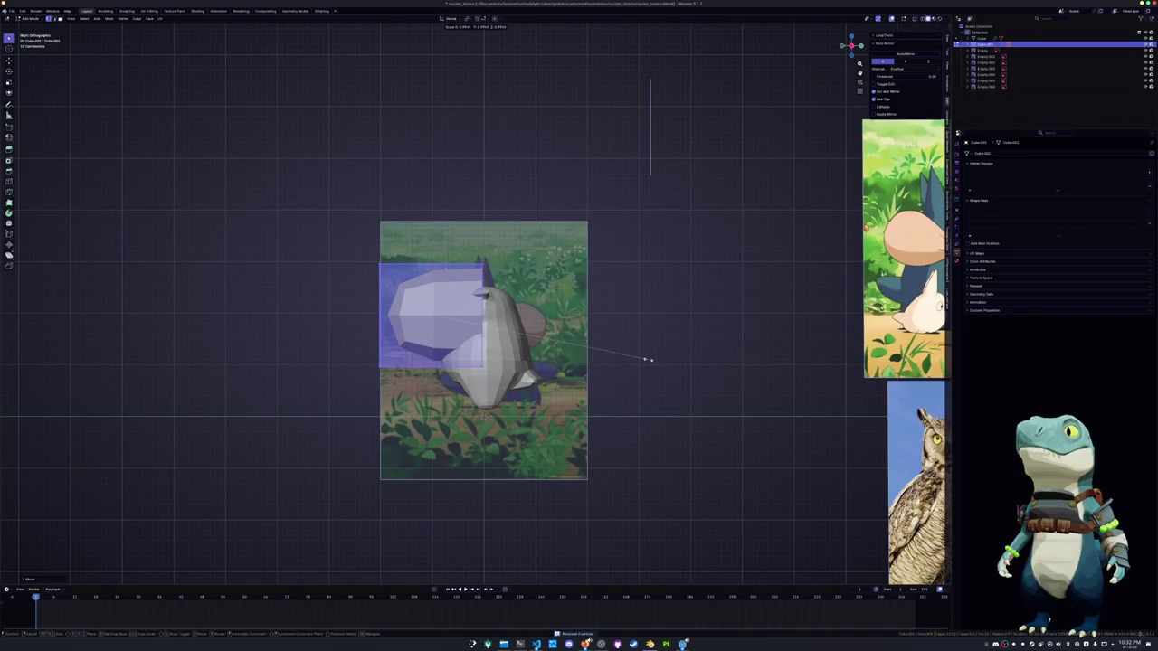
key("Return")
key("g")
key("y")
key("Return")
scroll(484, 353, "up", 3)
middle_click_drag(484, 353, 597, 362)
scroll(489, 362, "up", 3)
middle_click_drag(489, 362, 507, 344)
key("ctrl+r")
Add two edge loops across the beak block and scale the selected part down
left_click(459, 411)
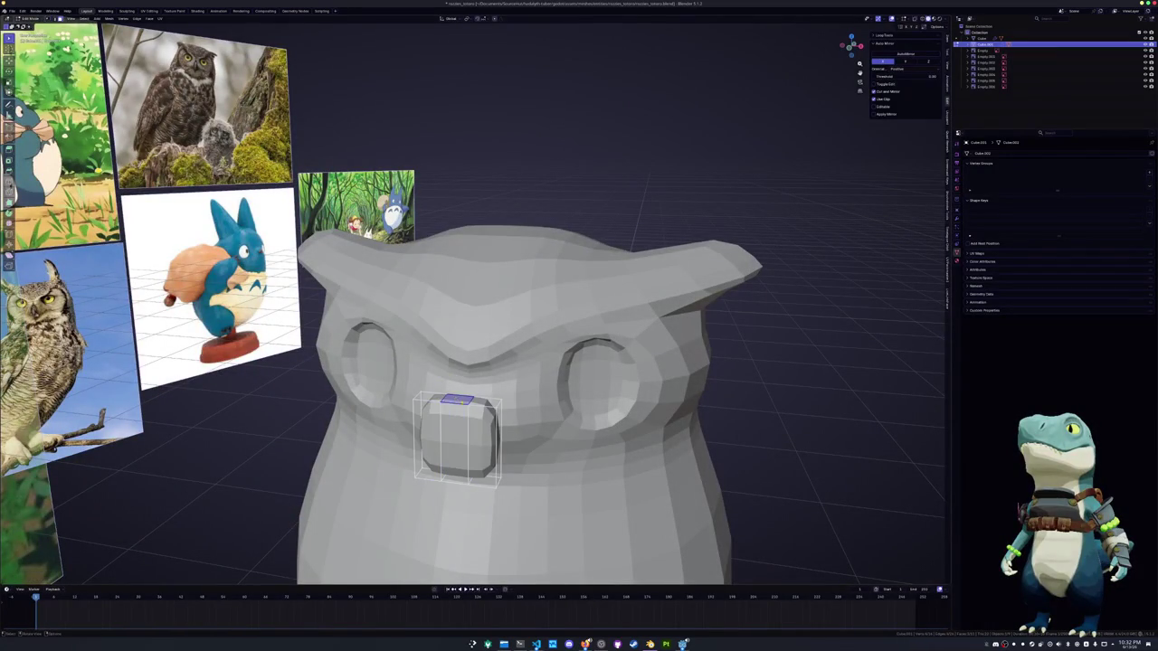
left_click(452, 416)
mouse_move(446, 420)
middle_mouse_down()
mouse_move(438, 363)
mouse_move(496, 310)
middle_mouse_up()
key("ctrl+r")
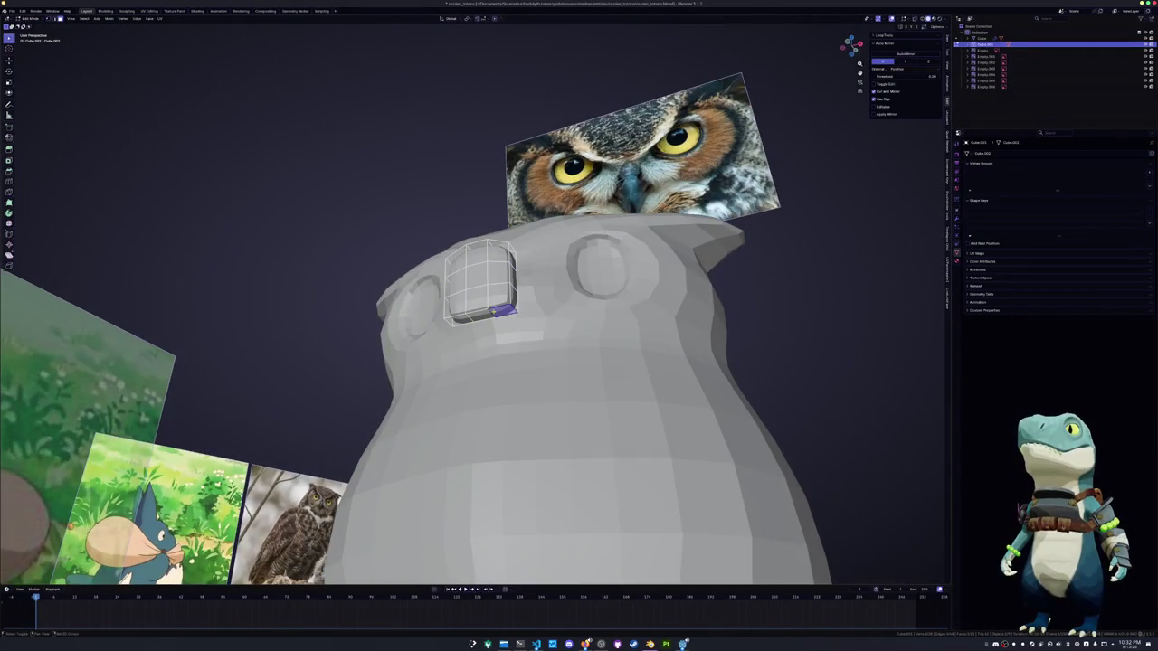
left_click(495, 311)
key("s")
left_click(547, 310)
mouse_move(547, 310)
middle_mouse_down()
mouse_move(471, 316)
mouse_move(485, 337)
middle_mouse_up()
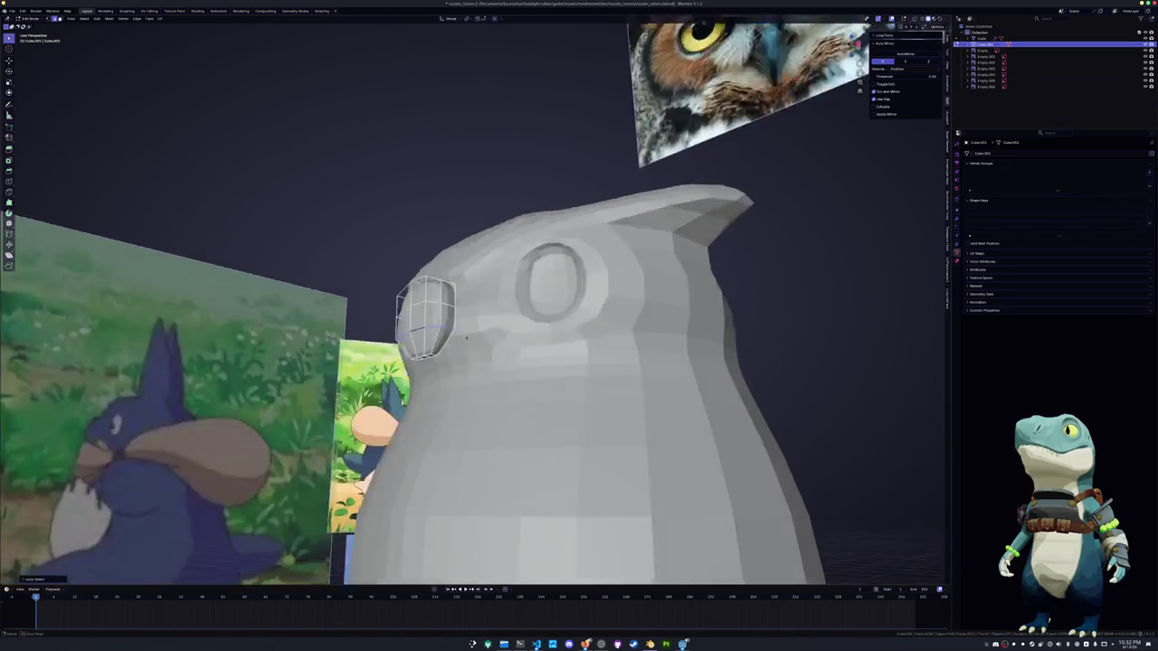
Move the selected beak face along the Y axis
key("g")
mouse_move(579, 362)
middle_mouse_down()
mouse_move(615, 353)
mouse_move(542, 325)
mouse_move(579, 298)
middle_mouse_up()
key("y")
key("Return")
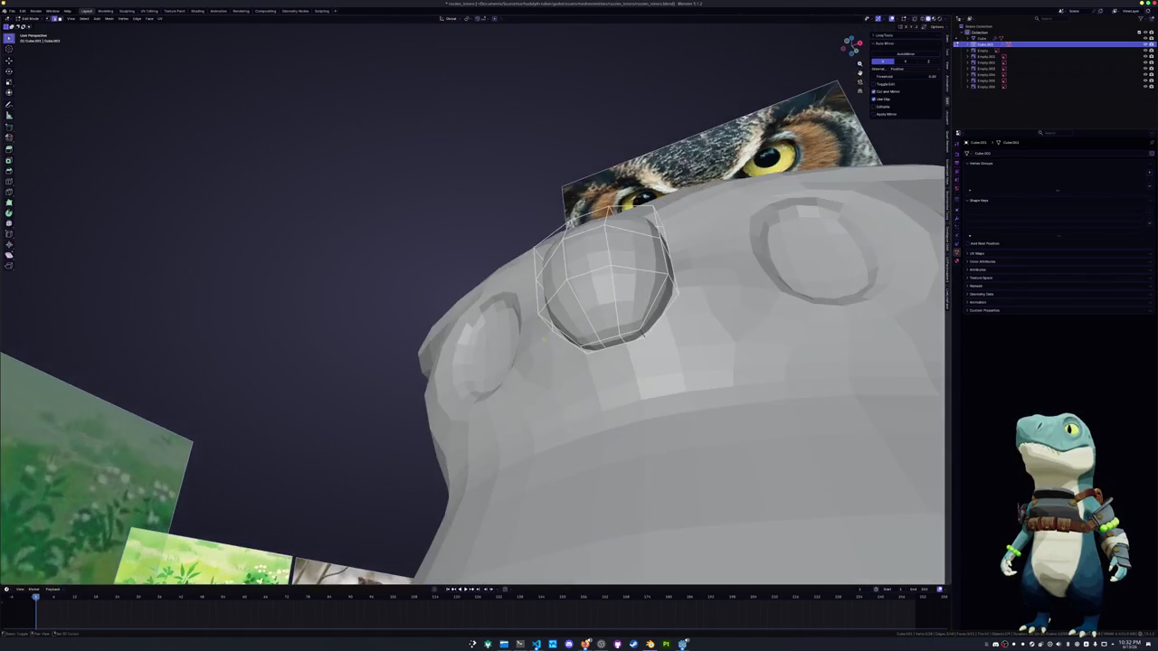
Stretch the beak downward between the eye sockets
middle_click_drag(500, 356, 506, 389)
key("g")
key("g")
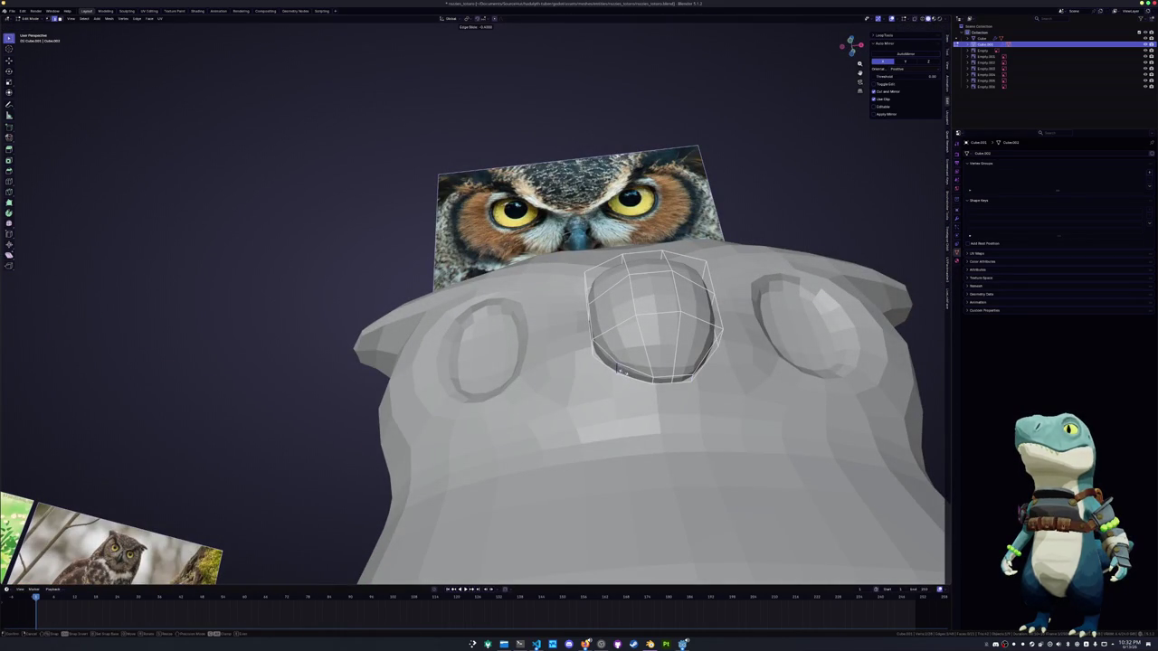
right_click(622, 372)
middle_click_drag(622, 372, 622, 386)
key("g")
key("g")
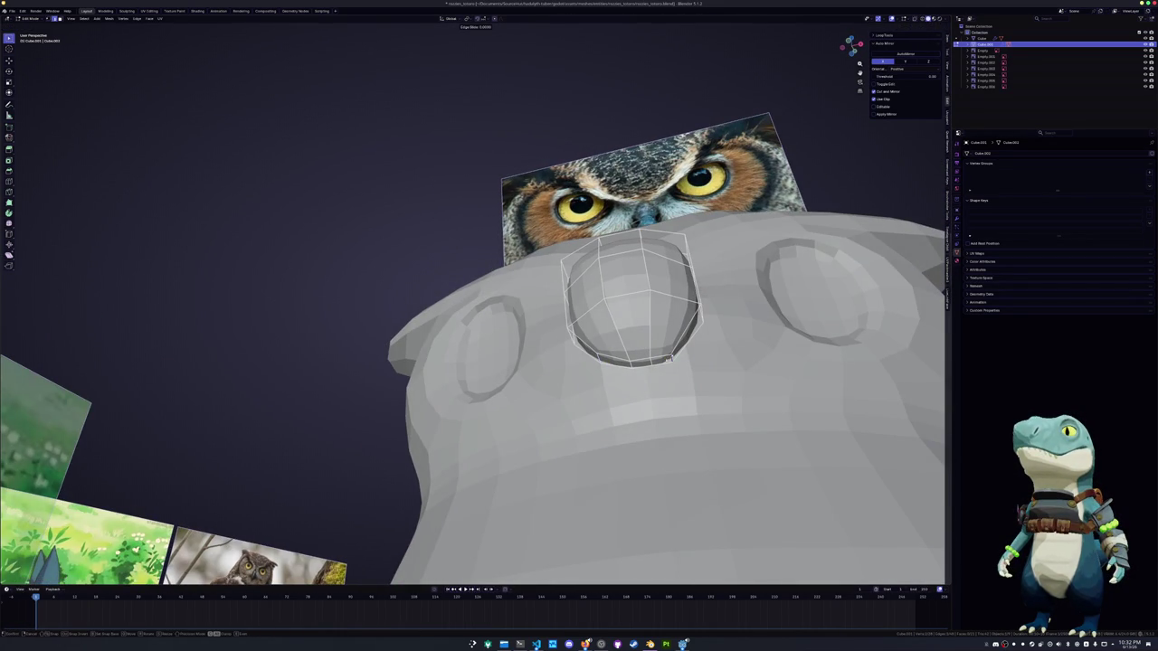
right_click(678, 347)
mouse_move(678, 346)
middle_mouse_down()
mouse_move(630, 385)
mouse_move(579, 362)
middle_mouse_up()
mouse_move(683, 320)
middle_mouse_down()
mouse_move(642, 391)
mouse_move(636, 345)
middle_mouse_up()
key("g")
left_click(643, 391)
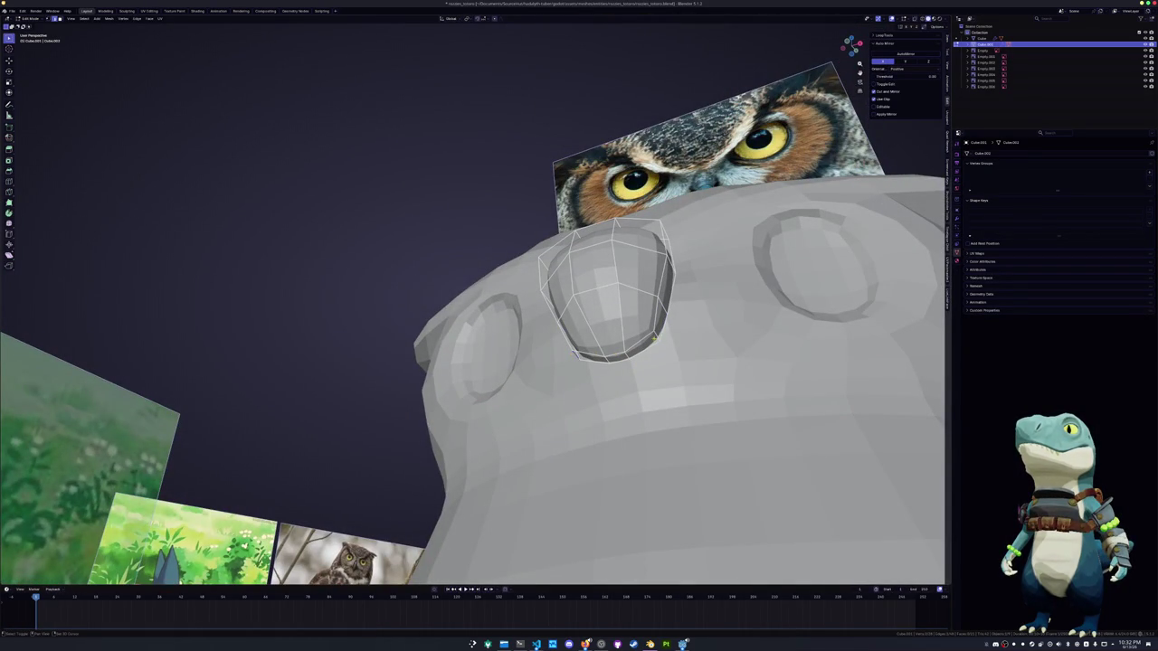
Narrow the beak along X to about 0.7, then toggle out of and back into Edit Mode
key("s")
key("x")
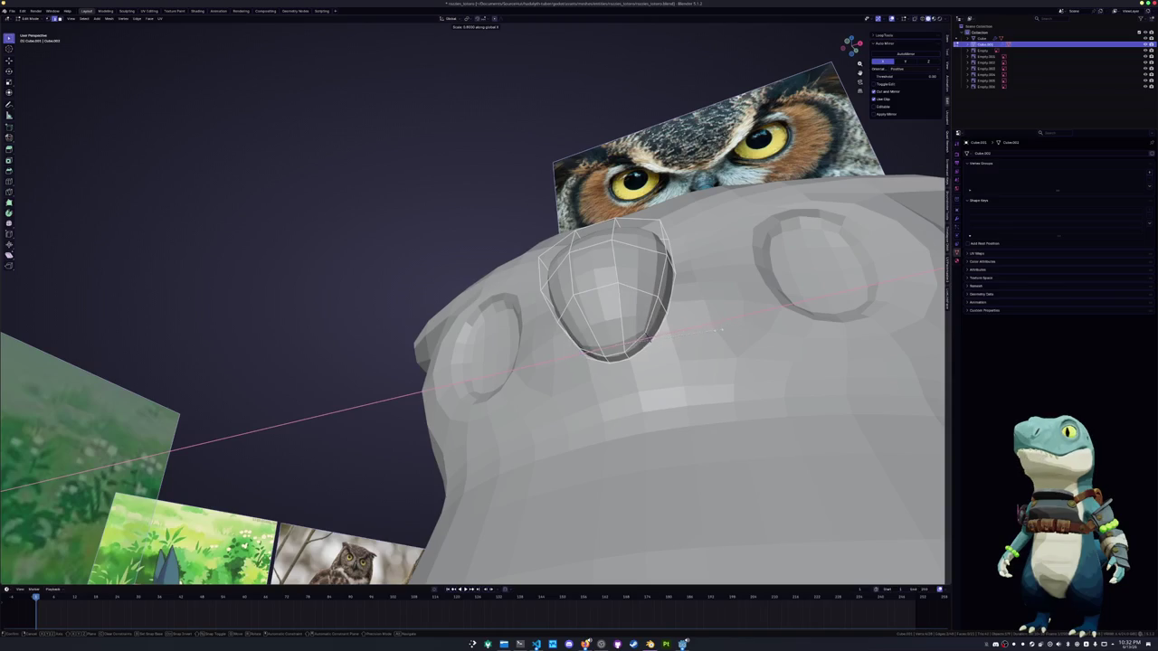
left_click(706, 334)
mouse_move(706, 334)
middle_mouse_down()
mouse_move(579, 354)
mouse_move(597, 348)
middle_mouse_up()
key("Tab")
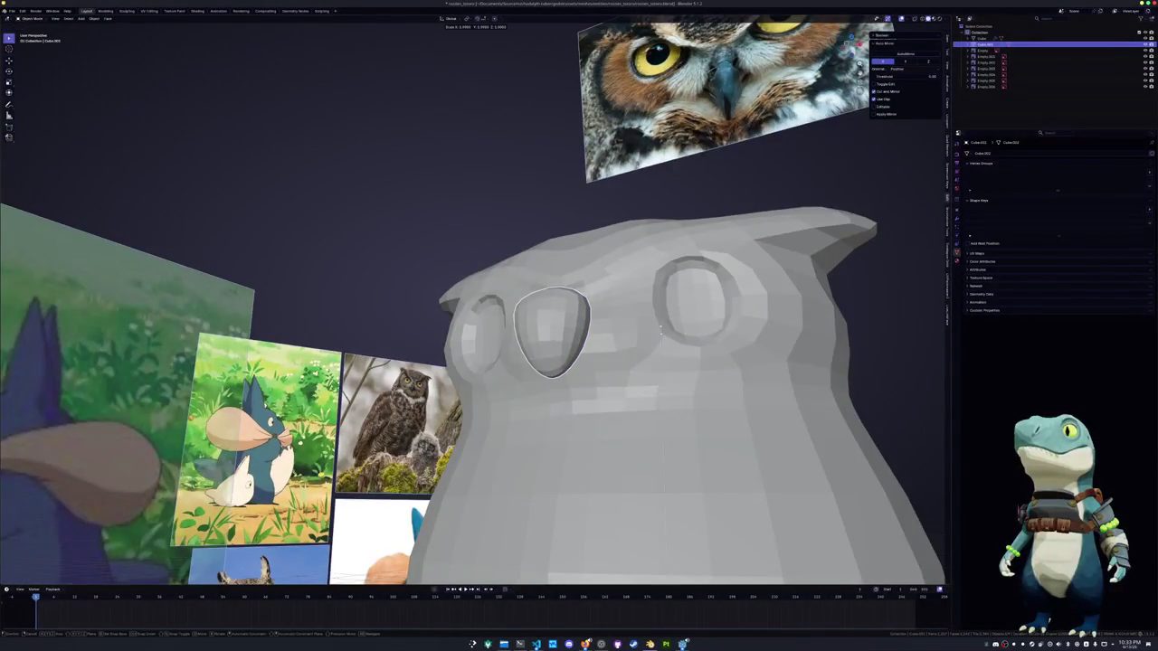
key("Tab")
Select the top of the beak and raise it along Z
middle_click_drag(667, 330, 566, 351)
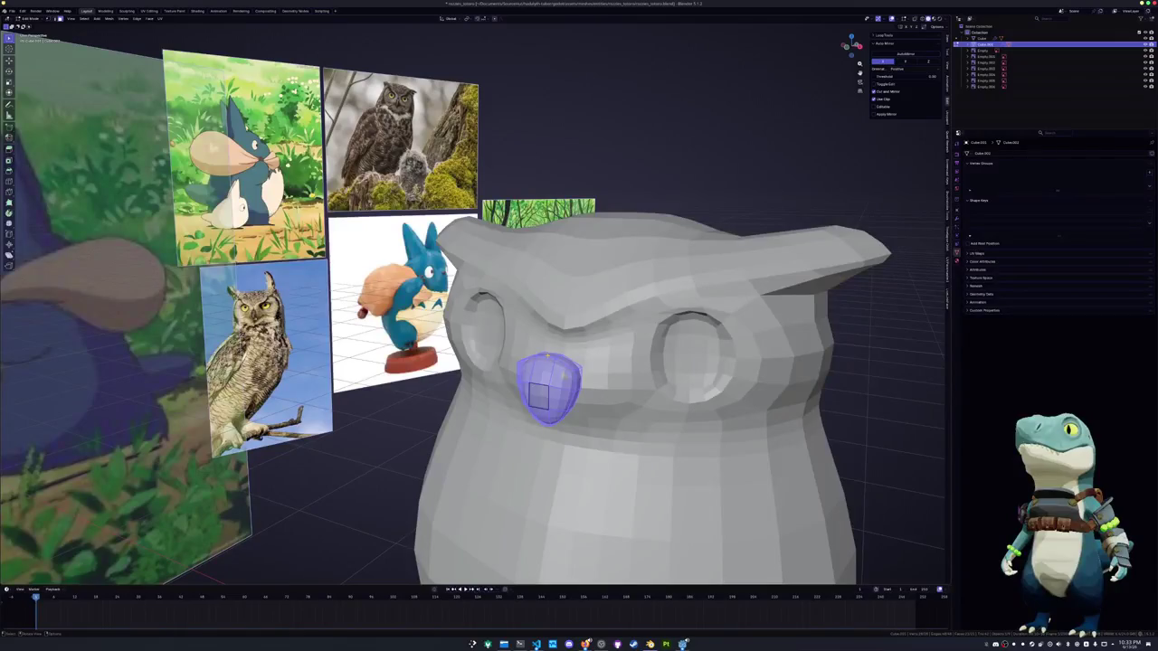
left_click(548, 348)
key("g")
key("z")
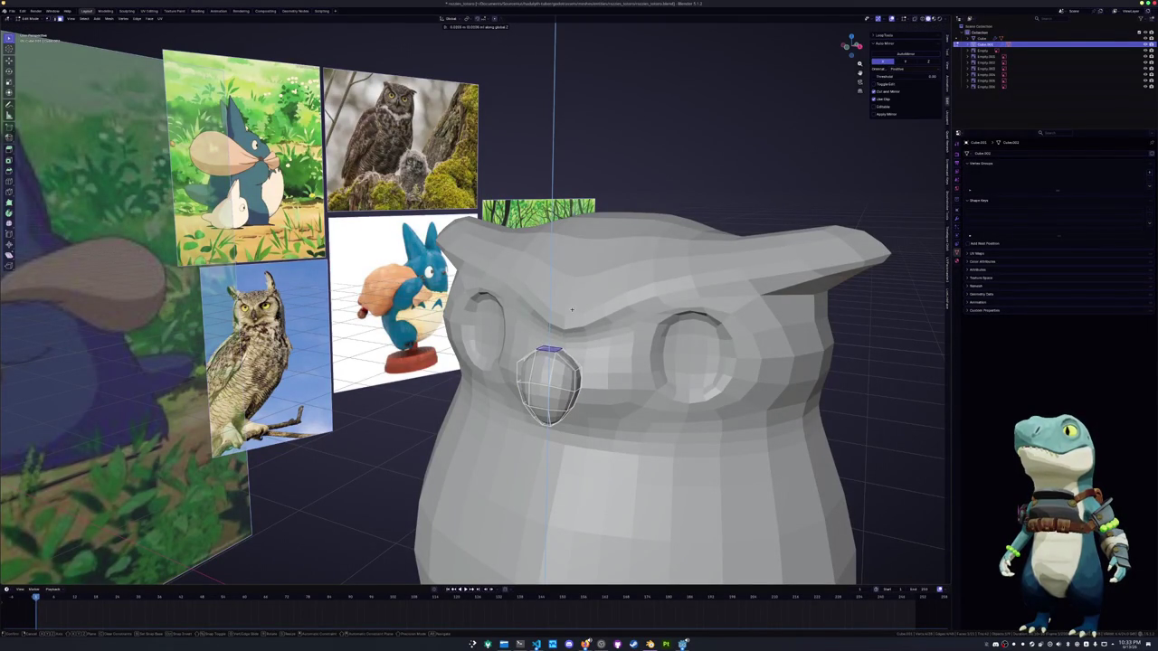
left_click(571, 309)
middle_click_drag(570, 310, 633, 362)
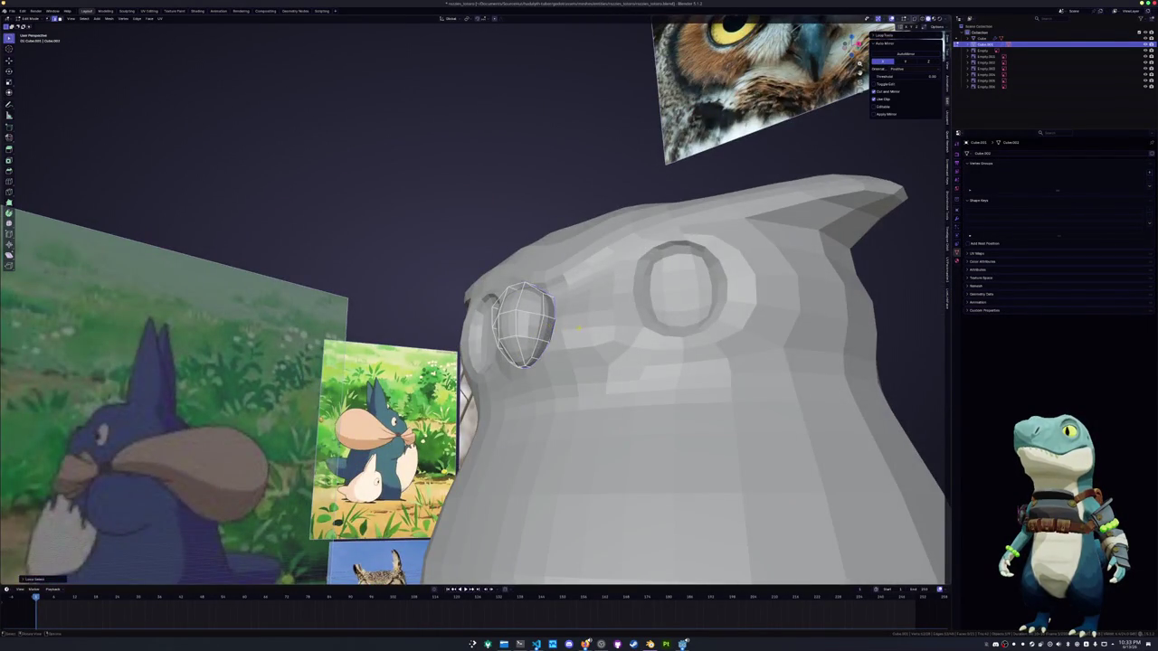
Fatten the beak outward with Alt+S and pull its bottom point straight down
middle_click_drag(561, 335, 606, 310)
key("alt+s")
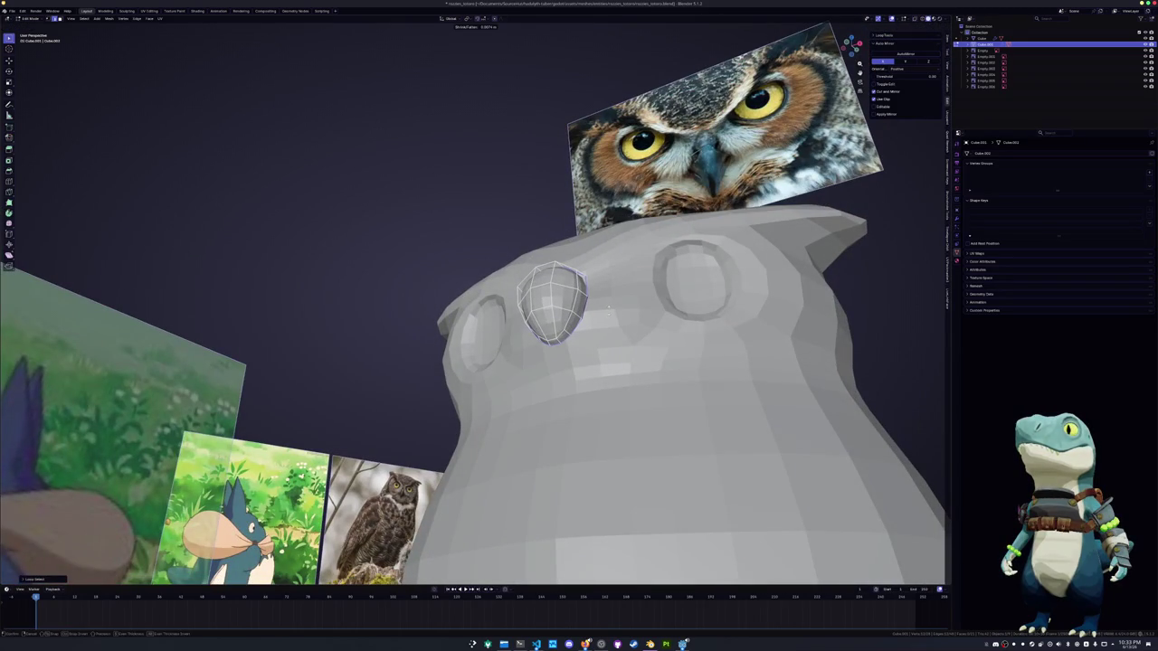
left_click(609, 308)
key("g")
key("z")
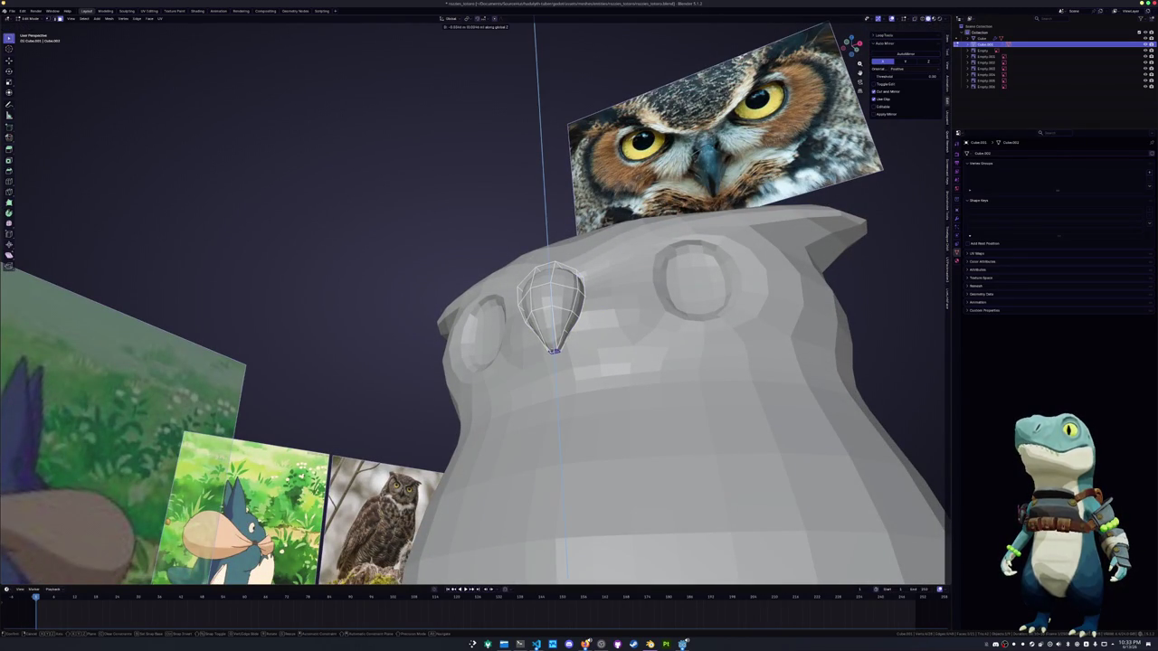
left_click(555, 351)
middle_click_drag(554, 351, 558, 258)
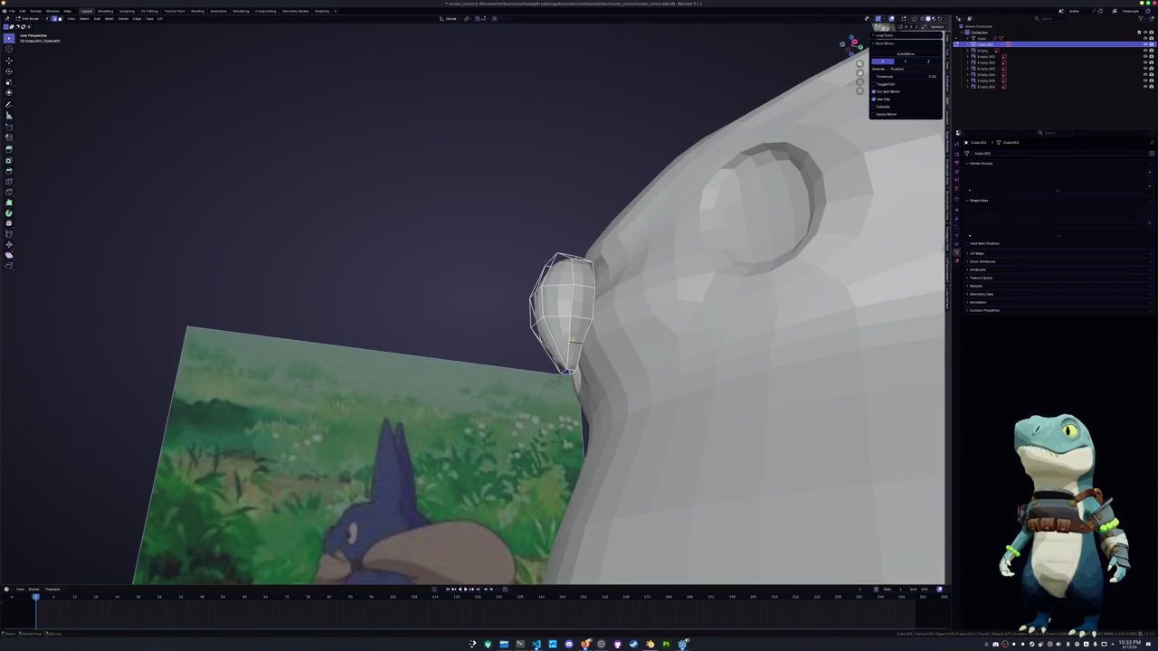
From the front view, narrow the beak along the X axis
key("KP_1")
scroll(627, 410, "up", 1)
scroll(586, 342, "up", 1)
key("s")
key("x")
left_click(766, 360)
key("Tab")
mouse_move(765, 359)
middle_mouse_down()
mouse_move(543, 348)
mouse_move(533, 358)
mouse_move(615, 286)
mouse_move(644, 293)
middle_mouse_up()
key("Tab")
Narrow the beak further along X and shift its vertices along Y
scroll(615, 286, "up", 3)
key("s")
key("x")
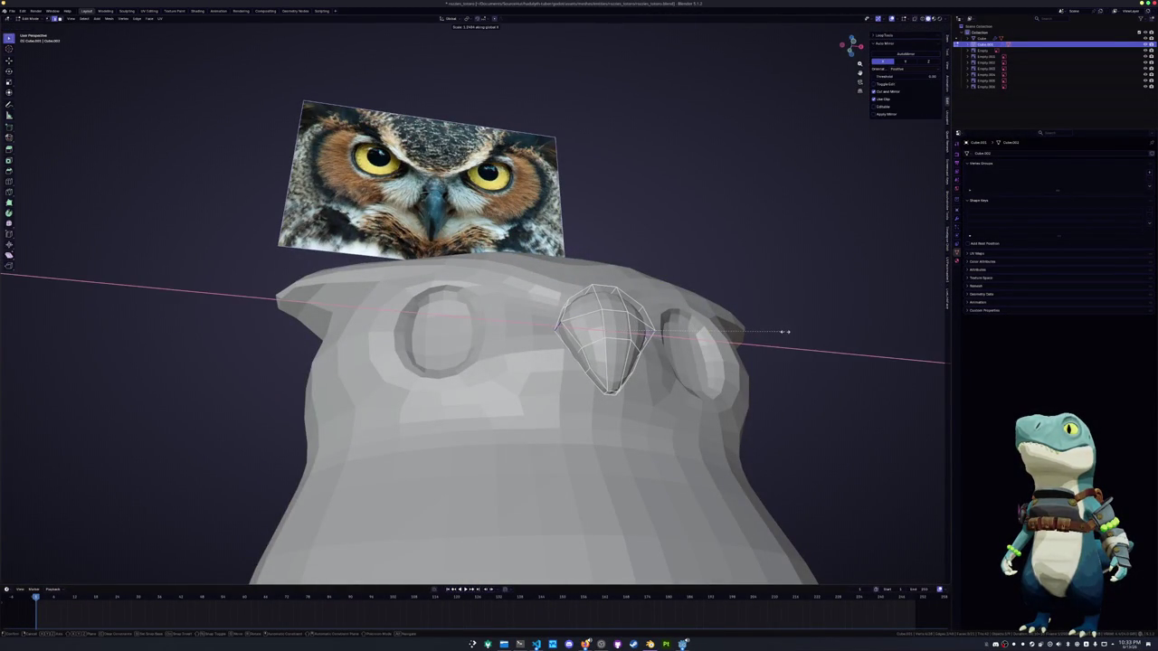
left_click(787, 332)
mouse_move(787, 332)
middle_mouse_down()
mouse_move(639, 352)
mouse_move(660, 355)
mouse_move(527, 345)
mouse_move(570, 337)
middle_mouse_up()
key("g")
key("y")
left_click(639, 353)
Select a vertical edge loop on the beak, slide it, and return to Object Mode
key("g")
key("g")
key("Escape")
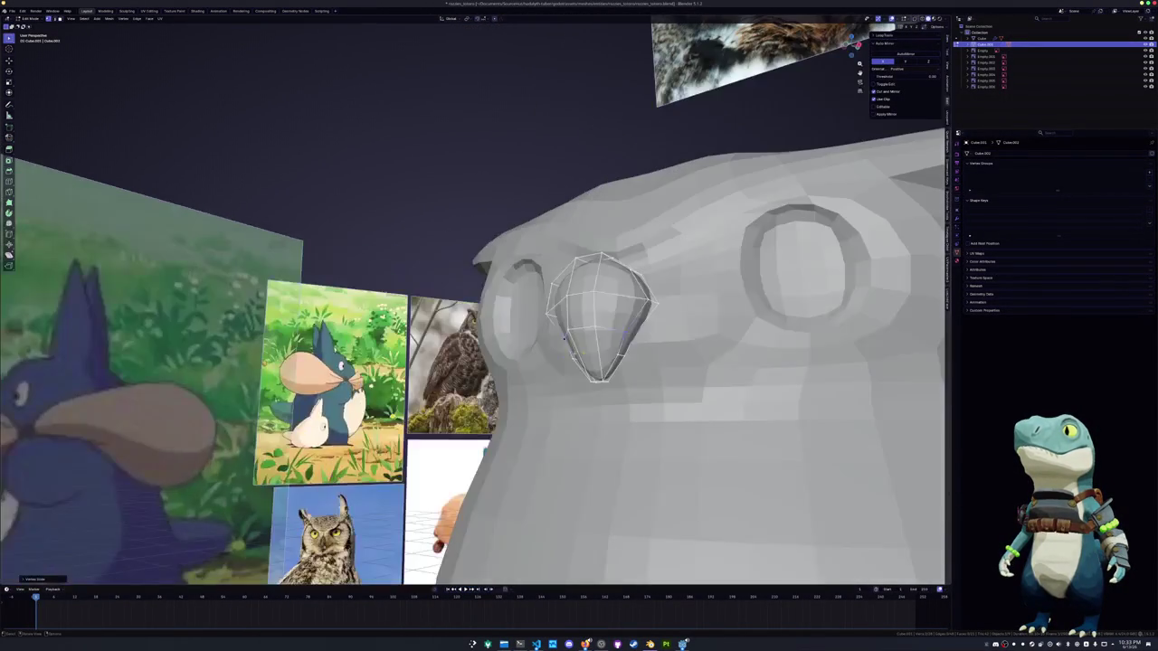
key("a")
key("alt+a")
middle_click_drag(563, 338, 597, 330)
left_click(598, 330, "alt")
key("g")
key("g")
key("Escape")
key("Tab")
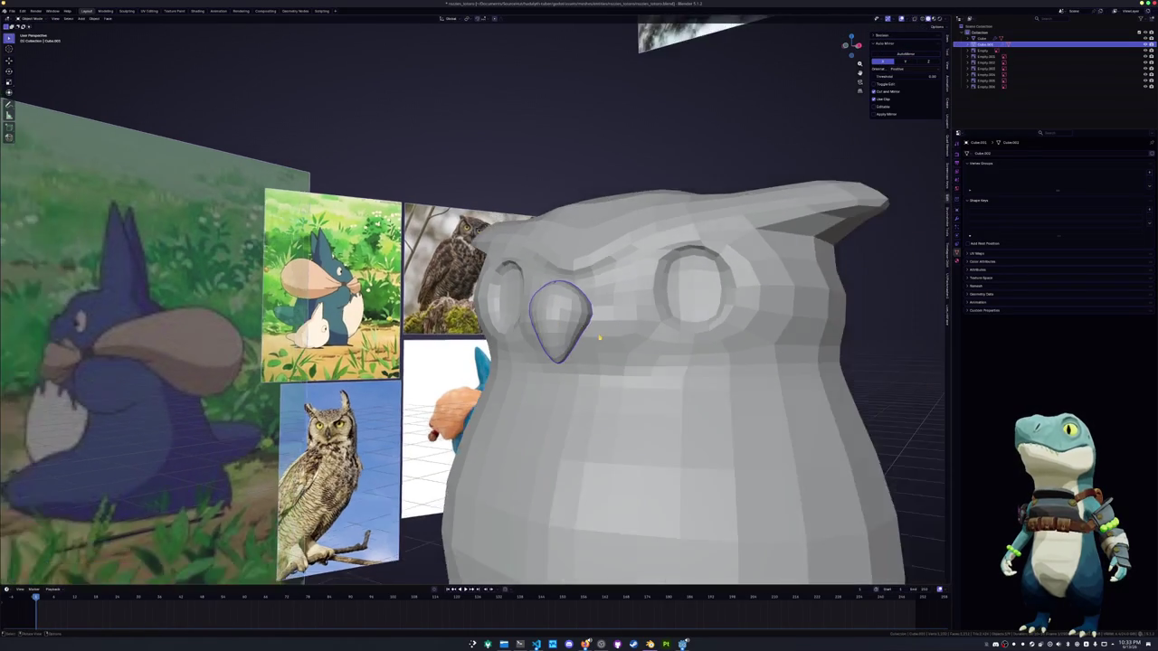
In the right side view, rotate the beak to angle it down
middle_click_drag(597, 330, 577, 342)
key("KP_3")
key("r")
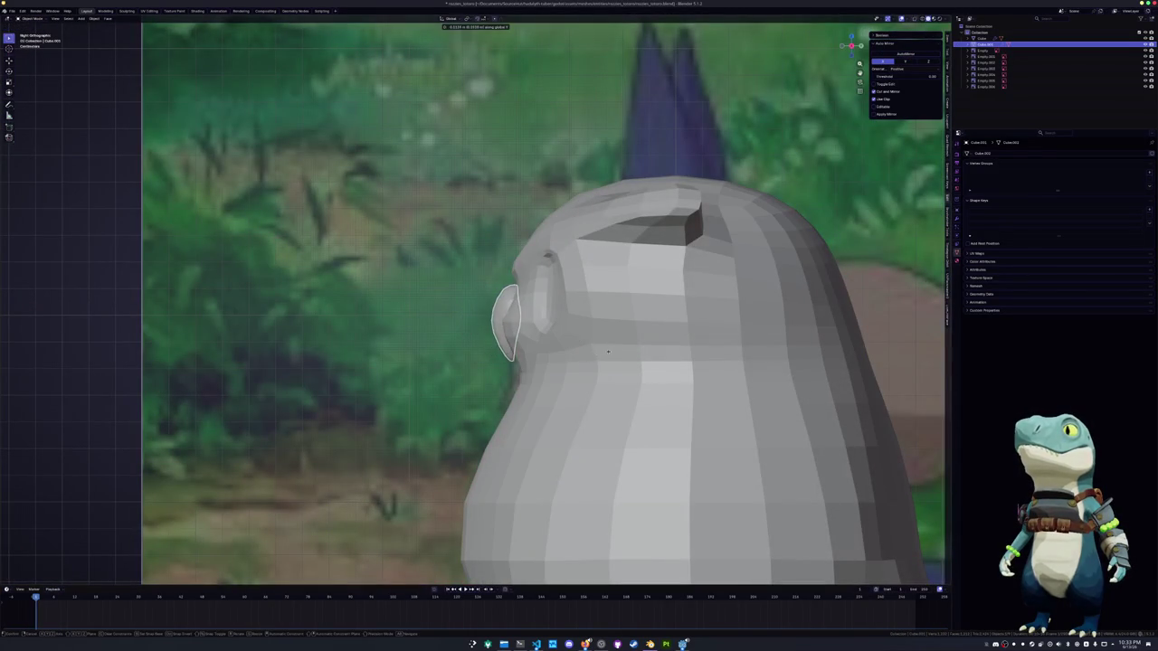
left_click(637, 309)
key("Tab")
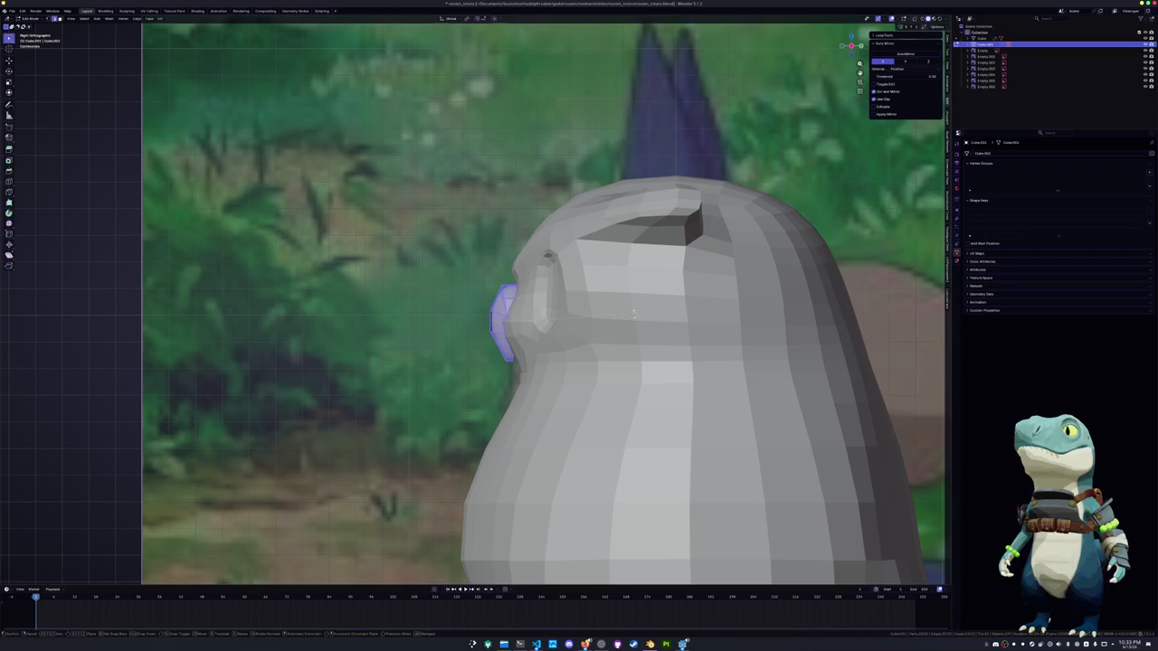
key("Tab")
Enter Edit Mode on the owl body, cancel a Y move, and exit again
mouse_move(624, 326)
middle_mouse_down()
mouse_move(576, 346)
mouse_move(530, 330)
mouse_move(542, 333)
middle_mouse_up()
left_click(576, 347)
key("Tab")
scroll(546, 325, "up", 3)
key("g")
key("y")
right_click(532, 339)
key("Tab")
scroll(543, 333, "up", 3)
Tilt all of the beak geometry with a rotation around X and then Z
left_click(552, 348)
key("r")
key("x")
key("Escape")
key("Tab")
key("r")
key("x")
key("z")
left_click(633, 352)
Inspect the head from front, side and below, then open the body mesh for editing
key("KP_1")
key("KP_6")
key("KP_6")
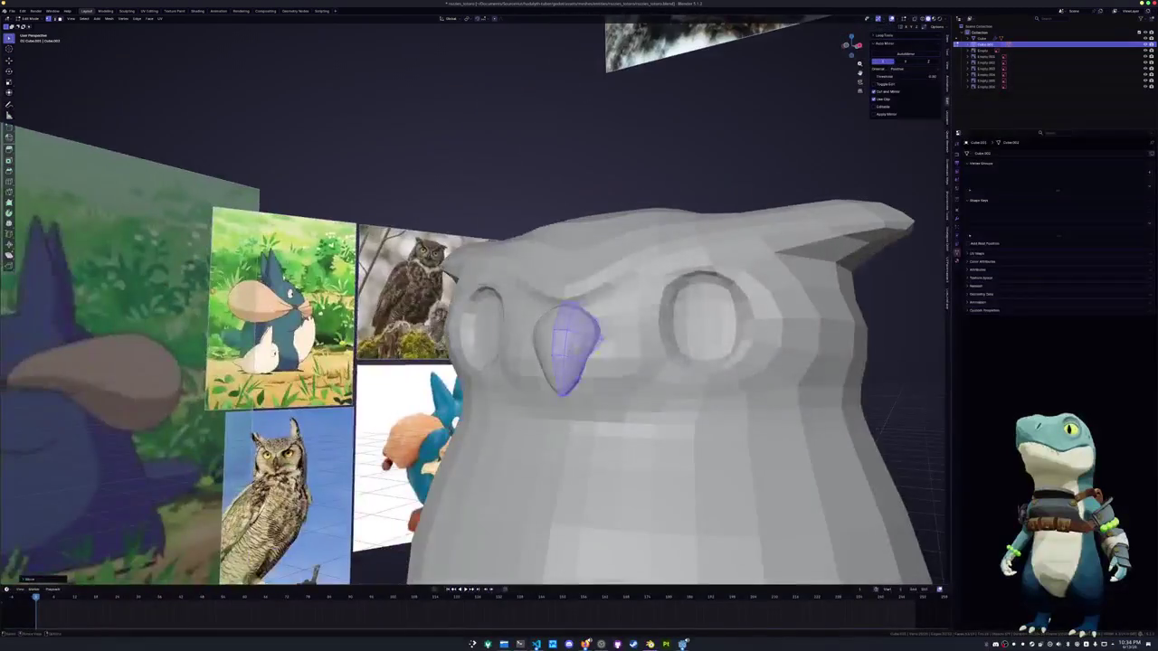
key("KP_6")
key("KP_8")
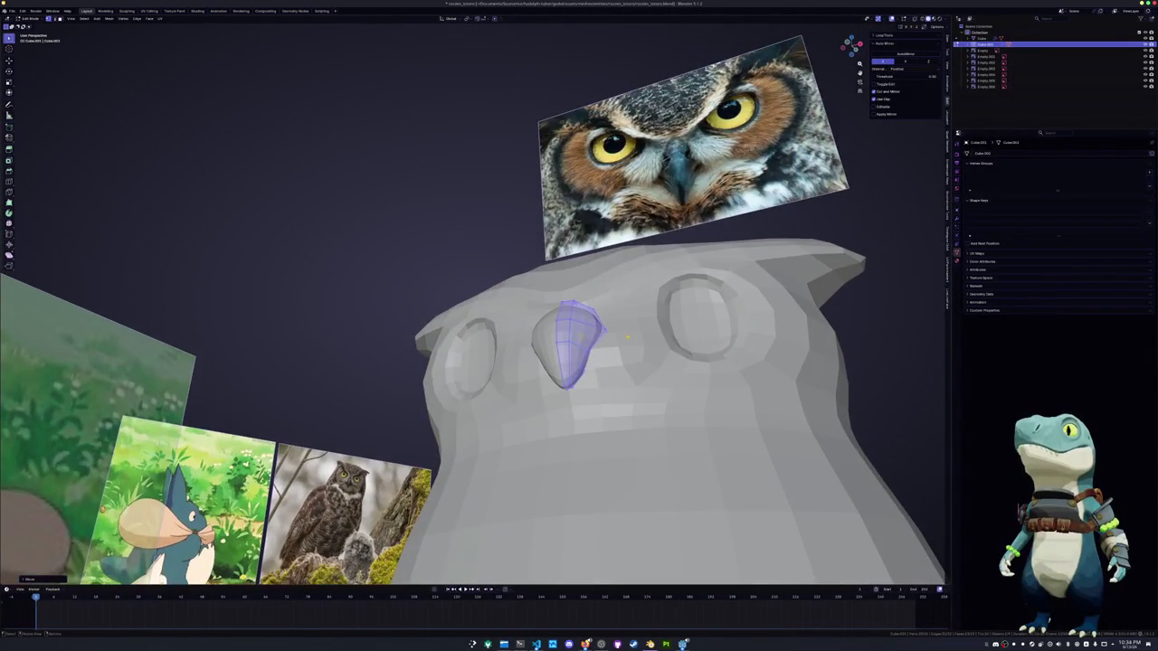
scroll(627, 337, "down", 3)
key("KP_2")
key("KP_8")
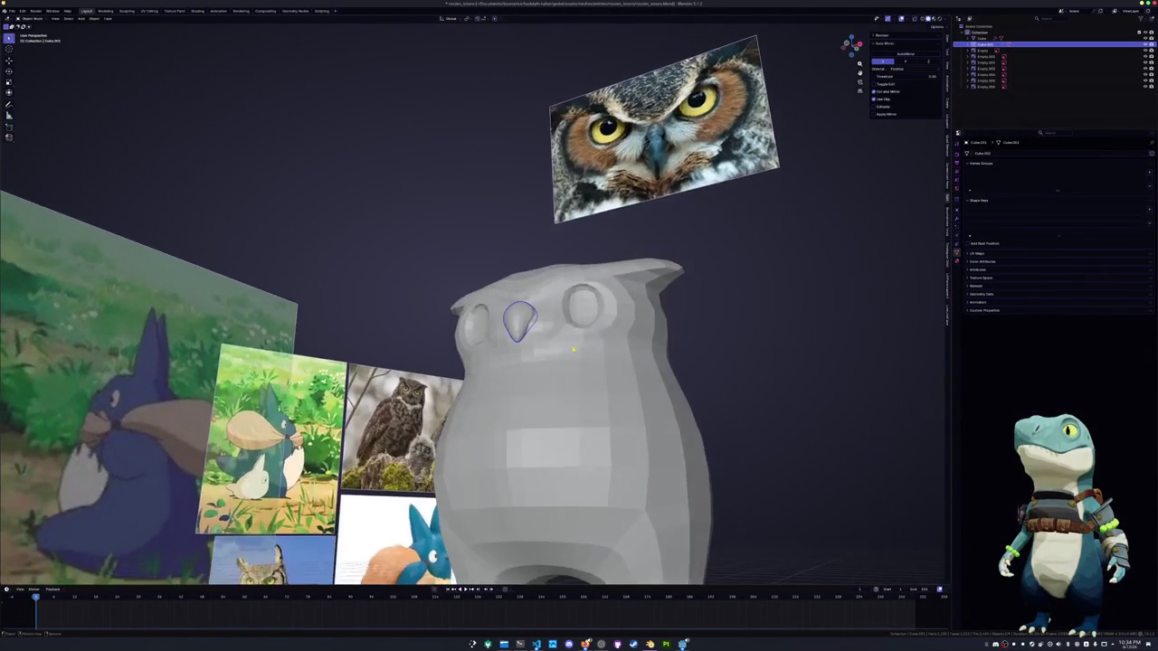
left_click(547, 350)
key("Tab")
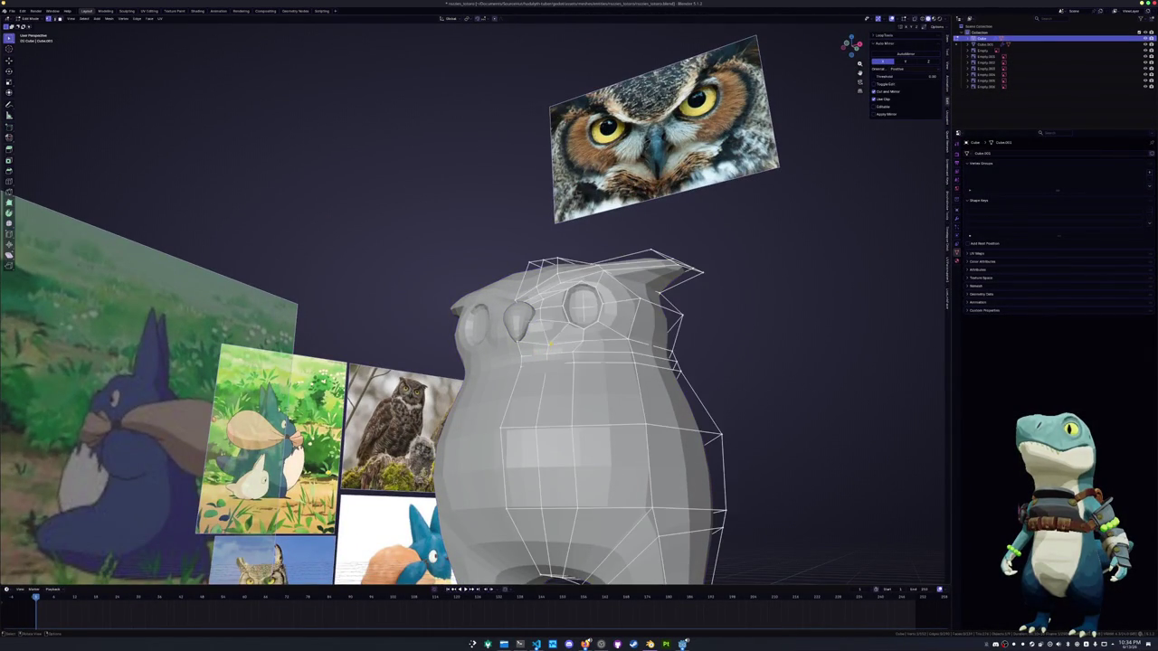
Slide several head vertices with Shift+V to adjust the topology near the brow
key("shift+v")
left_click(540, 321)
key("shift+v")
middle_click_drag(543, 322, 575, 319)
key("shift+v")
left_click(577, 317)
key("g")
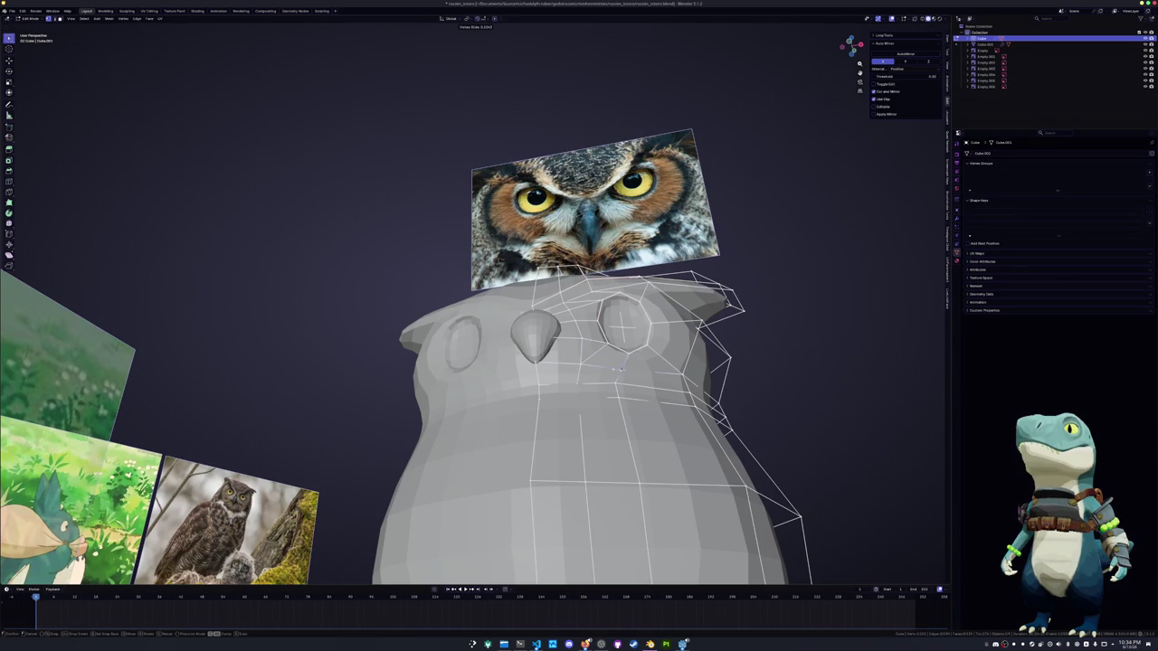
middle_click_drag(625, 369, 633, 344)
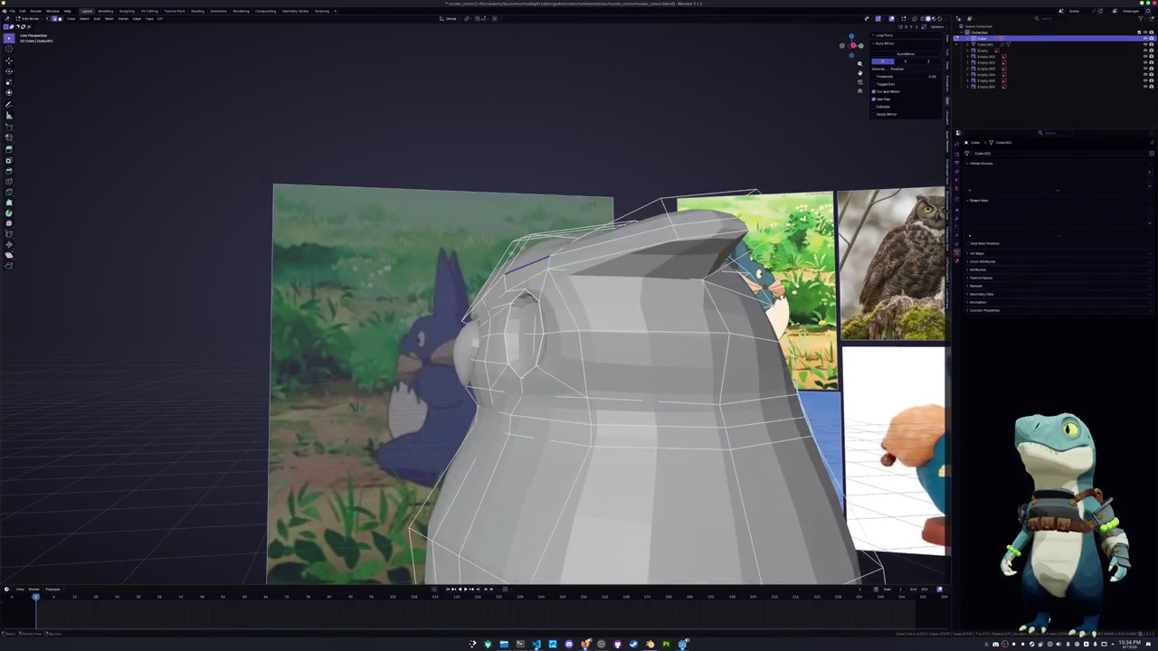
Raise a brow vertex and a brow edge vertically along Z
mouse_move(540, 263)
middle_mouse_down()
mouse_move(543, 298)
mouse_move(534, 290)
mouse_move(507, 304)
middle_mouse_up()
key("g")
key("z")
left_click(539, 290)
key("g")
key("z")
left_click(512, 308)
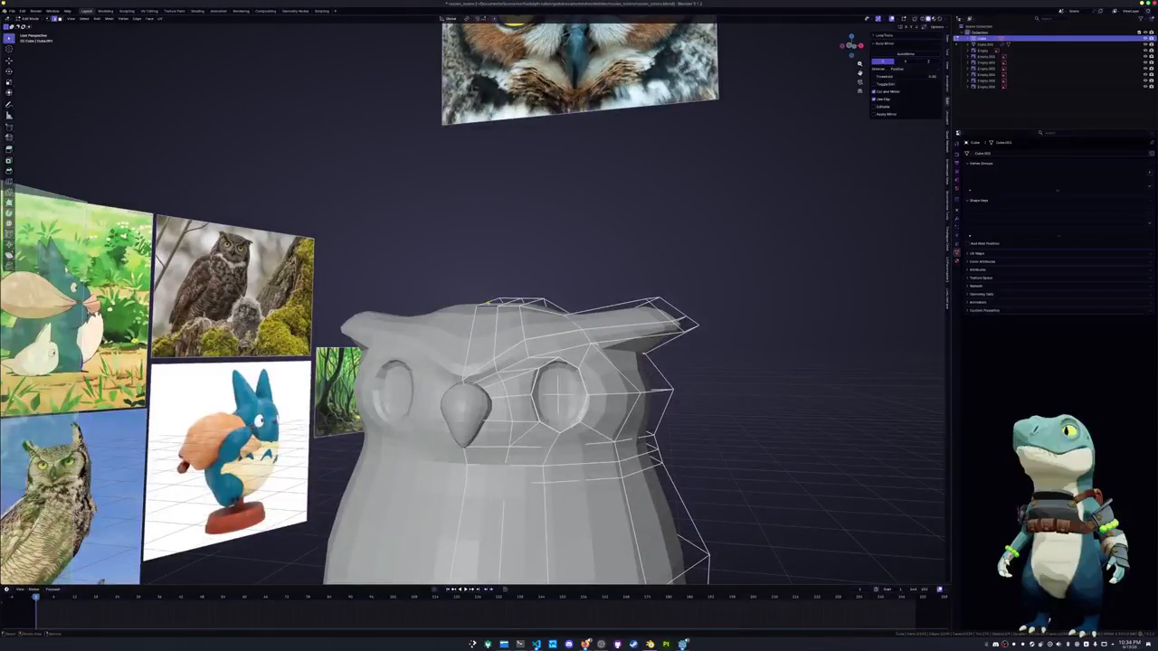
Raise the top-of-head vertices along Z to shape the ear tufts
key("g")
key("z")
left_click(520, 292)
key("g")
key("z")
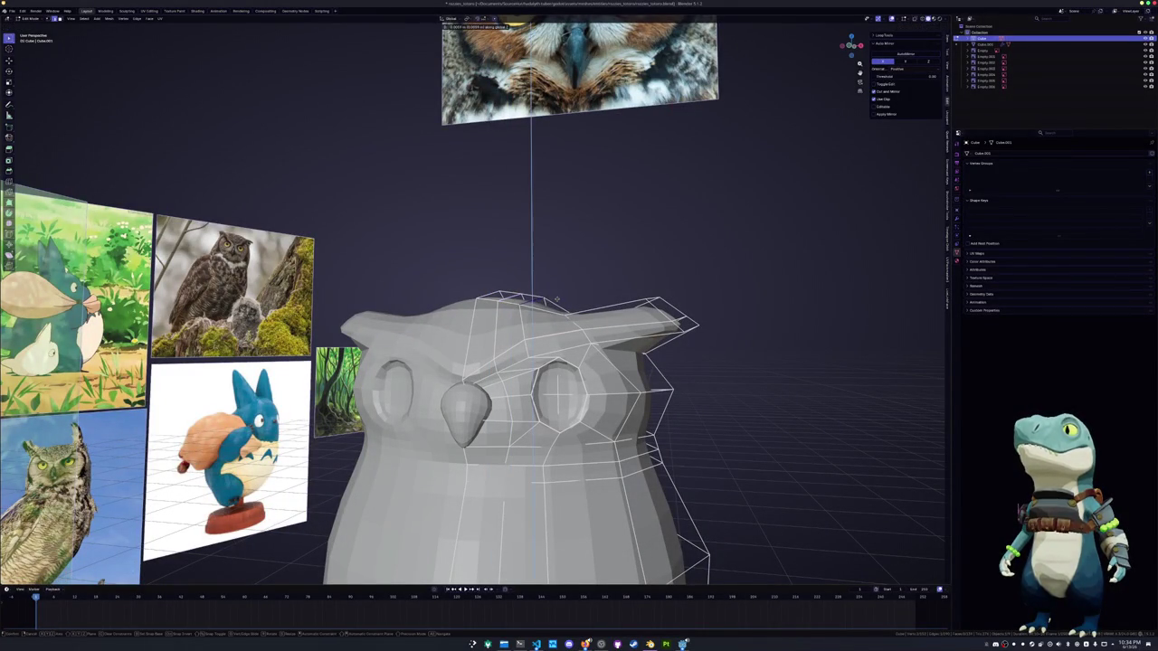
left_click(558, 299)
mouse_move(559, 300)
middle_mouse_down()
mouse_move(507, 312)
mouse_move(597, 271)
mouse_move(533, 354)
mouse_move(554, 342)
mouse_move(552, 354)
middle_mouse_up()
Turn on X-ray, slide a vertex near the eye, and raise head vertices along Z
key("alt+z")
key("g")
key("g")
left_click(507, 350)
key("g")
key("z")
left_click(552, 351)
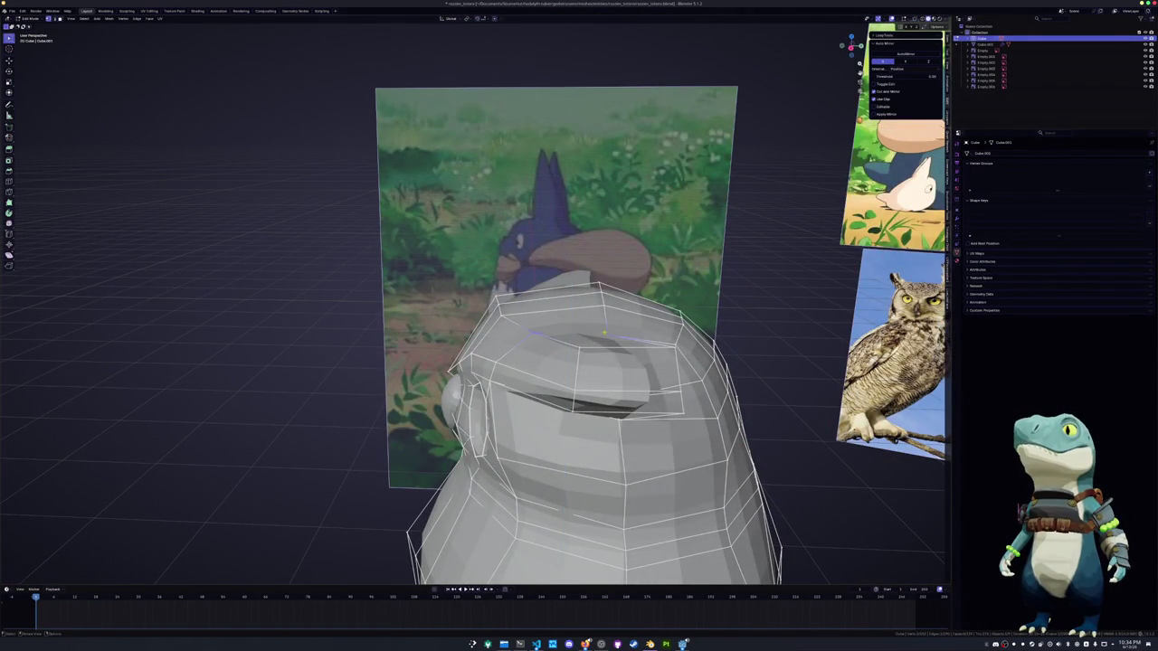
Make two more vertical Z adjustments to the head vertices, then return to Object Mode
key("g")
key("z")
mouse_move(603, 335)
middle_mouse_down()
mouse_move(648, 333)
mouse_move(615, 357)
middle_mouse_up()
left_click(651, 327)
key("g")
key("z")
left_click(552, 330)
mouse_move(552, 330)
middle_mouse_down()
mouse_move(588, 356)
mouse_move(568, 357)
mouse_move(574, 332)
middle_mouse_up()
key("Tab")
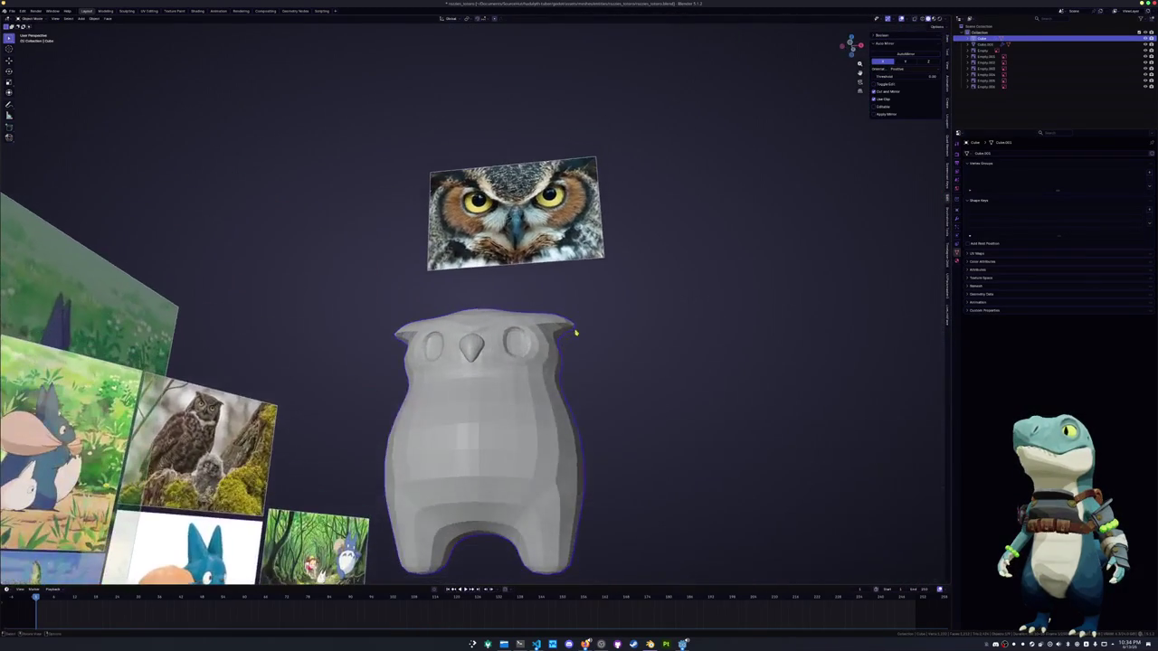
Add a loop cut around the owl's body and slide it into place
key("Tab")
middle_click_drag(527, 389, 512, 407)
key("ctrl+r")
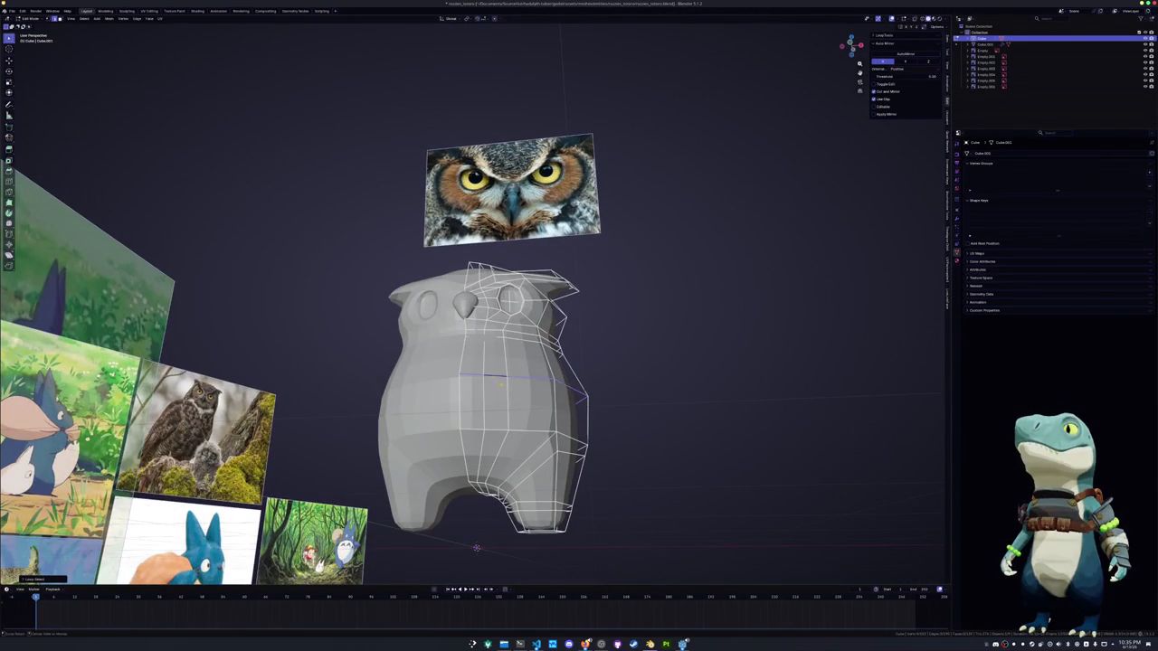
mouse_move(563, 437)
middle_mouse_down()
mouse_move(512, 438)
mouse_move(541, 433)
middle_mouse_up()
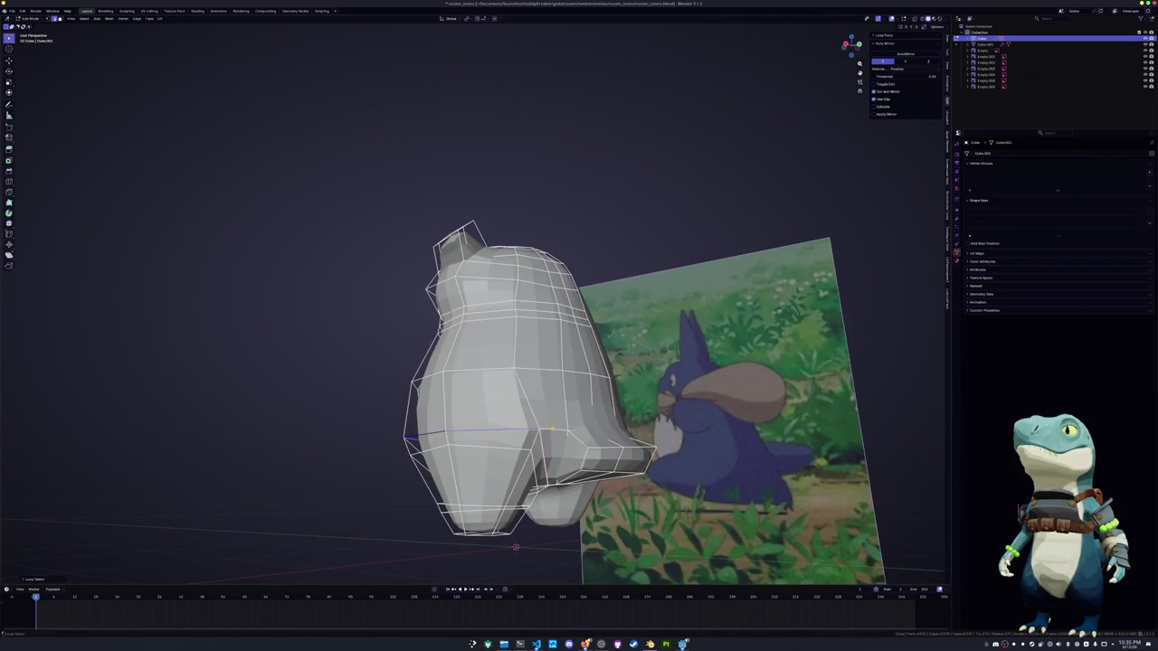
key("alt+z")
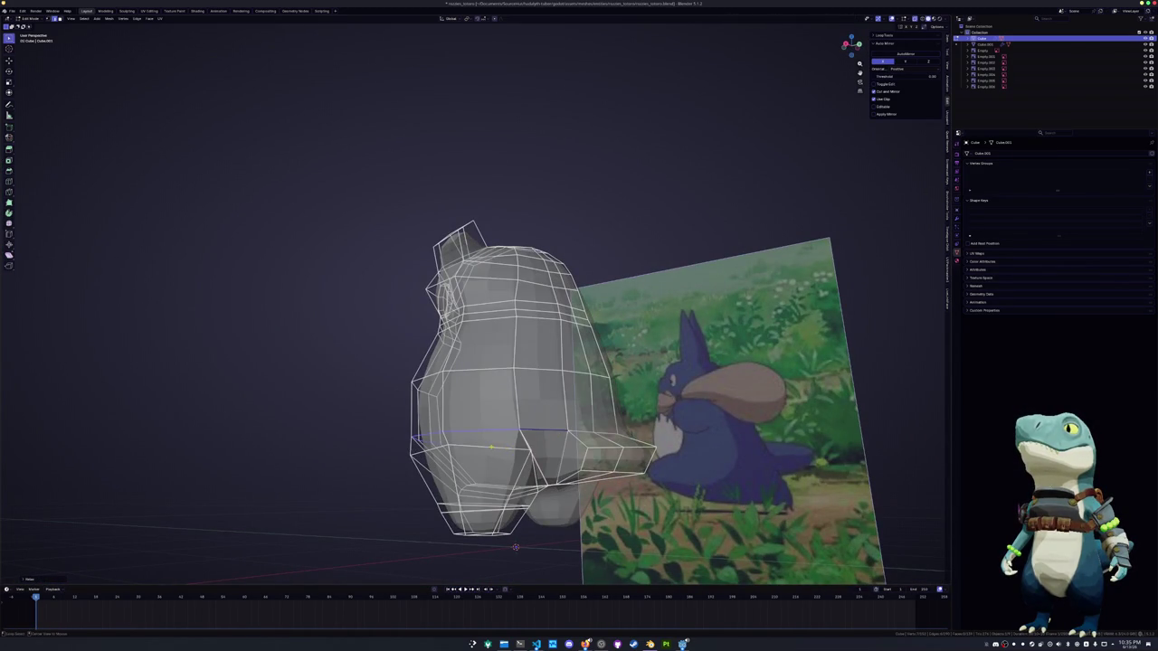
key("alt+z")
middle_click_drag(515, 546, 519, 545)
key("g")
key("g")
left_click(519, 546)
Slide a vertex near the eye socket, then check the owl from the front
middle_click_drag(518, 545, 519, 544)
key("g")
key("g")
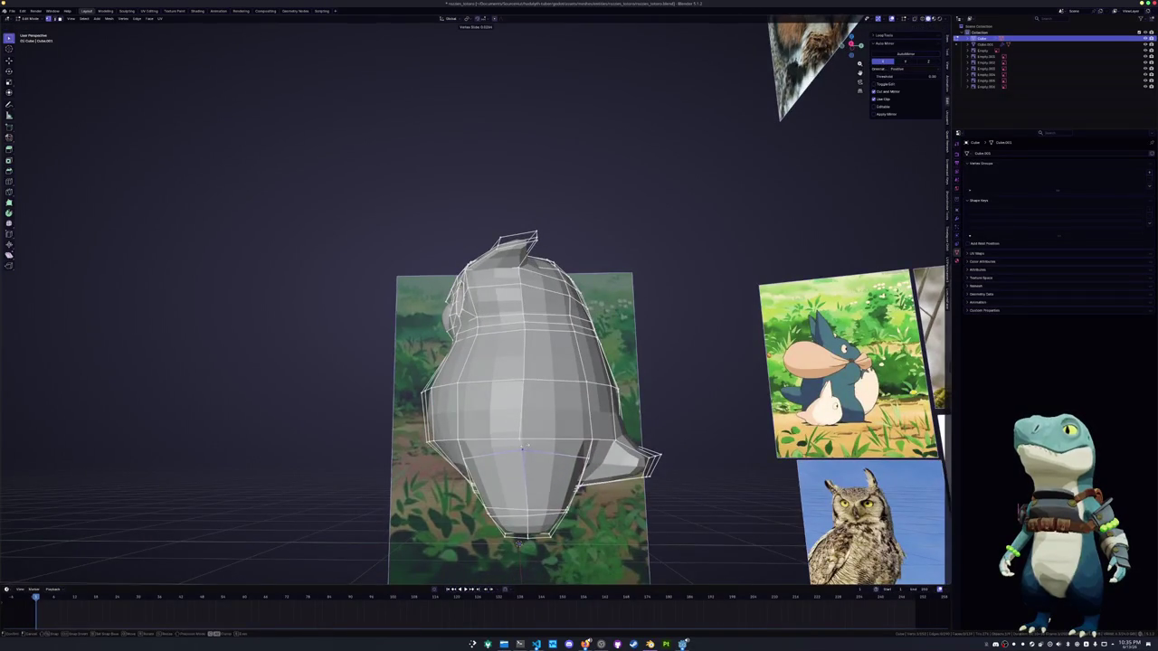
left_click(518, 544)
key("Tab")
mouse_move(519, 544)
middle_mouse_down()
mouse_move(583, 446)
mouse_move(530, 428)
mouse_move(536, 417)
mouse_move(631, 579)
mouse_move(561, 367)
mouse_move(507, 398)
mouse_move(561, 380)
mouse_move(543, 389)
middle_mouse_up()
Slide two edge loops around the eye socket from the front view
key("Tab")
mouse_move(461, 321)
middle_mouse_down()
mouse_move(511, 335)
mouse_move(500, 355)
mouse_move(527, 356)
mouse_move(557, 318)
middle_mouse_up()
key("g")
key("g")
left_click(514, 331)
key("g")
key("g")
left_click(556, 319)
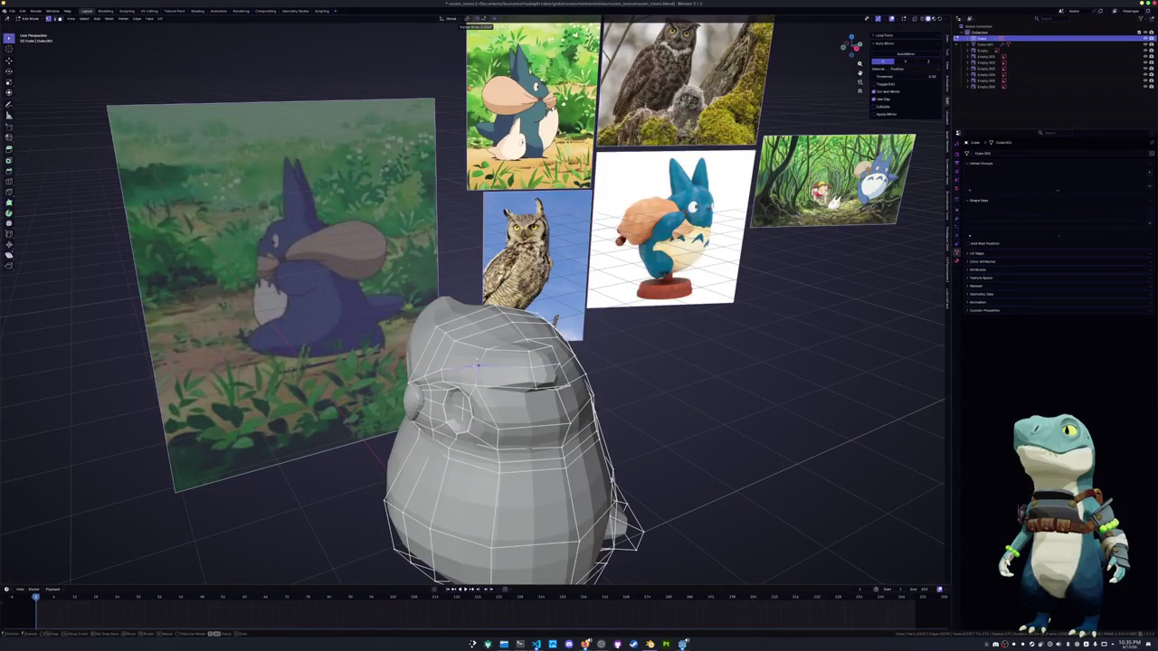
Move the eye-socket vertices along Y, then along X, to recess the socket
mouse_move(555, 318)
middle_mouse_down()
mouse_move(486, 359)
mouse_move(448, 364)
mouse_move(500, 350)
middle_mouse_up()
key("g")
key("y")
left_click(451, 365)
key("g")
key("x")
left_click(500, 350)
middle_click_drag(500, 351, 543, 380)
In vertex mode, slide three head vertices along their edges around the eye
key("1")
key("g")
key("g")
left_click(526, 369)
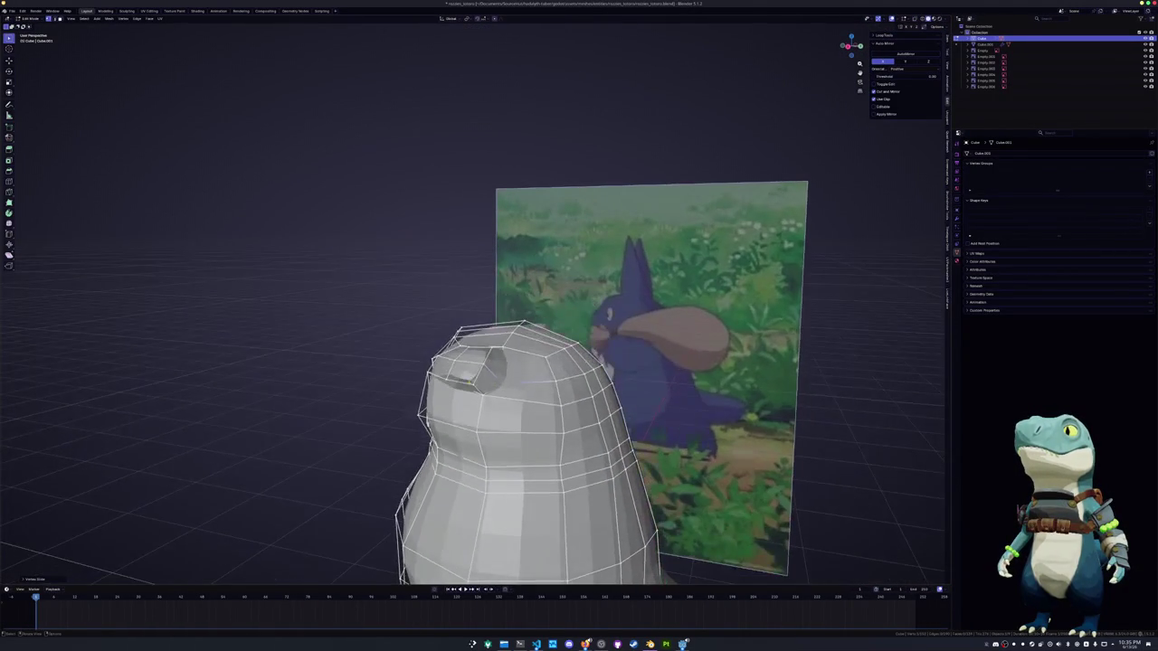
middle_click_drag(472, 383, 488, 373)
key("g")
key("g")
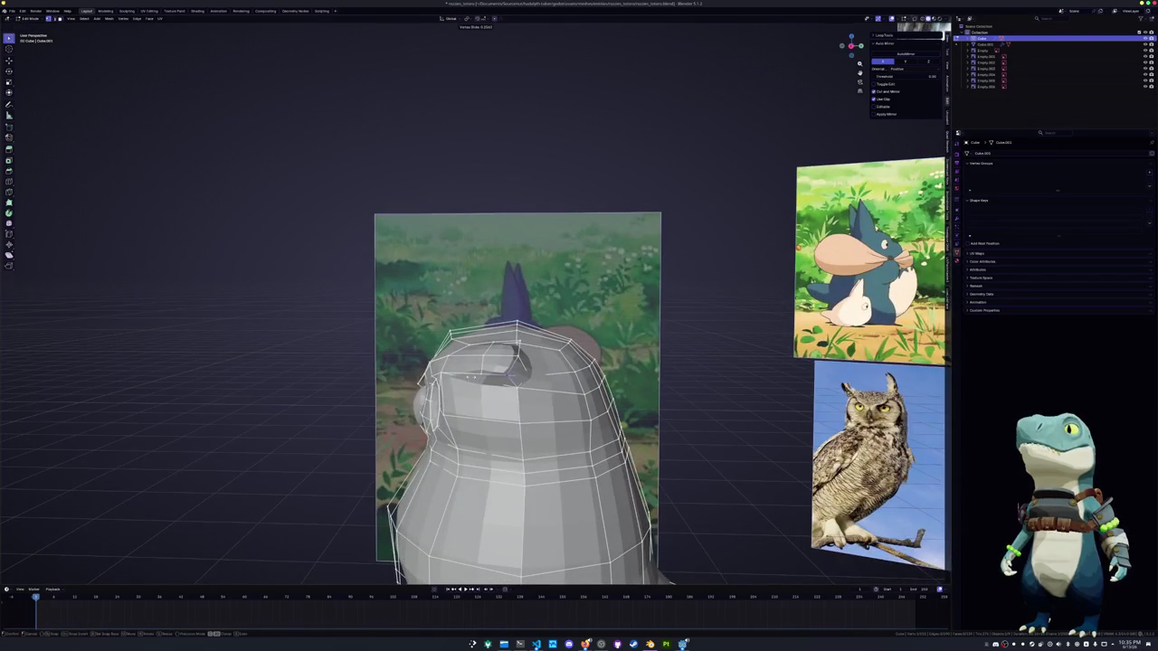
left_click(489, 372)
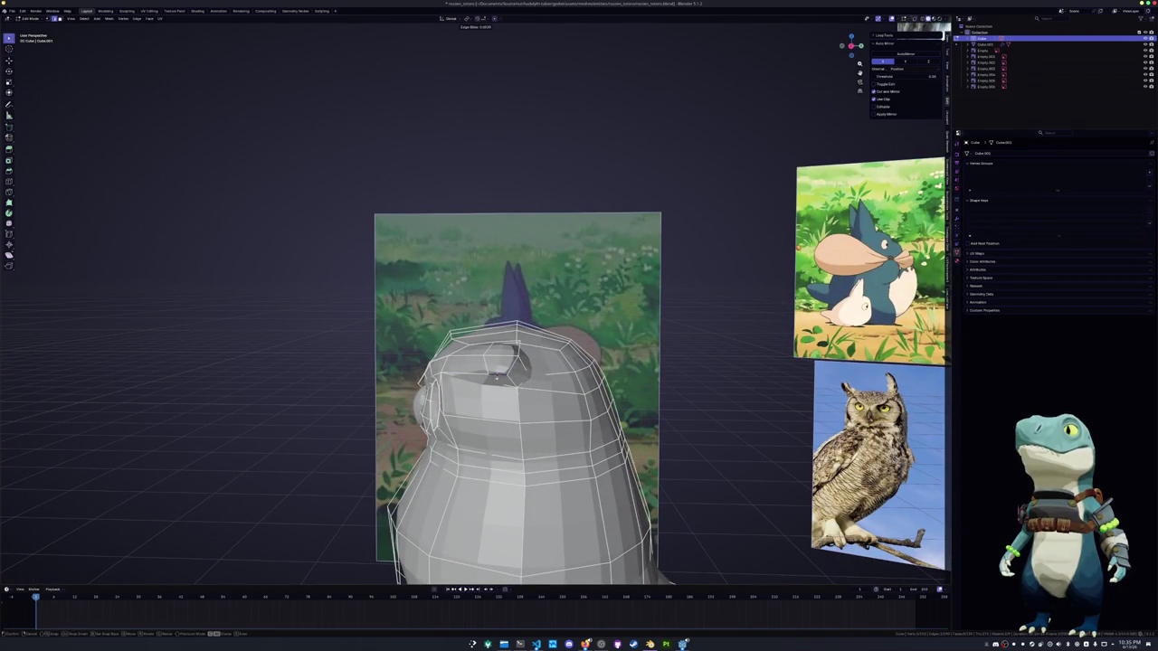
mouse_move(488, 372)
middle_mouse_down()
mouse_move(488, 386)
mouse_move(494, 367)
middle_mouse_up()
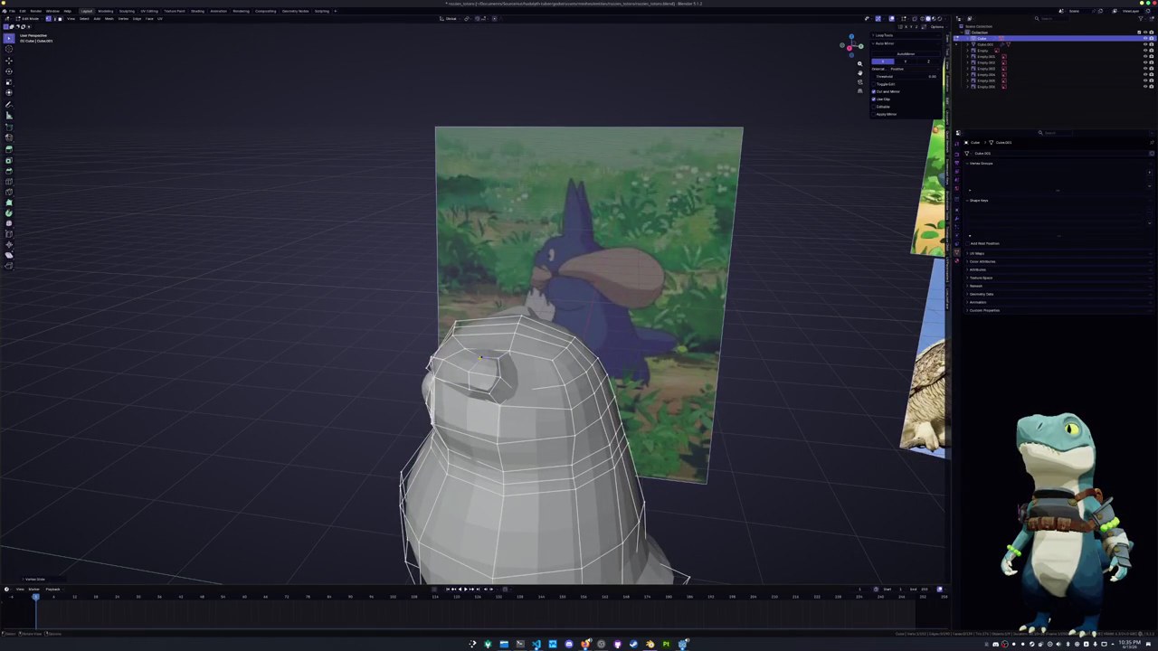
key("g")
key("g")
left_click(490, 358)
Bevel an edge on the head, slide a vertex toward the eye, and return to Object Mode
key("ctrl+b")
key("Return")
middle_click_drag(489, 380, 507, 353)
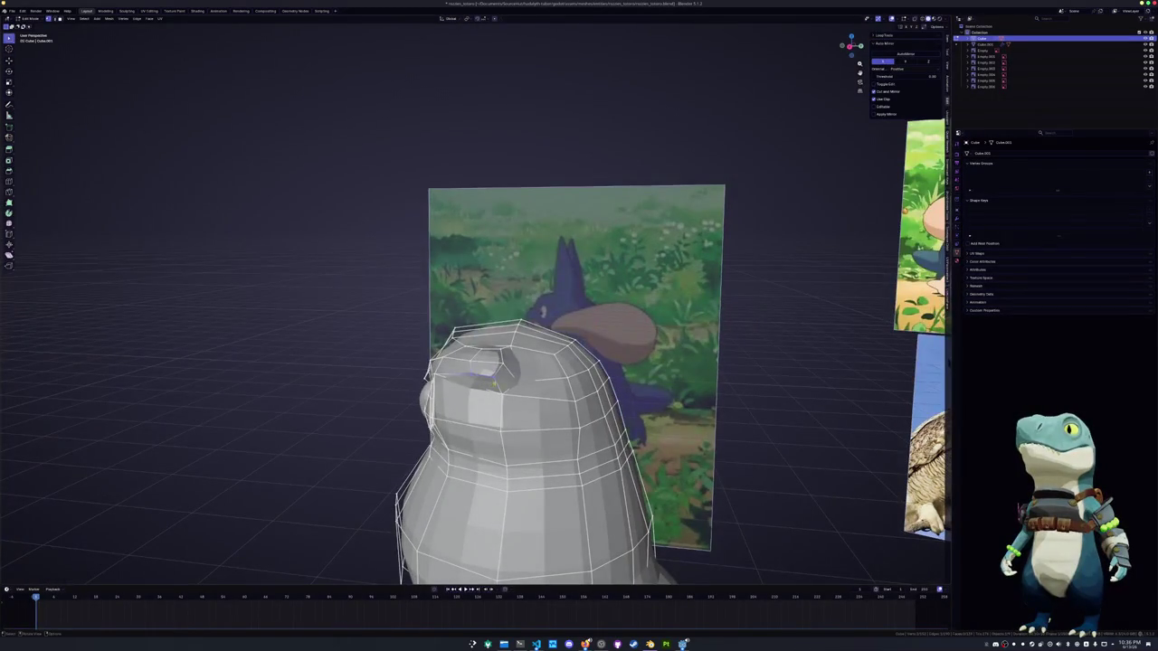
key("g")
key("g")
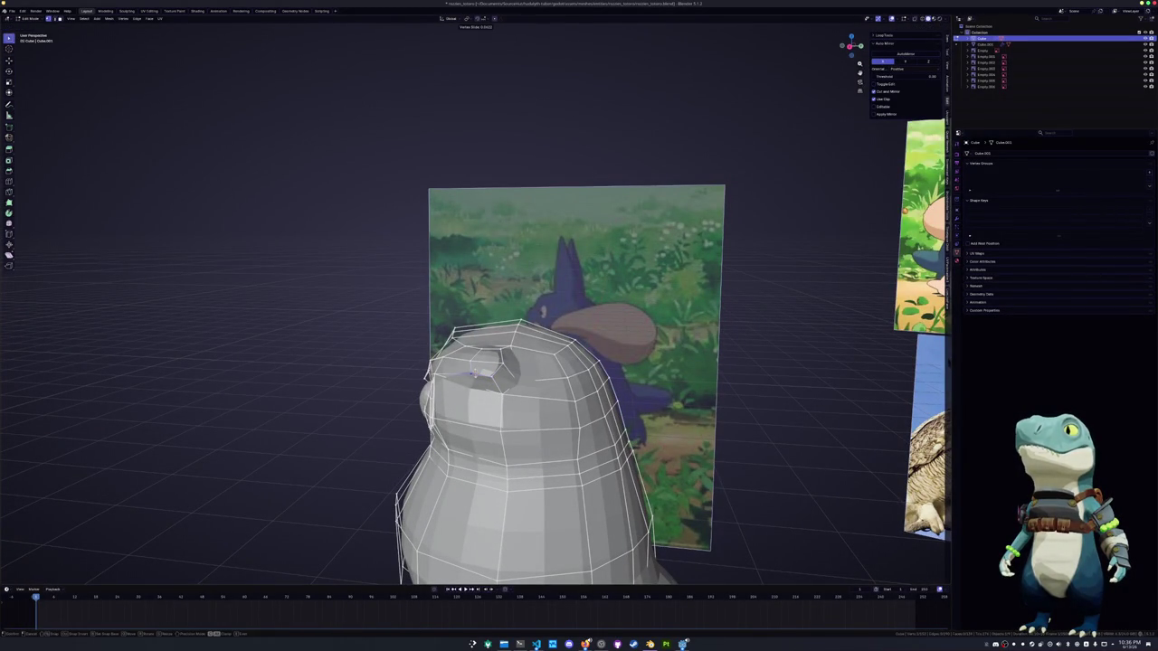
left_click(472, 373)
mouse_move(472, 372)
middle_mouse_down()
mouse_move(489, 391)
mouse_move(510, 389)
middle_mouse_up()
key("Tab")
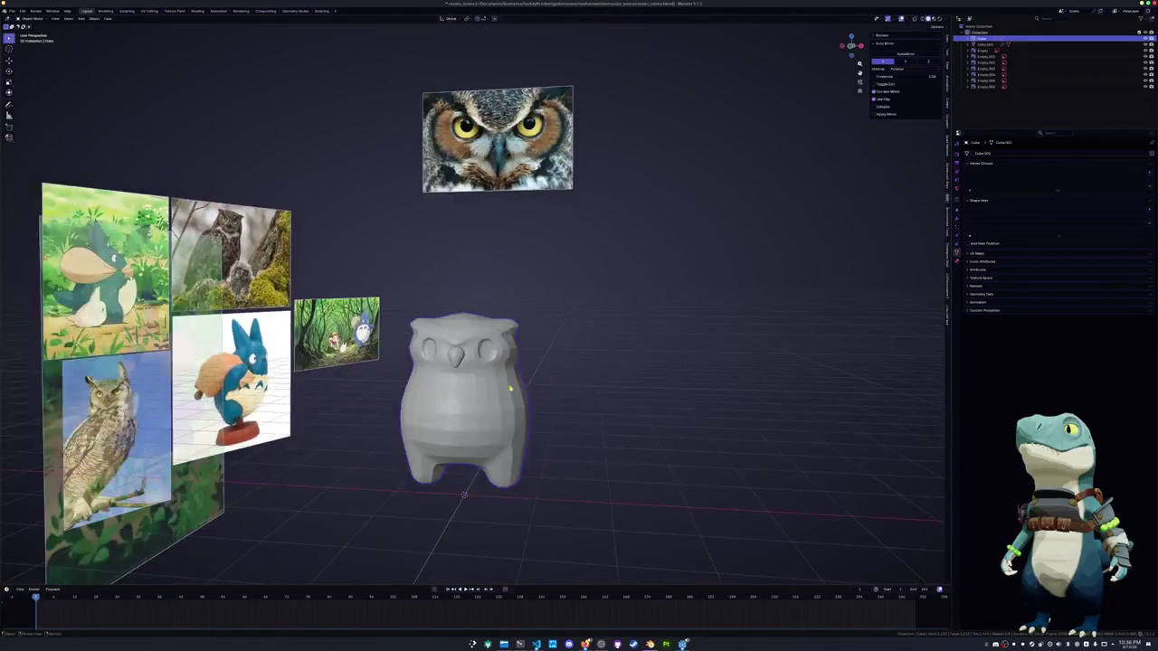
From the front view, scale the upper half of the mesh along X to widen the head
key("Tab")
key("KP_1")
left_click_drag(549, 382, 382, 290)
key("s")
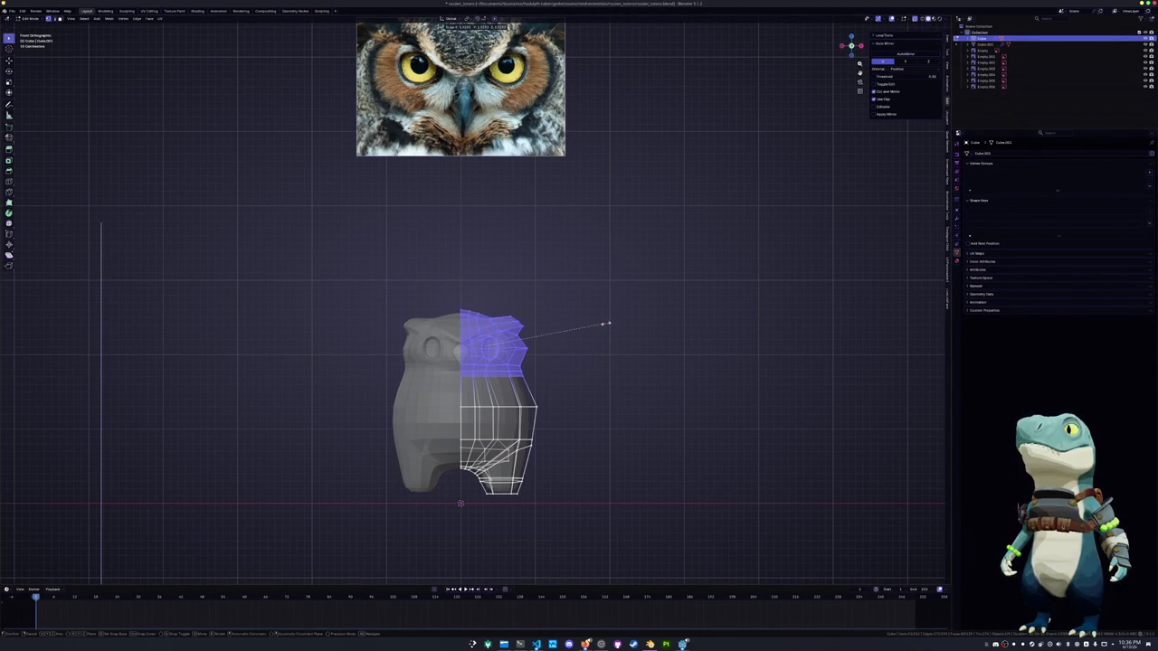
key("x")
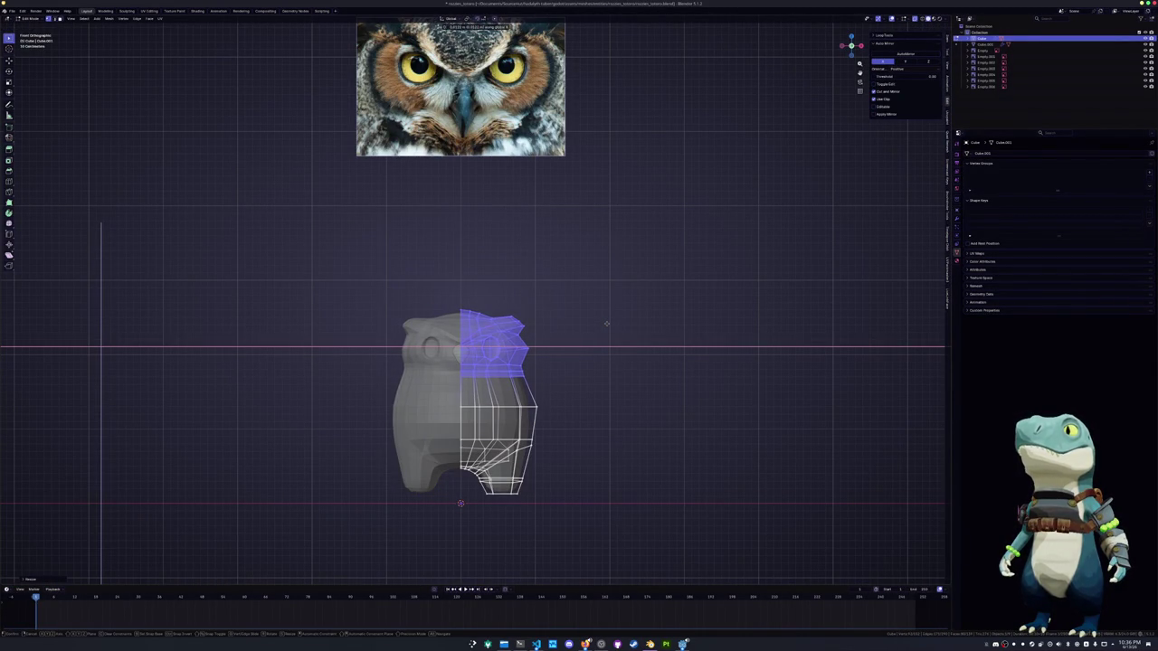
left_click(606, 323)
key("alt+a")
Add an edge loop across the body just below the eyes
scroll(602, 395, "up", 2)
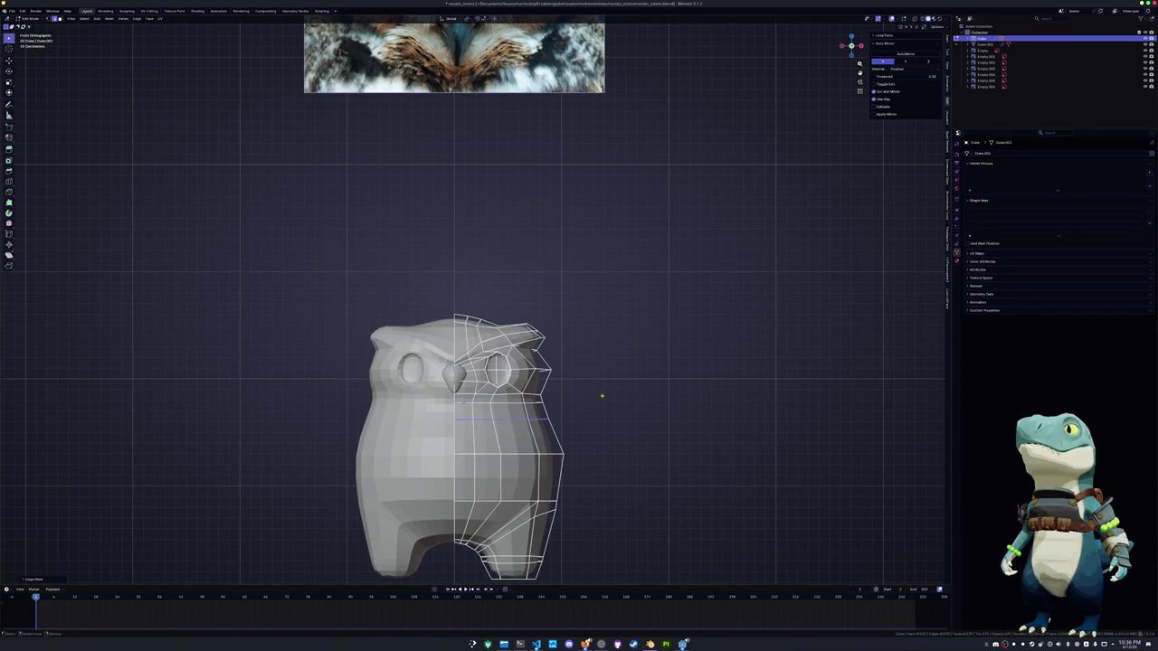
left_click(548, 404)
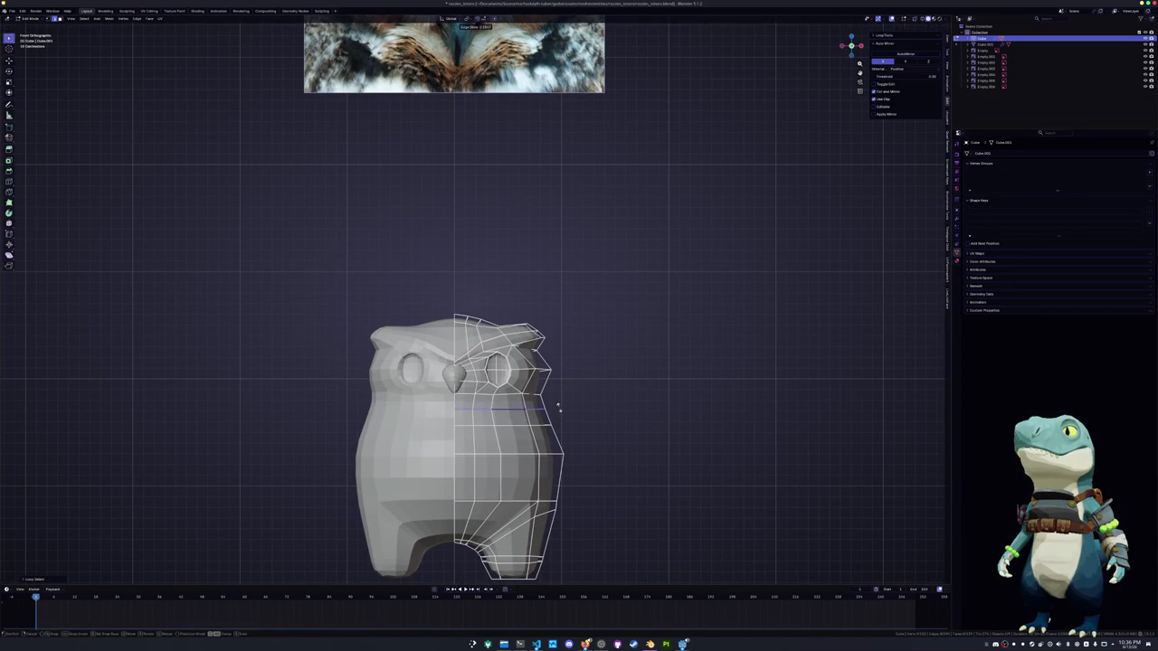
left_click(535, 395)
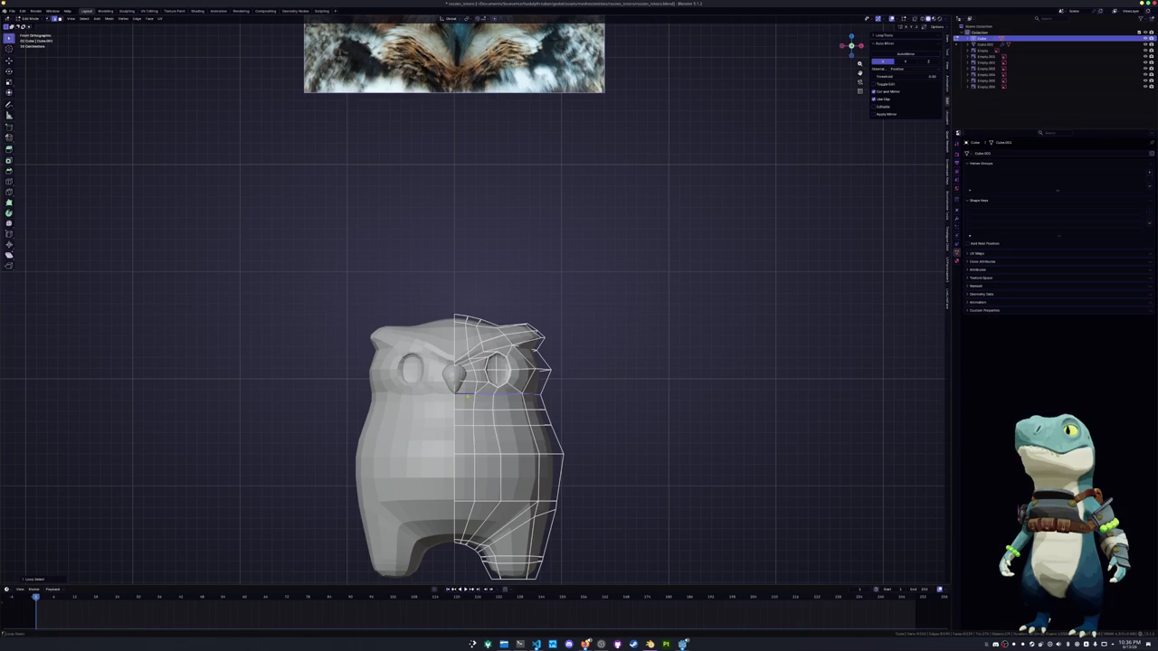
middle_click_drag(548, 401, 488, 398)
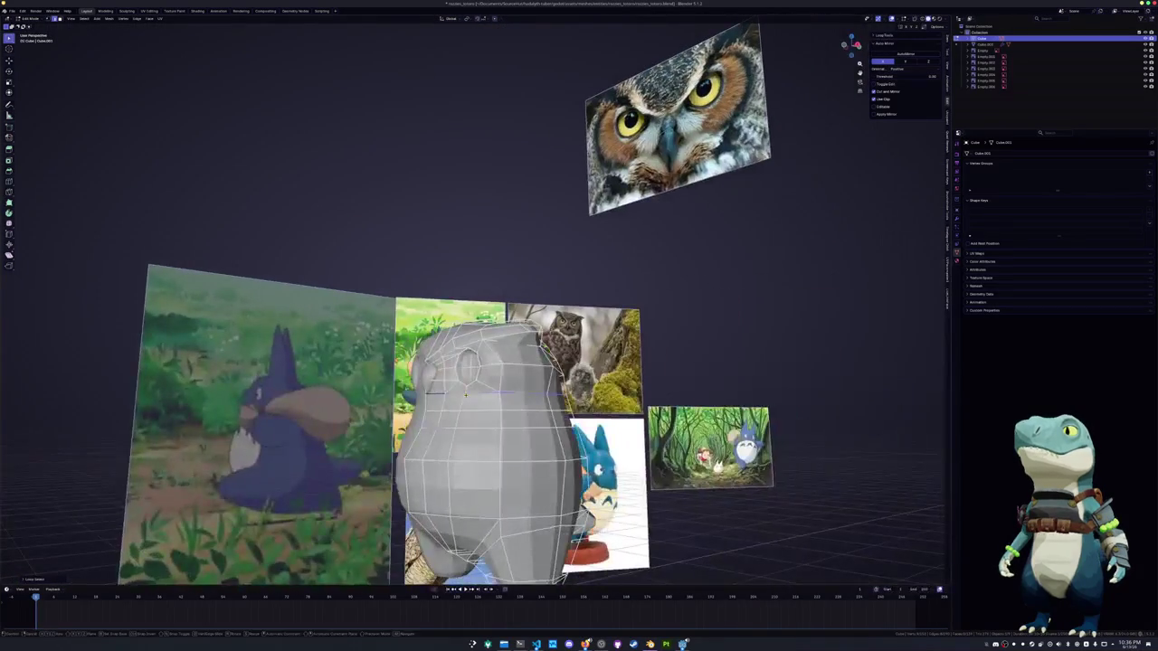
key("Return")
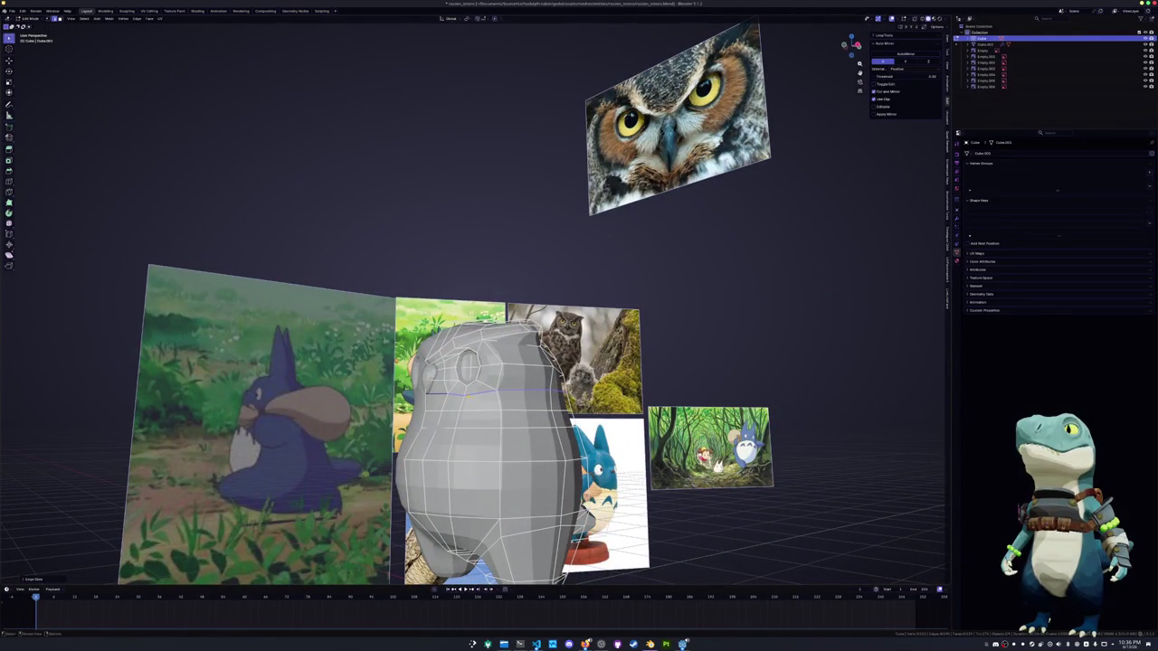
Slide the new loop and the loop under the eye upward into position
key("KP_1")
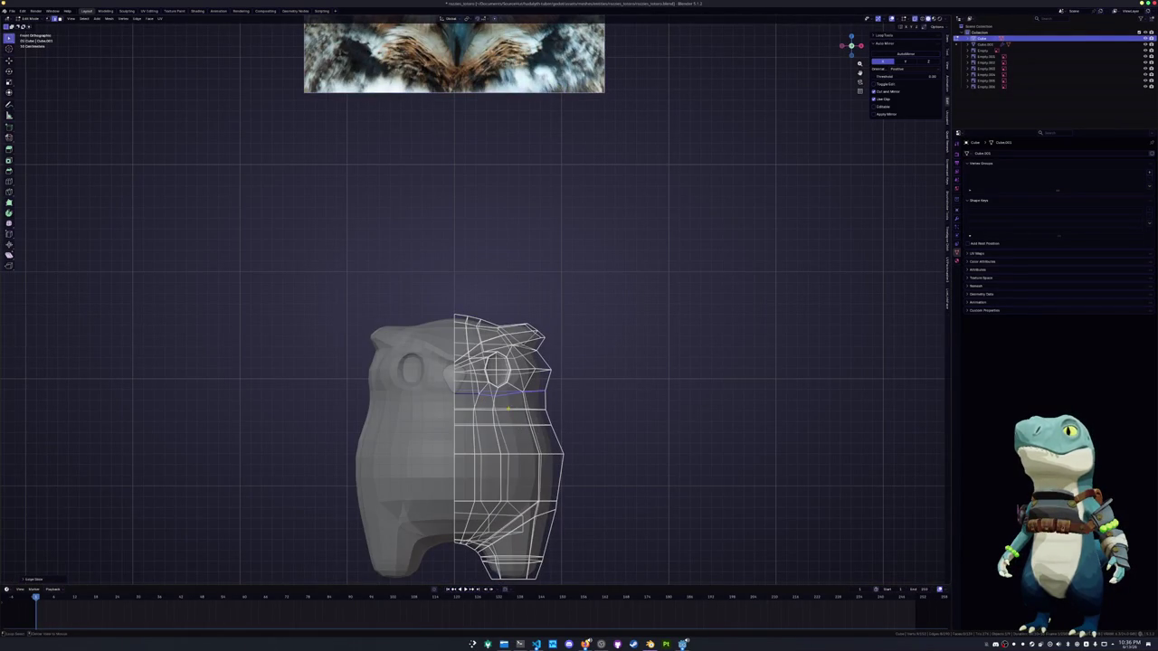
key("g")
key("g")
left_click(578, 413)
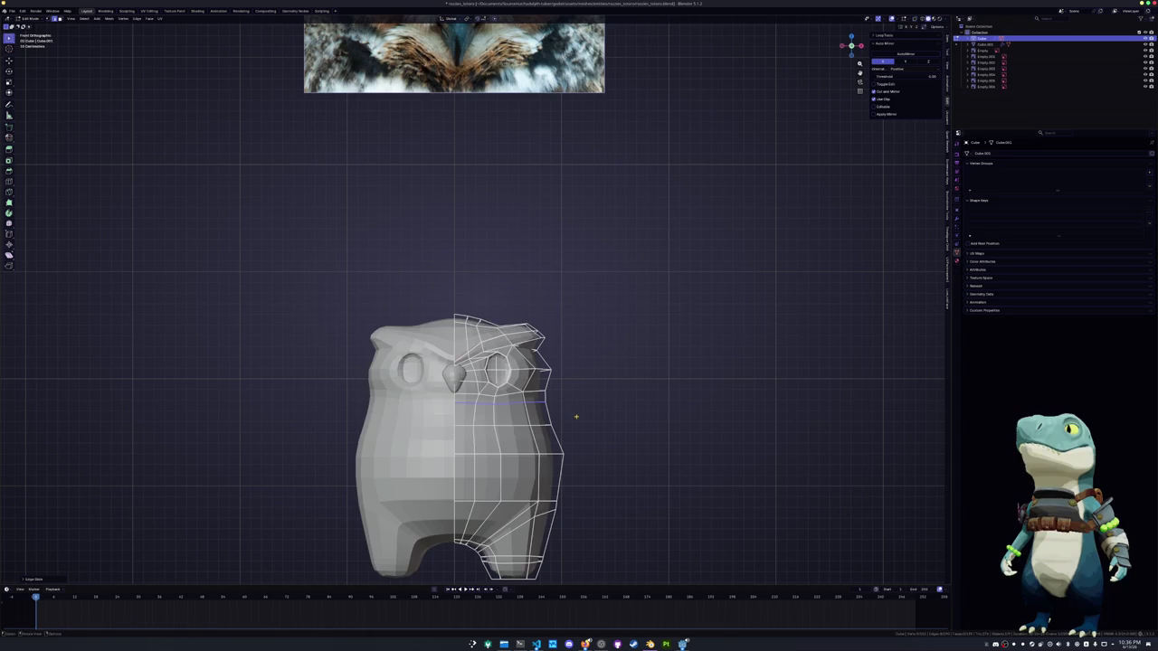
left_click(509, 424, "alt")
key("g")
key("g")
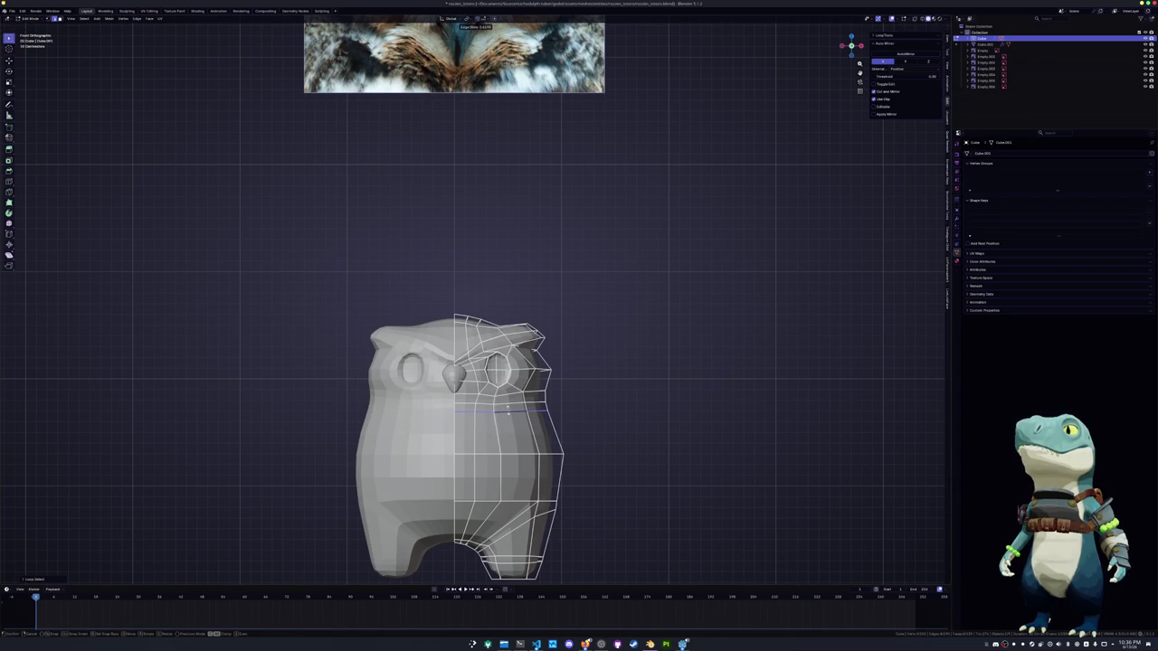
left_click(508, 410)
key("g")
key("g")
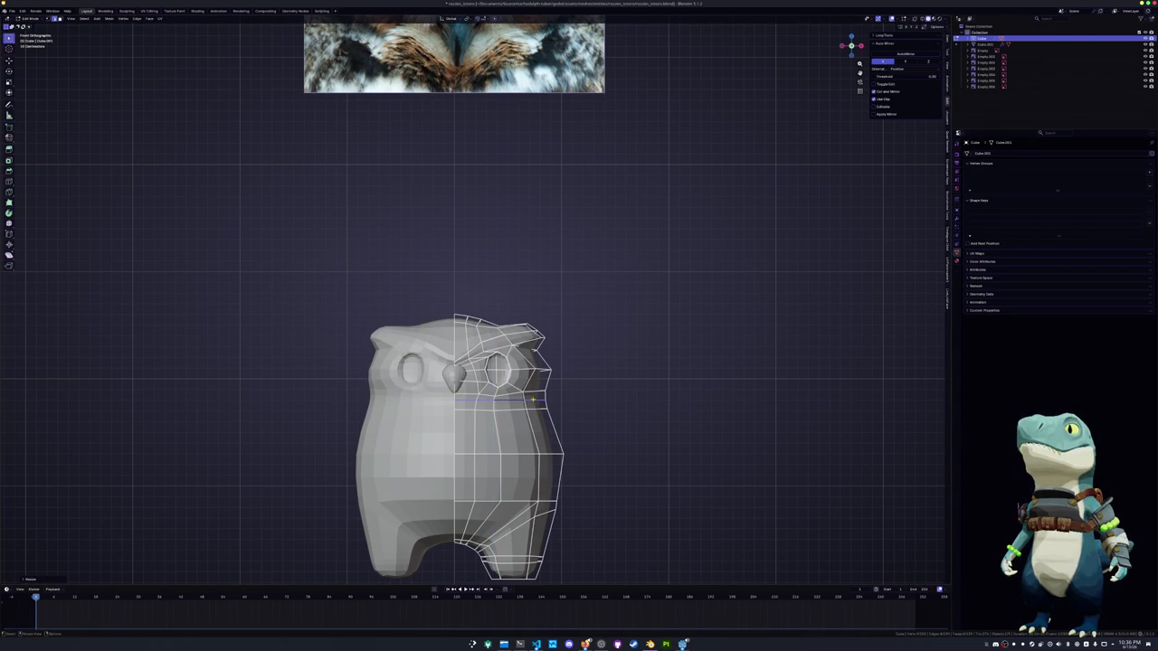
left_click(513, 409)
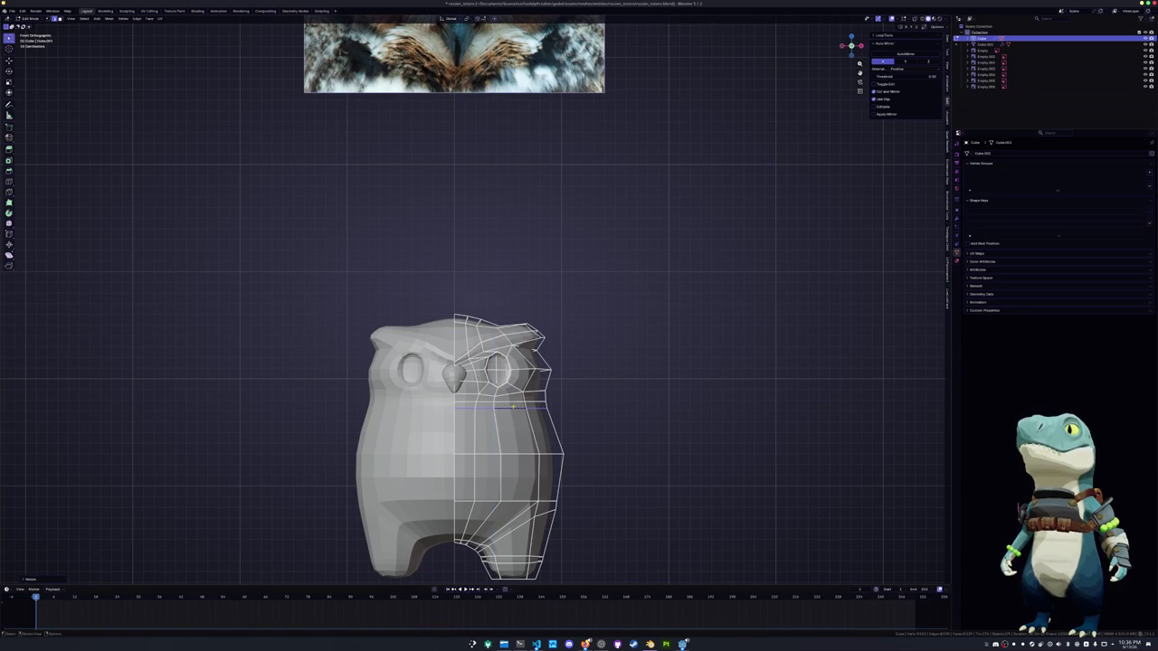
key("g")
key("g")
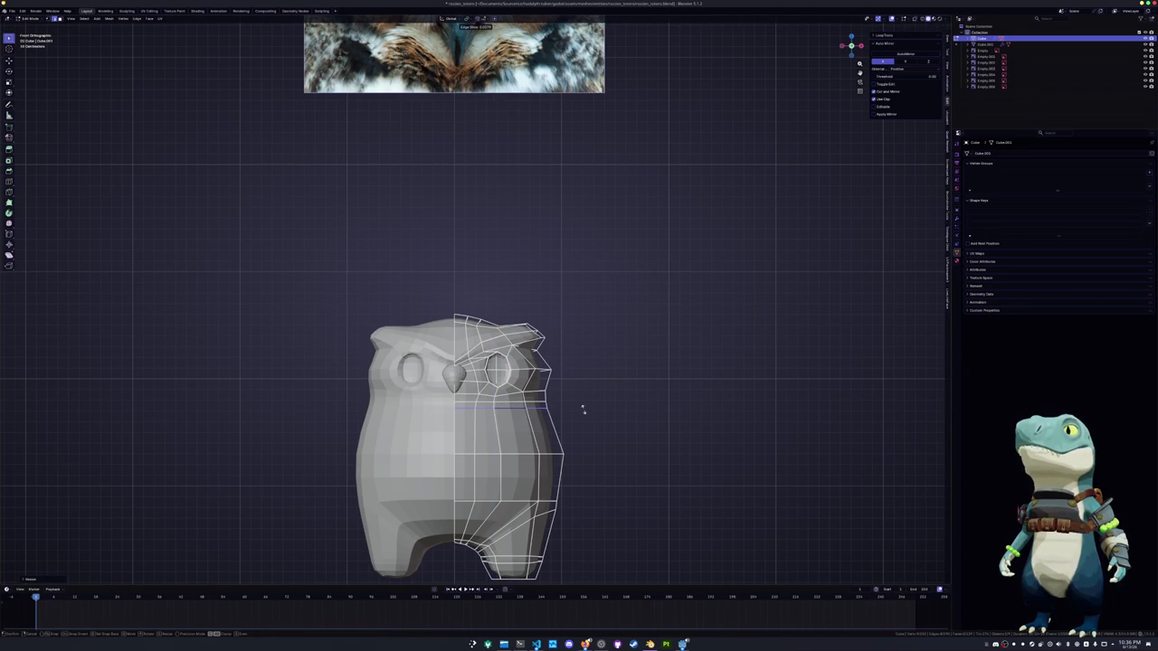
left_click(583, 409)
Check the whole owl shape in perspective, then resume editing the mesh
scroll(570, 421, "down", 1)
key("Tab")
mouse_move(563, 426)
middle_mouse_down()
mouse_move(472, 446)
mouse_move(502, 418)
mouse_move(479, 410)
mouse_move(497, 431)
mouse_move(497, 419)
mouse_move(597, 399)
middle_mouse_up()
key("Tab")
scroll(506, 326, "up", 2)
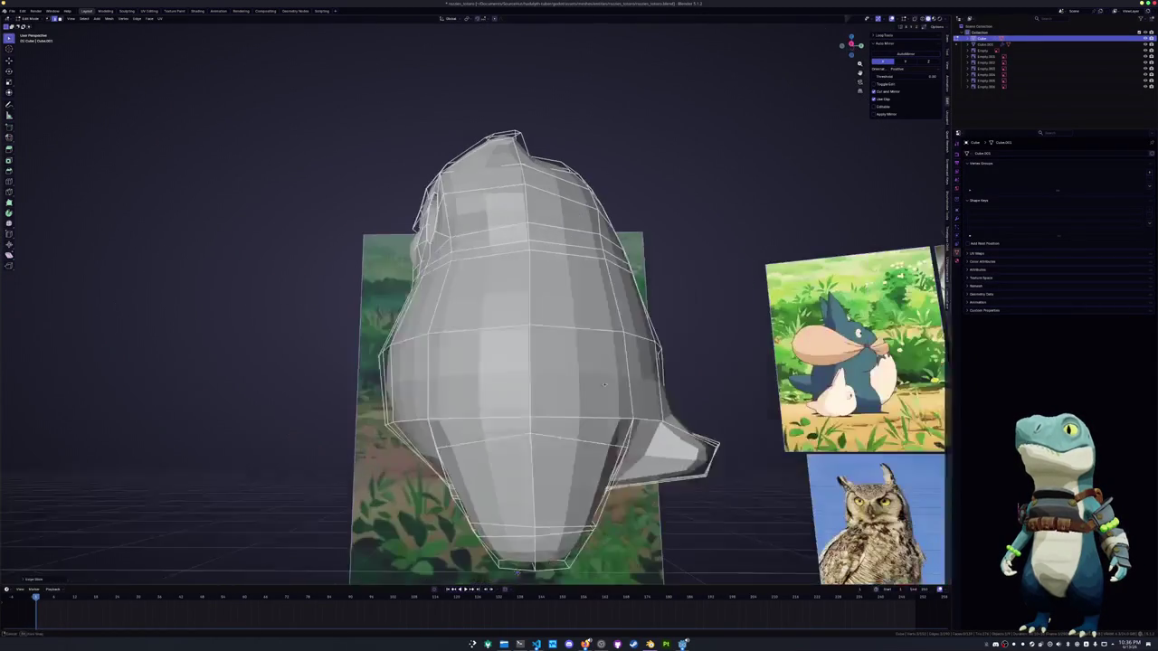
Add a loop cut around the lower section of the body
mouse_move(516, 567)
middle_mouse_down()
mouse_move(467, 482)
mouse_move(470, 532)
mouse_move(472, 445)
middle_mouse_up()
key("ctrl+r")
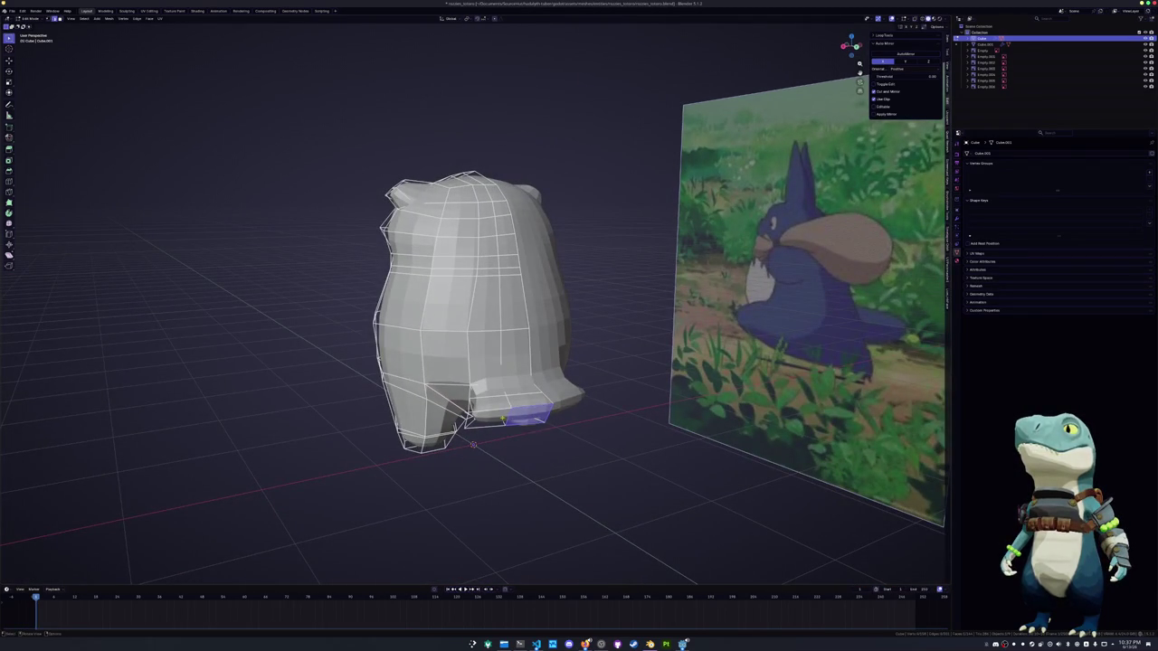
left_click(515, 417)
left_click(514, 416)
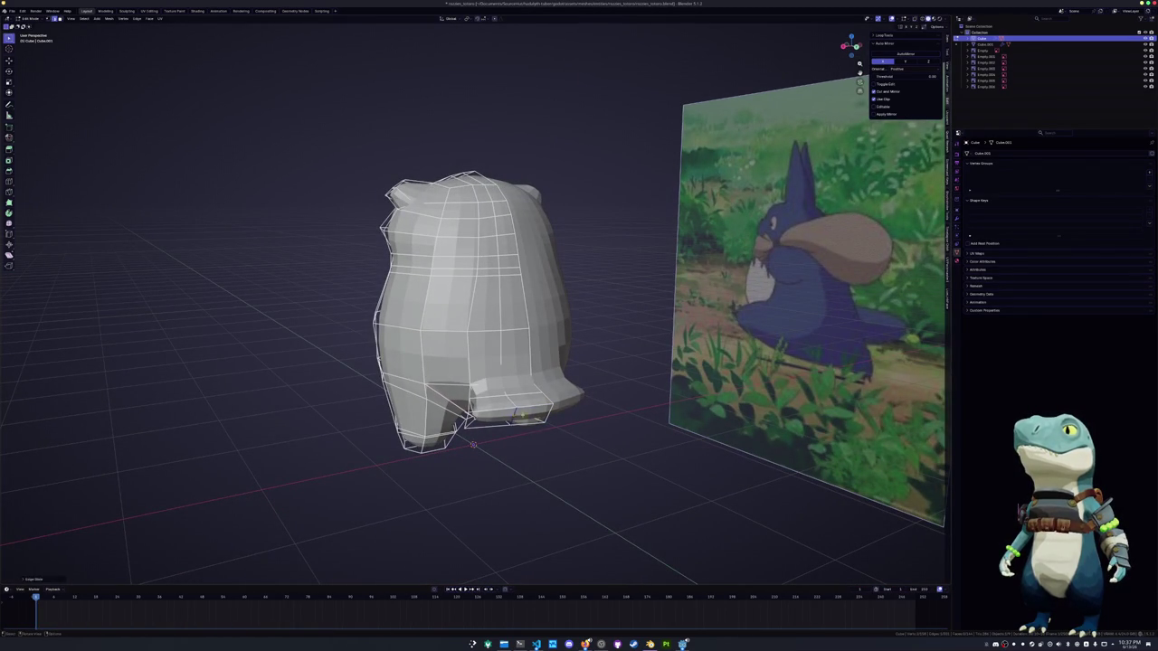
Extrude the bottom-front face of the body outward to form the foot
left_click(534, 414)
middle_click_drag(534, 414, 547, 434)
key("e")
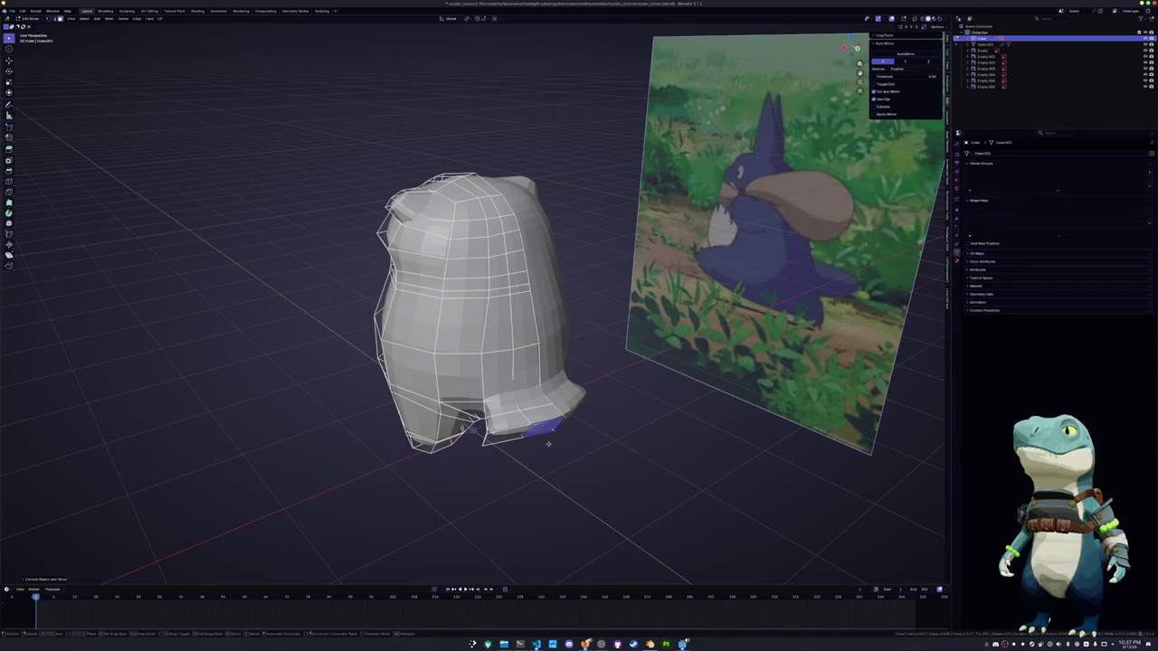
key("g")
left_click(562, 452)
middle_click_drag(562, 452, 506, 425)
Move two faces of the extrusion along Z and slide its edges to shape the foot
left_click(466, 389)
middle_click_drag(466, 389, 474, 456)
key("g")
key("z")
left_click(474, 444)
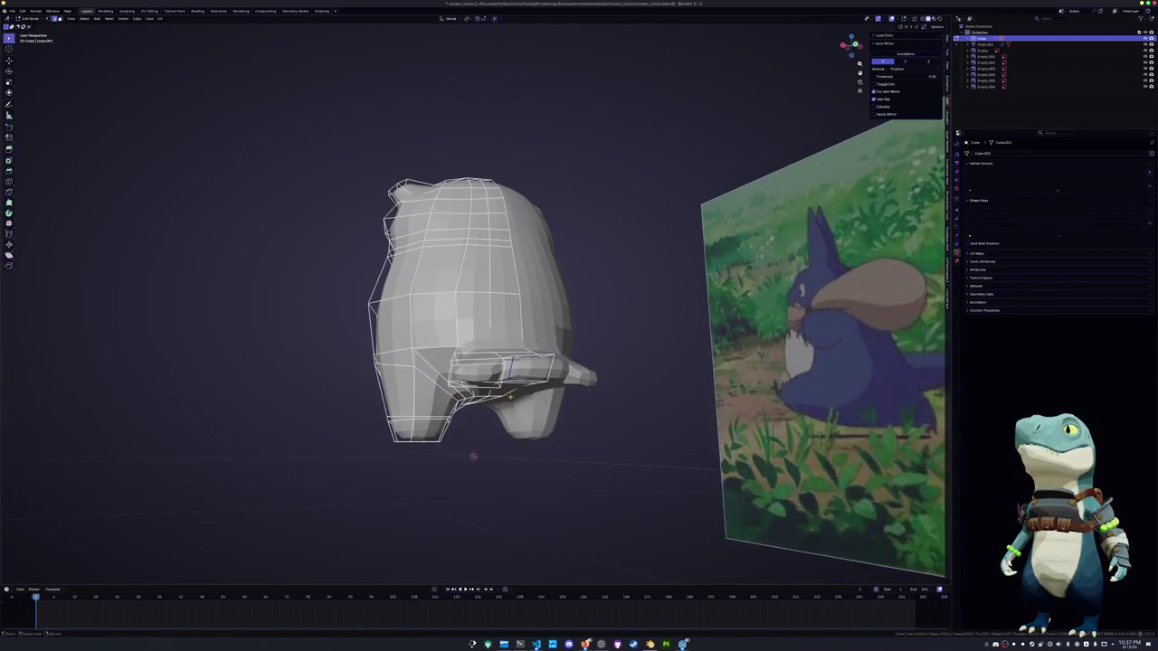
left_click(532, 373)
key("g")
key("z")
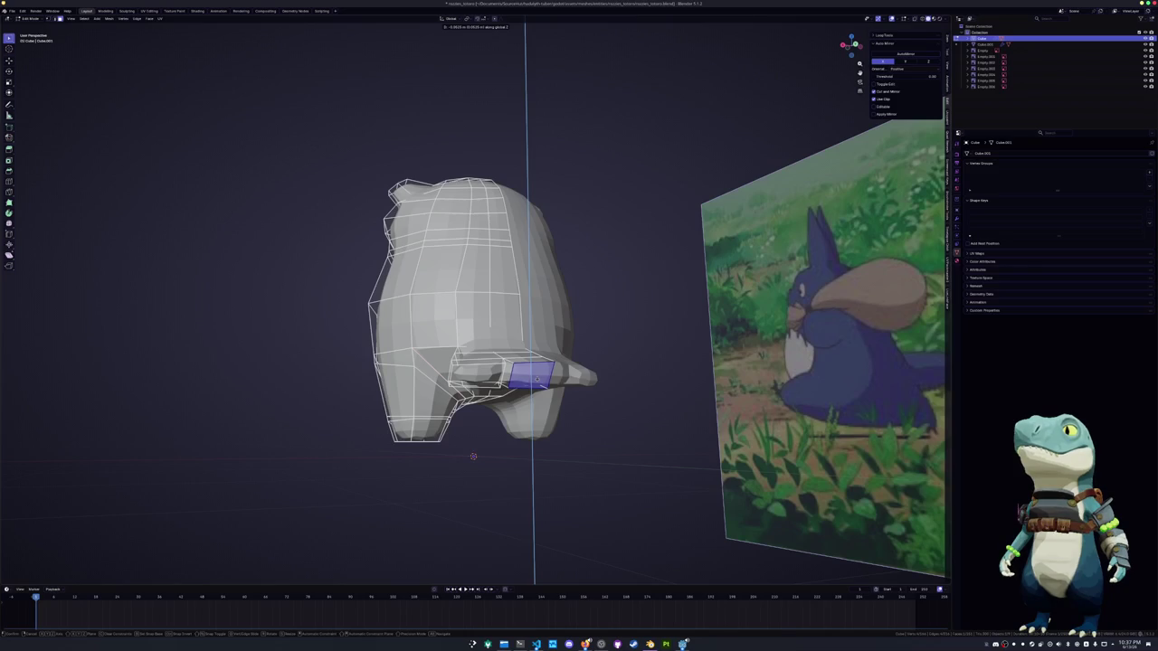
left_click(473, 456)
middle_click_drag(473, 456, 543, 451)
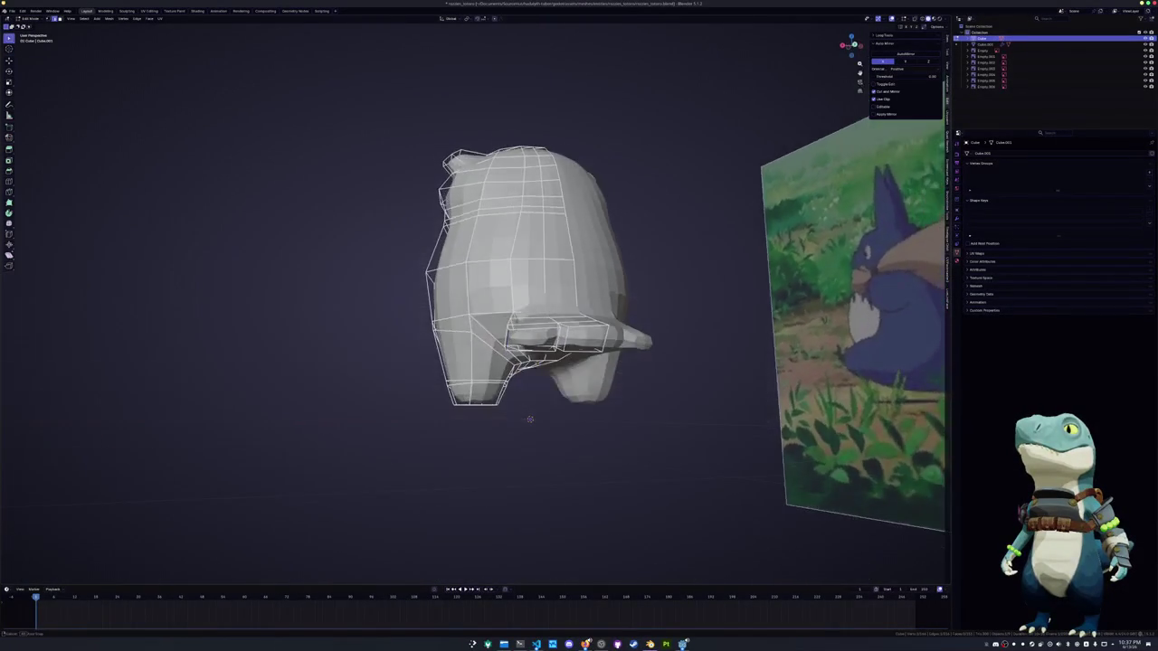
key("g")
key("g")
left_click(526, 409)
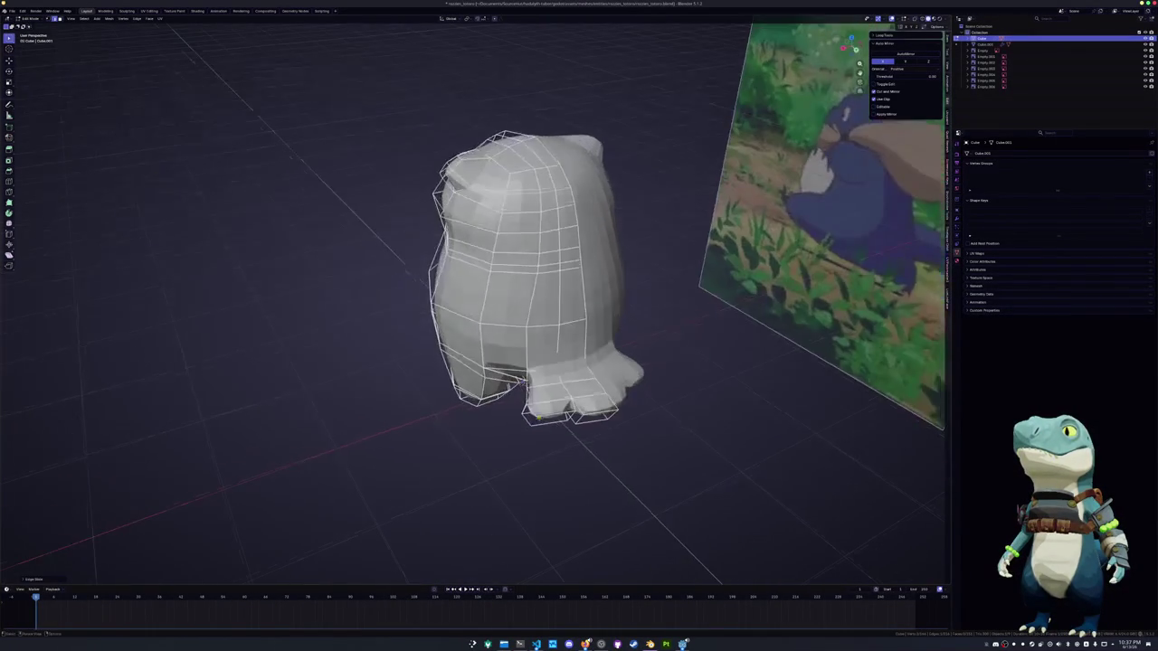
Slide two foot vertices along their edges to start forming the toes
middle_click_drag(526, 409, 535, 429)
scroll(509, 418, "up", 3)
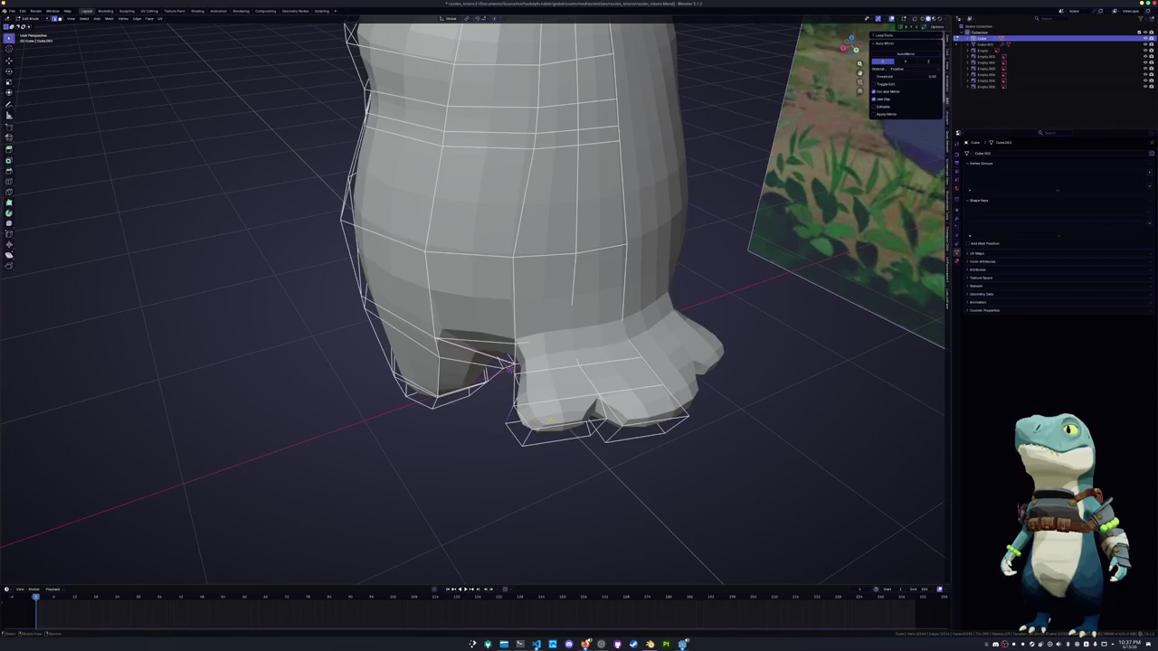
middle_click_drag(503, 424, 534, 454)
key("g")
key("g")
left_click(487, 207)
mouse_move(487, 207)
middle_mouse_down()
mouse_move(505, 333)
mouse_move(573, 318)
mouse_move(545, 353)
mouse_move(562, 413)
middle_mouse_up()
mouse_move(517, 474)
middle_mouse_down()
mouse_move(401, 507)
mouse_move(390, 523)
middle_mouse_up()
key("g")
key("g")
left_click(390, 523)
middle_click_drag(391, 523, 572, 425)
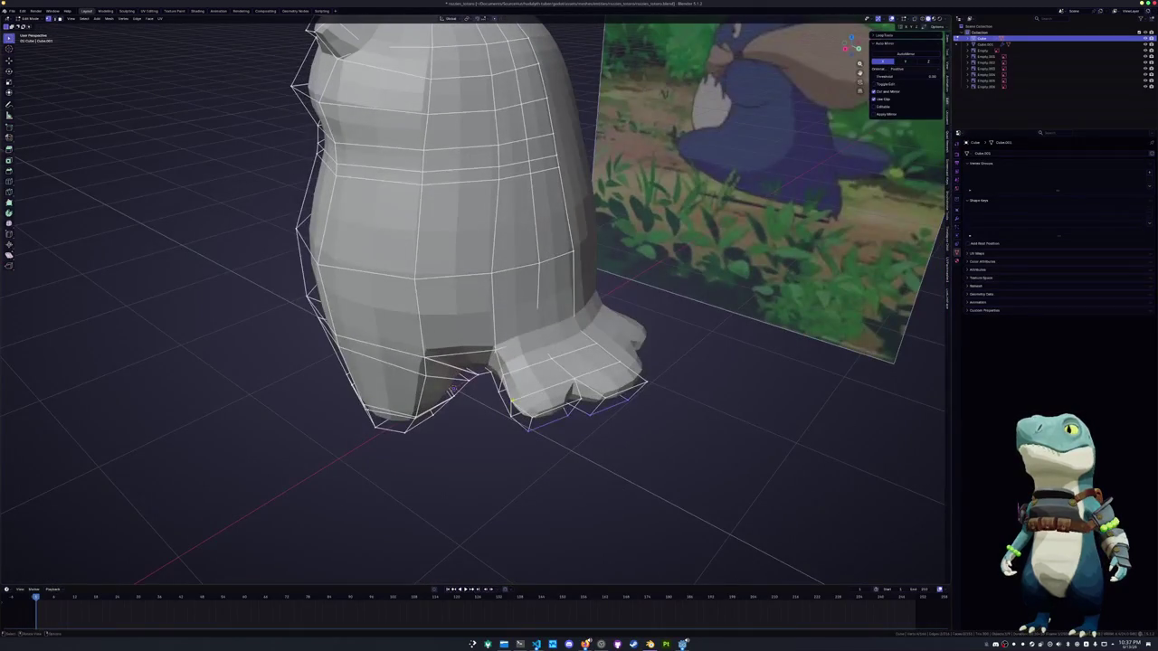
Inspect the owl's shape in Object Mode from the side and toward the head
key("Tab")
middle_click_drag(529, 449, 452, 416)
middle_click_drag(552, 424, 298, 401)
key("Tab")
Move the foot face along X to separate the toes
mouse_move(471, 362)
middle_mouse_down()
mouse_move(380, 348)
mouse_move(464, 391)
middle_mouse_up()
key("s")
key("g")
key("x")
left_click(464, 391)
mouse_move(464, 391)
middle_mouse_down()
mouse_move(508, 340)
mouse_move(588, 344)
middle_mouse_up()
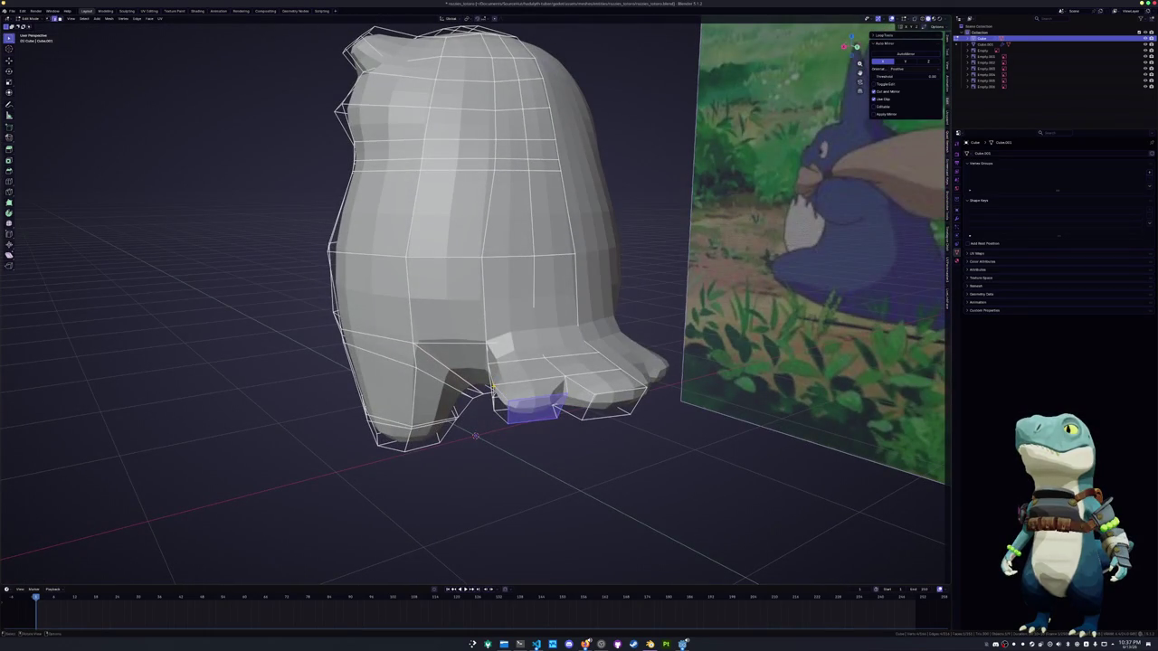
middle_click_drag(492, 422, 493, 336)
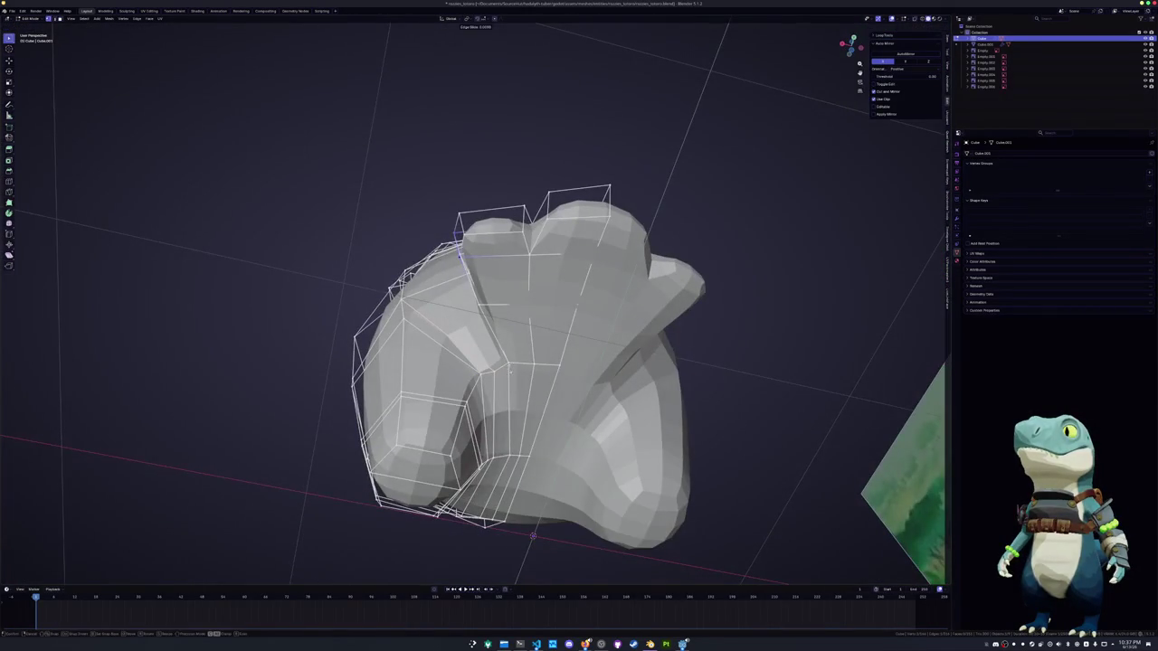
Slide two foot vertices along their edges to tuck in the foot-body joint
scroll(459, 256, "up", 3)
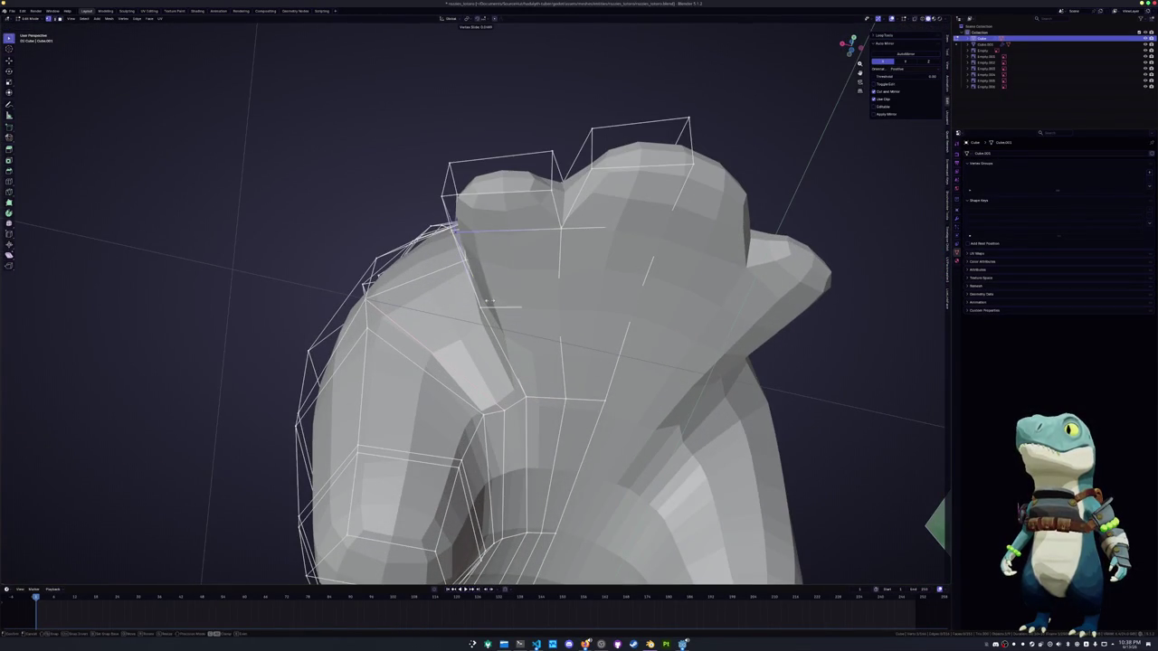
mouse_move(460, 256)
middle_mouse_down()
mouse_move(552, 380)
mouse_move(536, 417)
middle_mouse_up()
key("g")
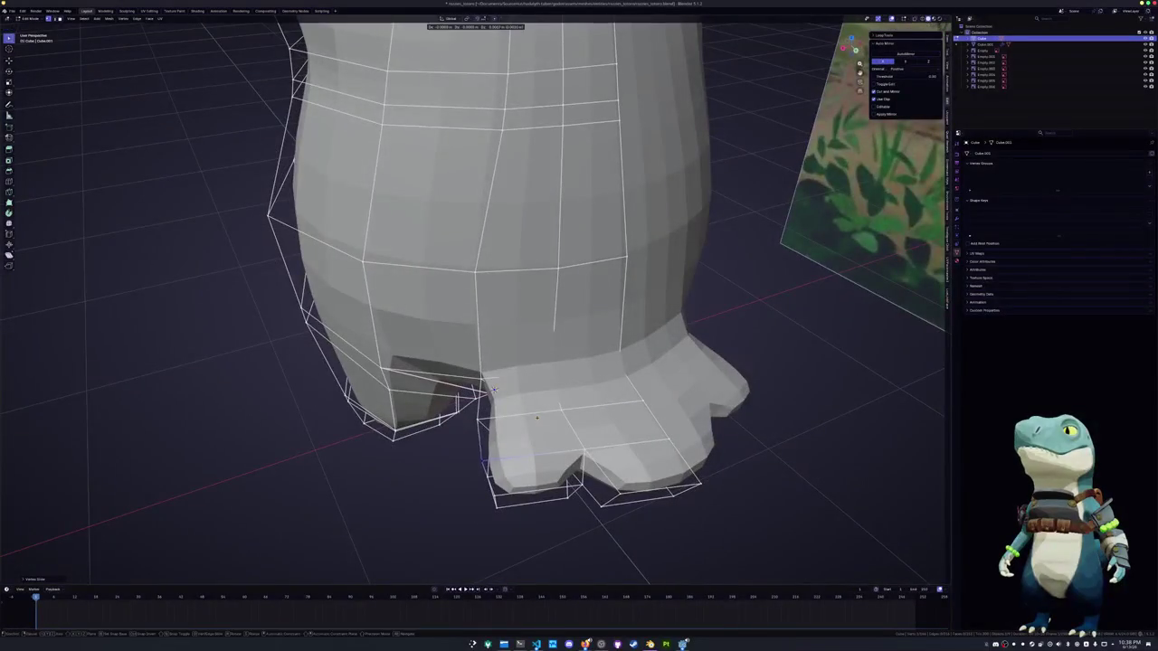
key("g")
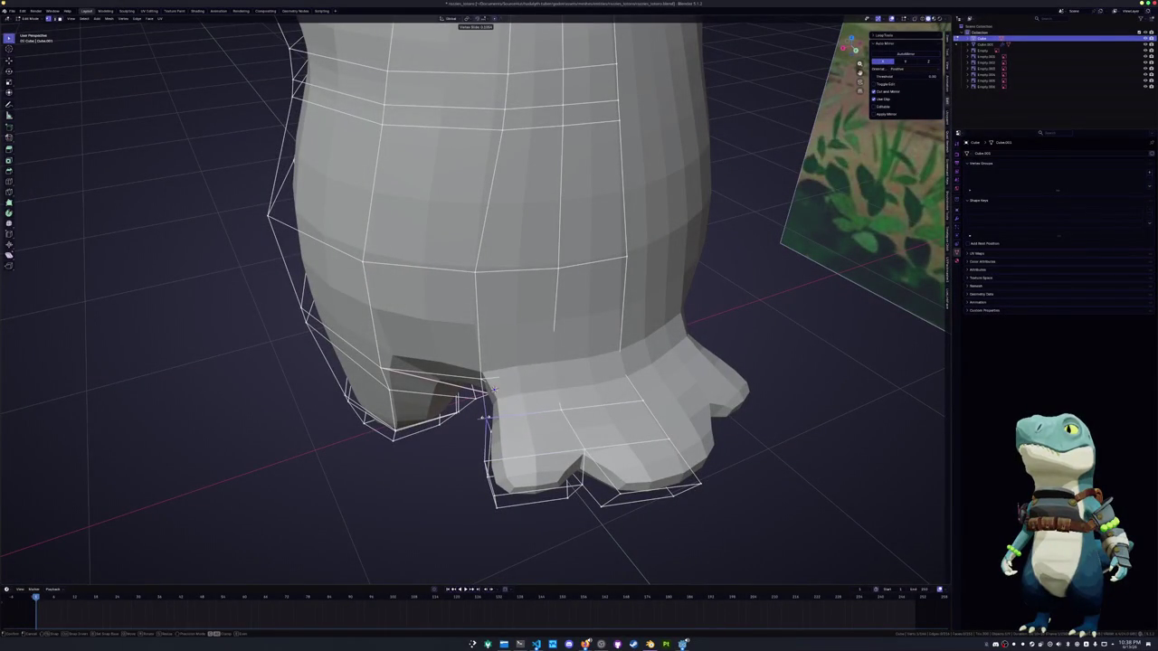
left_click(486, 418)
mouse_move(486, 418)
middle_mouse_down()
mouse_move(530, 360)
mouse_move(539, 409)
mouse_move(541, 396)
mouse_move(599, 404)
mouse_move(584, 398)
mouse_move(608, 392)
middle_mouse_up()
key("g")
key("g")
left_click(539, 418)
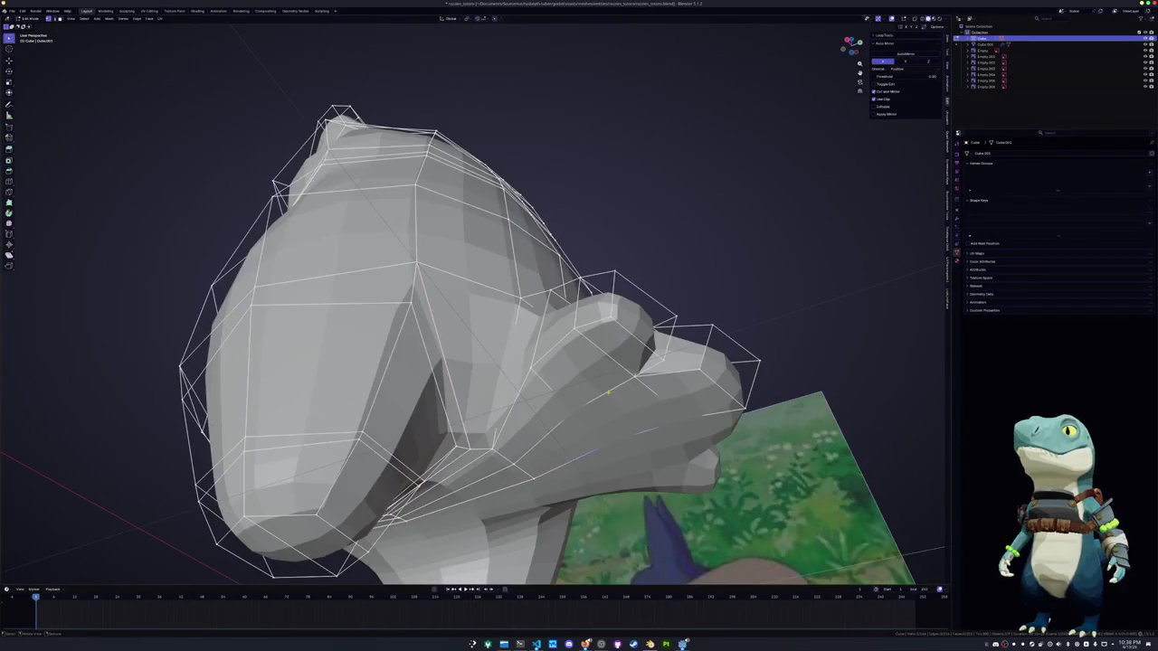
Move the arm selection along Y, then select an edge on the lower leg
mouse_move(667, 429)
middle_mouse_down()
mouse_move(690, 396)
mouse_move(643, 390)
mouse_move(401, 461)
mouse_move(407, 419)
mouse_move(433, 496)
mouse_move(469, 331)
middle_mouse_up()
key("Tab")
key("Tab")
key("g")
key("y")
left_click(406, 419)
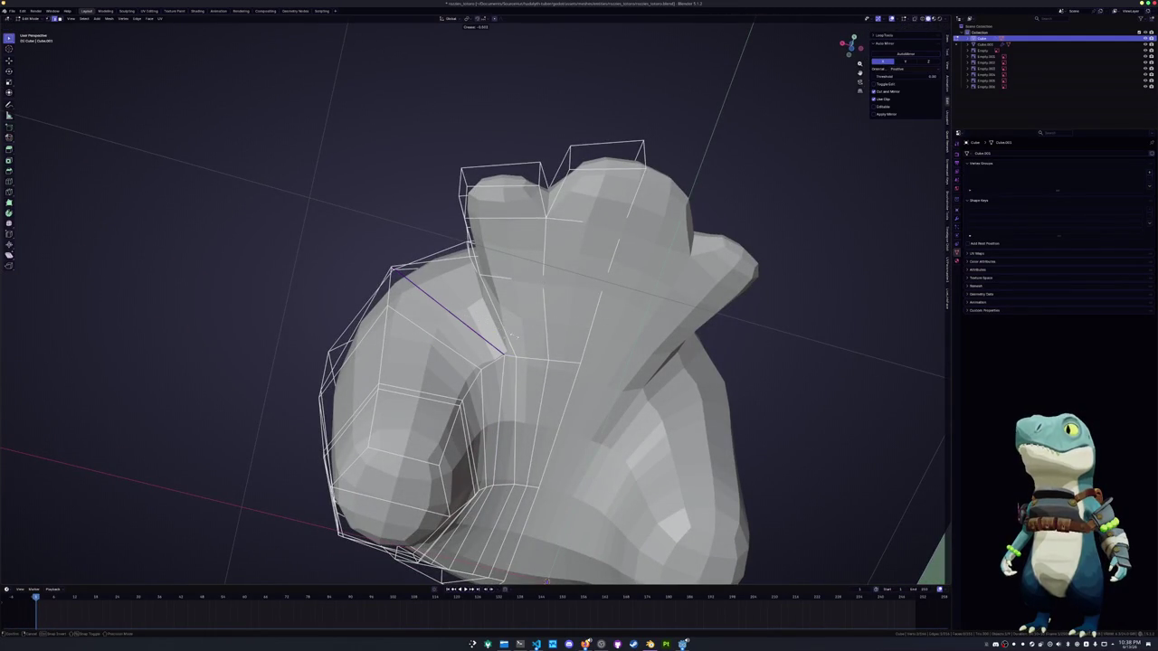
mouse_move(460, 341)
middle_mouse_down()
mouse_move(534, 350)
mouse_move(460, 353)
middle_mouse_up()
left_click(424, 458)
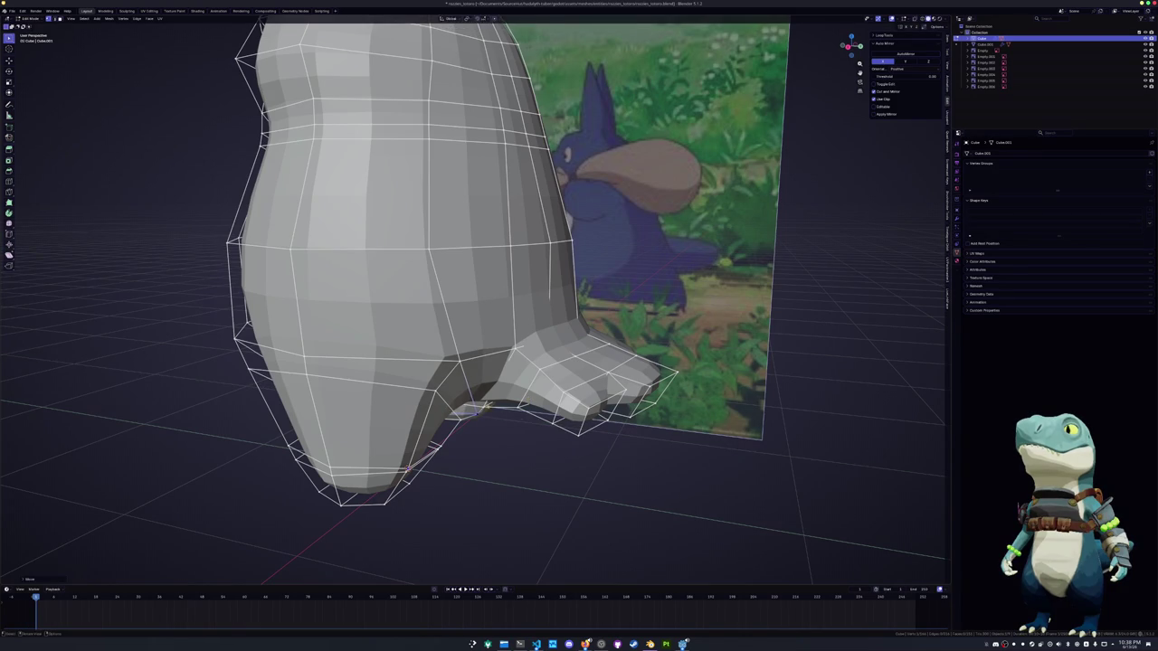
Slide the selected foot edge along Y in three small moves to shape the foot
mouse_move(450, 409)
middle_mouse_down()
mouse_move(392, 422)
mouse_move(443, 391)
middle_mouse_up()
key("g")
key("y")
left_click(392, 421)
middle_click_drag(409, 493, 514, 387)
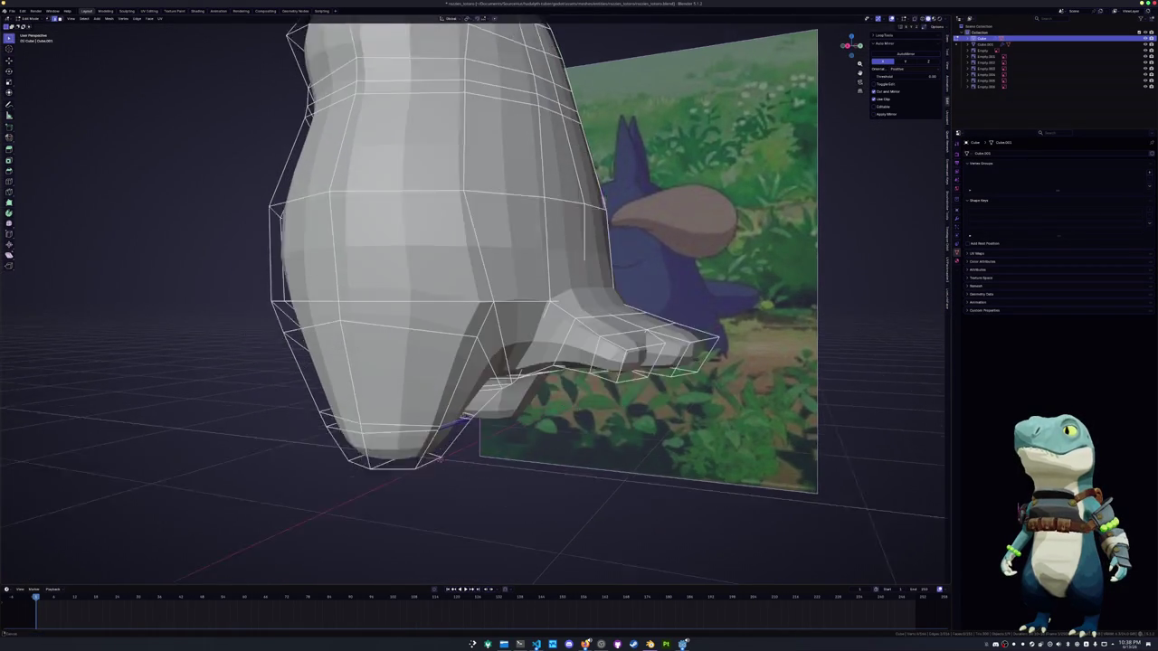
key("g")
key("y")
left_click(514, 387)
mouse_move(536, 339)
middle_mouse_down()
mouse_move(541, 355)
mouse_move(451, 440)
mouse_move(494, 429)
middle_mouse_up()
key("g")
key("y")
left_click(530, 343)
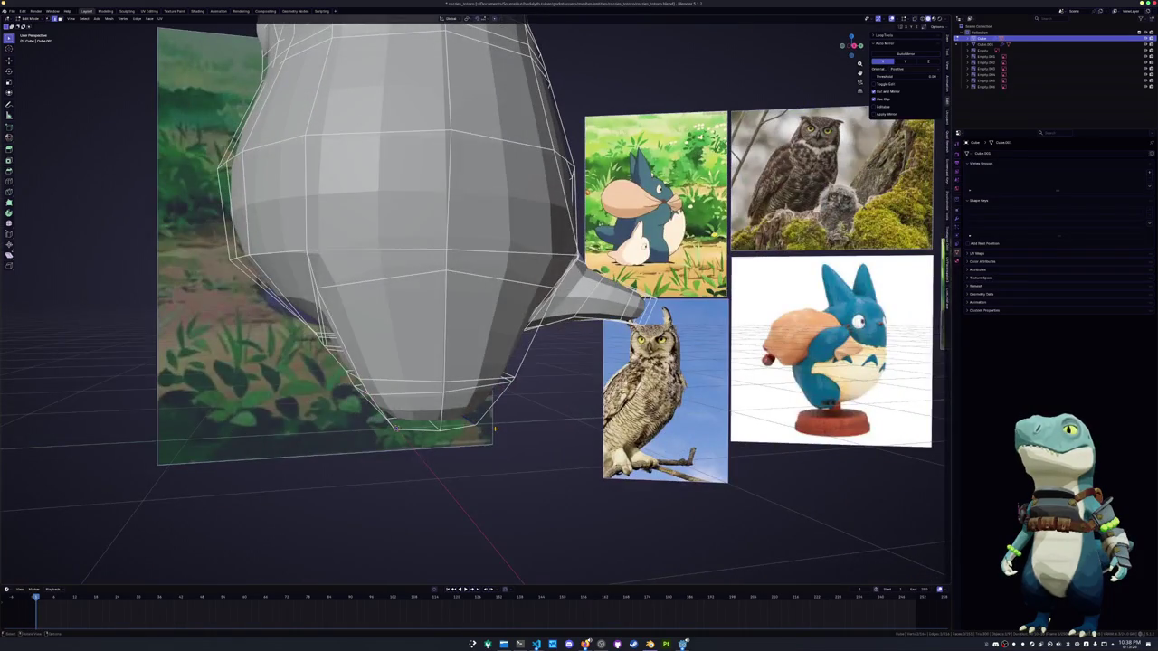
In right side view, nudge the bottom vertex along Y to tighten the belly's underside curve
key("KP_3")
key("alt+z")
key("alt+z")
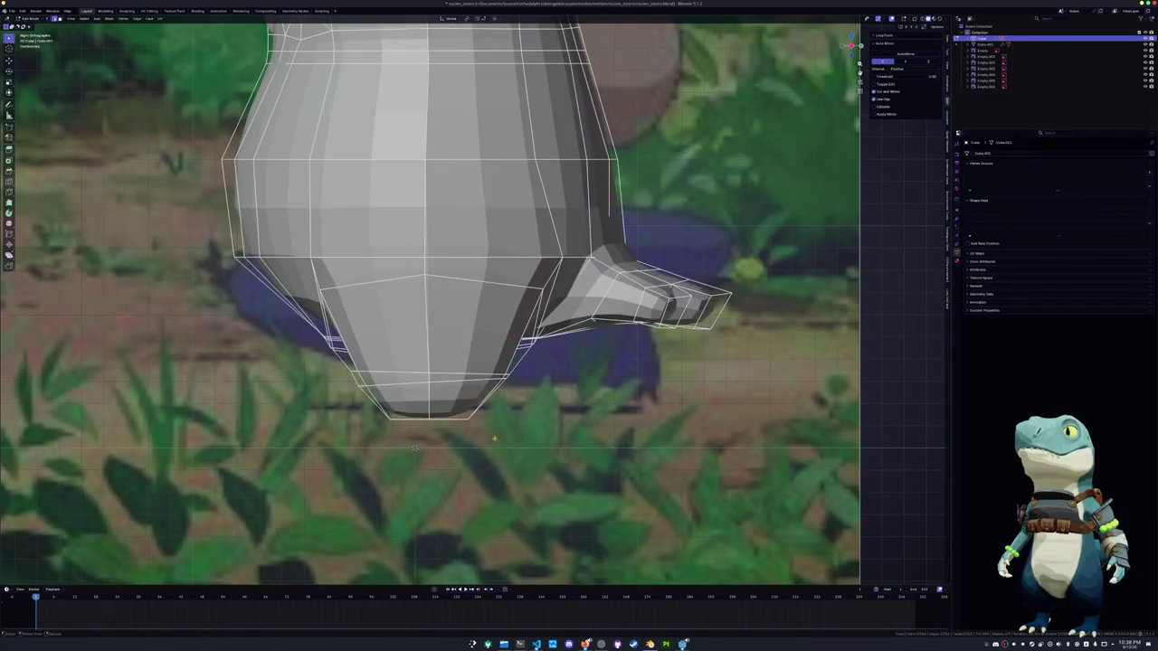
key("alt+z")
key("g")
key("y")
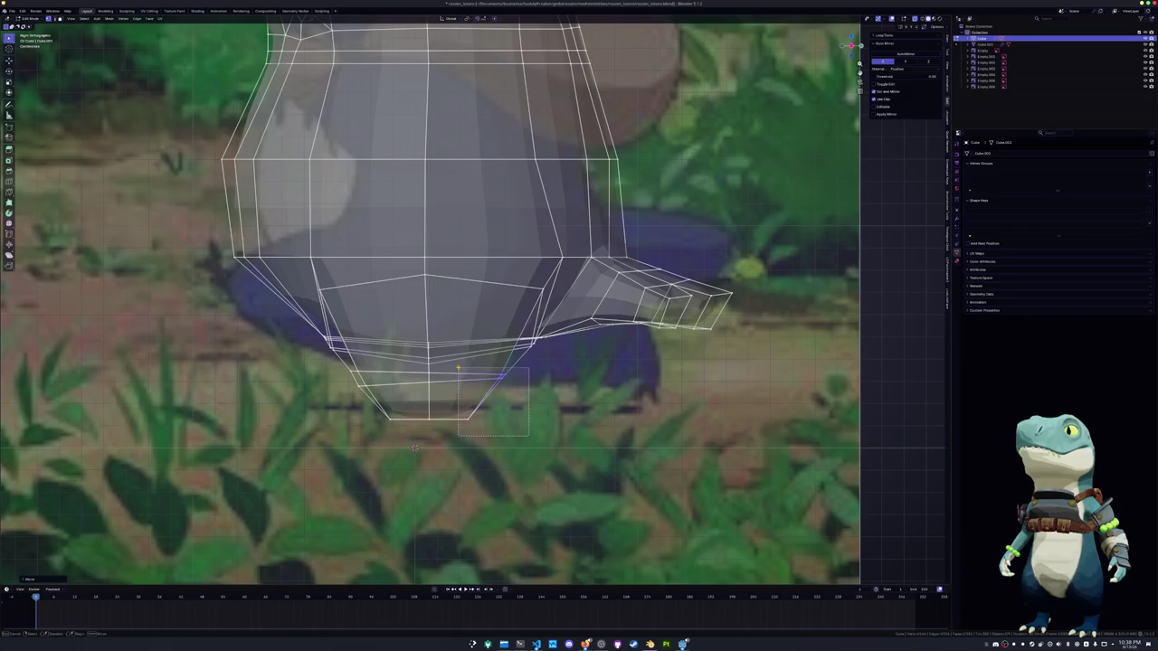
left_click(415, 447)
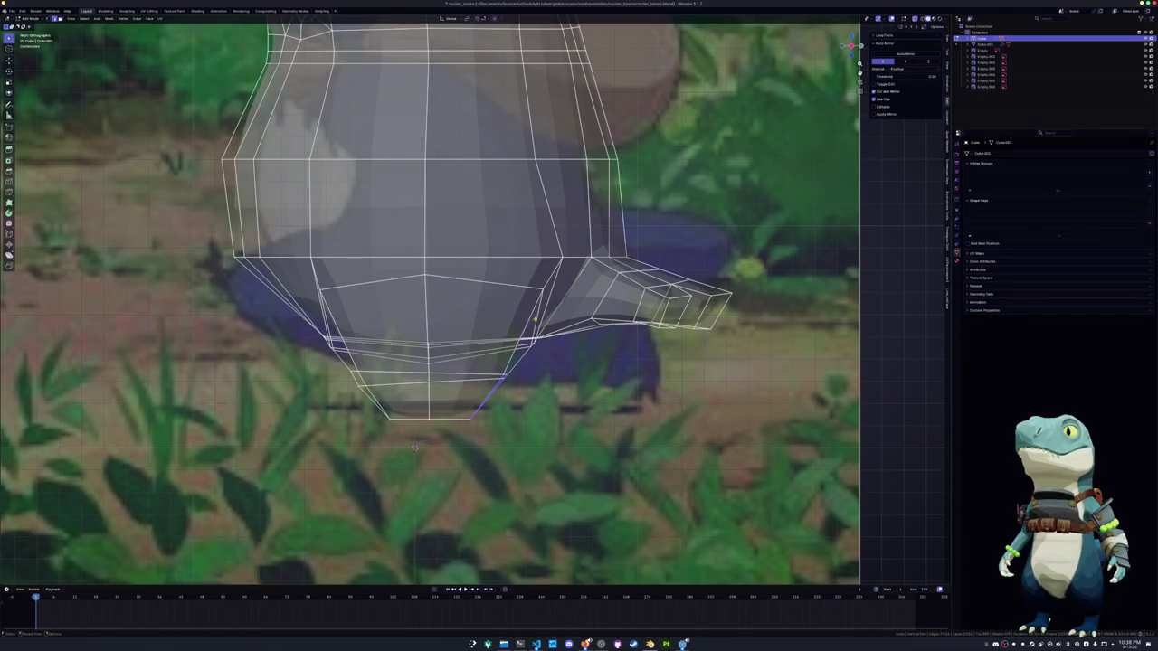
key("g")
key("y")
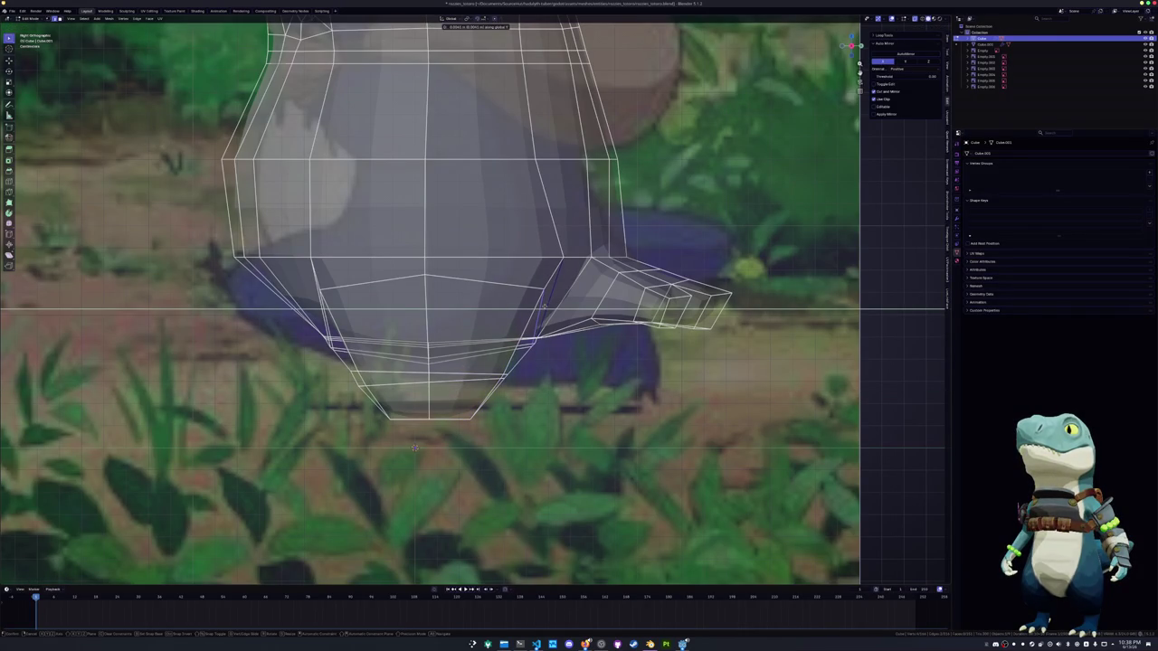
left_click(415, 447)
key("g")
key("y")
left_click(415, 447)
From front view, loop-cut across the lower body and shift the new loop along Z
key("KP_1")
key("Tab")
key("Tab")
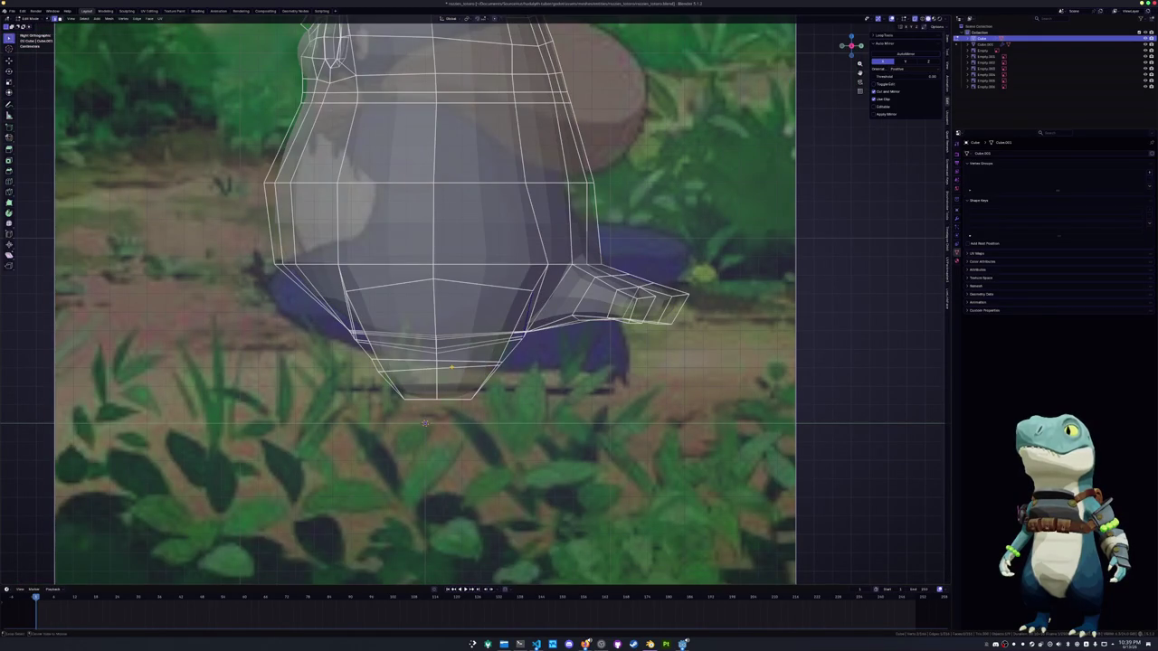
key("ctrl+r")
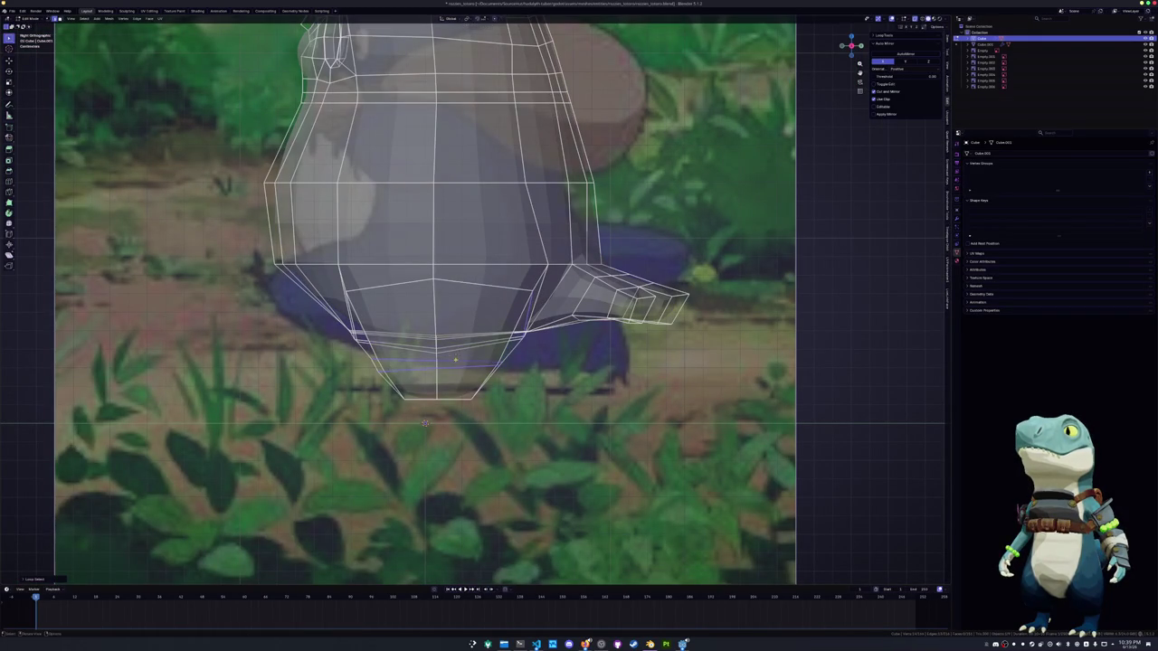
left_click(464, 362)
key("g")
key("z")
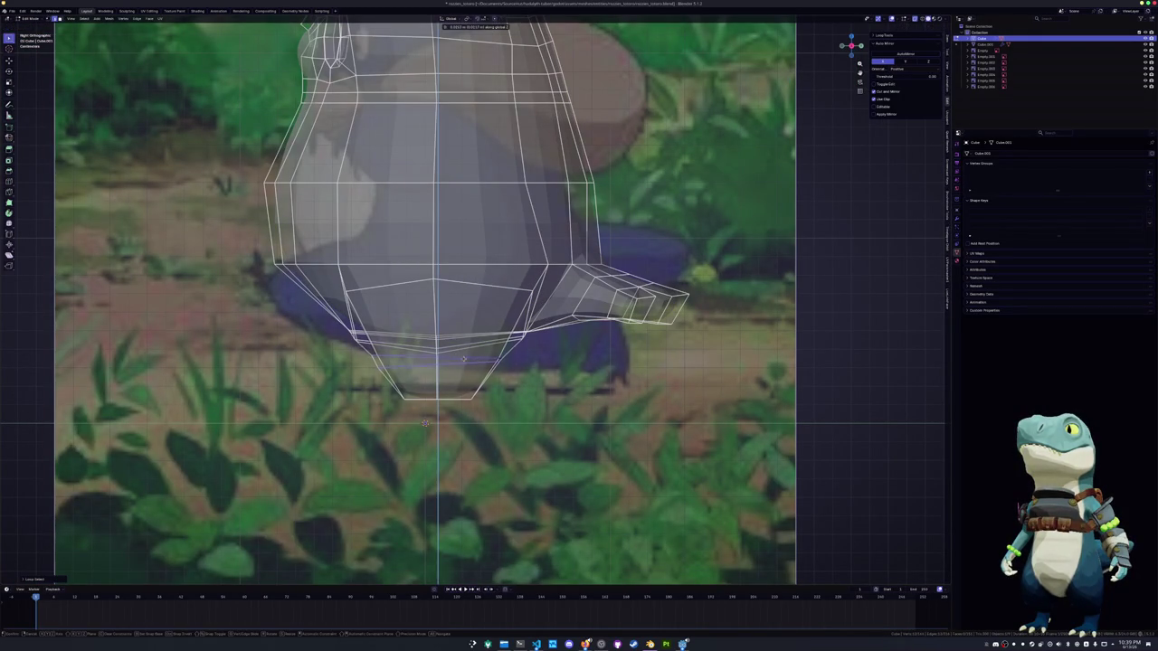
left_click(425, 423)
middle_click_drag(426, 422, 358, 437)
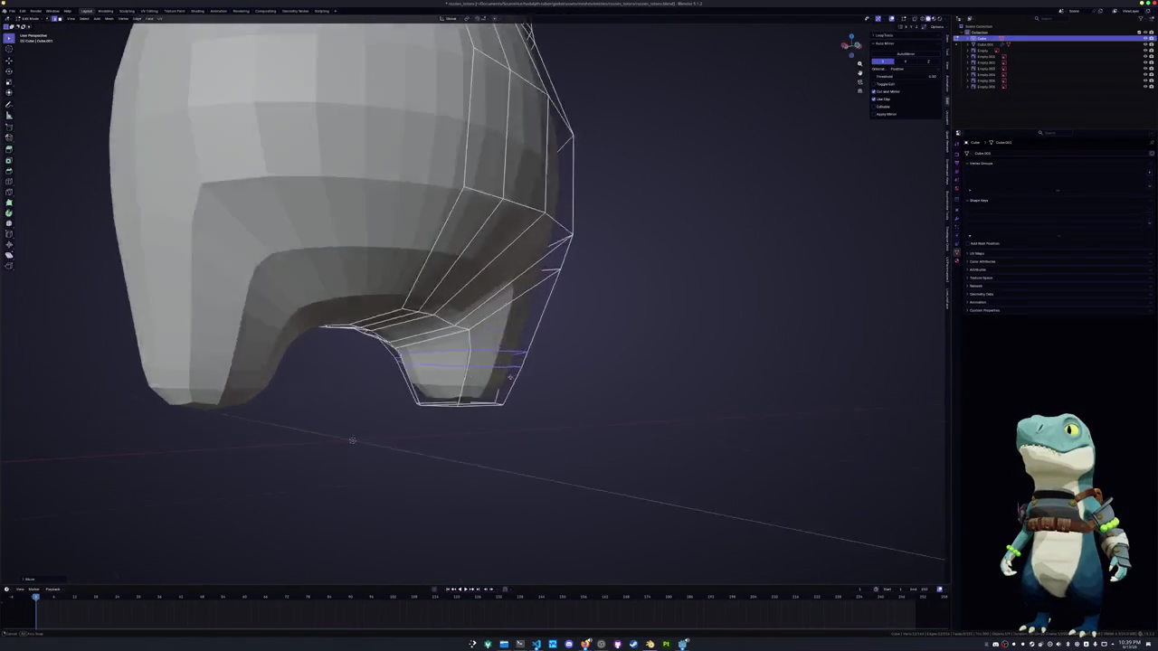
Add another edge loop through the lower body and adjust a vertex position
mouse_move(359, 436)
middle_mouse_down()
mouse_move(343, 398)
mouse_move(380, 362)
middle_mouse_up()
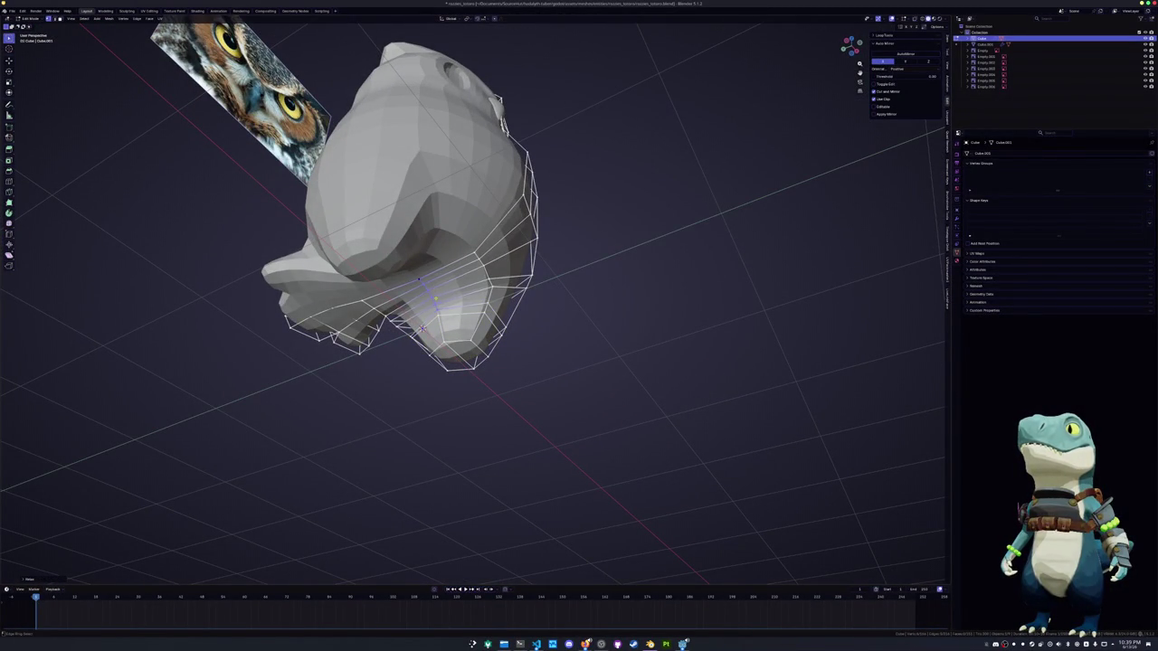
left_click(435, 289)
middle_click_drag(507, 271, 543, 271)
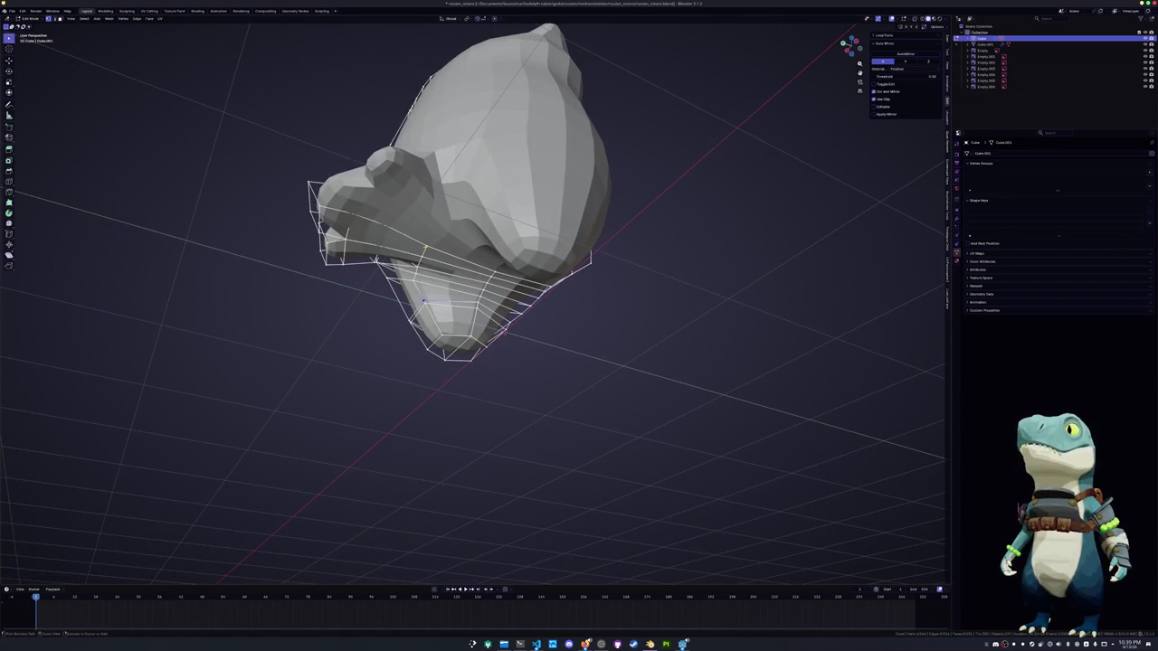
mouse_move(440, 265)
middle_mouse_down()
mouse_move(426, 263)
mouse_move(457, 265)
middle_mouse_up()
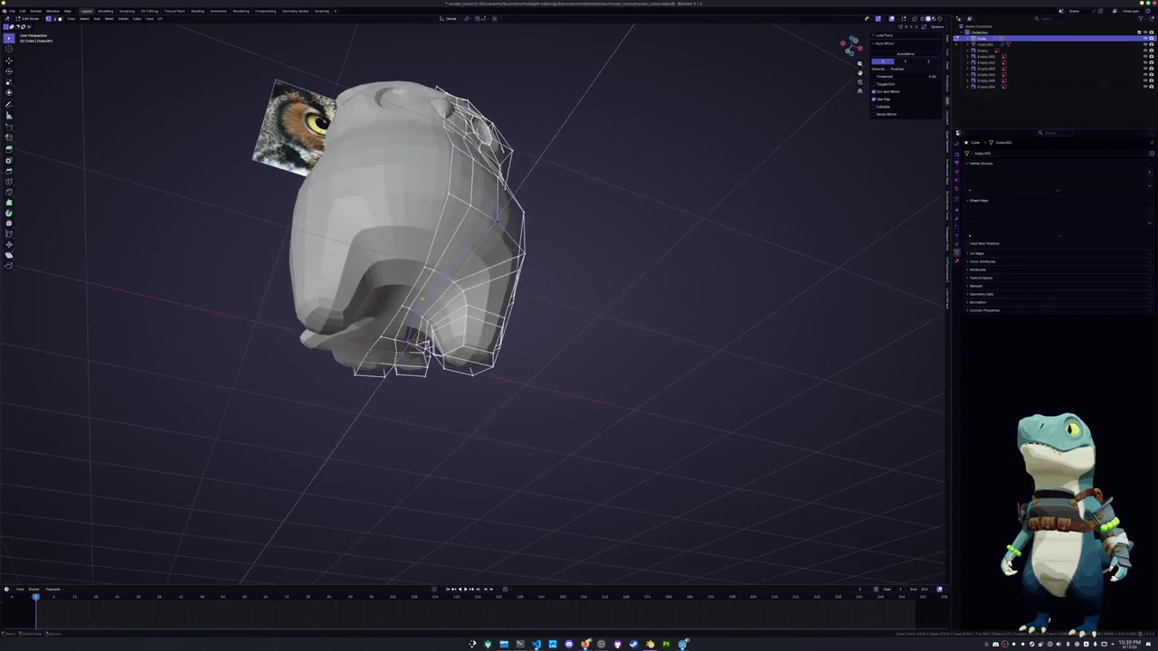
key("g")
left_click(530, 277)
middle_click_drag(532, 277, 504, 288)
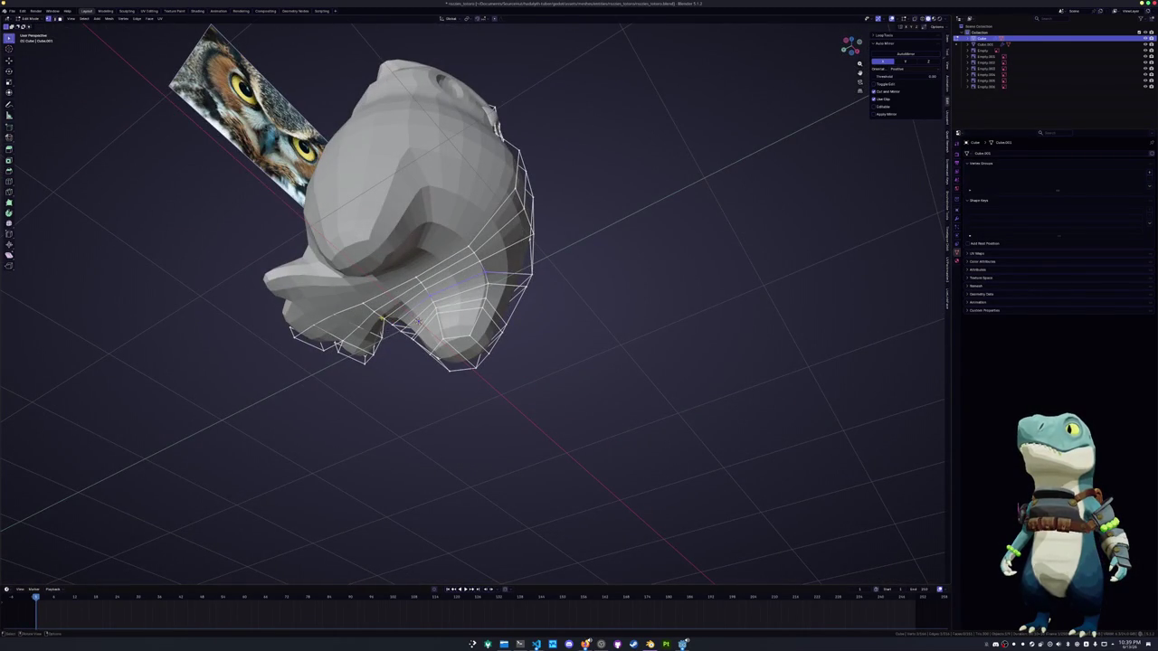
Select the edge path running along the leg and apply an edge crease to it
left_click(529, 237, "ctrl")
middle_click_drag(530, 237, 563, 253)
key("shift+e")
left_click(627, 244)
mouse_move(626, 244)
middle_mouse_down()
mouse_move(584, 286)
mouse_move(534, 281)
middle_mouse_up()
left_click(574, 271)
key("shift+e")
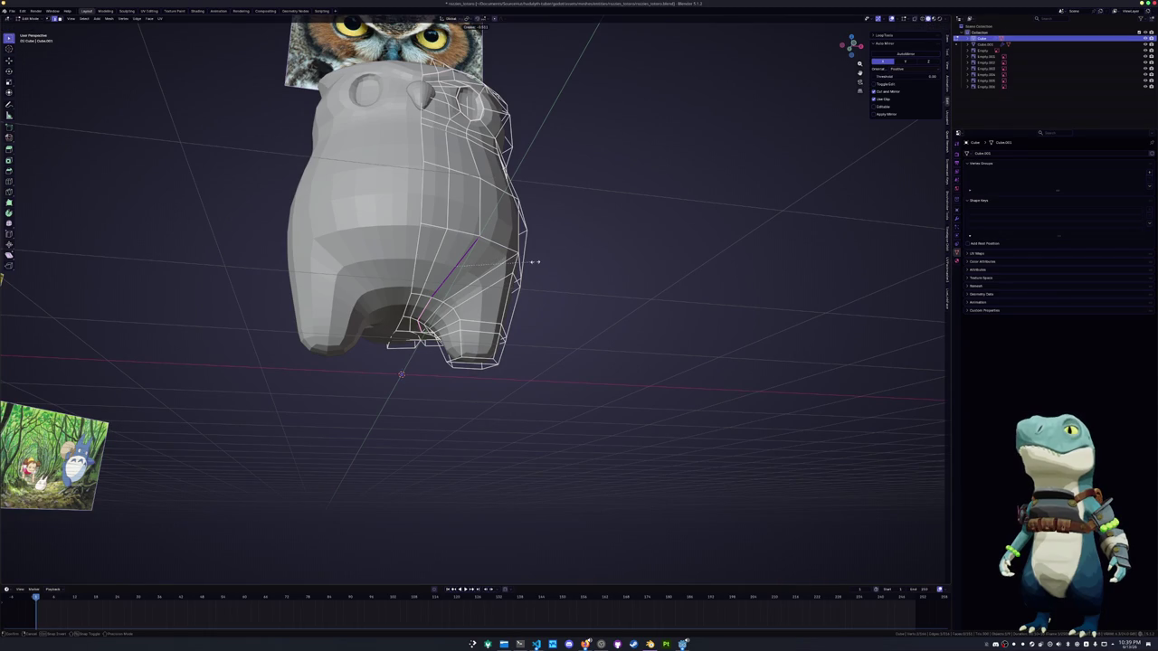
left_click(534, 262)
Check the reference images in object mode, then select a face on the owl's head
key("Tab")
mouse_move(543, 261)
middle_mouse_down()
mouse_move(507, 271)
mouse_move(520, 271)
mouse_move(473, 178)
mouse_move(487, 214)
mouse_move(548, 179)
mouse_move(488, 199)
middle_mouse_up()
key("Tab")
left_click(474, 175)
scroll(474, 176, "down", 3)
In front orthographic view, scale the selected head face
scroll(595, 284, "down", 2)
key("KP_1")
scroll(594, 284, "up", 2)
scroll(595, 284, "up", 2)
key("s")
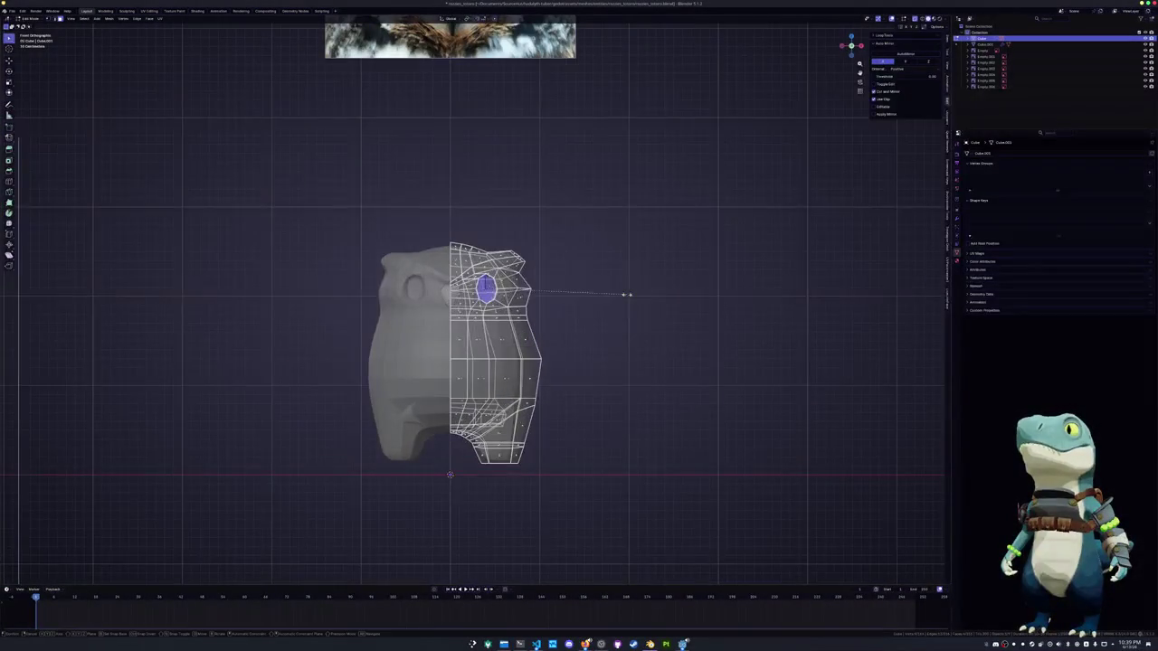
left_click(622, 294)
Add a vertical edge loop through the body and narrow the upper faces along X
key("ctrl+r")
left_click(570, 362)
left_click(582, 348)
mouse_move(590, 331)
left_mouse_down()
mouse_move(465, 219)
mouse_move(436, 212)
left_mouse_up()
key("s")
key("x")
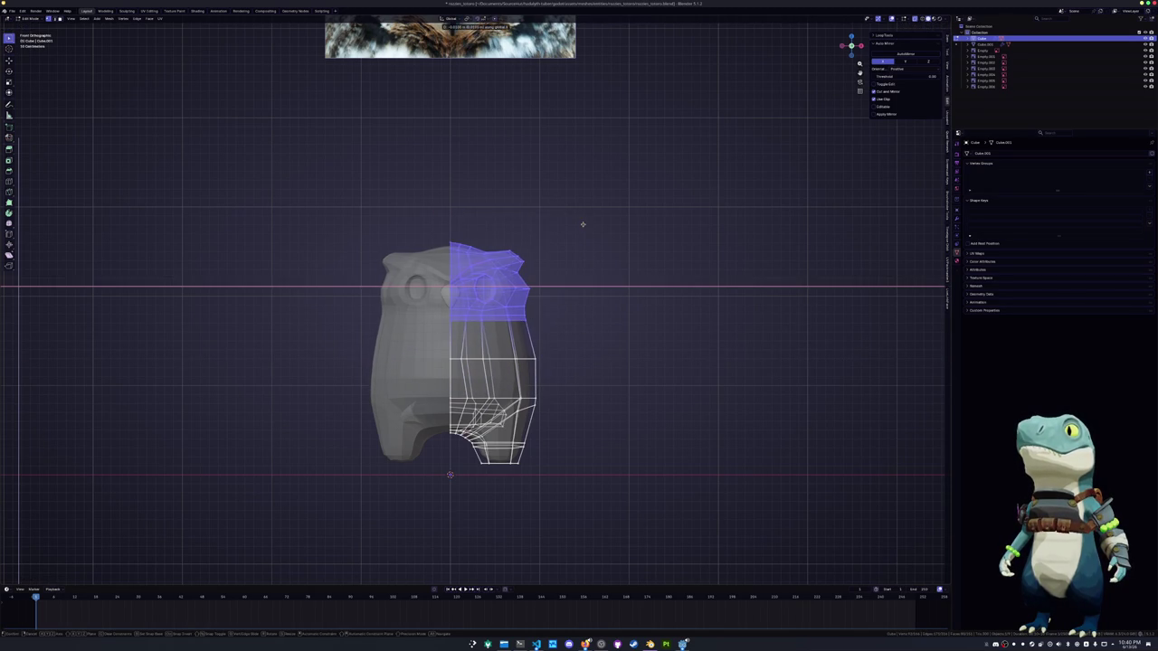
left_click(581, 224)
Rescale the lower body faces along X to set their width
mouse_move(553, 489)
left_mouse_down()
mouse_move(445, 380)
mouse_move(446, 350)
left_mouse_up()
key("s")
key("x")
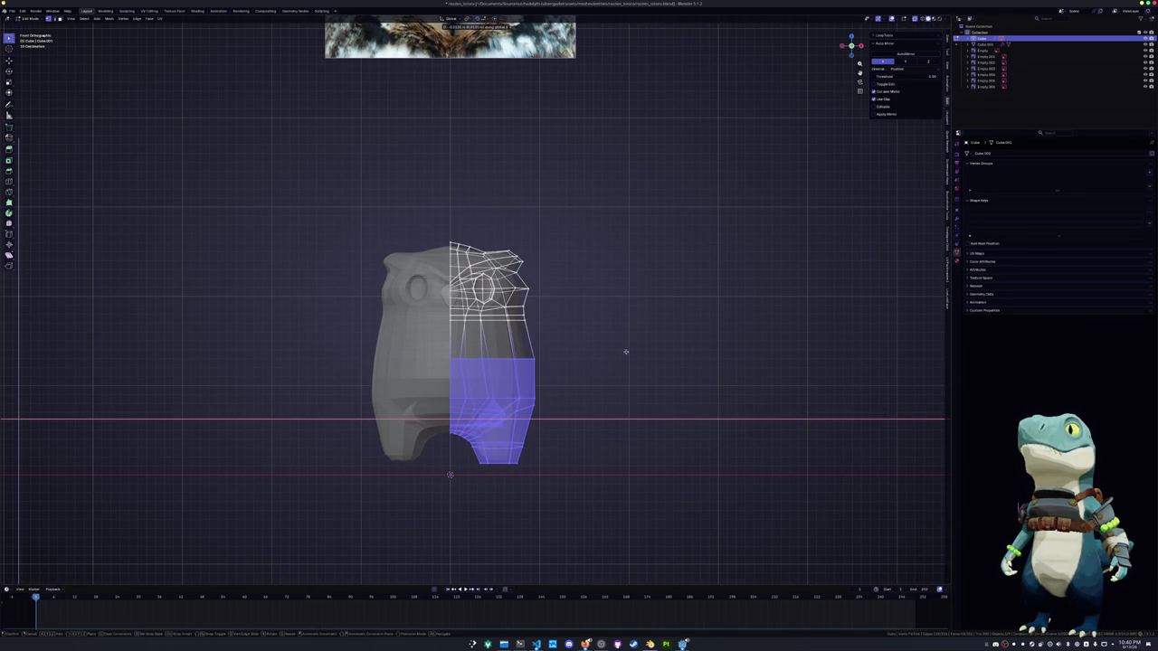
left_click(626, 352)
Rescale the upper faces along X, then stretch them vertically along Z
left_click_drag(588, 387, 433, 183)
key("s")
key("x")
left_click(570, 206)
key("s")
key("z")
key("Escape")
key("s")
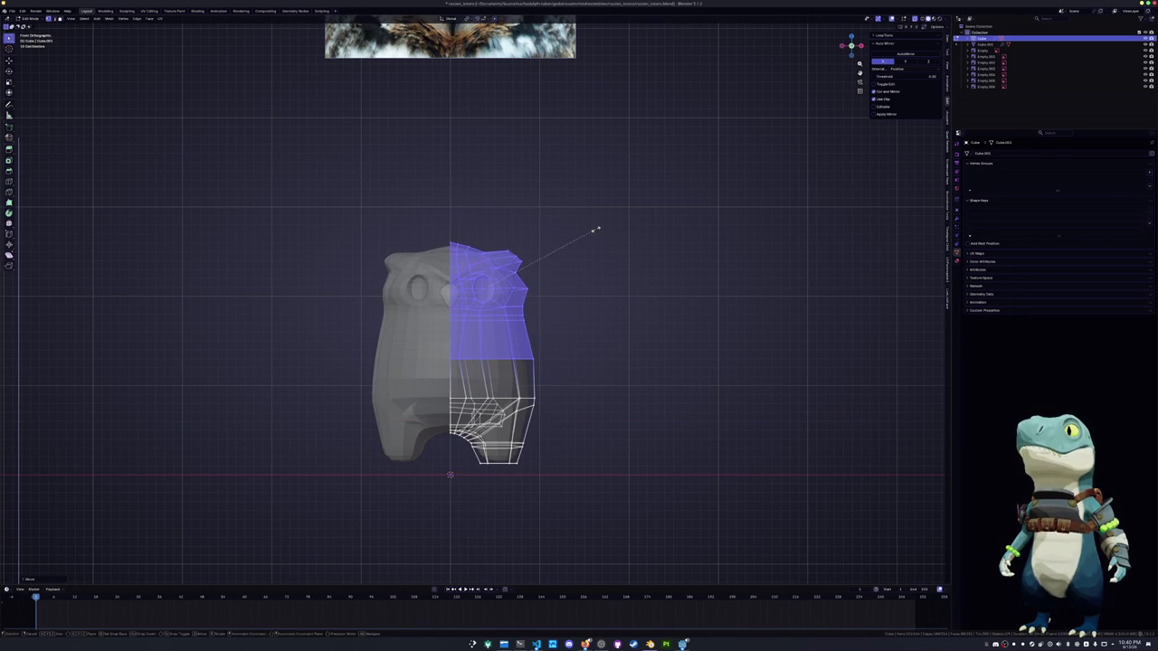
key("z")
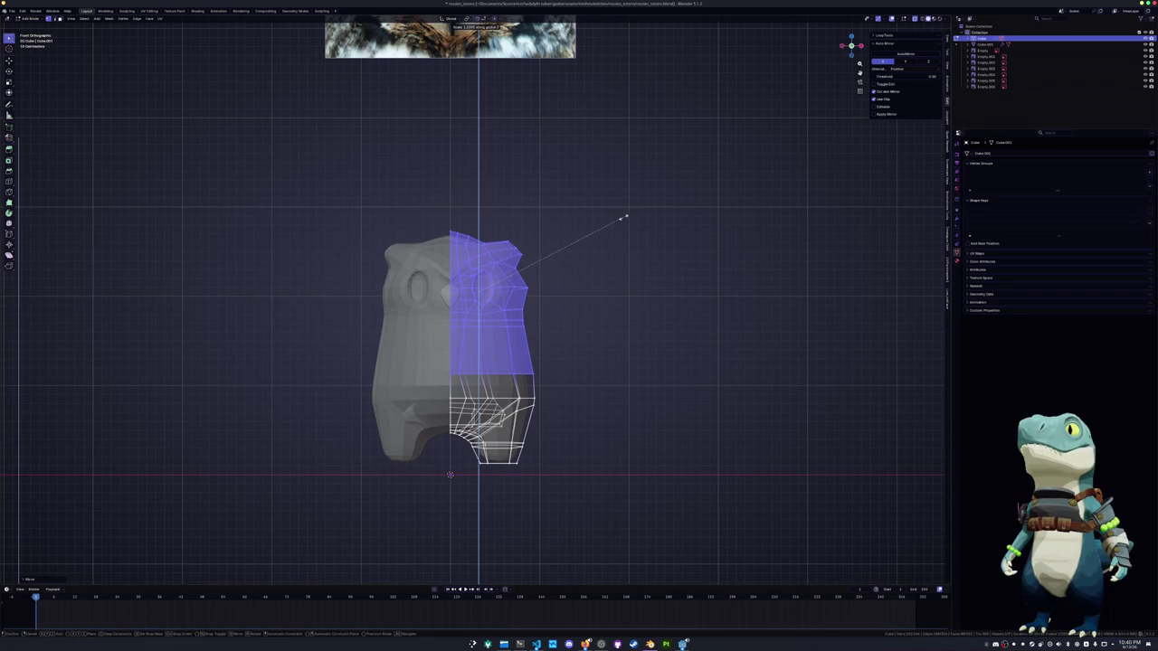
left_click(623, 217)
Add horizontal edge loops across the middle of the body, setting one lower on the belly
key("alt+a")
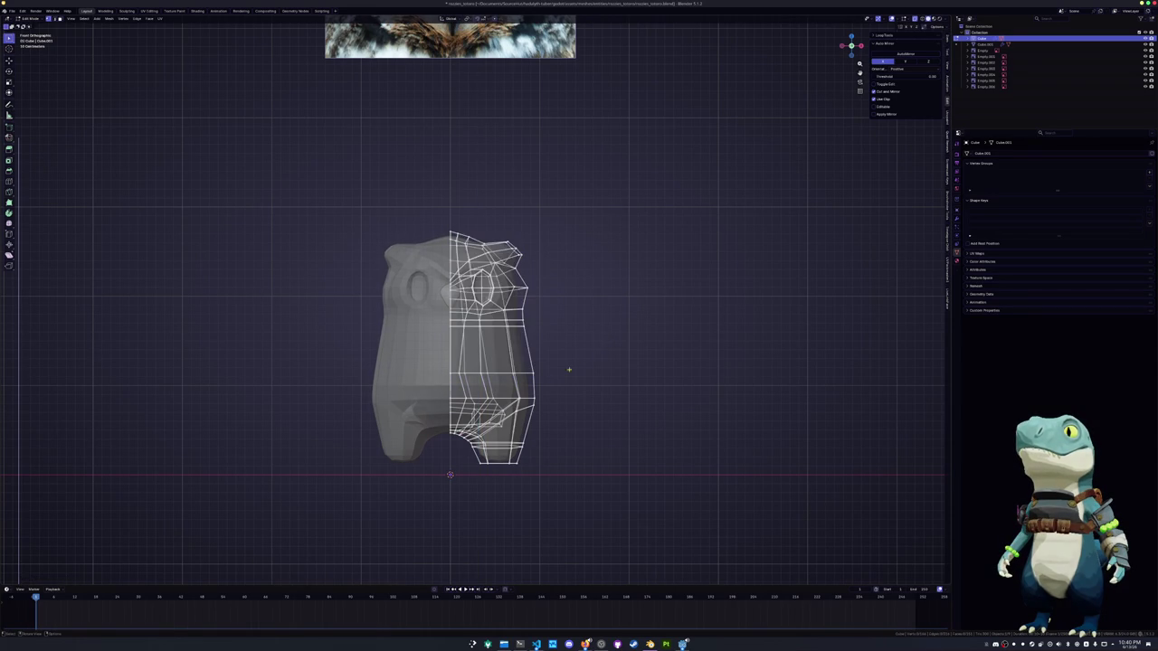
left_click(534, 374)
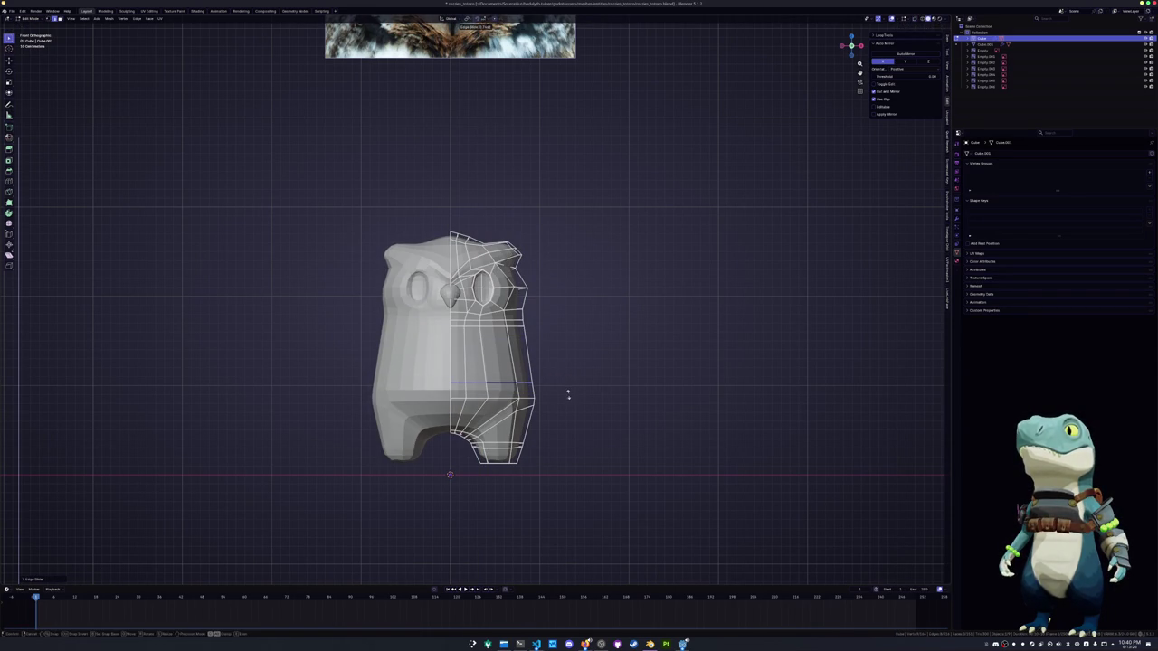
left_click(568, 388)
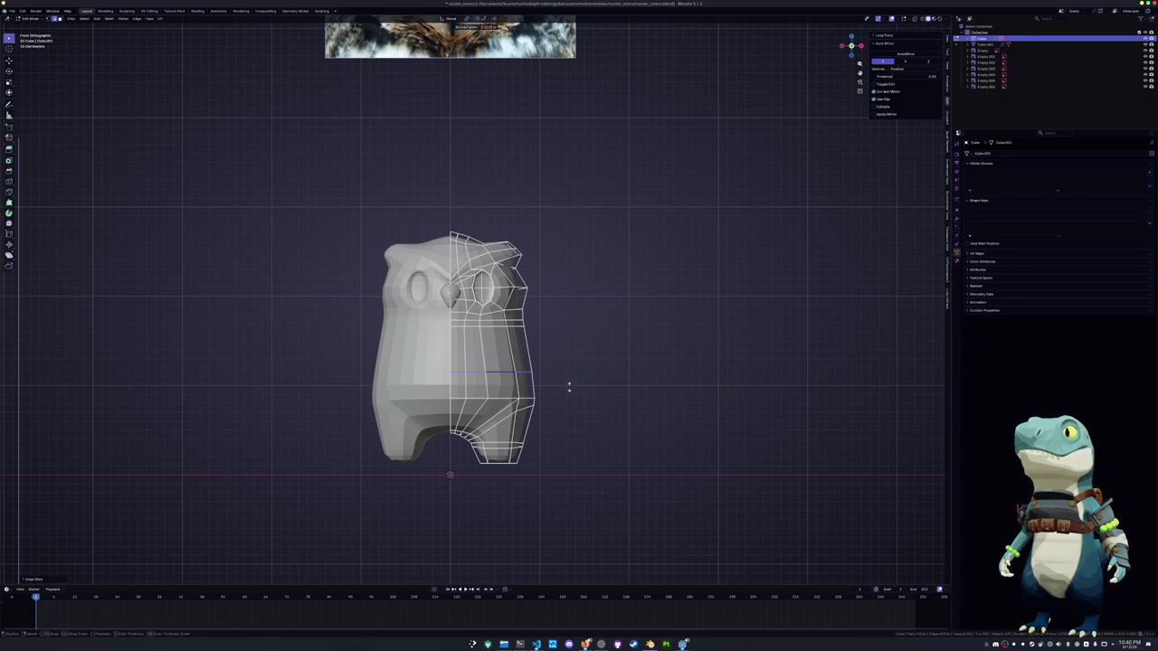
scroll(524, 365, "up", 2)
key("ctrl+r")
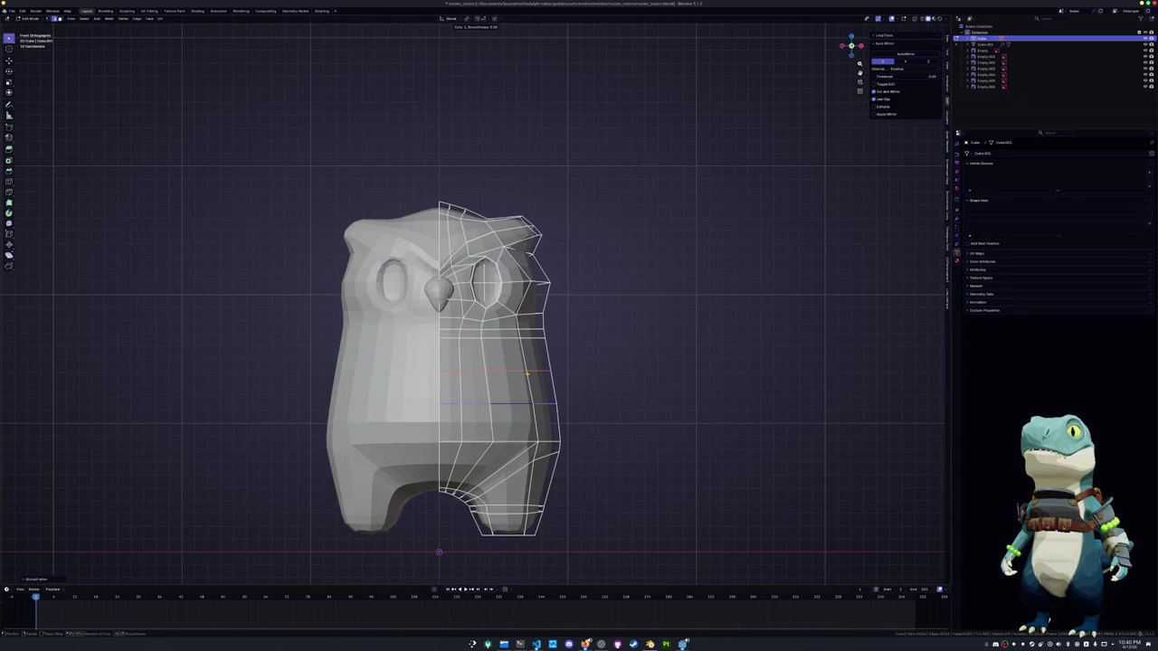
left_click(527, 373)
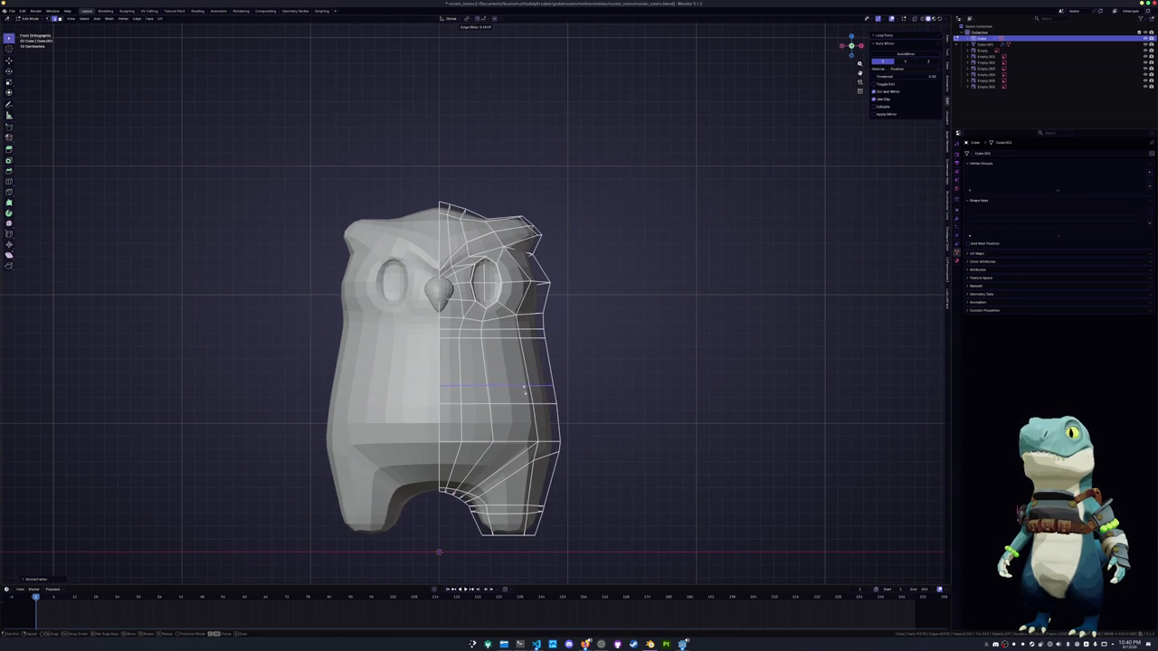
mouse_move(524, 389)
middle_mouse_down()
mouse_move(525, 368)
mouse_move(489, 390)
middle_mouse_up()
Add another loop cut on the side and select a 2x2 block of side faces
key("ctrl+r")
left_click(490, 390)
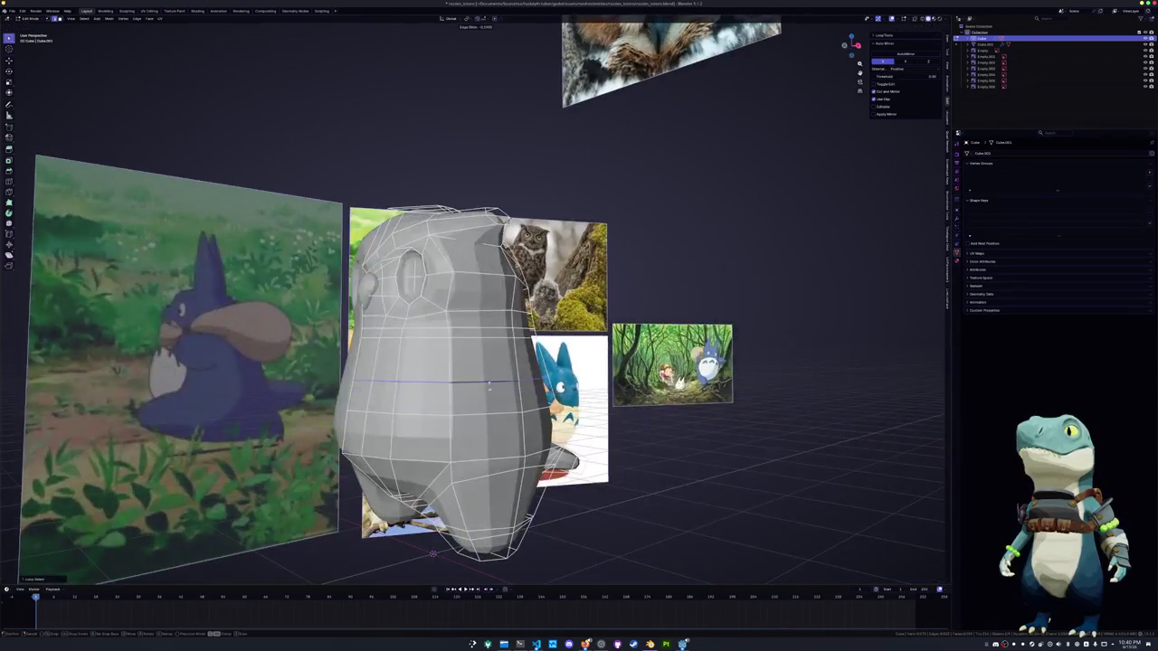
left_click(496, 377)
left_click(515, 396)
left_click(527, 362, "shift")
left_click(529, 362, "shift")
left_click(533, 397, "shift")
middle_click_drag(534, 396, 498, 400)
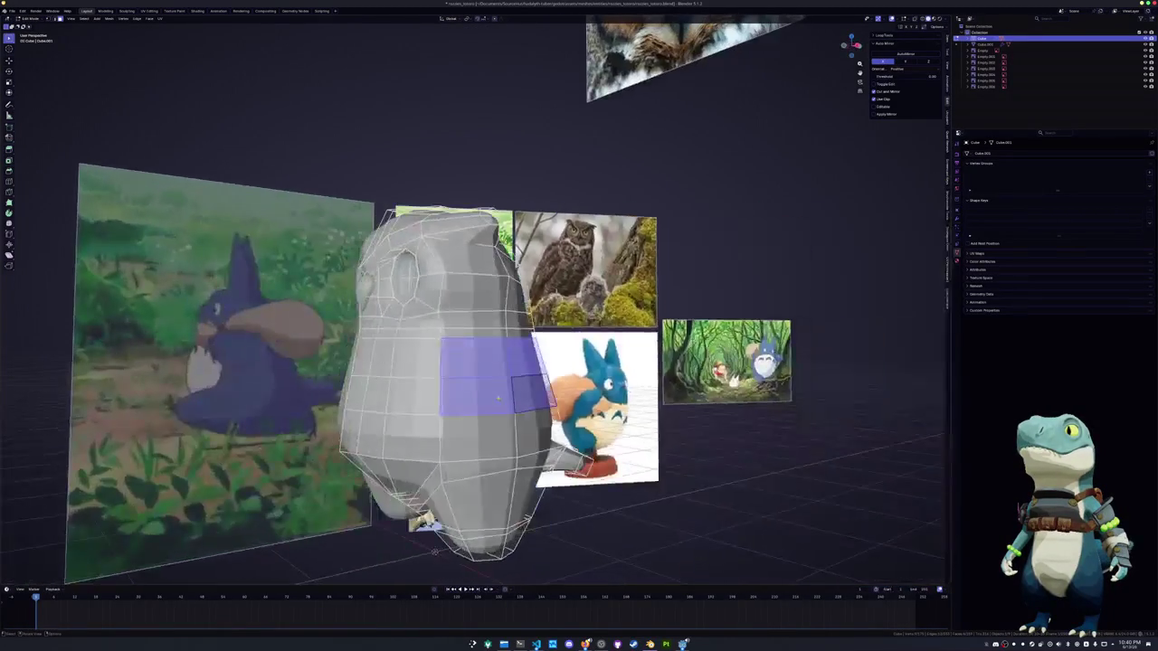
Slide the side edge loops to reposition the selected face block
key("i")
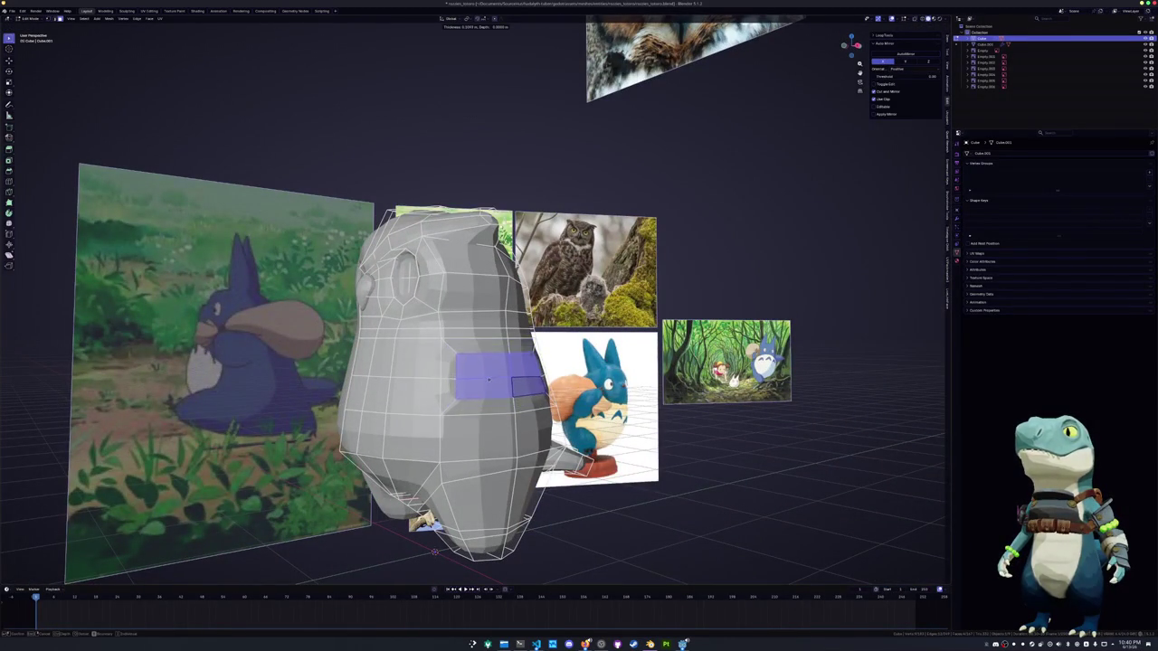
key("Escape")
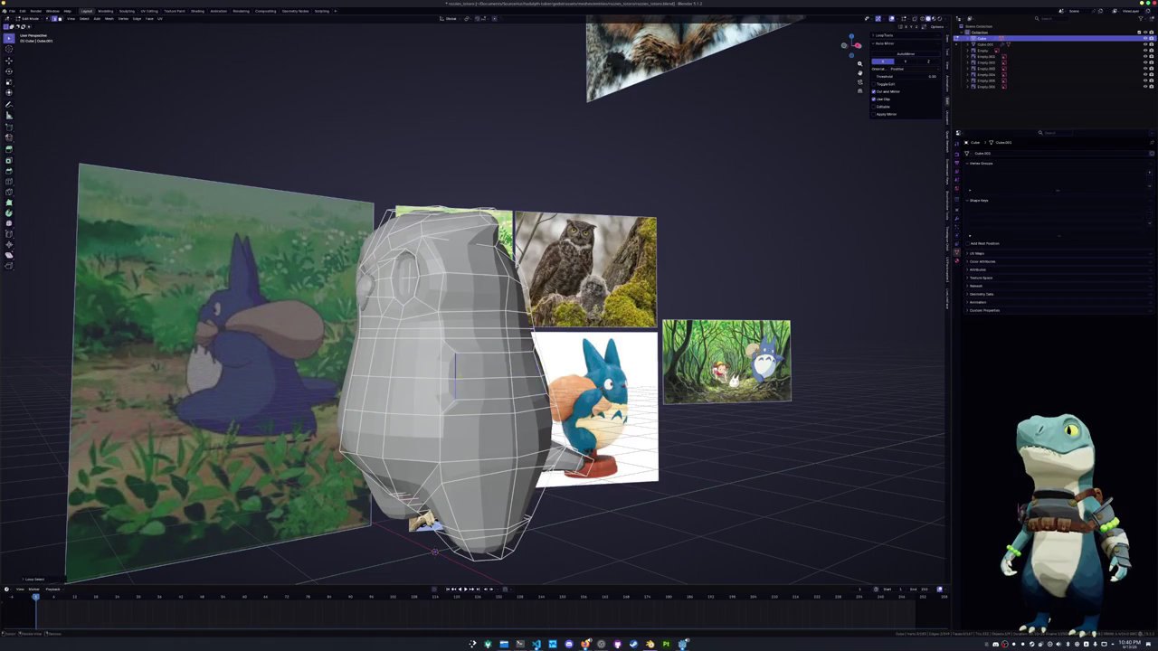
middle_click_drag(488, 380, 457, 381)
left_click(484, 370)
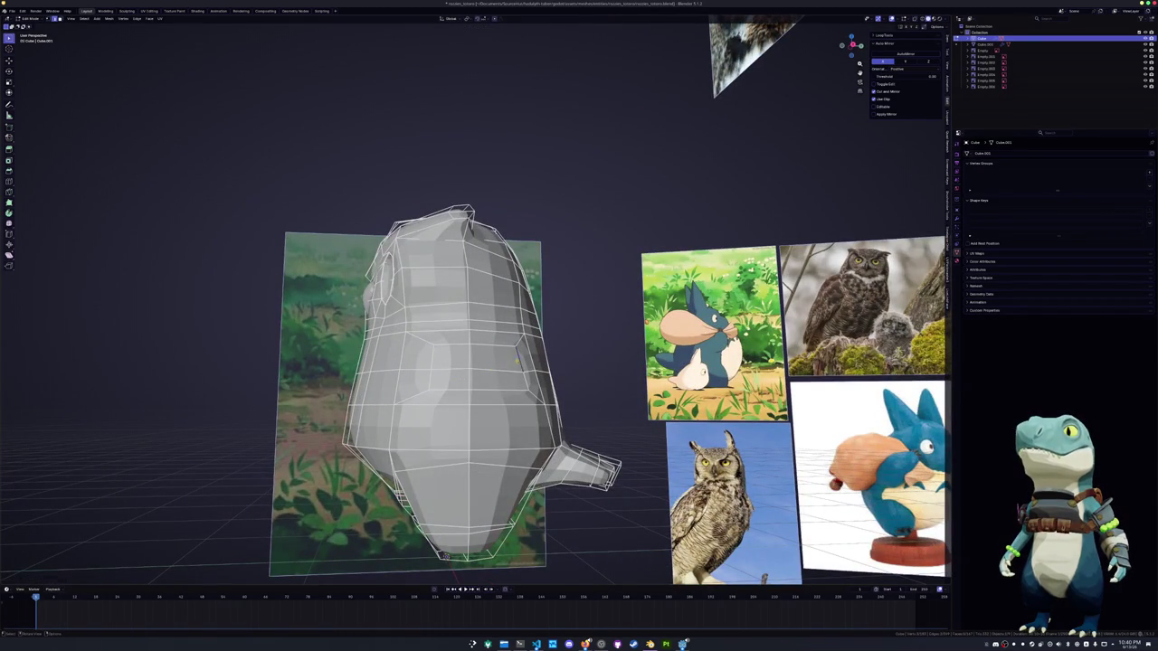
key("g")
key("g")
left_click(507, 375)
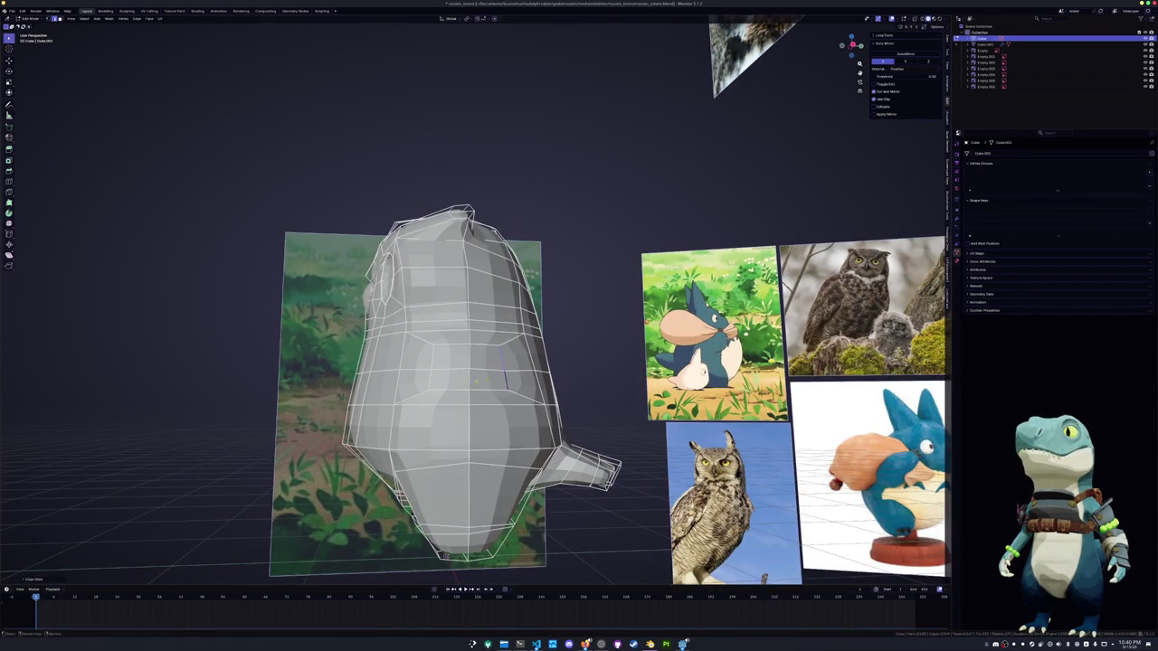
middle_click_drag(506, 375, 497, 389)
key("g")
key("g")
left_click(432, 396)
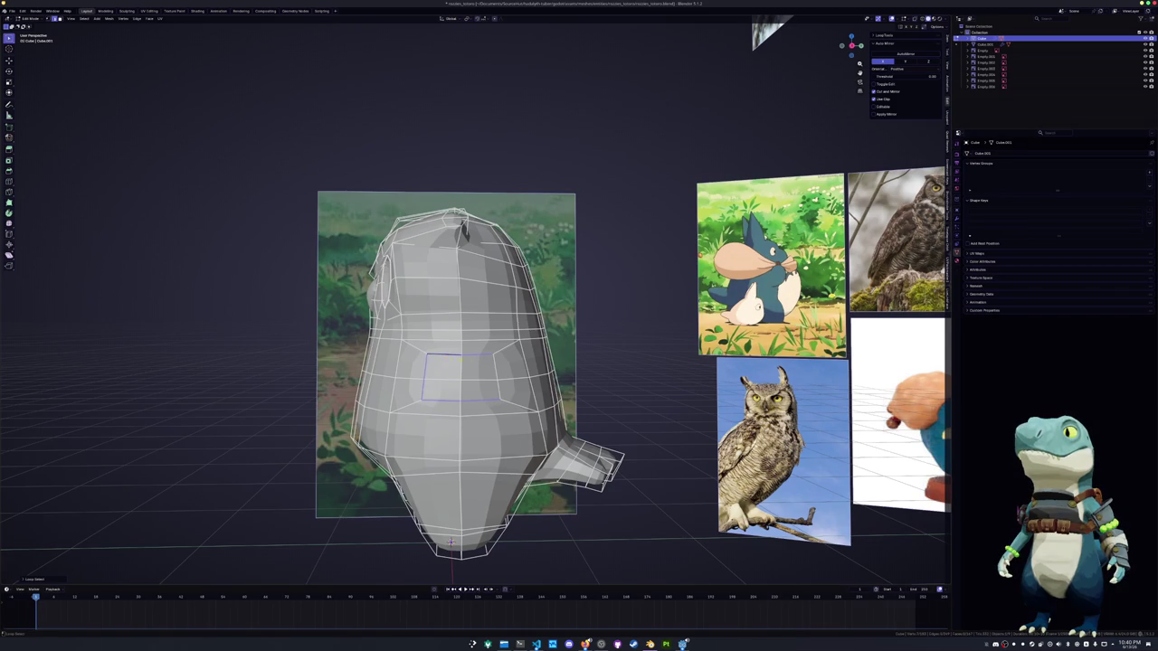
Round the face block into a circle with LoopTools, fill it, and delete the face
key("shift+alt+s")
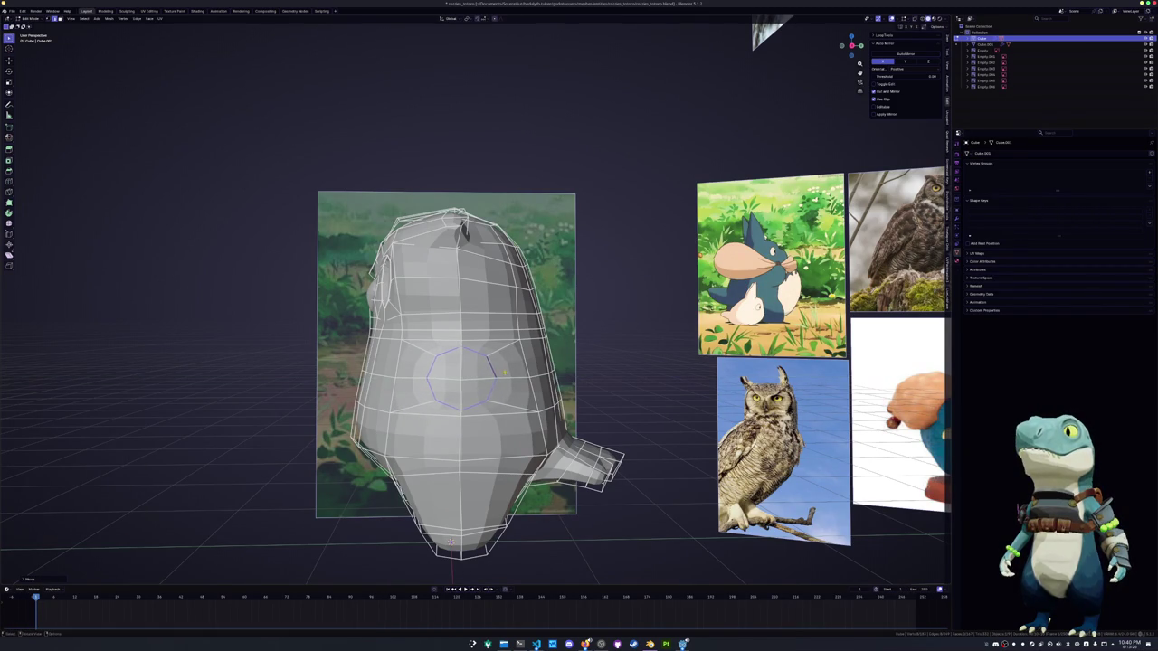
key("f")
key("x")
left_click(473, 371)
middle_click_drag(472, 371, 579, 362)
middle_click_drag(482, 385, 523, 409)
key("KP_1")
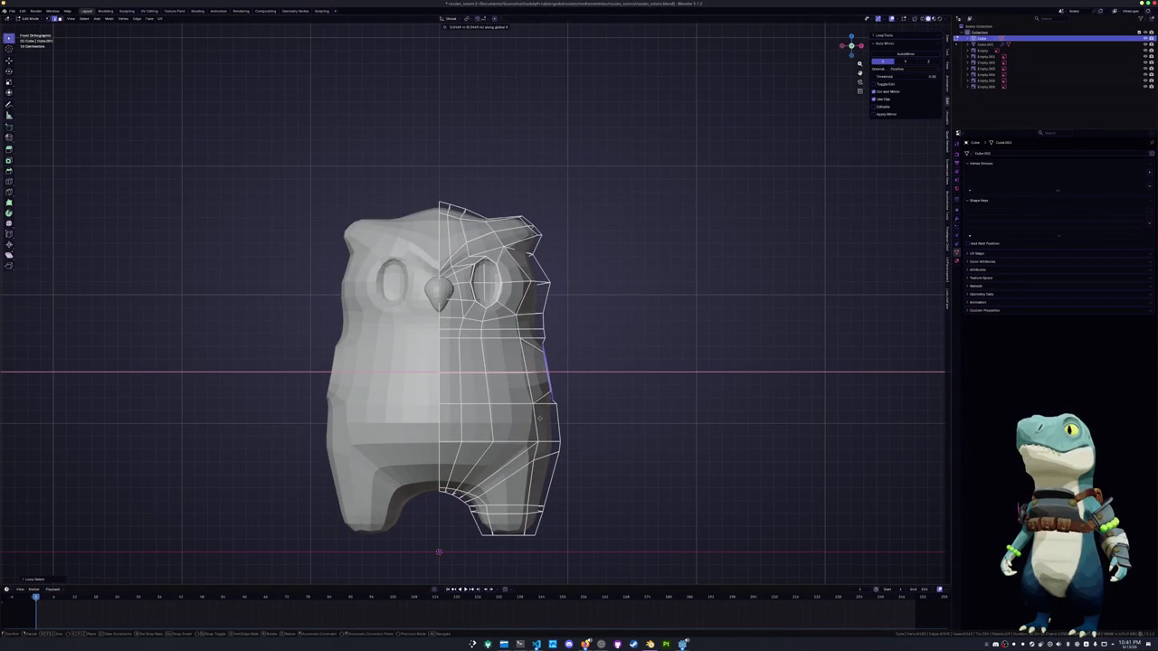
Rotate the side faces, extrude them into stubby arms, and push them outward along X
key("r")
left_click(585, 399)
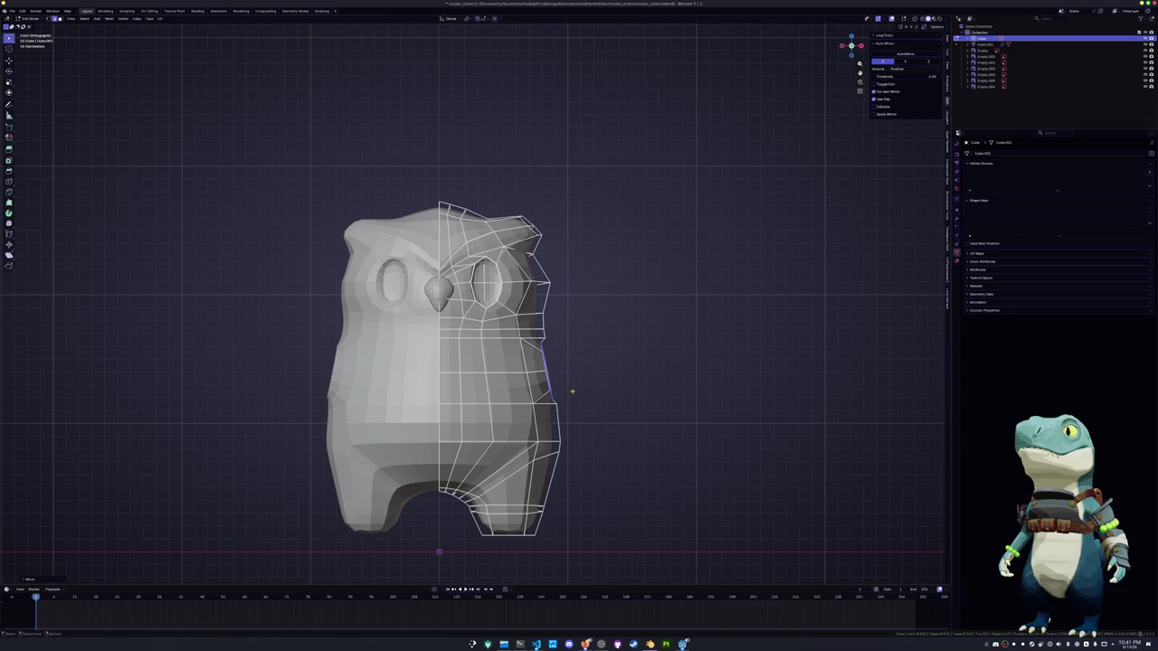
key("e")
left_click(647, 378)
key("r")
right_click(650, 391)
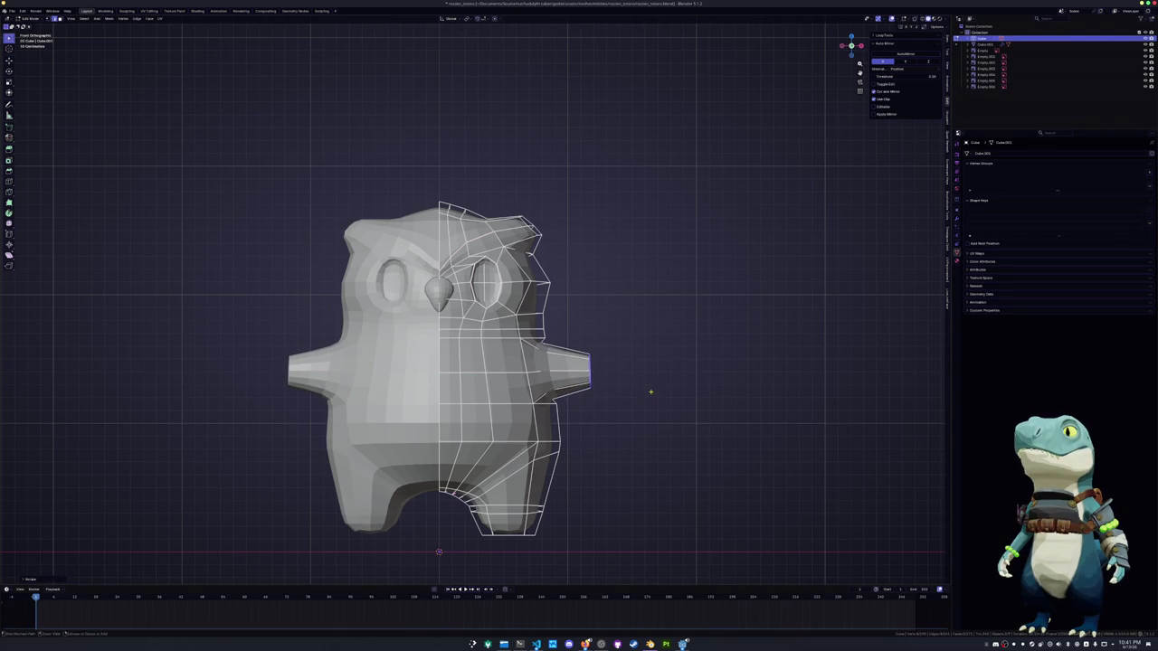
key("g")
key("x")
left_click(673, 391)
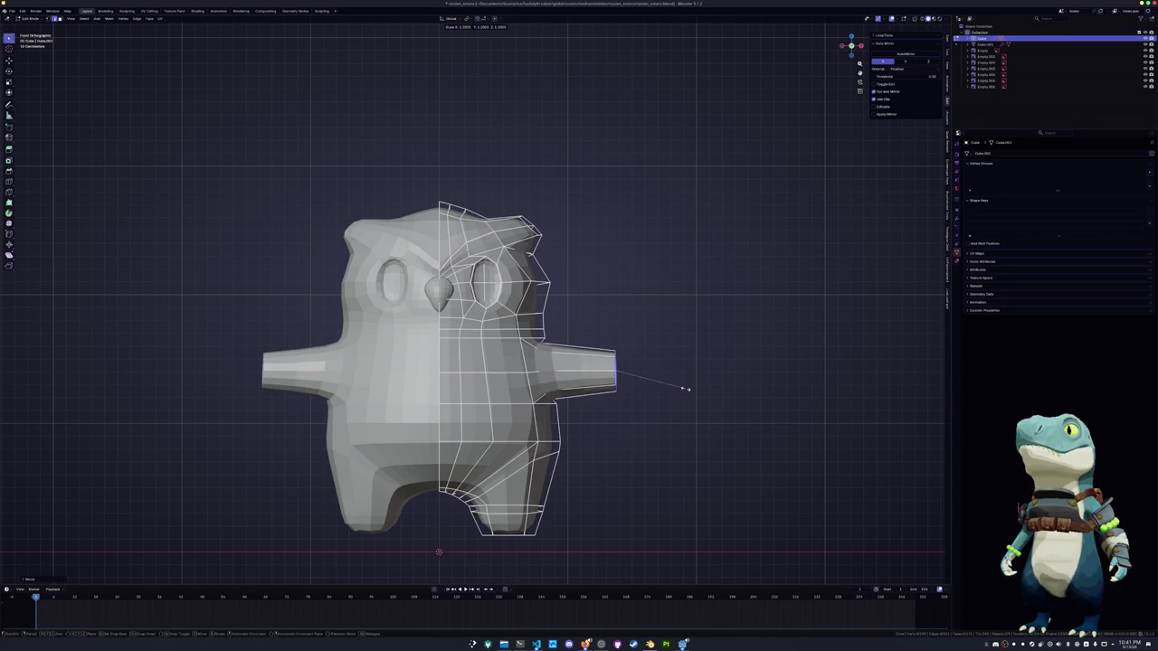
mouse_move(685, 388)
middle_mouse_down()
mouse_move(600, 404)
mouse_move(607, 380)
mouse_move(558, 375)
middle_mouse_up()
scroll(607, 380, "down", 2)
In front X-ray view, shift the lower leg faces sideways along X, then return to object mode
key("KP_1")
key("alt+z")
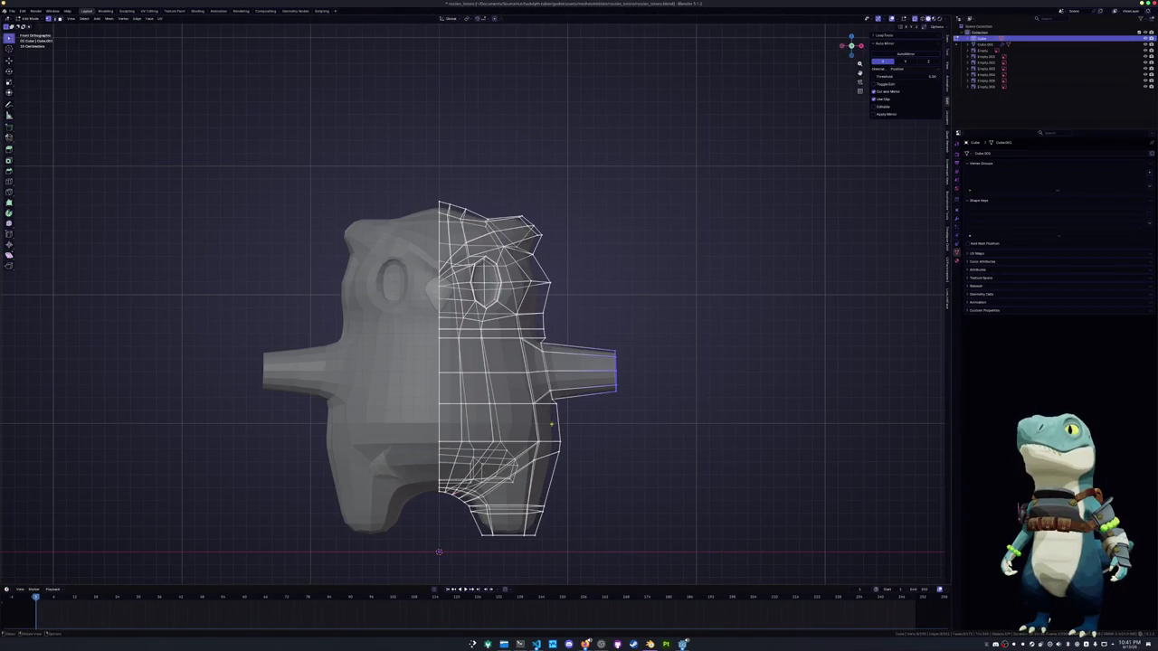
left_click_drag(586, 571, 444, 405)
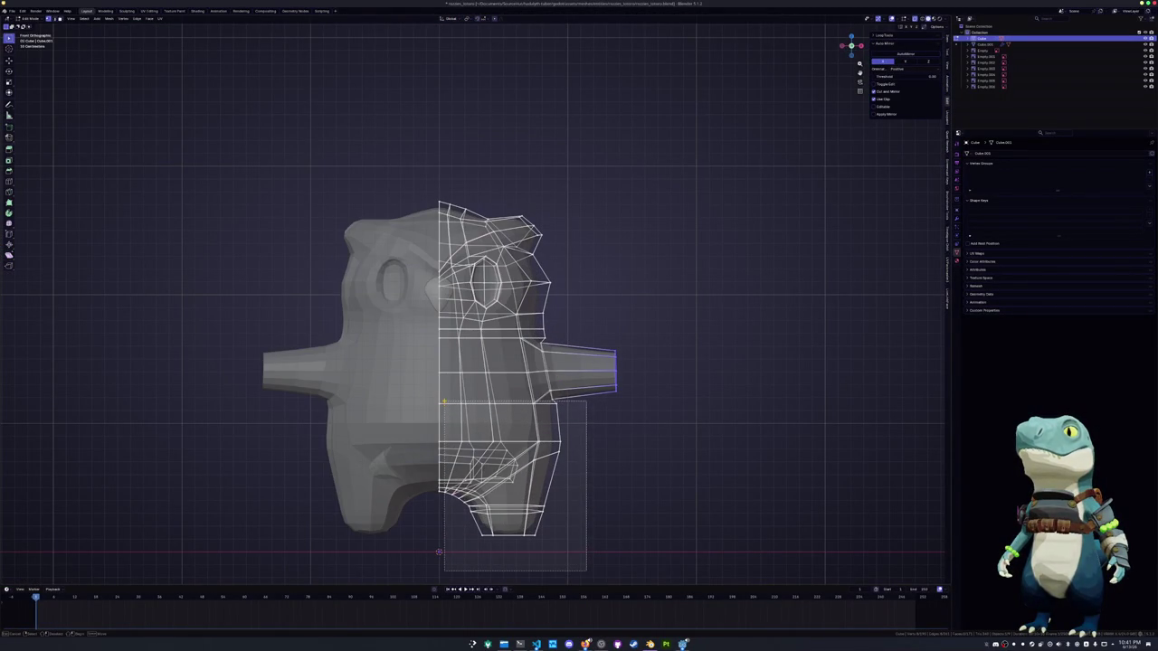
key("s")
key("x")
key("g")
left_click(647, 431)
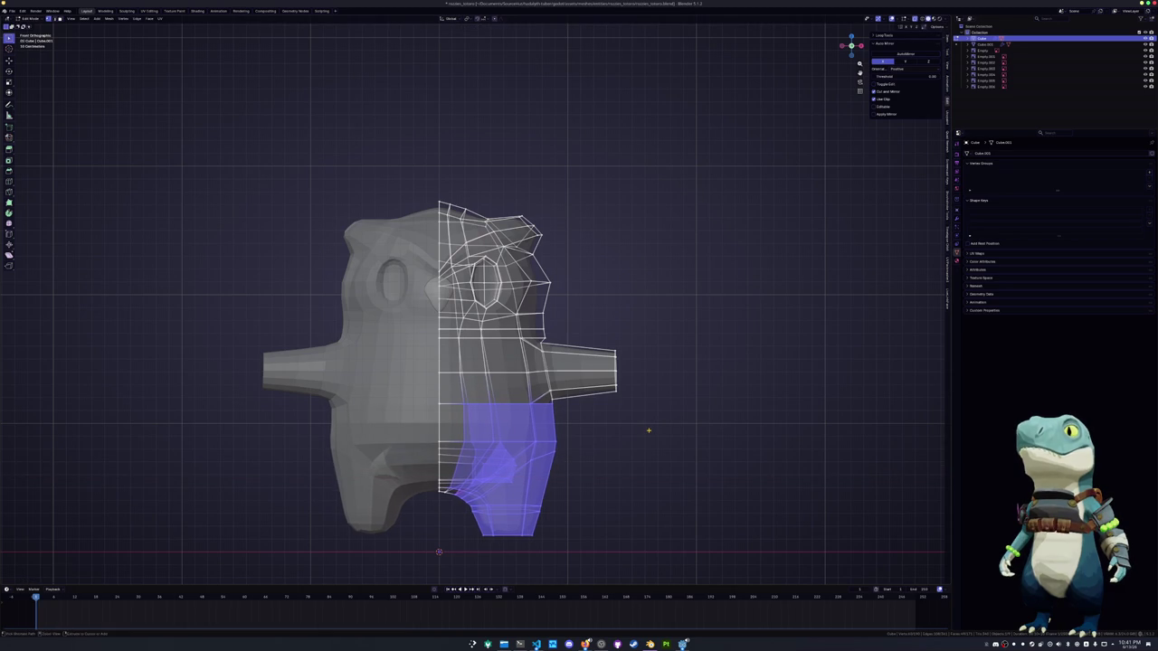
key("s")
key("x")
key("g")
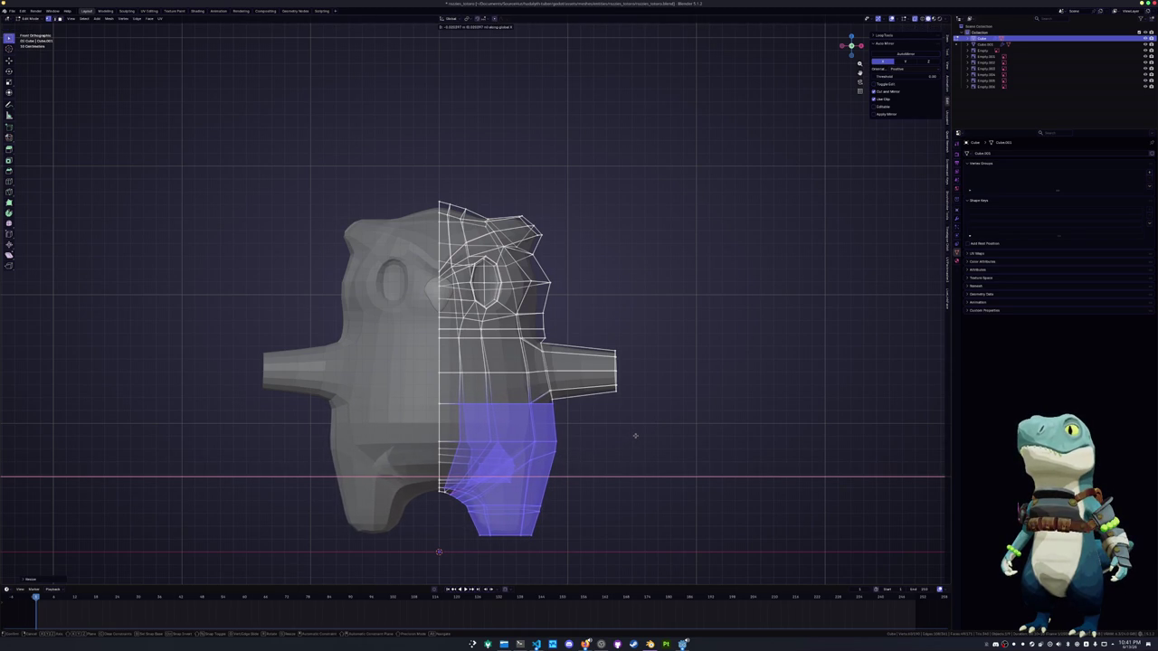
left_click(635, 436)
key("alt+a")
key("Tab")
scroll(634, 436, "down", 2)
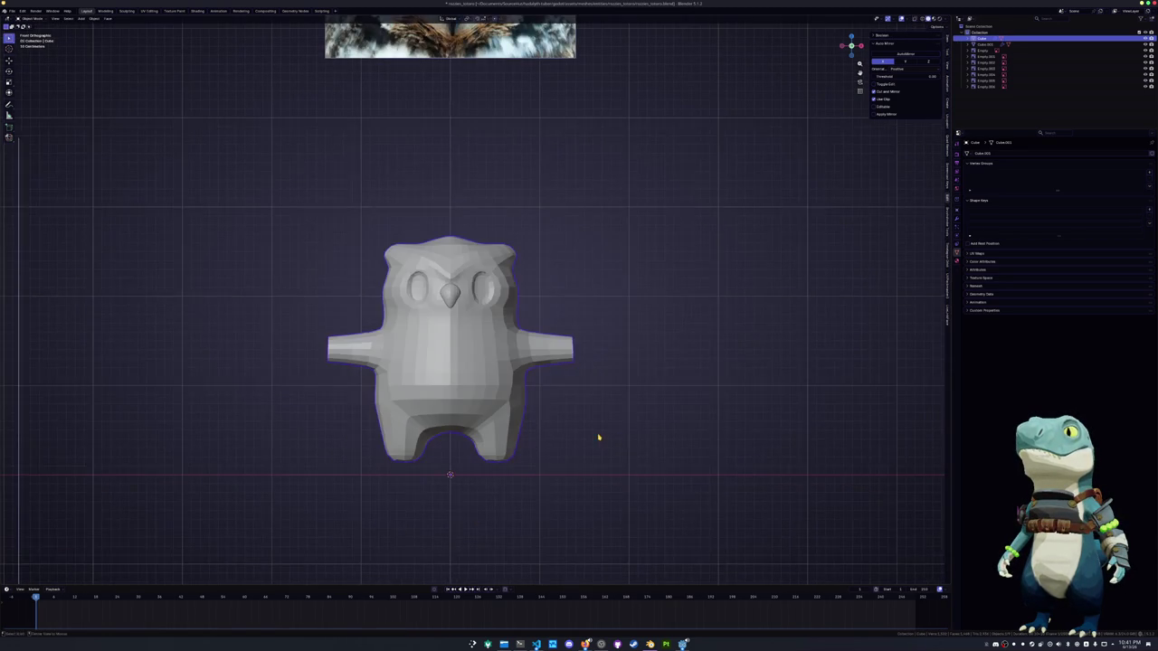
Enter Edit Mode with X-ray on and box-select the bottom faces of the owl's foot
key("Tab")
scroll(590, 436, "up", 1)
scroll(590, 436, "up", 2)
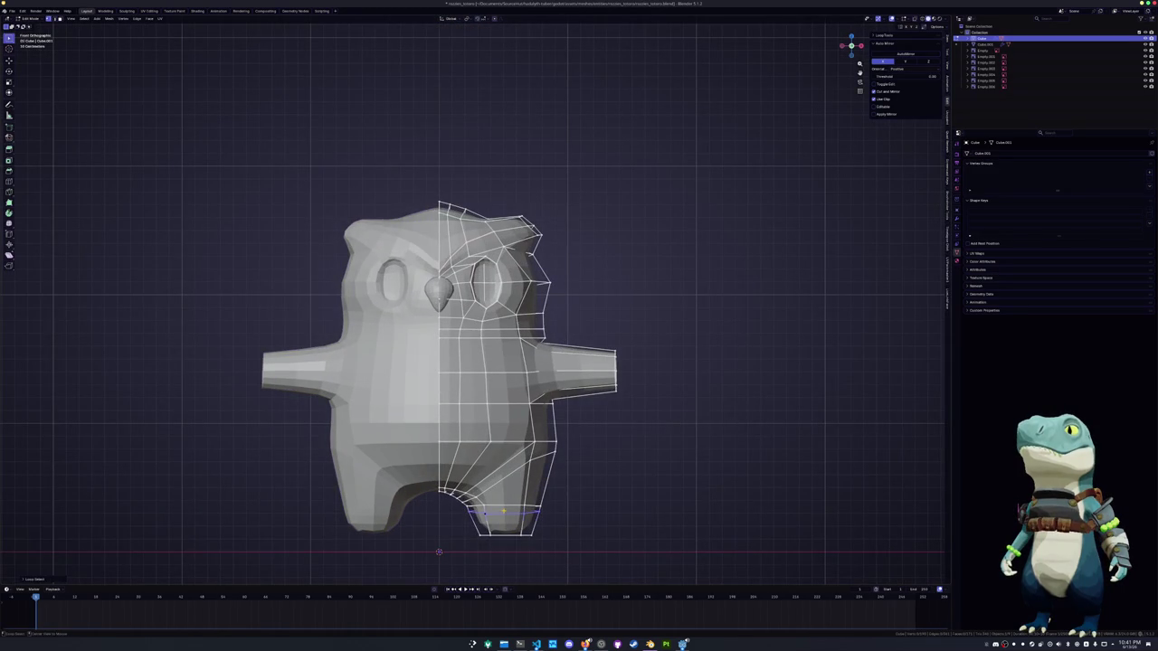
key("alt+z")
left_click(507, 532, "shift")
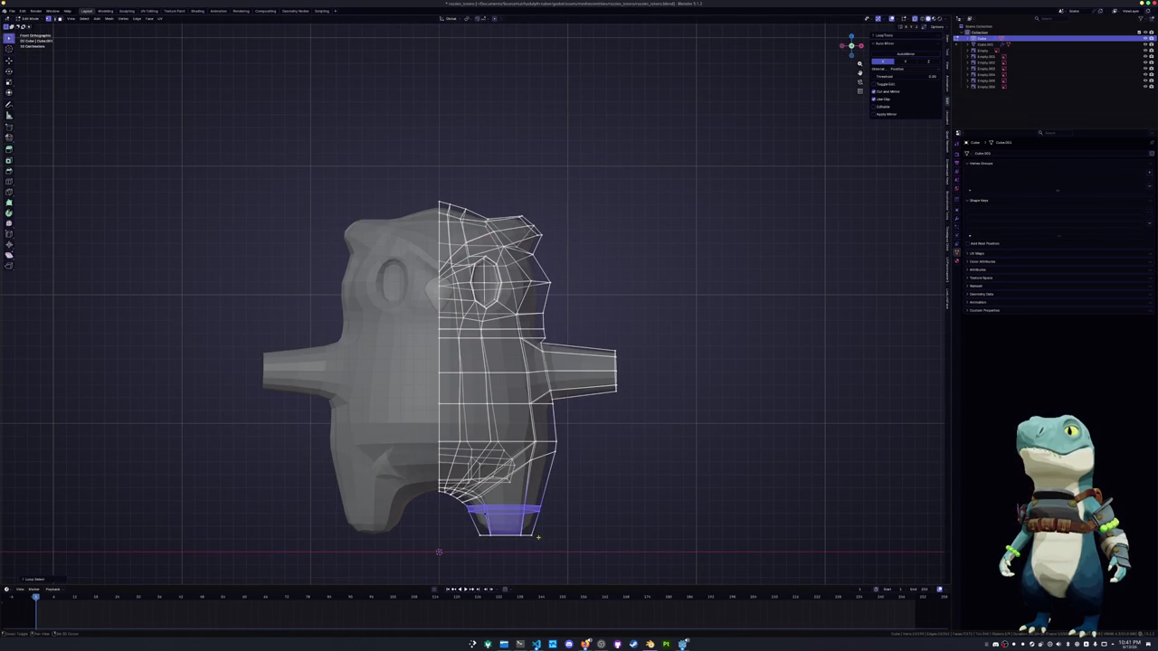
left_click_drag(558, 553, 465, 508)
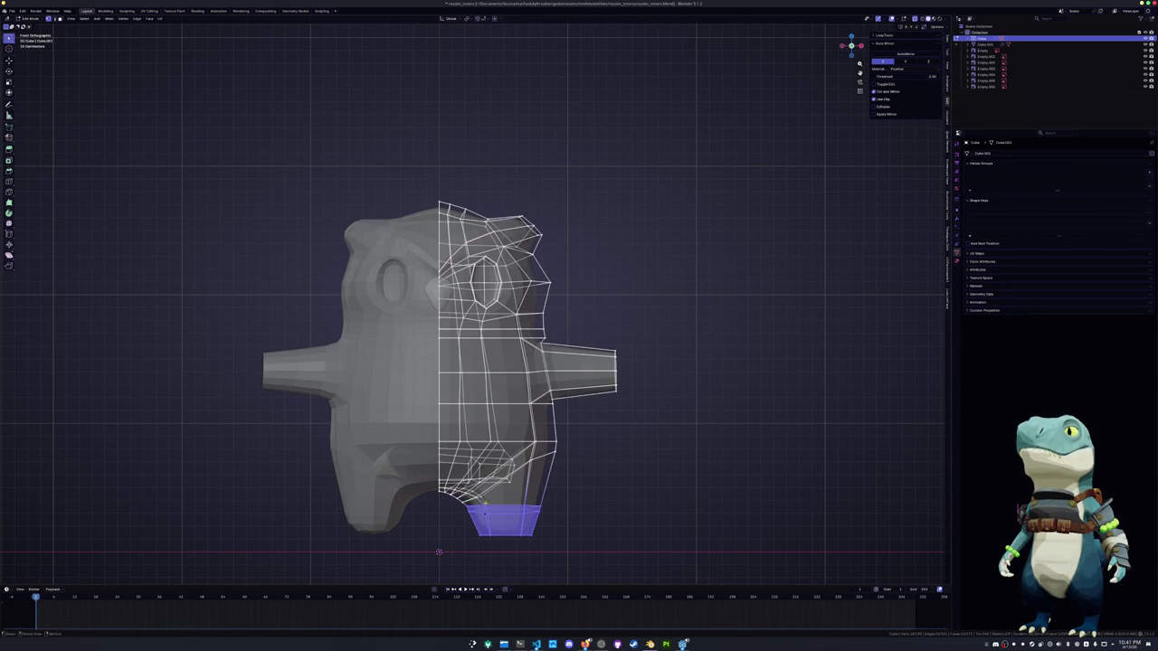
Lower the foot bottoms along Z and scale them vertically, using soft falloff
key("g")
key("z")
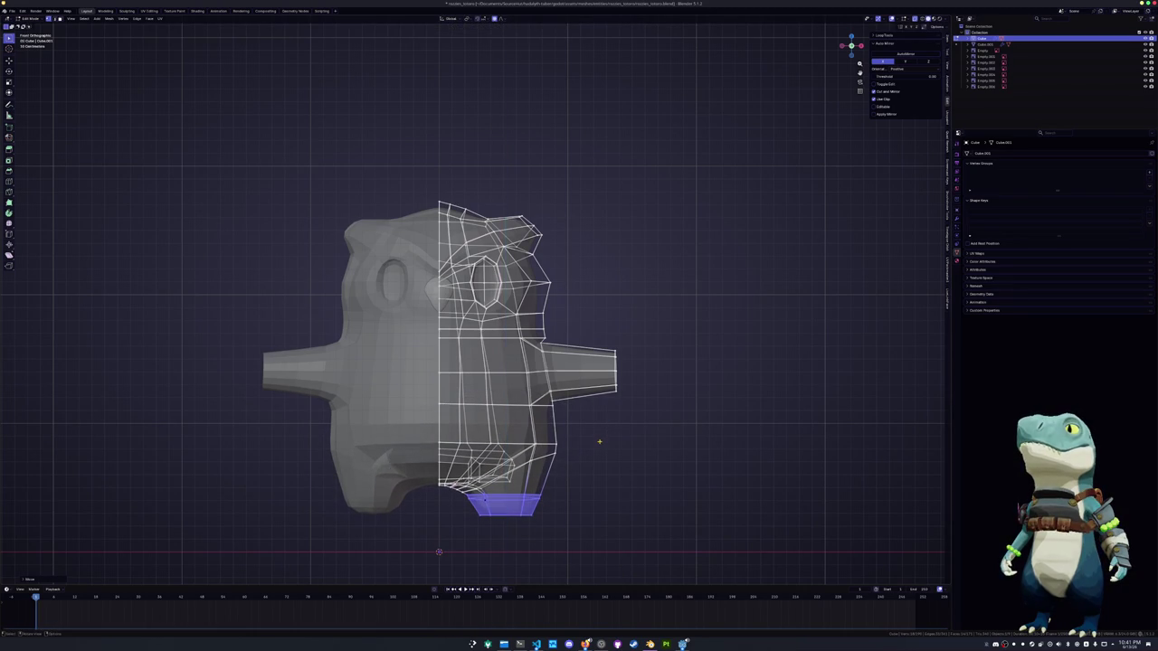
left_click(599, 441)
key("s")
key("z")
left_click(587, 442)
key("g")
key("z")
scroll(585, 435, "up", 1)
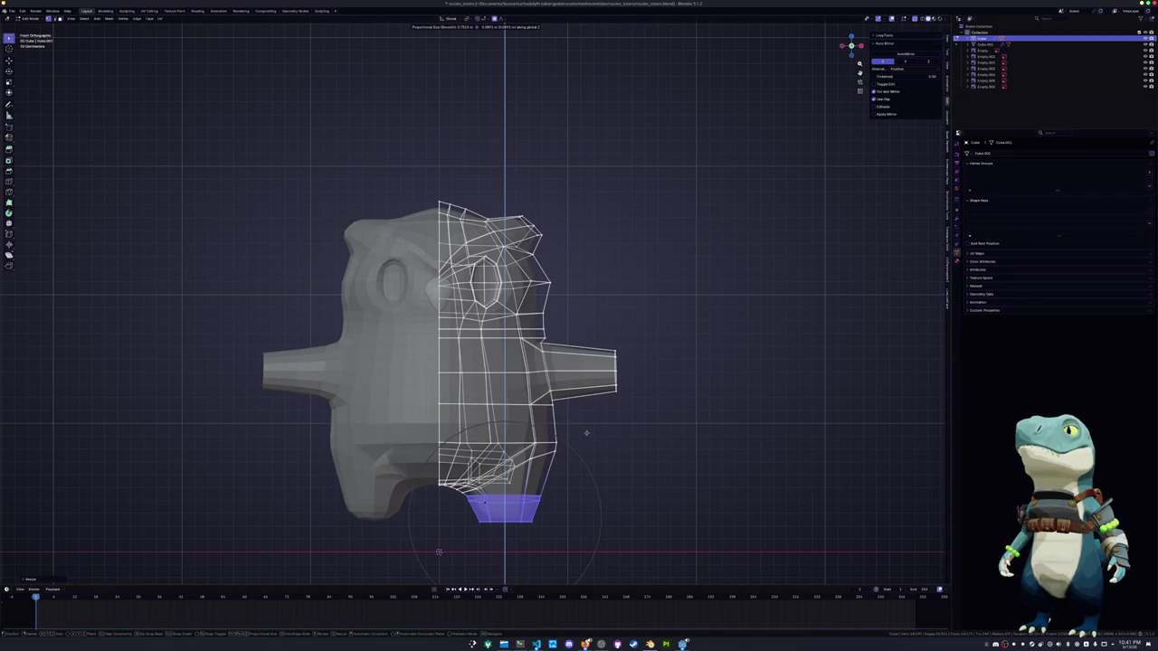
scroll(586, 433, "down", 1)
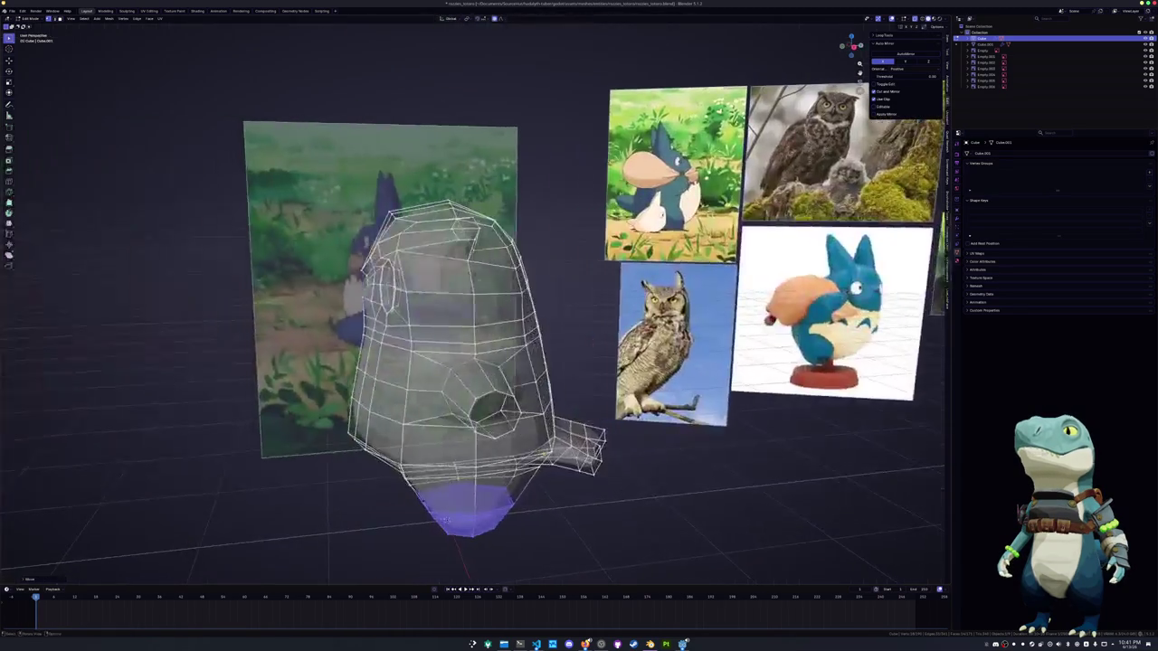
Inspect the feet, select a body edge loop, and switch to the right side view
mouse_move(509, 462)
middle_mouse_down()
mouse_move(534, 442)
mouse_move(477, 541)
mouse_move(488, 399)
mouse_move(477, 517)
mouse_move(459, 540)
mouse_move(479, 544)
middle_mouse_up()
key("Tab")
left_click(483, 536, "alt")
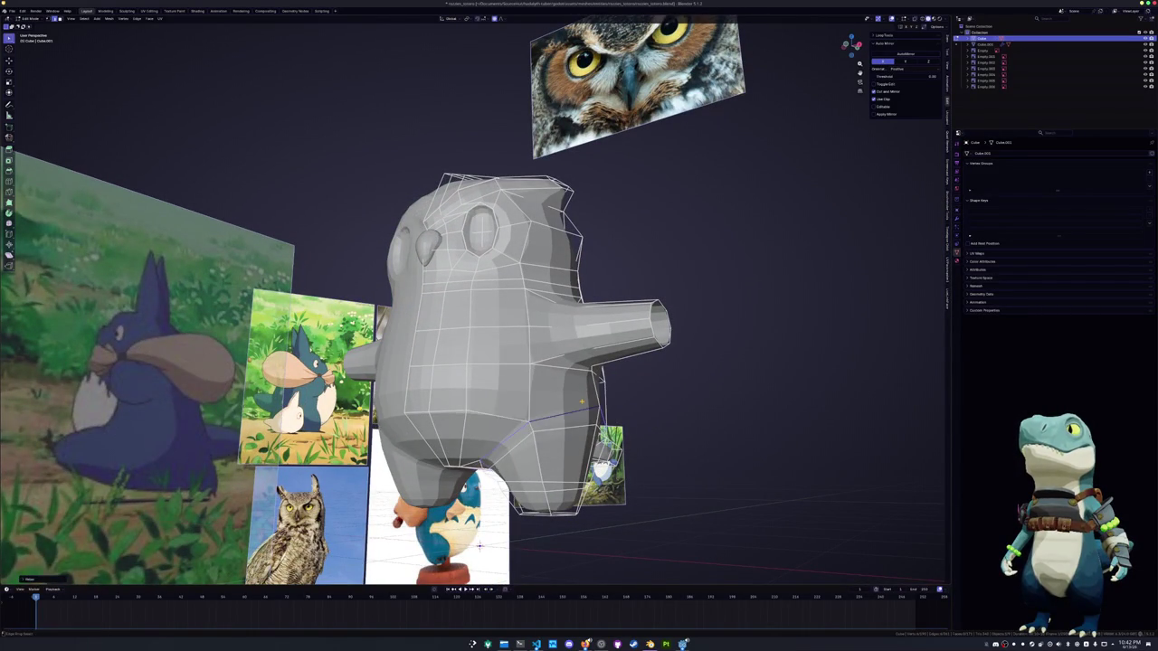
key("KP_3")
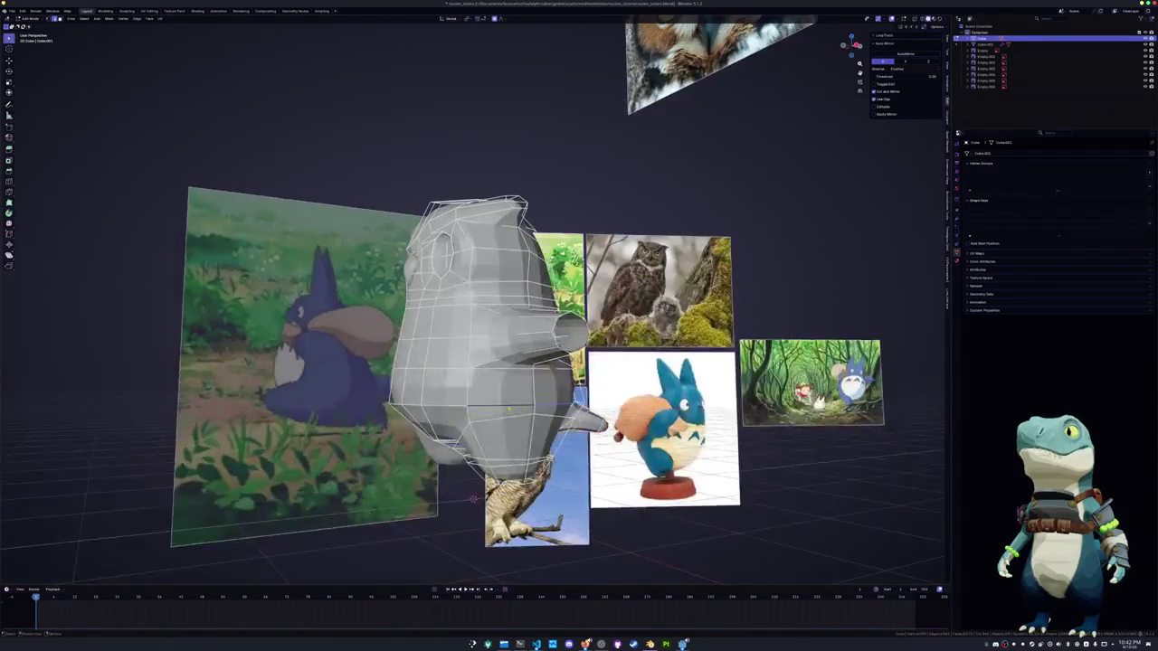
With X-ray on, push the lower body along Y with soft falloff to match the reference
key("z")
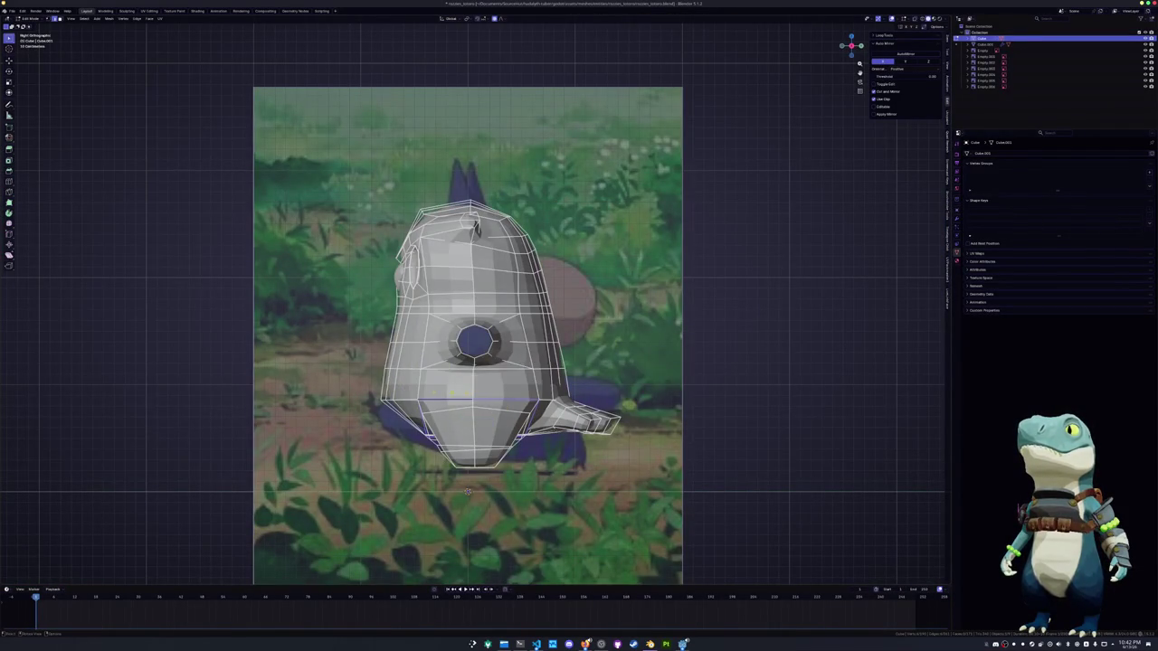
scroll(473, 386, "up", 1)
key("alt+z")
key("g")
key("y")
left_click(405, 386)
key("g")
key("y")
left_click(351, 410)
Shift the left-profile vertices along Y to fit the outline, then return to opaque shading
left_click_drag(398, 386, 399, 388)
key("g")
key("y")
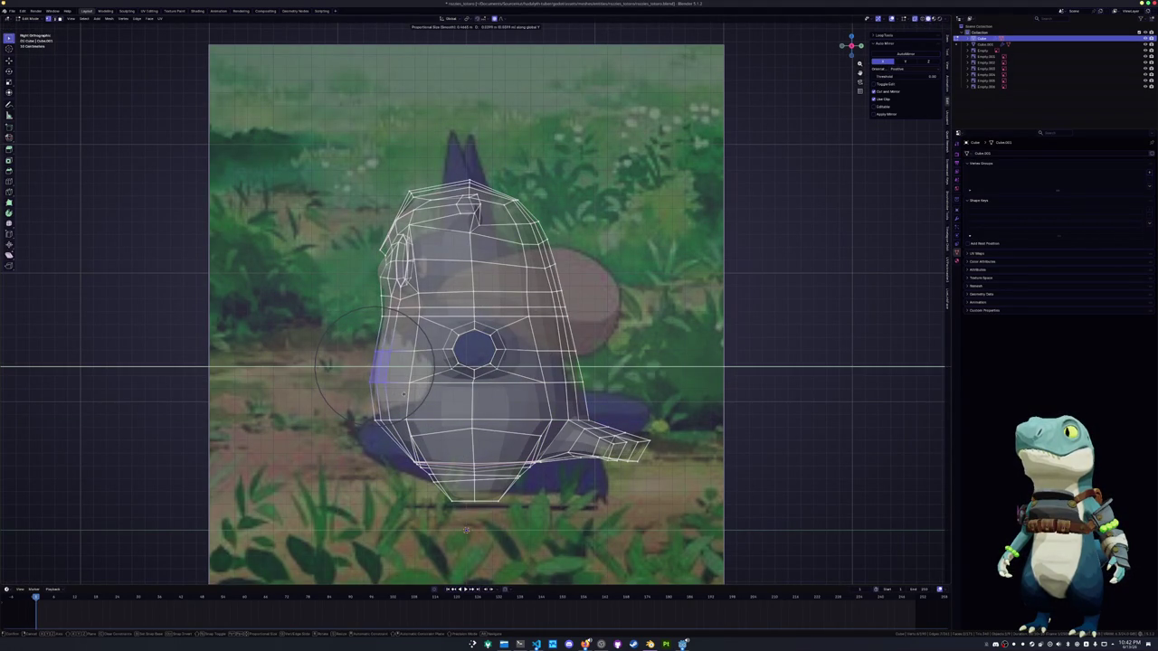
left_click(399, 403)
key("g")
key("x")
left_click(523, 425)
key("alt+z")
key("alt+z")
Move the right-profile vertices along X and the tail fin at the back along Y
left_click_drag(608, 402, 550, 333)
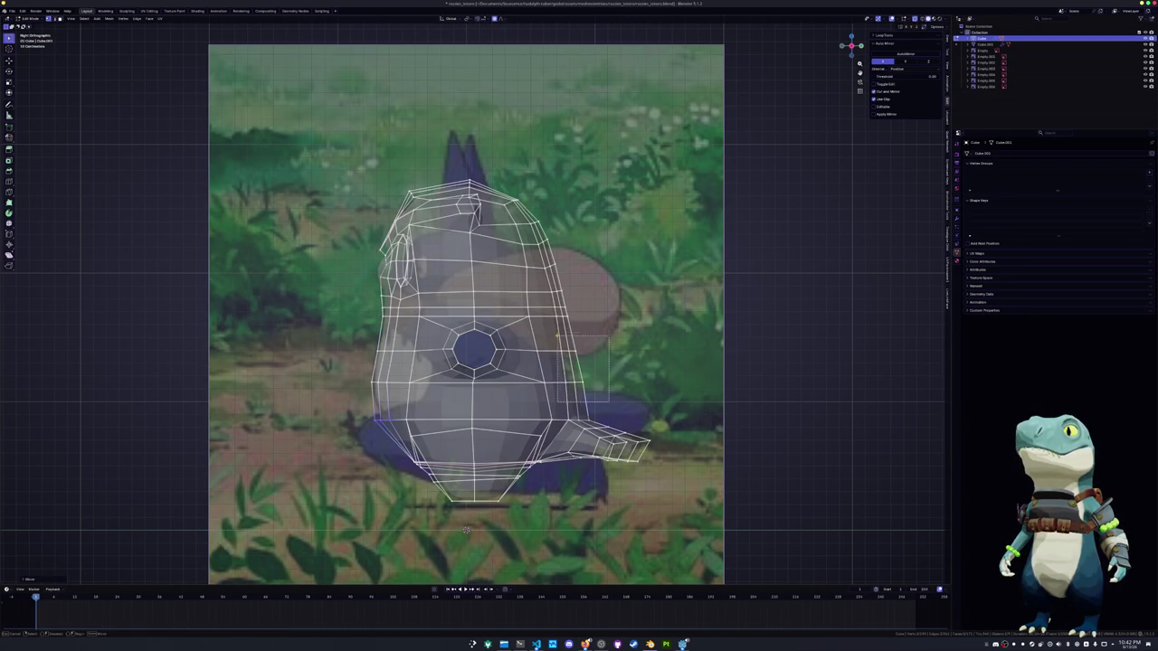
key("g")
key("x")
left_click(546, 340)
left_click_drag(656, 501, 561, 404)
key("g")
key("y")
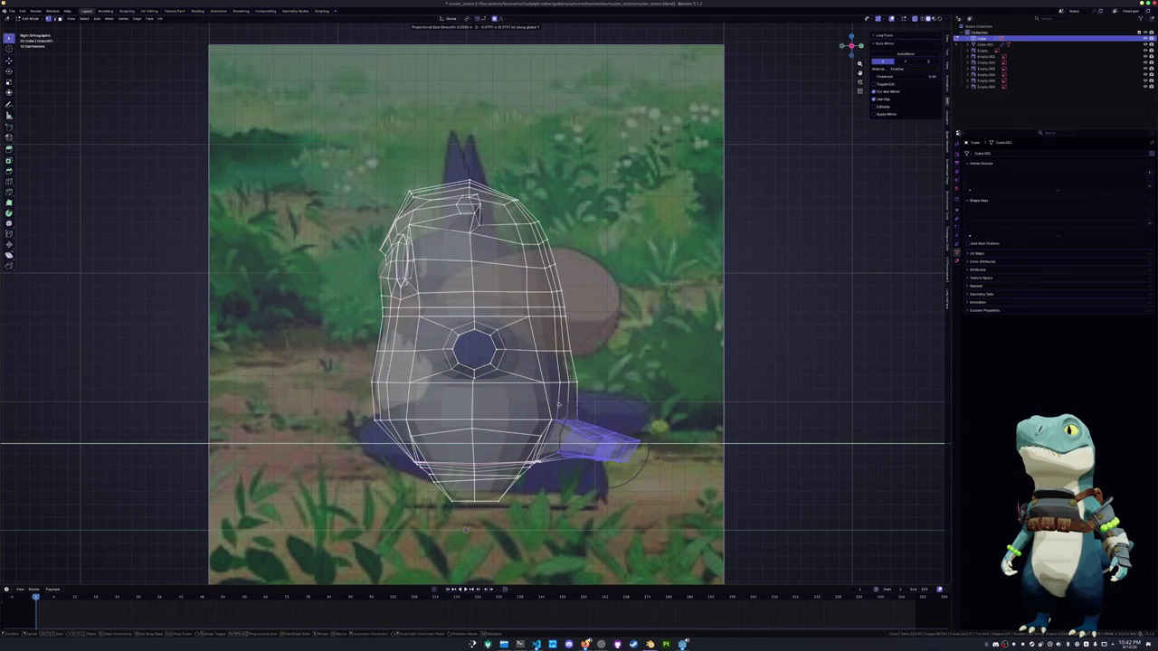
left_click(555, 443)
Adjust a body vertex and the edge loop along the head's right side along Y
left_click(554, 378)
key("g")
key("y")
left_click(550, 362)
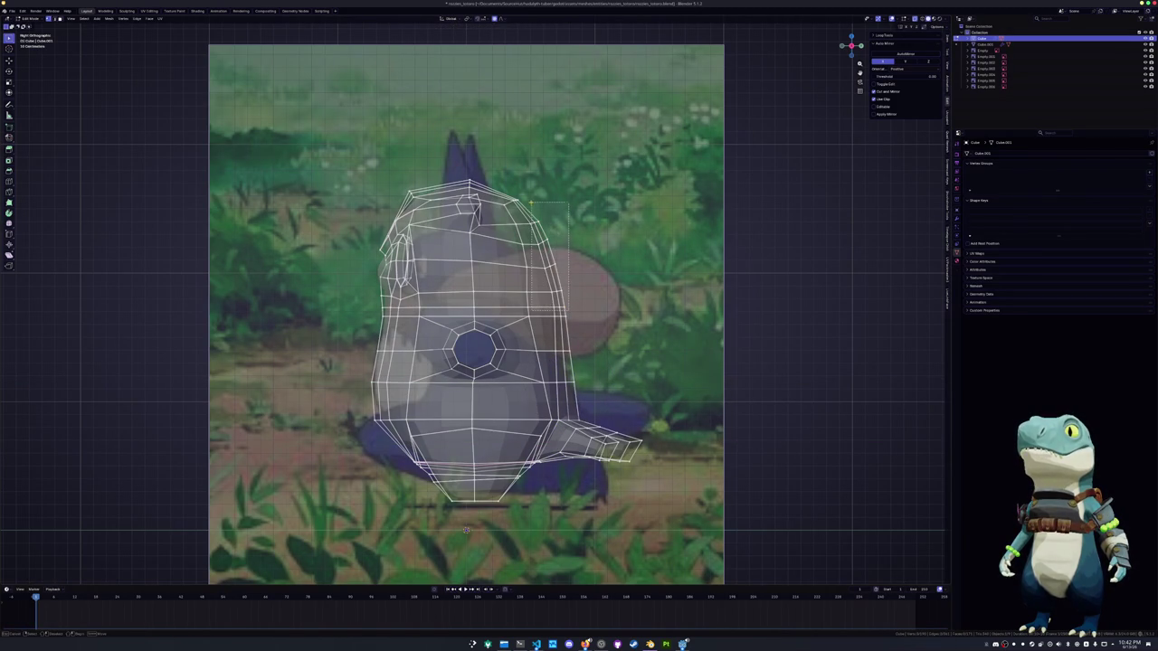
left_click(536, 233, "alt")
key("g")
key("y")
left_click(603, 226)
Push the head's right-side vertices slightly outward along X with soft falloff
key("g")
key("x")
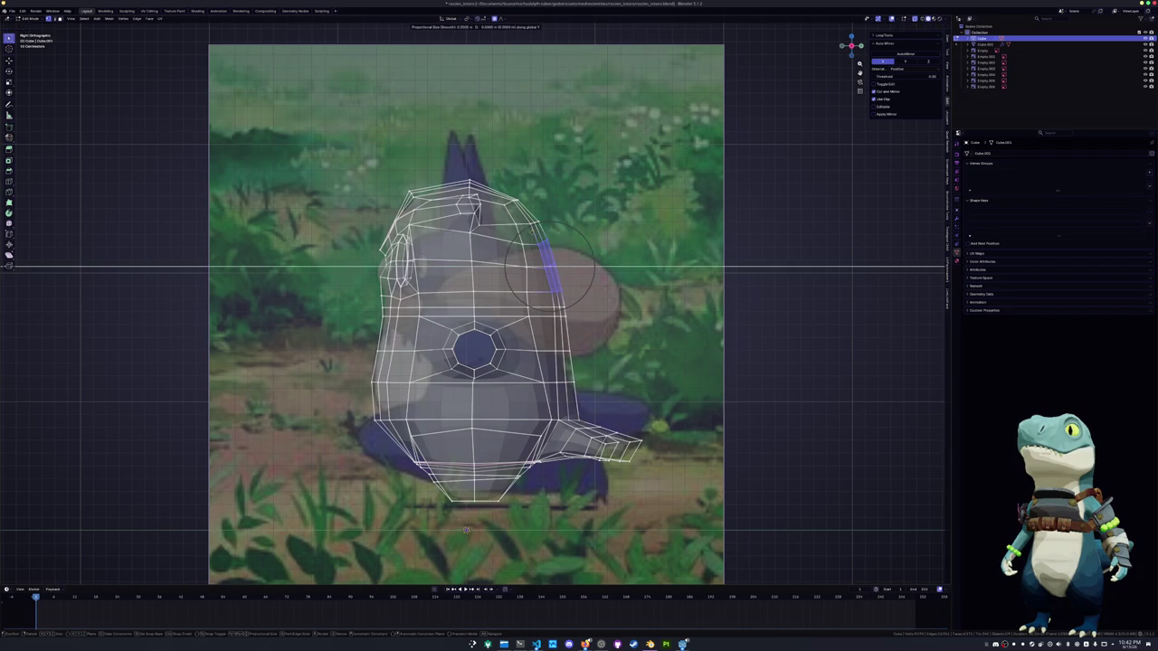
left_click(572, 251)
left_click_drag(533, 228, 566, 268)
key("g")
key("y")
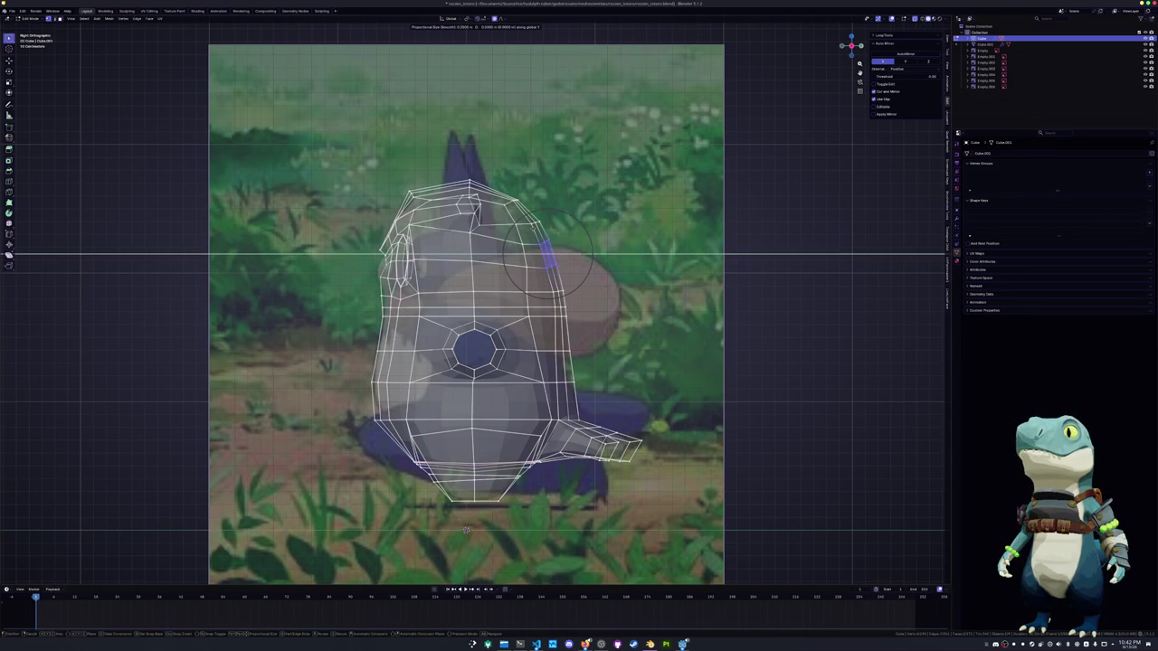
Finish the outward push and reposition the vertex at the head's upper right
left_click(548, 254)
scroll(552, 256, "up", 2)
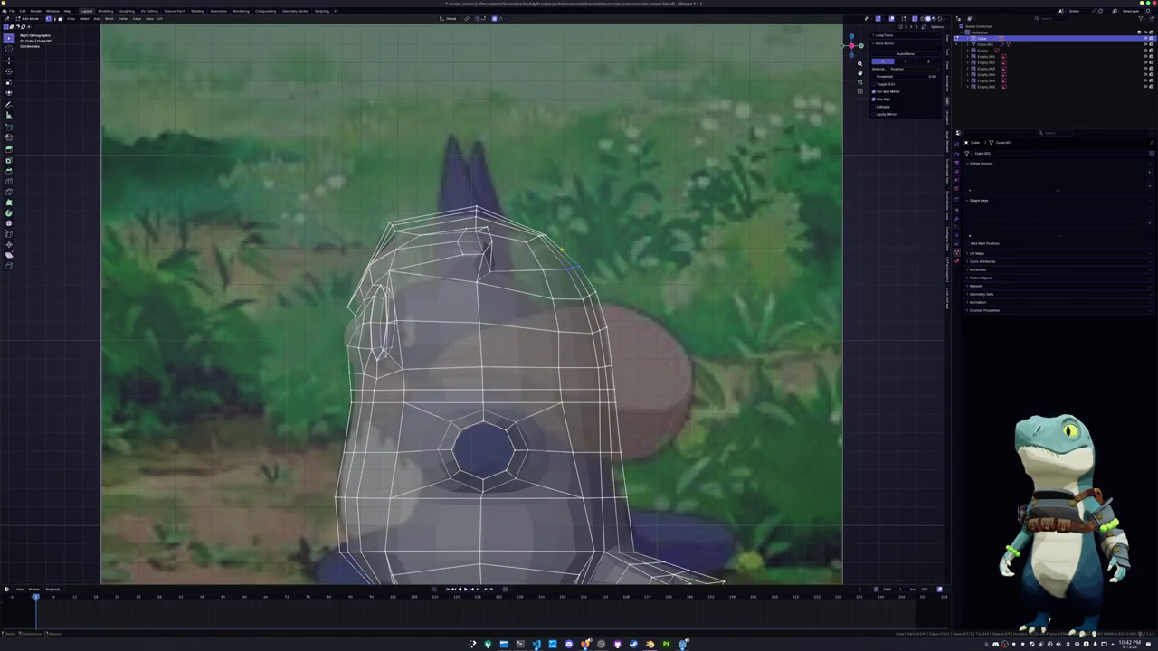
left_click_drag(555, 240, 532, 218)
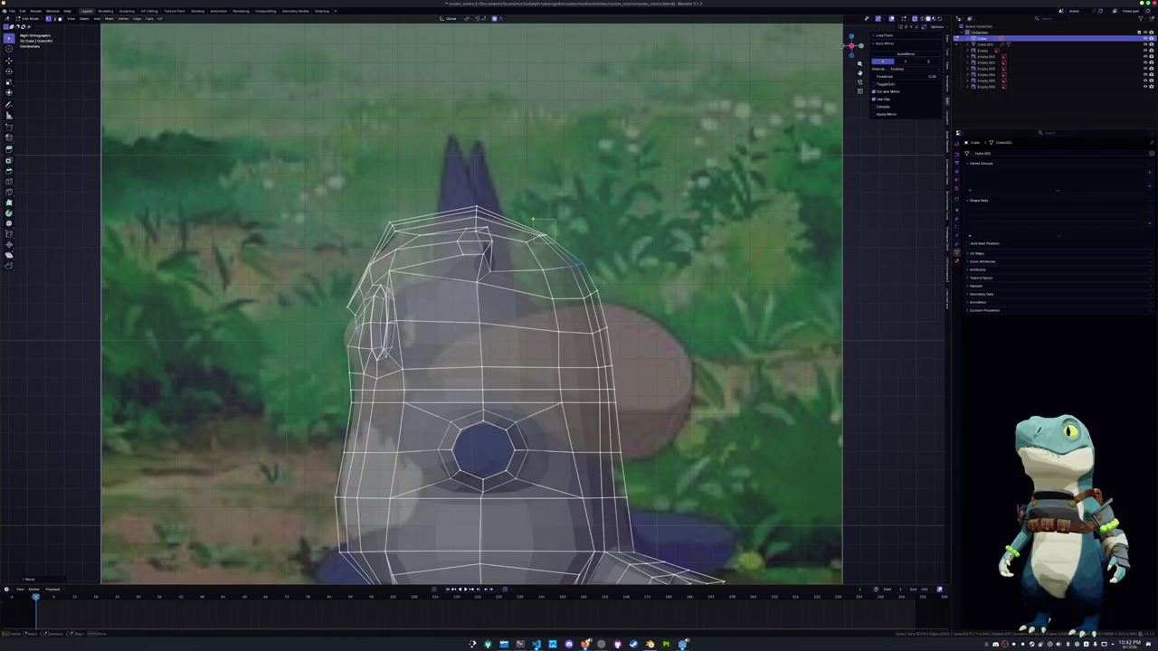
key("g")
left_click(539, 214)
Pick edges and loops on the head's side and slide a vertex slightly right
left_click(536, 238)
left_click(556, 268, "alt")
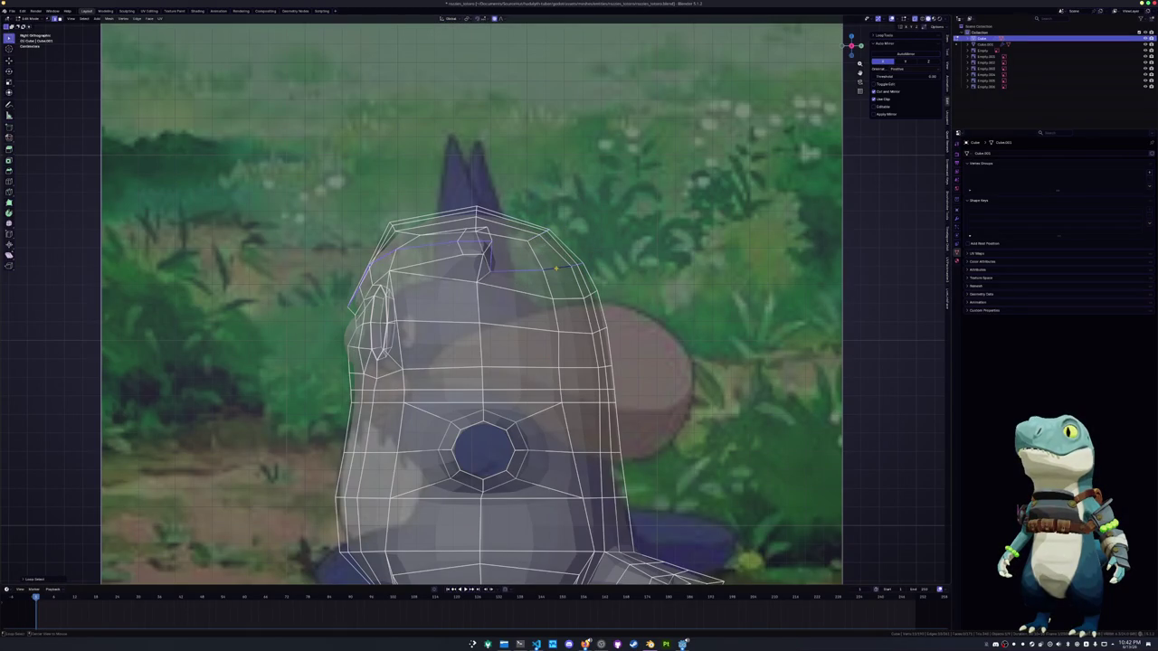
left_click(585, 265)
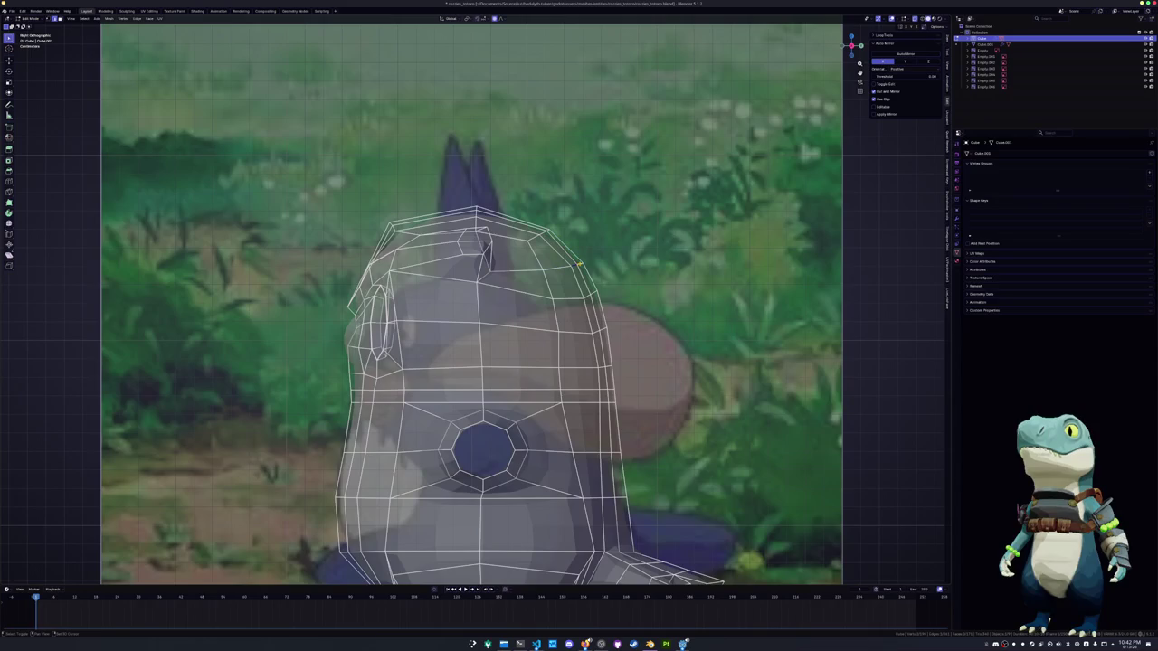
left_click(561, 267)
left_click(585, 296)
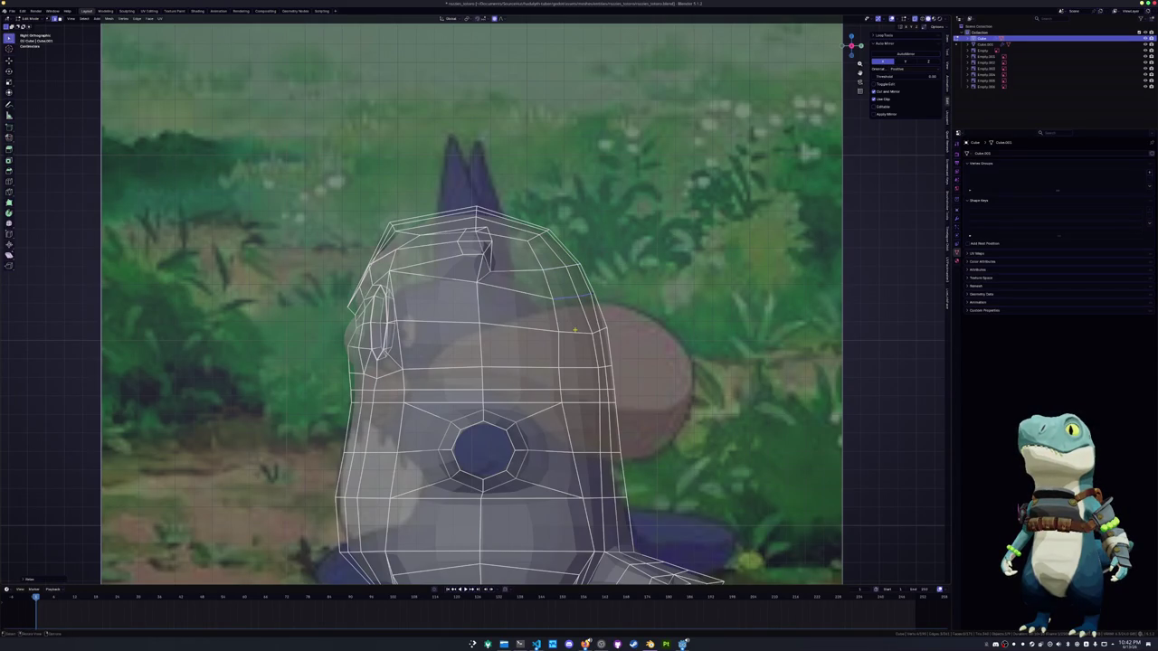
left_click(606, 330)
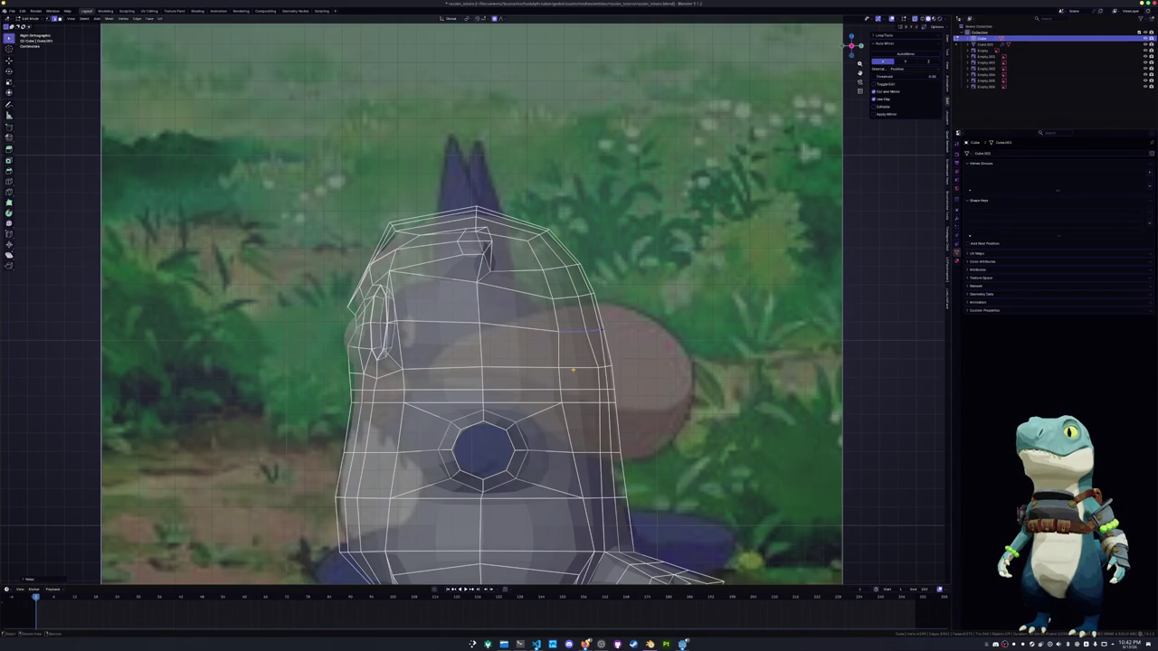
middle_click_drag(574, 370, 541, 374)
left_click(532, 408)
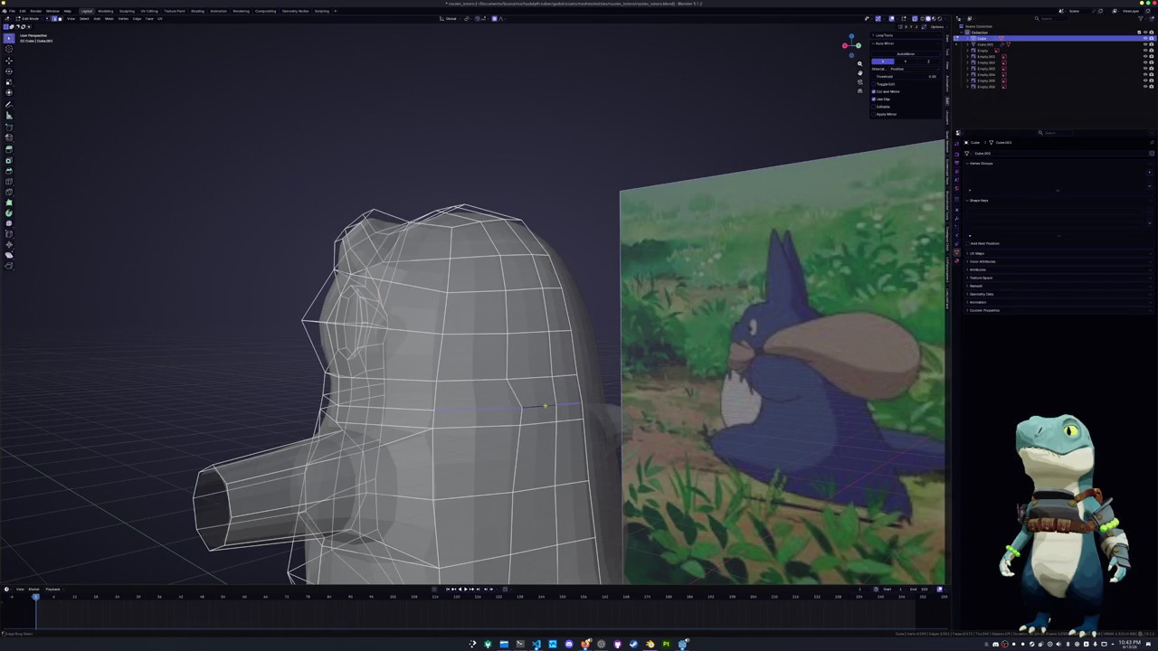
Turn off X-ray and adjust the foot vertices with a soft-falloff move
left_click(540, 419)
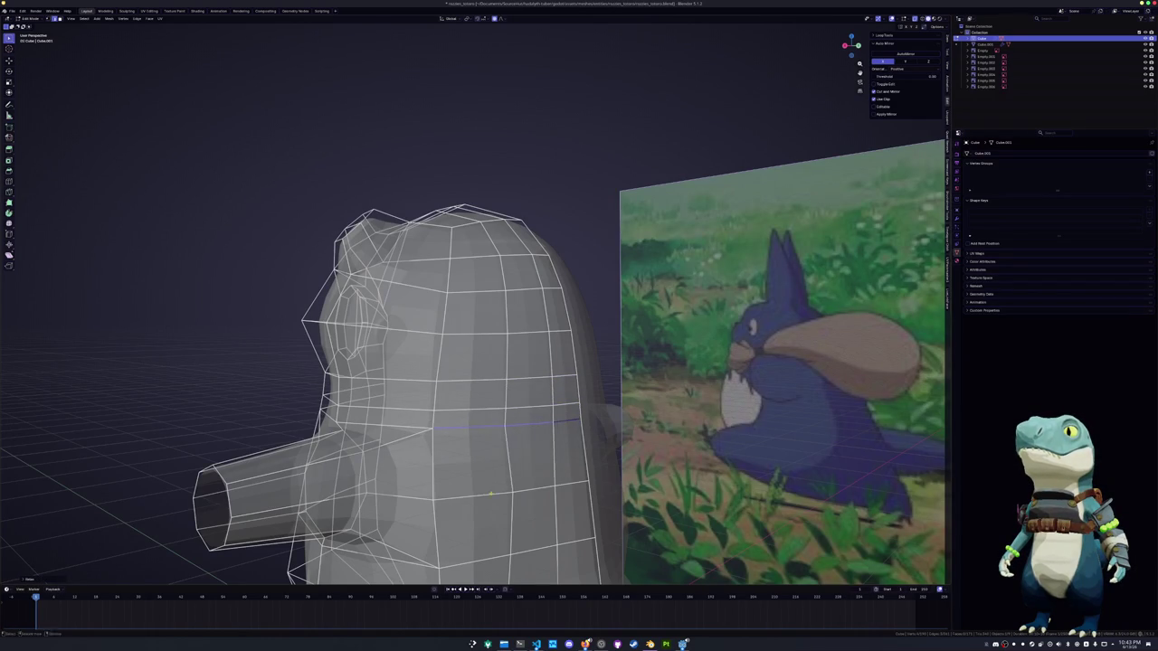
middle_click_drag(567, 419, 558, 359)
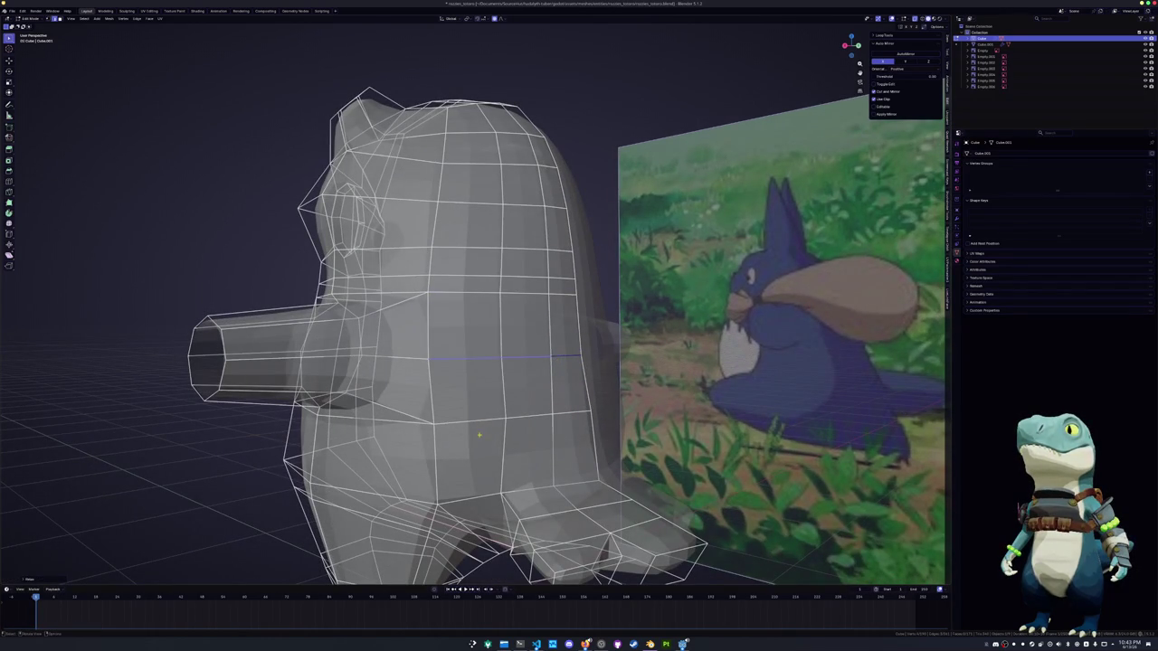
key("alt+z")
mouse_move(579, 416)
middle_mouse_down()
mouse_move(567, 444)
mouse_move(595, 367)
mouse_move(543, 380)
mouse_move(561, 353)
middle_mouse_up()
scroll(569, 441, "down", 2)
key("g")
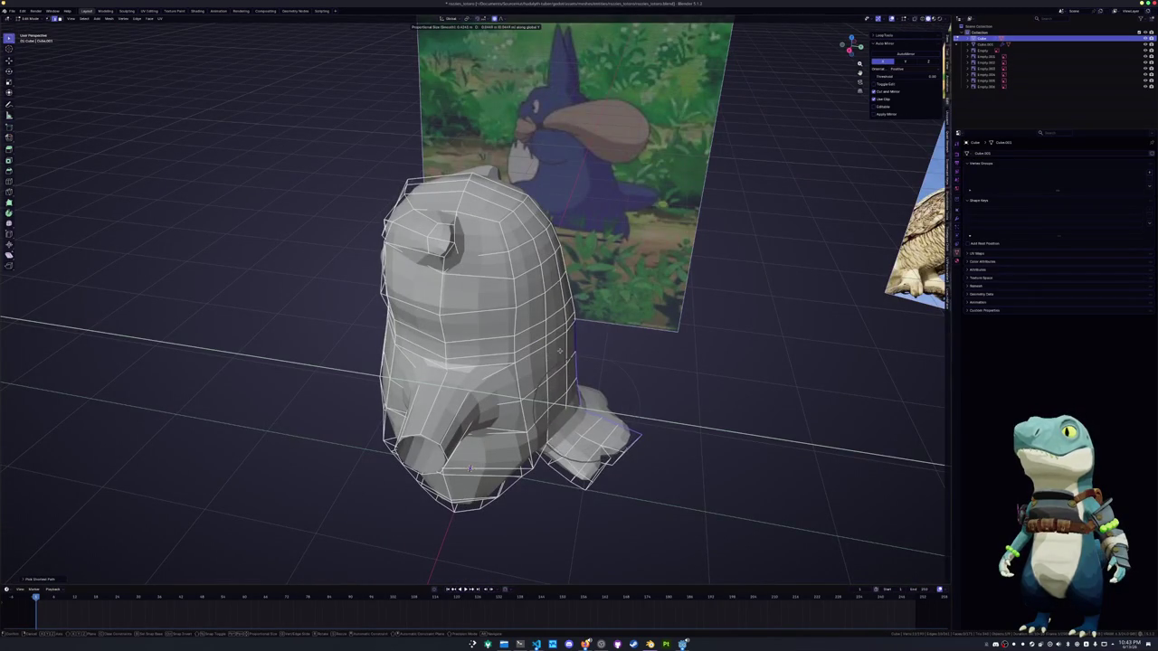
scroll(561, 352, "down", 2)
left_click(561, 351)
Refine the front-side vertices with two more soft-falloff moves
middle_click_drag(561, 352, 498, 412)
key("g")
left_click(513, 392)
key("g")
left_click(492, 362)
middle_click_drag(491, 362, 486, 355)
Slide a vertex along its edge on the side of the head
left_click(569, 382, "alt")
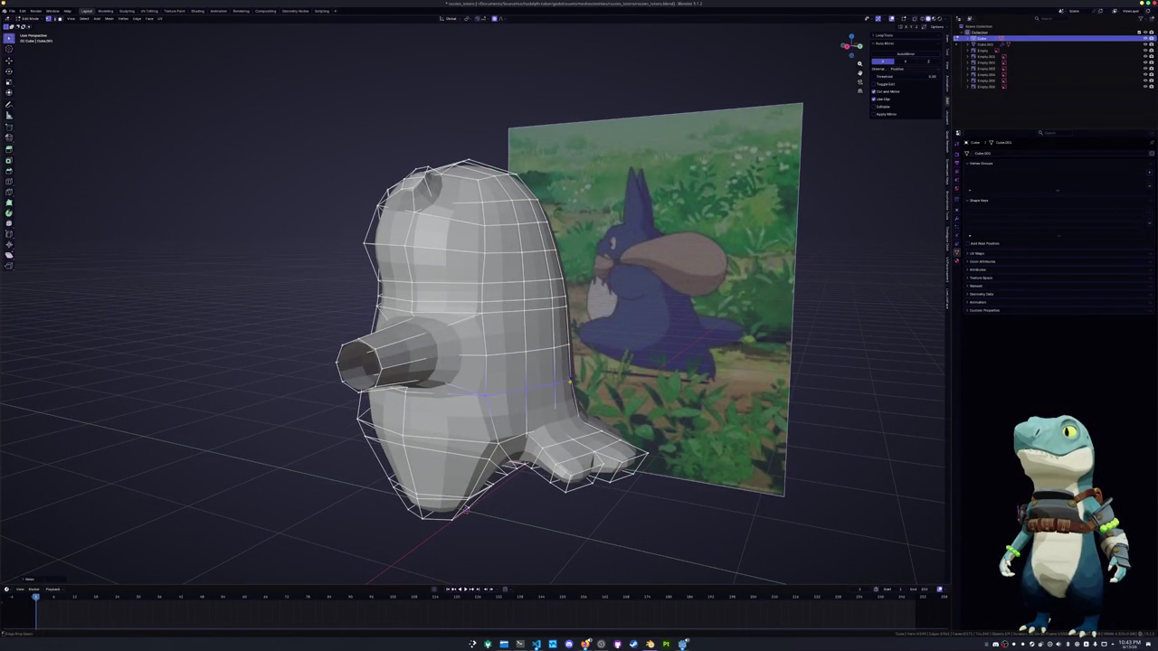
middle_click_drag(467, 509, 463, 502)
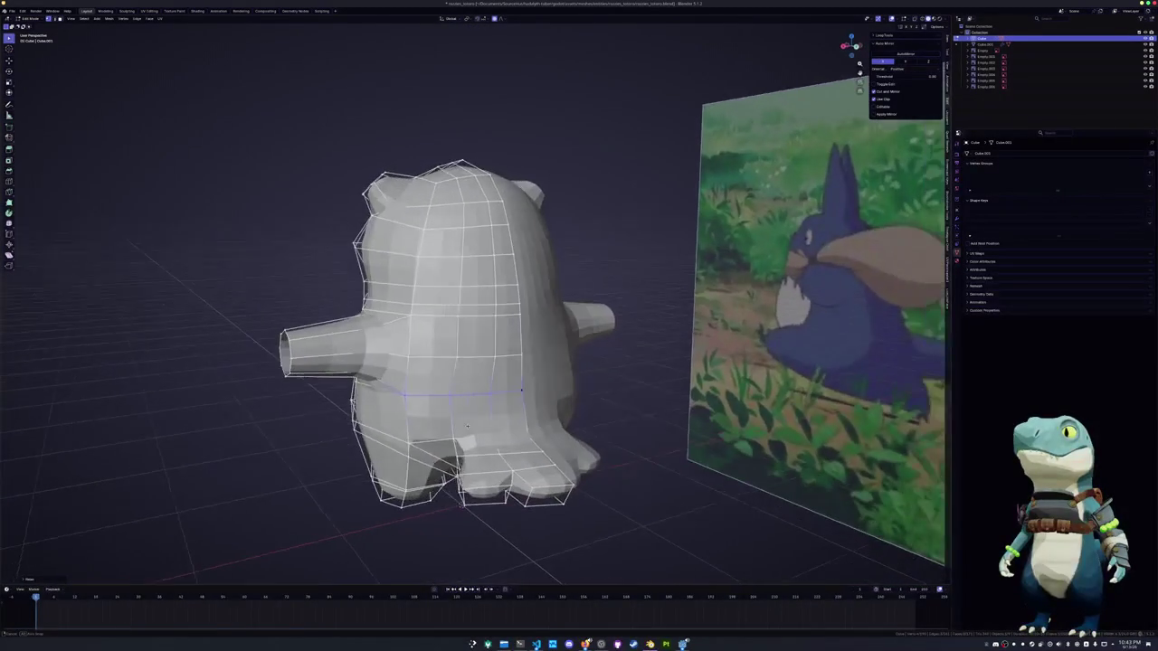
key("alt+a")
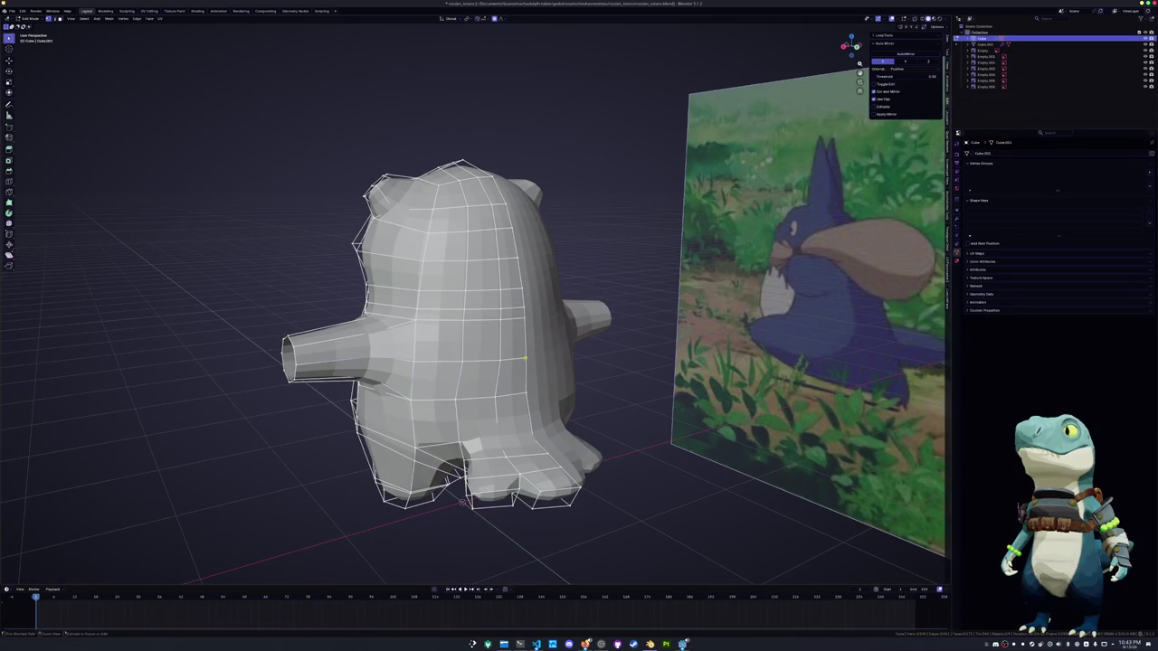
middle_click_drag(463, 502, 464, 472)
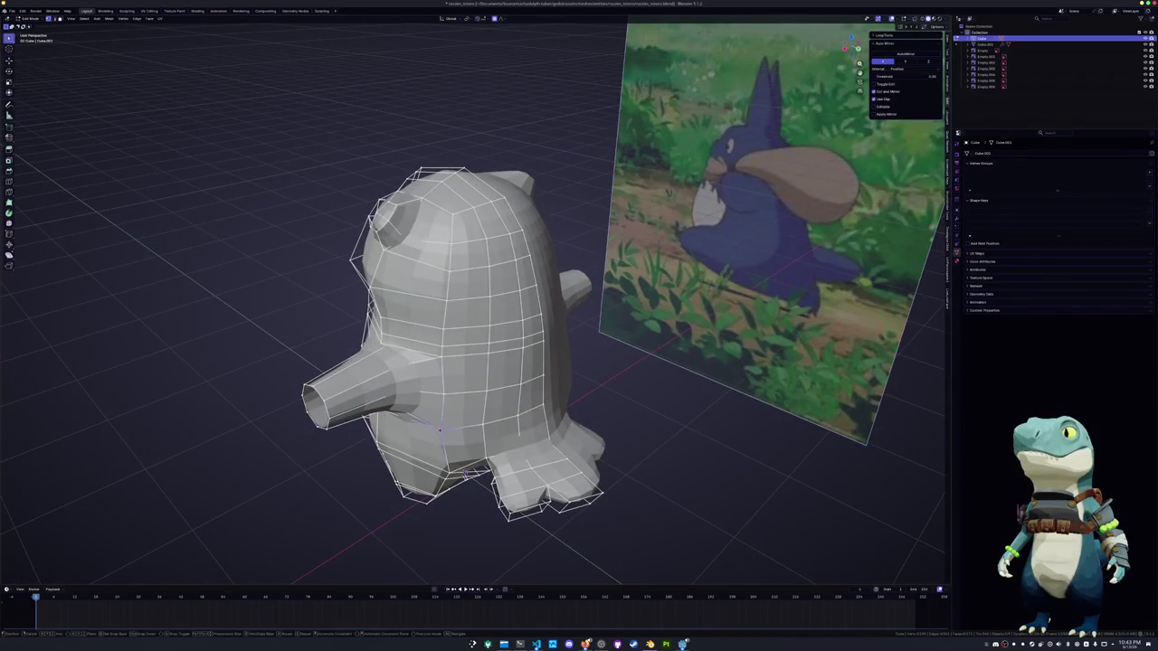
middle_click_drag(464, 473, 468, 477)
scroll(468, 476, "up", 2)
key("g")
key("g")
key("Return")
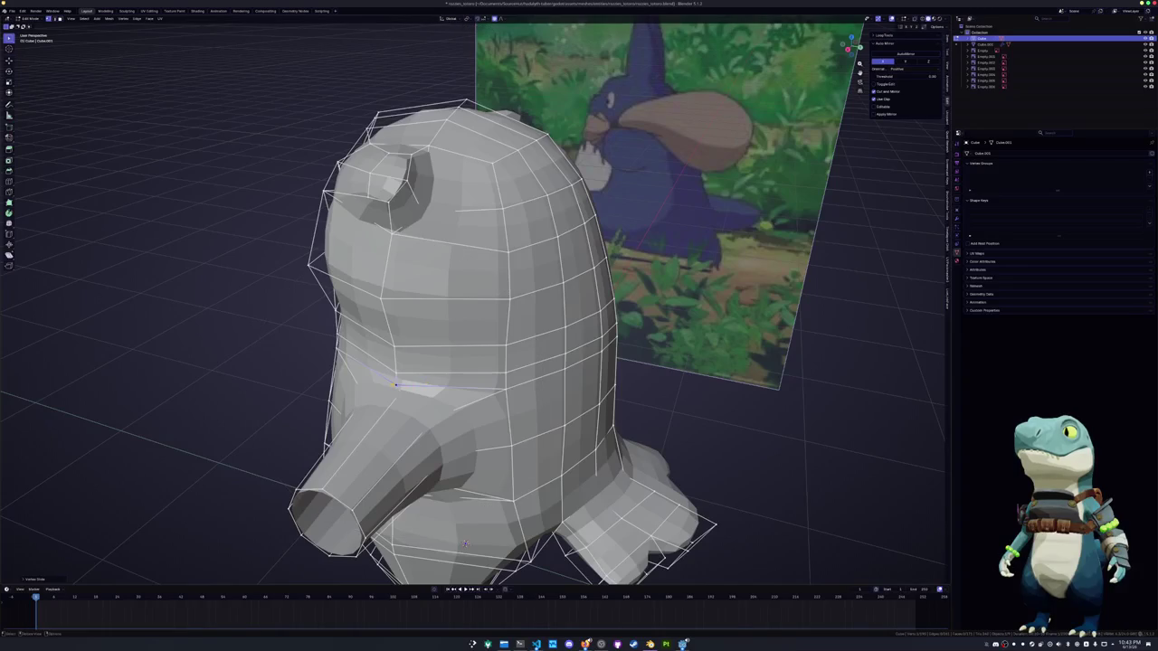
Cut new edges across the head's side with the Knife tool, starting near the beak
left_click(491, 387)
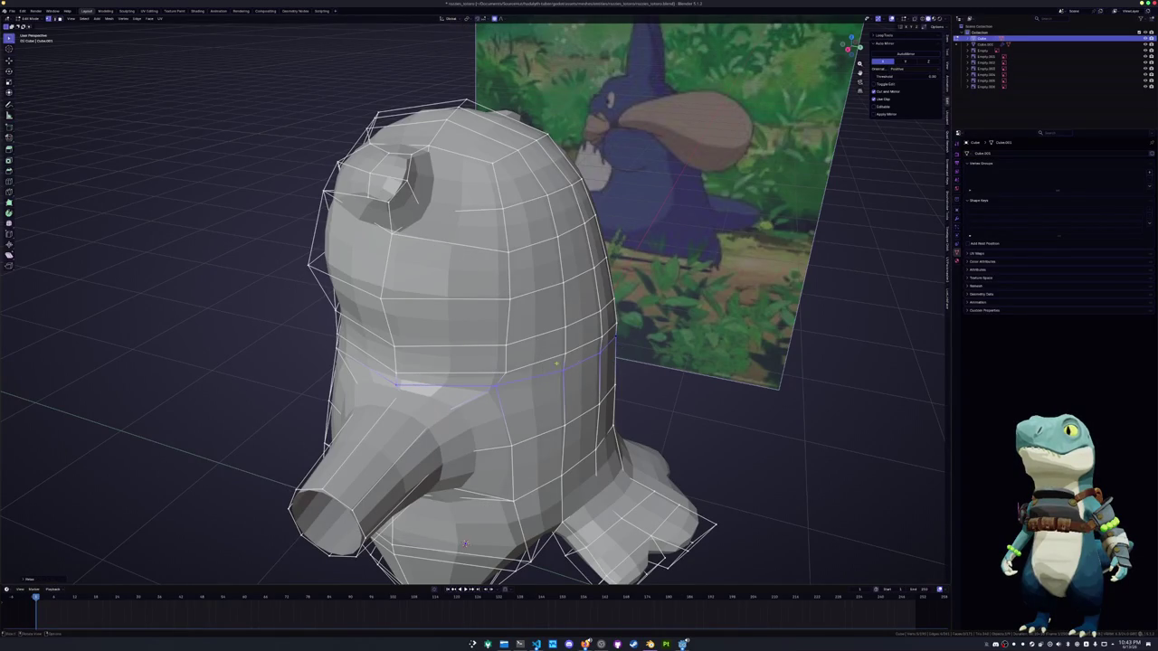
key("Return")
key("k")
left_click(395, 344)
middle_click_drag(612, 302, 475, 281)
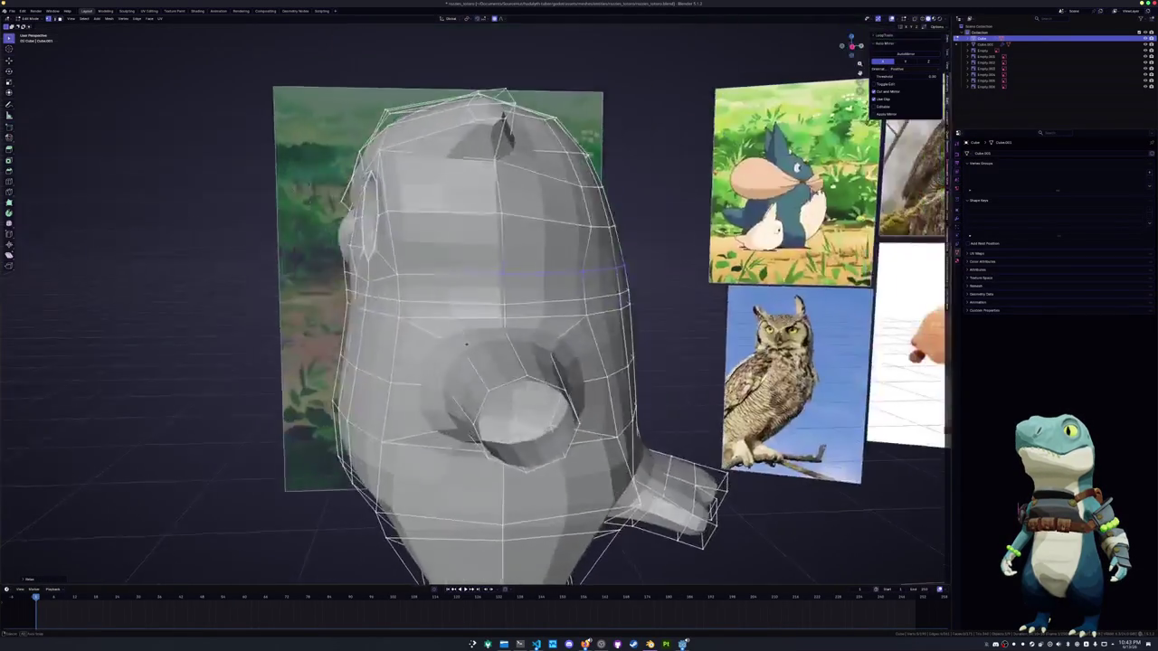
mouse_move(466, 561)
middle_mouse_down()
mouse_move(399, 570)
mouse_move(425, 543)
mouse_move(408, 504)
middle_mouse_up()
key("Tab")
key("Tab")
left_click_drag(525, 299, 533, 313)
Push the head's side vertices sideways along X, then view the front in X-ray
mouse_move(407, 504)
middle_mouse_down()
mouse_move(393, 286)
mouse_move(426, 336)
mouse_move(412, 284)
mouse_move(484, 310)
mouse_move(571, 302)
middle_mouse_up()
key("g")
key("x")
left_click(574, 289)
mouse_move(573, 290)
middle_mouse_down()
mouse_move(554, 277)
mouse_move(504, 290)
middle_mouse_up()
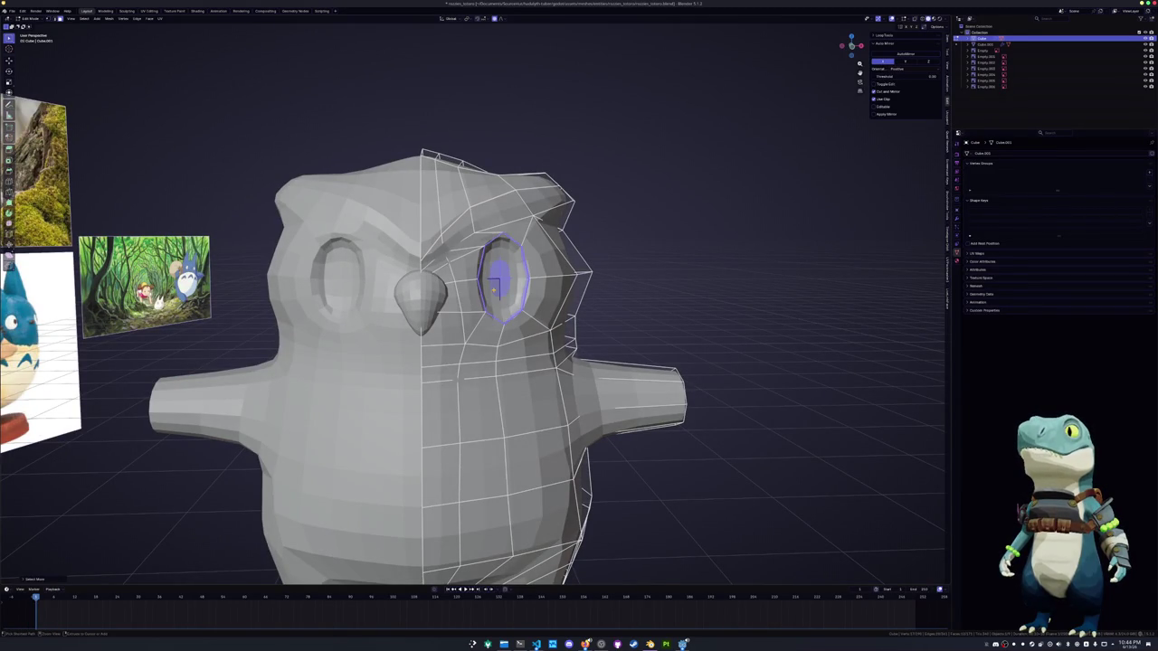
key("KP_1")
key("alt+z")
Move the eye outward along X and scale its height along Z
key("g")
key("x")
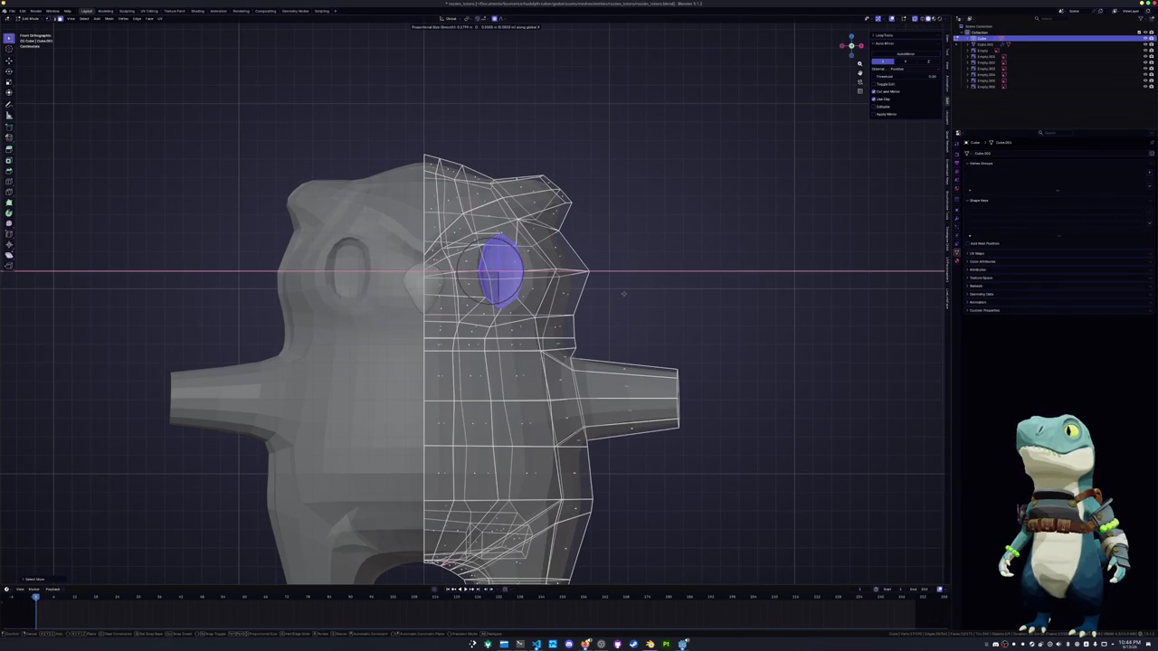
left_click(621, 294)
key("s")
key("z")
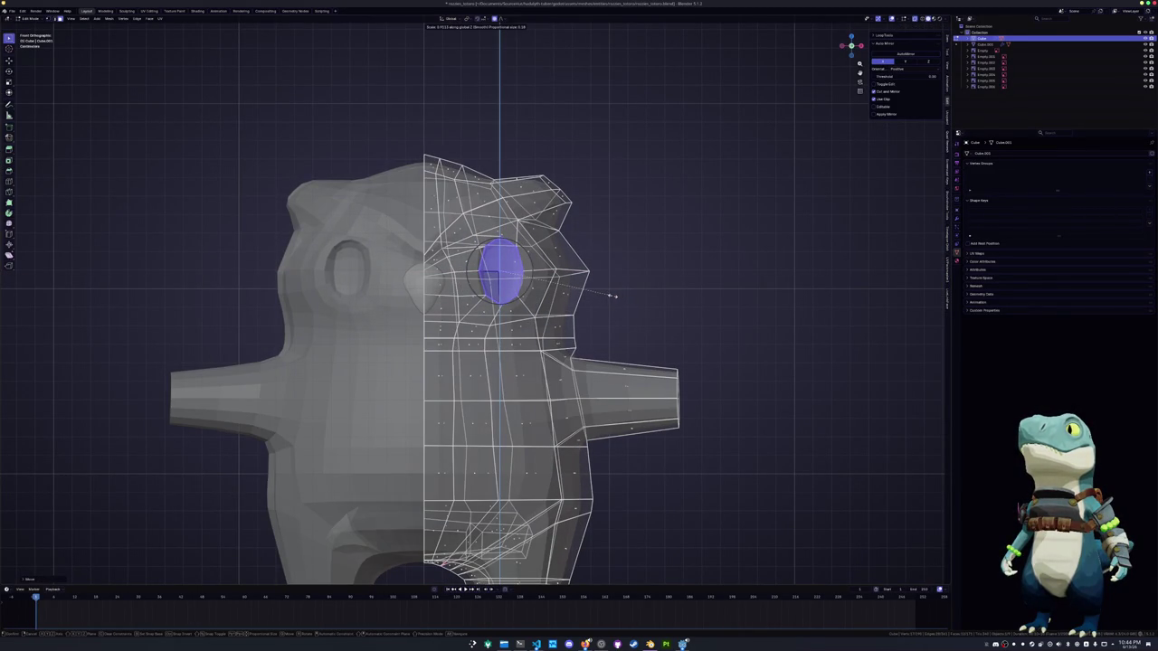
left_click(619, 292)
Cancel further sideways eye moves, turn X-ray off, and orbit to a three-quarter view
key("g")
key("x")
right_click(624, 295)
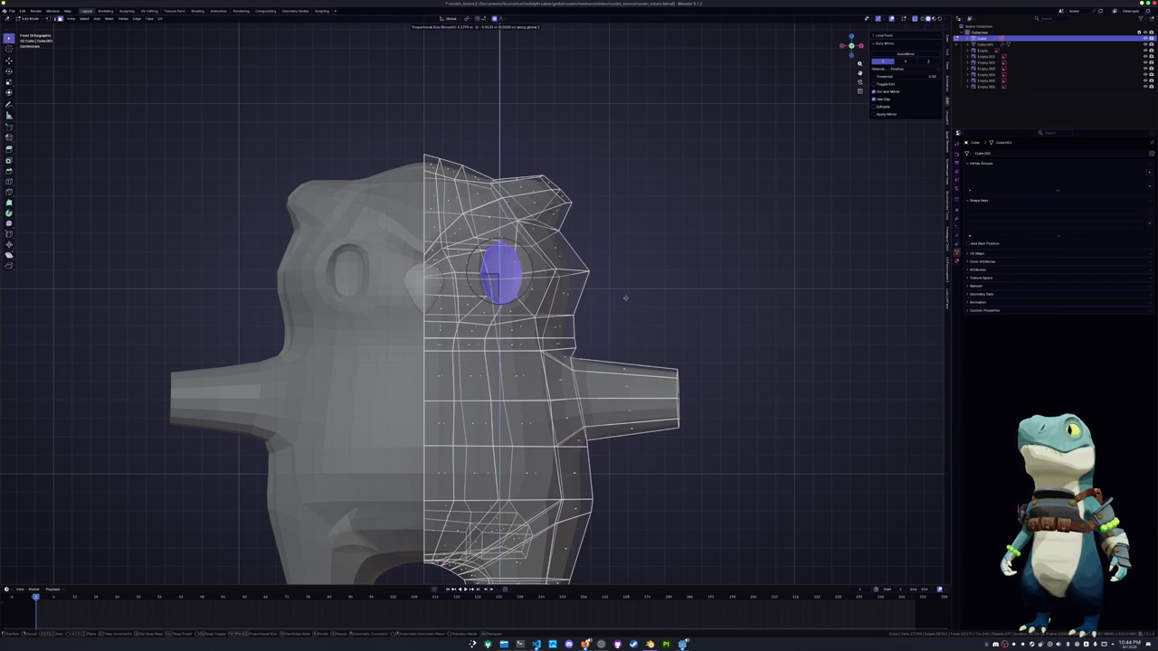
key("alt+z")
key("g")
key("x")
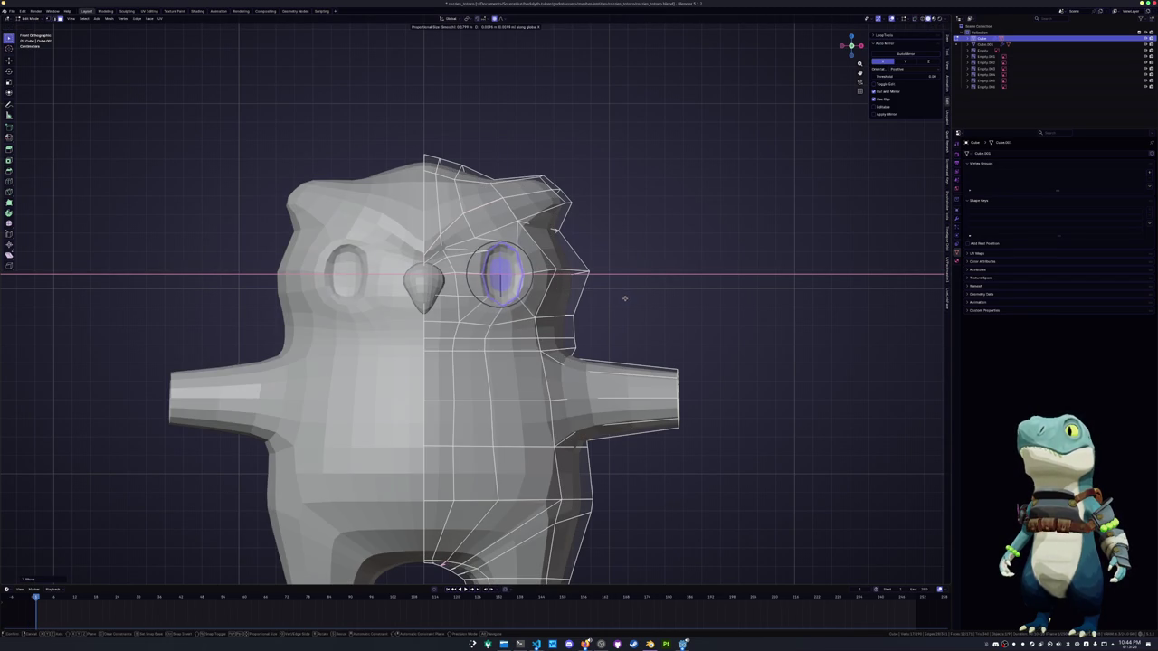
right_click(624, 298)
middle_click_drag(625, 297, 507, 272)
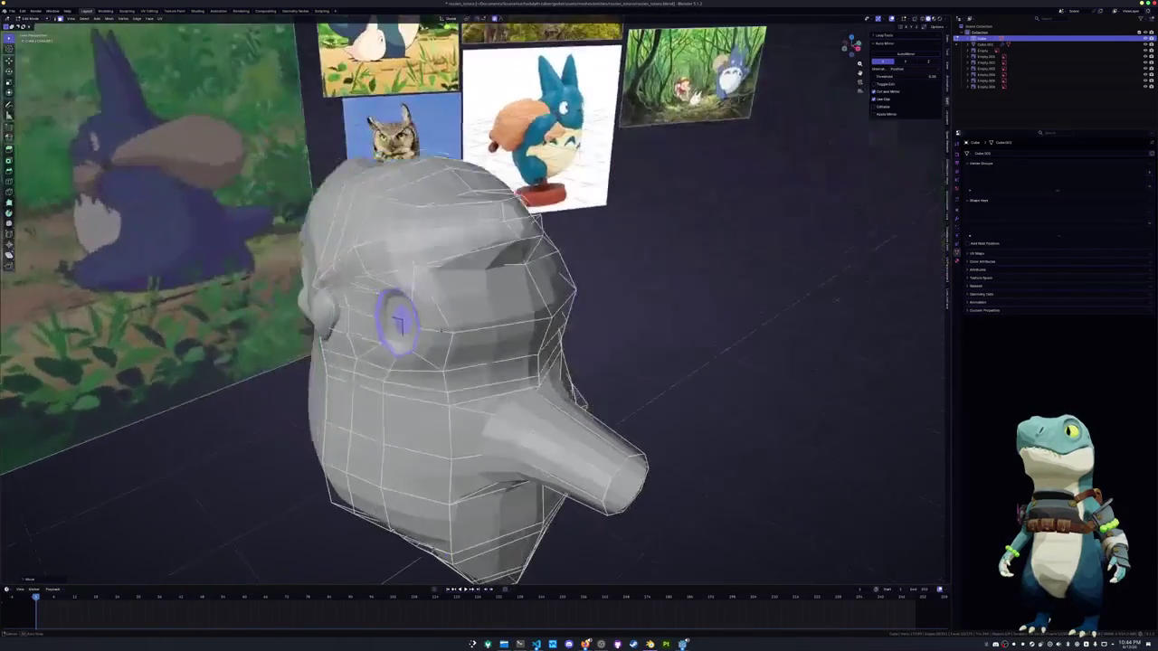
Hide the eye mesh and crease an edge along the brow
key("h")
middle_click_drag(452, 351, 543, 326)
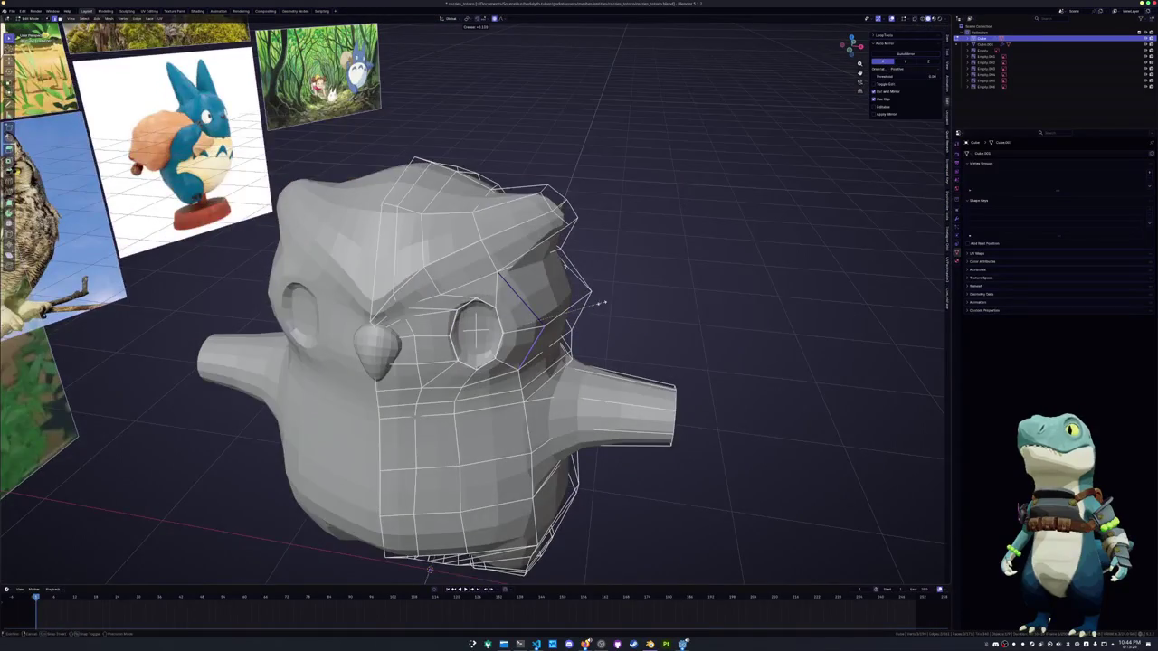
left_click(534, 326)
key("shift+e")
left_click(629, 298)
Move the brow selection along Y with proportional falloff
mouse_move(629, 298)
middle_mouse_down()
mouse_move(461, 281)
mouse_move(497, 294)
mouse_move(437, 452)
middle_mouse_up()
key("g")
key("y")
left_click(505, 295)
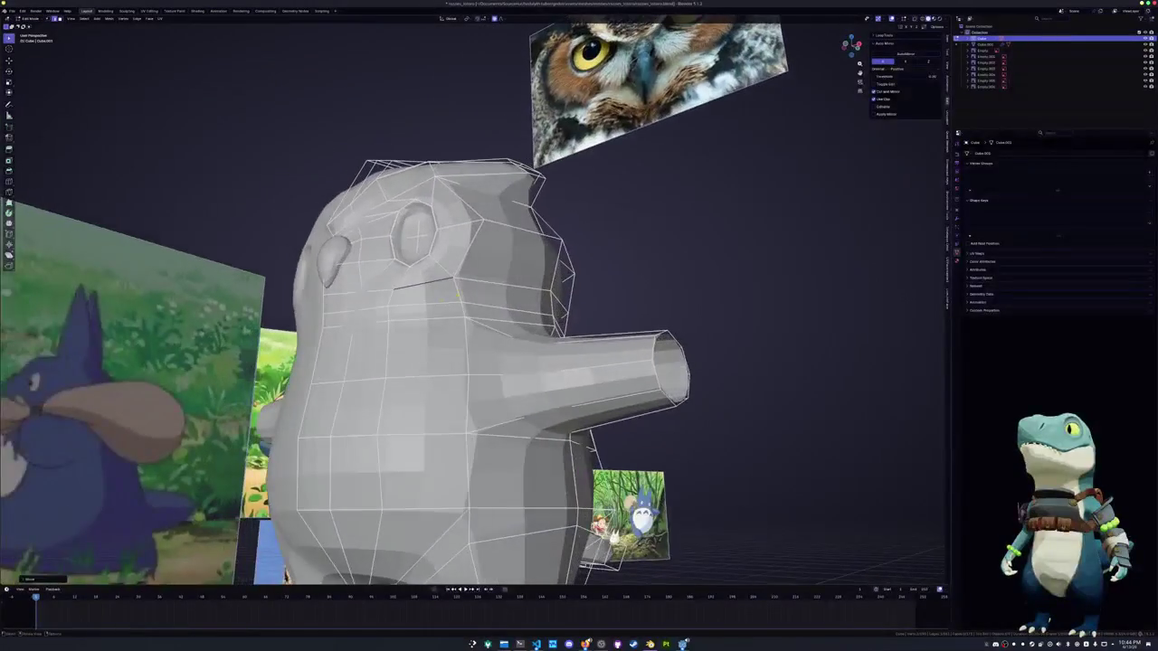
Scale the short edge near the eye along the Y axis
left_click(379, 291)
mouse_move(411, 288)
middle_mouse_down()
mouse_move(468, 308)
mouse_move(440, 302)
mouse_move(433, 257)
mouse_move(357, 280)
middle_mouse_up()
key("s")
key("y")
left_click(440, 302)
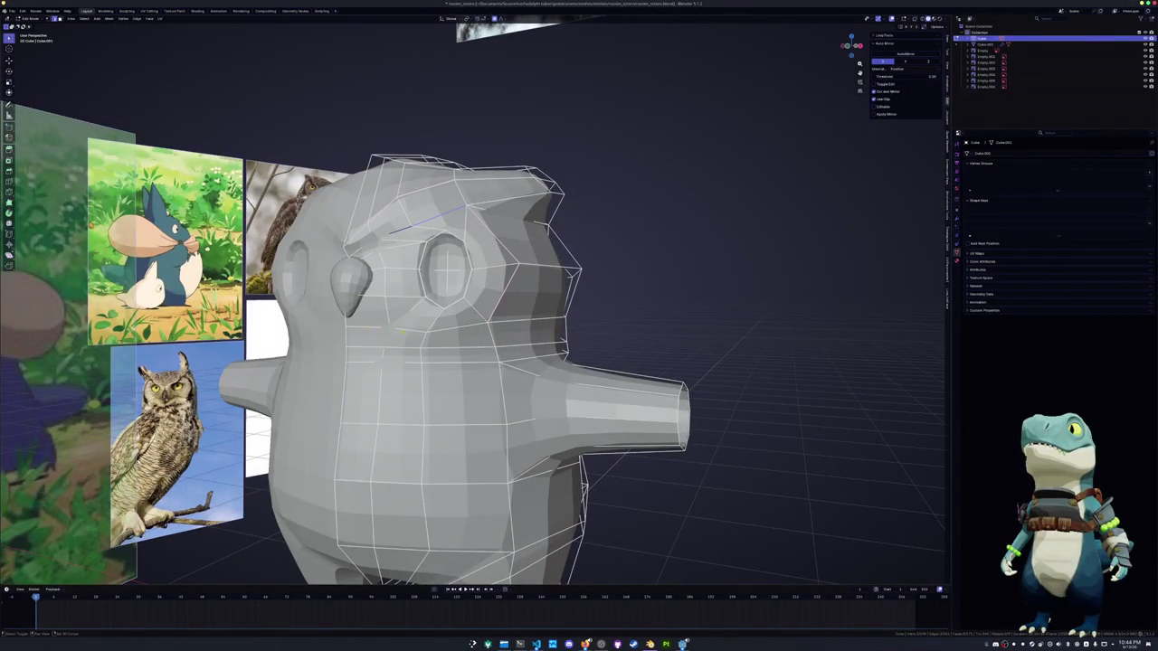
Add another brow edge to the selection and crease it
left_click(363, 327, "shift")
left_click(493, 318)
middle_click_drag(493, 318, 411, 335)
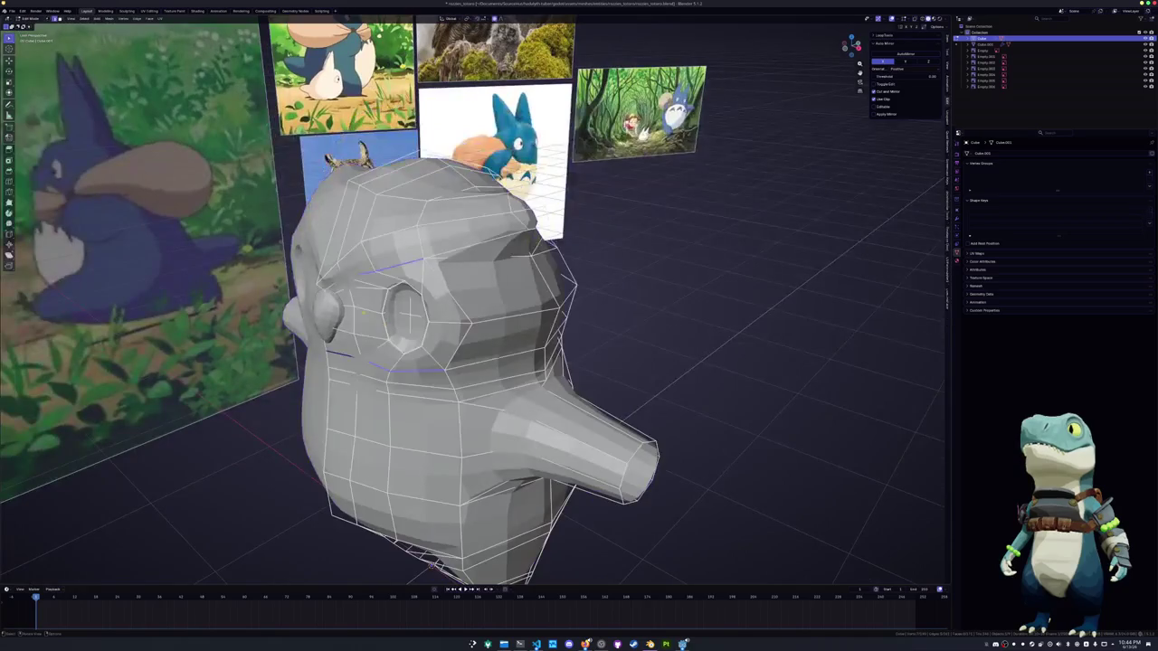
key("alt+a")
key("shift+e")
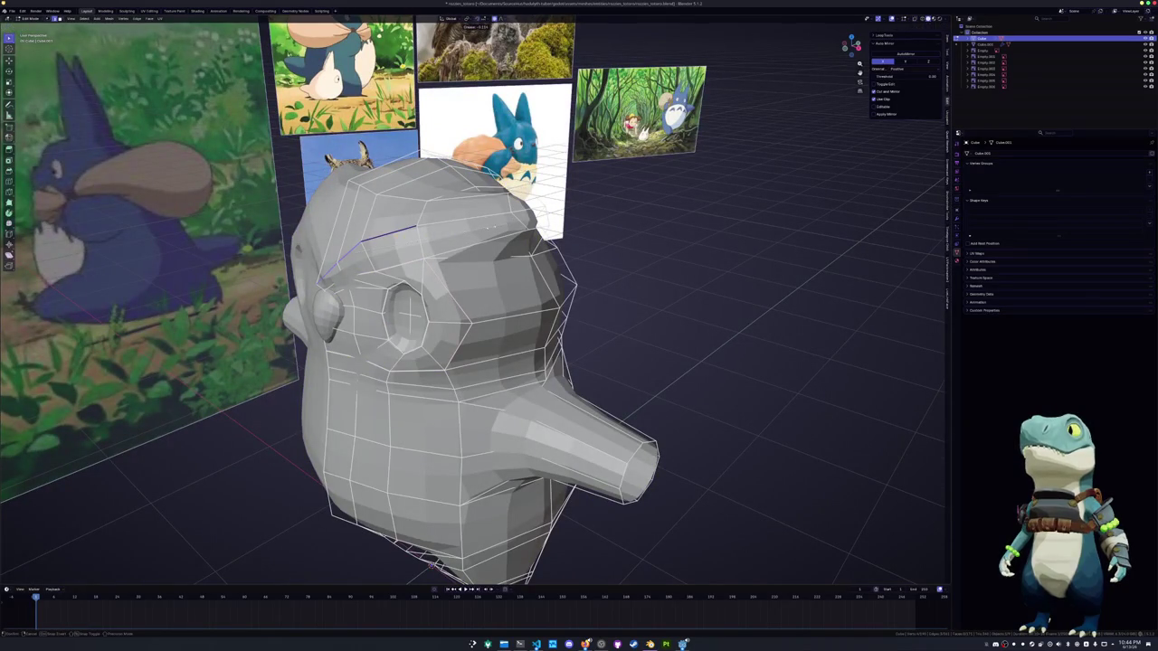
Puff out the brow vertices with Alt+S shrink/fatten and soft falloff
middle_click_drag(380, 227, 407, 221)
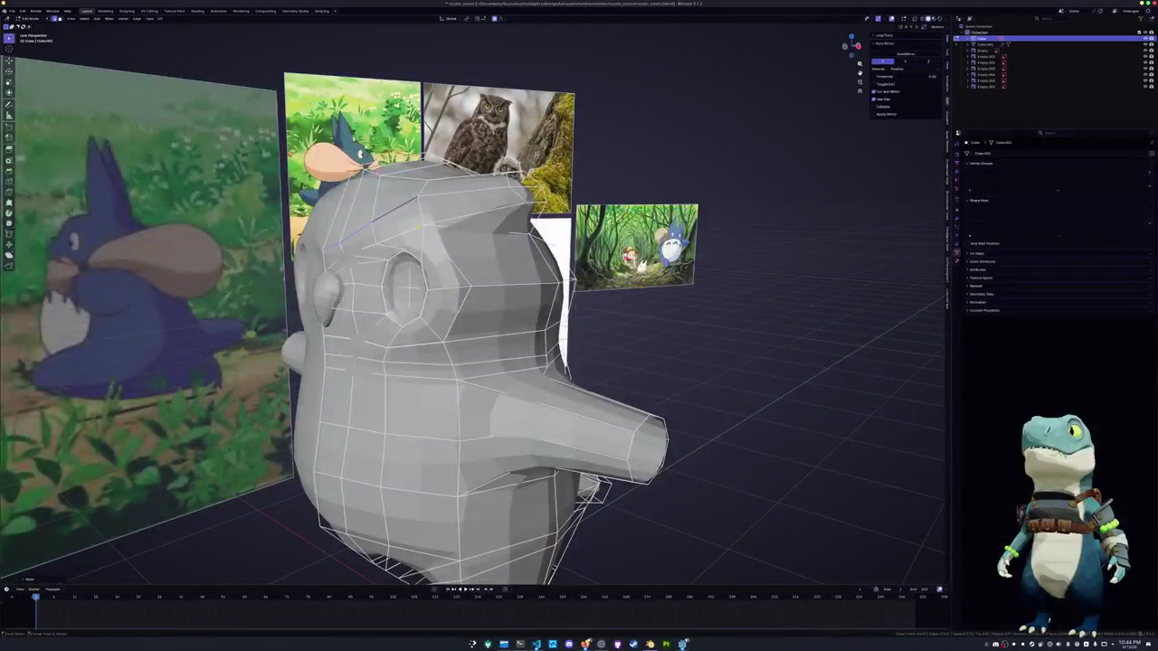
key("alt+s")
left_click(378, 197)
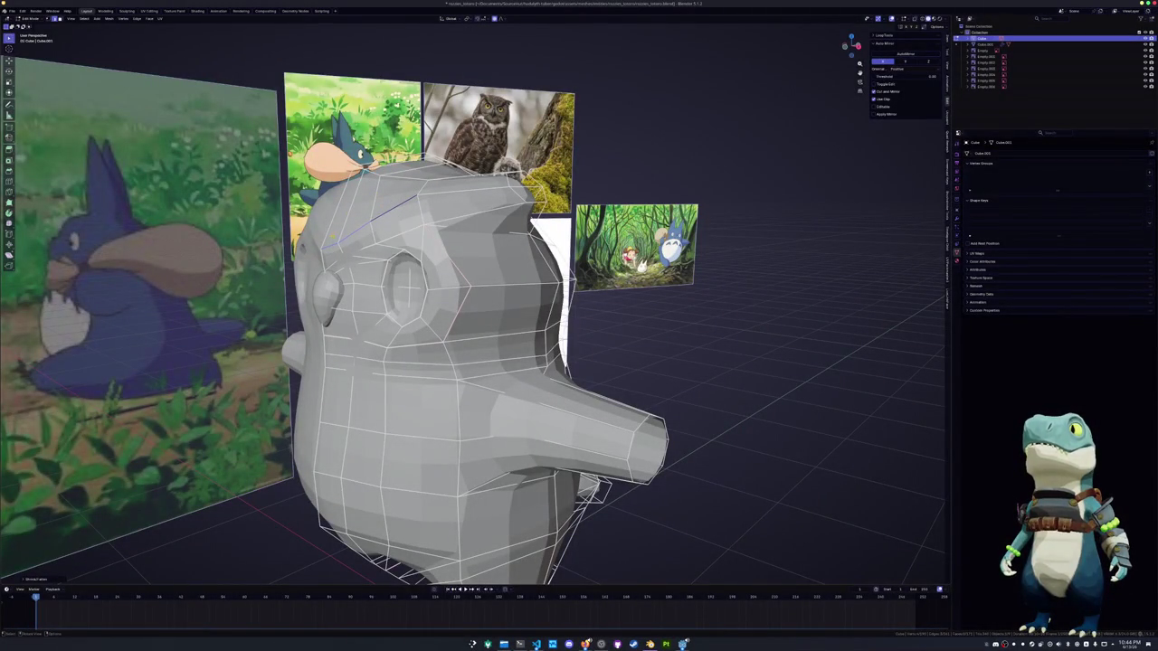
middle_click_drag(416, 208, 468, 528)
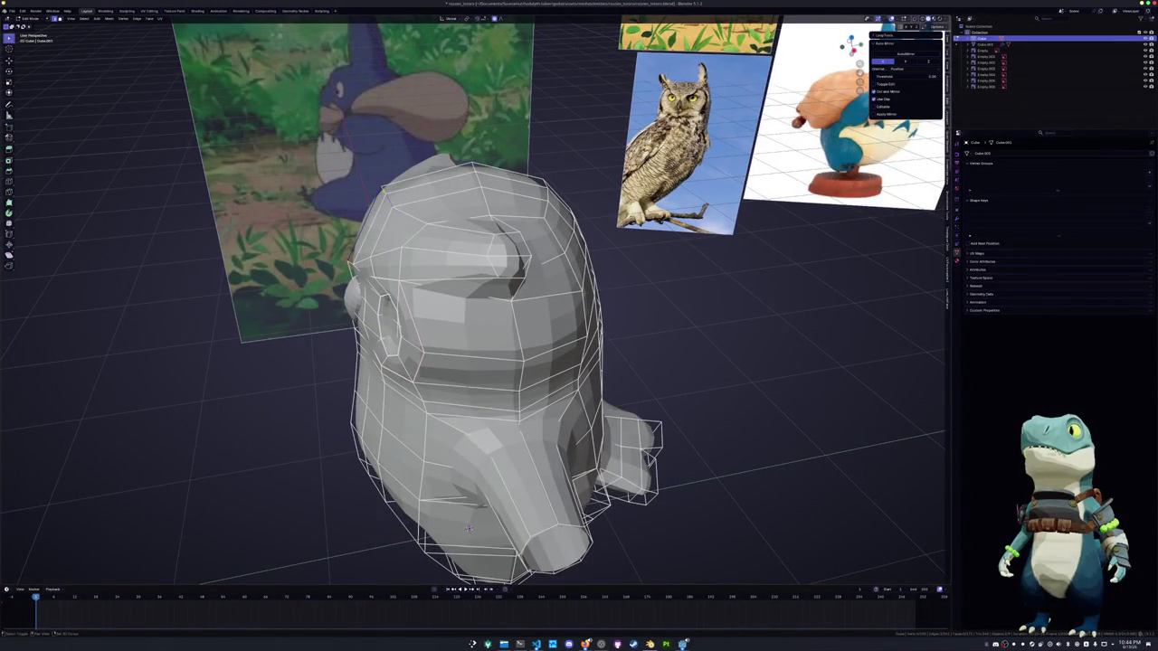
mouse_move(468, 527)
middle_mouse_down()
mouse_move(443, 217)
mouse_move(489, 210)
middle_mouse_up()
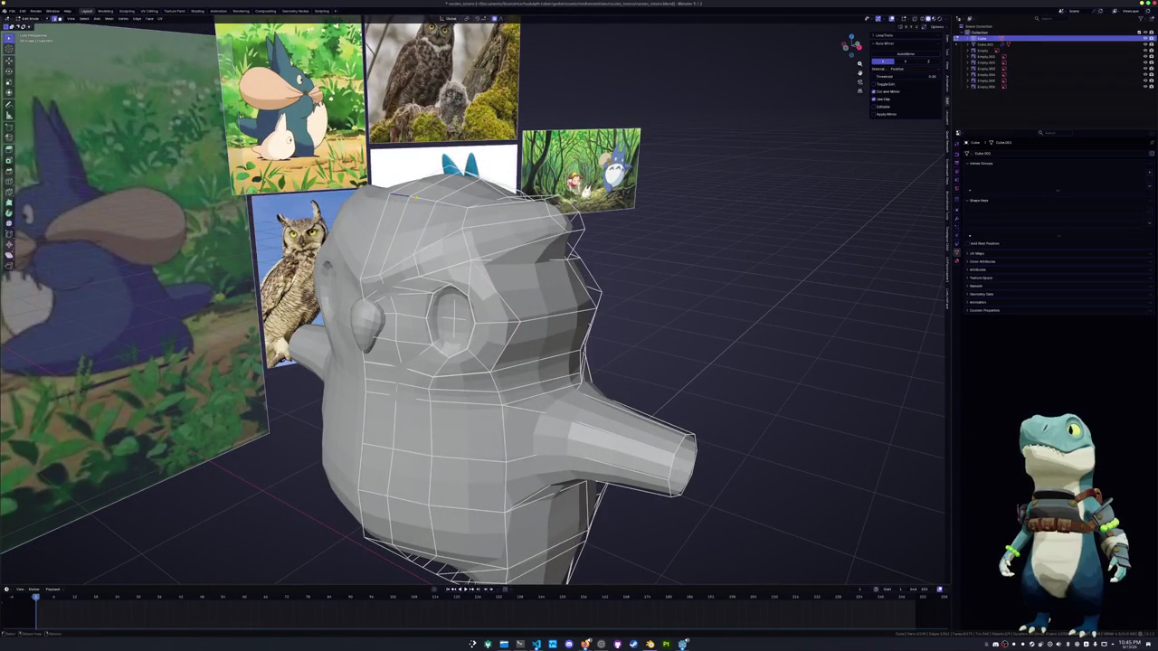
Edge-slide the brow edge into a better position on the head
key("g")
key("g")
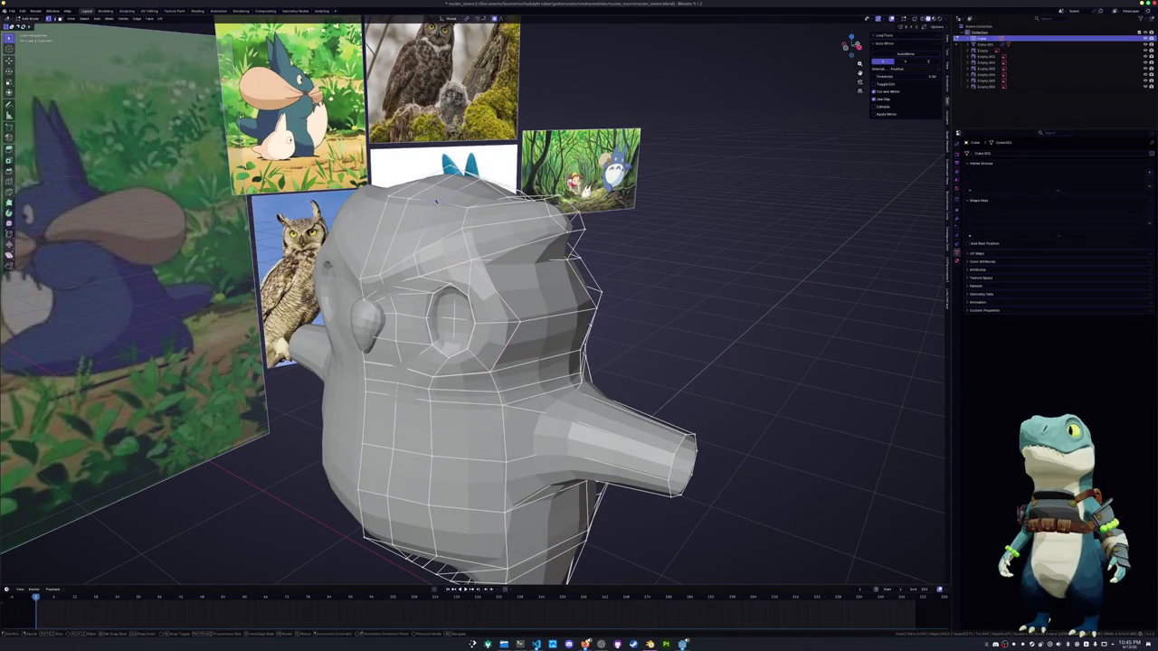
left_click(440, 208)
mouse_move(439, 207)
middle_mouse_down()
mouse_move(403, 193)
mouse_move(415, 234)
mouse_move(403, 215)
middle_mouse_up()
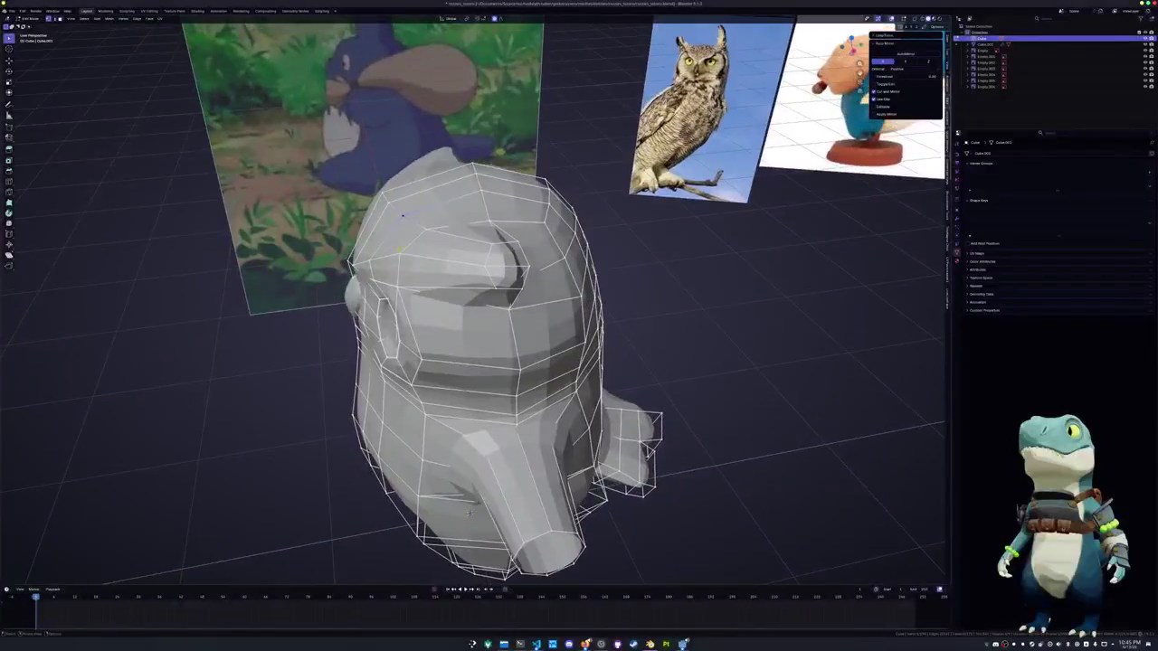
key("ctrl+r")
Loop-cut across the head top, slide the loop up, and nudge nearby vertices with soft falloff
middle_click_drag(403, 214, 407, 237)
left_click(424, 244)
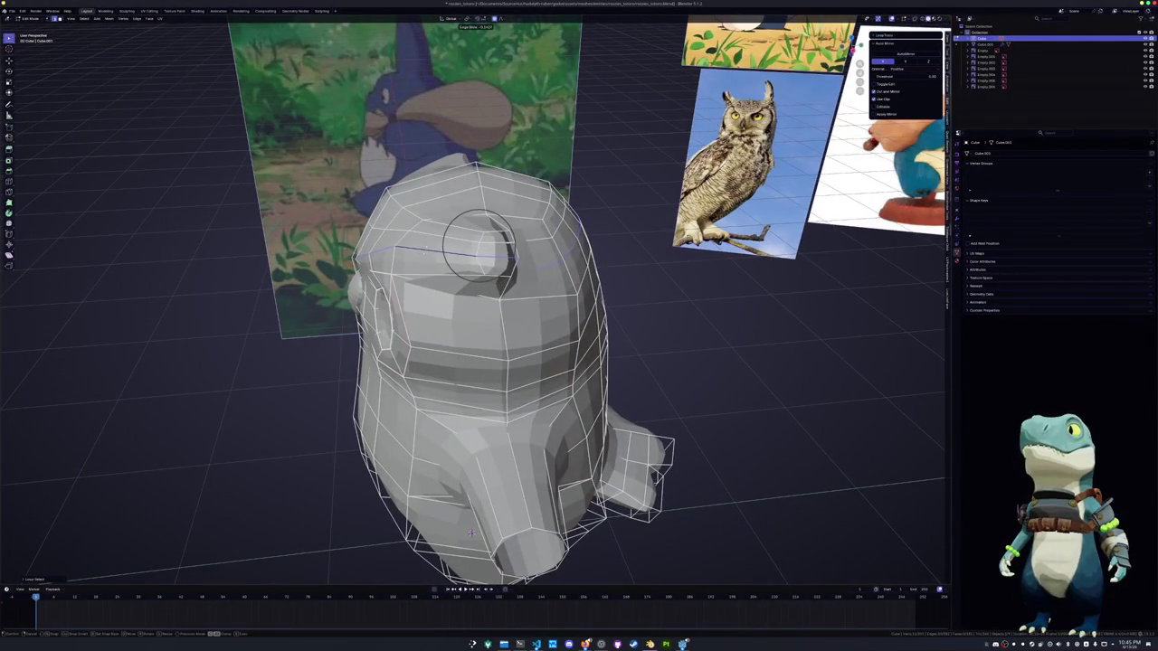
left_click(425, 256)
key("g")
key("g")
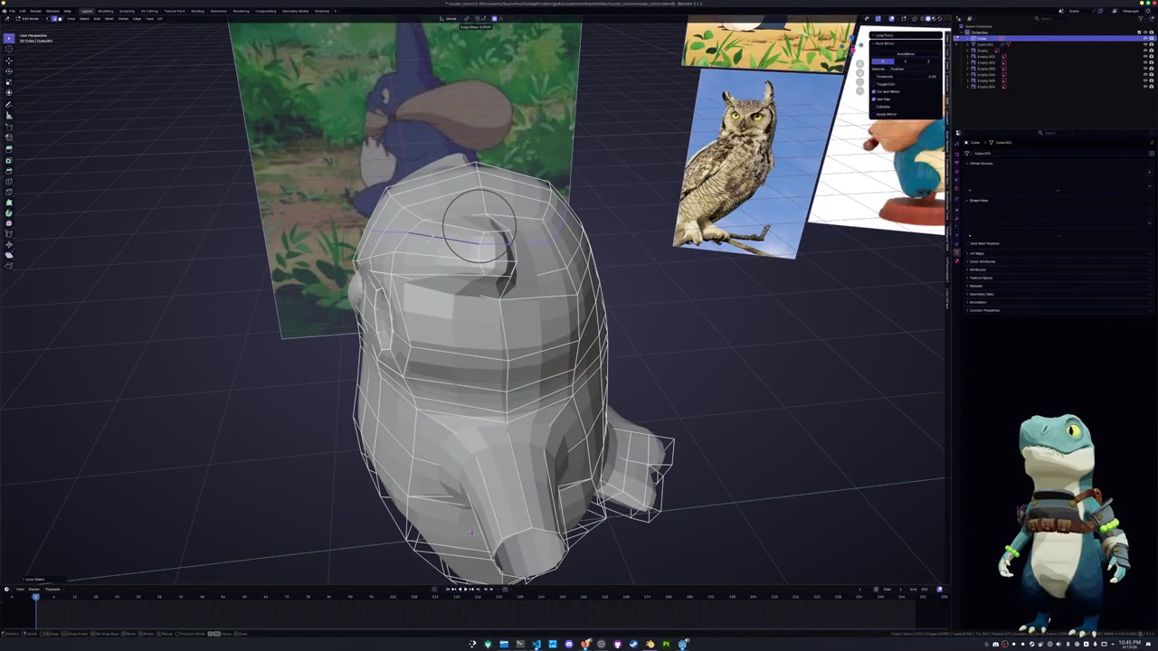
left_click(480, 227)
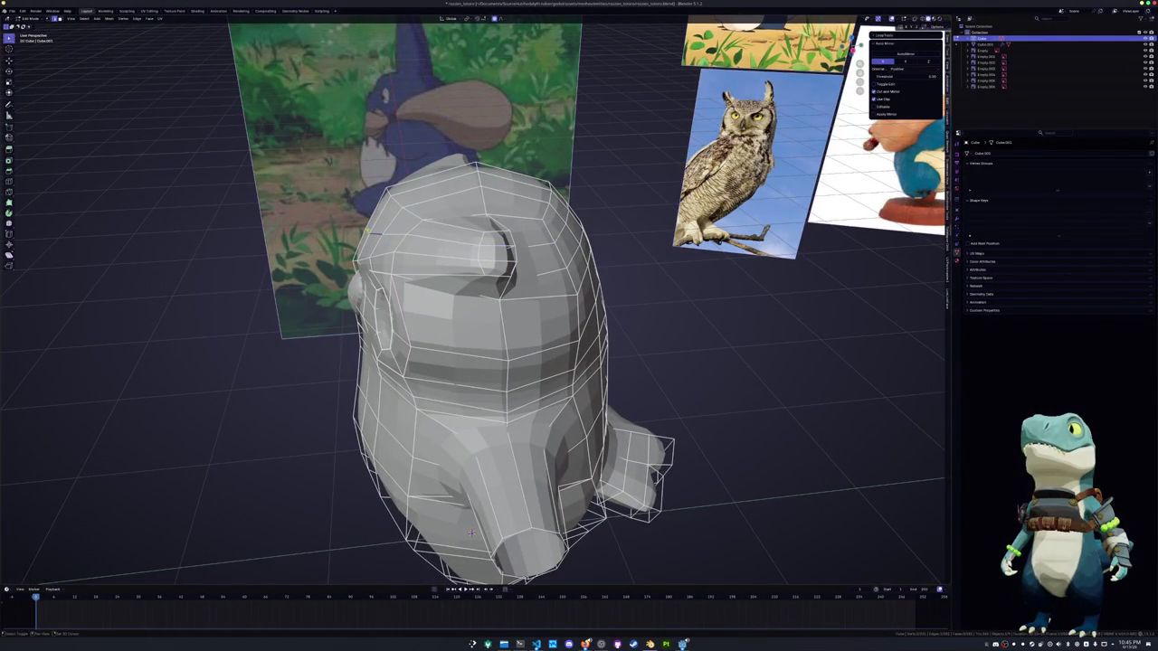
middle_click_drag(470, 272, 389, 236)
key("g")
left_click(392, 228)
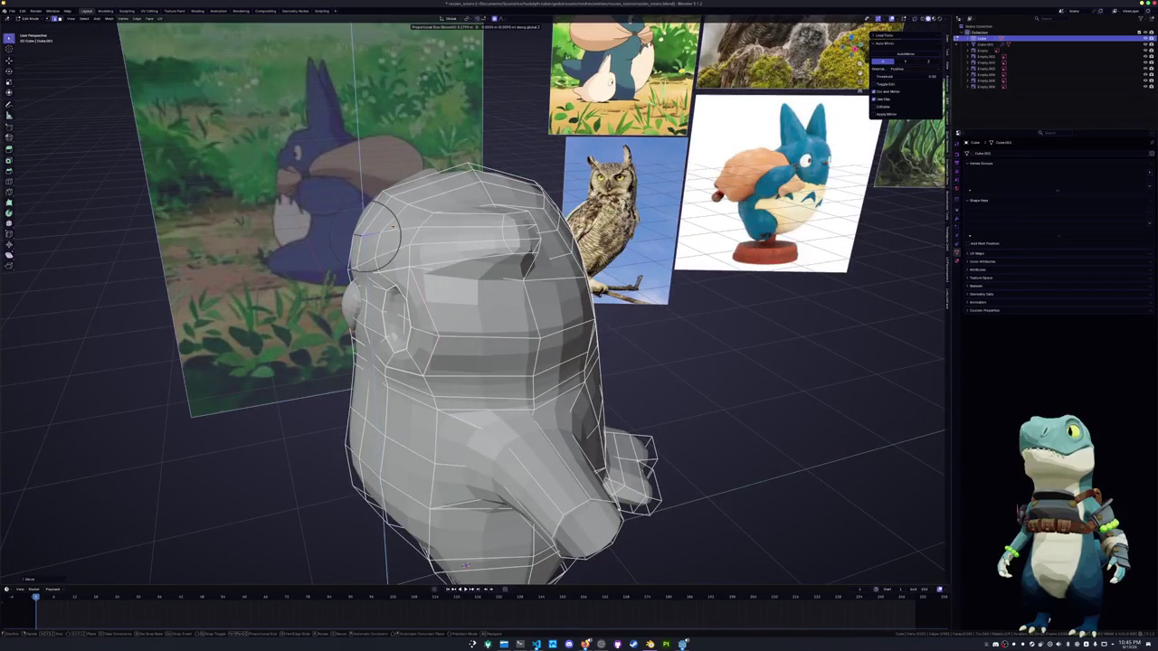
mouse_move(392, 228)
middle_mouse_down()
mouse_move(439, 218)
mouse_move(370, 269)
mouse_move(389, 265)
middle_mouse_up()
Slide the ear-tip vertices along their edges to sharpen the ear tufts
left_click(438, 222, "alt")
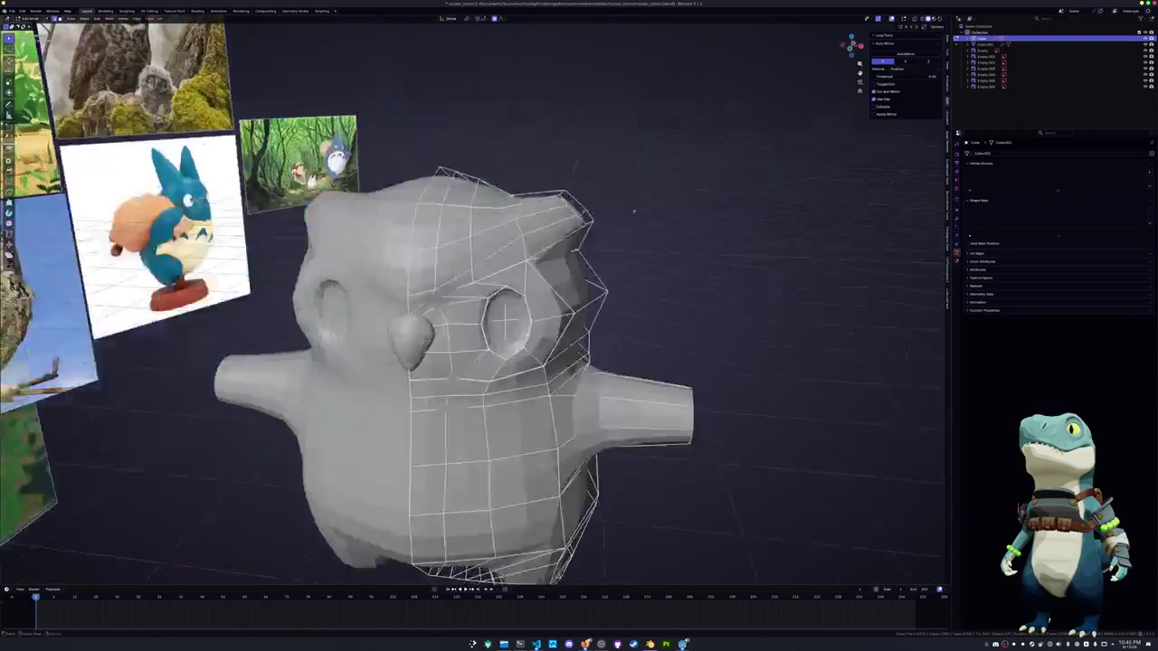
middle_click_drag(543, 214, 650, 204)
key("g")
scroll(650, 205, "up", 7)
key("g")
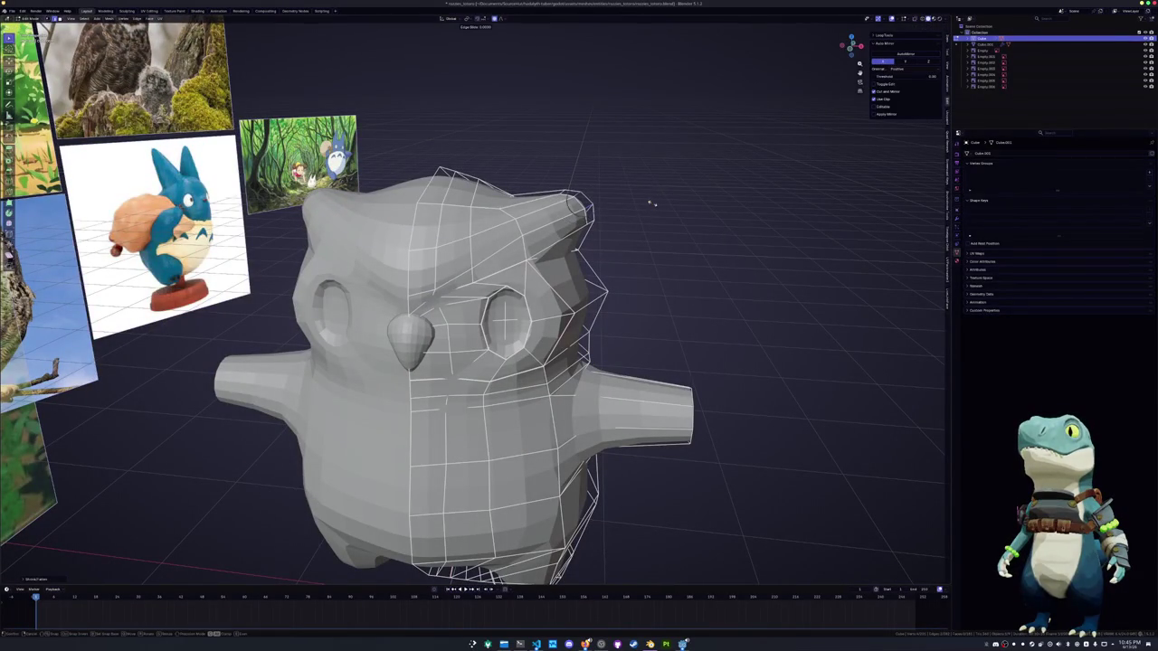
left_click(652, 207)
key("g")
key("g")
left_click(522, 235)
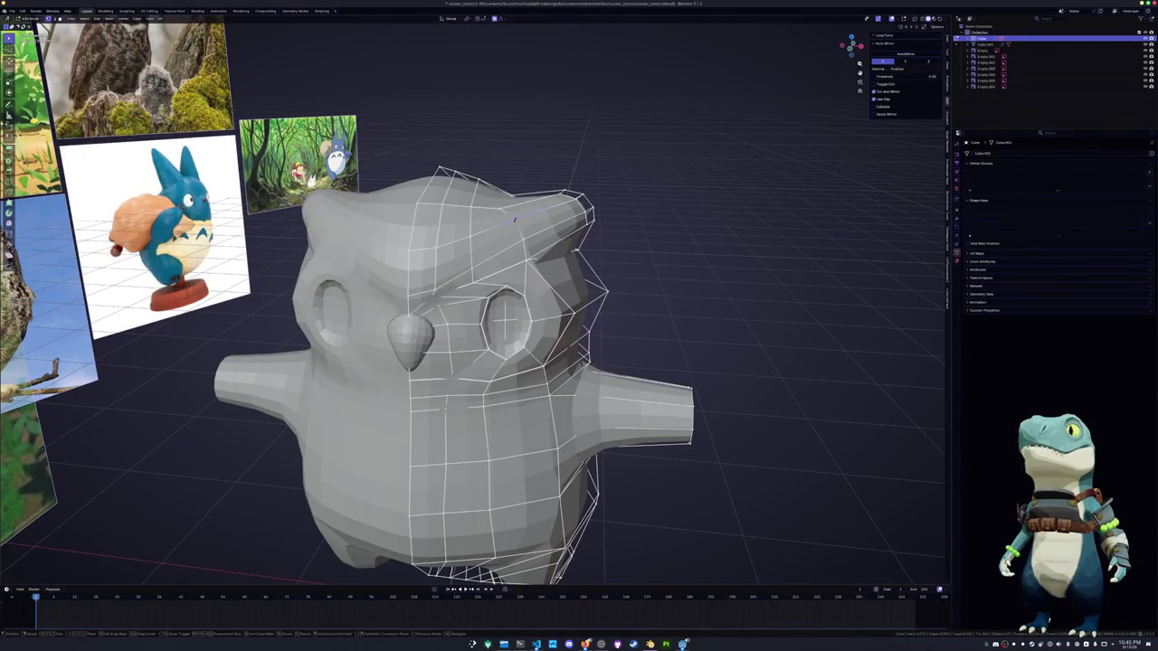
mouse_move(517, 220)
middle_mouse_down()
mouse_move(482, 195)
mouse_move(424, 244)
middle_mouse_up()
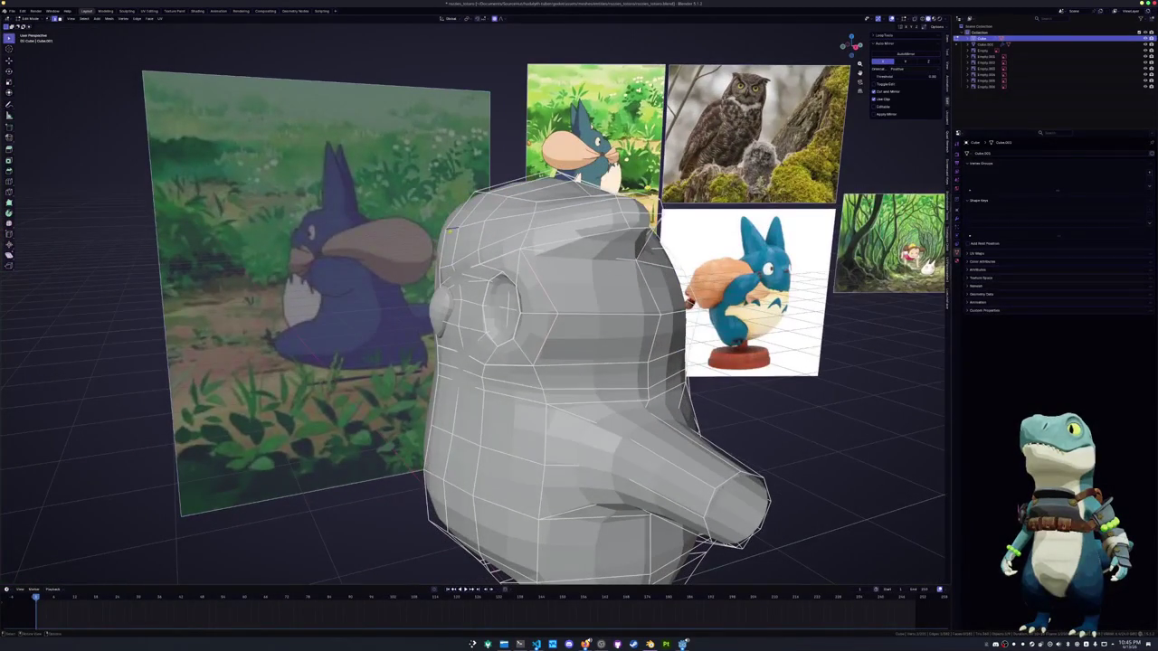
Nudge the head's side vertices in the right orthographic view
key("KP_3")
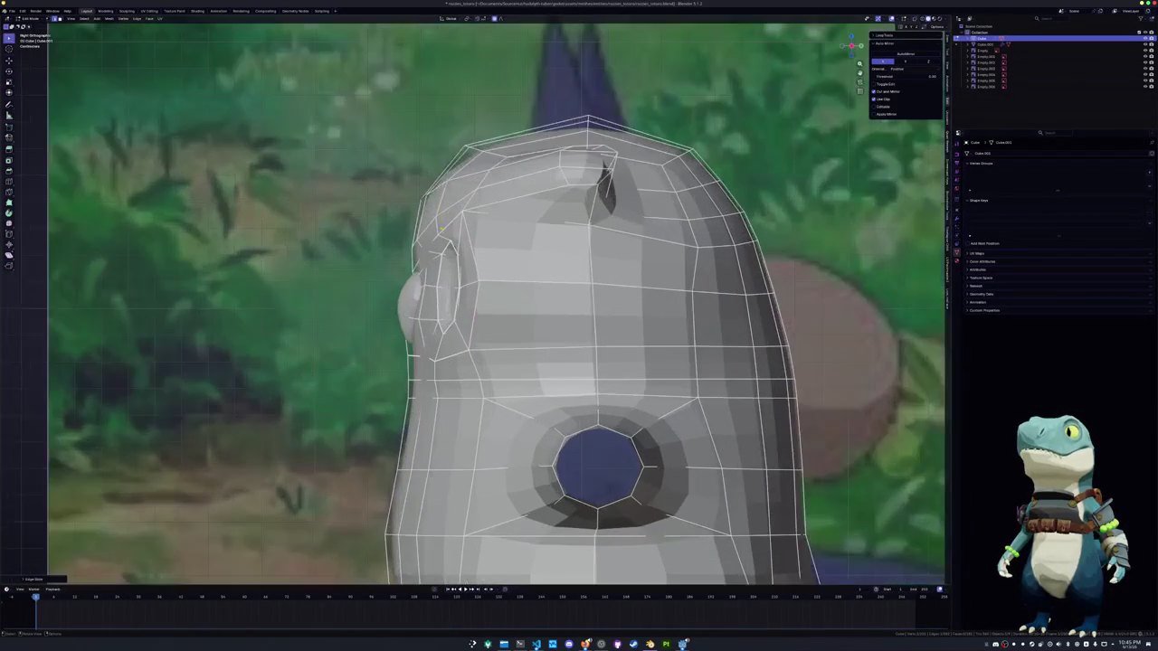
key("g")
key("Return")
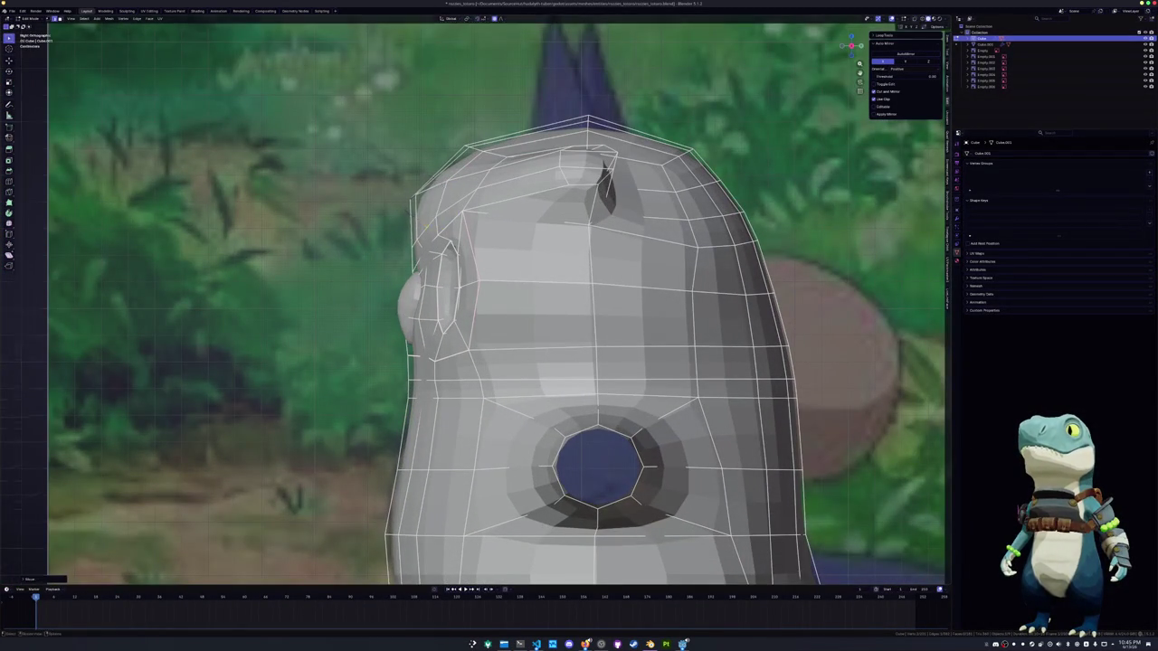
middle_click_drag(415, 221, 459, 182)
key("KP_3")
Slide the outline vertex along its edges to match the side reference silhouette
key("g")
key("y")
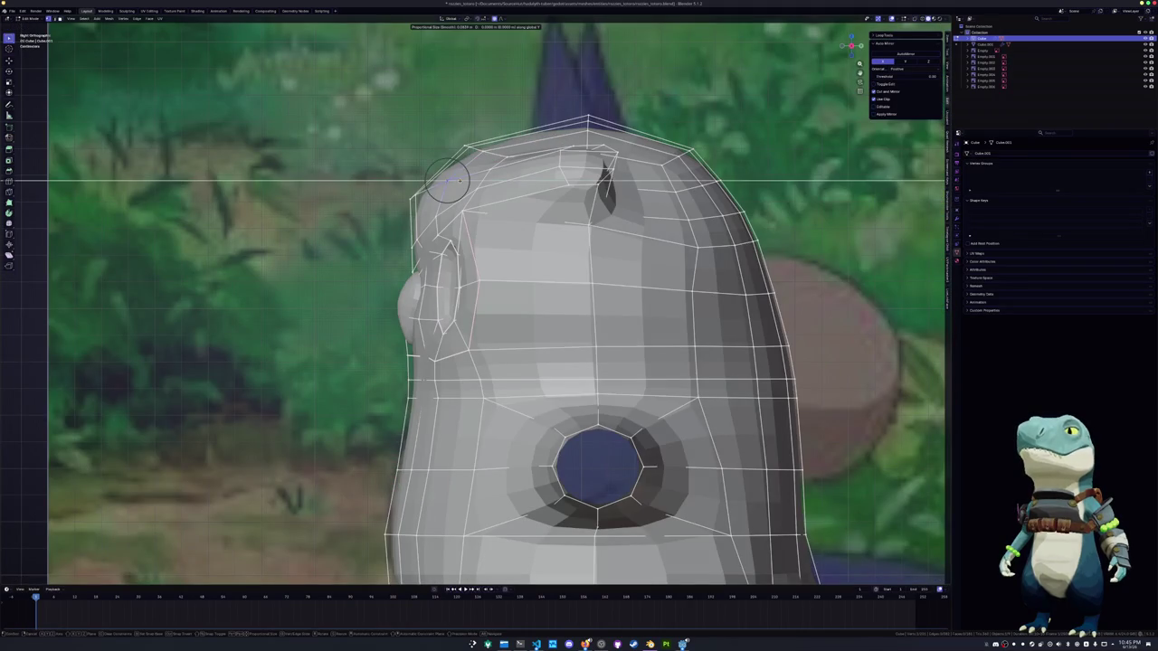
key("g")
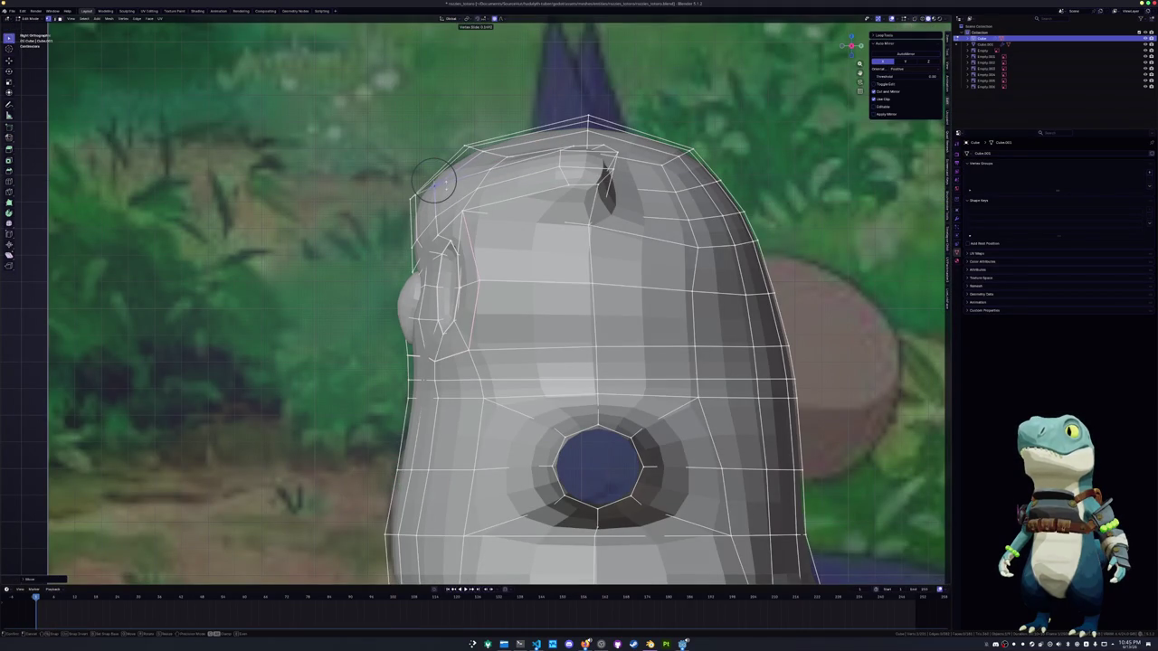
left_click(482, 168)
key("g")
key("y")
left_click(482, 168)
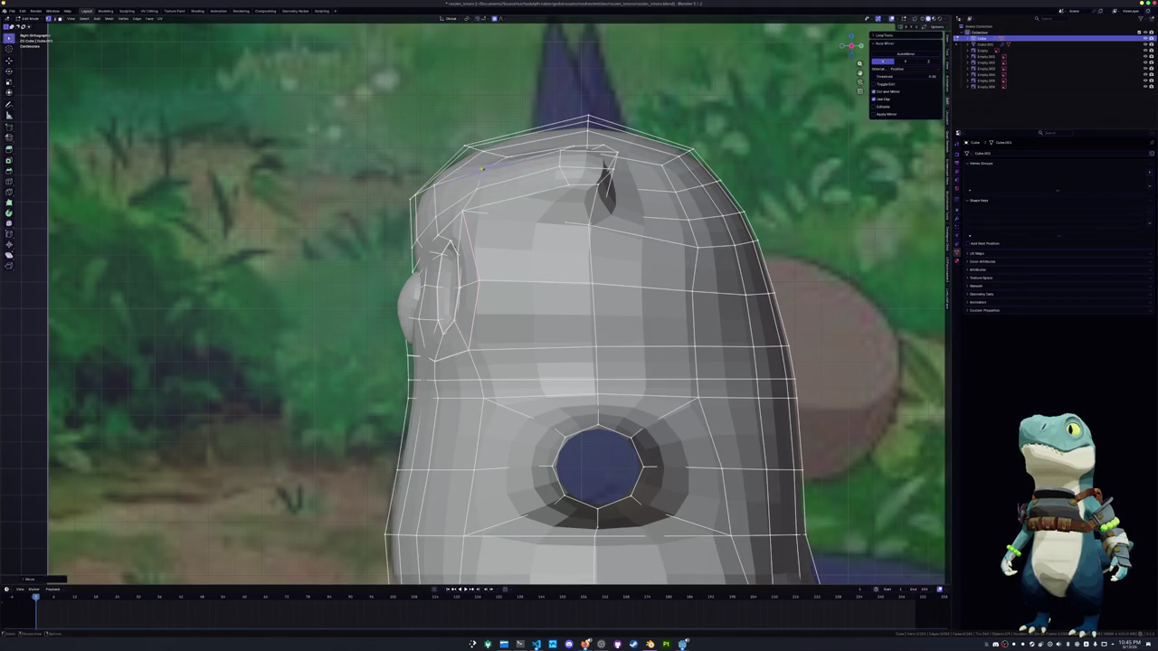
scroll(483, 168, "down", 6)
Return to solid view, re-enter Edit Mode, and crease an edge near the brow
key("Tab")
key("alt+z")
mouse_move(482, 168)
middle_mouse_down()
mouse_move(527, 561)
mouse_move(538, 272)
mouse_move(602, 185)
middle_mouse_up()
key("Tab")
scroll(538, 261, "up", 3)
key("shift+e")
key("Escape")
Move the upper head corner vertex with soft falloff
middle_click_drag(646, 213, 482, 250)
key("g")
key("g")
key("alt+z")
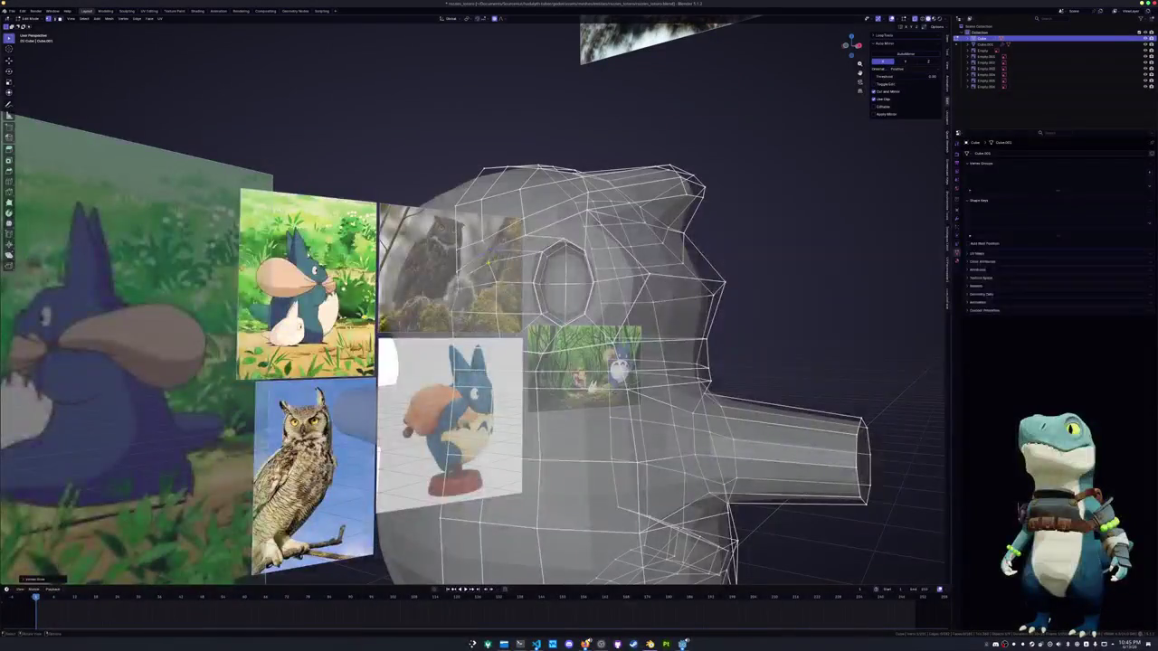
Finish the upper head vertex slide and return to solid shading
left_click(489, 262)
middle_click_drag(489, 262, 486, 254)
key("alt+z")
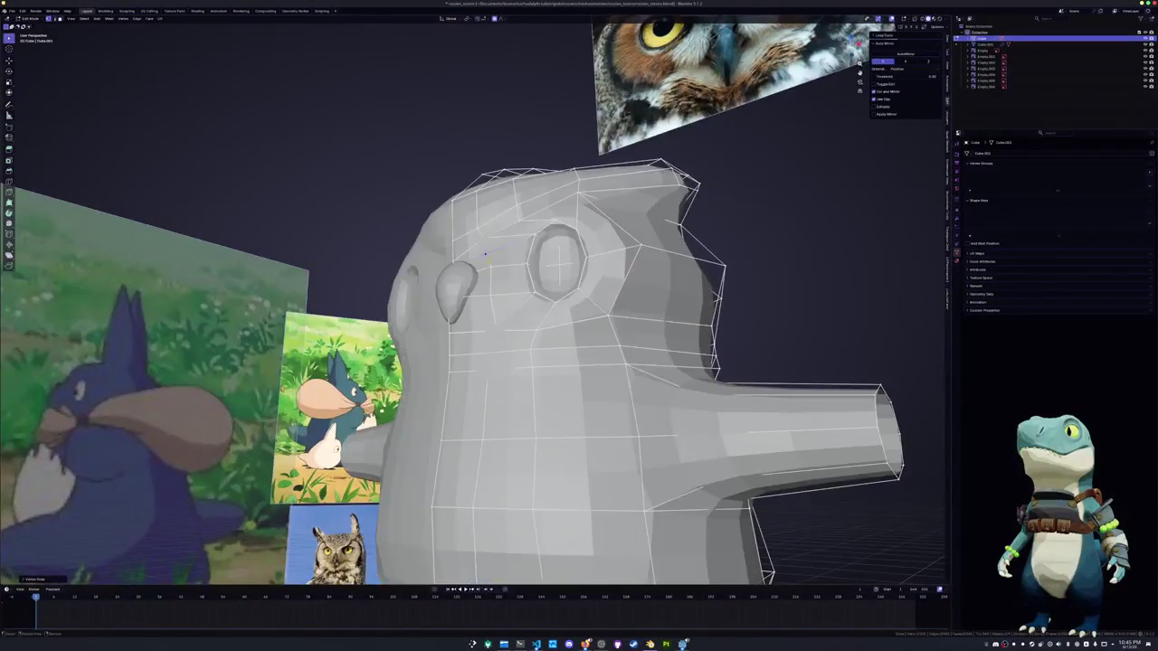
Select the shortest edge path beside the eye and push it back along Y
left_click(489, 294, "ctrl")
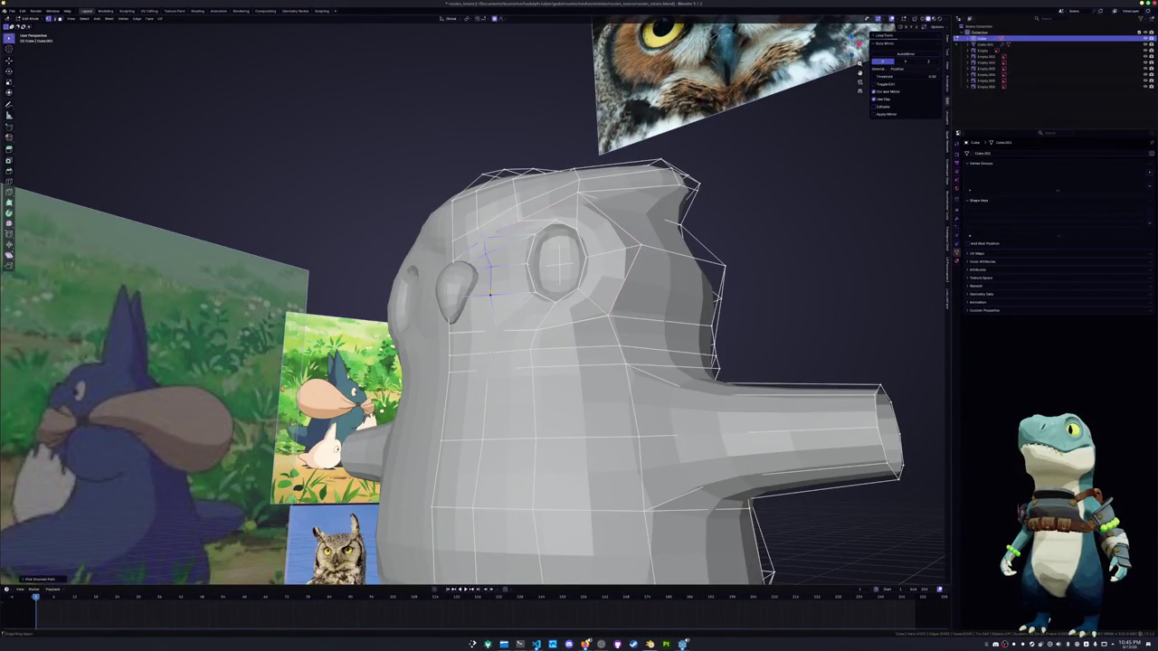
key("alt+z")
middle_click_drag(490, 294, 430, 269)
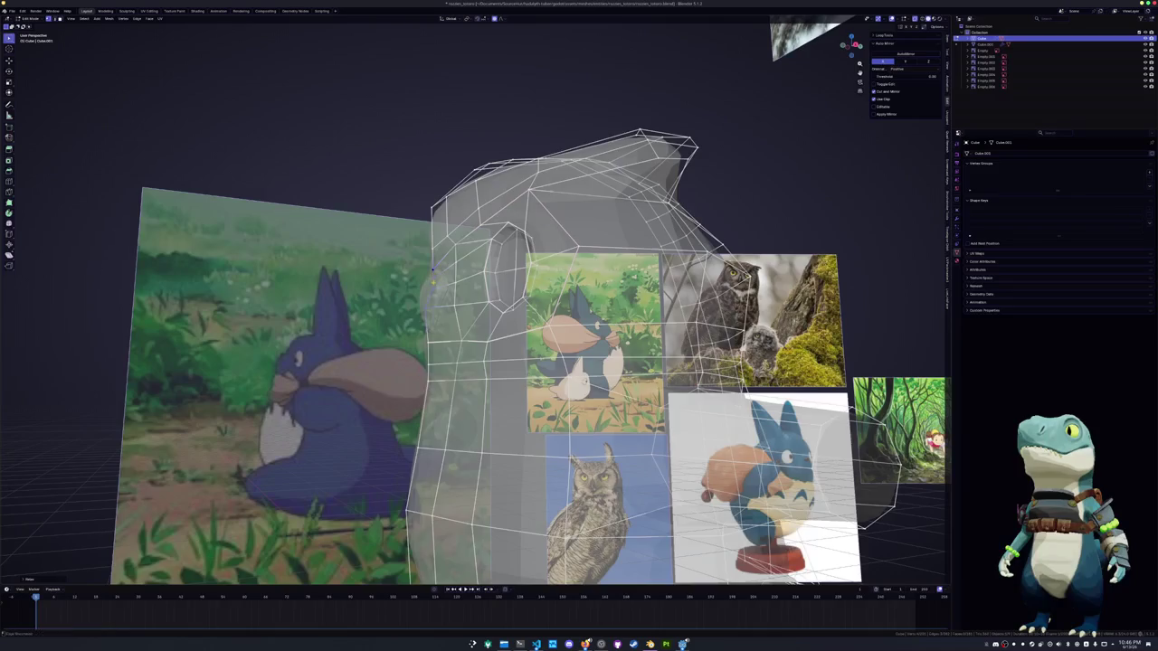
key("alt+z")
mouse_move(431, 269)
middle_mouse_down()
mouse_move(469, 286)
mouse_move(453, 310)
middle_mouse_up()
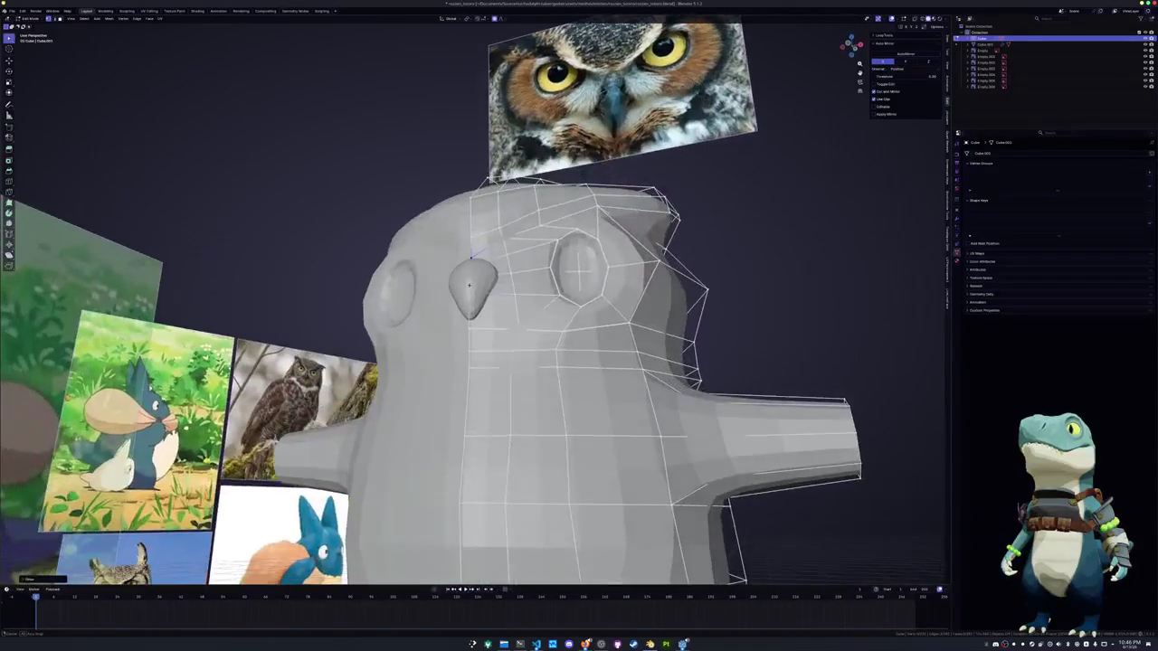
key("2")
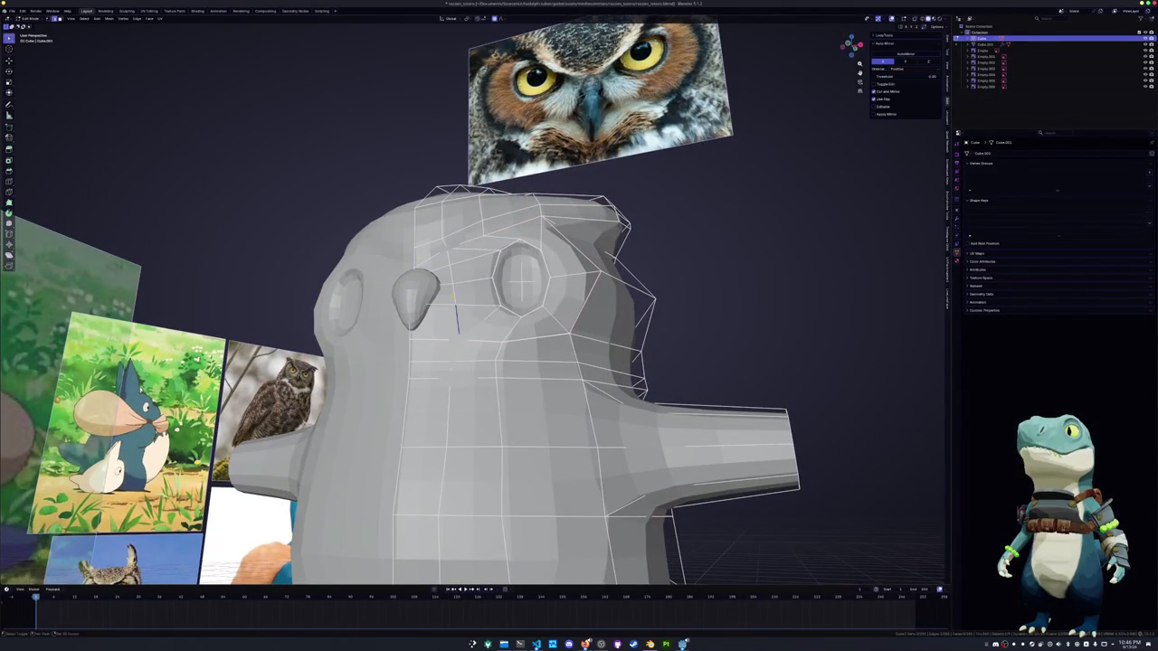
middle_click_drag(452, 297, 443, 306)
key("g")
key("y")
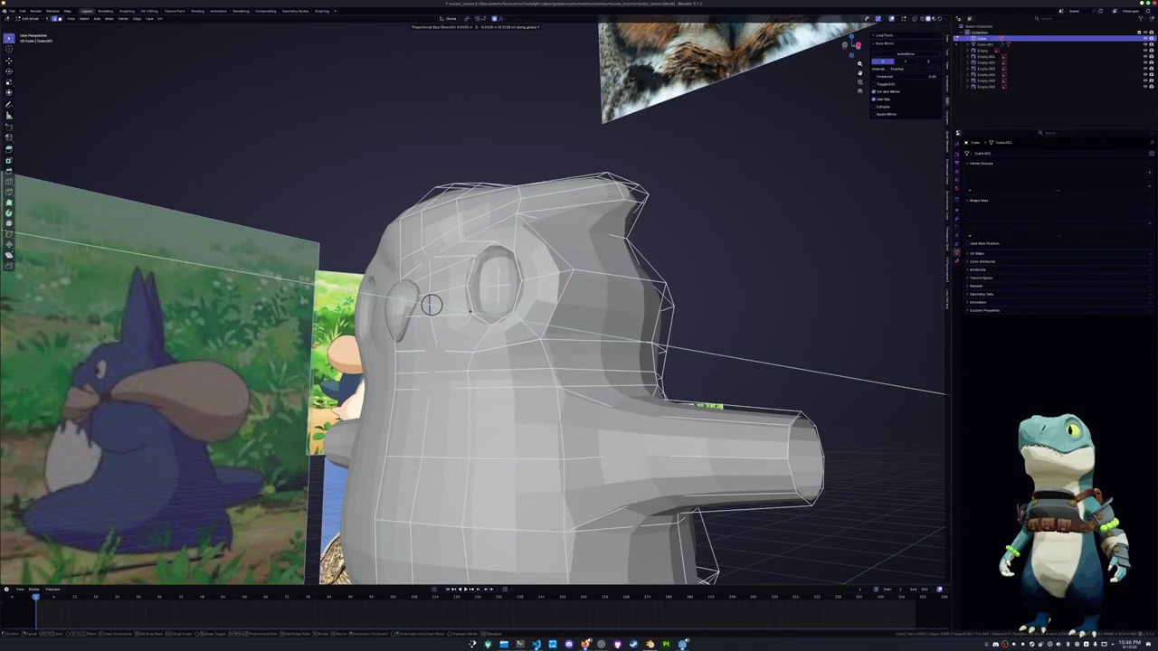
left_click(431, 305)
Lower the crease on those edges, then check the object outside Edit Mode
middle_click_drag(430, 305, 484, 300)
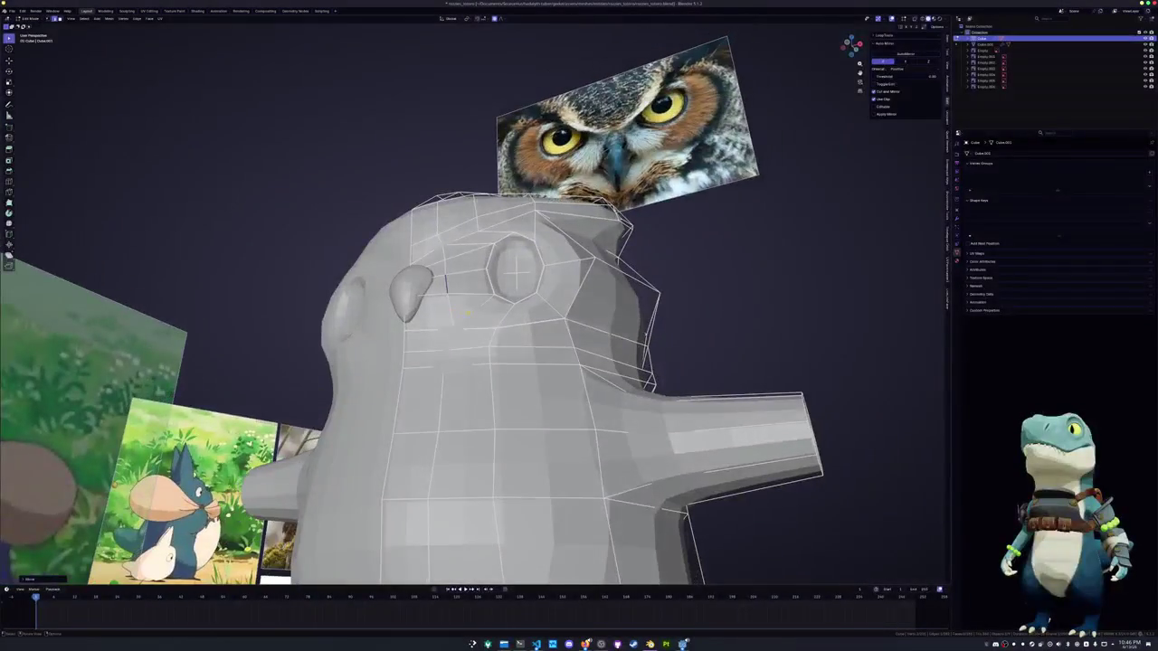
key("shift+e")
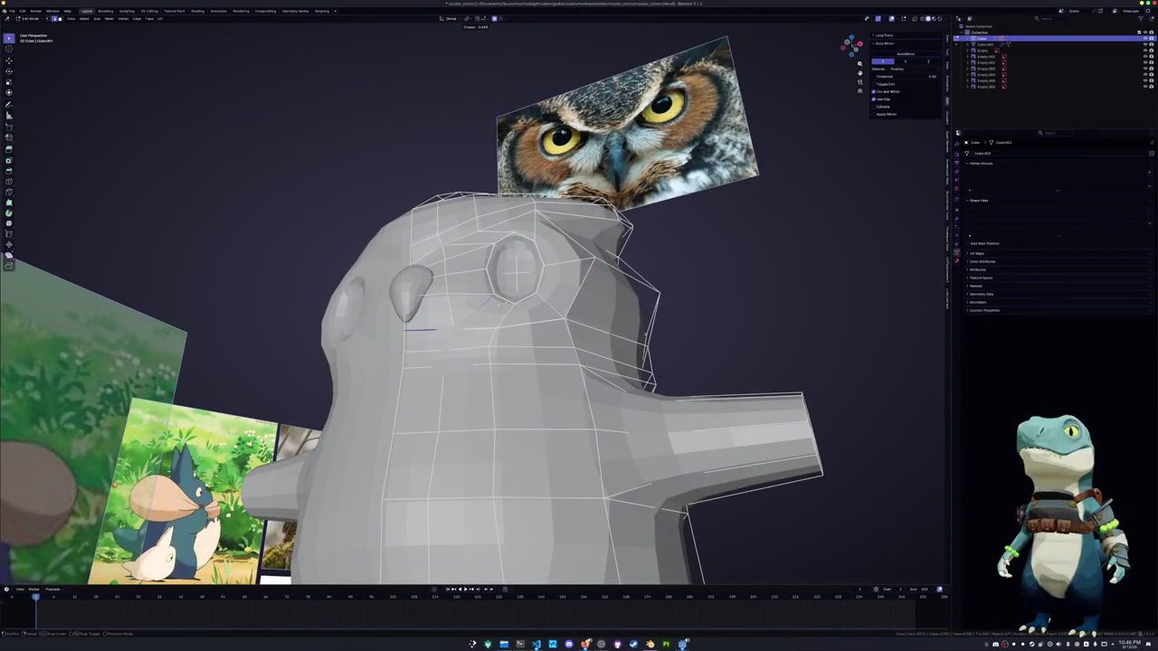
left_click(541, 292)
key("Tab")
middle_click_drag(541, 292, 438, 337)
key("Tab")
Start a knife cut between the beak and eye with X-ray shading on
key("k")
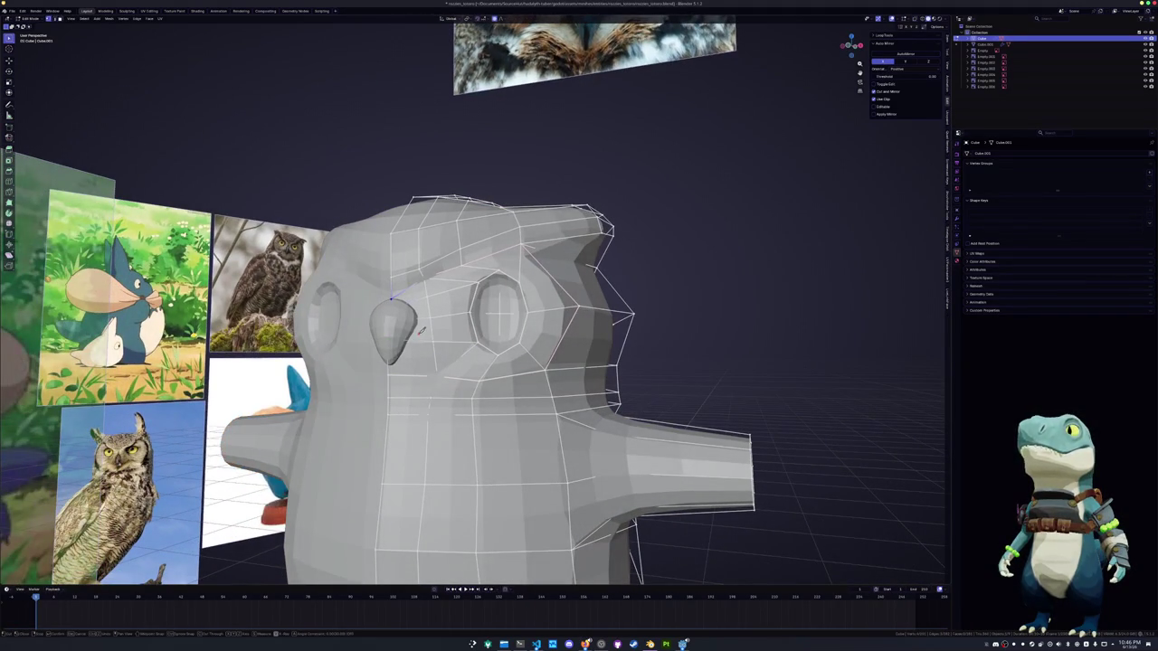
key("alt+z")
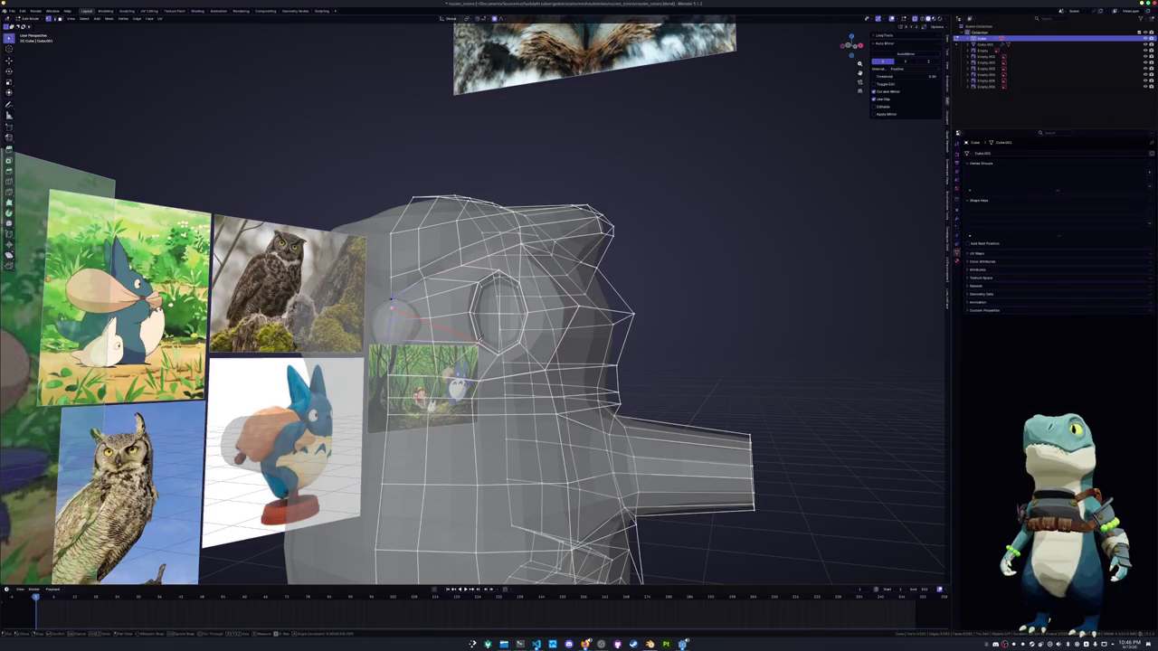
middle_click_drag(479, 342, 466, 335)
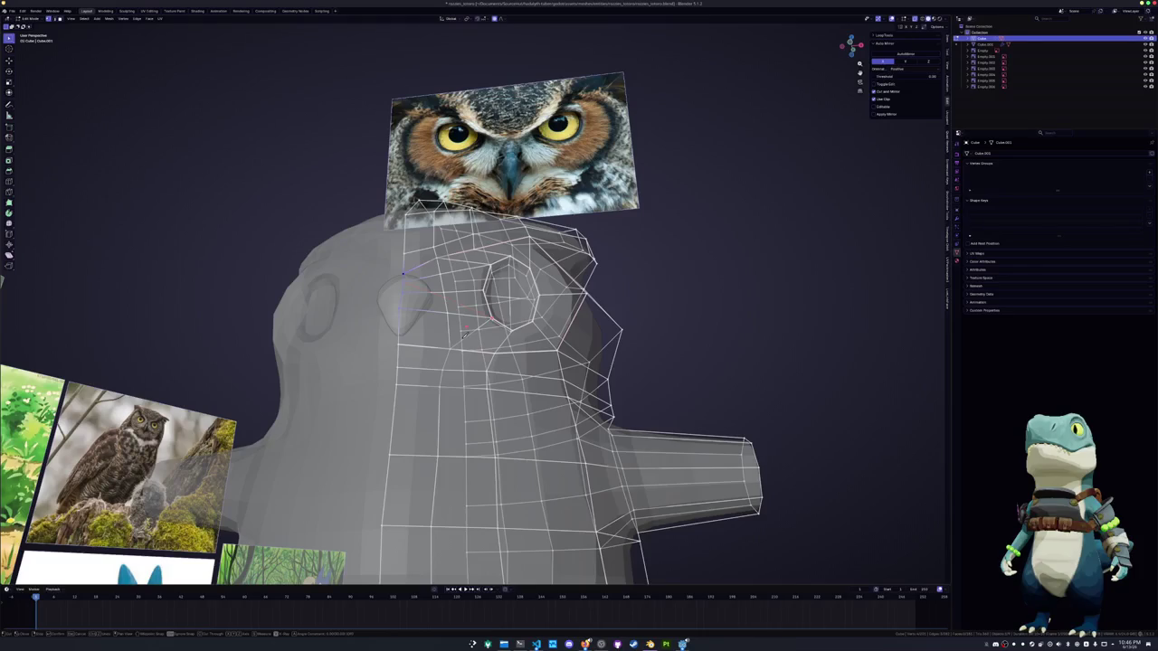
middle_click_drag(465, 336, 458, 341)
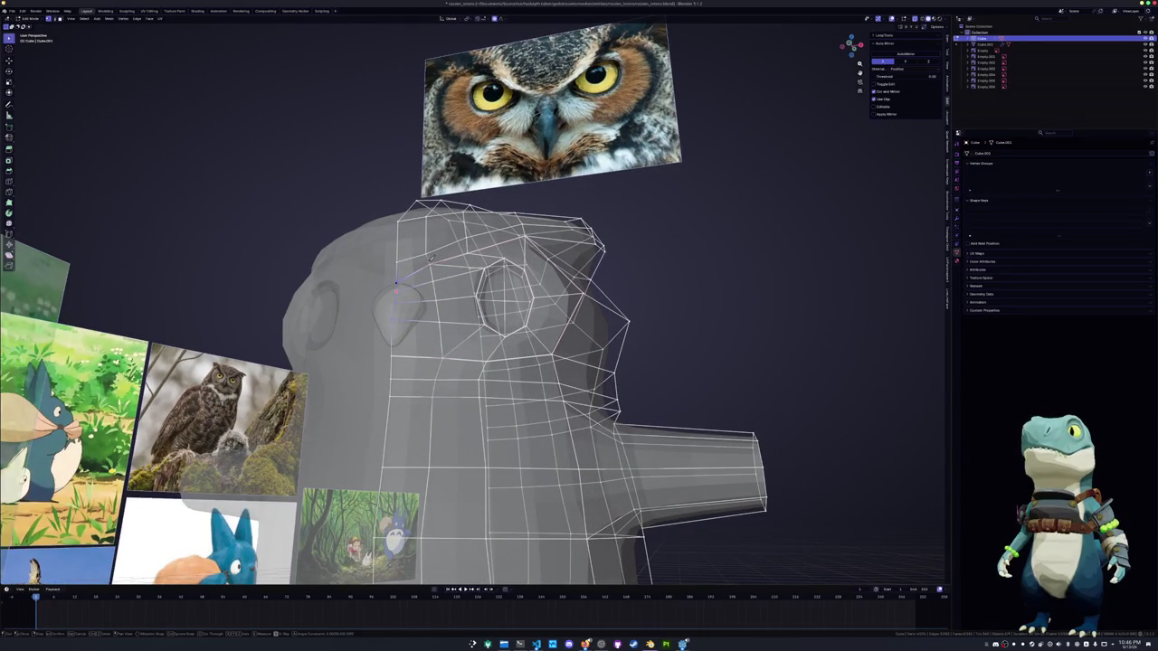
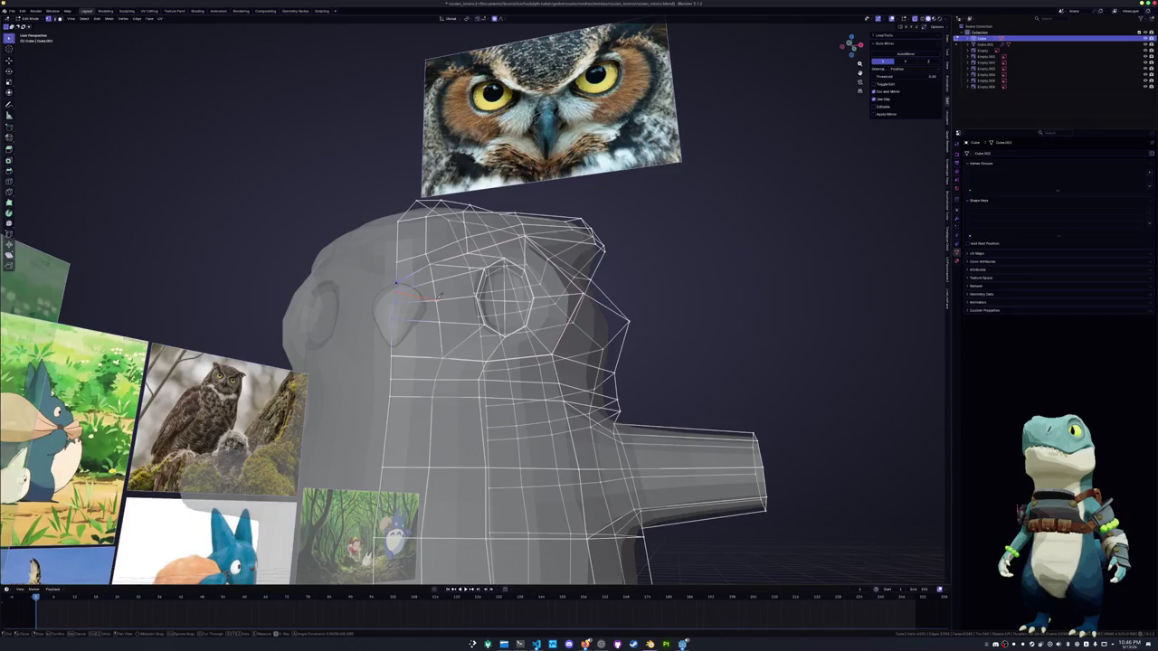
Turn off X-ray, switch to vertex mode and shrink/fatten the selection along its normals
key("alt+z")
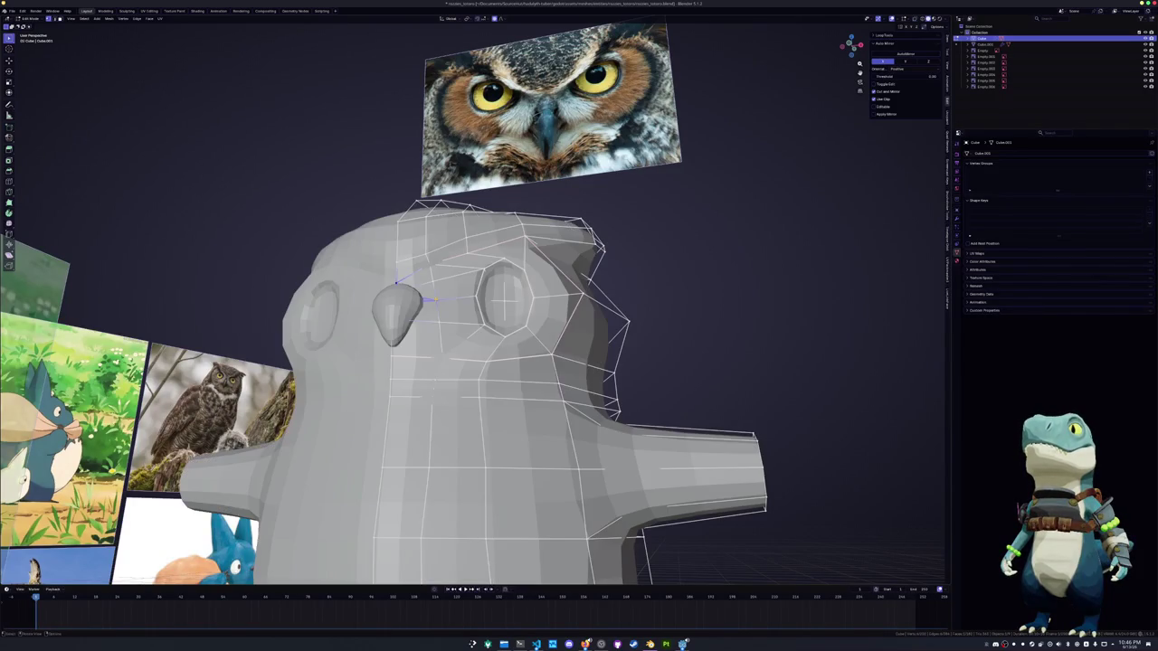
middle_click_drag(437, 296, 412, 313)
key("1")
key("alt+s")
left_click(411, 320)
Knife-cut an extra edge beside the eye socket
key("k")
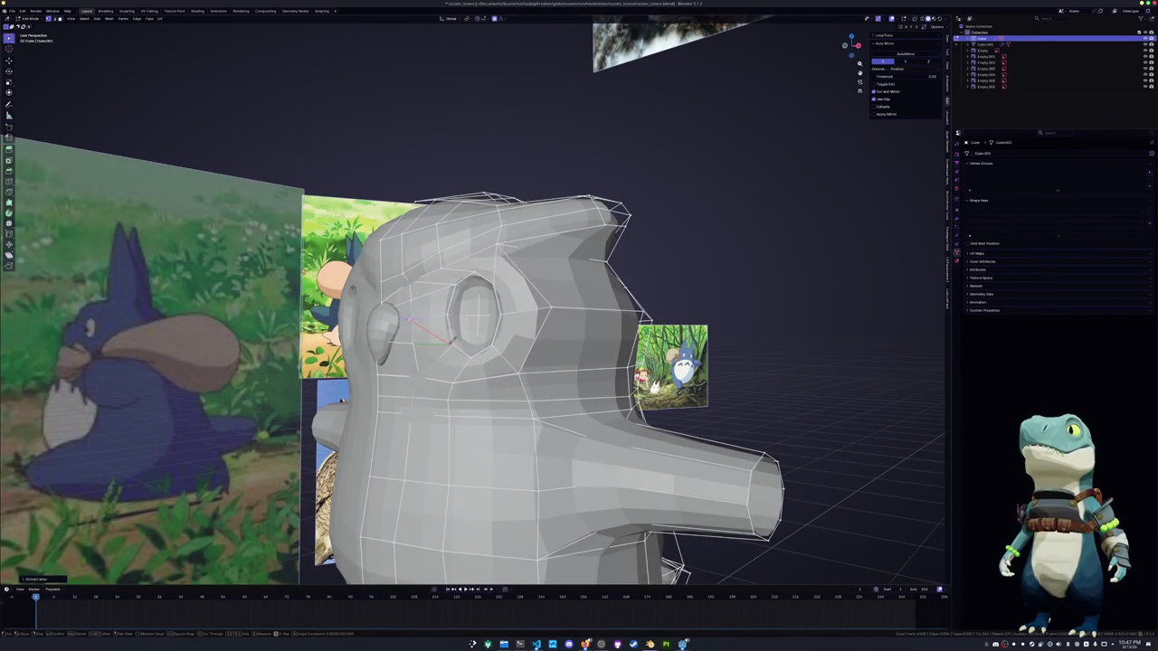
middle_click_drag(456, 342, 520, 388)
scroll(461, 348, "up", 3)
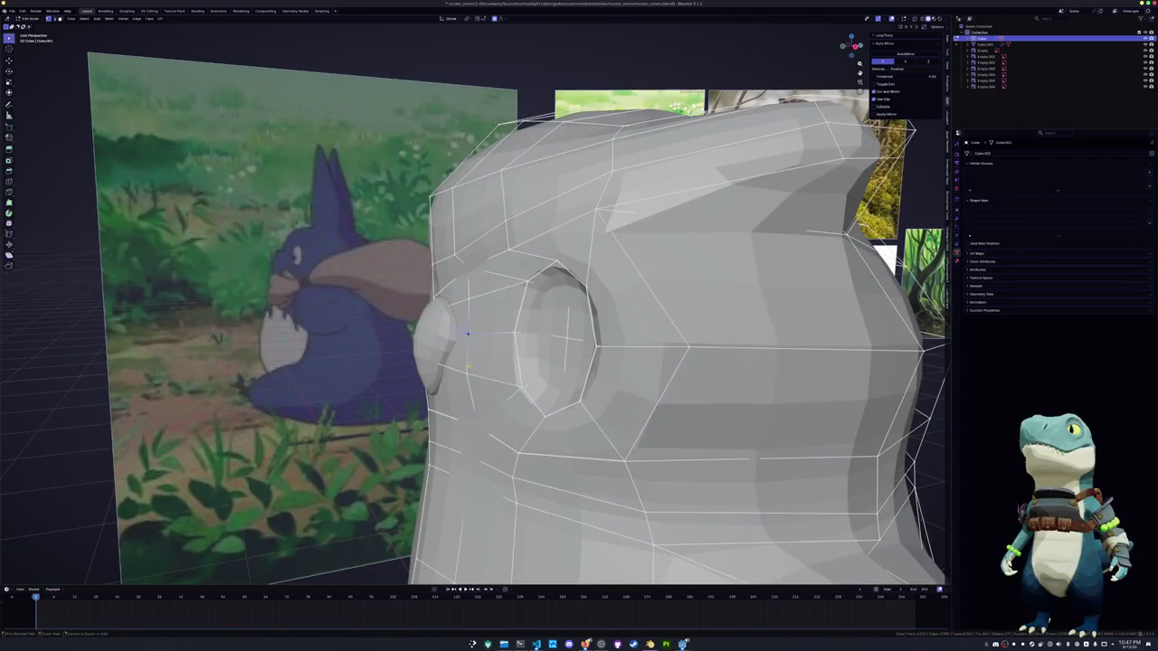
mouse_move(480, 307)
middle_mouse_down()
mouse_move(474, 350)
mouse_move(465, 336)
mouse_move(461, 349)
middle_mouse_up()
left_click(464, 331)
key("c")
Circle-select the brow vertices and push them outward along X with proportional editing
mouse_move(441, 333)
middle_mouse_down()
mouse_move(419, 340)
mouse_move(452, 305)
middle_mouse_up()
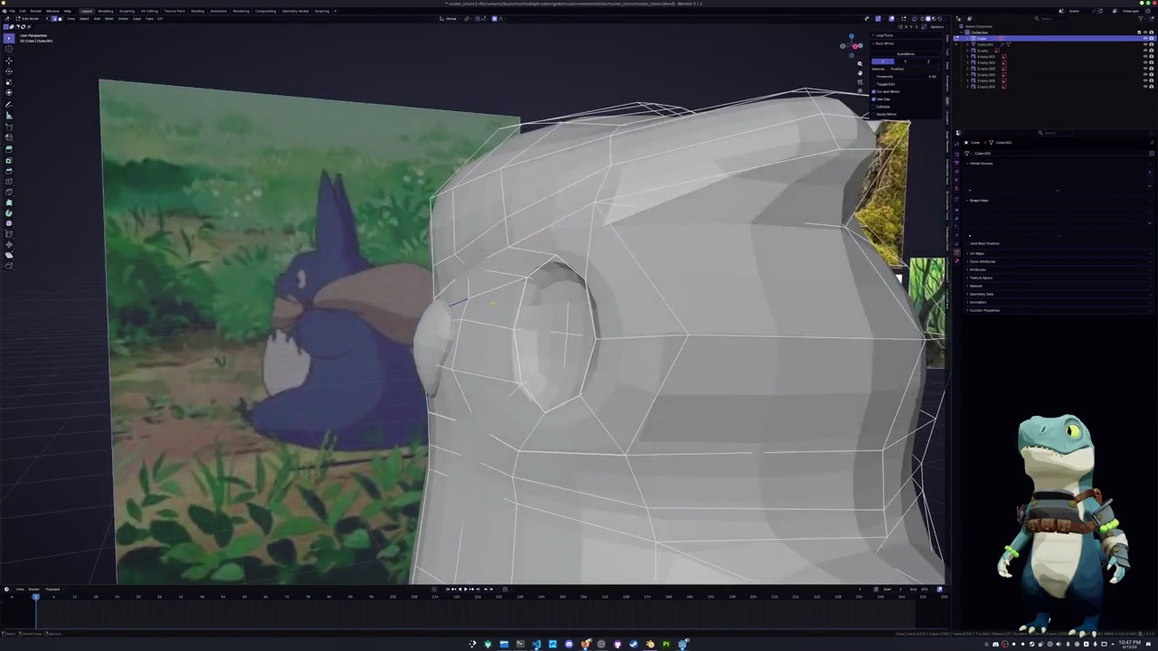
key("c")
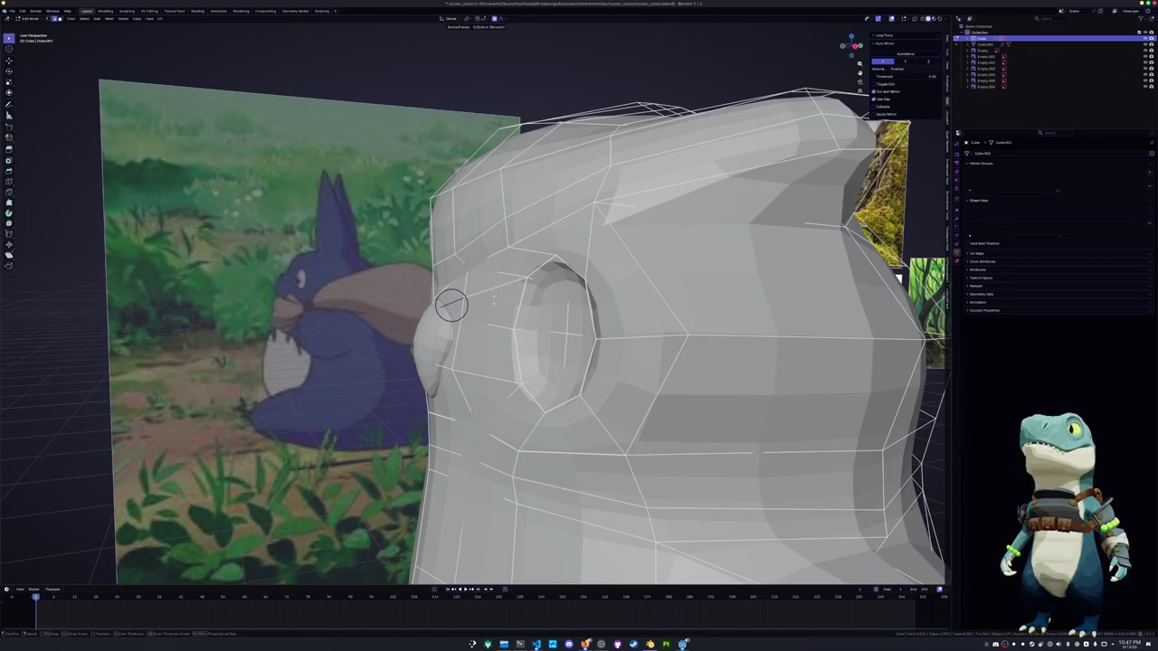
mouse_move(452, 305)
middle_mouse_down()
mouse_move(521, 308)
mouse_move(471, 286)
middle_mouse_up()
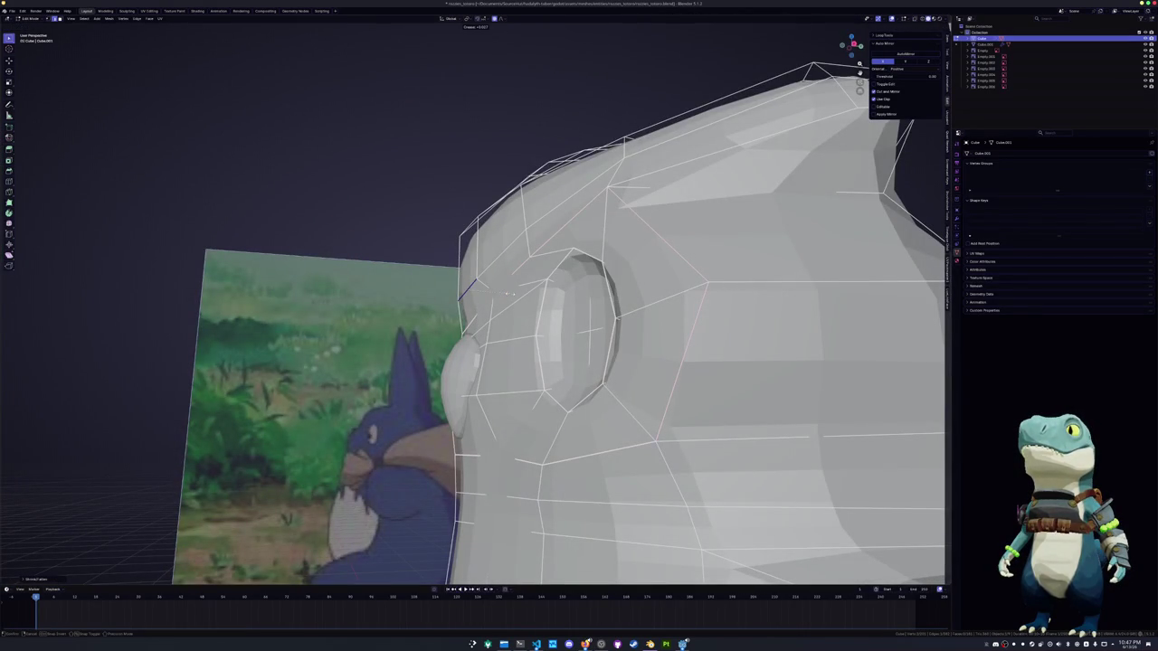
mouse_move(525, 284)
middle_mouse_down()
mouse_move(468, 290)
mouse_move(722, 312)
mouse_move(719, 395)
mouse_move(624, 261)
mouse_move(543, 271)
mouse_move(578, 256)
mouse_move(504, 263)
mouse_move(402, 306)
mouse_move(560, 295)
middle_mouse_up()
key("c")
key("Escape")
key("c")
key("Escape")
key("g")
key("x")
left_click(493, 264)
Nudge the brow selection sideways along X and crease the brow edge
key("g")
key("x")
left_click(402, 306)
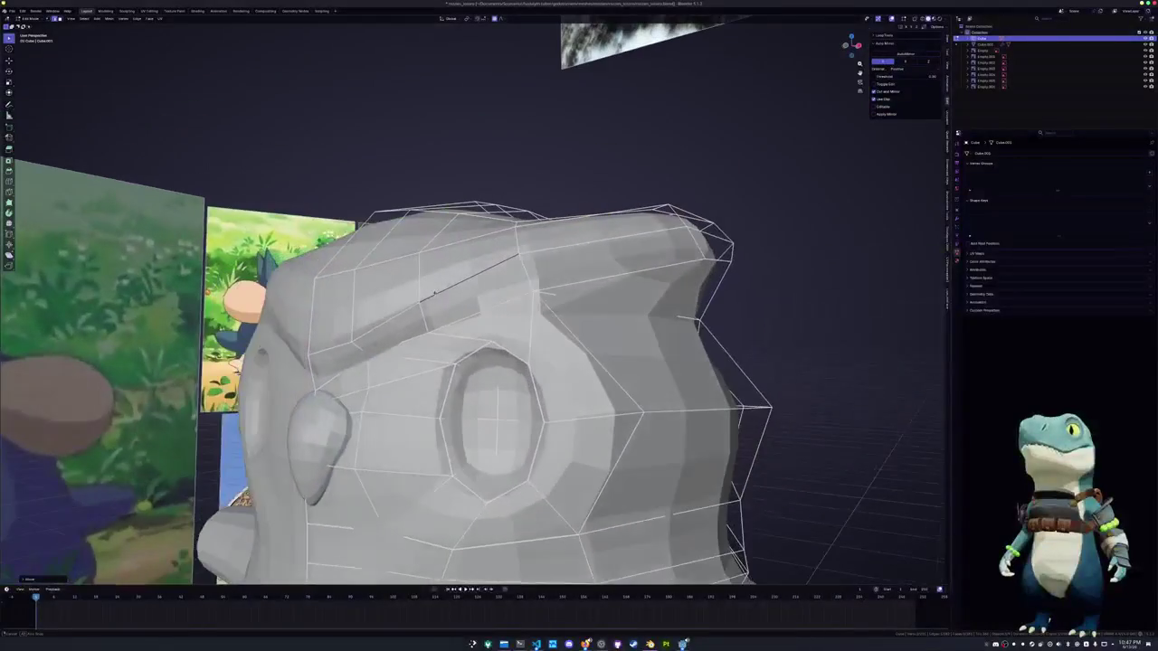
key("shift+e")
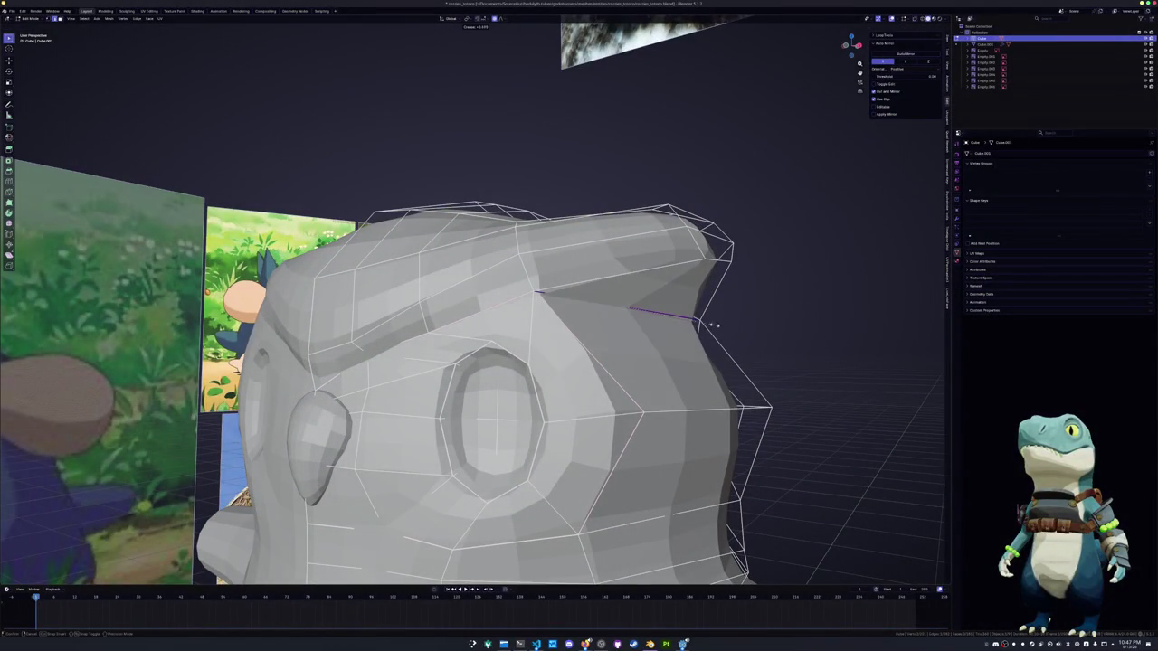
left_click(738, 337)
Pull the ear-tip vertices up and outward
mouse_move(739, 337)
middle_mouse_down()
mouse_move(523, 326)
mouse_move(503, 348)
mouse_move(479, 349)
middle_mouse_up()
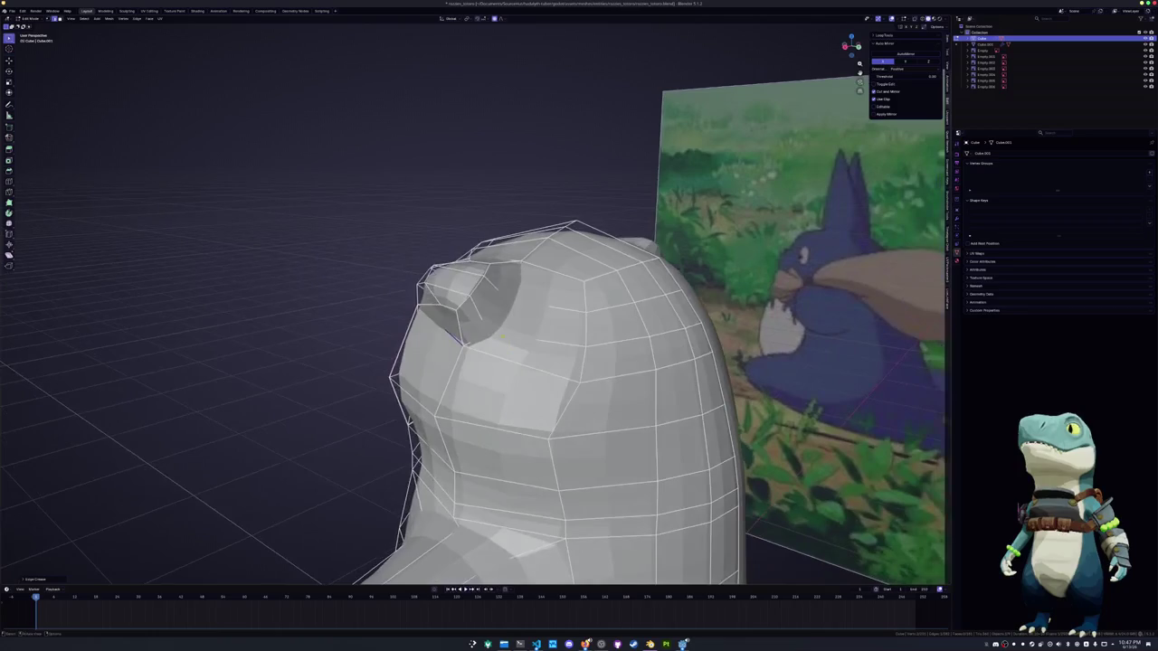
mouse_move(435, 302)
middle_mouse_down()
mouse_move(483, 323)
mouse_move(435, 291)
middle_mouse_up()
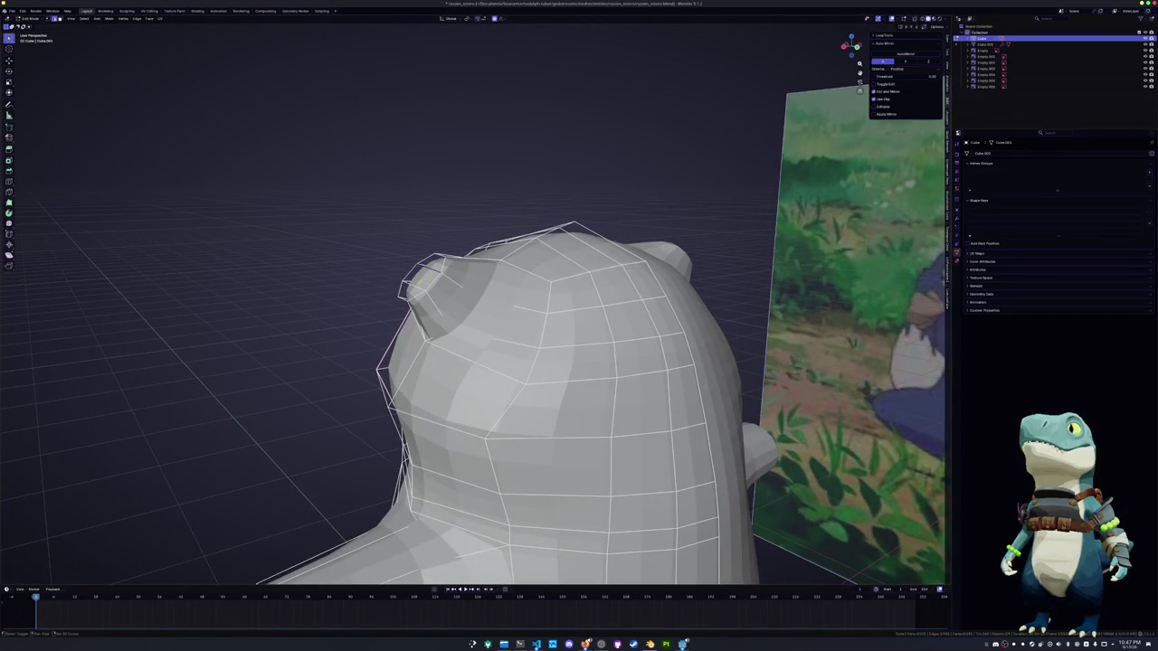
key("g")
left_click(420, 277)
Edge-slide the loops around the eye socket to tidy them
middle_click_drag(420, 277, 492, 312)
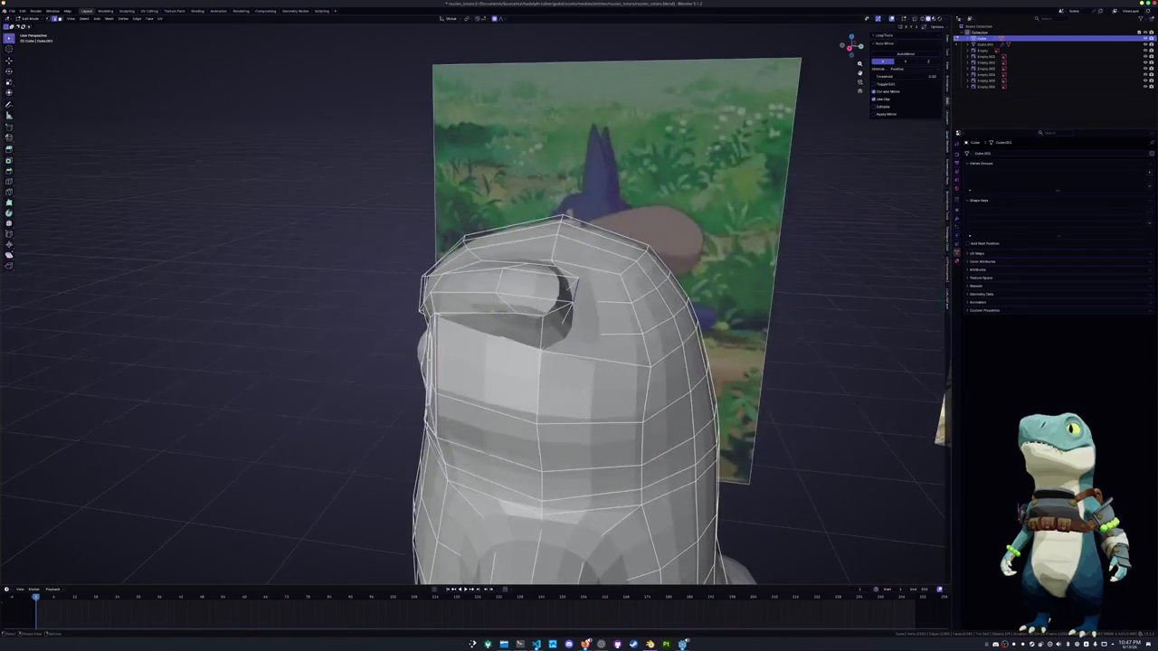
left_click(500, 283)
key("g")
mouse_move(548, 304)
middle_mouse_down()
mouse_move(588, 263)
mouse_move(593, 307)
mouse_move(424, 245)
mouse_move(487, 308)
mouse_move(511, 318)
mouse_move(536, 304)
mouse_move(480, 308)
mouse_move(518, 328)
mouse_move(534, 281)
mouse_move(505, 371)
middle_mouse_up()
key("g")
key("g")
mouse_move(510, 247)
middle_mouse_down()
mouse_move(534, 255)
mouse_move(413, 244)
mouse_move(395, 265)
mouse_move(458, 283)
middle_mouse_up()
key("g")
key("z")
key("Escape")
Select the shortest edge path across the head top and down the side, then return to Object Mode
left_click(413, 243, "alt")
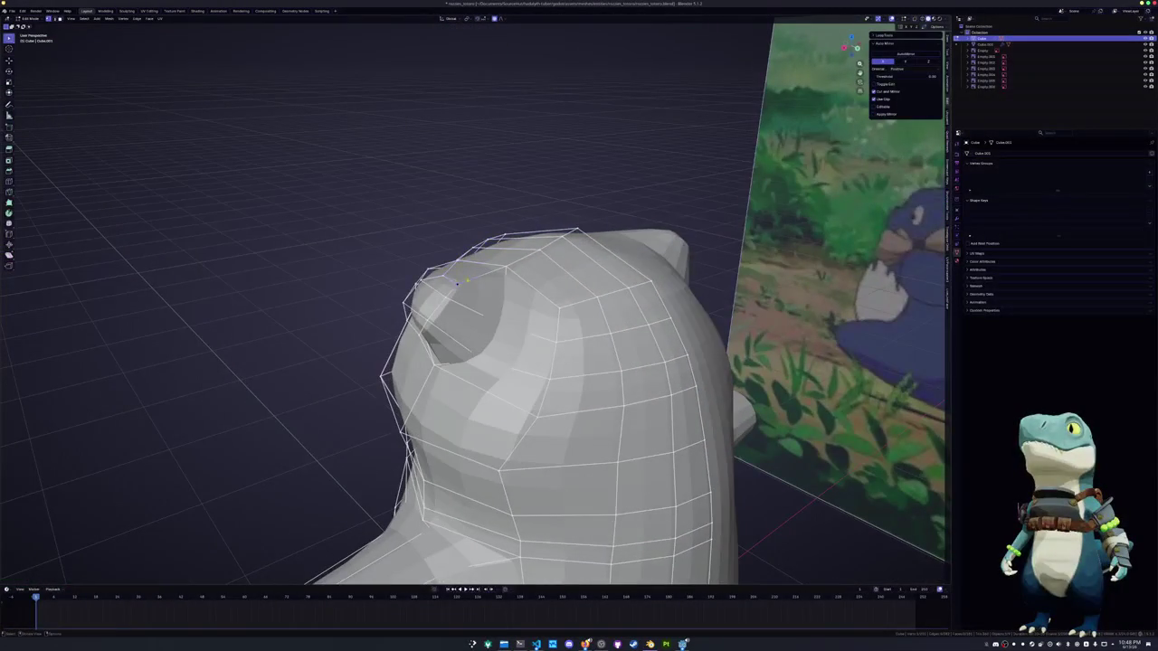
left_click(573, 233, "ctrl")
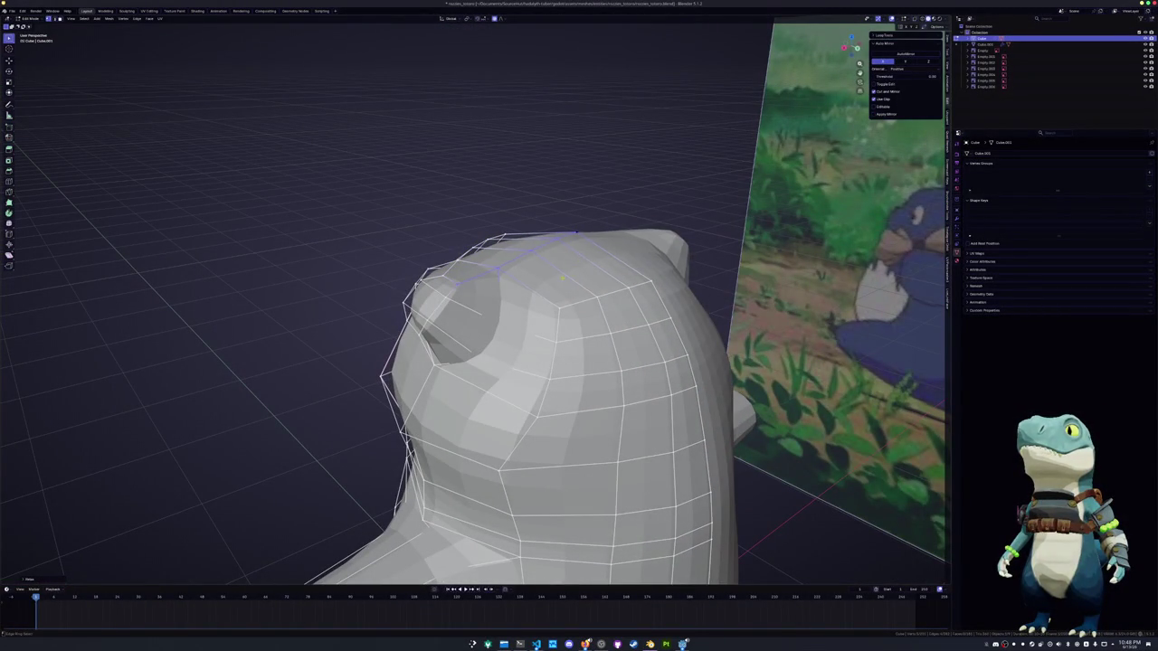
left_click(651, 283, "ctrl")
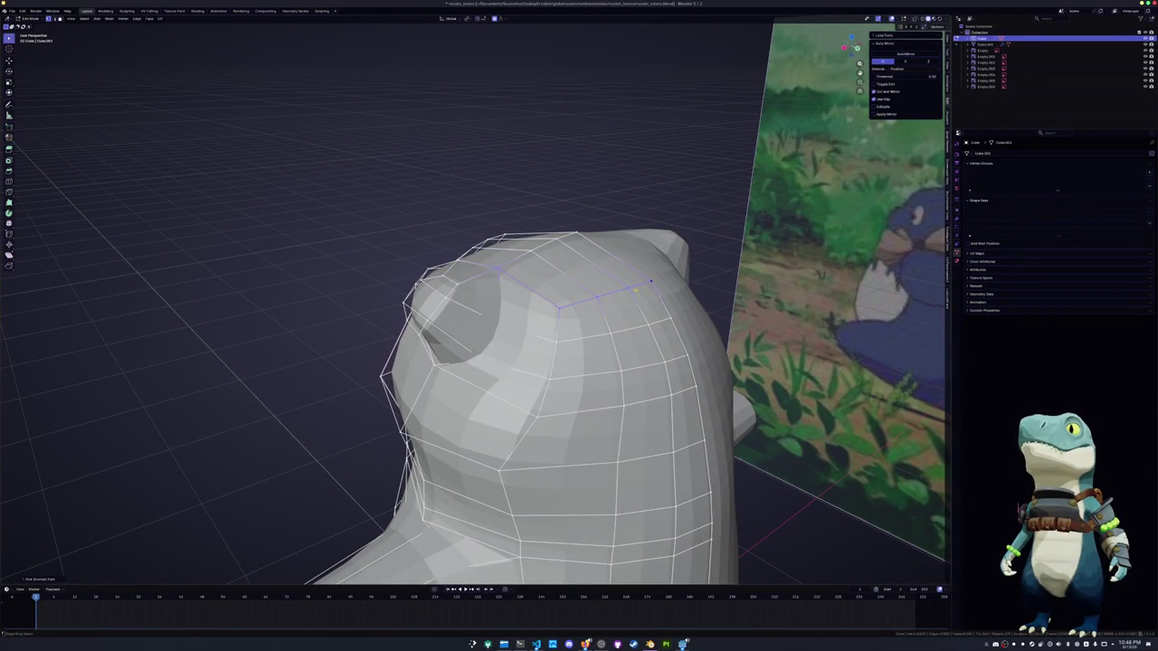
key("Tab")
mouse_move(650, 283)
middle_mouse_down()
mouse_move(587, 326)
mouse_move(638, 316)
middle_mouse_up()
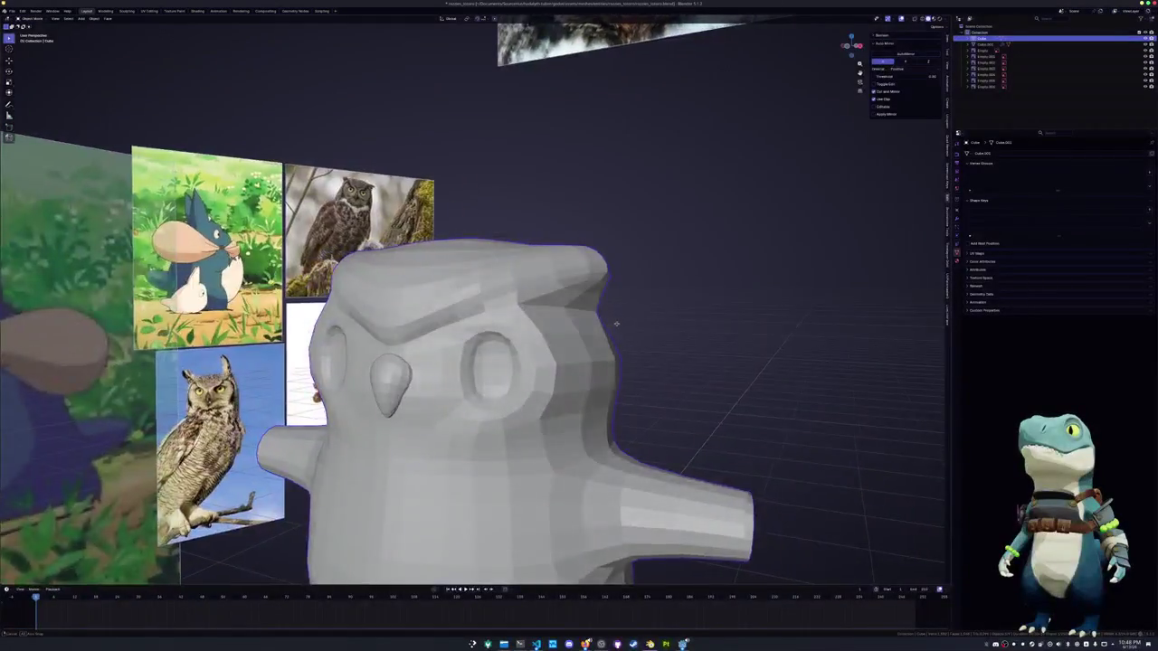
In front view, box-select the head's top corner and move and scale it into a sharp tip
scroll(638, 316, "down", 3)
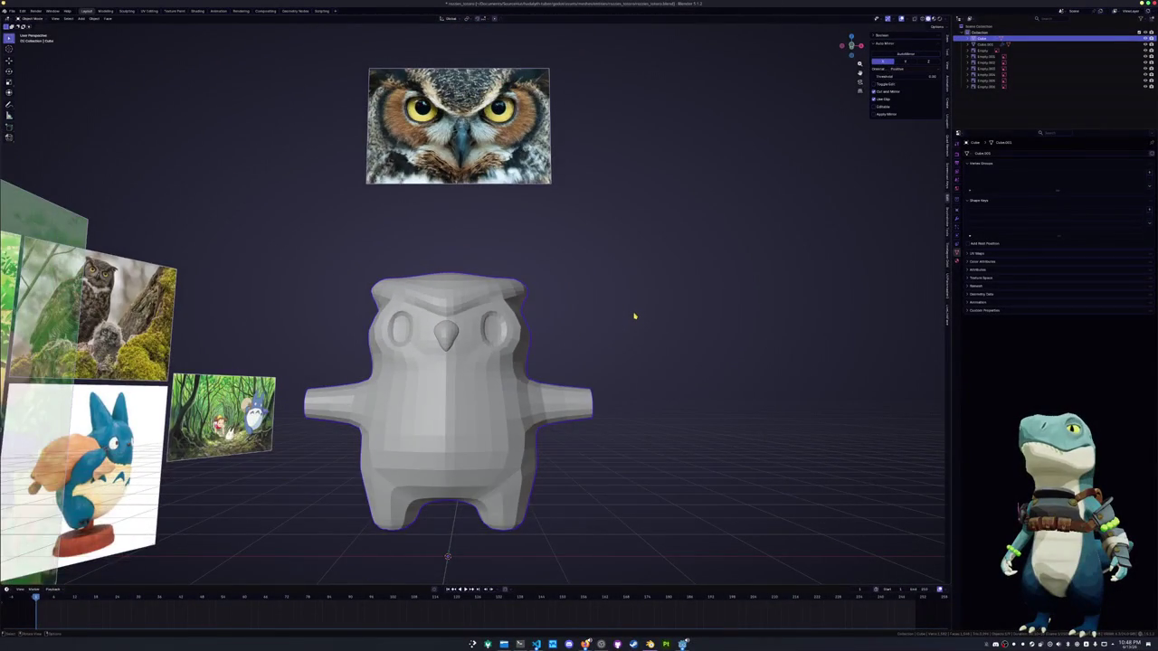
key("Tab")
key("KP_1")
scroll(590, 350, "up", 2)
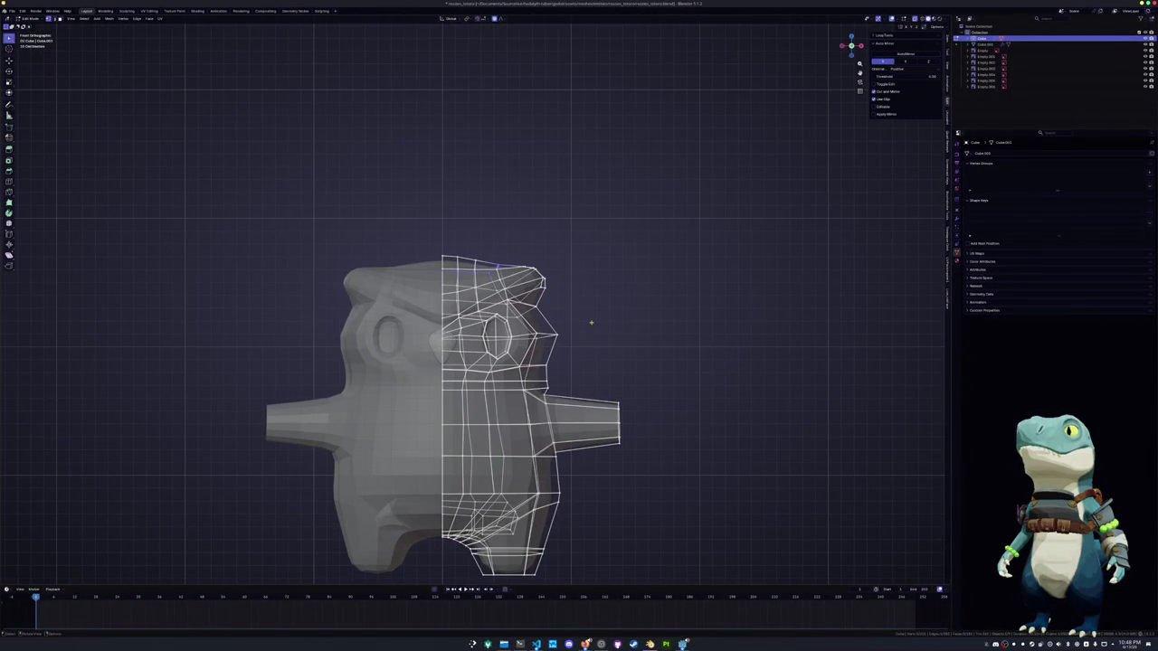
scroll(589, 324, "up", 2)
scroll(596, 324, "up", 1)
scroll(595, 324, "up", 1)
left_click_drag(634, 290, 571, 220)
key("g")
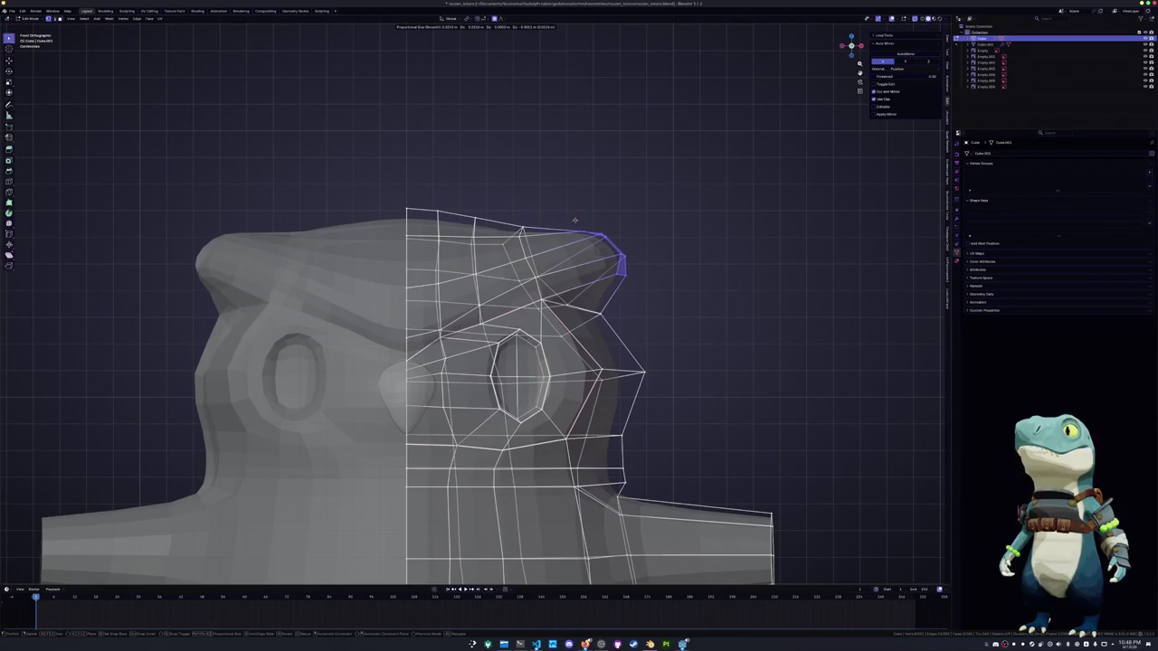
key("s")
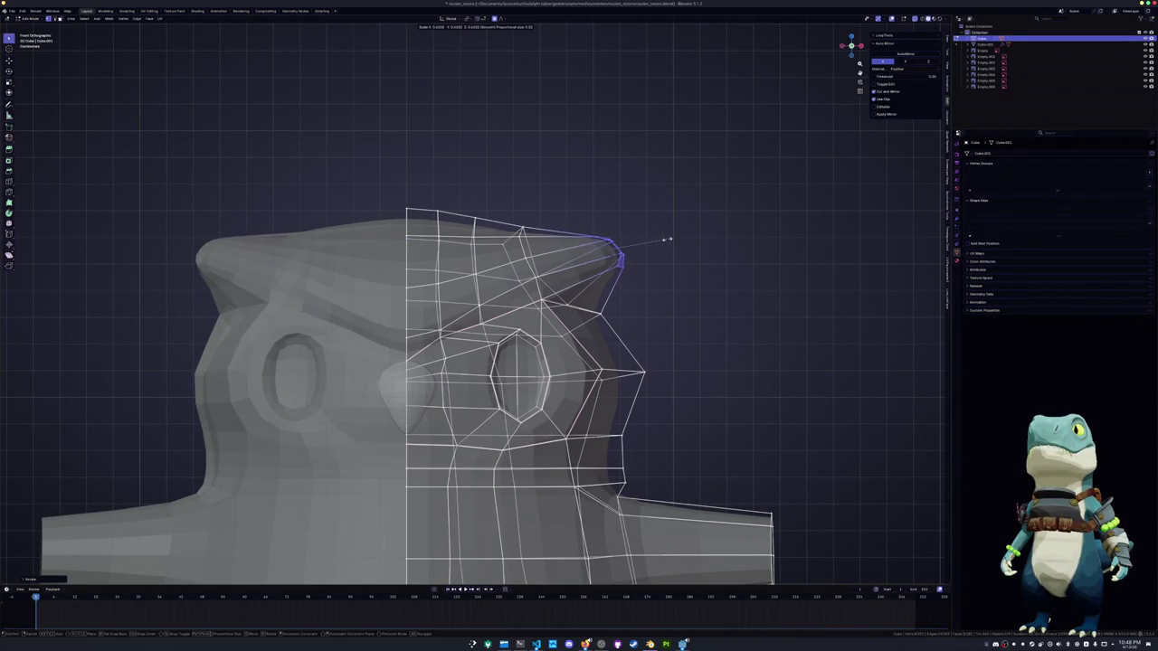
left_click(678, 244)
key("g")
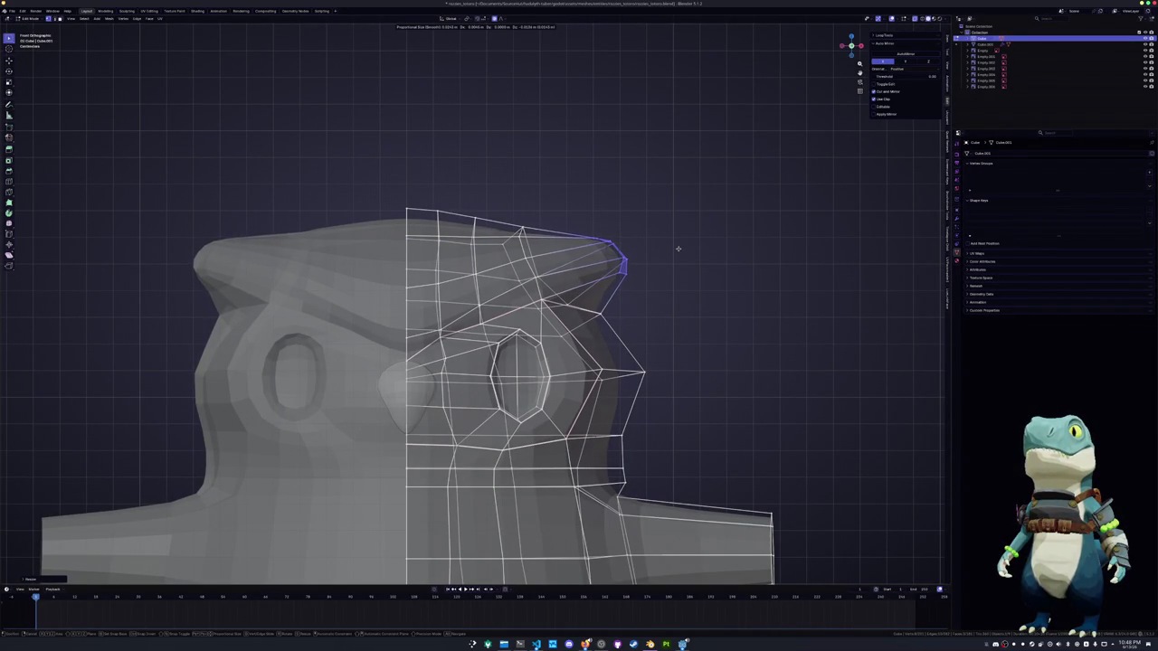
key("s")
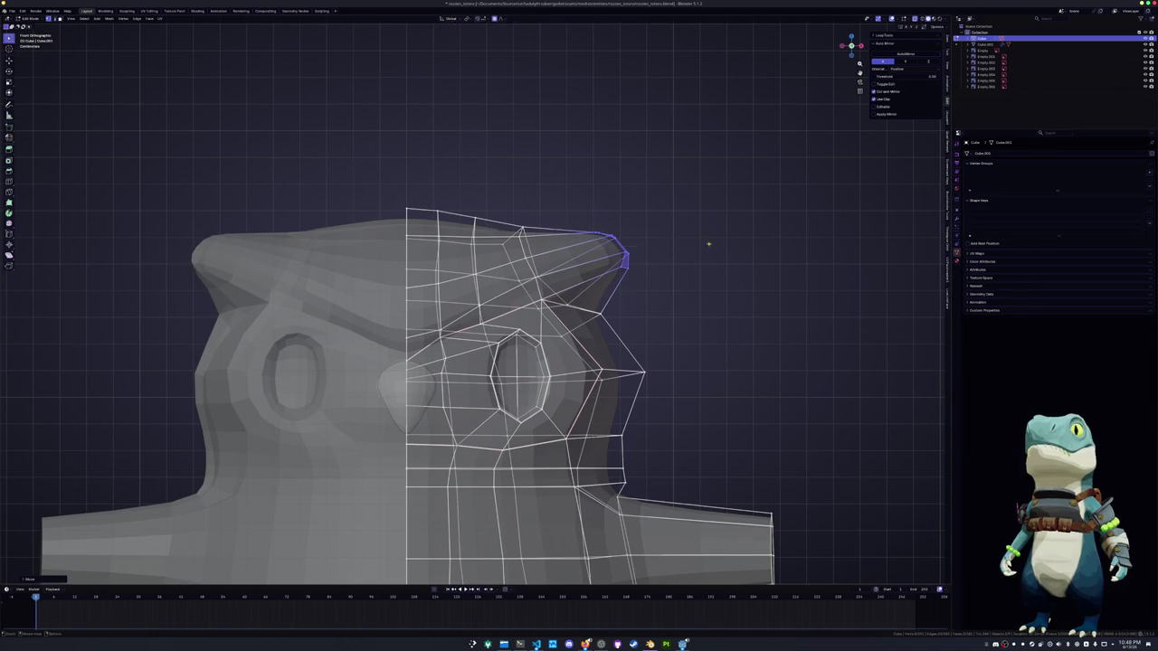
left_click(679, 242)
Shift the tip vertex along X in perspective view and return to Object Mode
middle_click_drag(641, 273, 529, 316)
key("g")
key("x")
left_click(529, 318)
mouse_move(529, 319)
middle_mouse_down()
mouse_move(520, 357)
mouse_move(470, 362)
middle_mouse_up()
scroll(519, 356, "down", 5)
key("Tab")
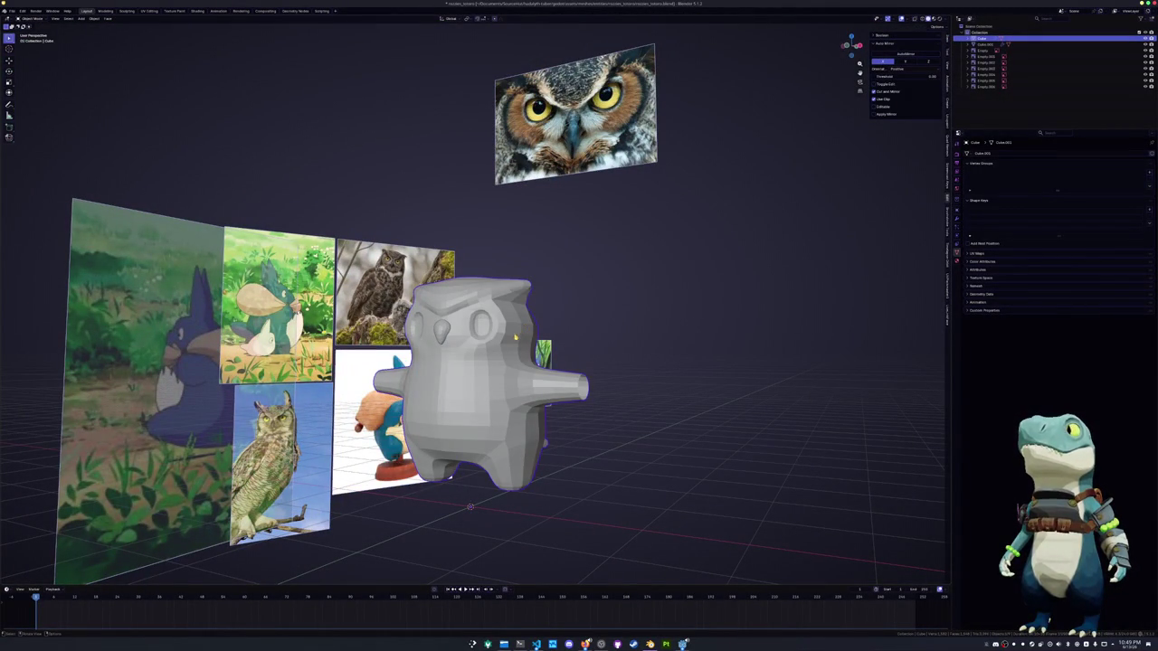
Slide the arm edge loop inward on the body mesh to shorten the arm
left_click(442, 330)
scroll(441, 330, "up", 2)
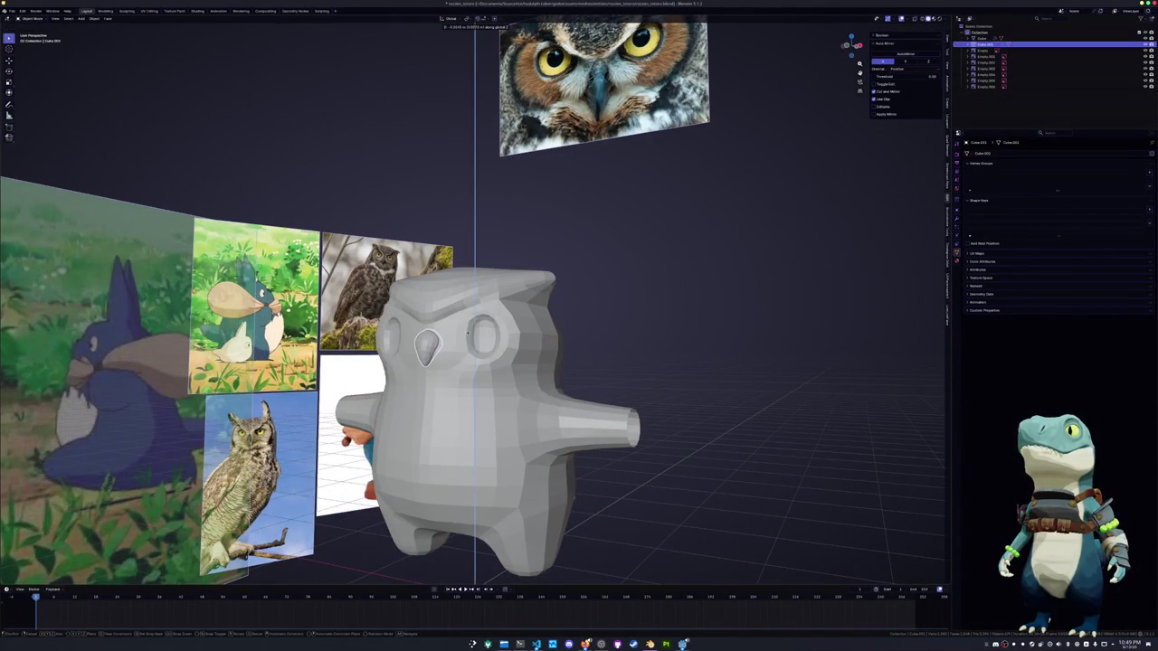
left_click(584, 427)
key("Tab")
key("g")
key("g")
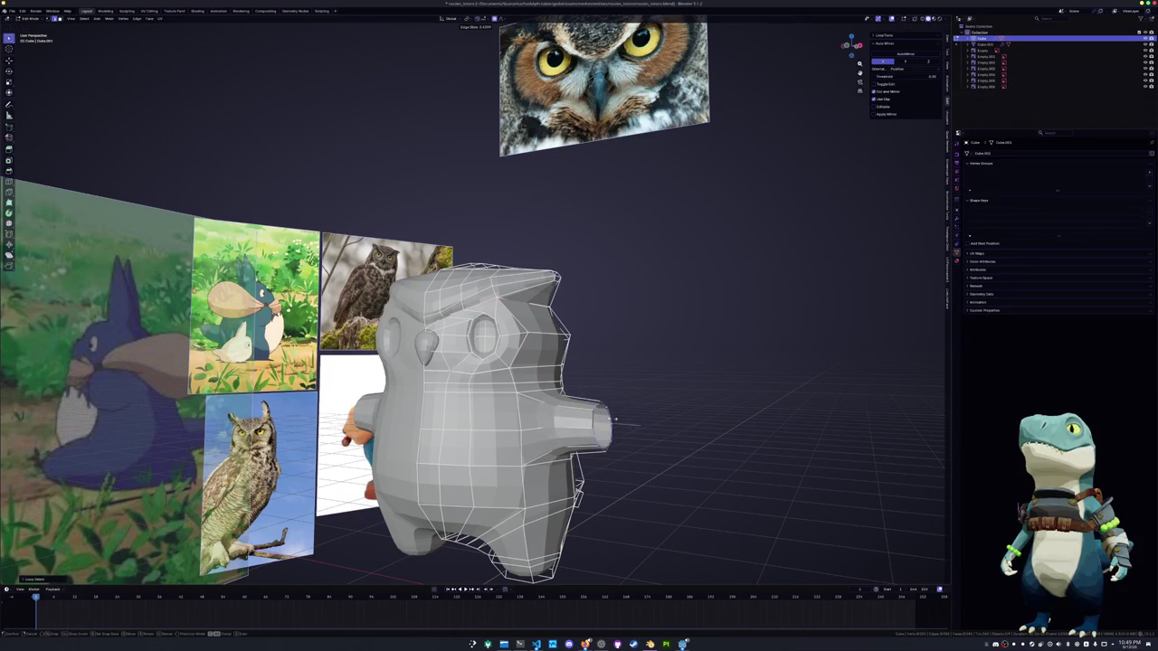
left_click(612, 420)
middle_click_drag(612, 420, 620, 420)
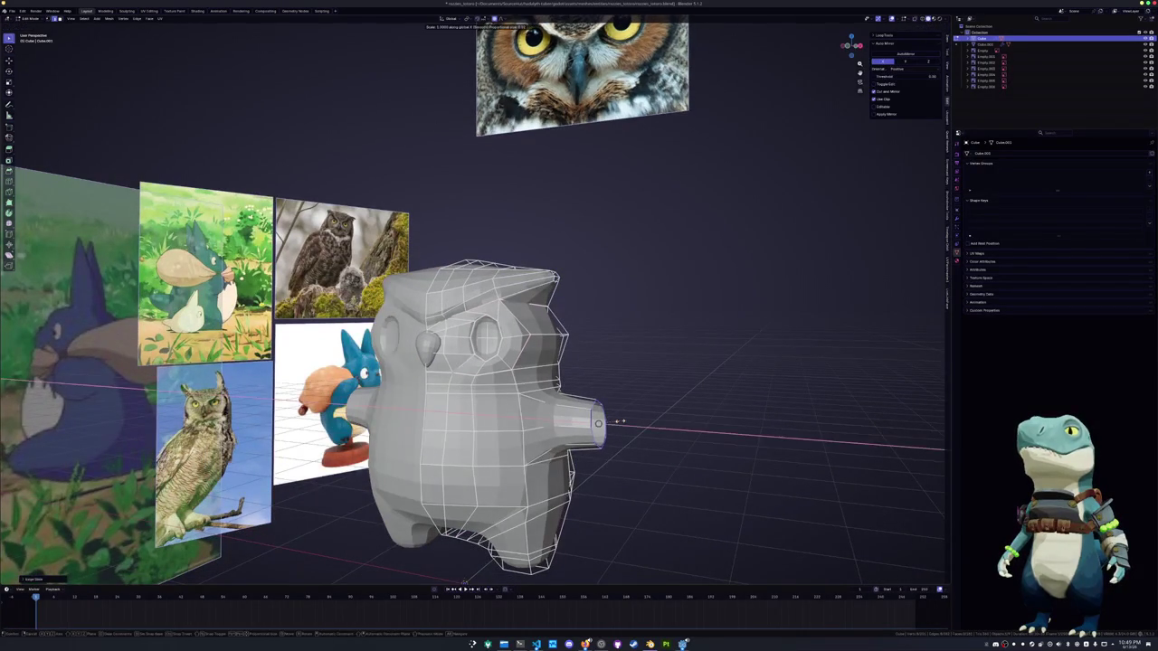
Box-select the body's right half in front view and scale it along X
key("Tab")
key("KP_1")
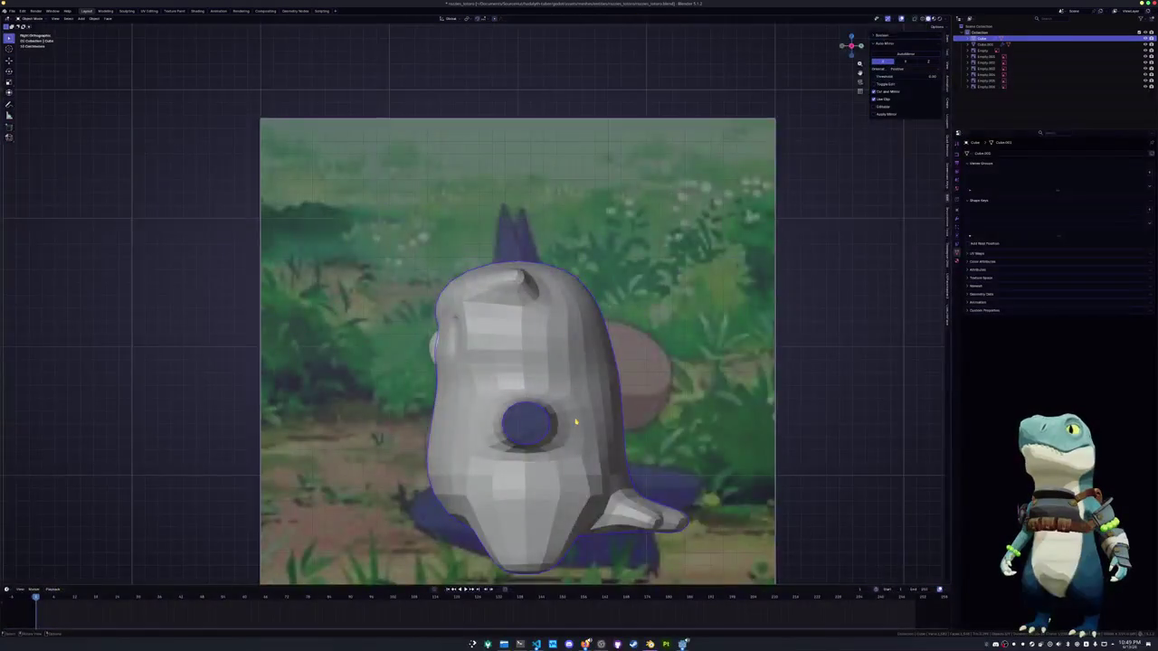
key("Tab")
scroll(576, 420, "down", 3)
left_click_drag(590, 479, 457, 256)
scroll(685, 331, "up", 3)
key("s")
key("x")
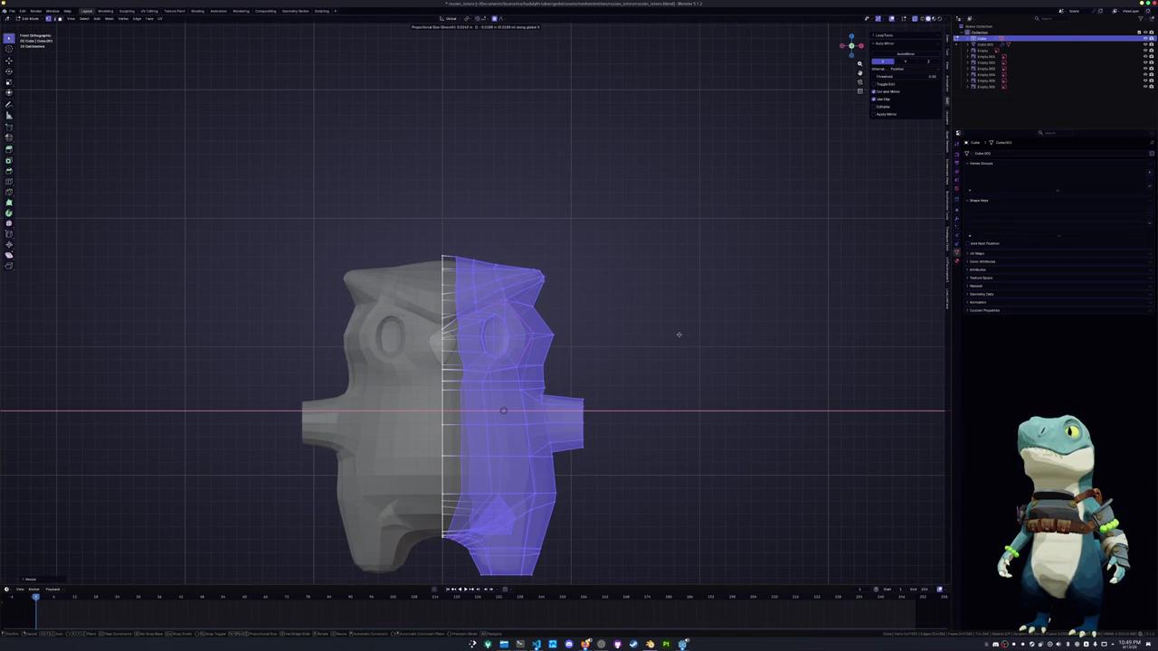
Pull the eye-corner vertex and the edges below the eye with soft-falloff moves
left_click(678, 335)
key("alt+a")
left_click(552, 340)
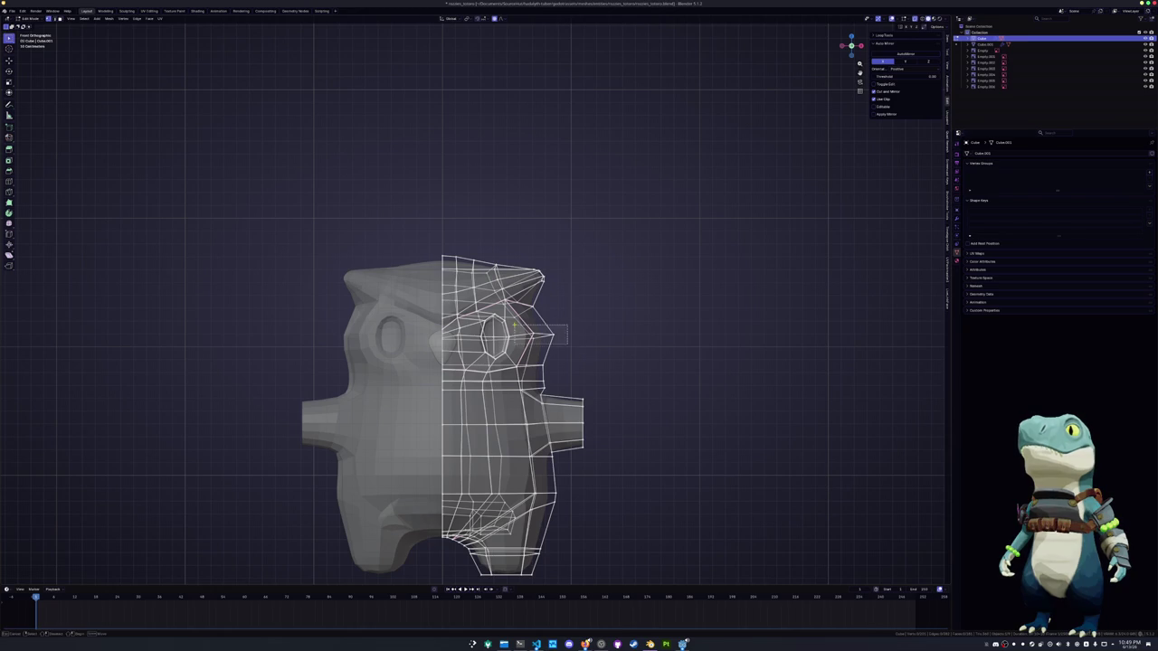
key("g")
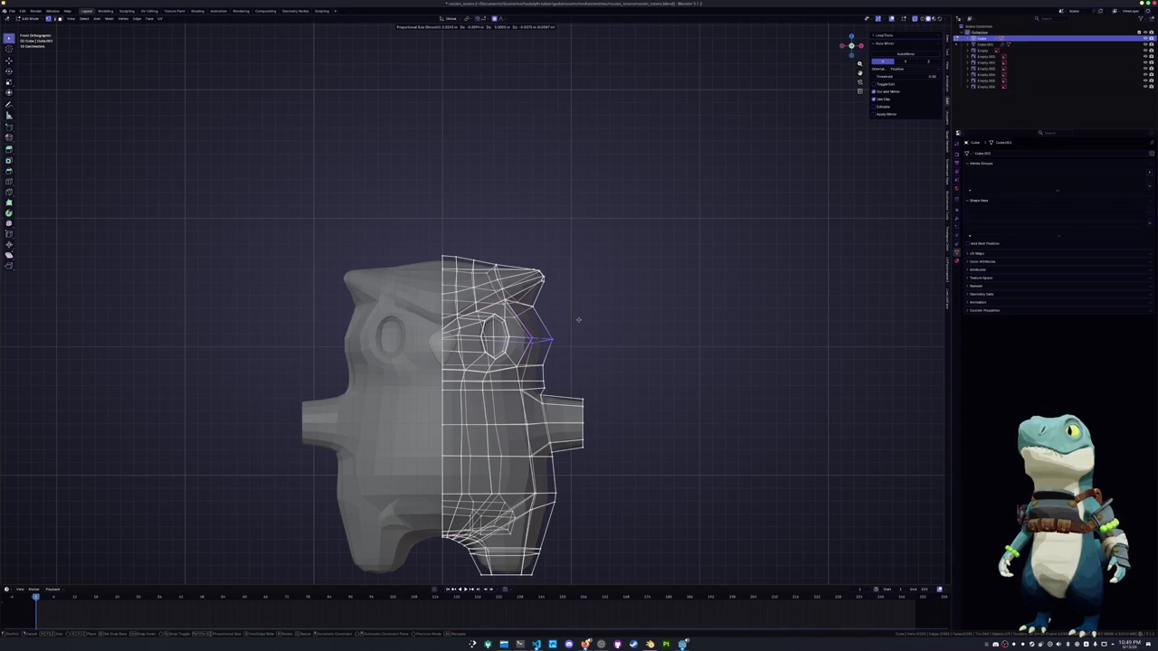
left_click(581, 329)
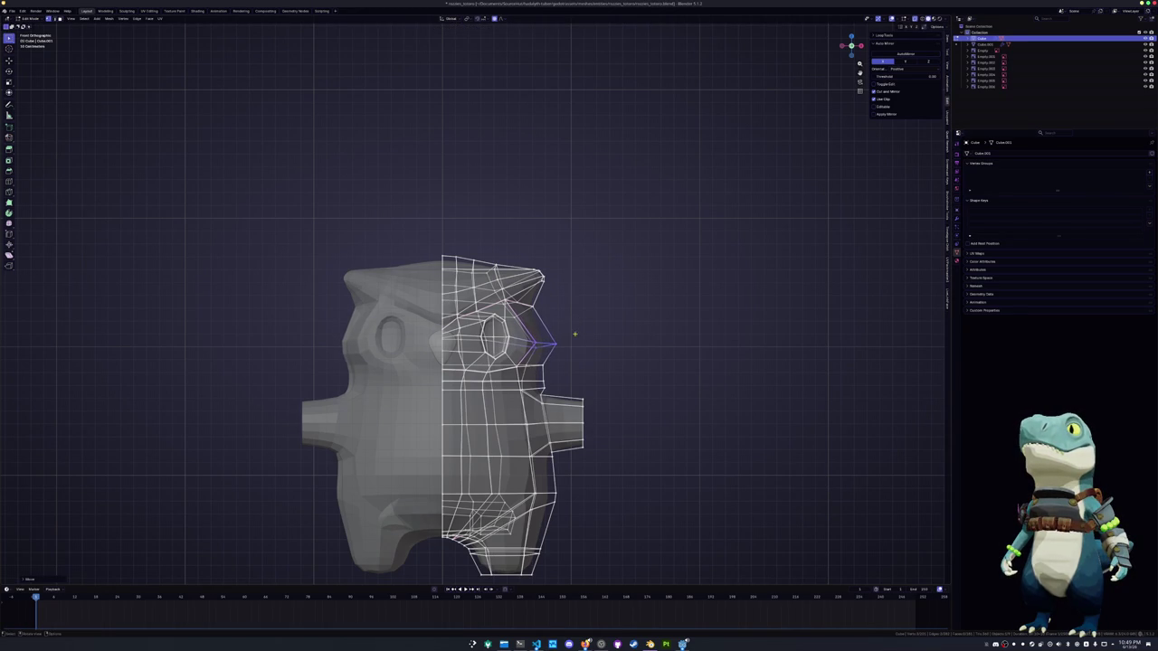
left_click(540, 367)
key("g")
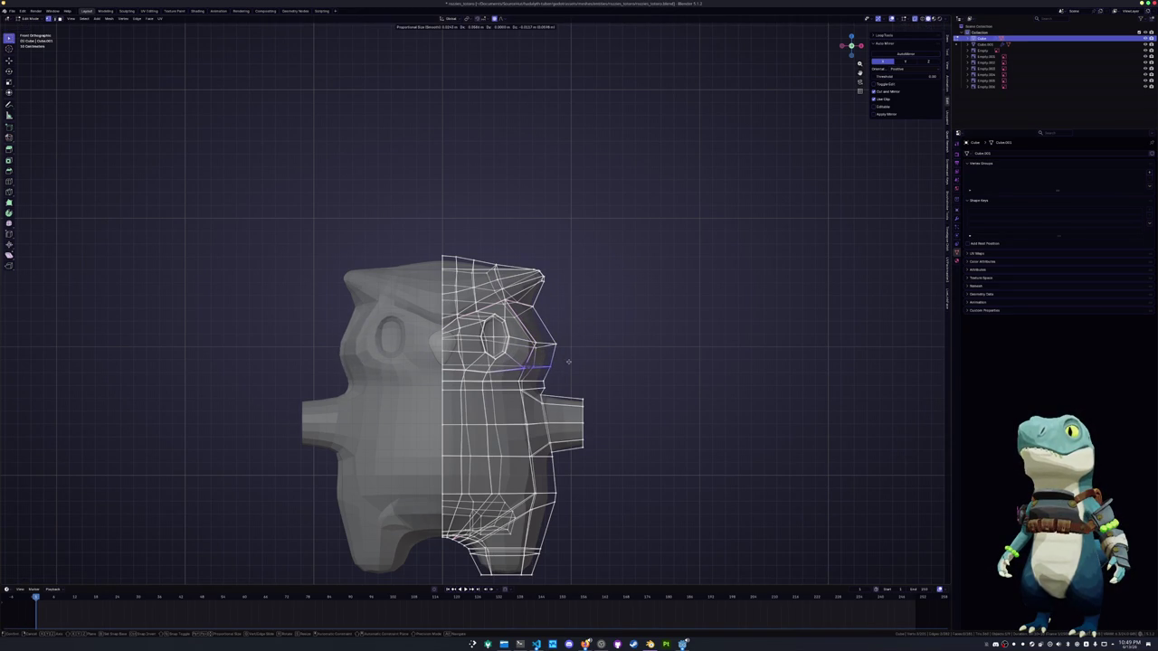
left_click(570, 362)
middle_click_drag(570, 362, 561, 398)
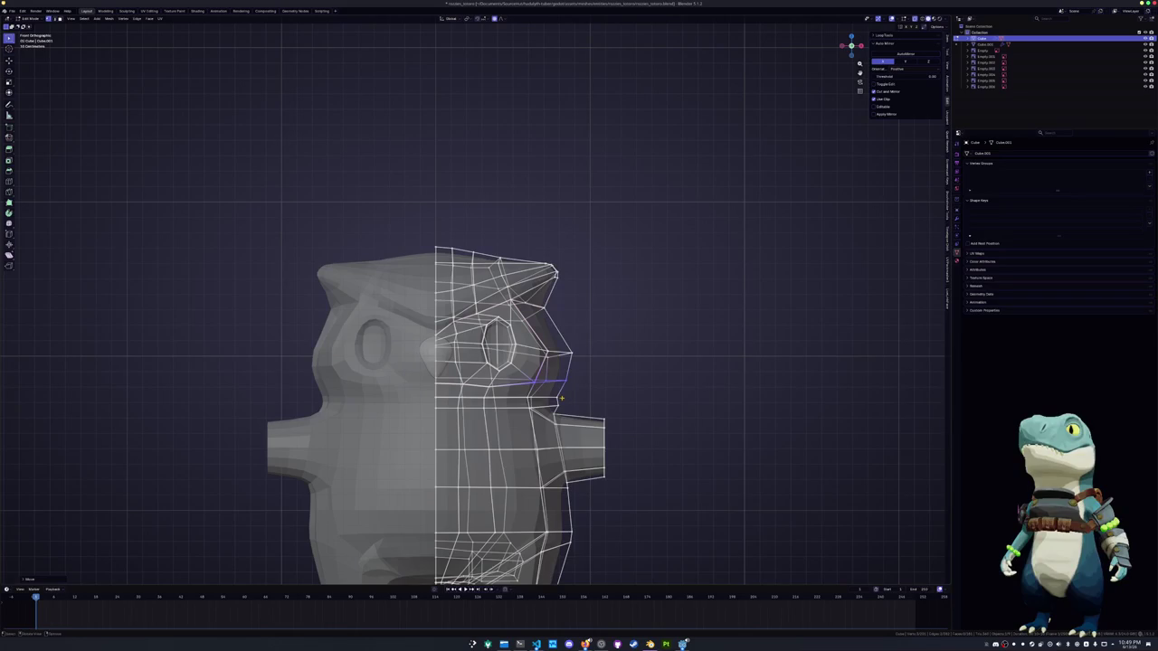
left_click(523, 393)
key("g")
left_click(547, 391)
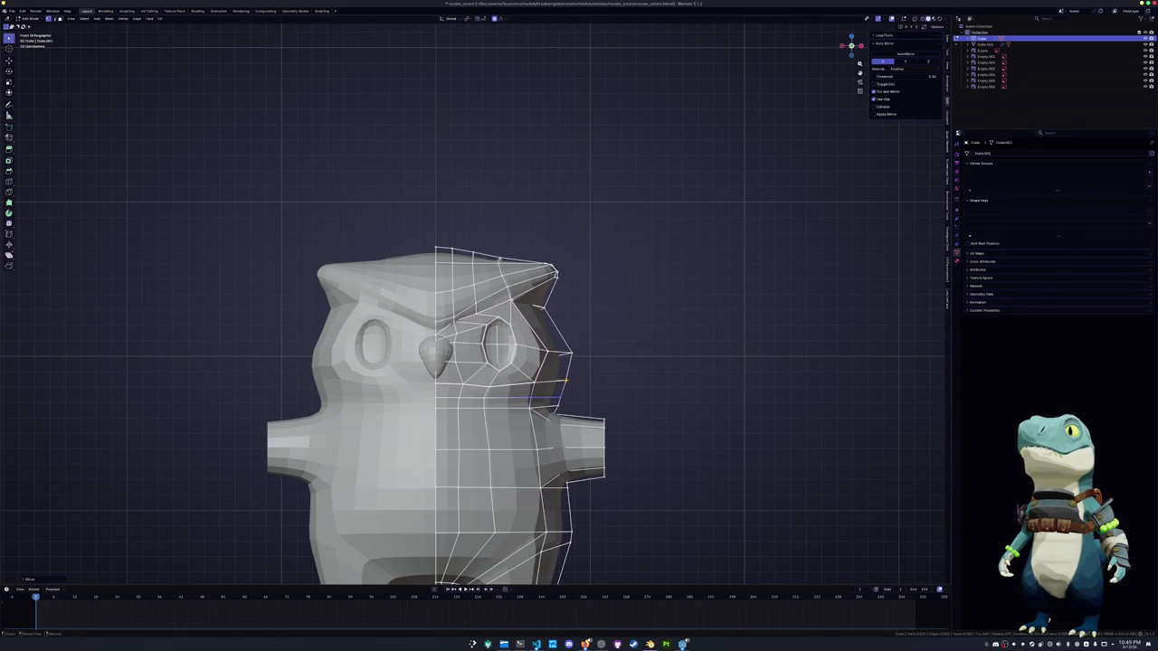
Select an edge path up the side of the head and shift it along X
middle_click_drag(565, 381, 492, 380)
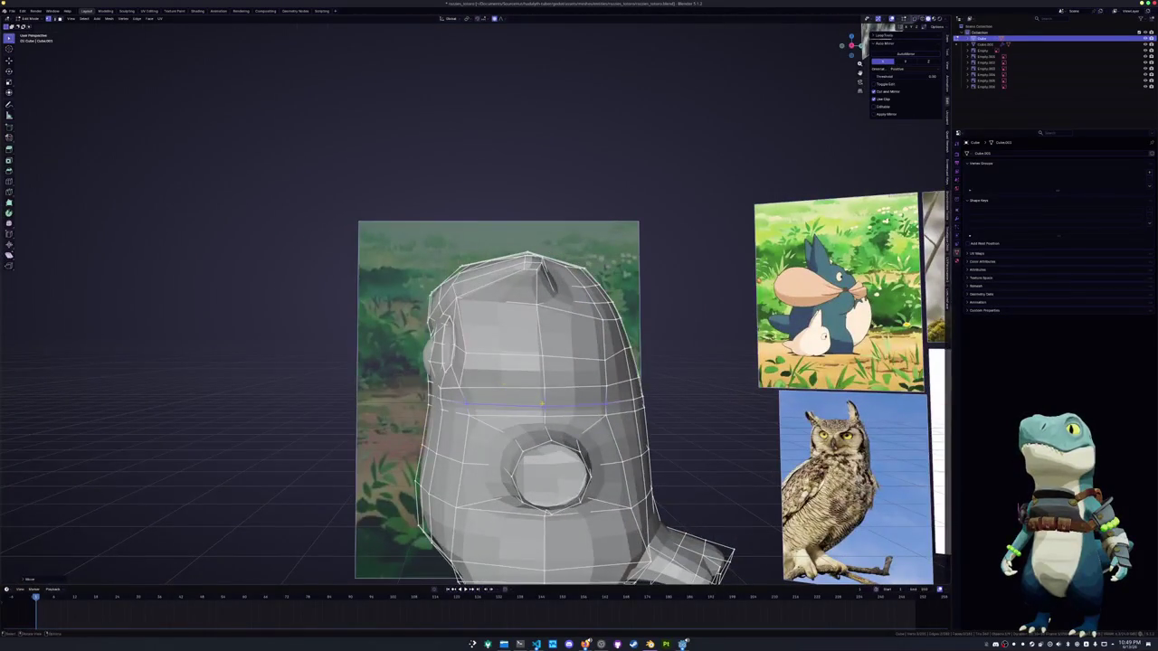
middle_click_drag(545, 408, 499, 400)
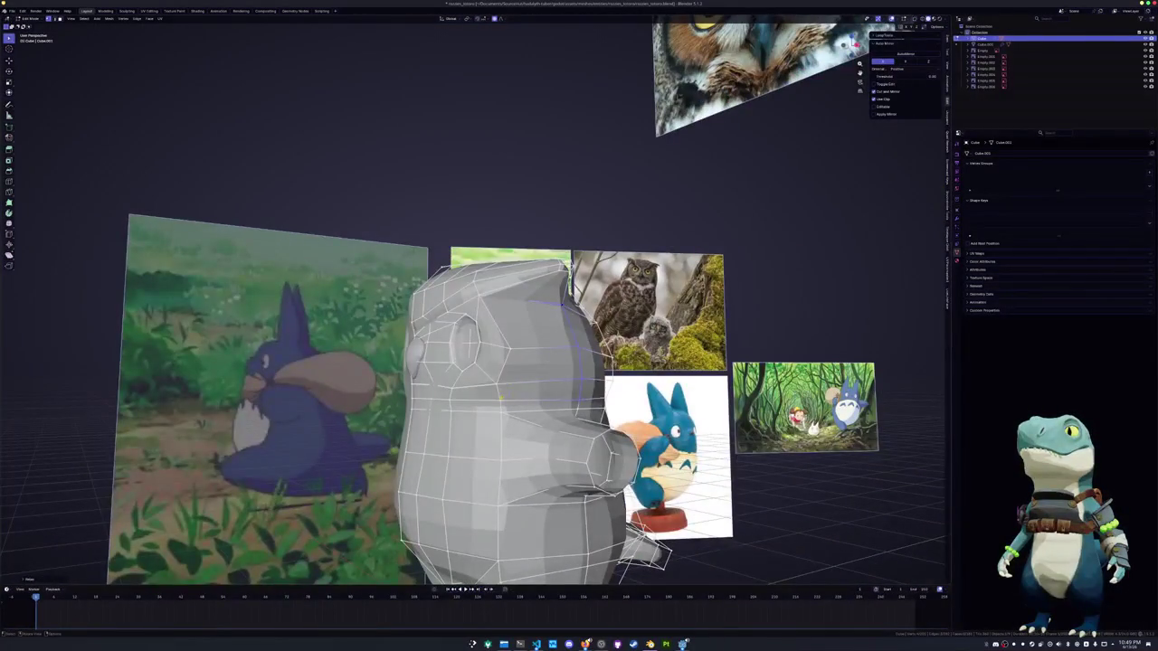
left_click(482, 298, "ctrl")
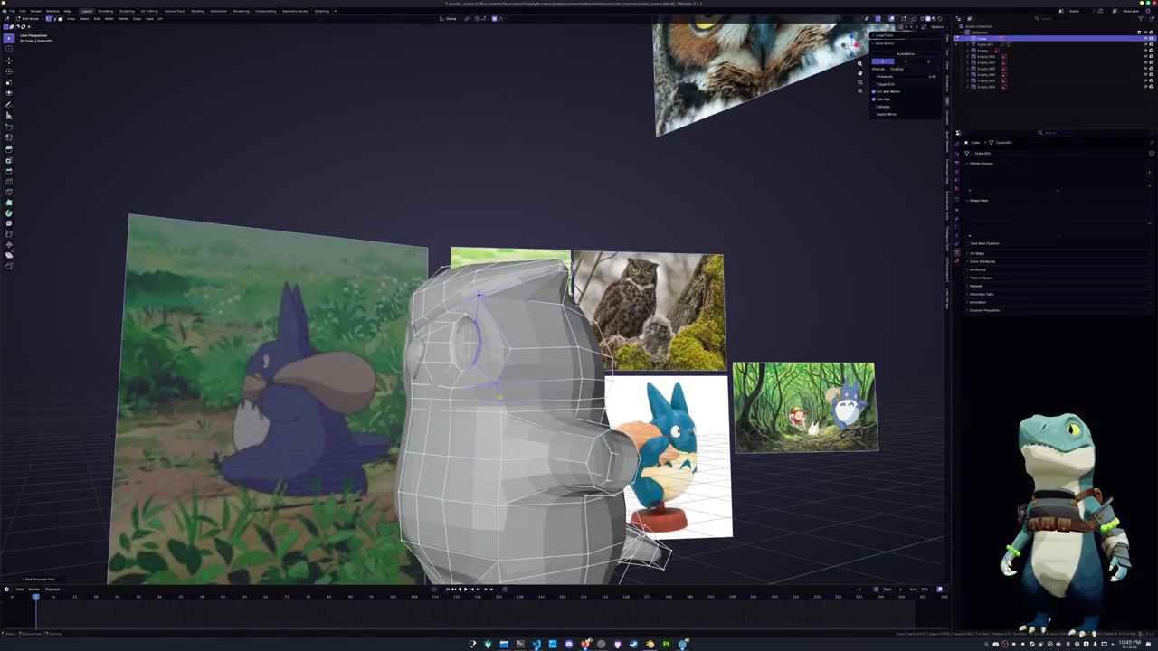
left_click(510, 348, "ctrl")
middle_click_drag(511, 348, 554, 356)
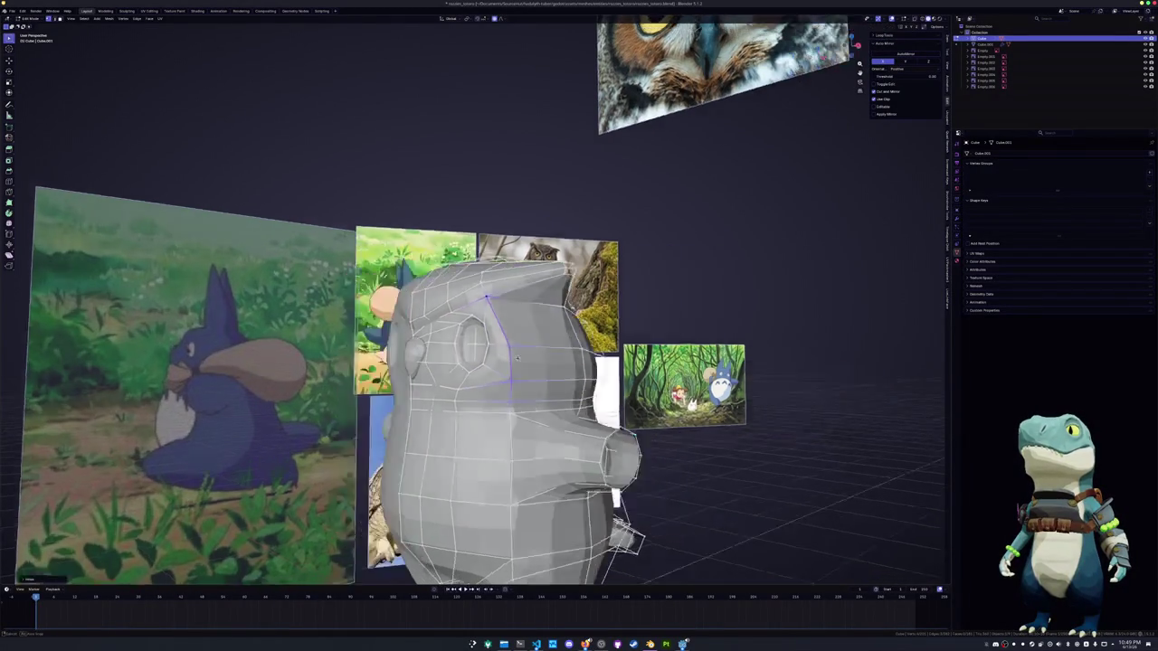
key("g")
key("x")
key("Escape")
left_click(543, 380)
key("g")
key("x")
left_click(543, 381)
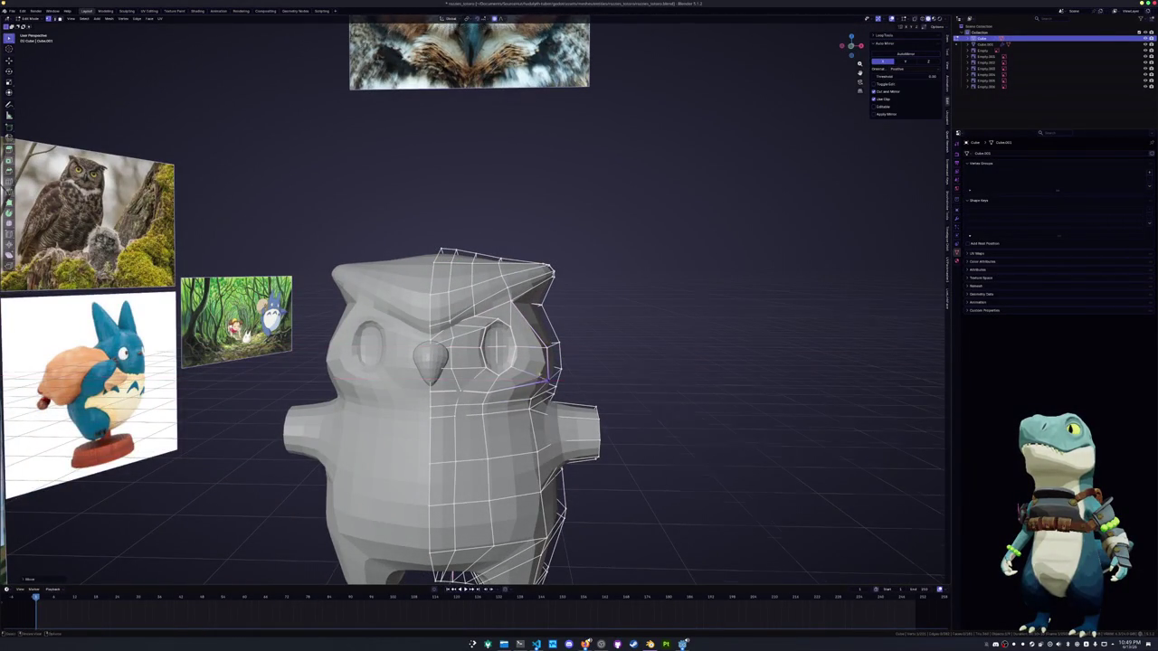
Lower the side-of-head edges and slide a vertex on the opposite side
middle_click_drag(543, 380, 472, 359)
left_click(473, 360)
middle_click_drag(472, 359, 486, 384)
key("g")
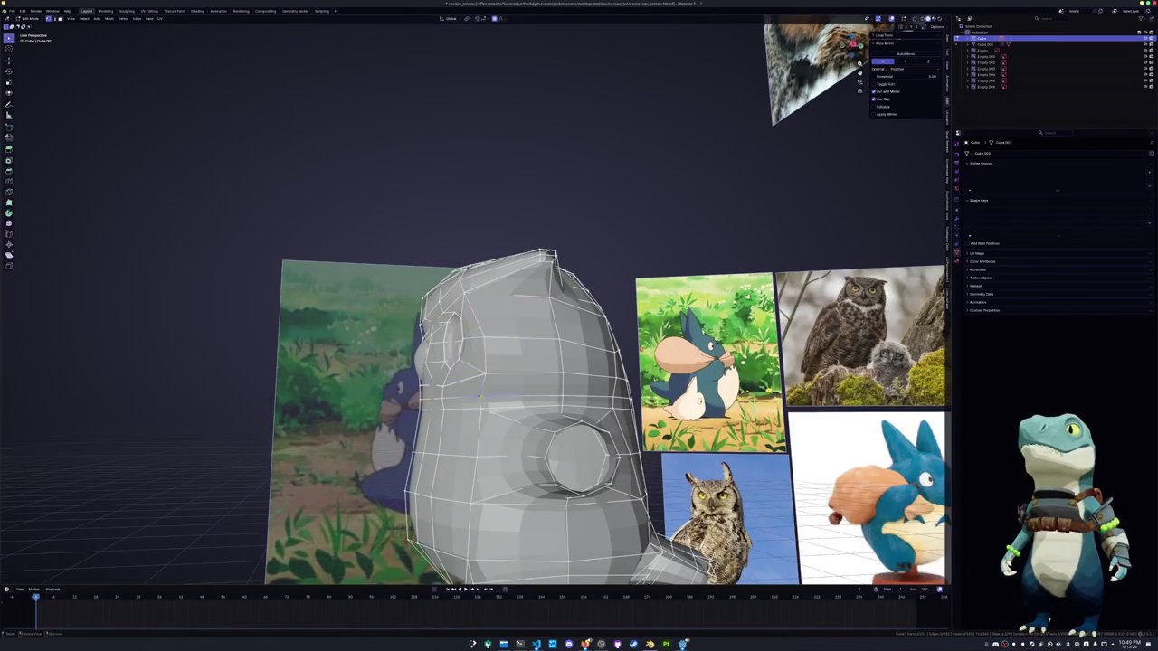
left_click(482, 409)
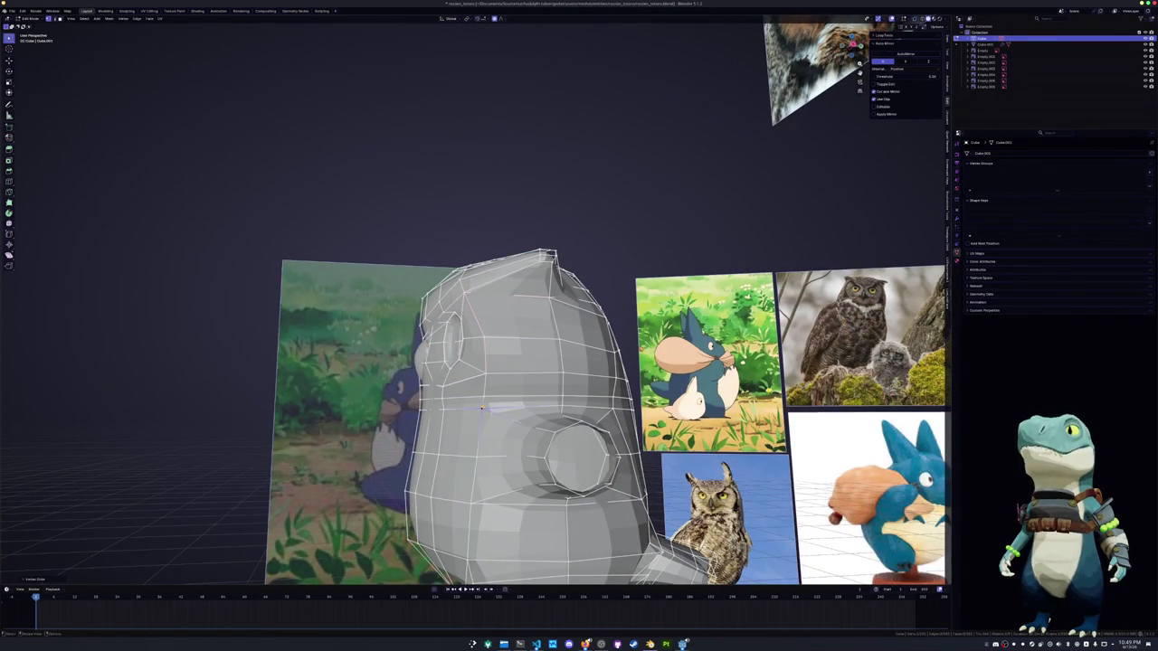
middle_click_drag(481, 409, 416, 405)
key("g")
key("g")
left_click(530, 347)
mouse_move(530, 348)
middle_mouse_down()
mouse_move(489, 353)
mouse_move(313, 326)
middle_mouse_up()
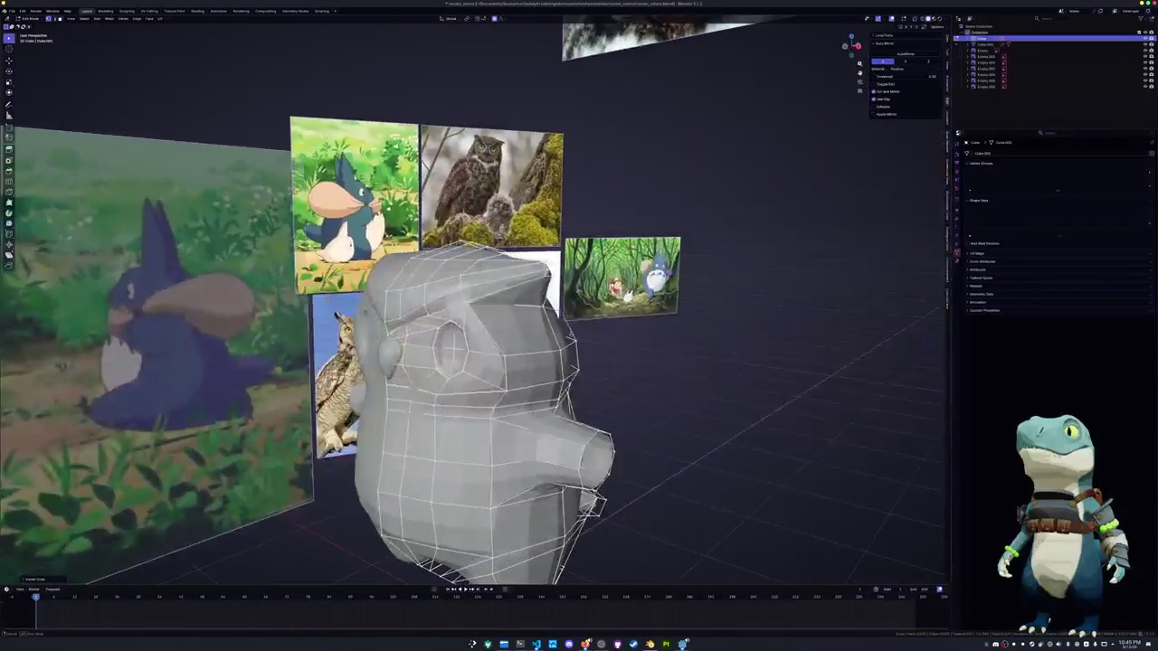
mouse_move(493, 362)
middle_mouse_down()
mouse_move(425, 362)
mouse_move(416, 398)
middle_mouse_up()
key("KP_1")
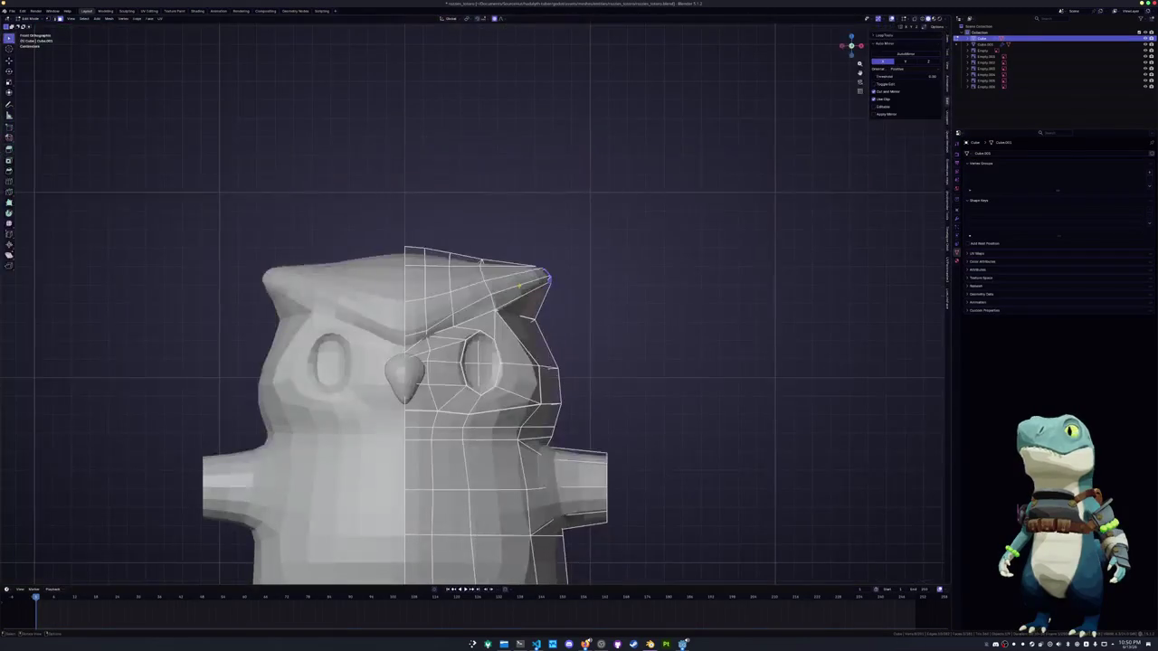
Move the ear-tip vertex down and outward and slide the brow edge along the mesh
key("g")
left_click(518, 316)
left_click(518, 318)
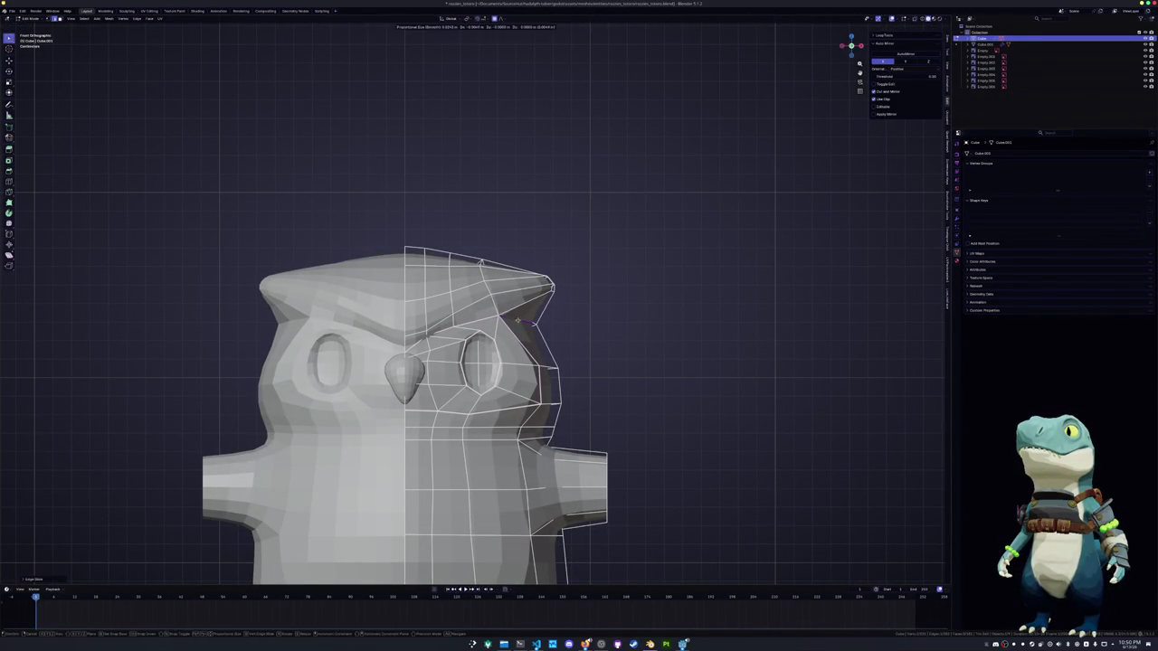
key("g")
key("g")
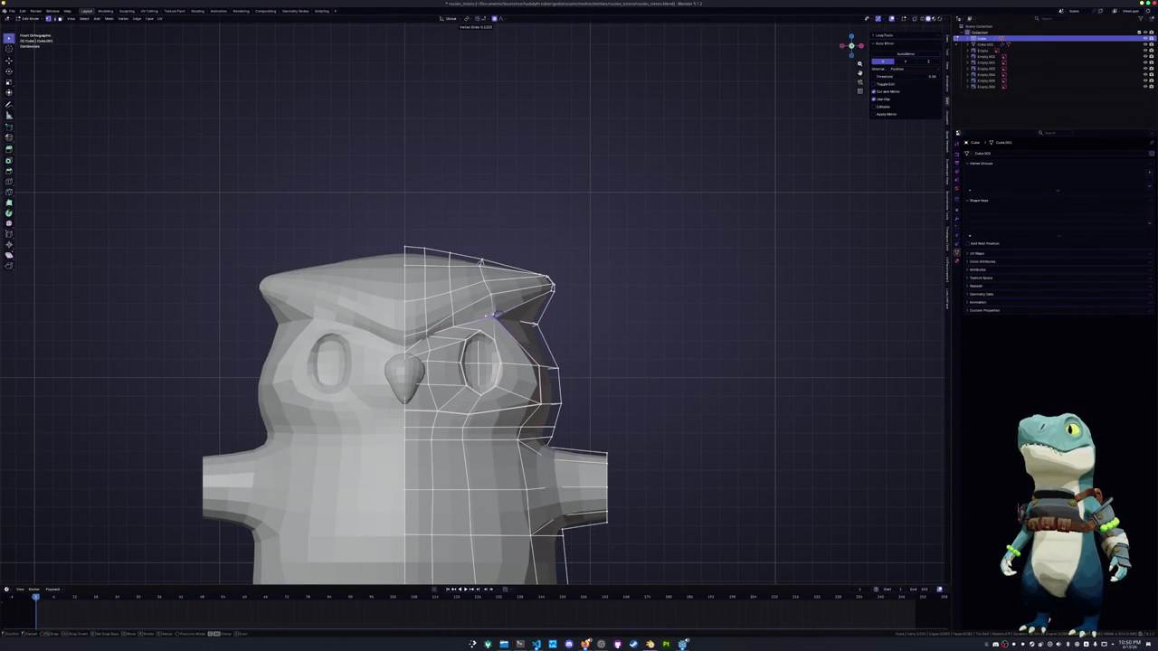
left_click(489, 304)
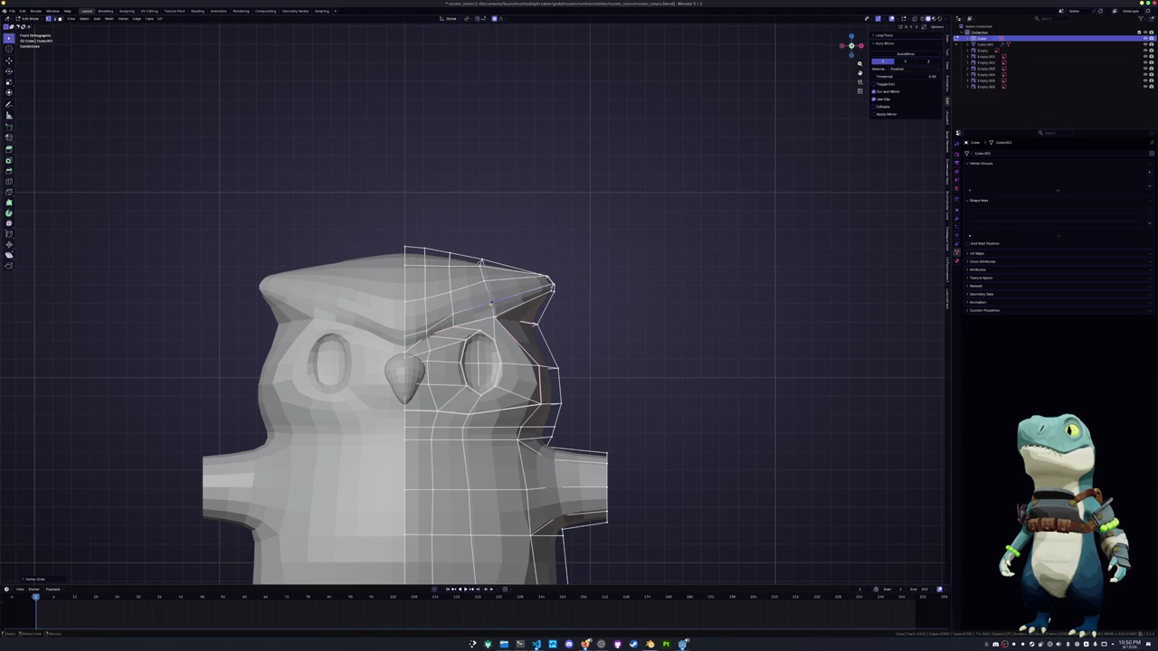
key("g")
key("g")
key("g")
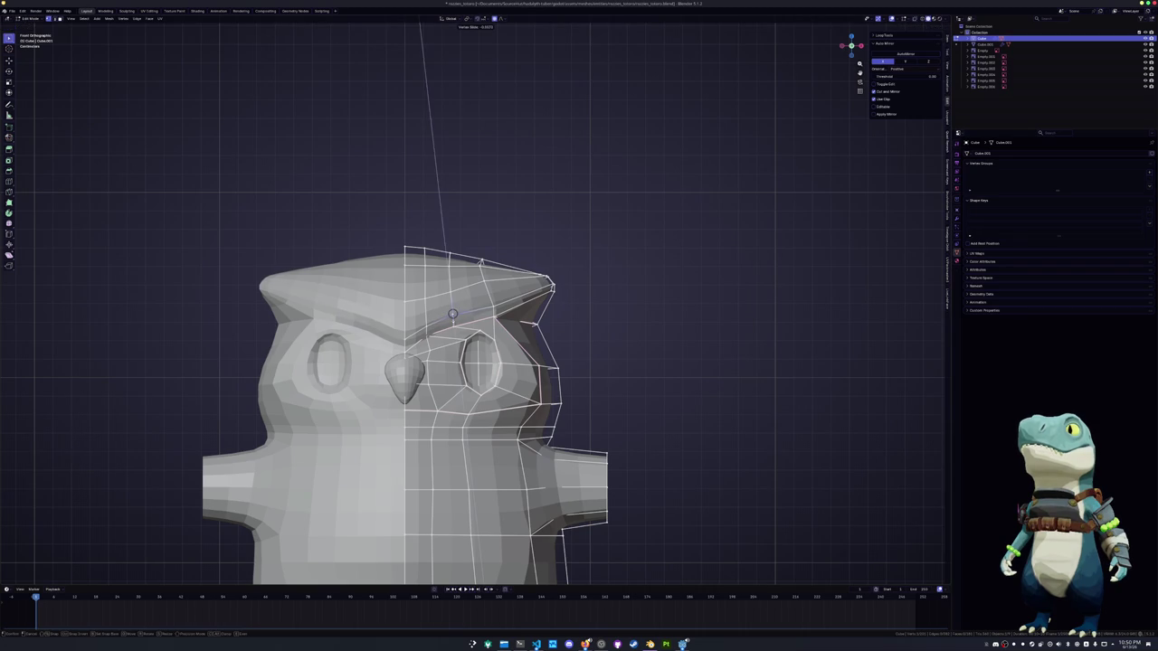
In see-through view, reshape the upper head vertices with soft-falloff moves, one vertically
left_click(453, 314)
key("alt+z")
left_click(555, 288)
key("g")
left_click(531, 263)
left_click(507, 269, "shift")
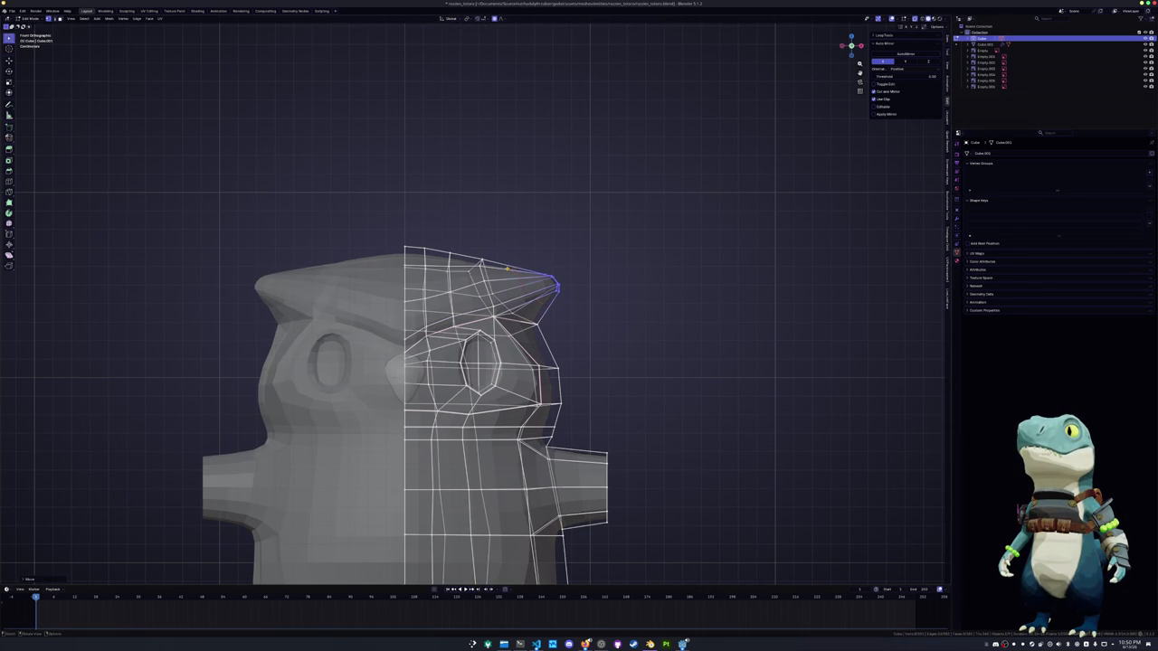
middle_click_drag(504, 255, 461, 271)
key("alt+z")
key("g")
key("z")
left_click(501, 259)
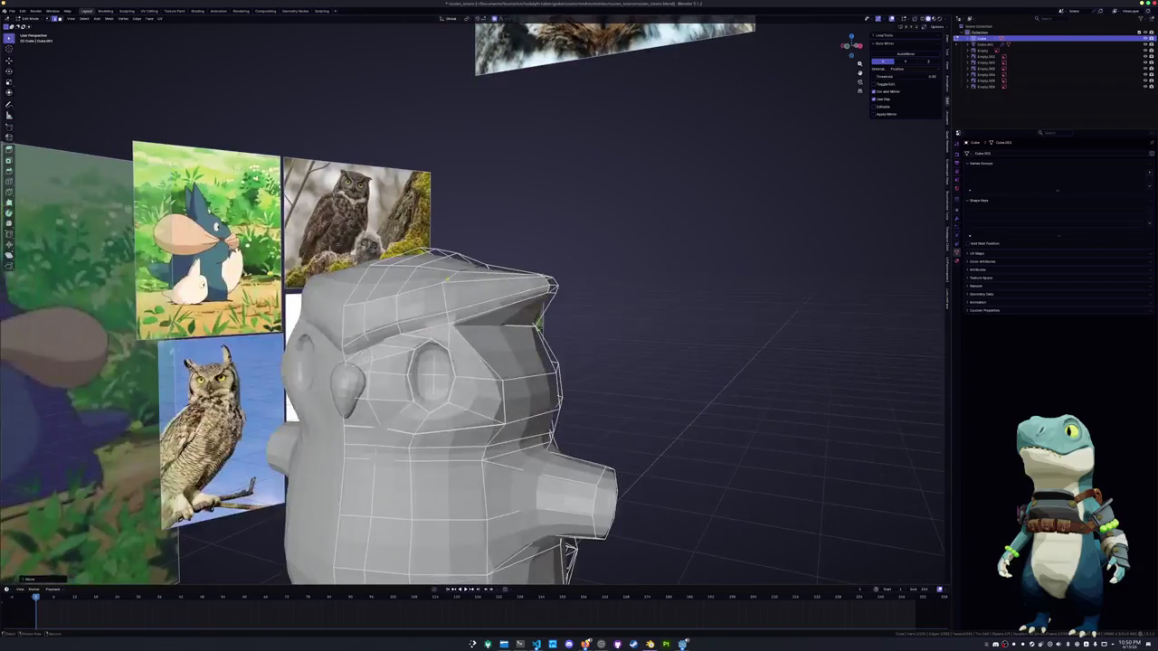
left_click(442, 283)
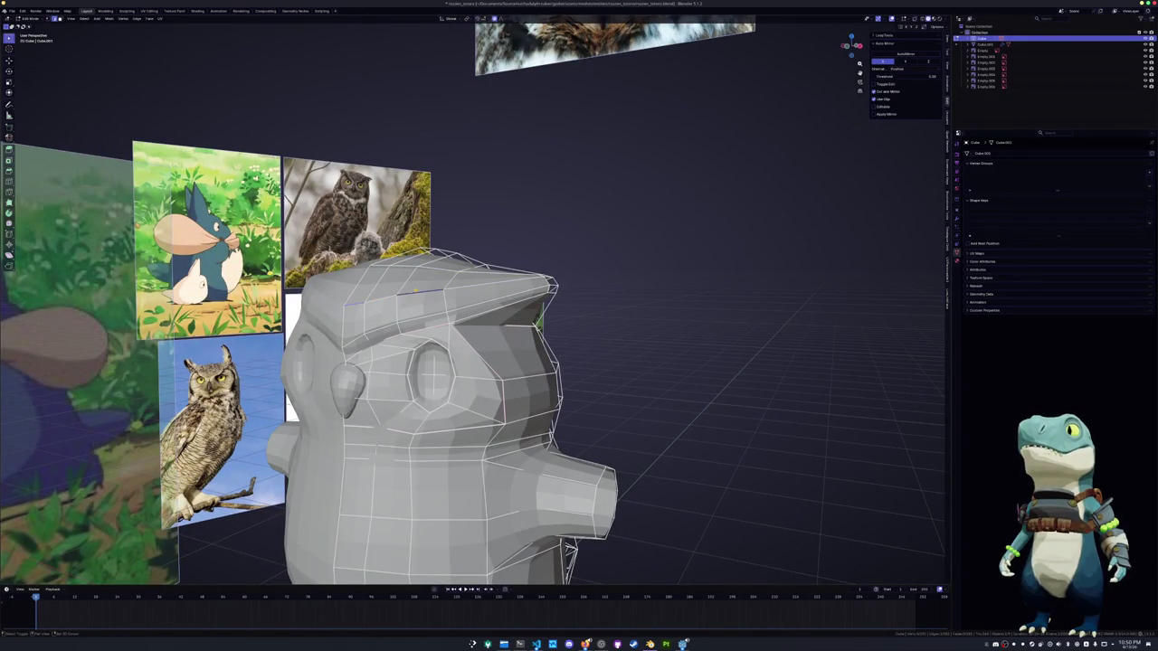
Slide the top-of-head vertex and rotate the ear tip upward into a pointed tuft
key("shift+v")
left_click(343, 310)
mouse_move(343, 310)
middle_mouse_down()
mouse_move(310, 329)
mouse_move(317, 362)
mouse_move(396, 340)
mouse_move(416, 295)
mouse_move(394, 315)
middle_mouse_up()
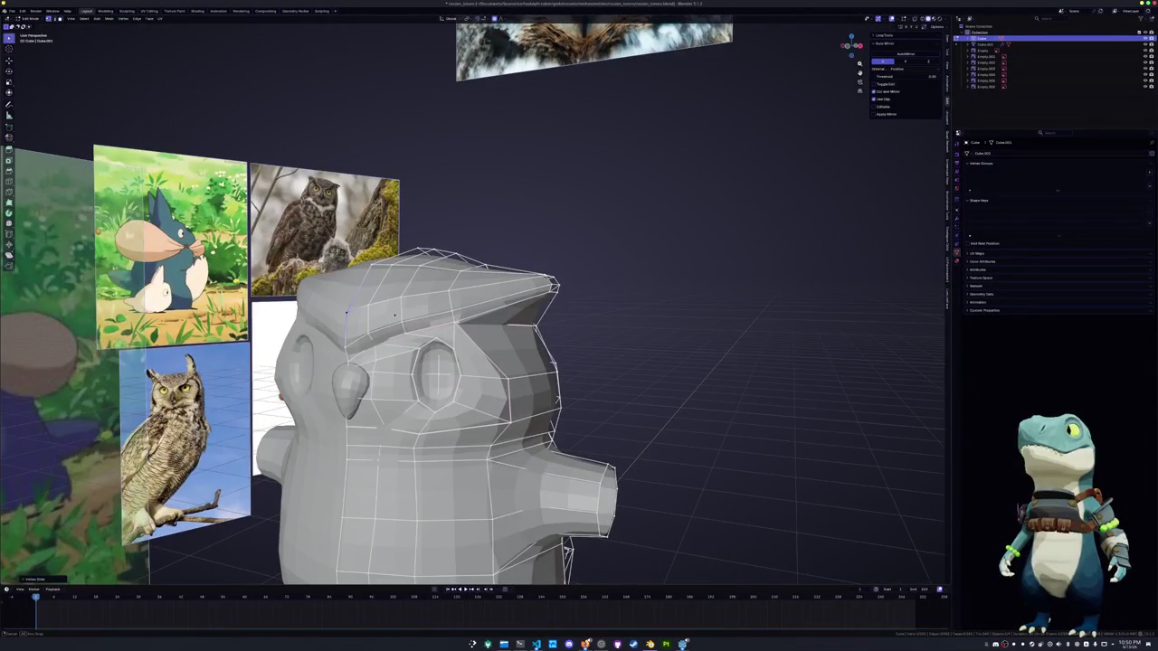
left_click(452, 315)
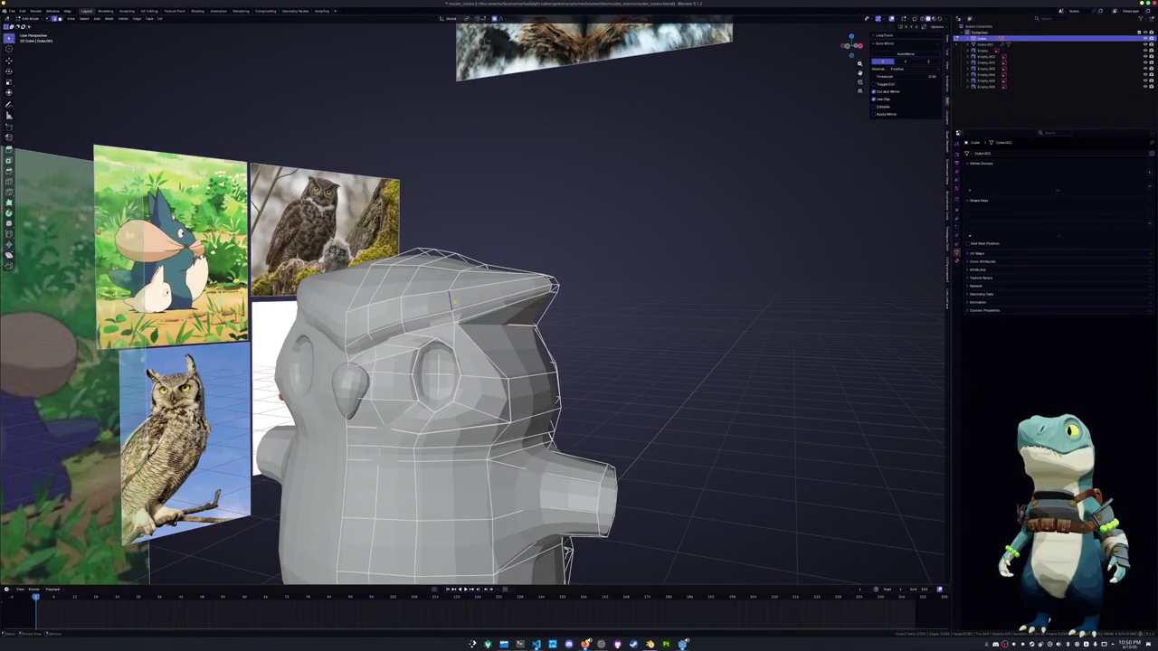
middle_click_drag(457, 279, 425, 317)
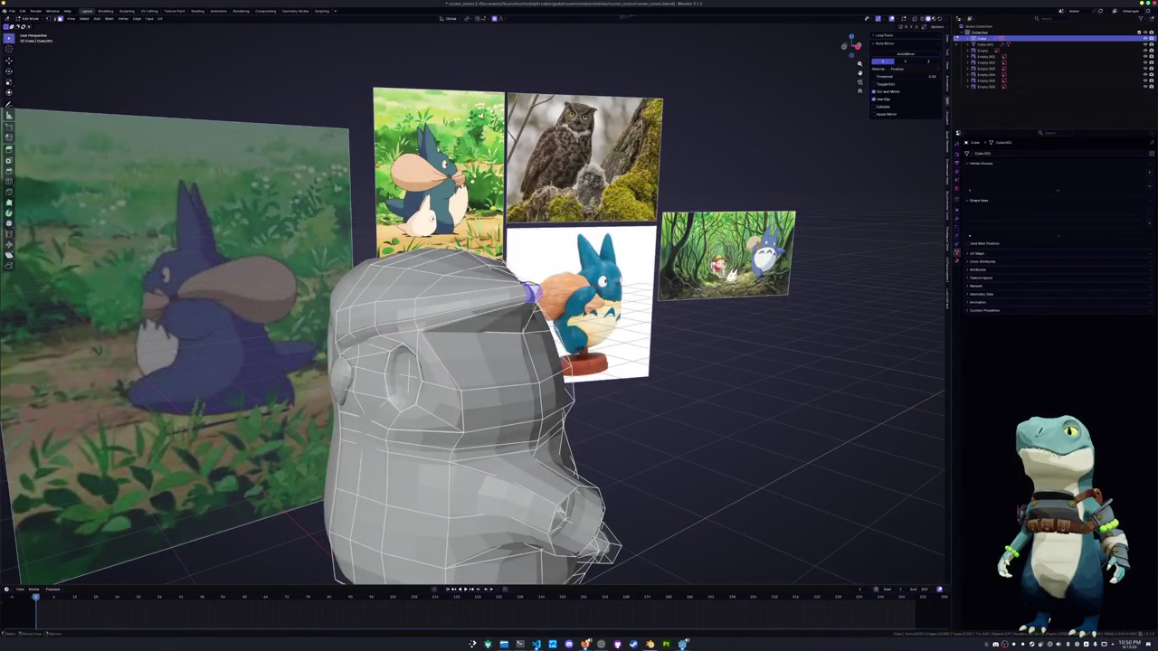
key("KP_1")
key("r")
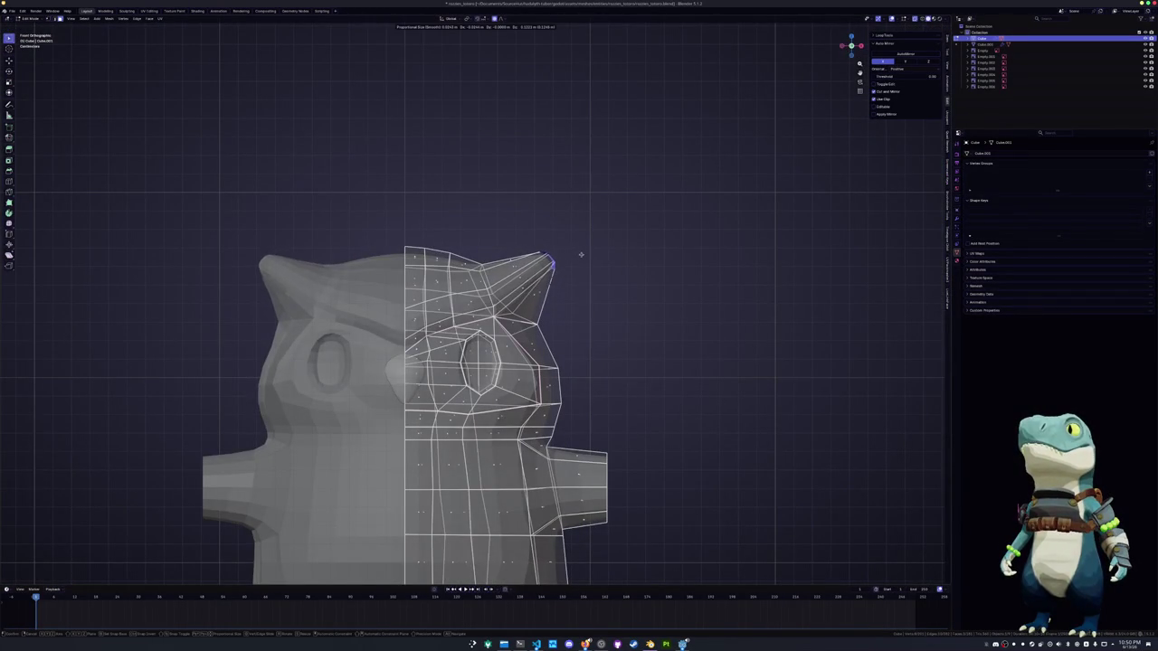
left_click(580, 247)
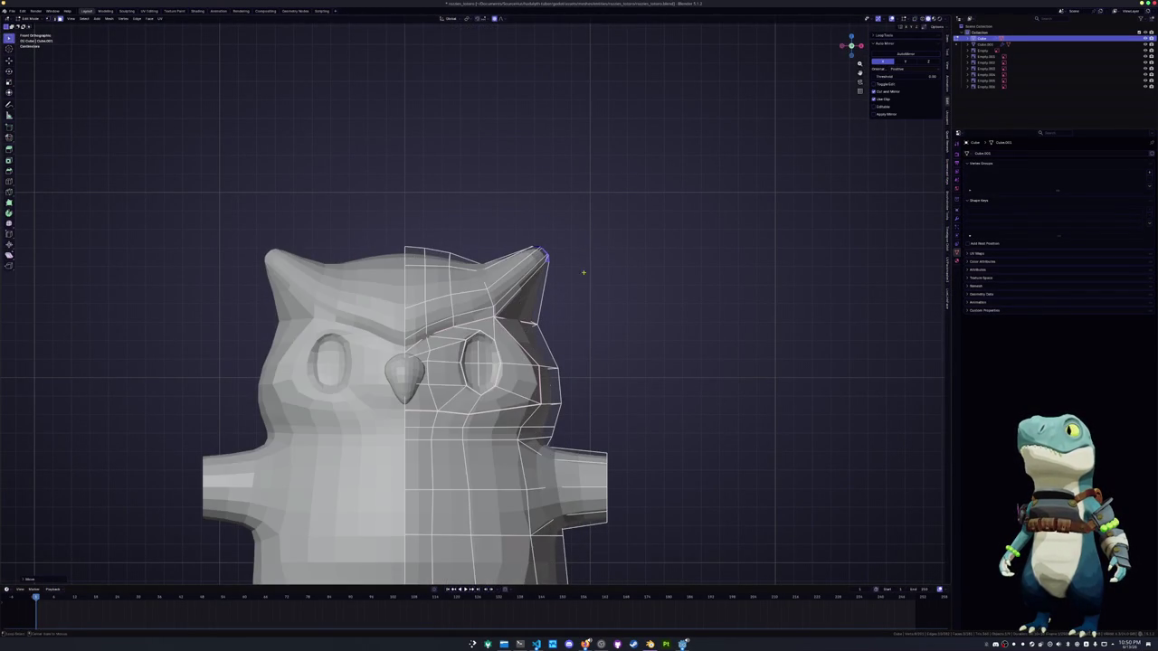
Switch out of Edit Mode to inspect the owl with its taller ear tufts
scroll(593, 303, "down", 3)
key("Tab")
middle_click_drag(593, 307, 534, 271)
key("Tab")
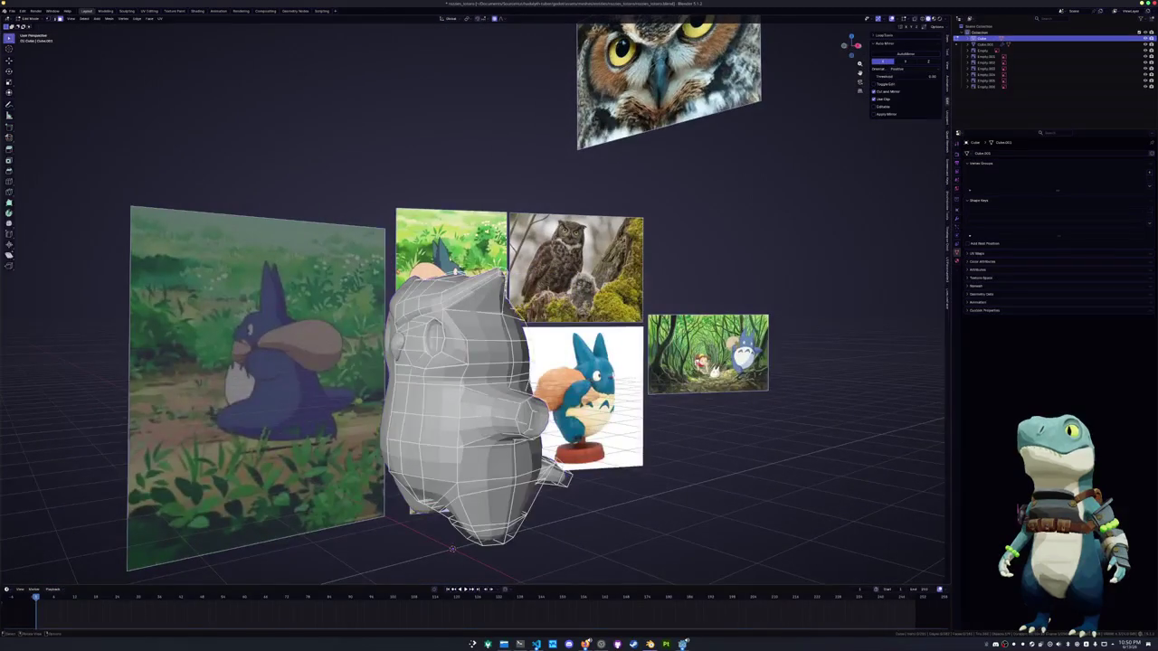
key("Tab")
mouse_move(579, 308)
middle_mouse_down()
mouse_move(595, 323)
mouse_move(592, 299)
mouse_move(525, 322)
mouse_move(570, 332)
middle_mouse_up()
key("Tab")
scroll(561, 307, "up", 2)
key("Tab")
Add a cube and place it above the owl's head
key("shift+a")
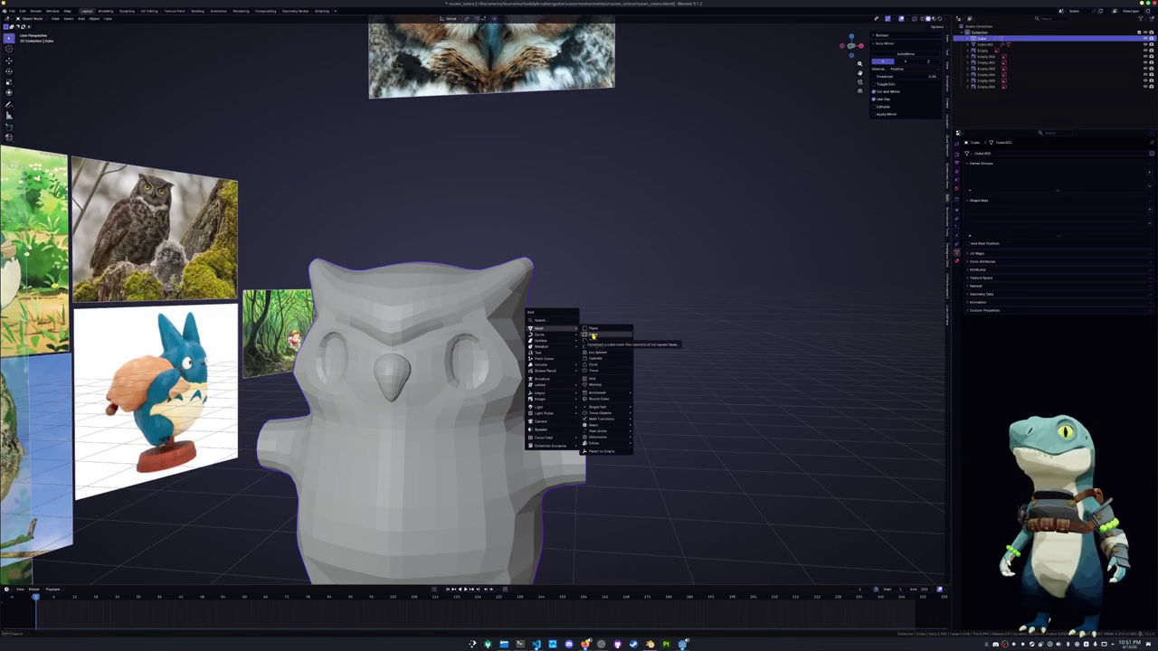
mouse_move(541, 328)
left_click(582, 335)
scroll(582, 346, "down", 3)
key("g")
left_click(551, 277)
In Edit Mode, delete faces from the cube's mesh
key("Tab")
middle_click_drag(551, 277, 455, 349)
key("x")
left_click(455, 349)
key("a")
key("x")
left_click(483, 289)
Scale the cube down into a small block and slide it along X
key("KP_1")
scroll(483, 288, "up", 3)
key("s")
left_click(510, 247)
key("g")
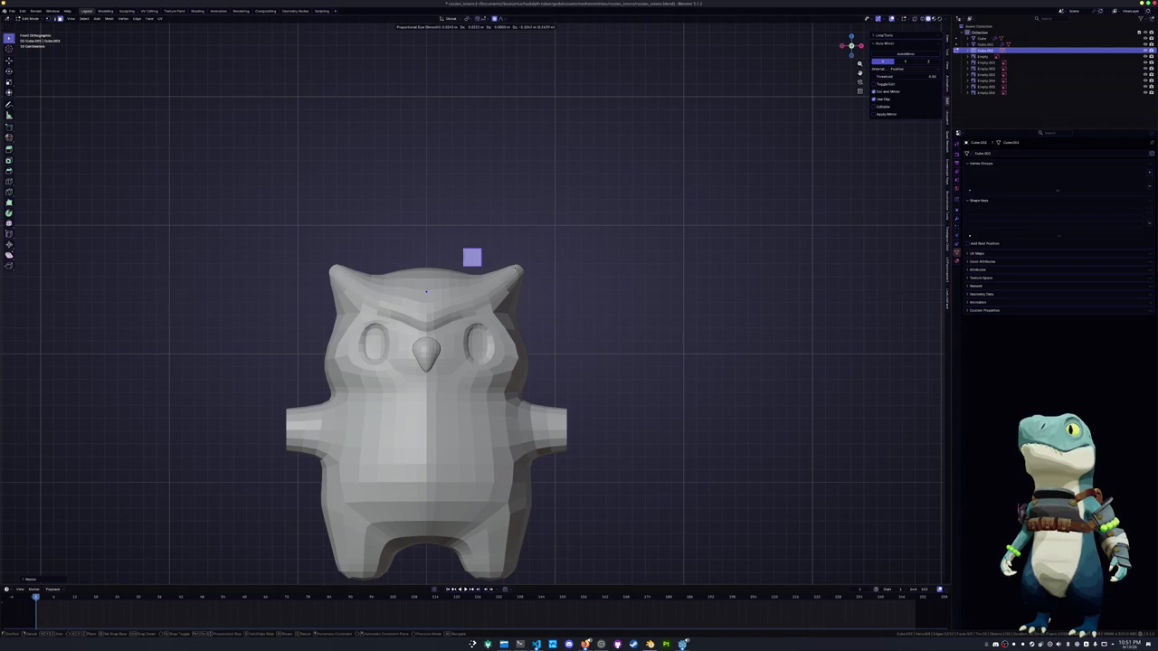
key("KP_3")
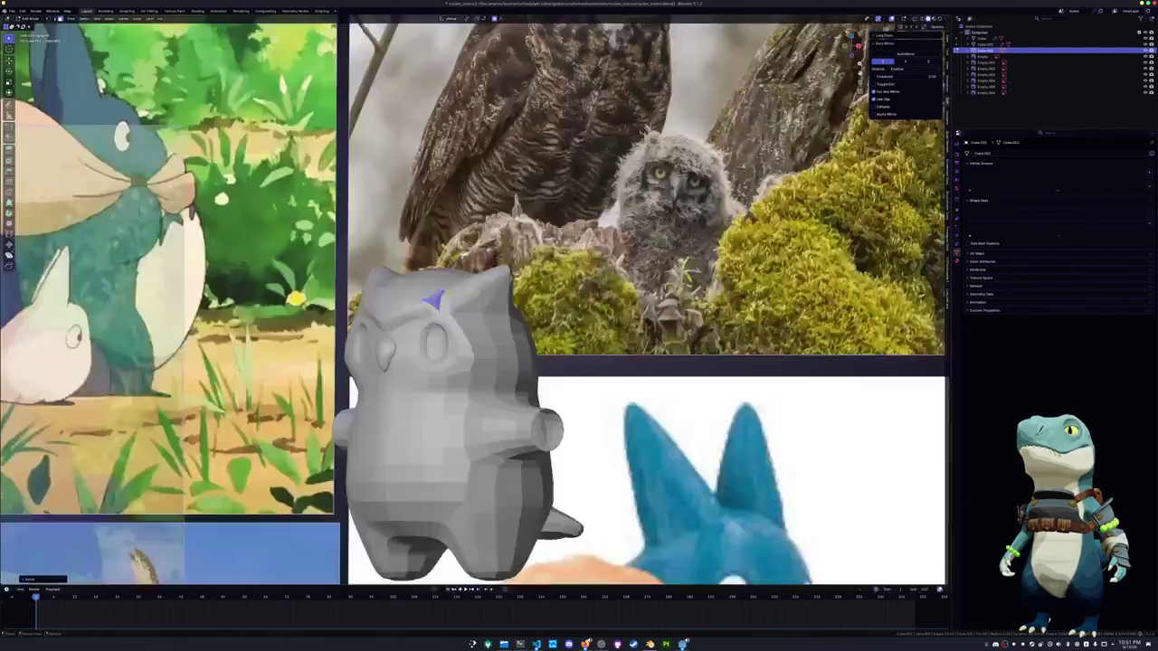
key("x")
left_click(472, 302)
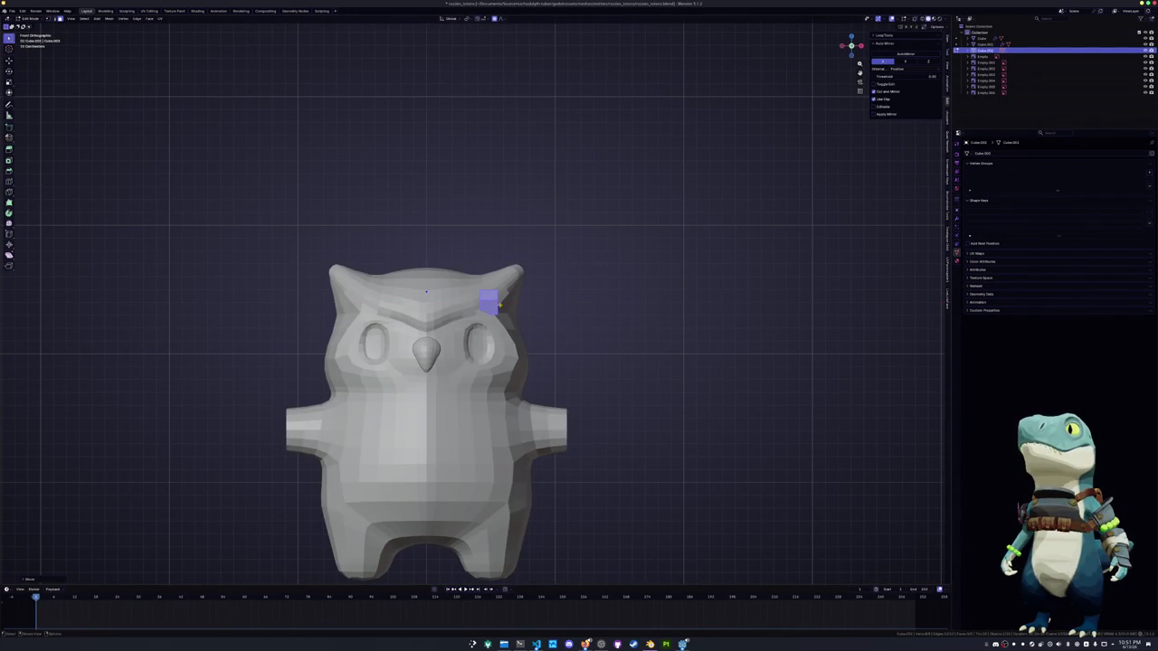
Rotate the small block upright, checking it against the side reference in see-through
key("KP_3")
key("r")
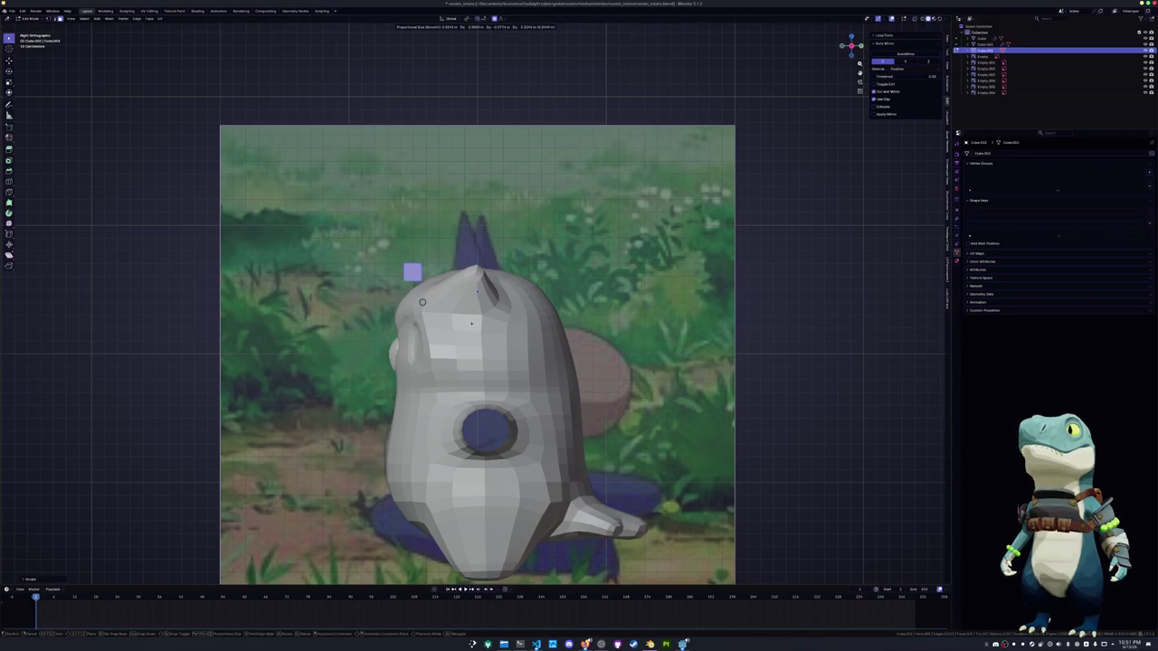
scroll(423, 295, "up", 2)
key("alt+z")
middle_click_drag(422, 295, 514, 333, "shift")
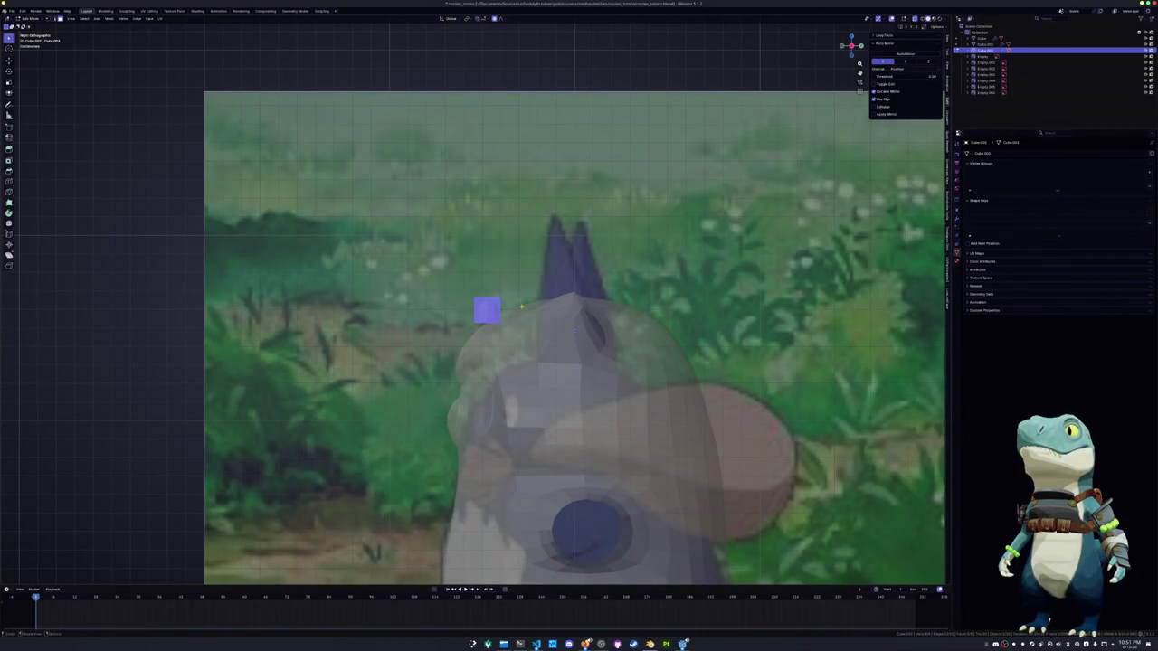
key("alt+z")
key("alt+z")
key("alt+z")
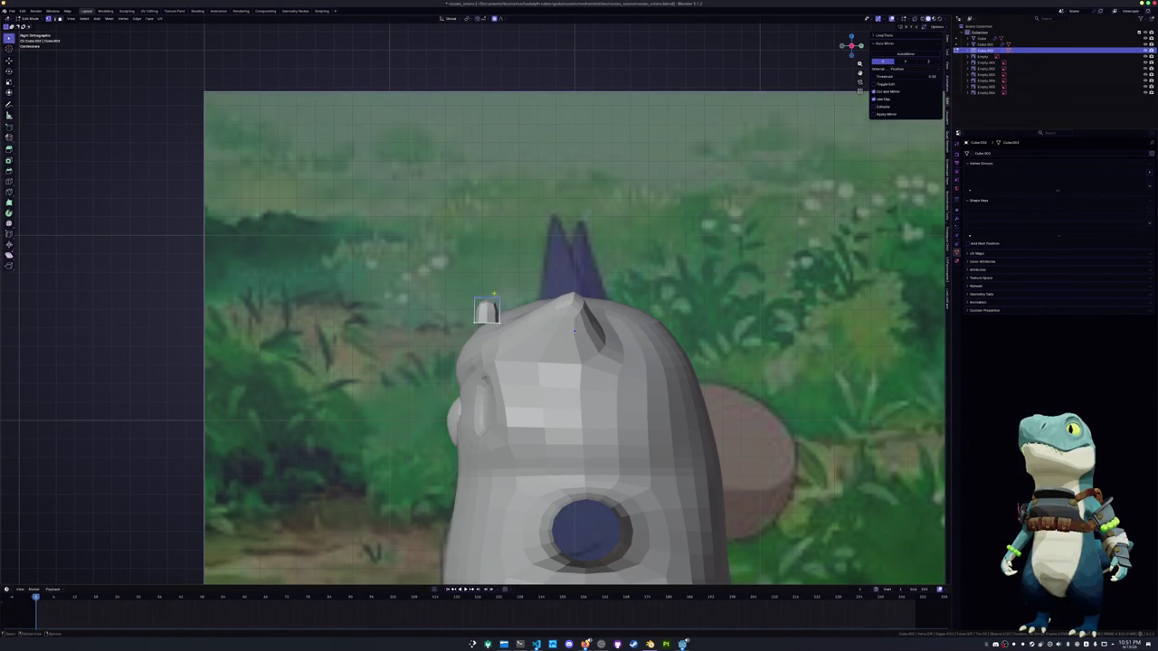
Box-select the block in X-ray, add a loop cut across it, and pull its top corner
key("alt+z")
left_click_drag(509, 308, 455, 270)
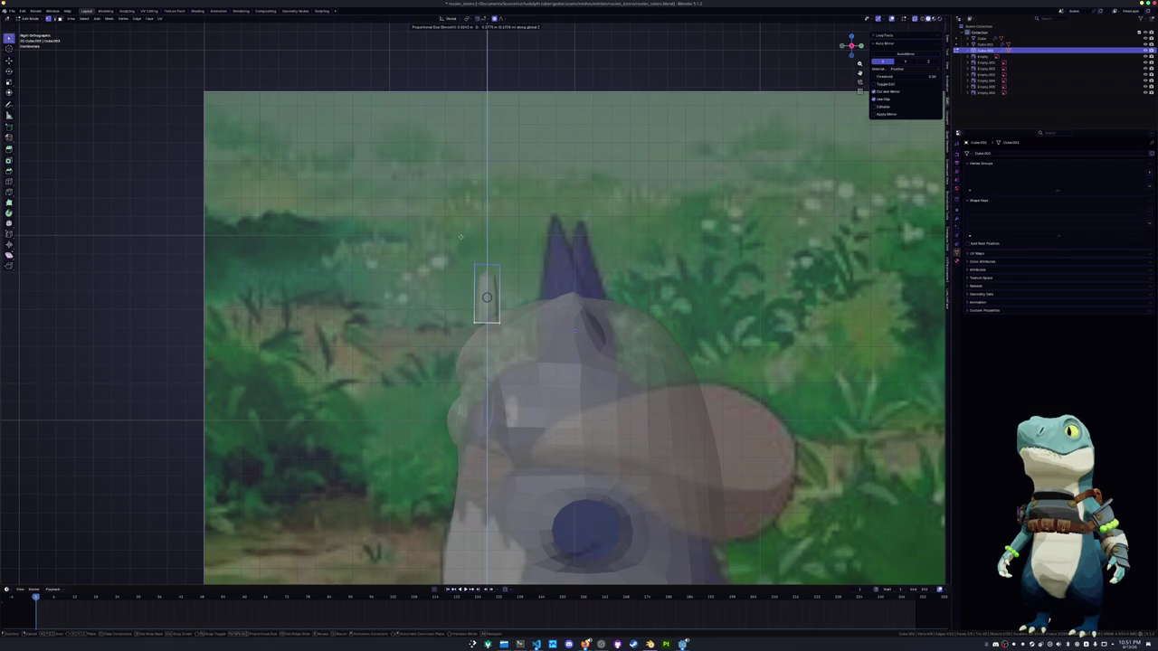
key("alt+z")
key("ctrl+KP_3")
scroll(484, 264, "up", 1)
key("ctrl+r")
left_click(509, 263)
left_click(507, 257)
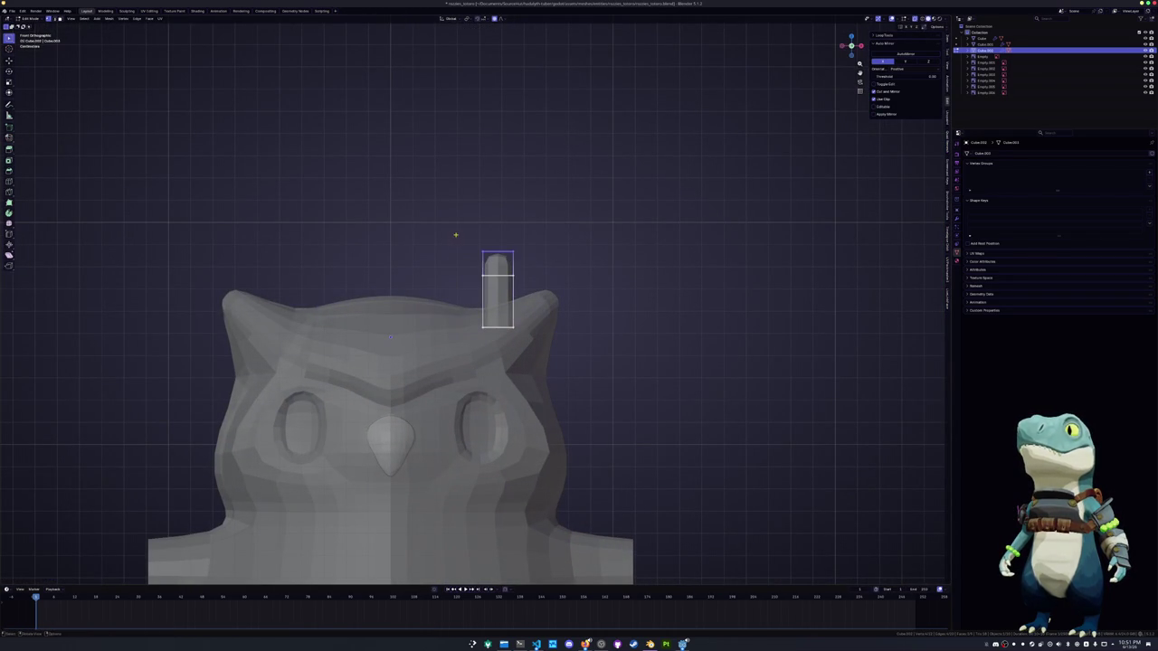
key("ctrl+r")
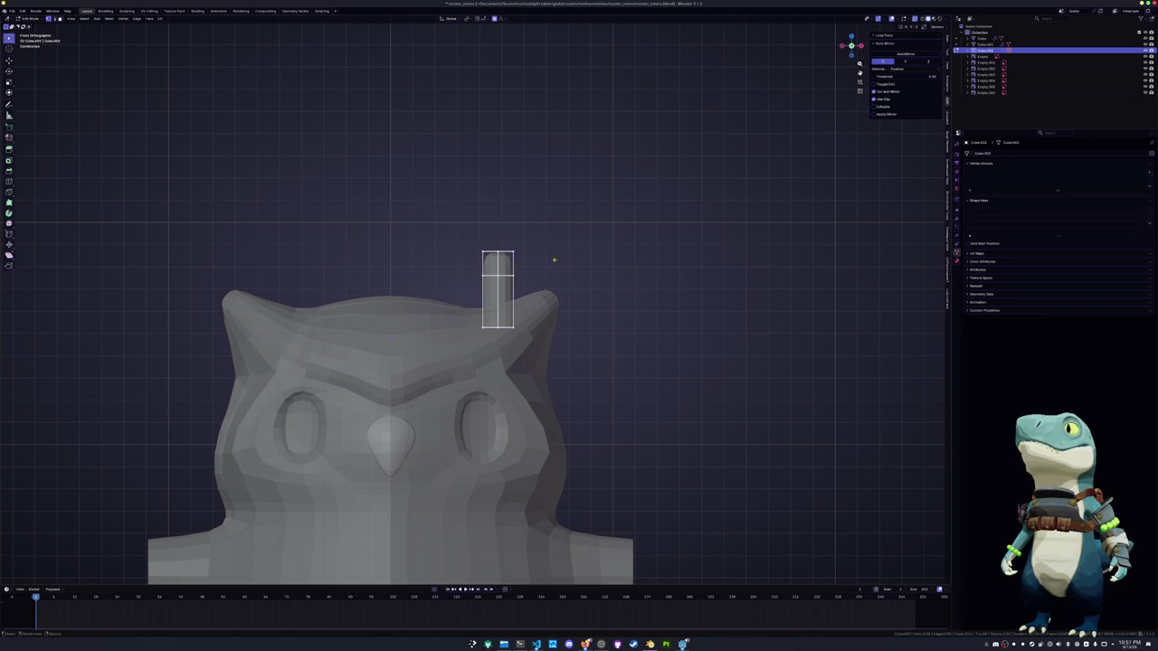
key("g")
key("g")
Extrude the cap's left and right sides into two prongs
left_click(457, 248)
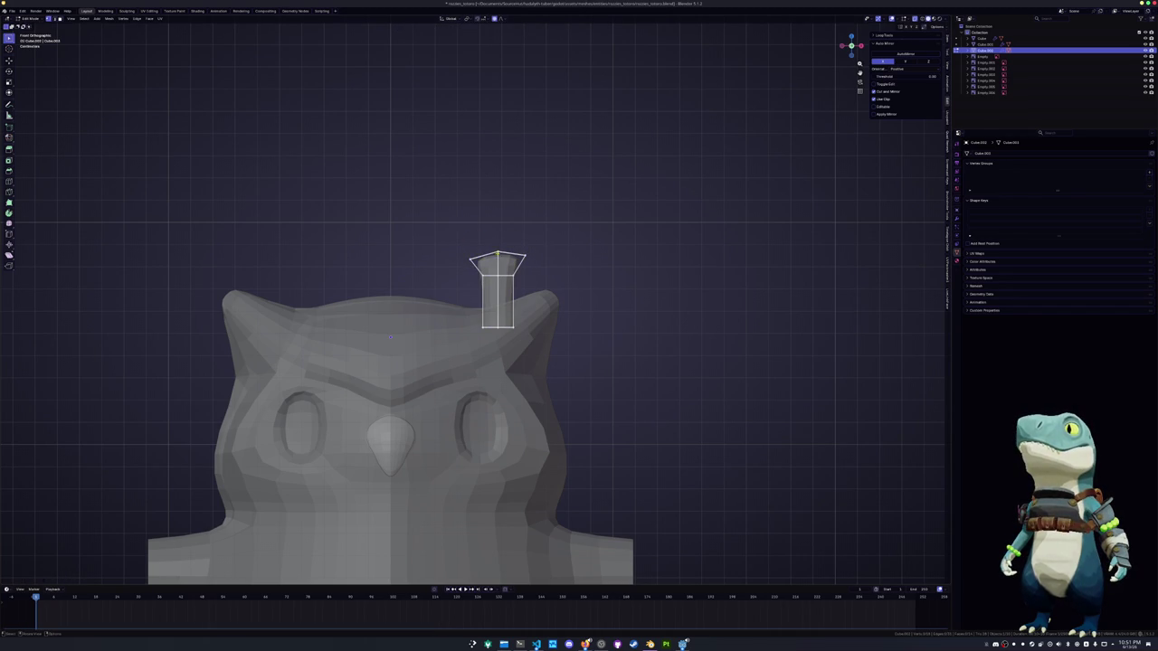
left_click(462, 248)
key("g")
key("z")
key("z")
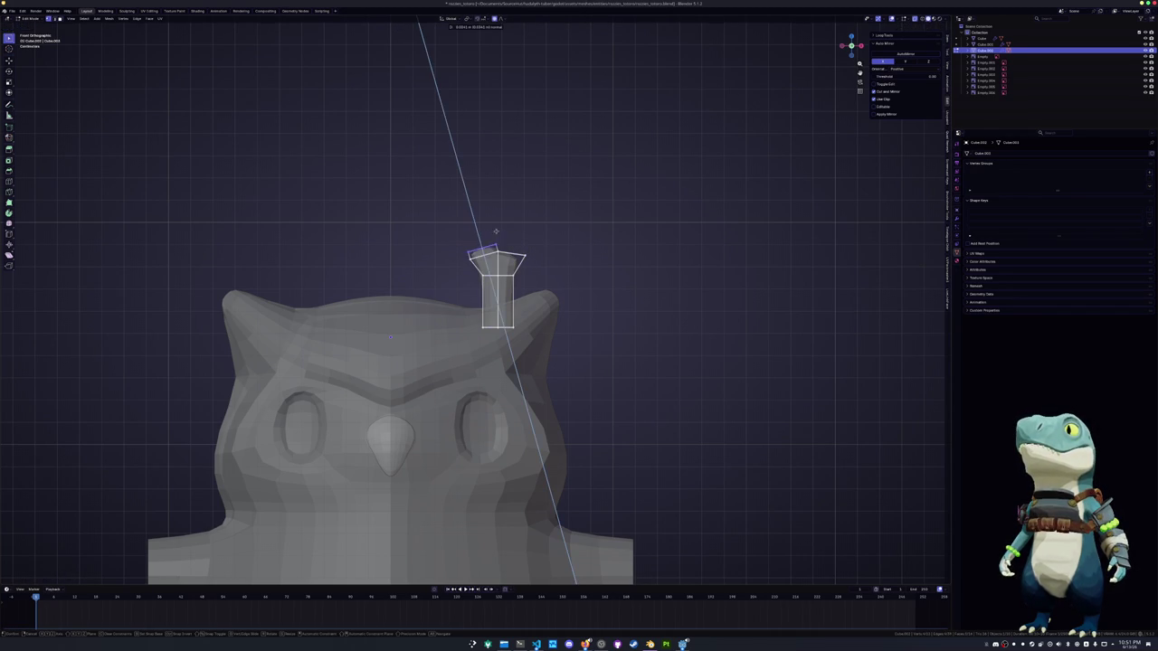
key("z")
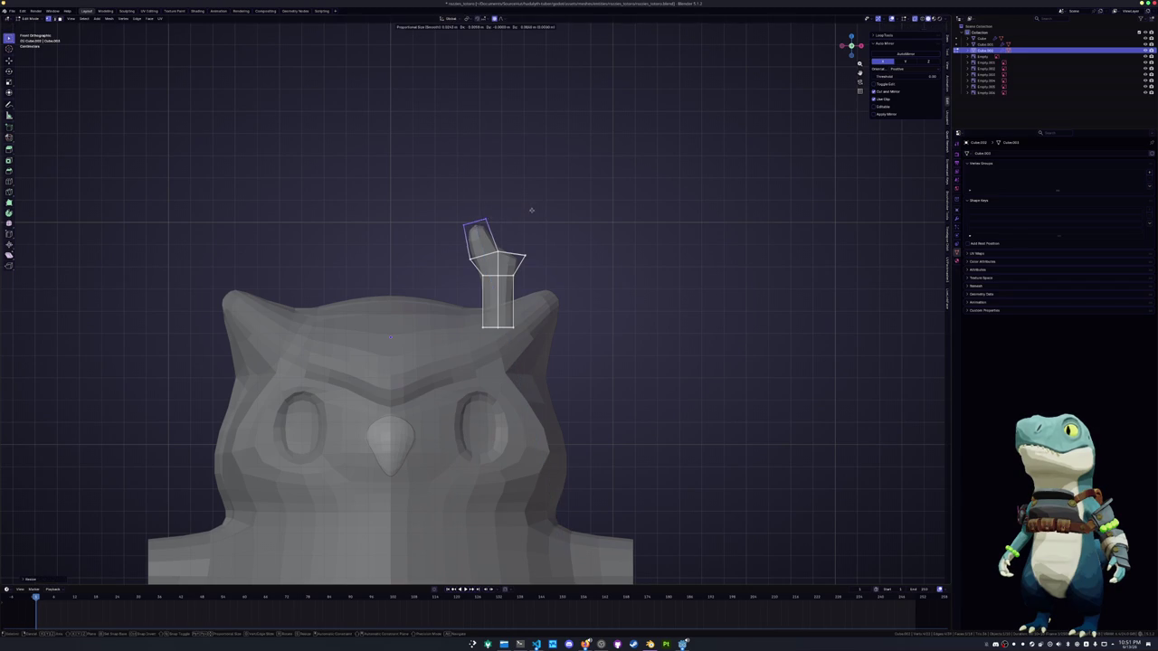
left_click(524, 210)
left_click(523, 248)
key("g")
key("z")
key("z")
key("z")
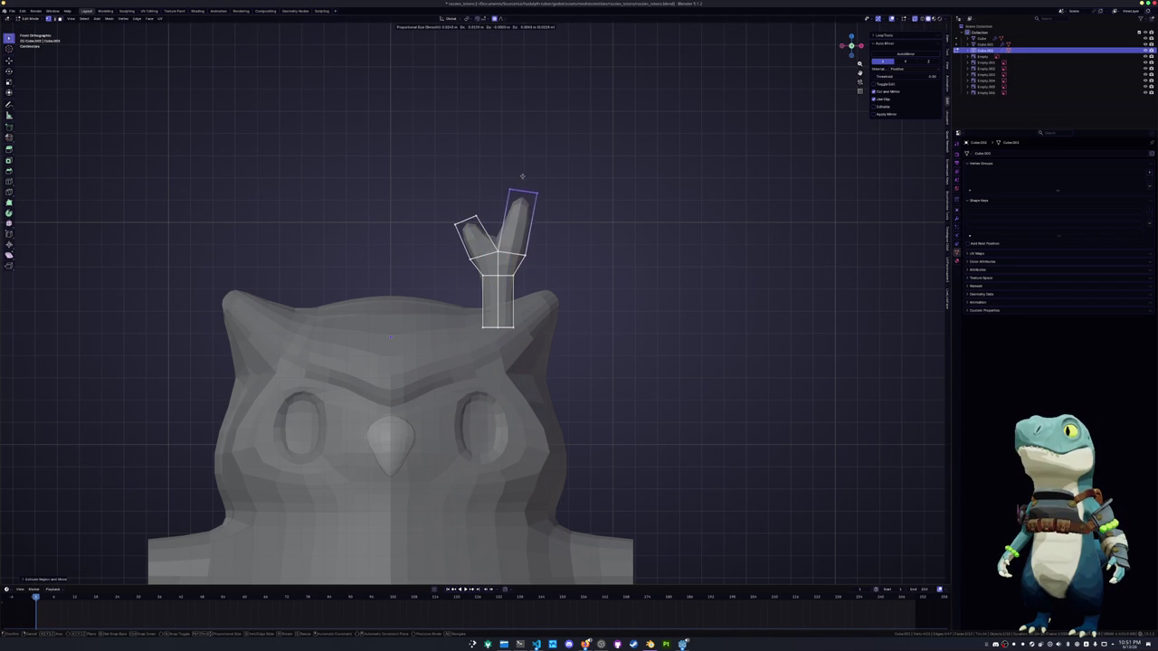
left_click(530, 174)
Tilt the left and right prong tips outward with rotations
scroll(568, 225, "up", 1)
left_click(532, 241)
key("g")
key("r")
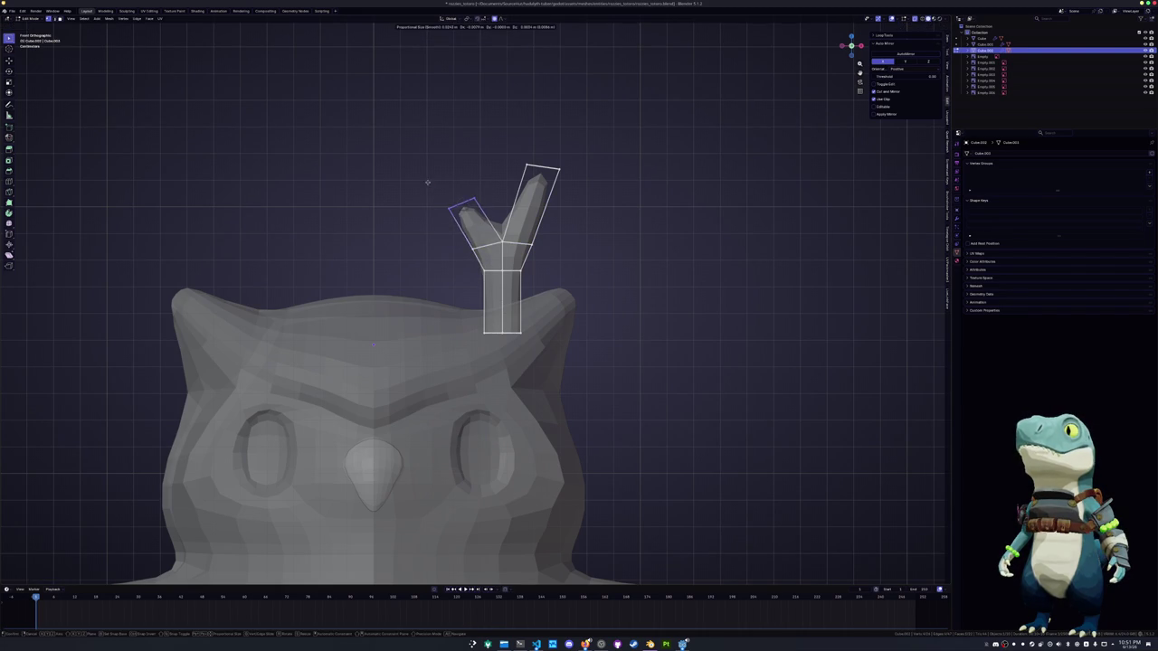
left_click(488, 170)
left_click(543, 168)
key("r")
left_click(527, 149)
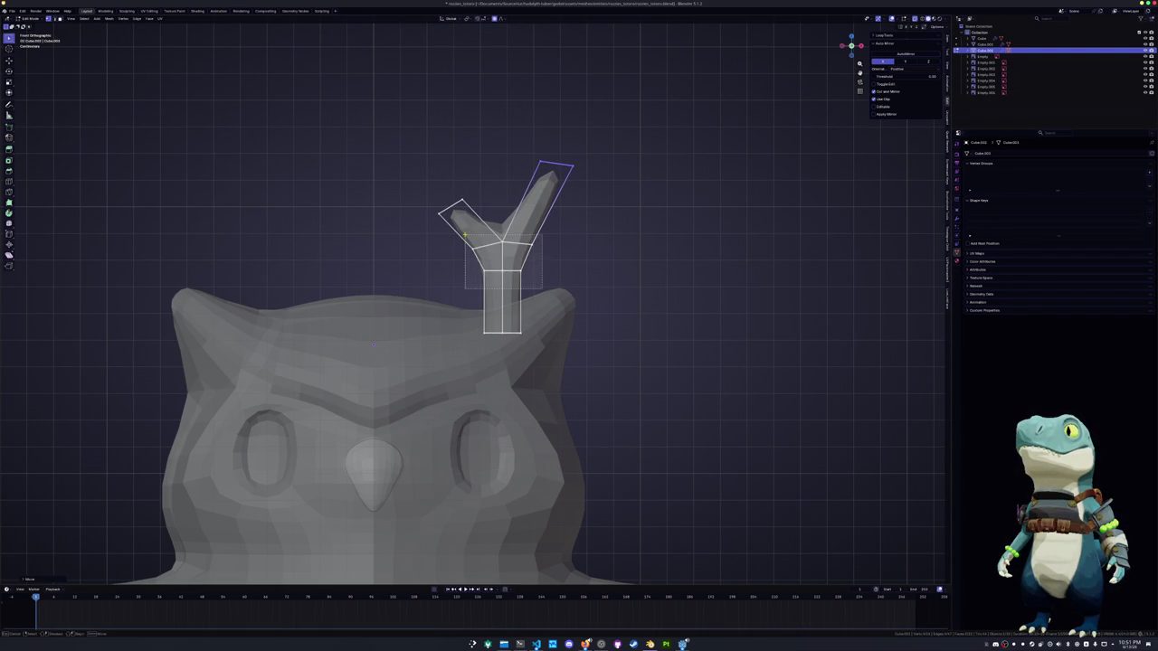
Crease the edges at the Y junction with Shift+E
left_click(507, 276, "alt")
middle_click_drag(374, 343, 446, 271)
key("alt+a")
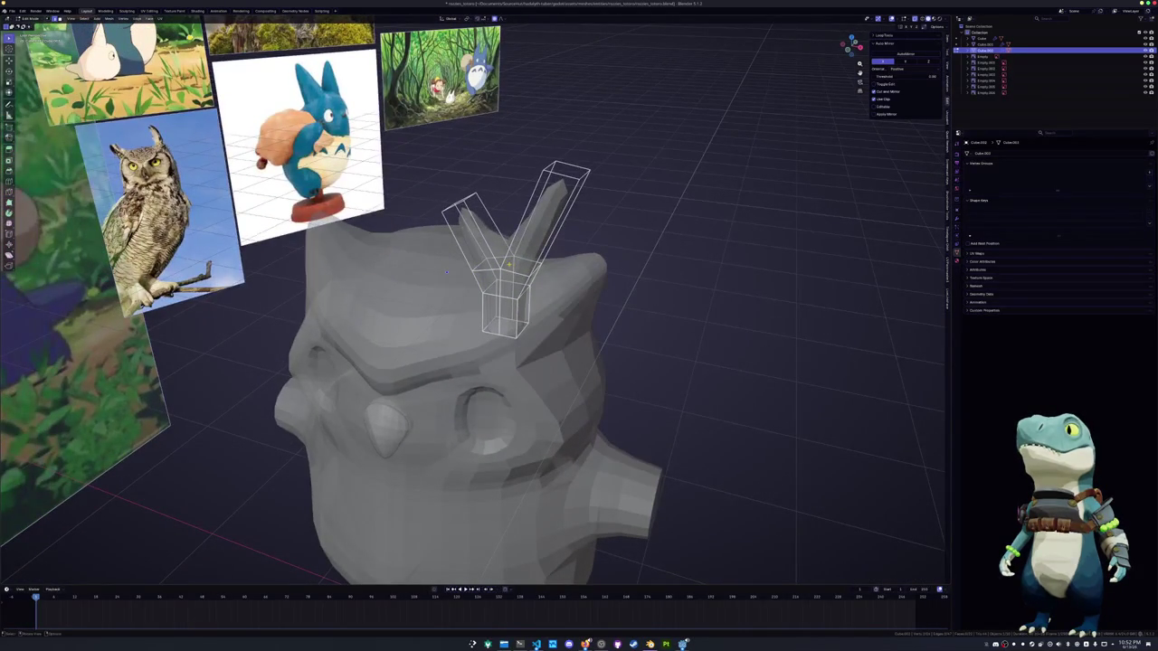
key("shift+e")
left_click(566, 247)
mouse_move(566, 247)
middle_mouse_down()
mouse_move(637, 246)
mouse_move(638, 330)
mouse_move(584, 451)
mouse_move(325, 317)
middle_mouse_up()
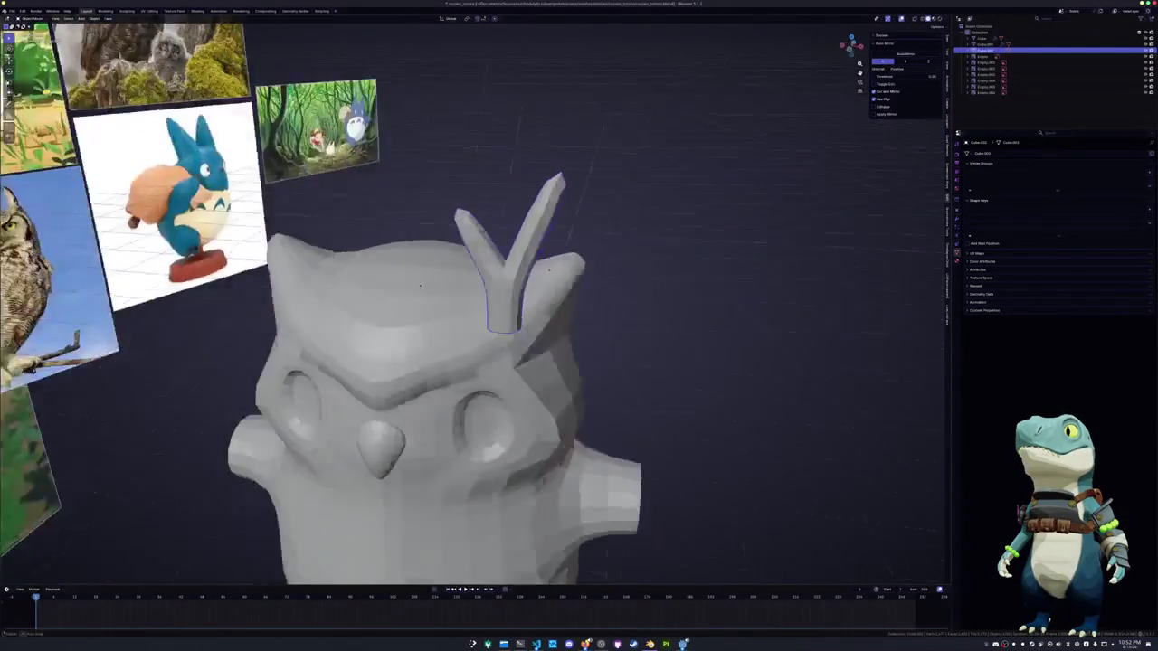
middle_click_drag(630, 255, 540, 269)
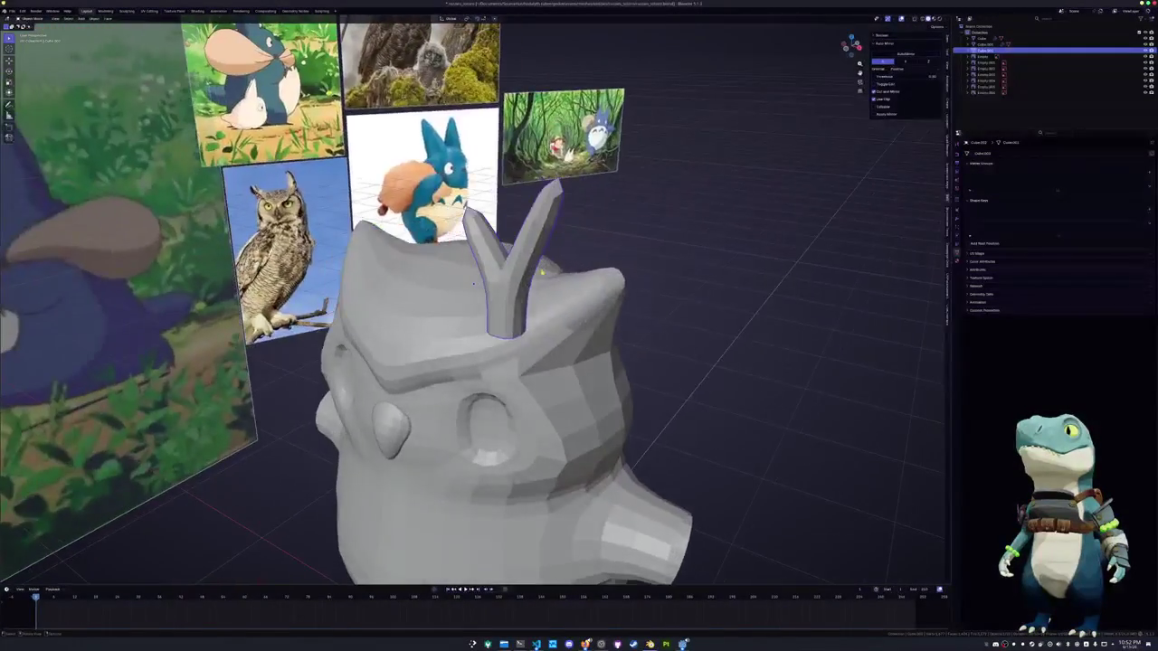
Adjust both prong lengths by moving their top faces, then return to Object Mode
left_click_drag(607, 208, 521, 133)
key("g")
left_click(533, 146)
left_click_drag(480, 227, 404, 185)
key("g")
left_click(413, 193)
key("KP_3")
key("Tab")
middle_click_drag(618, 344, 431, 307)
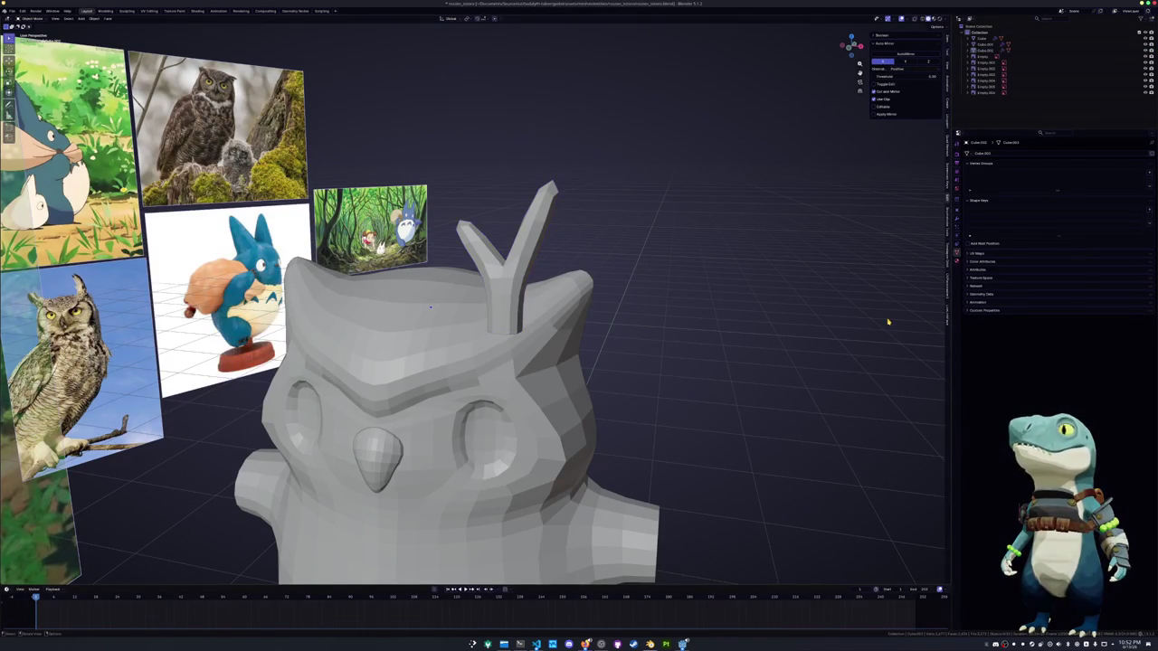
In front view, rotate the right prong's tip of the antler
middle_click_drag(431, 308, 423, 308)
key("Tab")
key("KP_1")
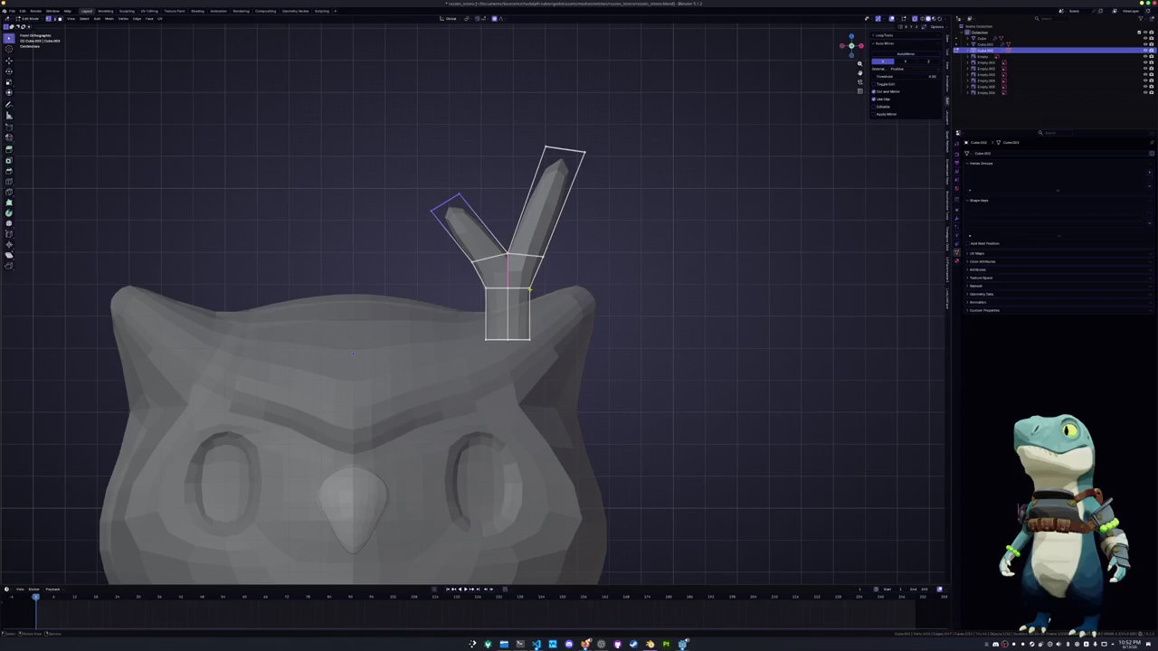
middle_click_drag(590, 226, 602, 303, "shift")
left_click(587, 233)
key("r")
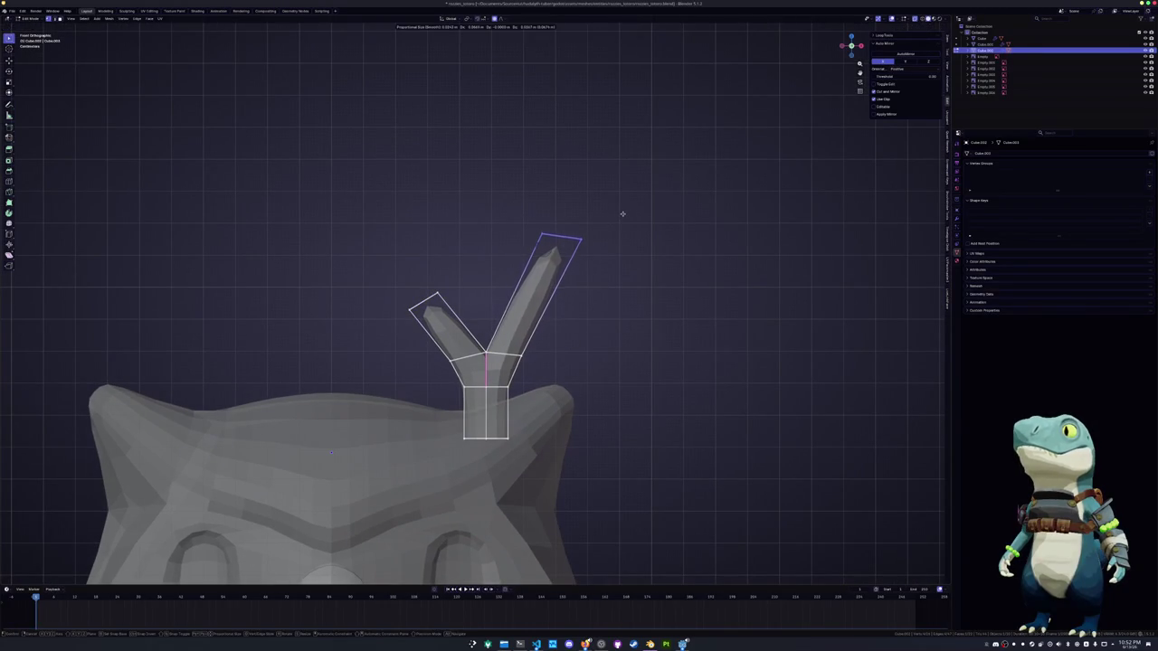
left_click(628, 232)
middle_click_drag(628, 233, 600, 269, "shift")
Add a centred edge loop across the right prong, slide it, and reshape the prong's top
key("ctrl+r")
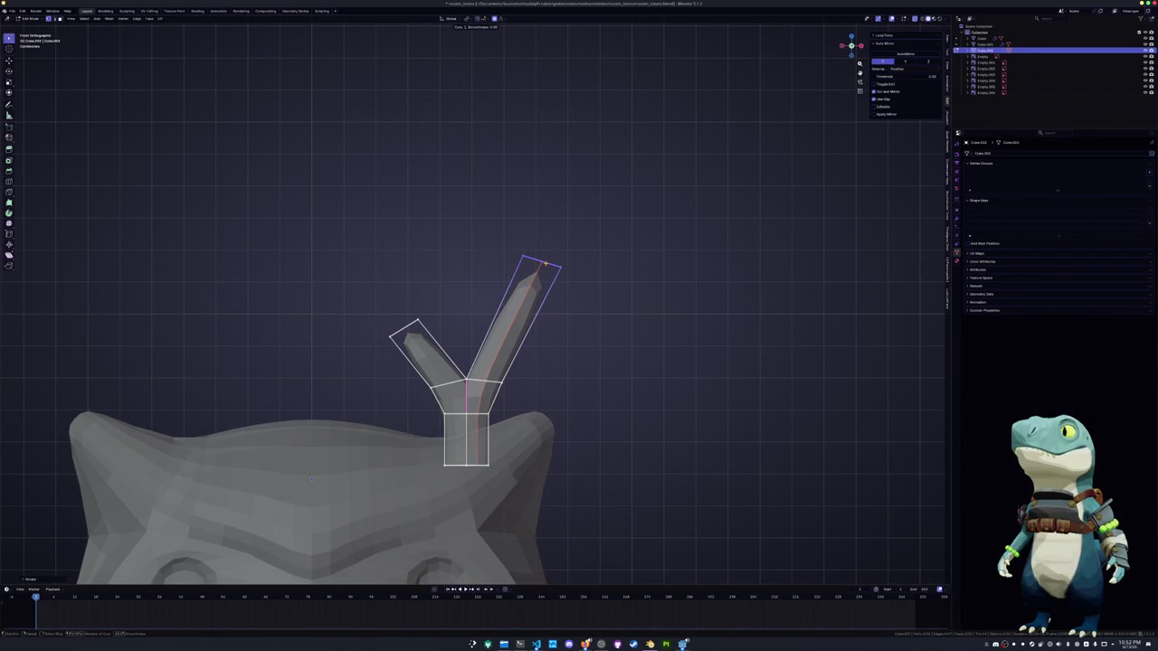
left_click(543, 272)
right_click(542, 282)
key("g")
key("g")
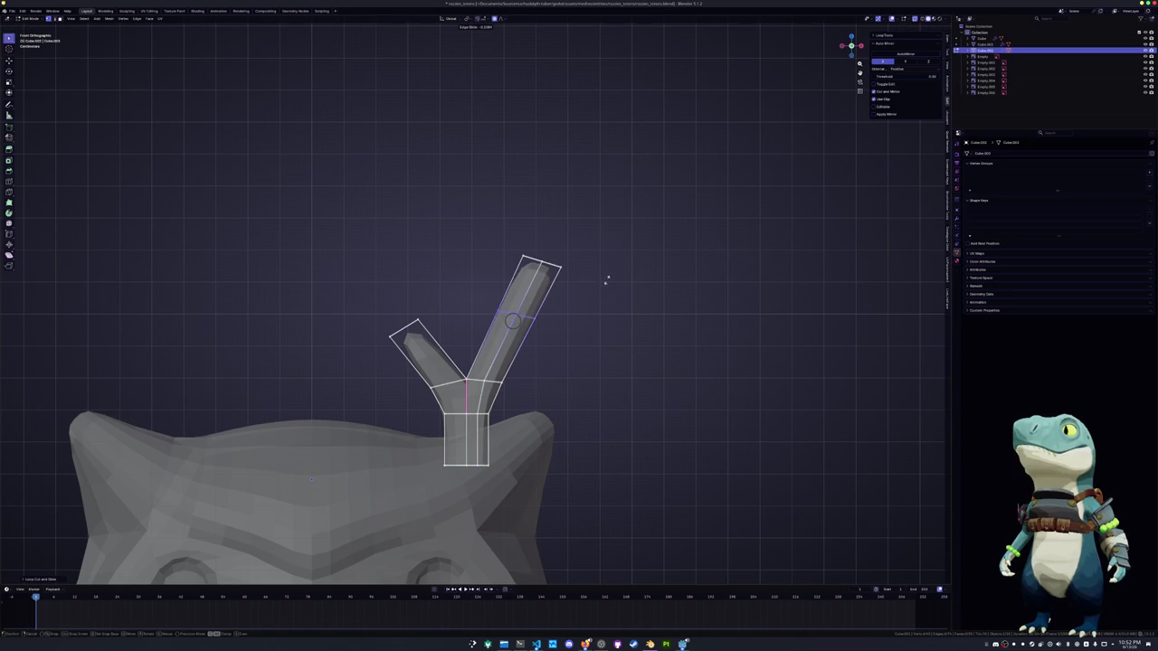
left_click(623, 260)
left_click_drag(531, 262, 500, 248)
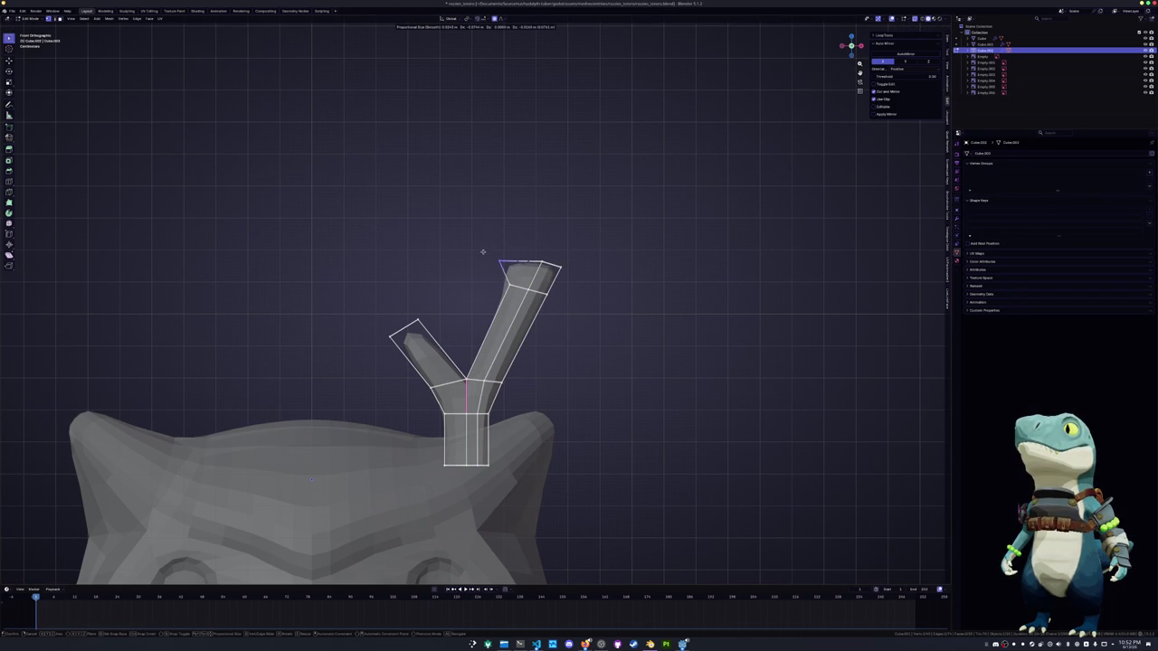
left_click(481, 254)
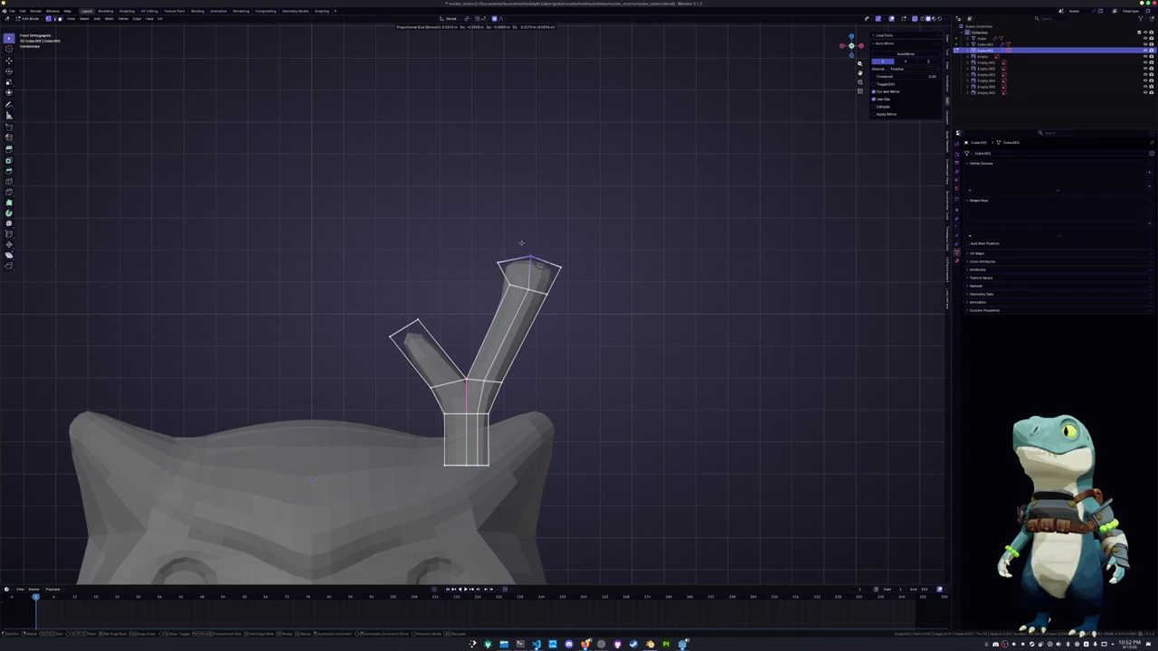
left_click_drag(534, 249, 525, 241)
Extrude the prong's top face upward in two segments, tilting each new face
key("e")
left_click(510, 203)
key("r")
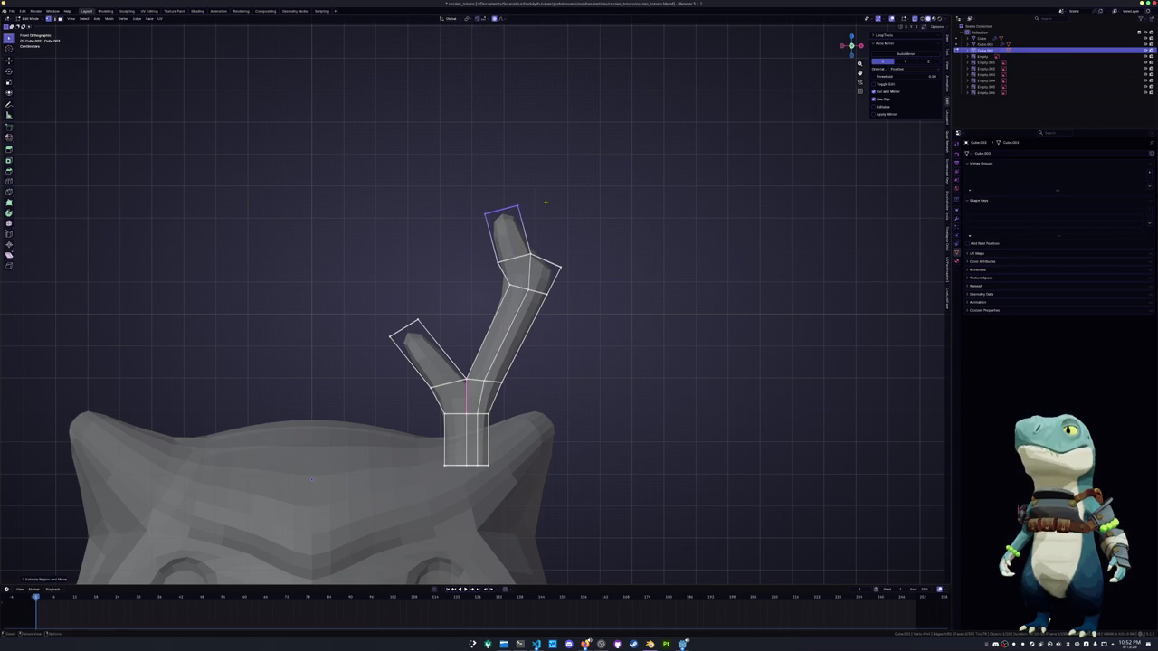
left_click(534, 208)
key("e")
left_click(620, 157)
key("r")
left_click(642, 167)
Reposition the short branch's and lower-left prong's top faces, undoing a stray move
left_click(504, 203, "alt")
key("g")
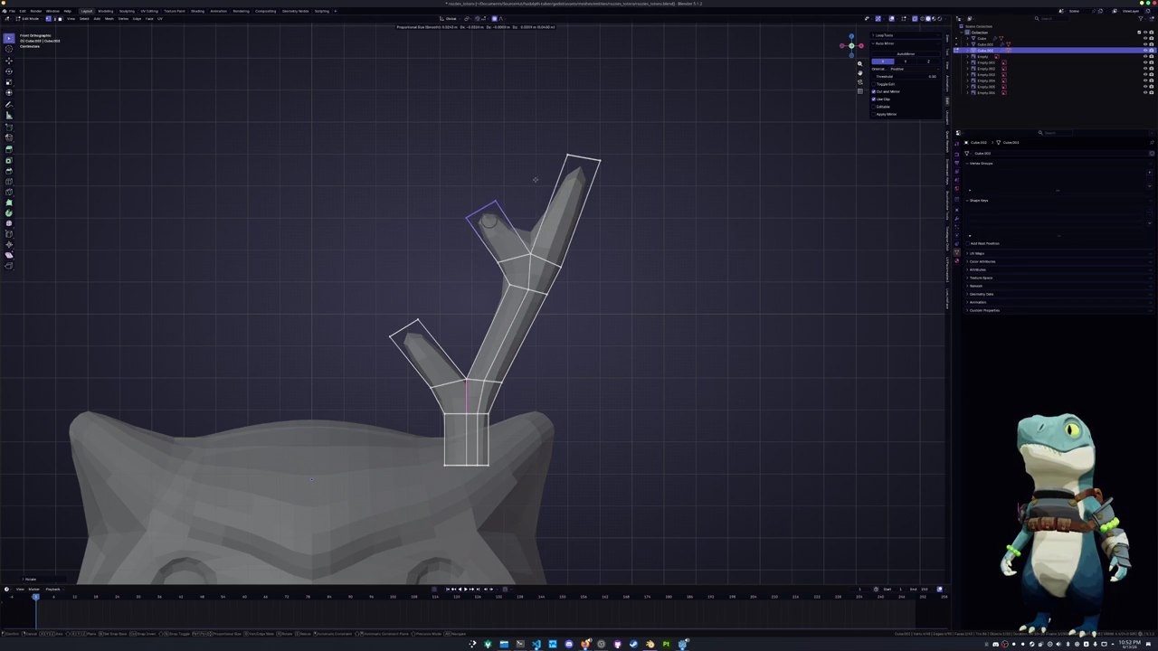
left_click(532, 179)
left_click(407, 327, "alt")
key("g")
left_click(442, 283)
left_click_drag(505, 237, 438, 175)
key("ctrl+z")
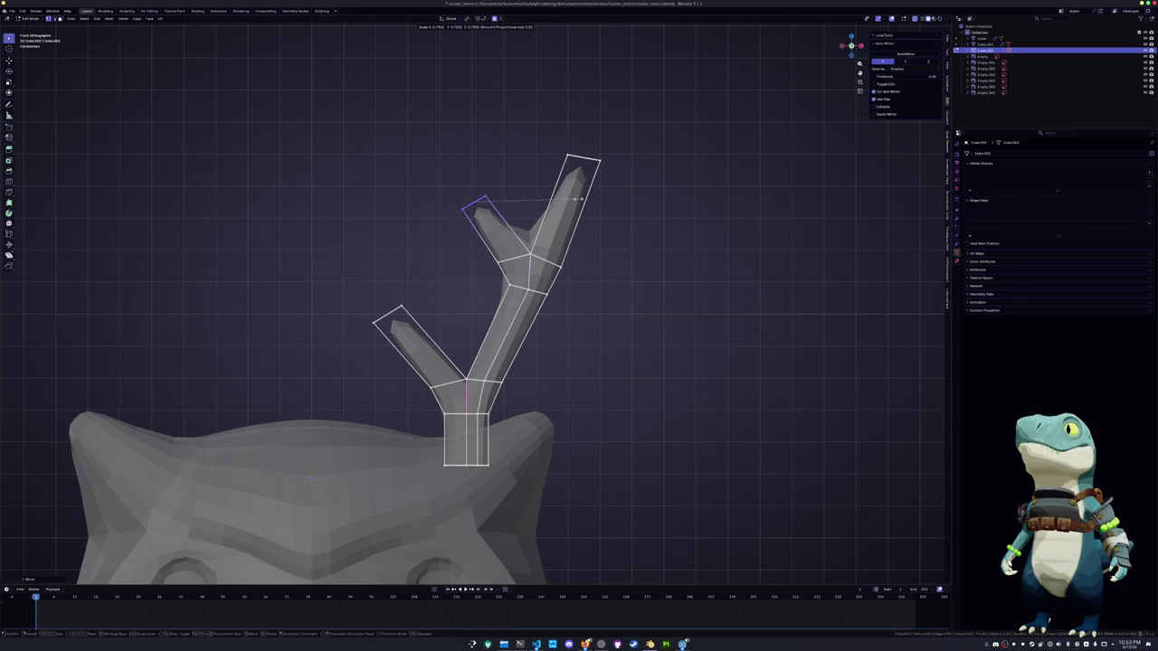
key("ctrl+z")
Shrink the tips of the lower-left prong and the upper short prong
key("s")
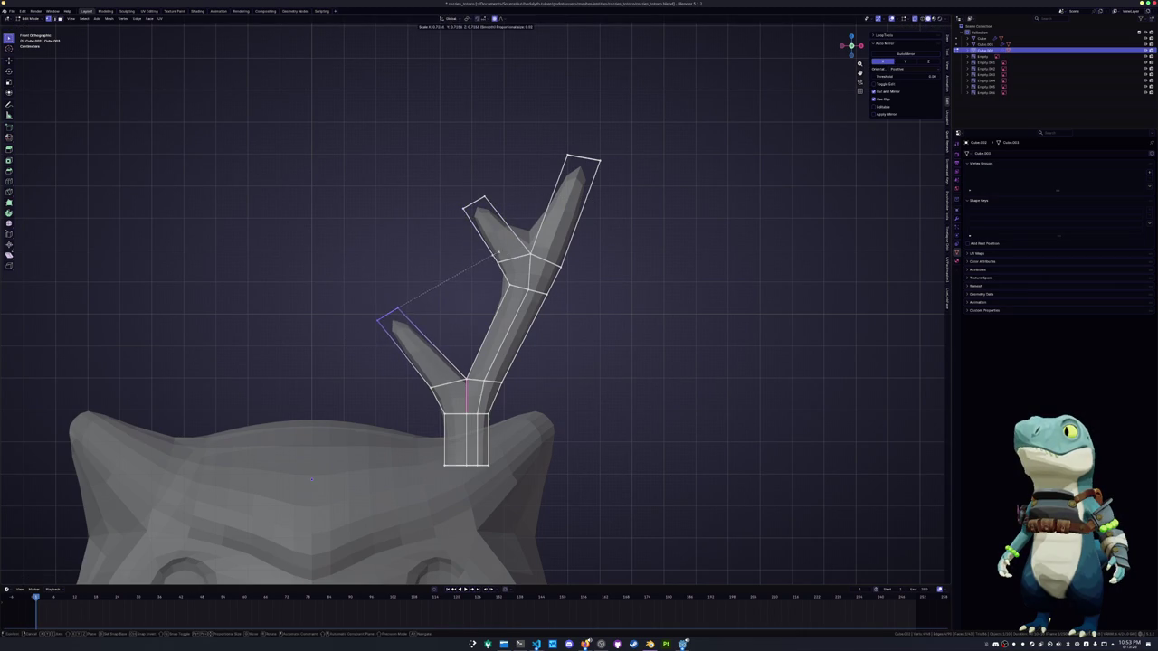
left_click(507, 226)
left_click_drag(453, 226, 541, 168)
key("s")
left_click(541, 168)
key("s")
left_click(645, 165)
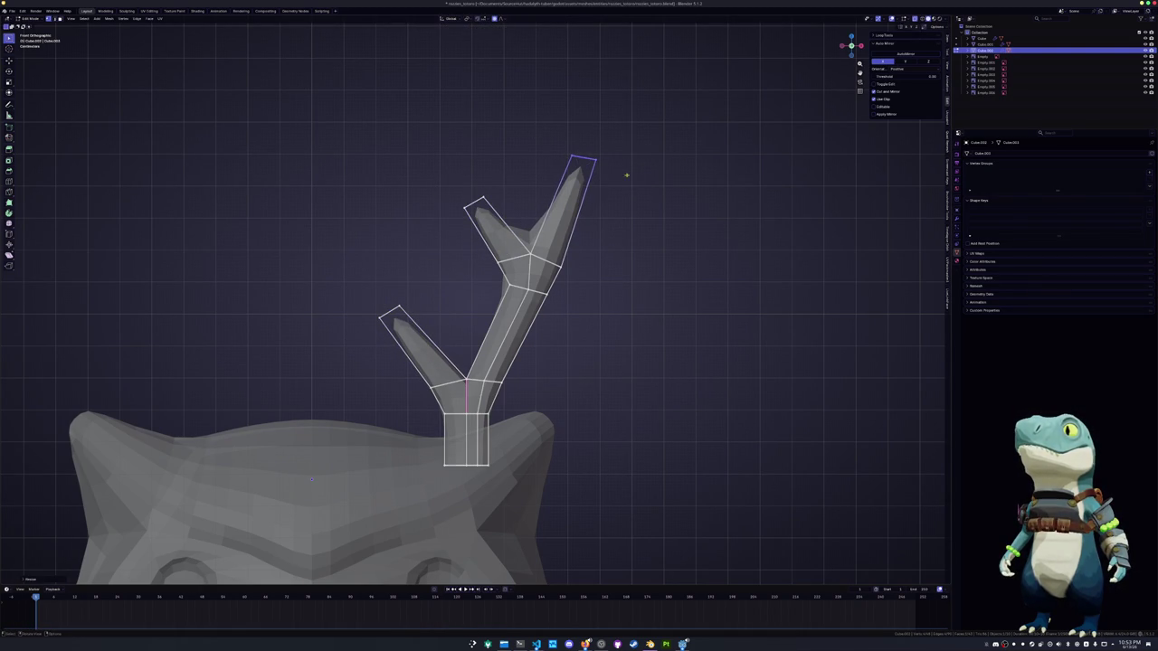
Crease the antler's upper edges with Shift+E
mouse_move(310, 480)
middle_mouse_down()
mouse_move(405, 220)
mouse_move(686, 497)
mouse_move(647, 540)
middle_mouse_up()
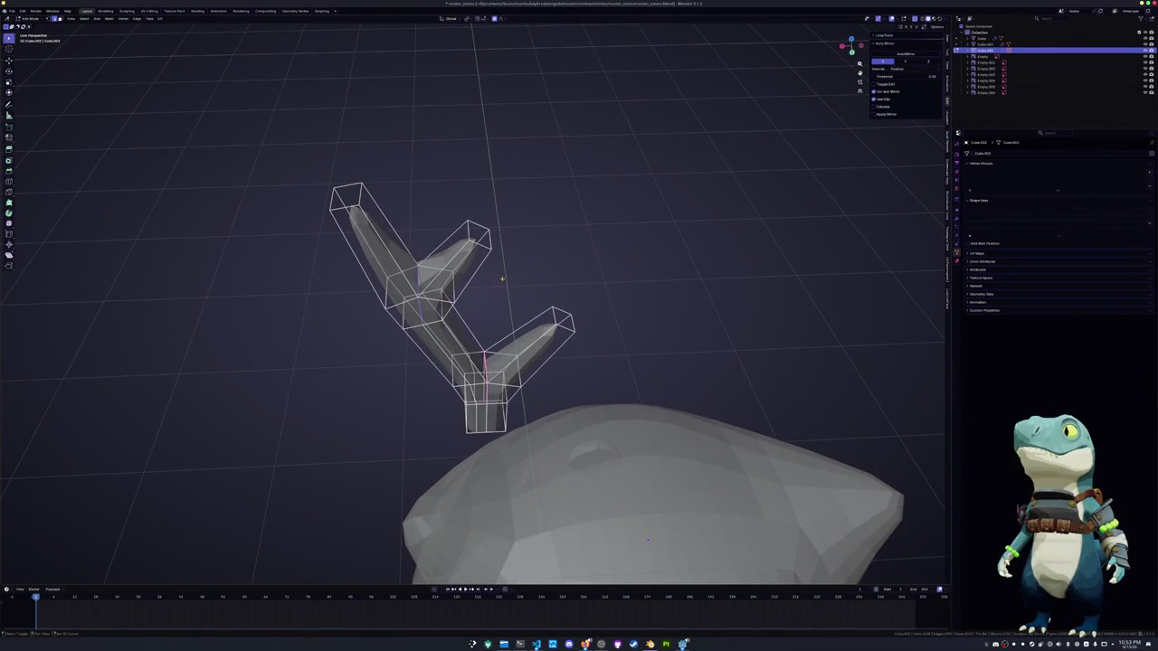
key("shift+e")
left_click(640, 249)
key("Tab")
Inspect the antler from the side and base, trying then undoing a recessed bottom cap
middle_click_drag(510, 305, 523, 273)
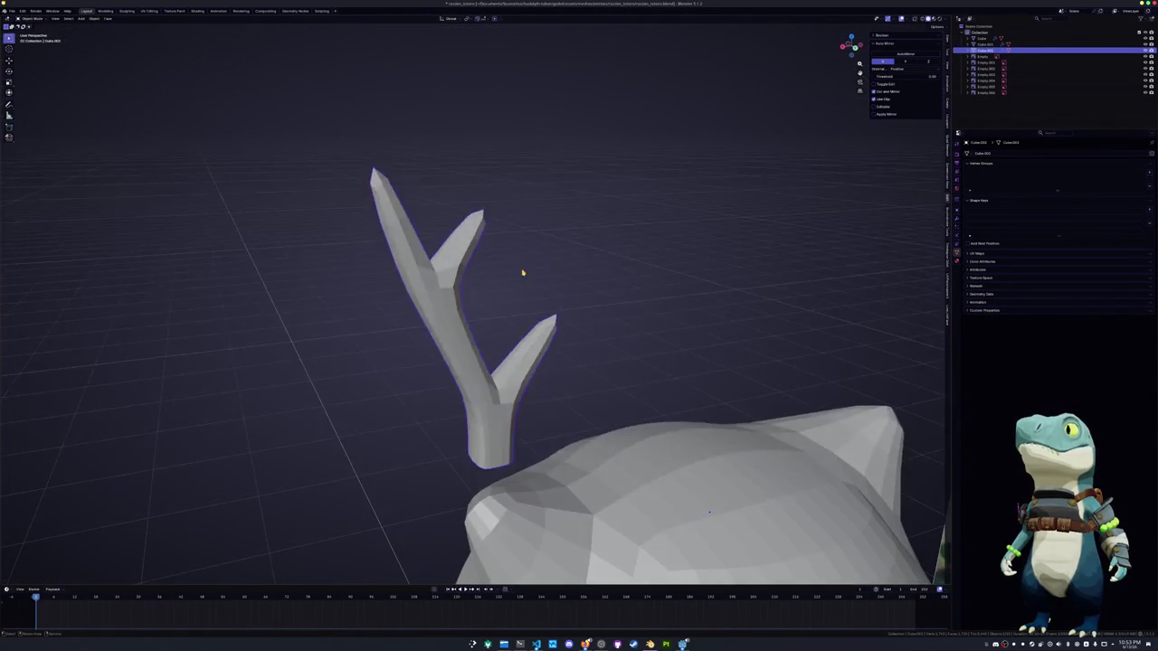
key("KP_3")
key("Tab")
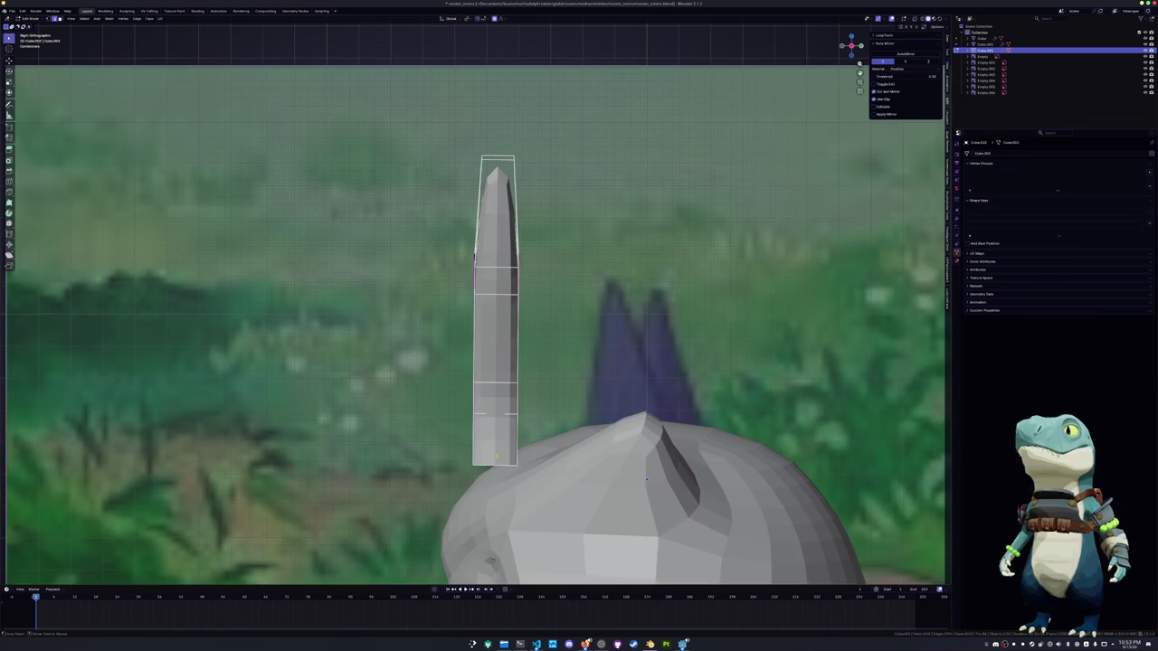
middle_click_drag(646, 479, 597, 453)
key("e")
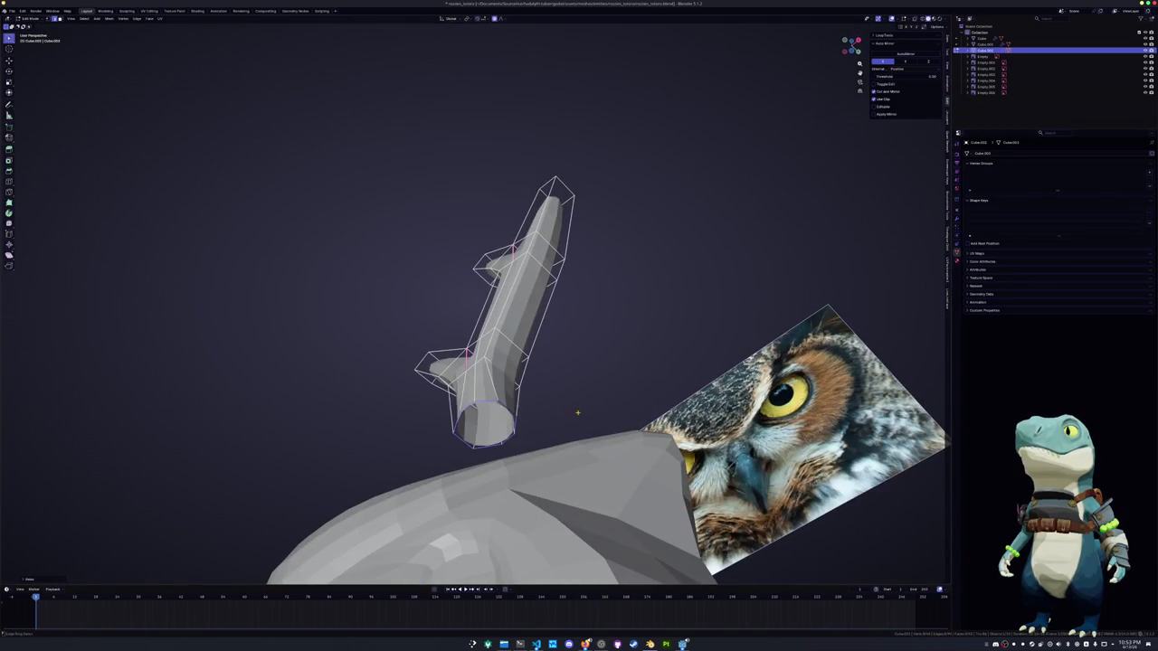
middle_click_drag(470, 543, 427, 547)
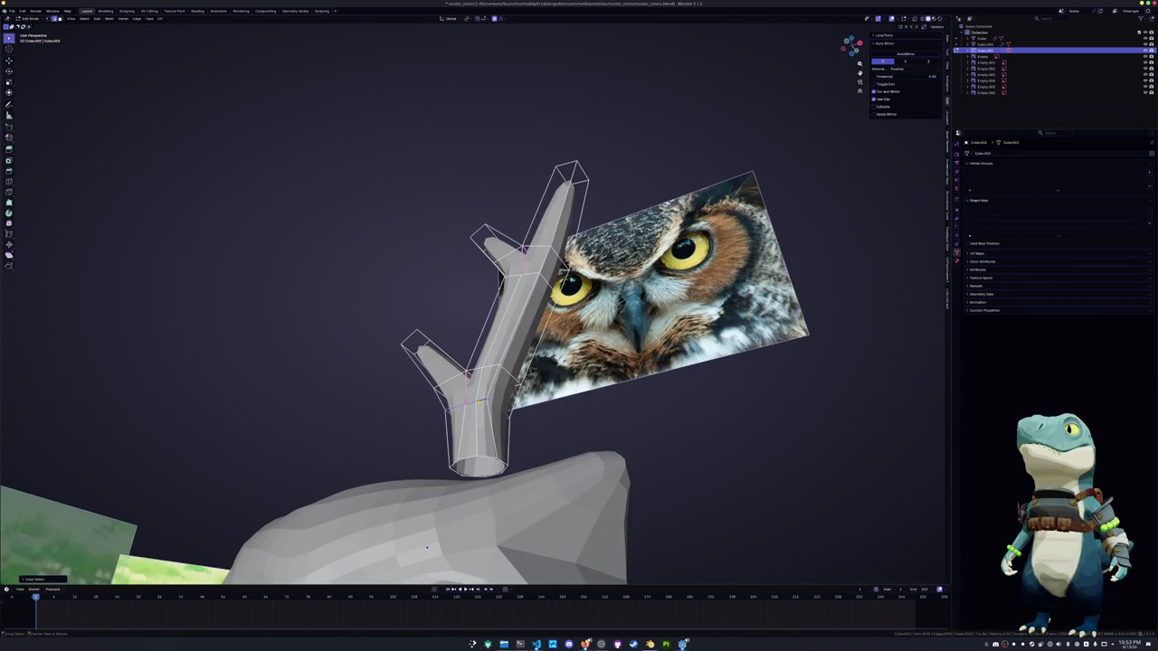
key("ctrl+z")
middle_click_drag(427, 546, 443, 342)
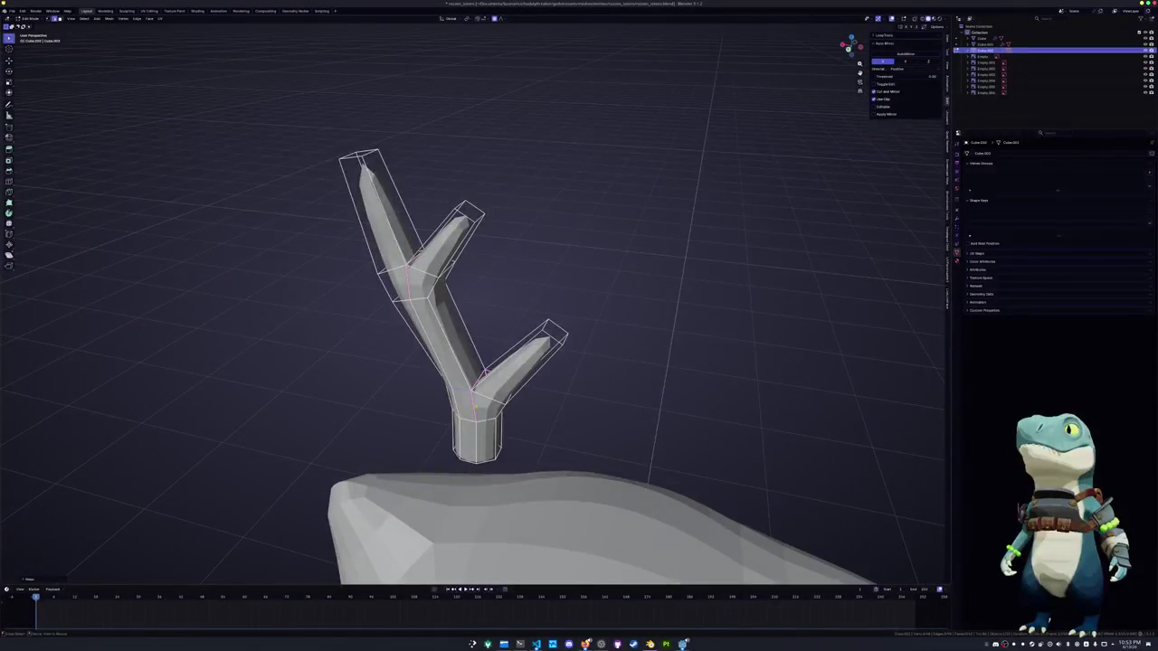
mouse_move(489, 396)
middle_mouse_down()
mouse_move(265, 457)
mouse_move(337, 343)
middle_mouse_up()
Scale the antler along Y to flatten it front to back
key("s")
key("x")
key("y")
left_click(567, 355)
mouse_move(566, 354)
middle_mouse_down()
mouse_move(563, 401)
mouse_move(546, 334)
mouse_move(508, 337)
mouse_move(517, 335)
mouse_move(501, 416)
middle_mouse_up()
mouse_move(303, 394)
middle_mouse_down()
mouse_move(260, 537)
mouse_move(555, 385)
middle_mouse_up()
Narrow the antler along X and thin its top along Y, then leave Edit Mode
key("s")
key("x")
key("x")
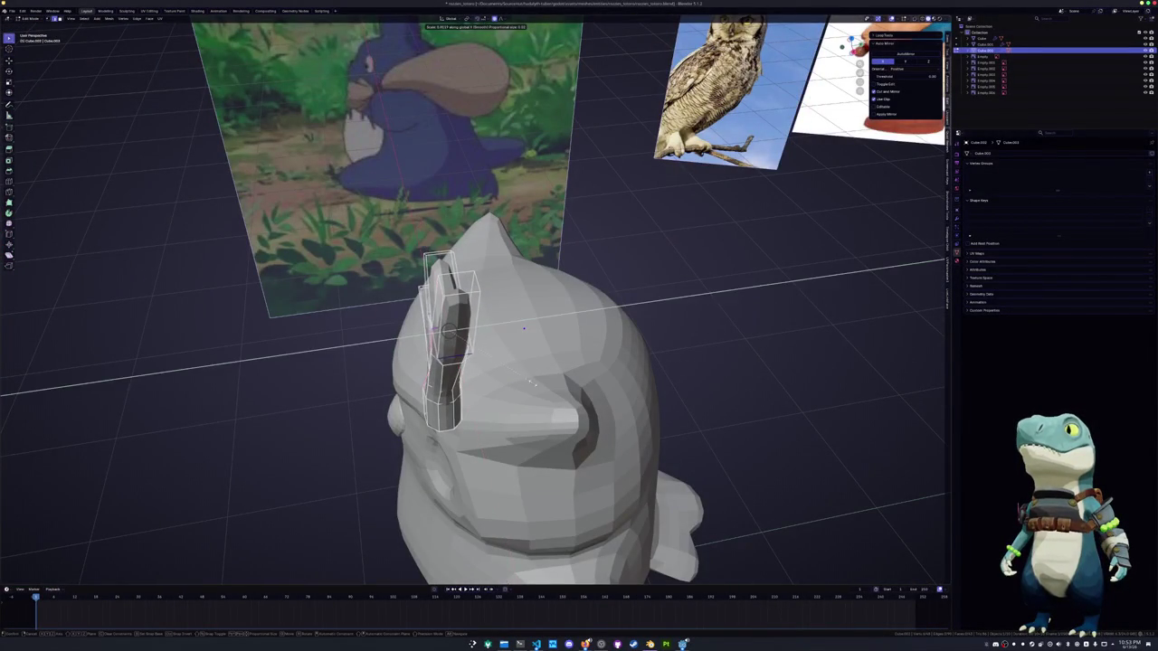
left_click(523, 378)
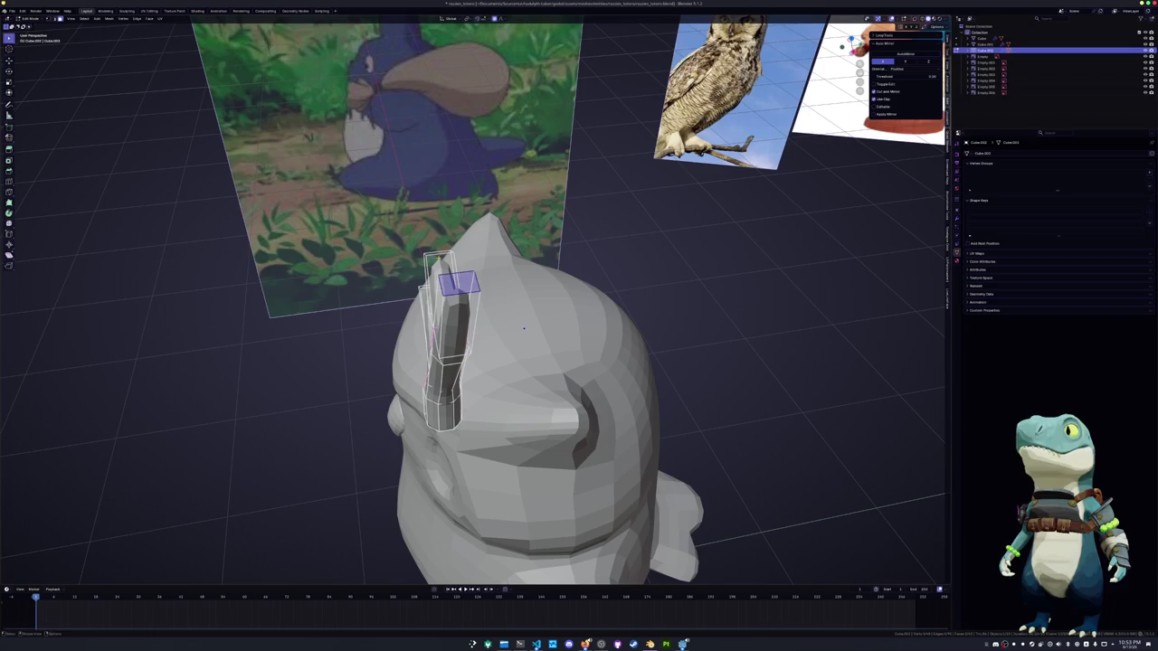
key("s")
key("y")
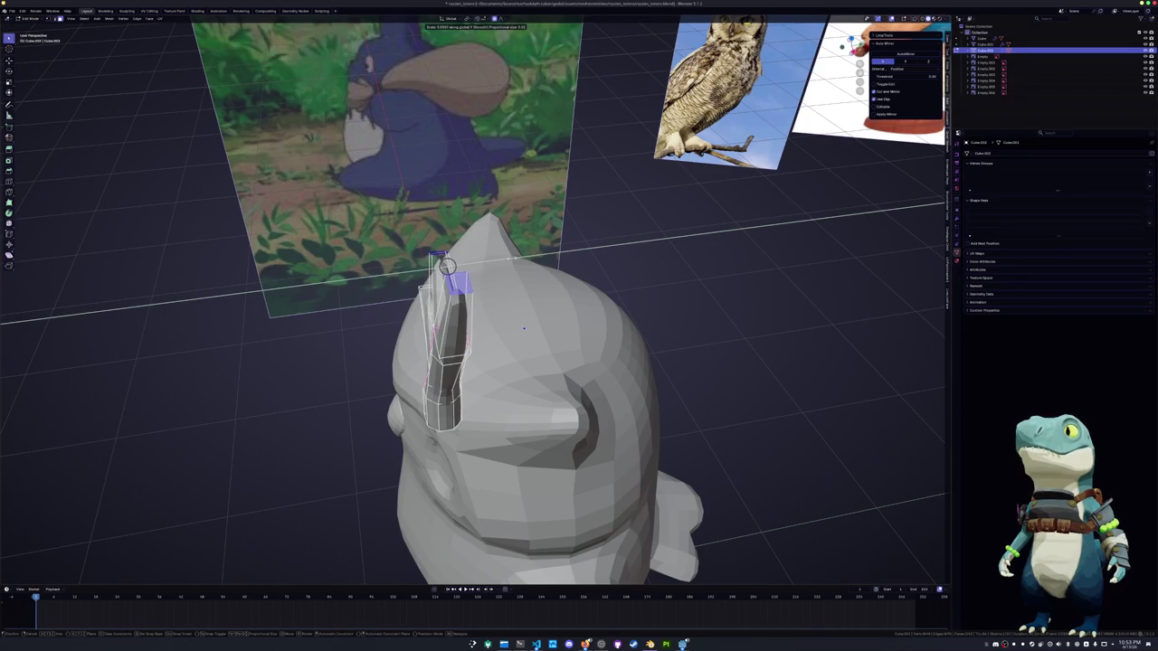
left_click(523, 329)
mouse_move(523, 329)
middle_mouse_down()
mouse_move(330, 487)
mouse_move(271, 507)
mouse_move(369, 351)
mouse_move(271, 344)
mouse_move(394, 369)
middle_mouse_up()
key("Tab")
In X-ray, select the antler's upper branches and move them down and left
key("KP_3")
key("Tab")
key("alt+z")
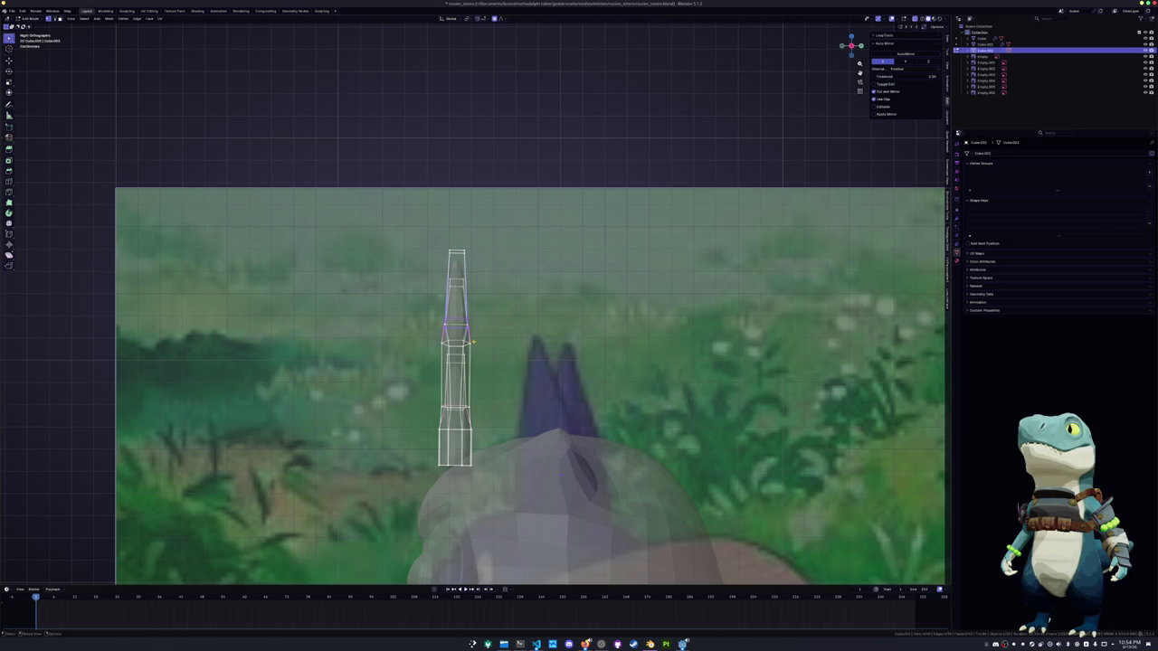
left_click_drag(430, 282, 379, 185)
key("KP_1")
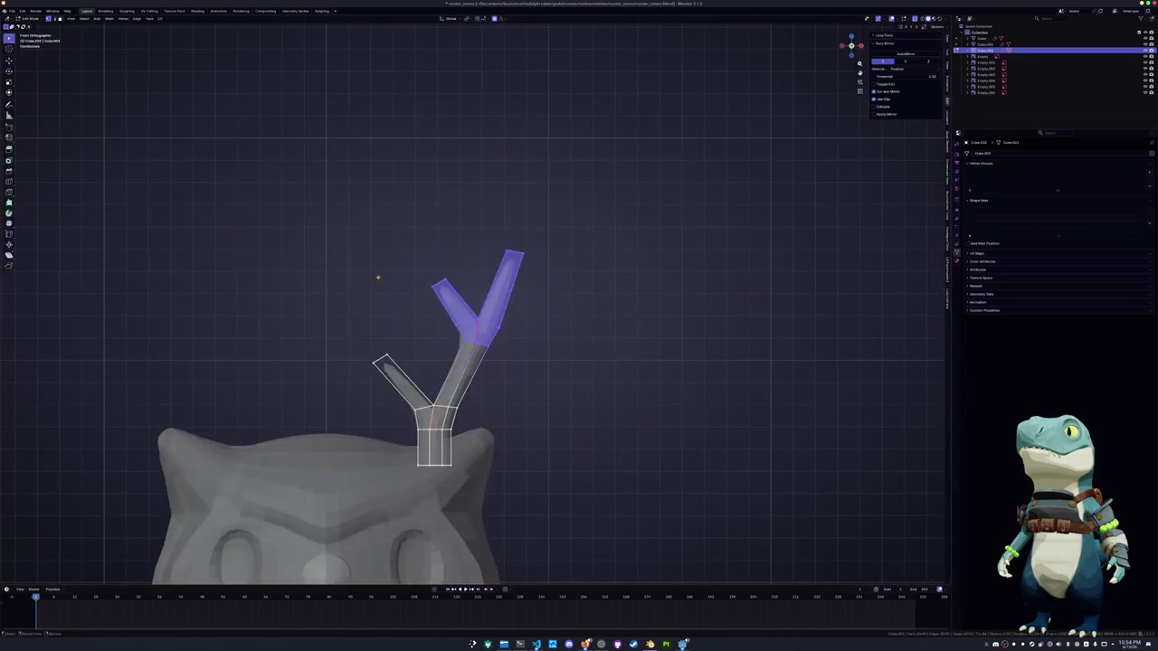
key("g")
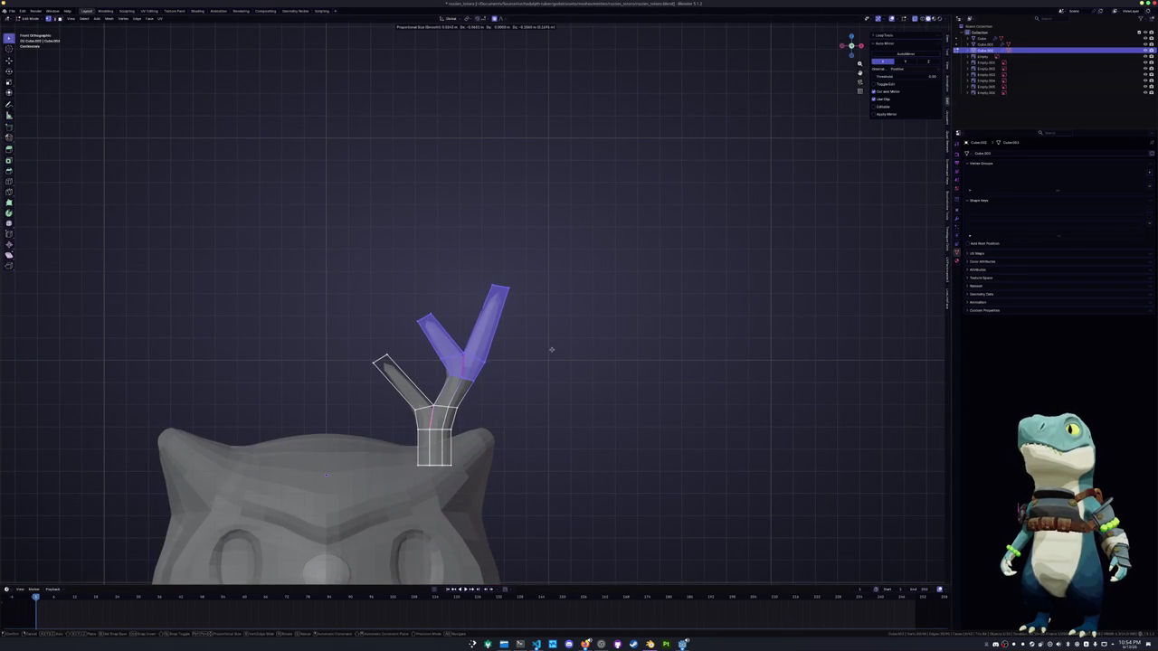
left_click(550, 349)
left_click(544, 337)
Add edge loops to the upper branch and upper-left branch, repositioning the new loop
left_click(500, 323)
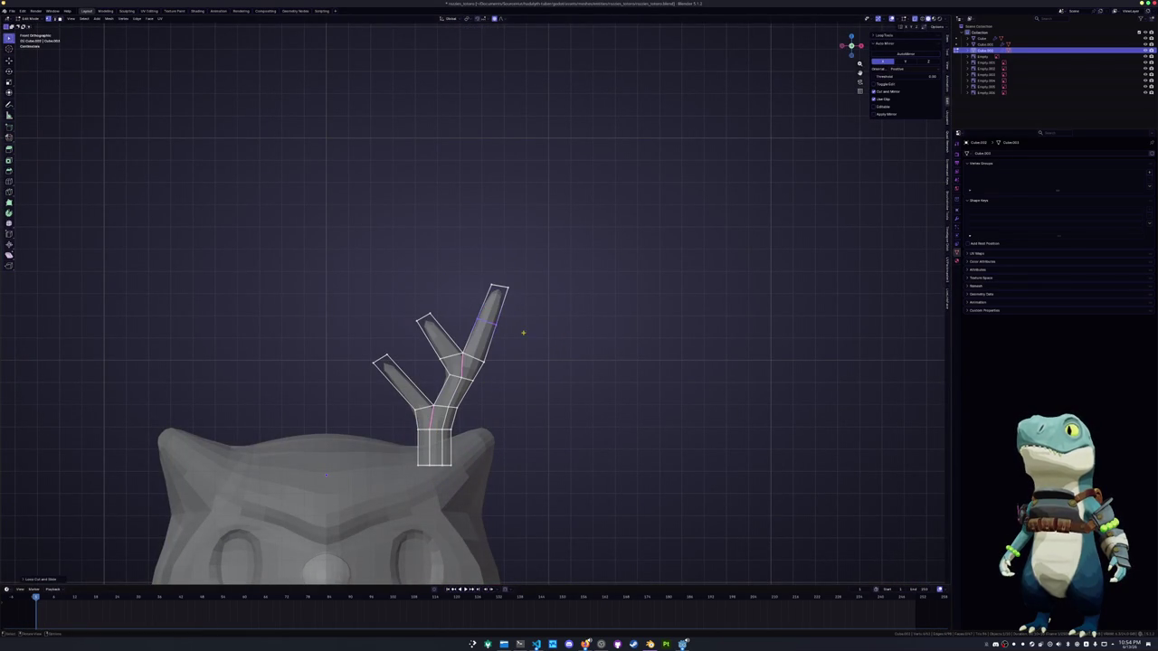
left_click(536, 329)
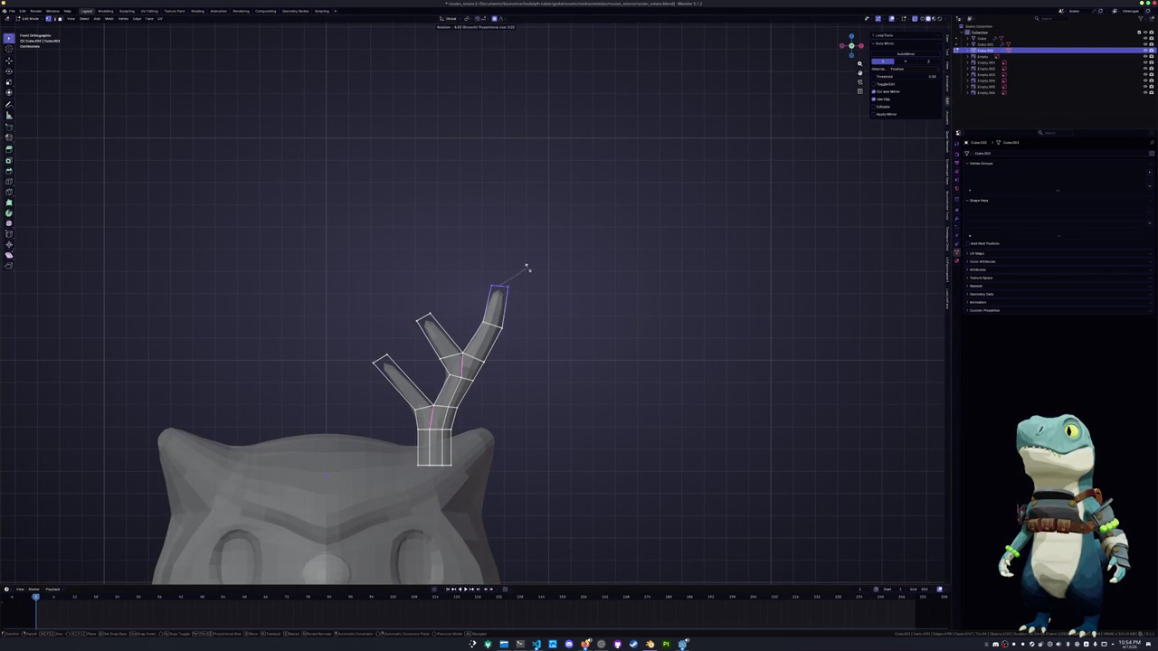
left_click(396, 320)
key("ctrl+r")
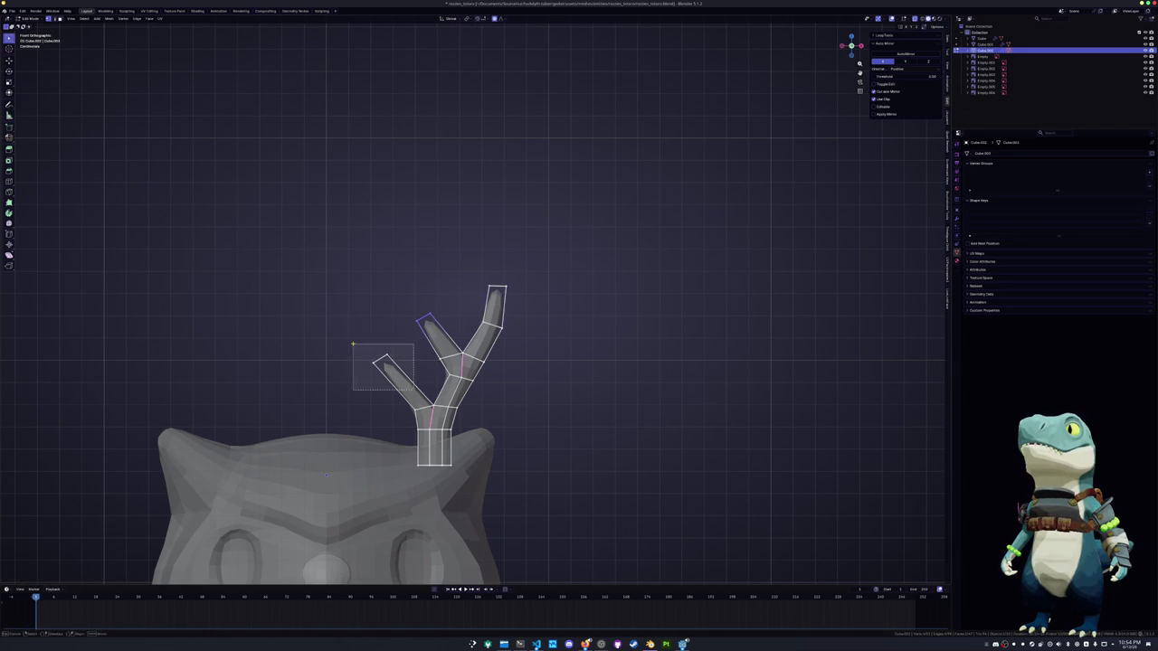
left_click(409, 380)
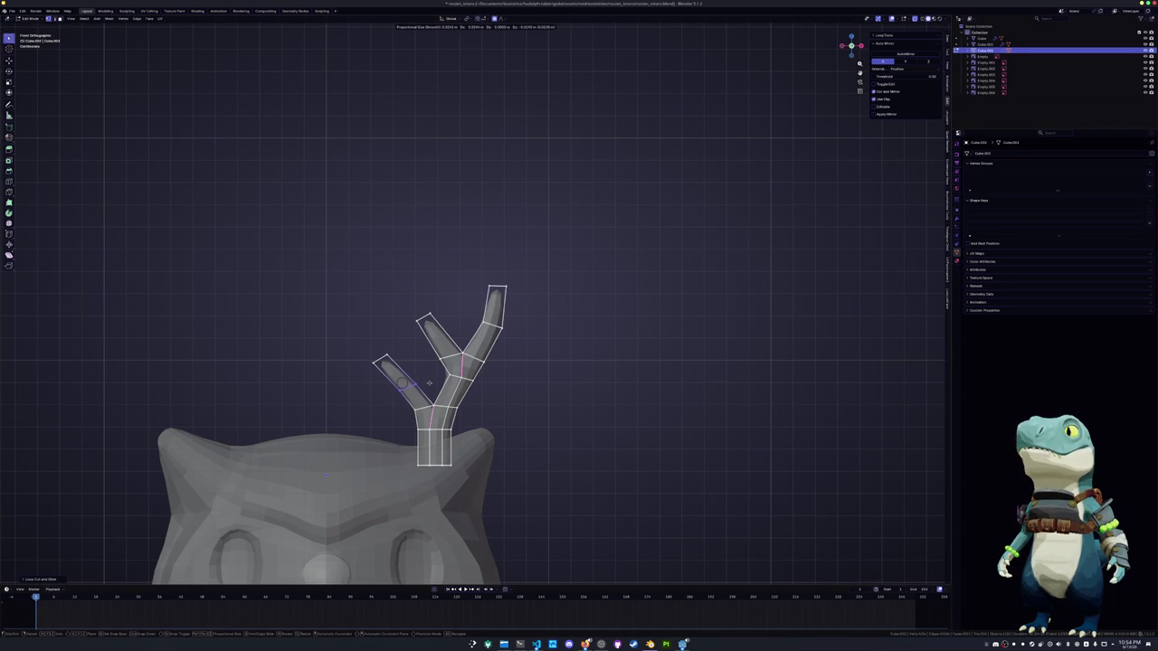
left_click(431, 383)
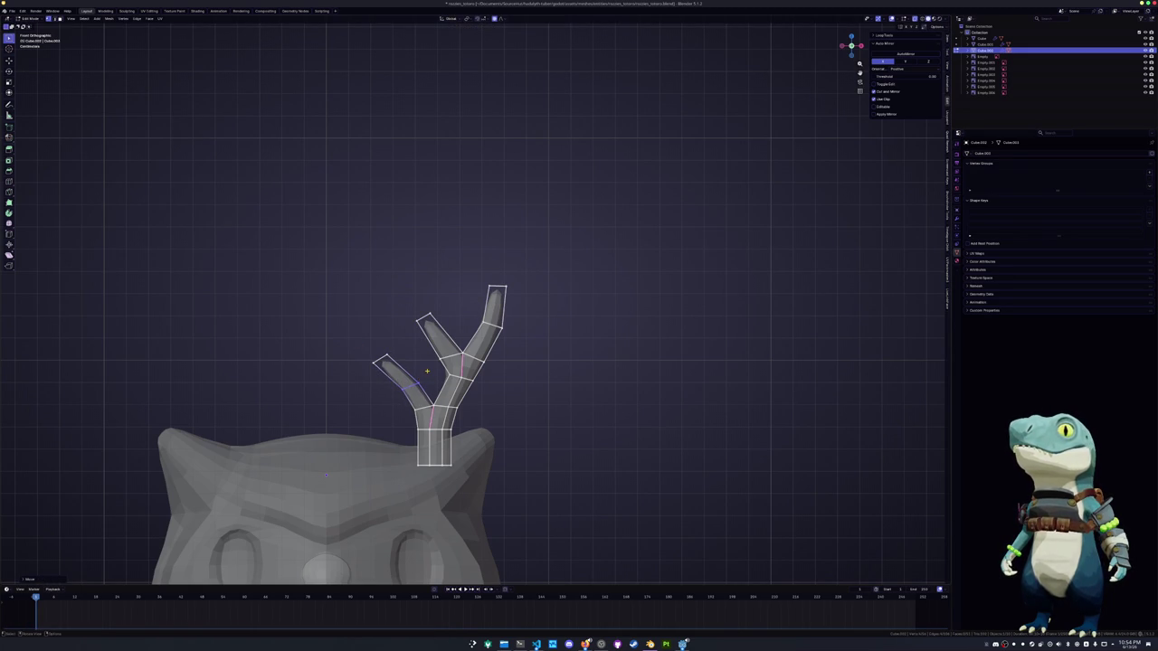
key("g")
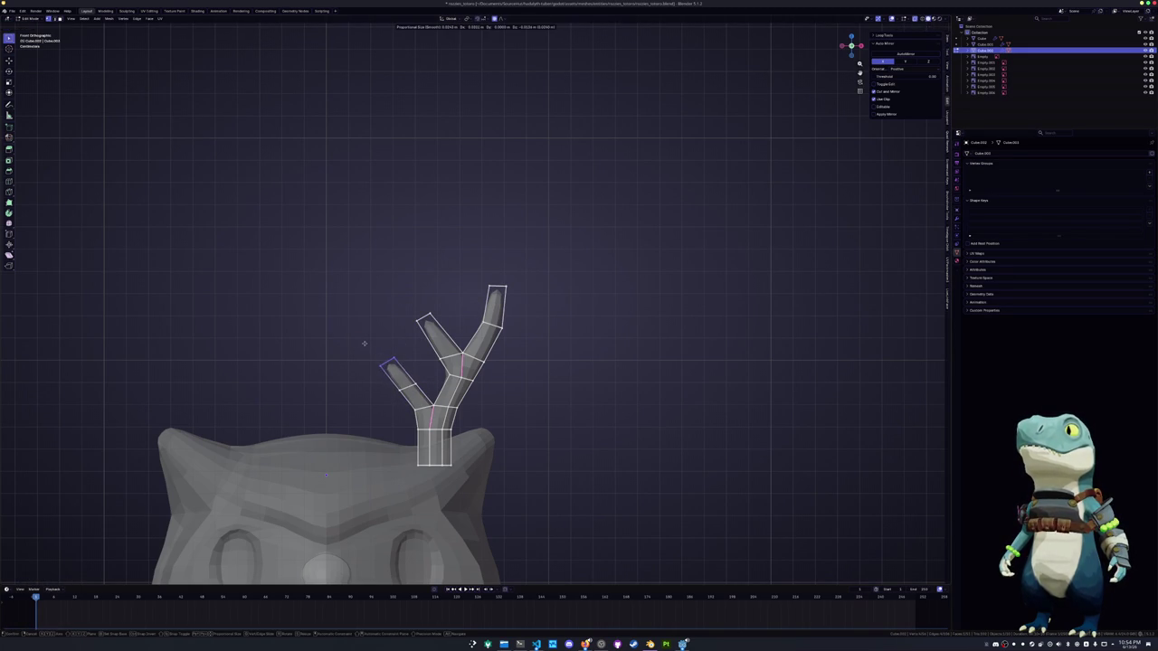
left_click(366, 342)
Move the middle branch tip, then shift the left branch tip in depth along Y
left_click(427, 319)
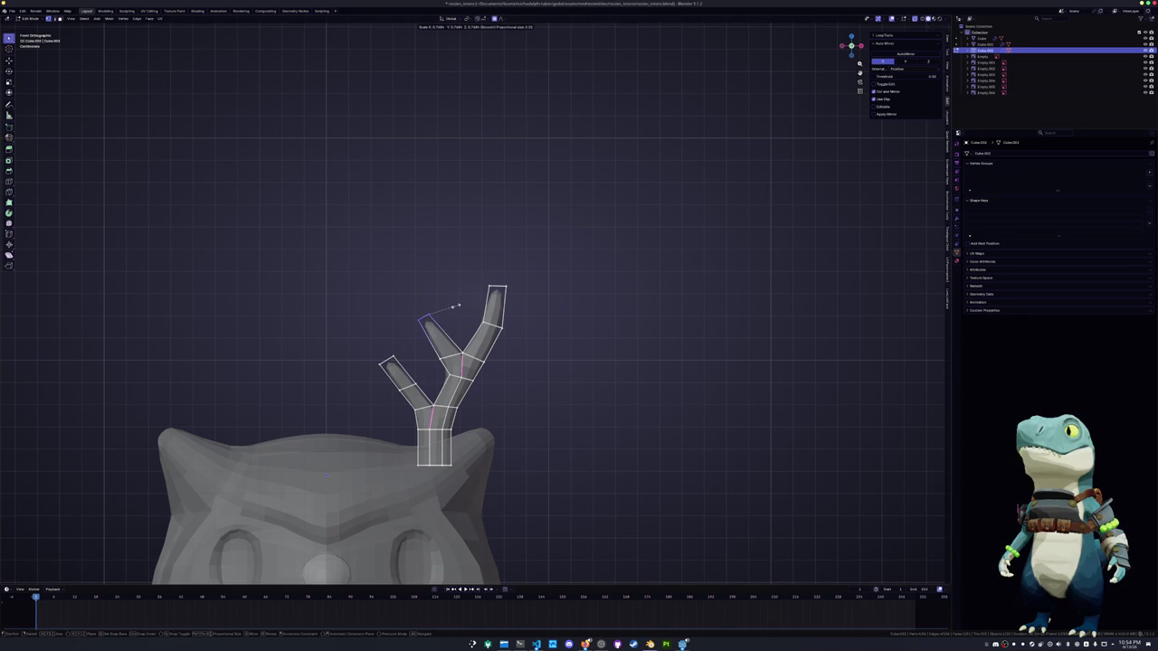
key("g")
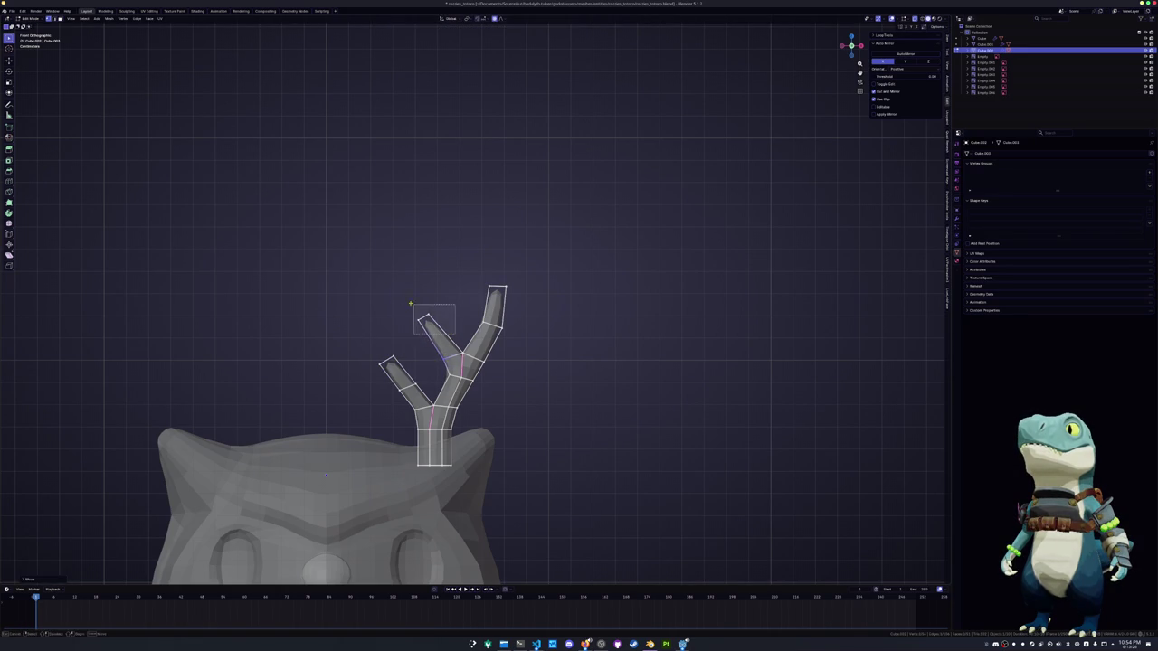
left_click(432, 309)
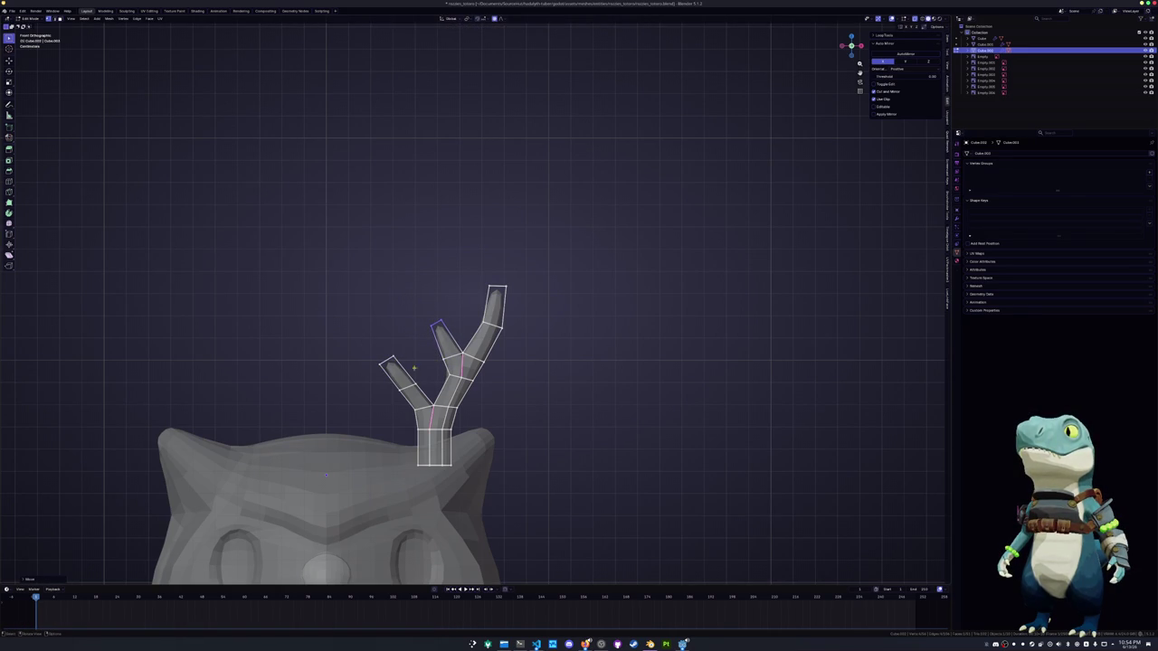
left_click(391, 363)
key("g")
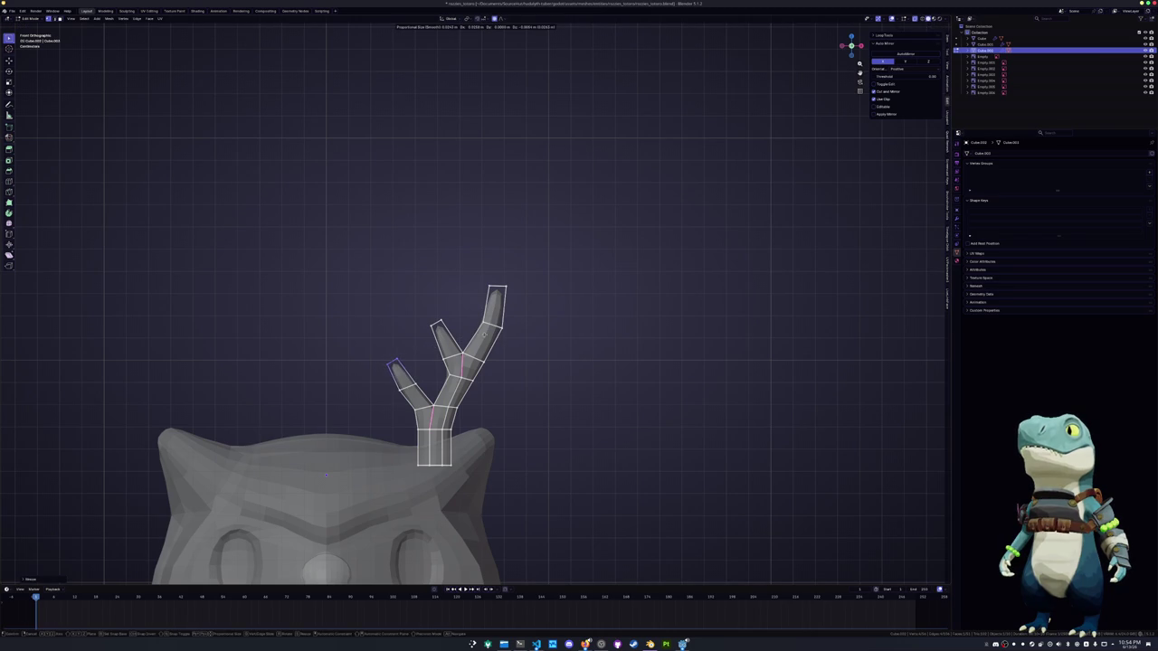
key("r")
key("g")
key("KP_3")
key("y")
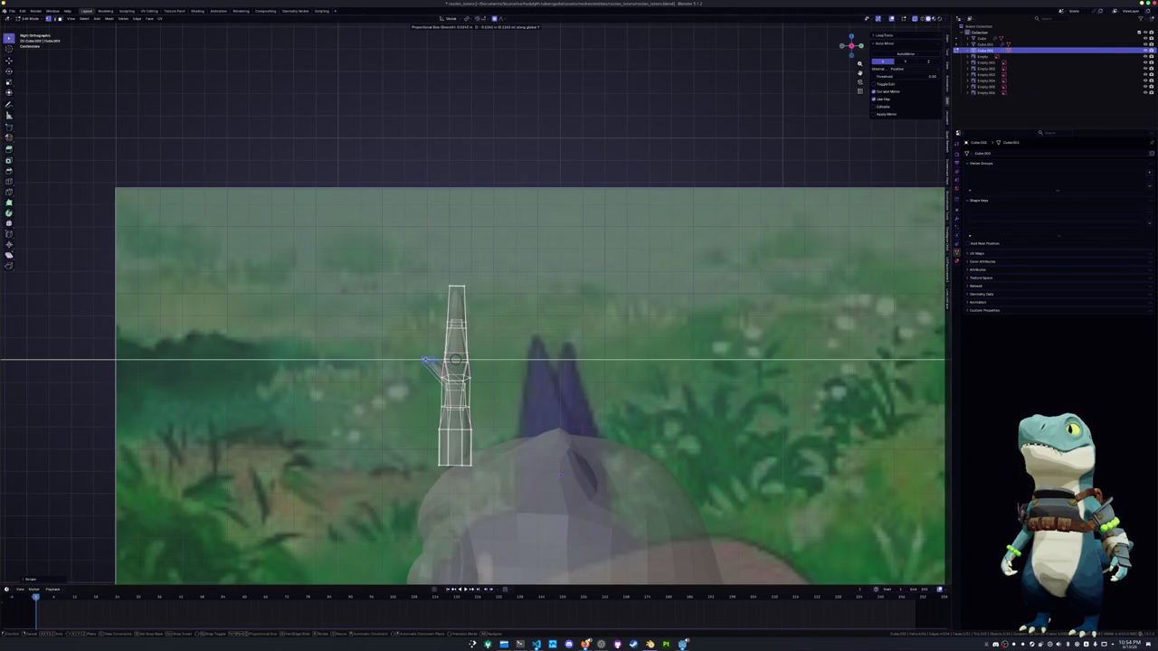
left_click(432, 361)
Move the left branch along the Y axis
middle_click_drag(433, 361, 485, 489)
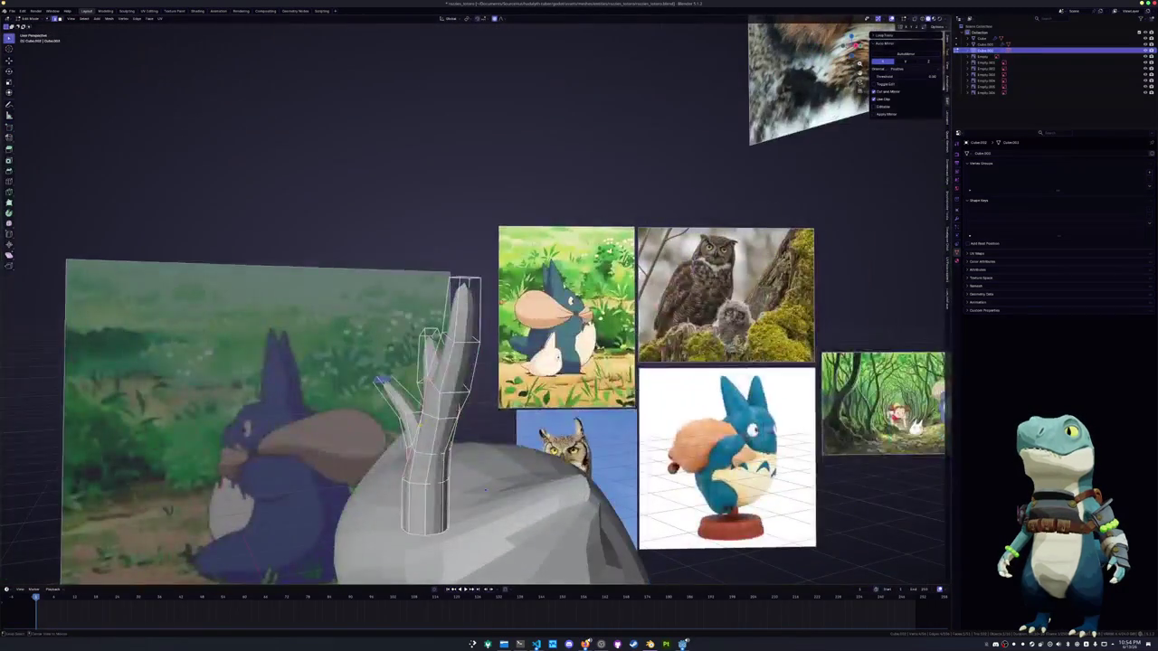
key("g")
key("y")
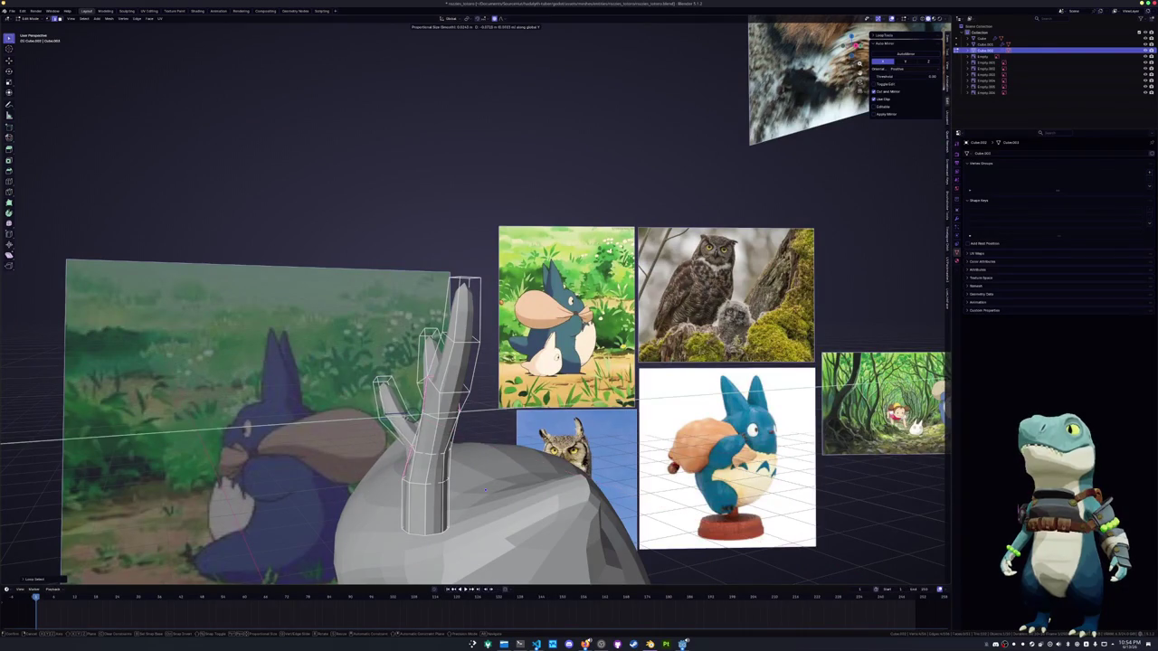
left_click(485, 490)
mouse_move(485, 490)
middle_mouse_down()
mouse_move(497, 287)
mouse_move(533, 301)
middle_mouse_up()
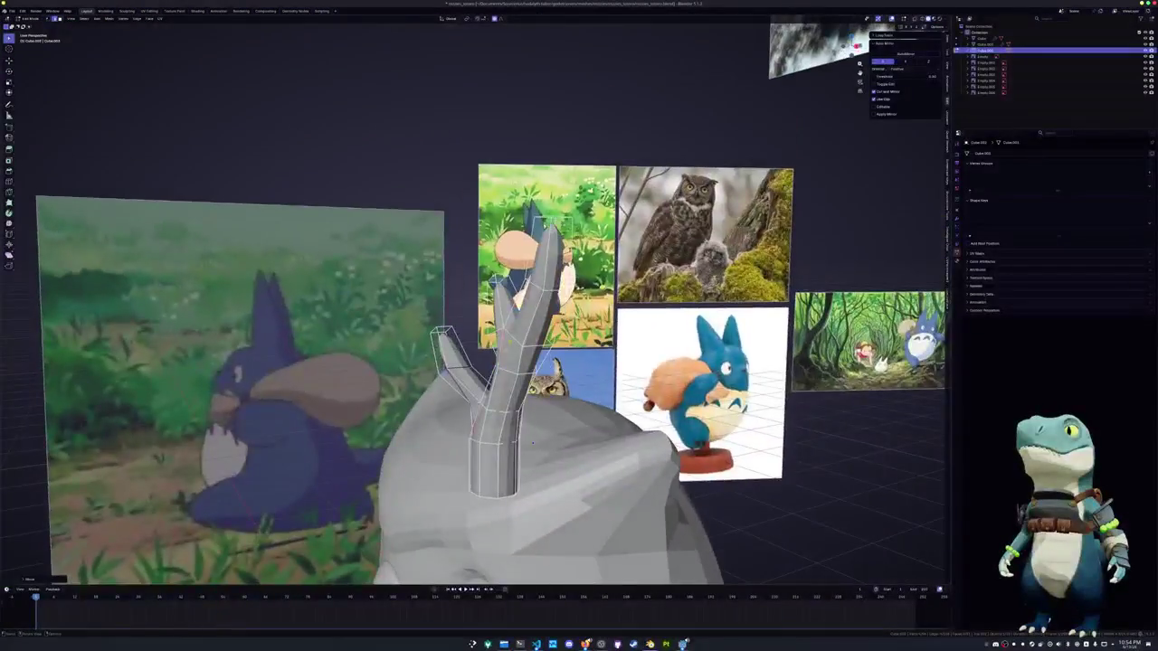
Select the connected right and middle branches and tilt them in the side view
key("ctrl+l")
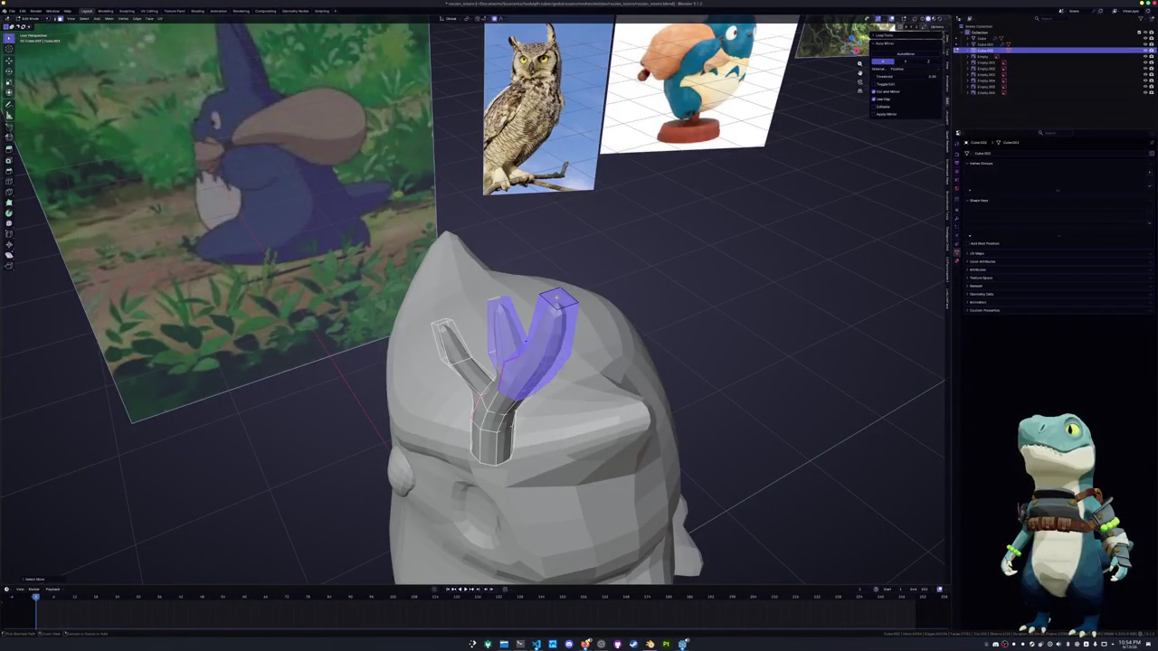
key("KP_3")
key("g")
key("y")
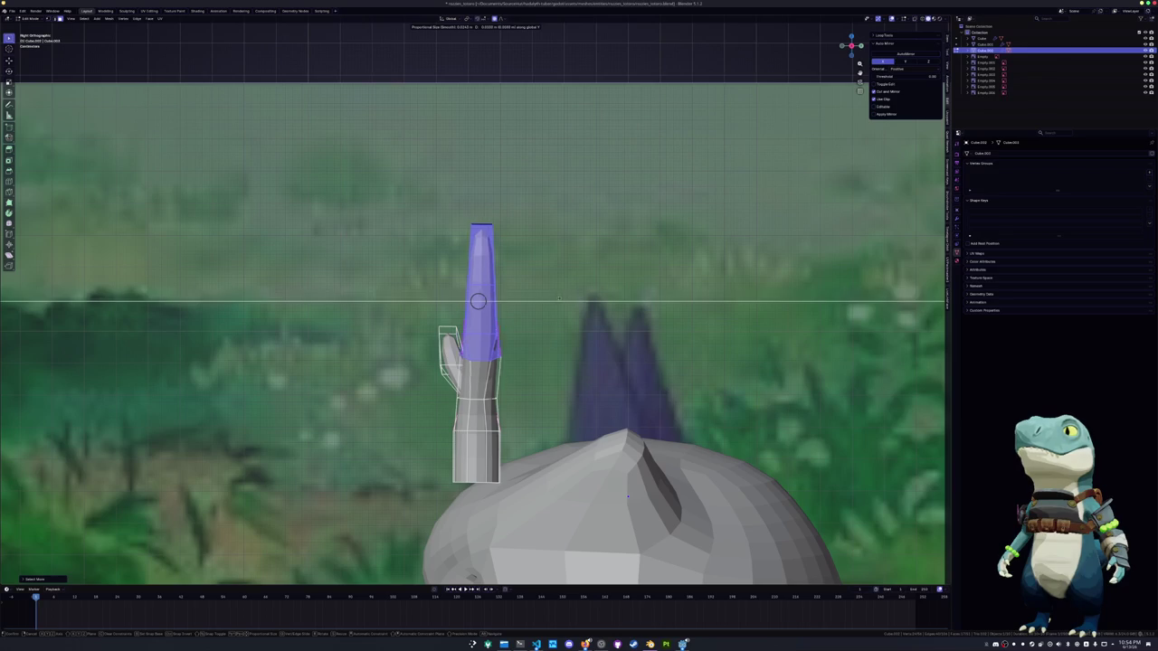
key("r")
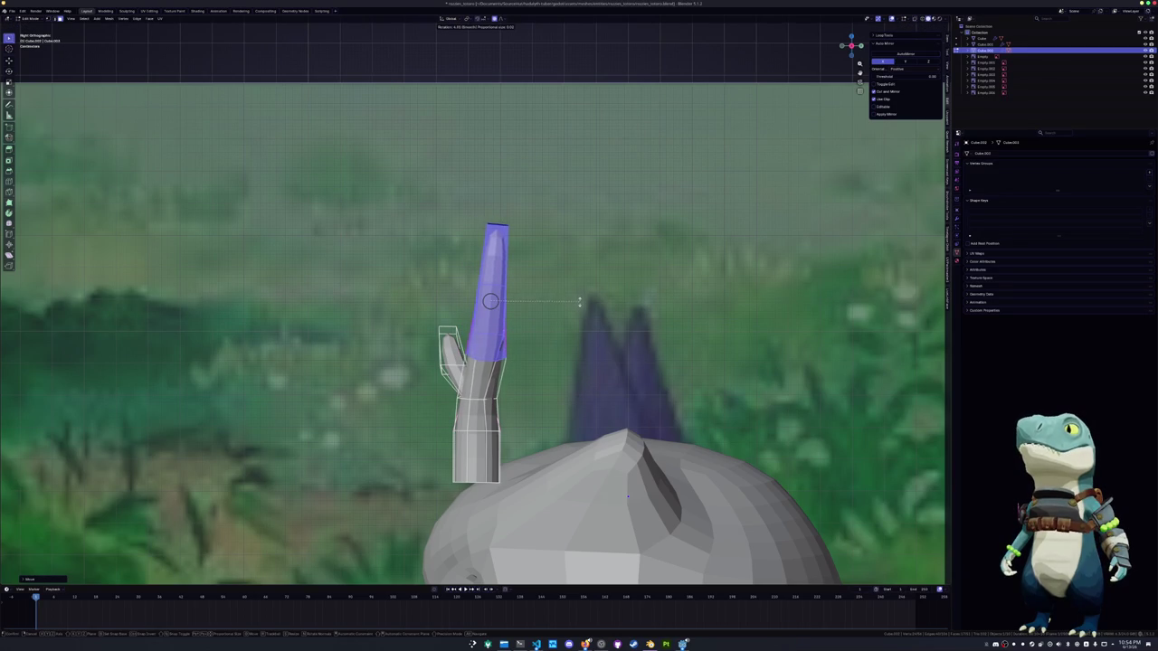
left_click(579, 306)
key("alt+z")
middle_click_drag(579, 306, 633, 290)
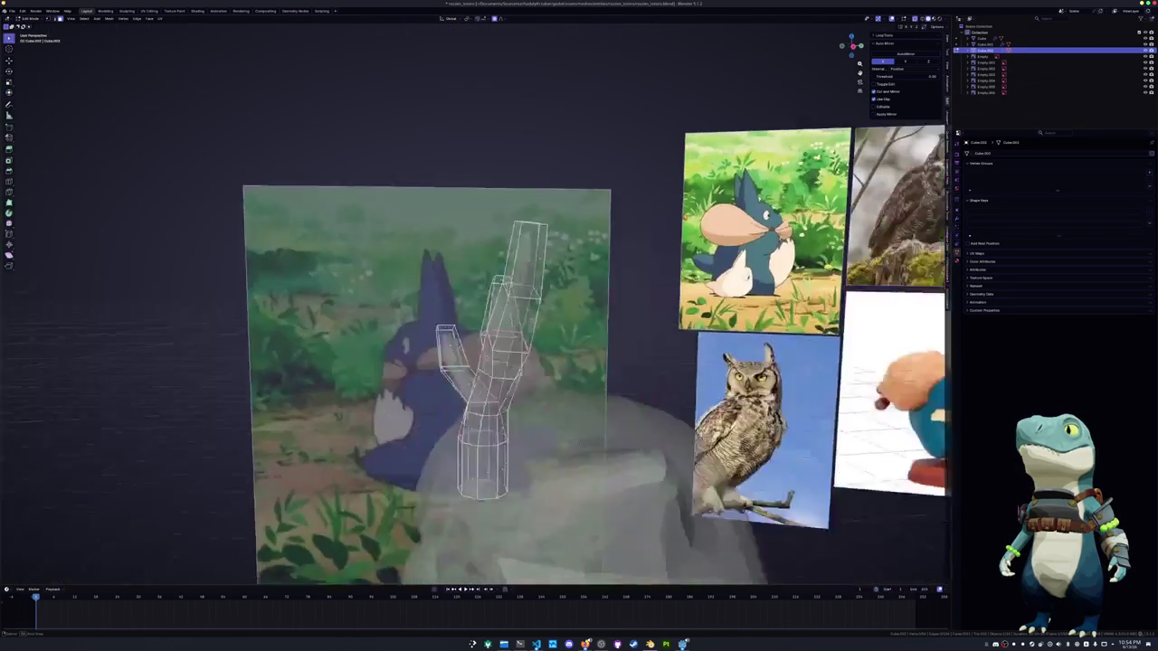
mouse_move(579, 326)
middle_mouse_down()
mouse_move(558, 364)
mouse_move(557, 353)
middle_mouse_up()
key("alt+z")
Rotate the selected branch part around the X axis, checking it from several angles
key("r")
key("y")
key("x")
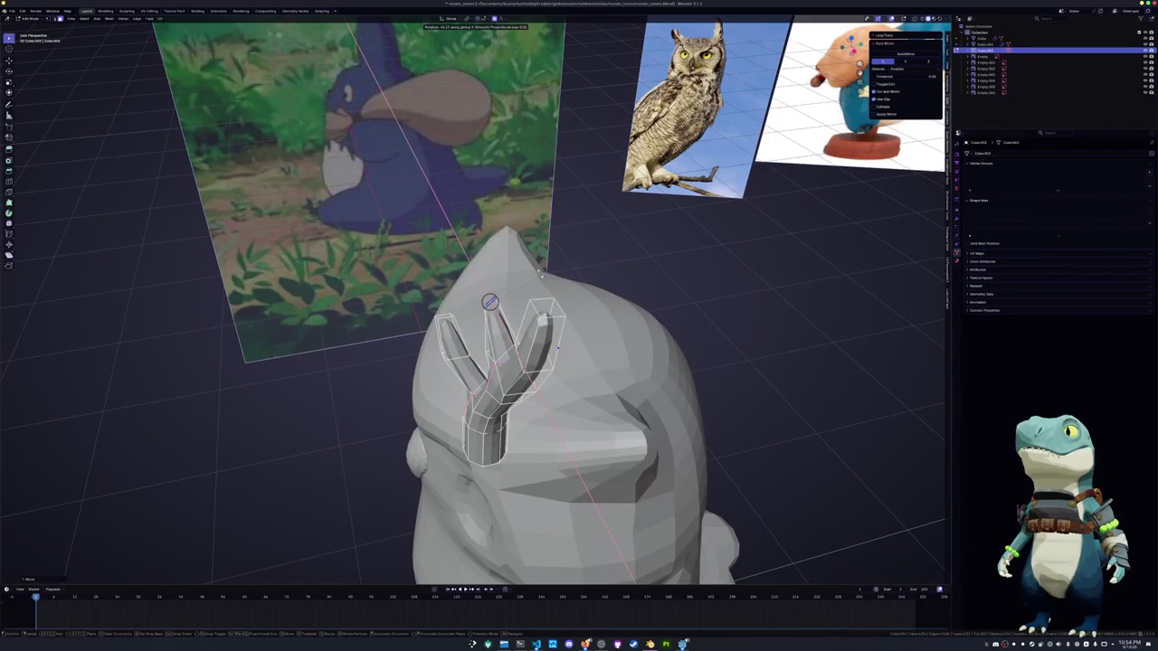
middle_click_drag(489, 302, 476, 310)
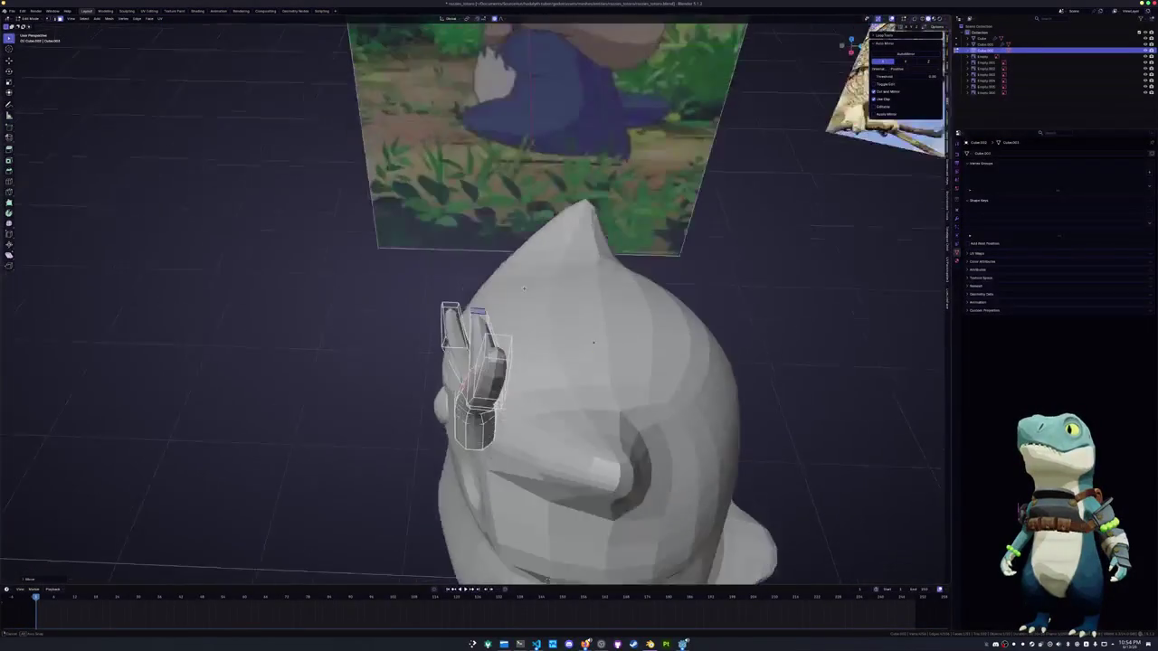
mouse_move(498, 235)
middle_mouse_down()
mouse_move(536, 242)
mouse_move(492, 265)
mouse_move(508, 256)
mouse_move(442, 371)
middle_mouse_up()
key("g")
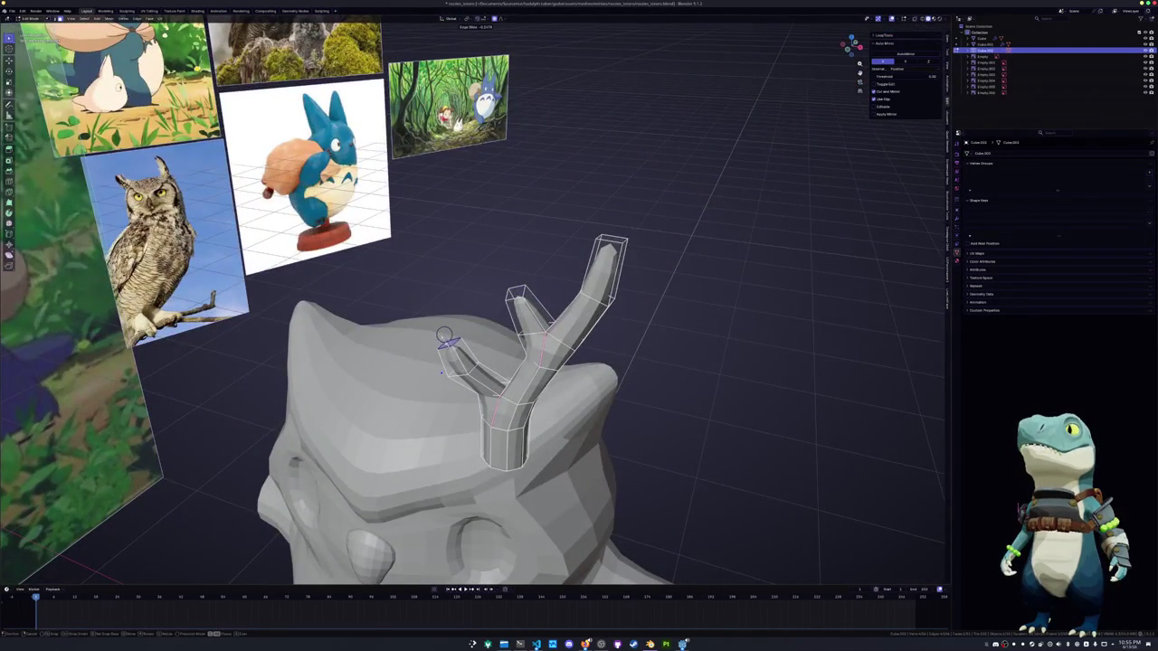
mouse_move(441, 371)
middle_mouse_down()
mouse_move(485, 342)
mouse_move(567, 415)
mouse_move(570, 404)
middle_mouse_up()
Nudge the branch tip vertices along the X axis so the tallest prong angles back
key("g")
key("x")
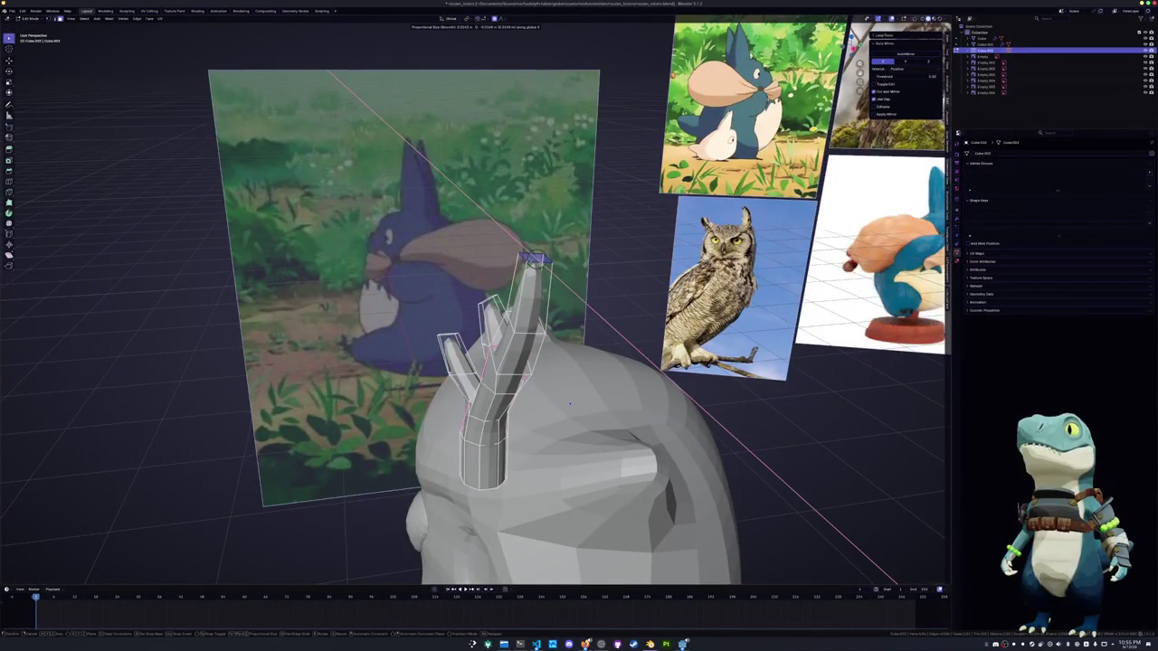
key("x")
left_click(570, 404)
mouse_move(570, 404)
middle_mouse_down()
mouse_move(586, 479)
mouse_move(575, 421)
middle_mouse_up()
key("g")
key("x")
key("x")
left_click(575, 421)
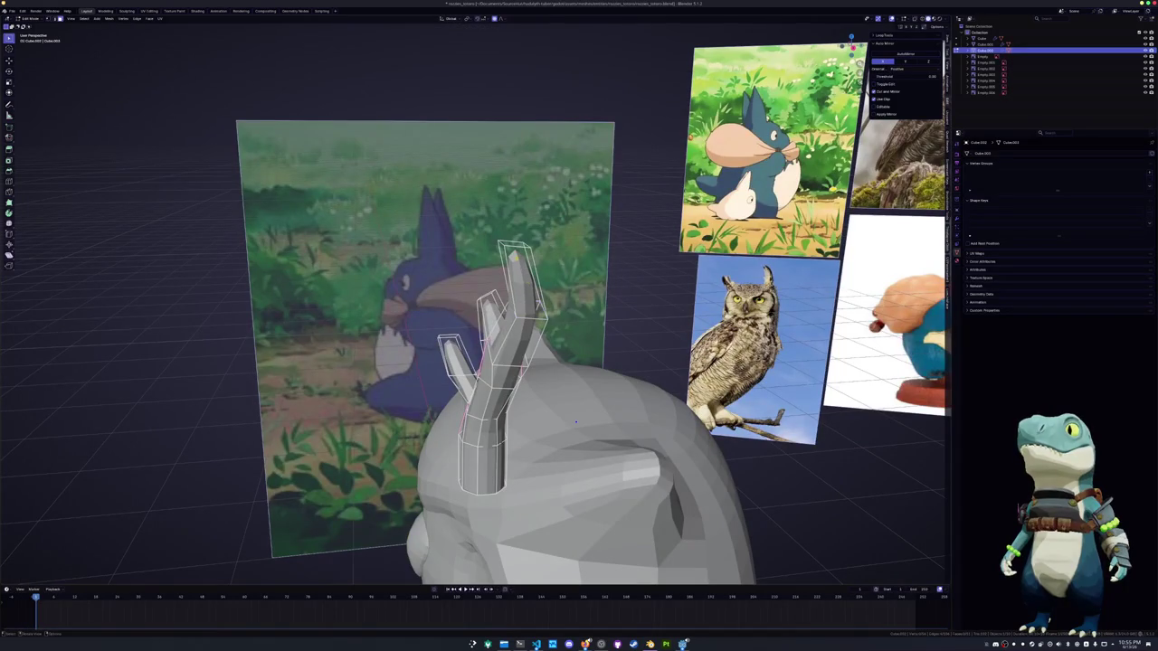
key("g")
key("x")
key("x")
left_click(576, 421)
middle_click_drag(576, 421, 373, 464)
In front view, select the upper branch faces and move them along Y with soft falloff
key("KP_1")
left_click_drag(635, 350, 491, 204)
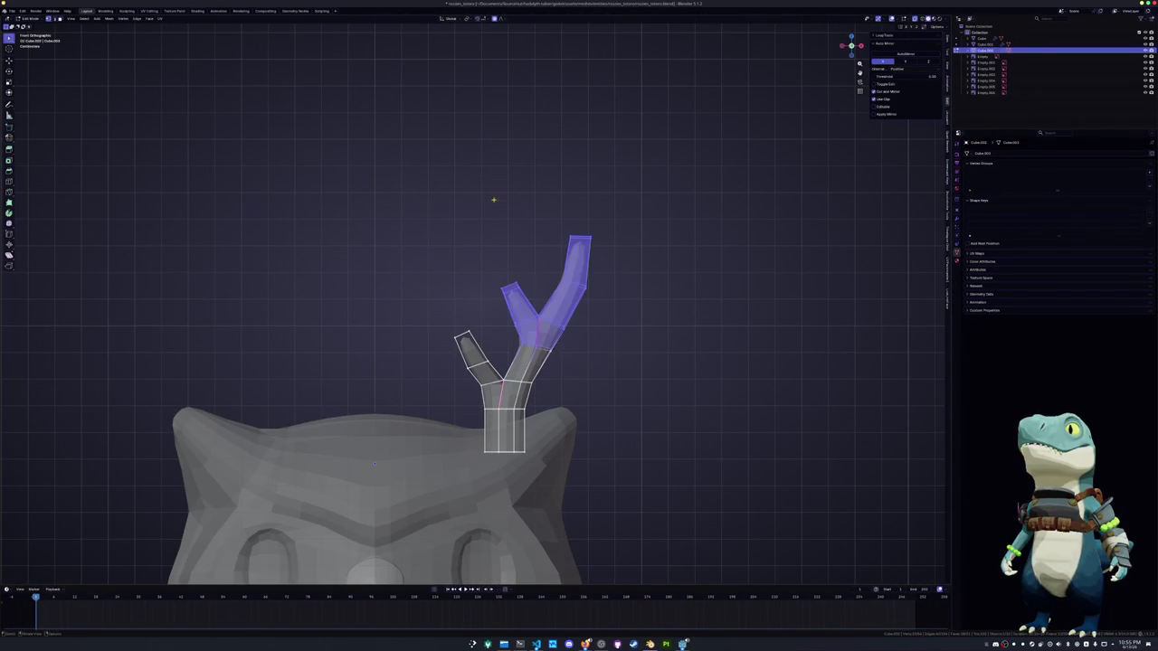
key("g")
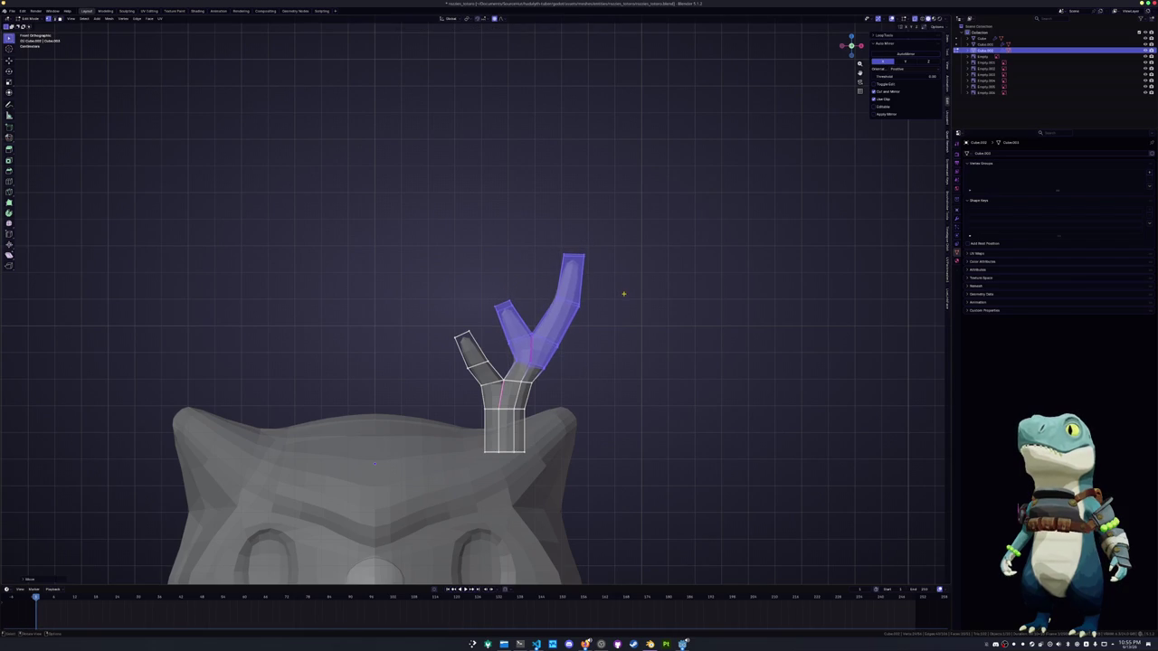
key("KP_3")
key("y")
left_click(619, 294)
Select an edge loop near the branch base, opening and cancelling the delete options
middle_click_drag(620, 294, 478, 437)
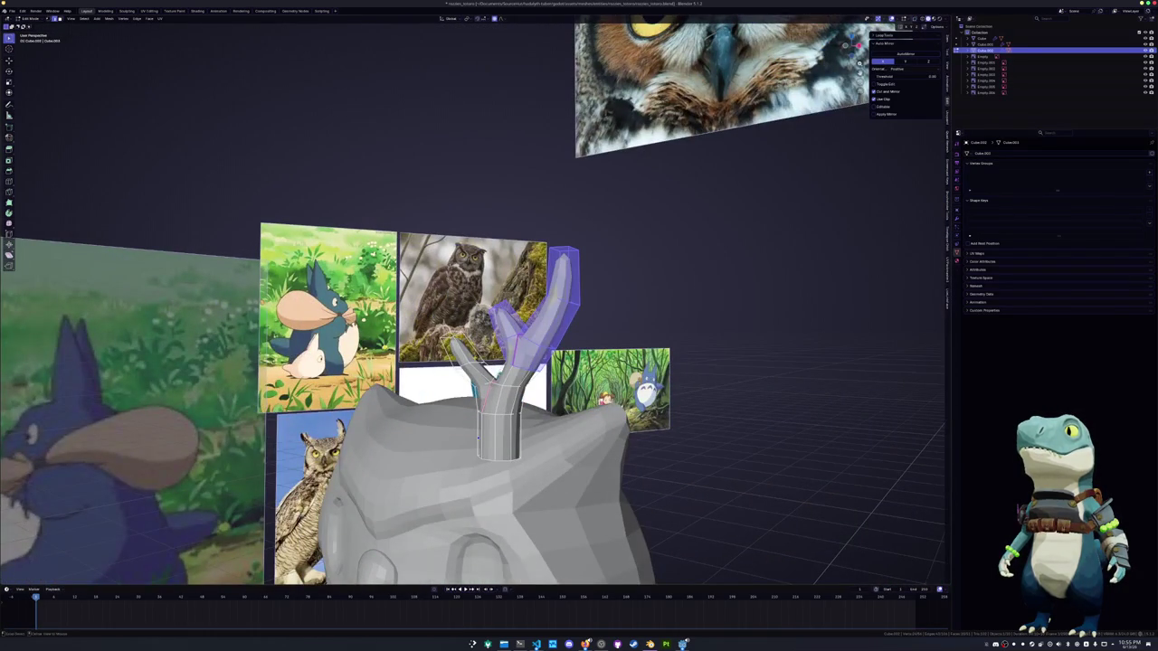
left_click(478, 437, "alt")
key("x")
key("Escape")
key("x")
key("Escape")
mouse_move(461, 359)
middle_mouse_down()
mouse_move(480, 369)
mouse_move(462, 367)
mouse_move(469, 378)
mouse_move(477, 358)
mouse_move(576, 401)
mouse_move(579, 388)
mouse_move(502, 371)
middle_mouse_up()
key("x")
key("Escape")
left_click(463, 373)
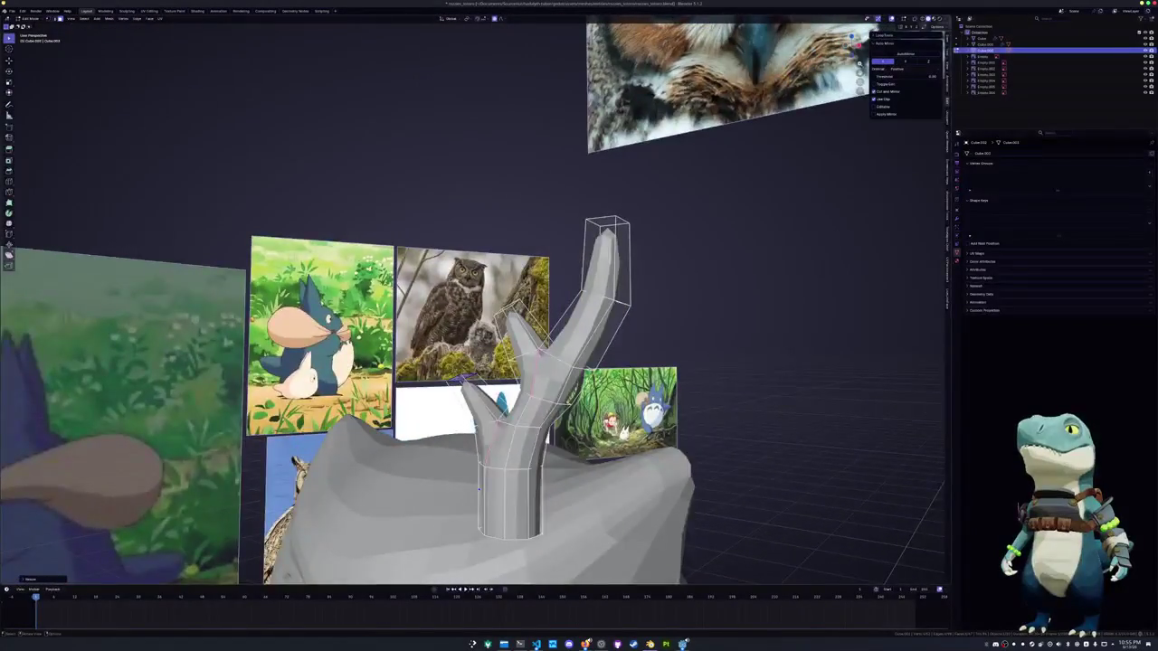
From the front, select the top branch segment and move it into place
key("KP_1")
scroll(502, 371, "down", 2)
left_click_drag(616, 315, 548, 227)
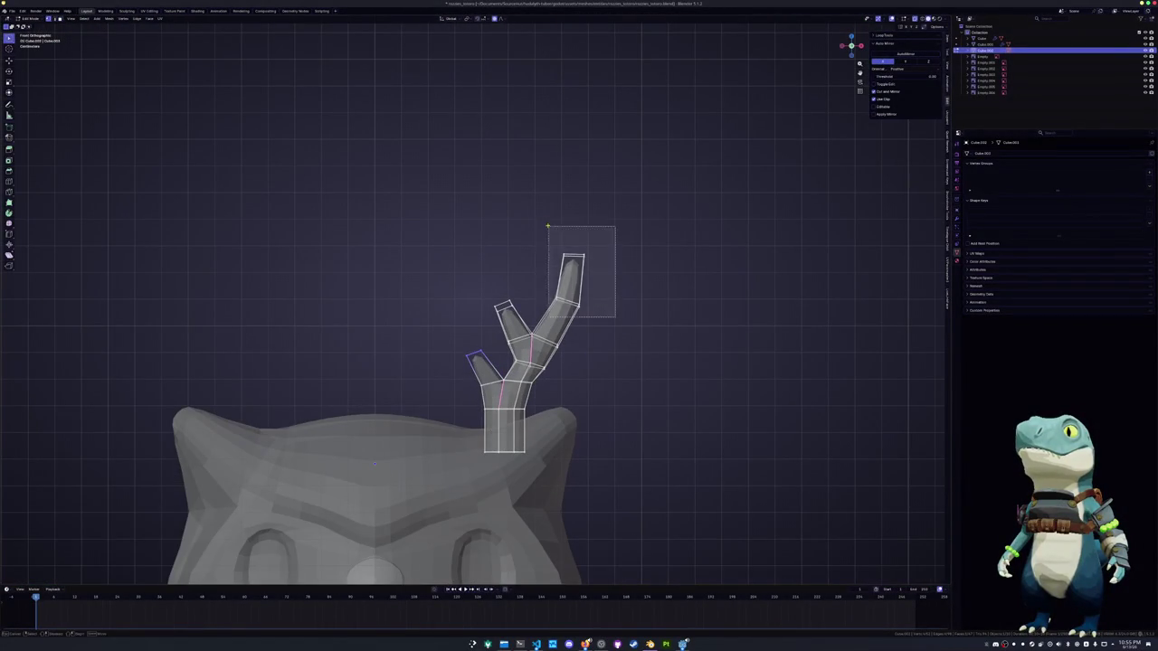
key("g")
left_click(535, 242)
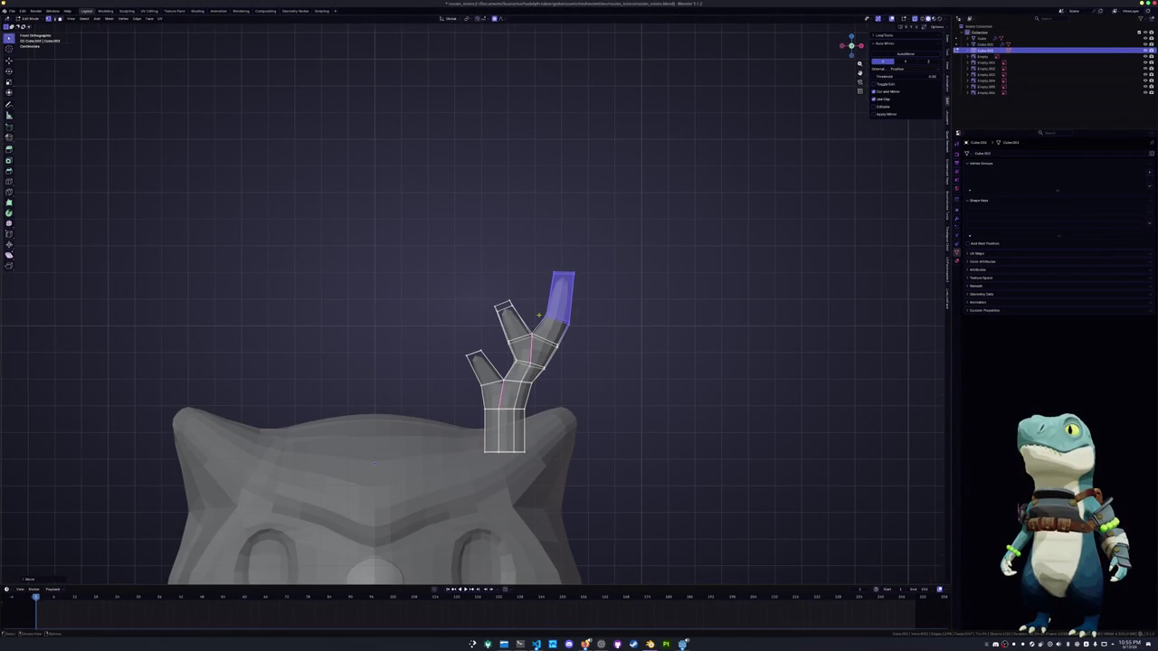
Select the middle edge loop of the branch and slide it along the branch
scroll(543, 380, "up", 2)
left_click(568, 412, "alt")
scroll(568, 411, "up", 2)
left_click(567, 415)
key("g")
key("g")
left_click(561, 419)
Move an upper loop on the right branch along the X axis
left_click(619, 336, "alt")
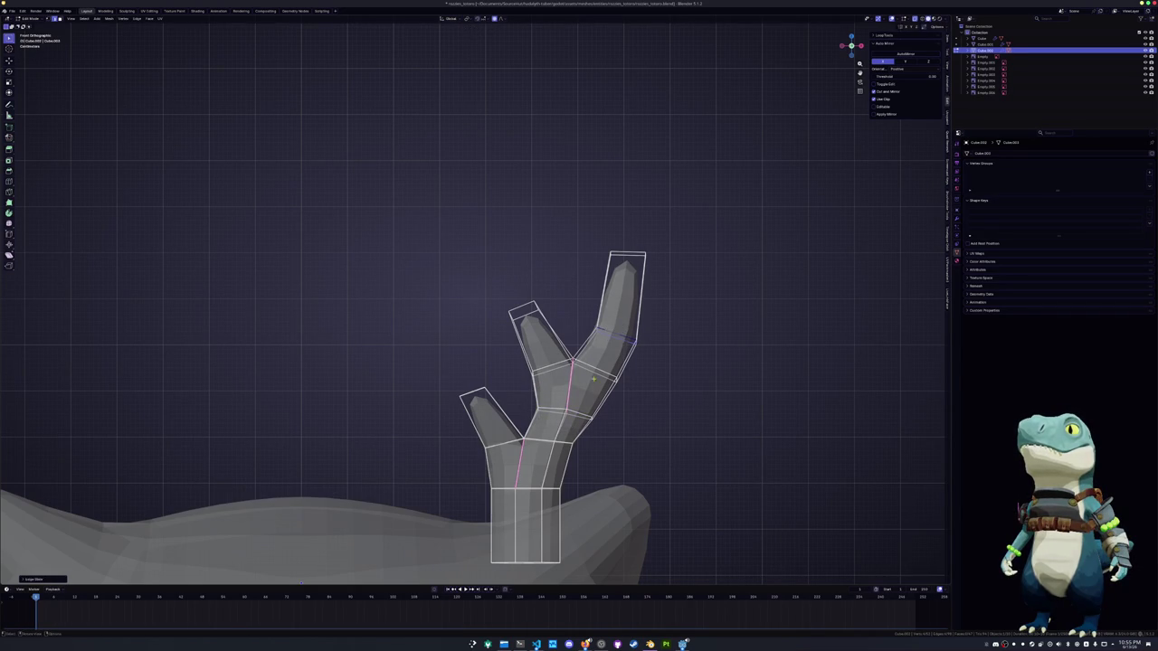
middle_click_drag(593, 373, 583, 333, "shift")
key("g")
key("x")
left_click(563, 397)
Scale down the bottom loop and the loop above it to taper the antler base
key("s")
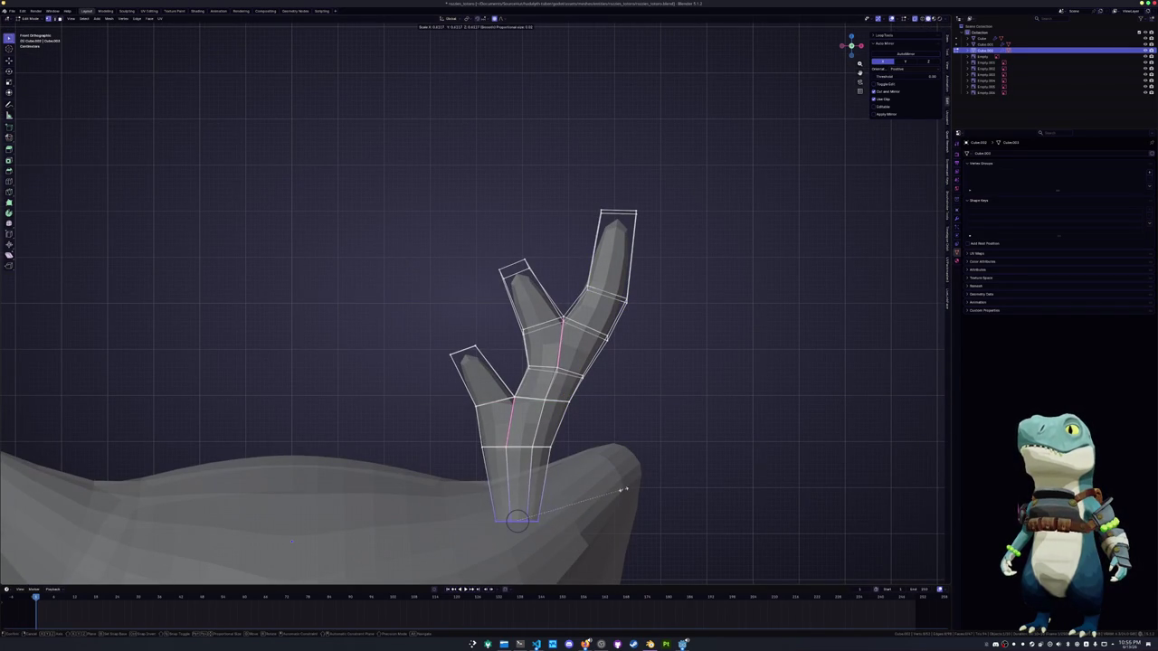
left_click(660, 491)
key("s")
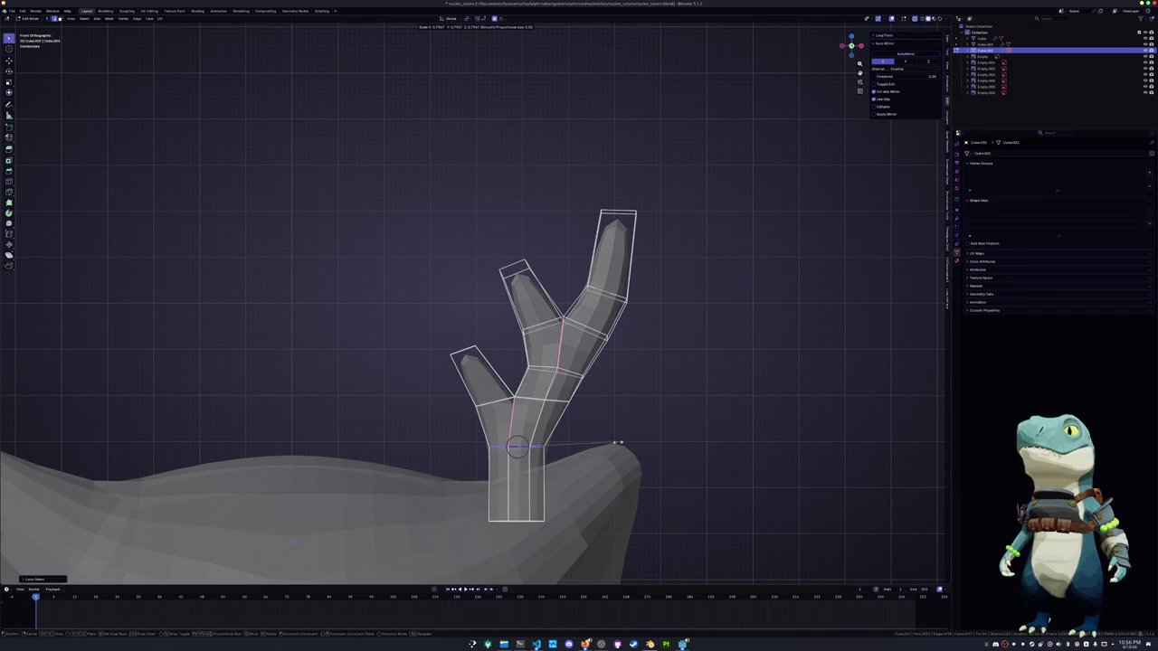
left_click(622, 444)
middle_click_drag(623, 443, 541, 434)
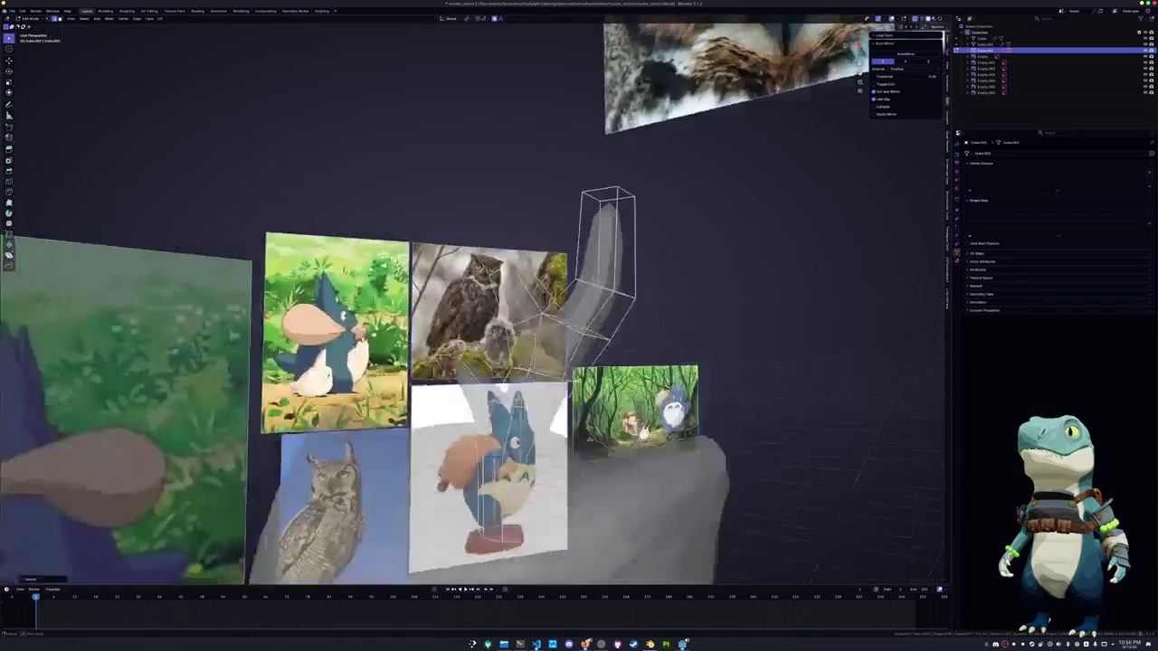
In side view with X-ray on, nudge the antler with soft falloff
key("KP_3")
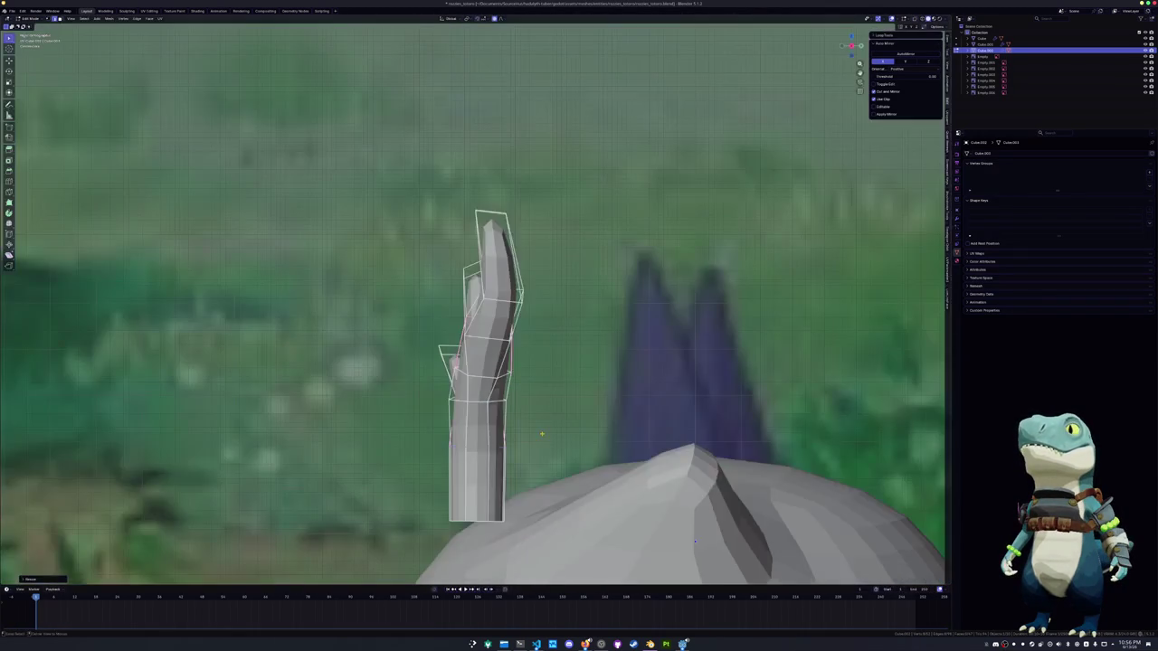
key("alt+z")
key("g")
key("g")
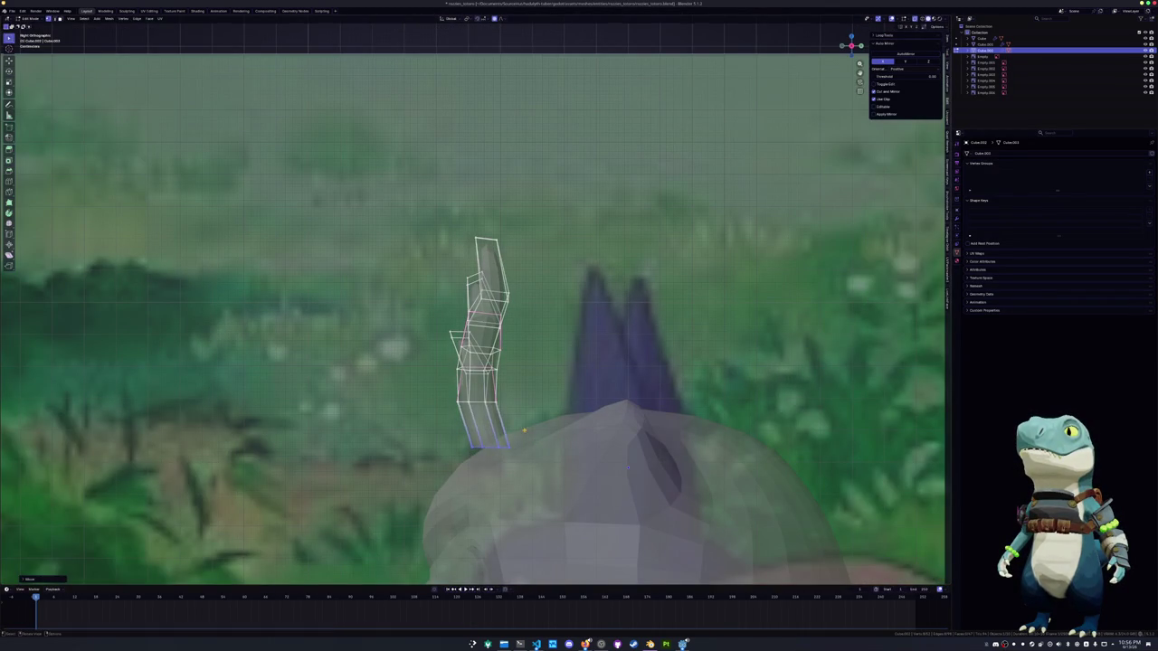
left_click(536, 404)
Select the whole antler and rotate it, tilting it to the right from the front
key("a")
key("r")
left_click(549, 406)
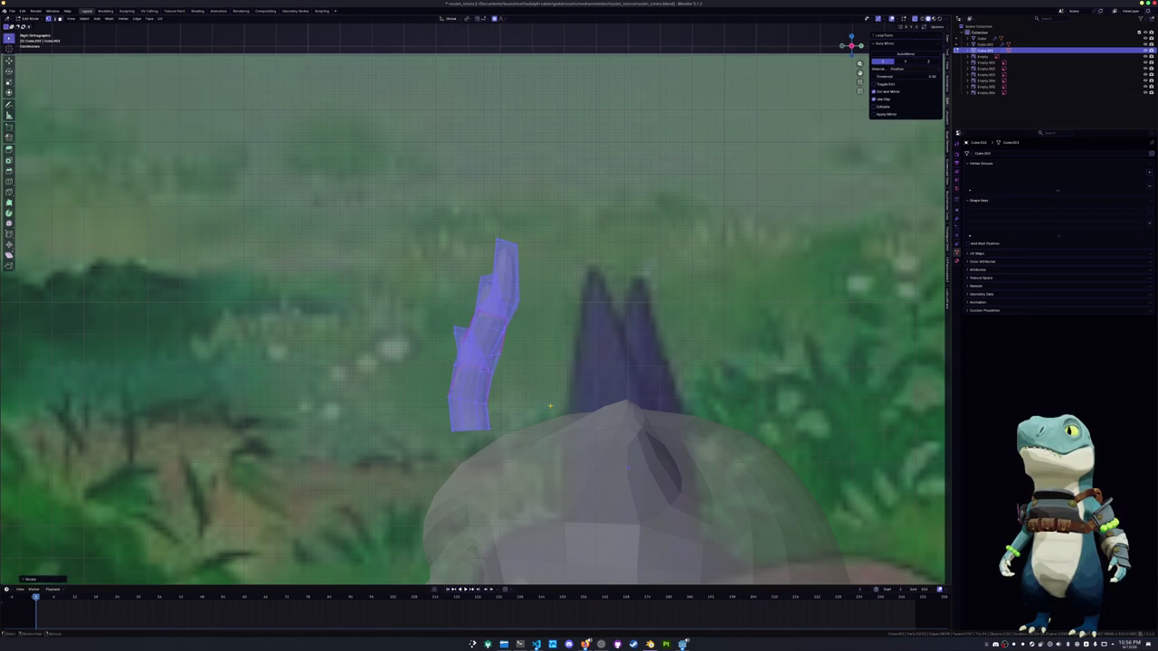
key("alt+z")
scroll(550, 406, "down", 2)
key("r")
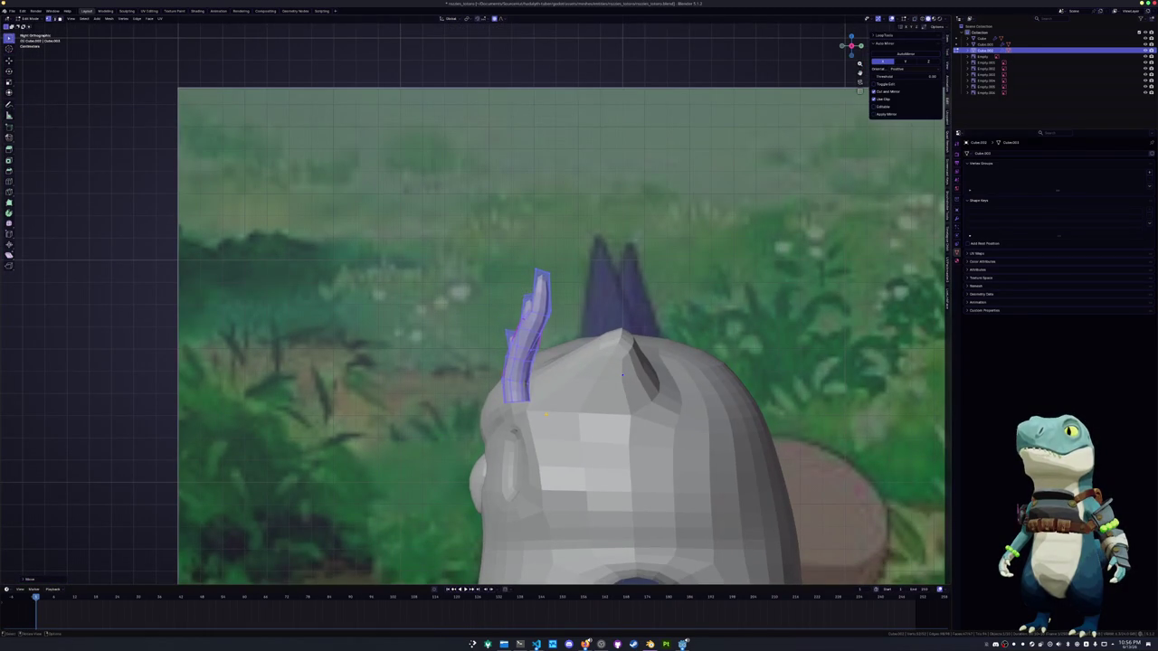
key("KP_1")
key("r")
left_click(521, 409)
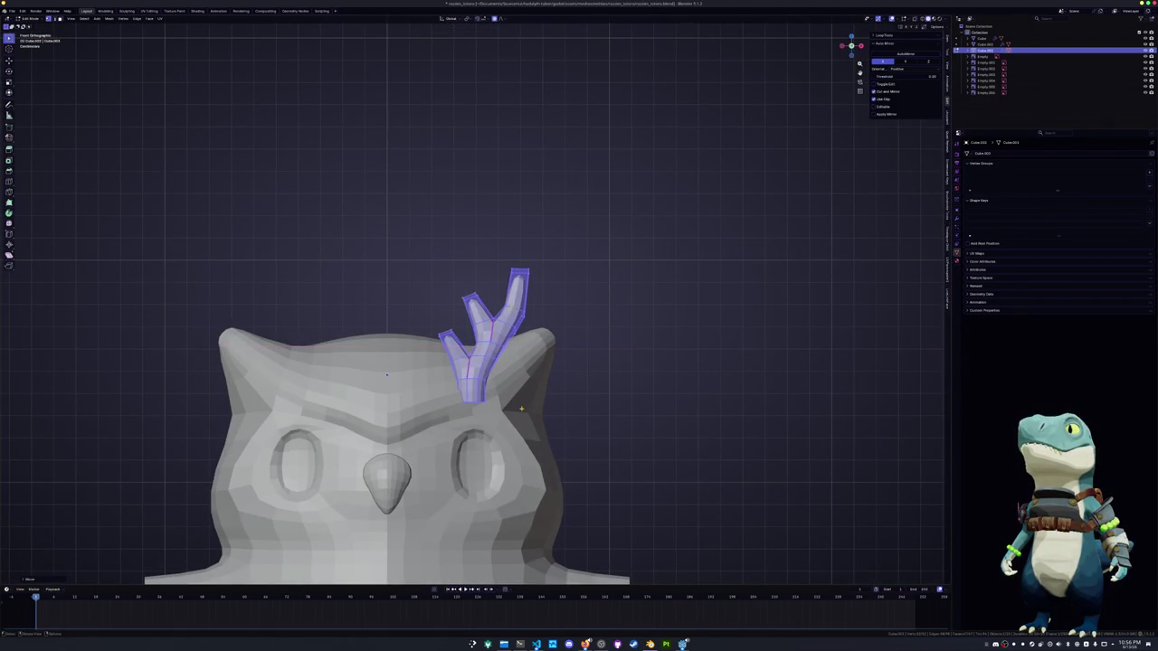
Scale the antler down and rotate it more upright in side view
key("KP_3")
key("s")
left_click(605, 397)
key("alt+z")
key("r")
left_click(589, 386)
Move the whole antler to a new spot on the head, checking from the front
key("g")
key("r")
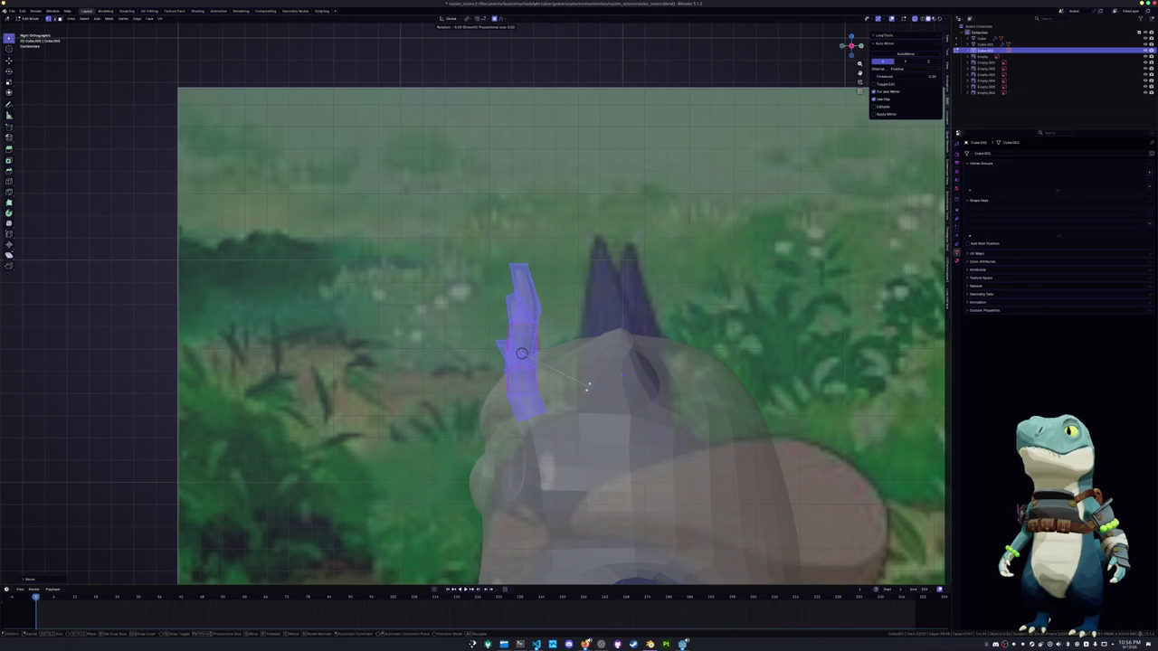
key("KP_1")
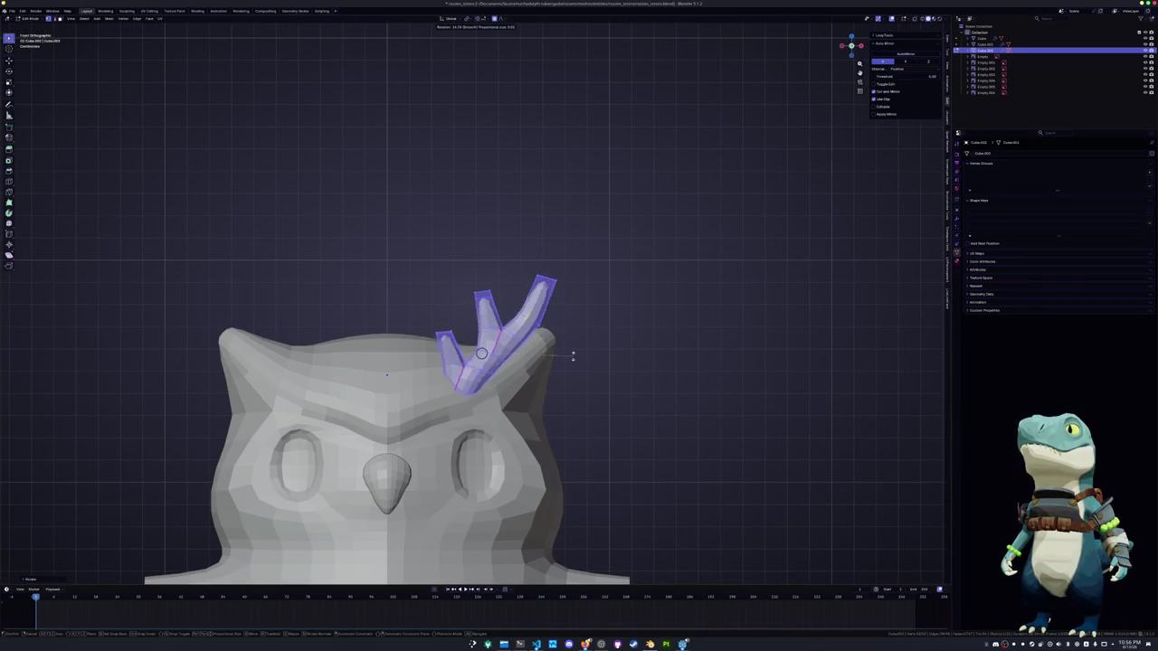
key("g")
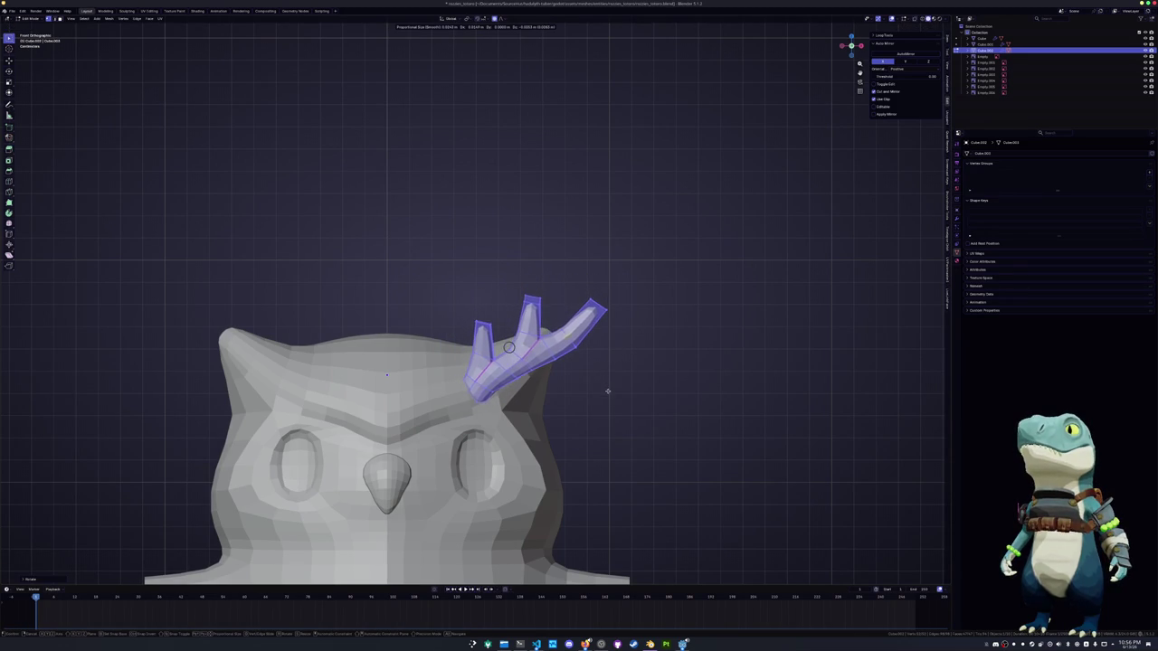
left_click(609, 391)
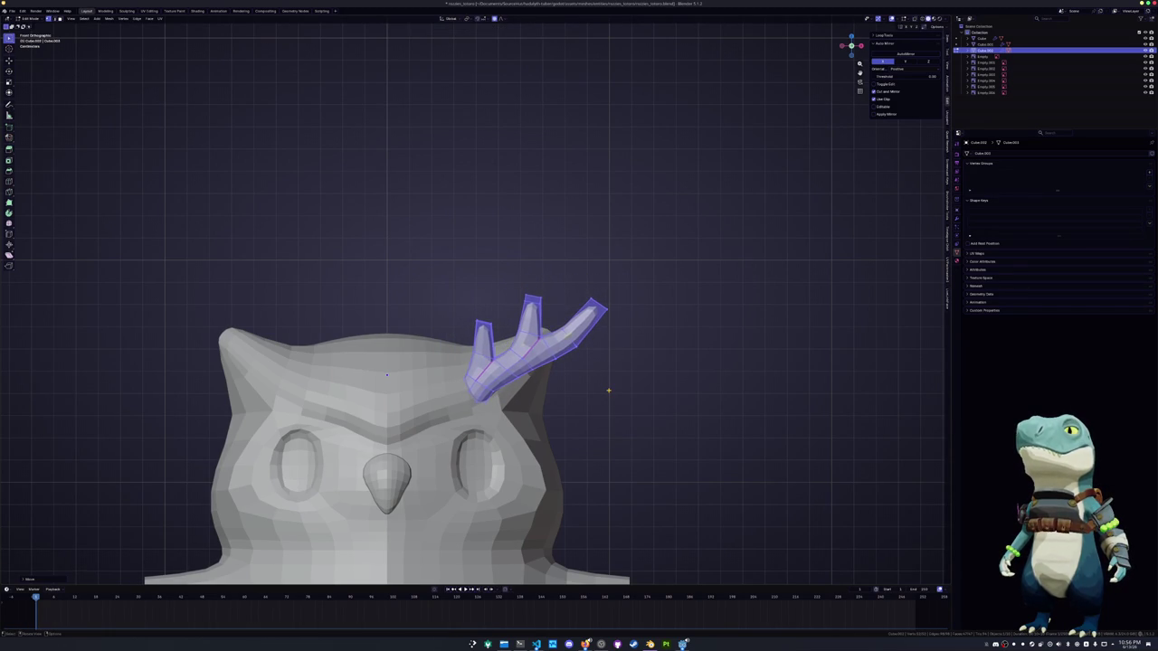
Reposition the antler again and nudge it slightly down and left, checking front and side
key("KP_3")
key("KP_1")
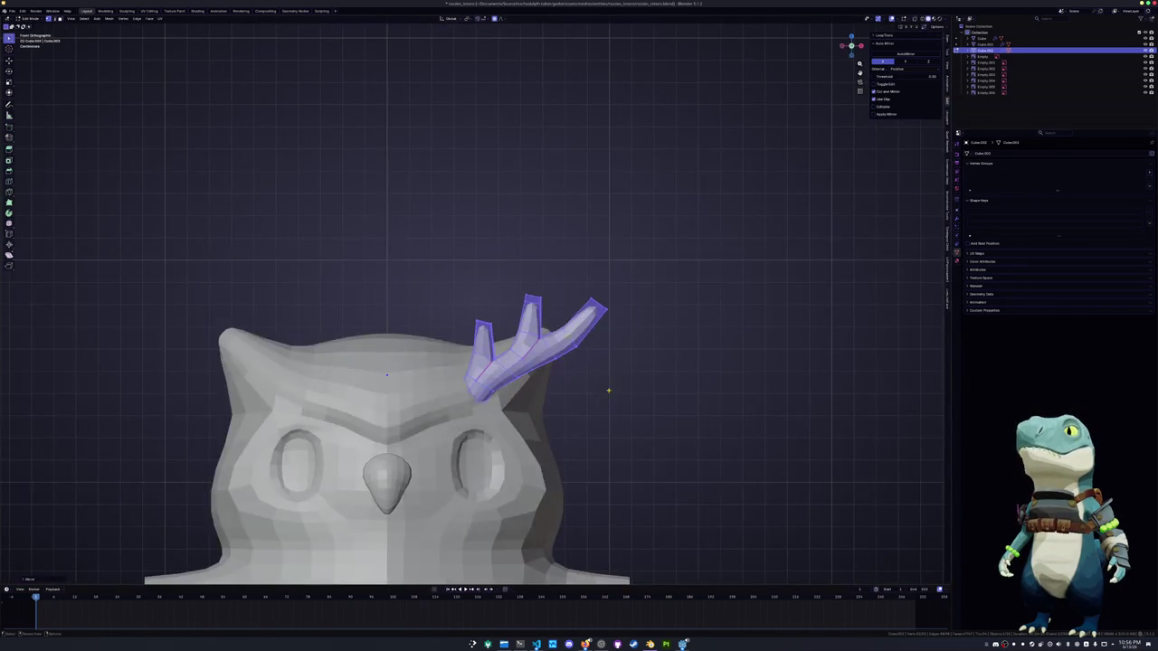
key("g")
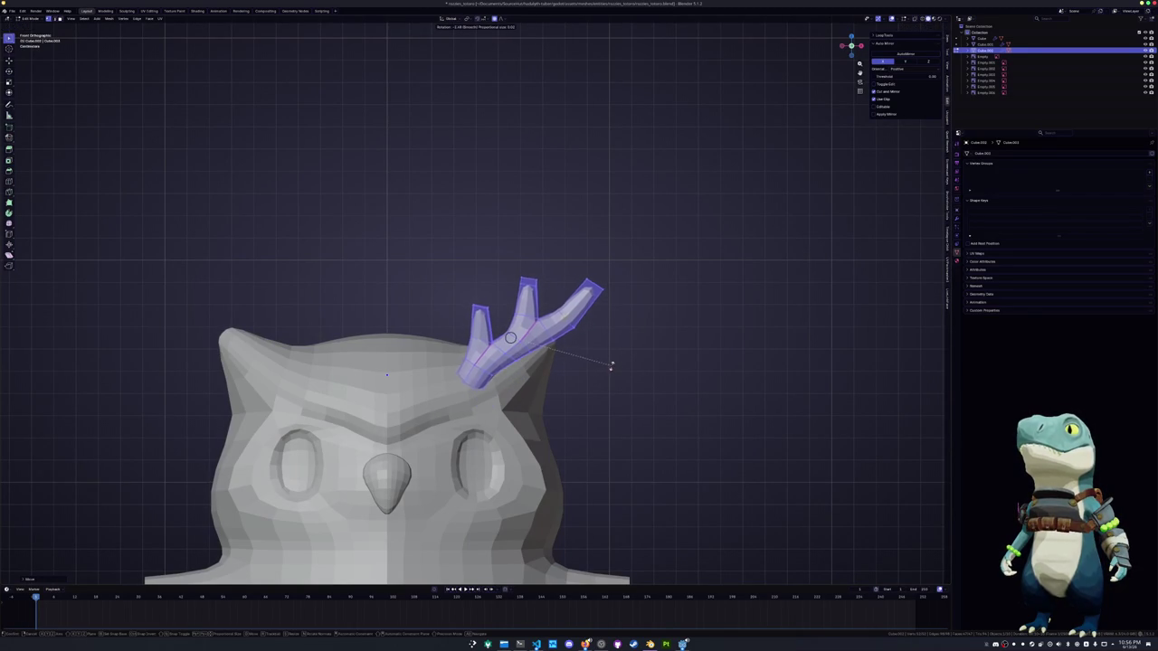
left_click(597, 344)
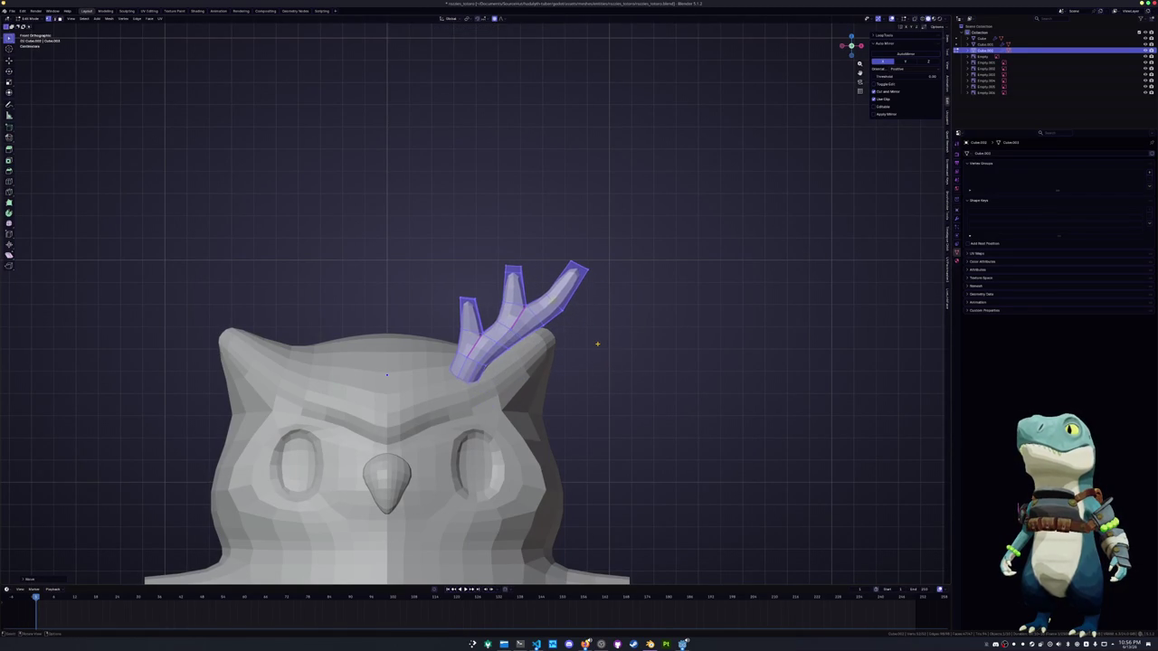
key("g")
left_click(592, 348)
key("KP_3")
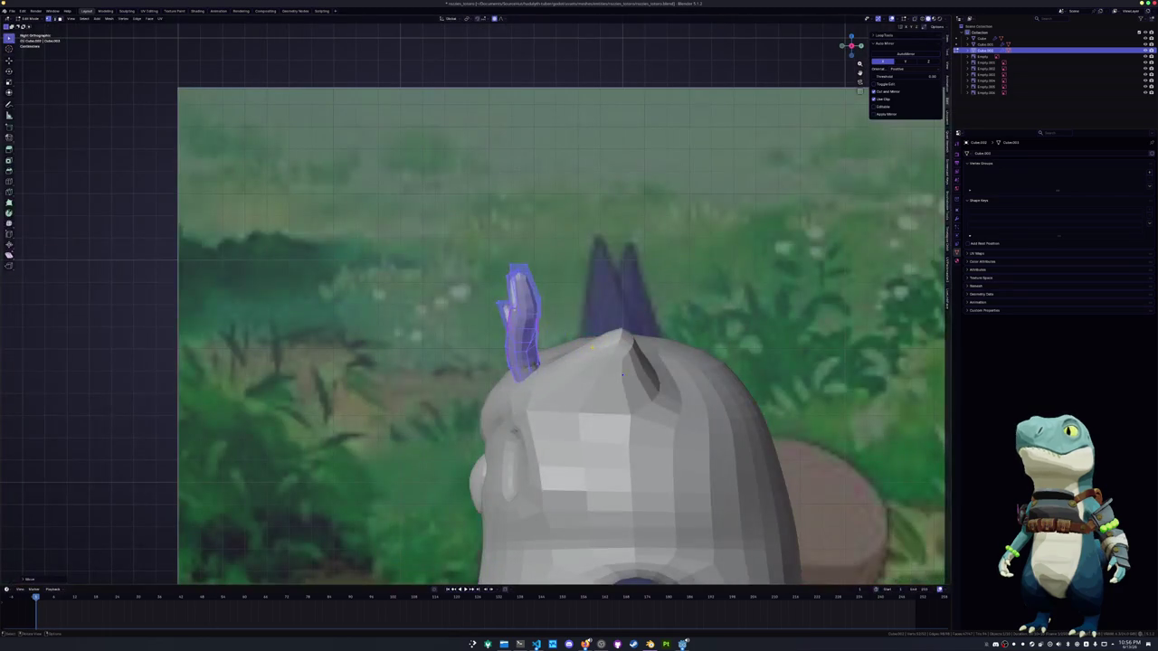
Tilt the antler slightly, then inset the head face next to the antler base
key("r")
left_click(590, 346)
key("alt+q")
middle_click_drag(590, 345, 523, 516)
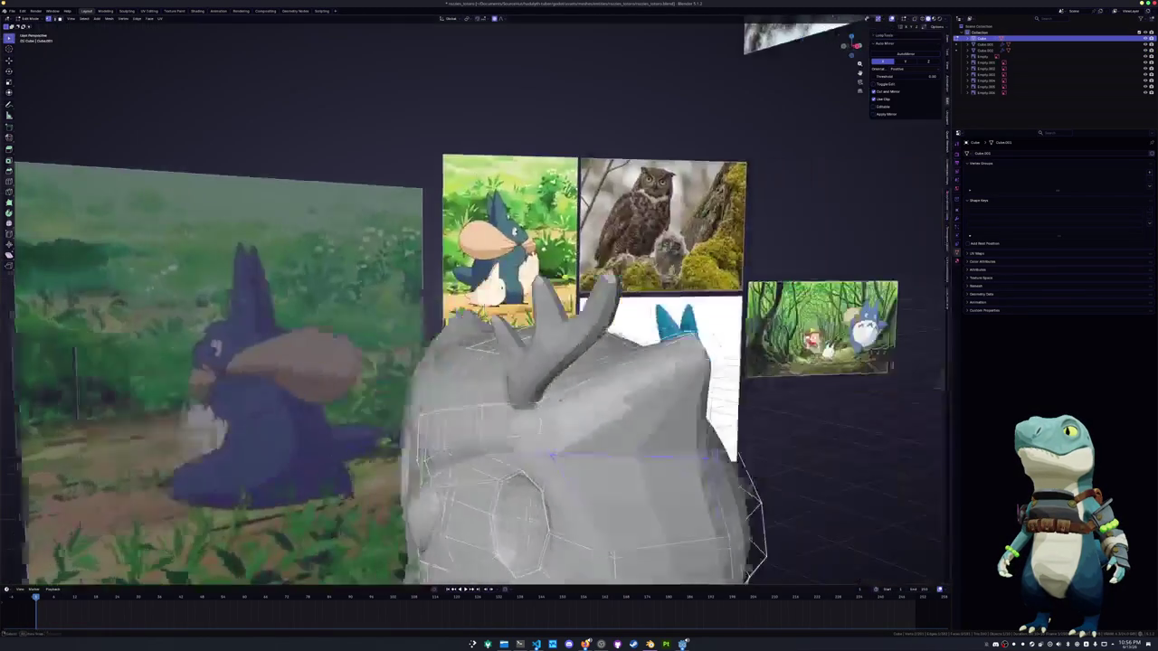
mouse_move(514, 417)
middle_mouse_down()
mouse_move(470, 412)
mouse_move(584, 413)
middle_mouse_up()
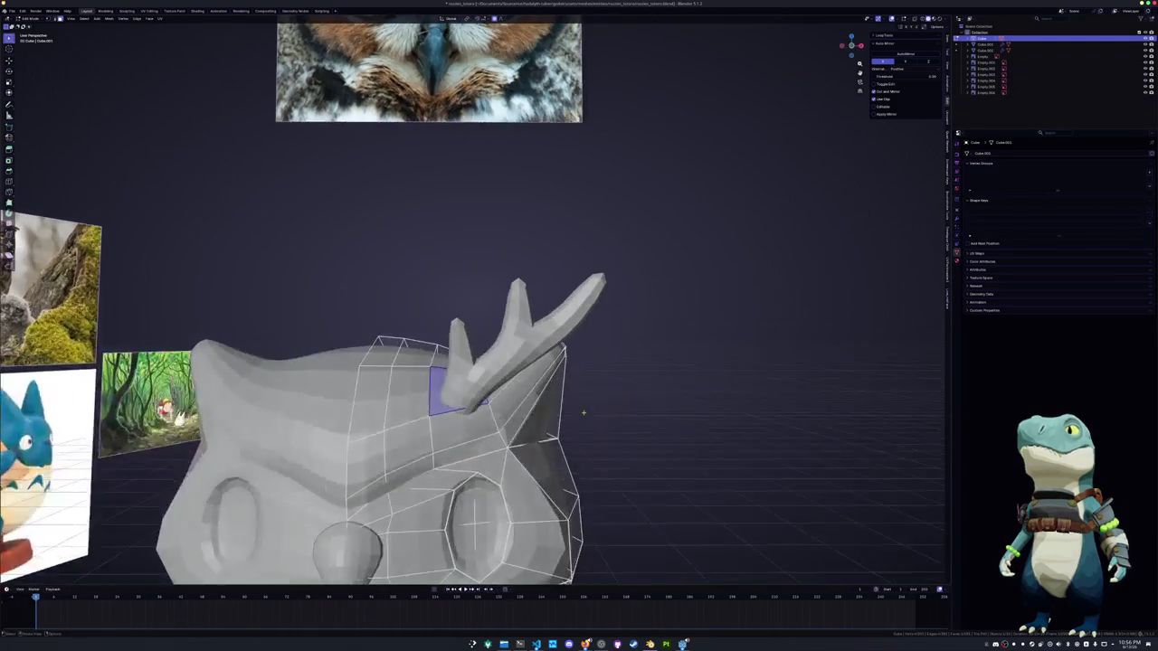
left_click(461, 399)
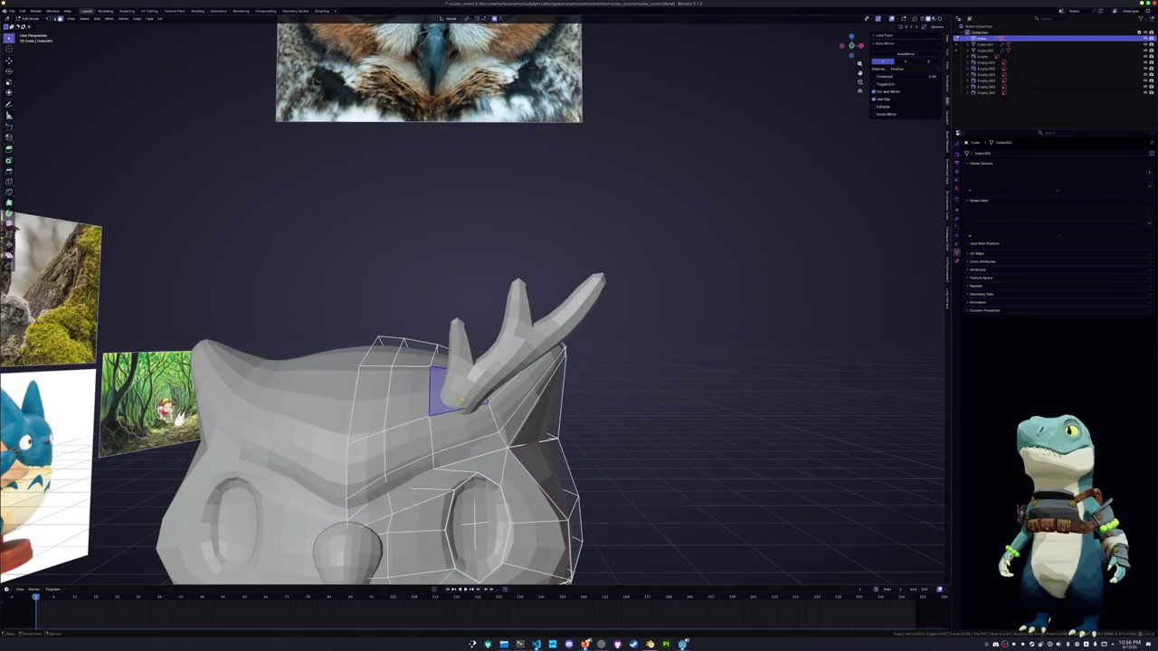
key("i")
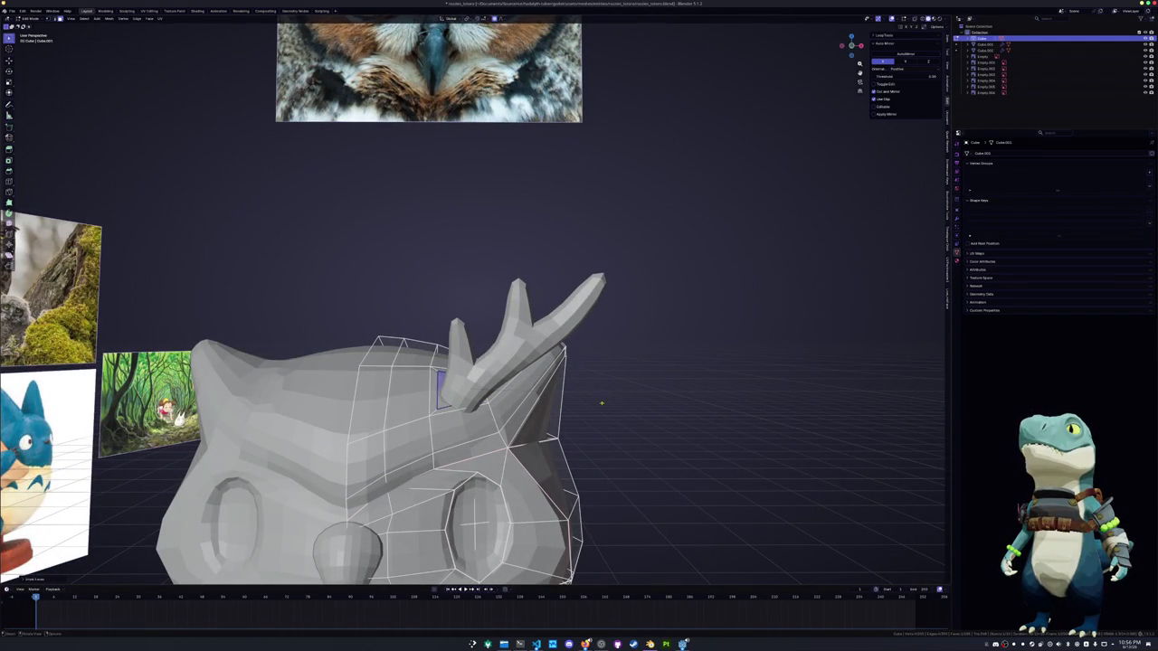
middle_click_drag(621, 395, 616, 393)
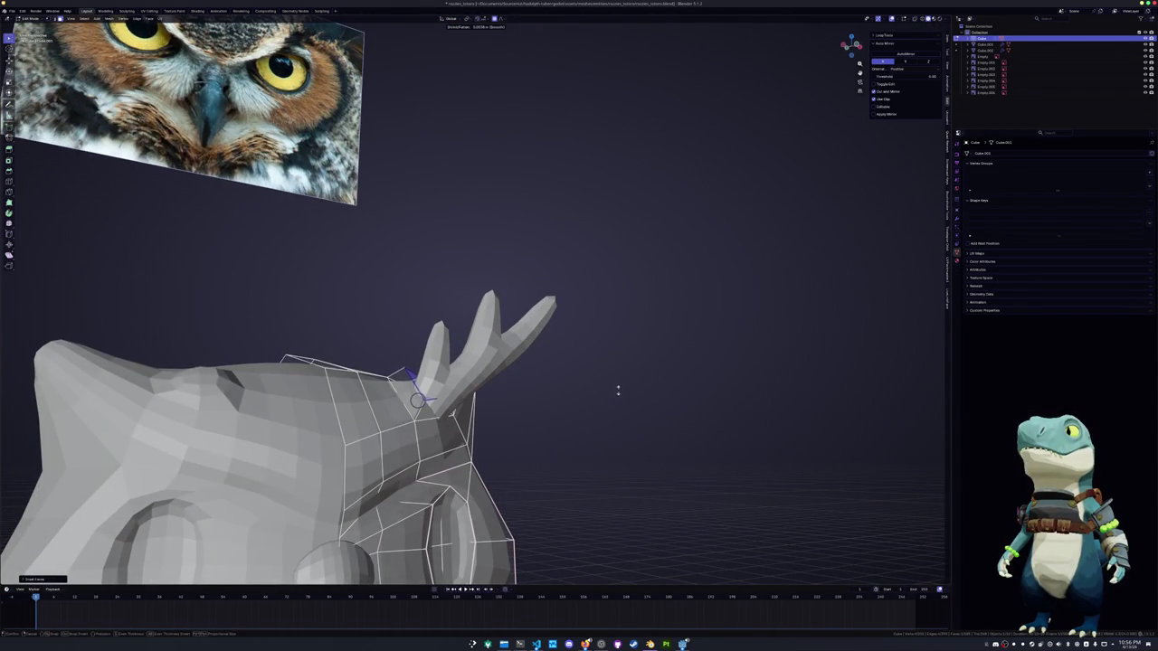
middle_click_drag(615, 392, 595, 393)
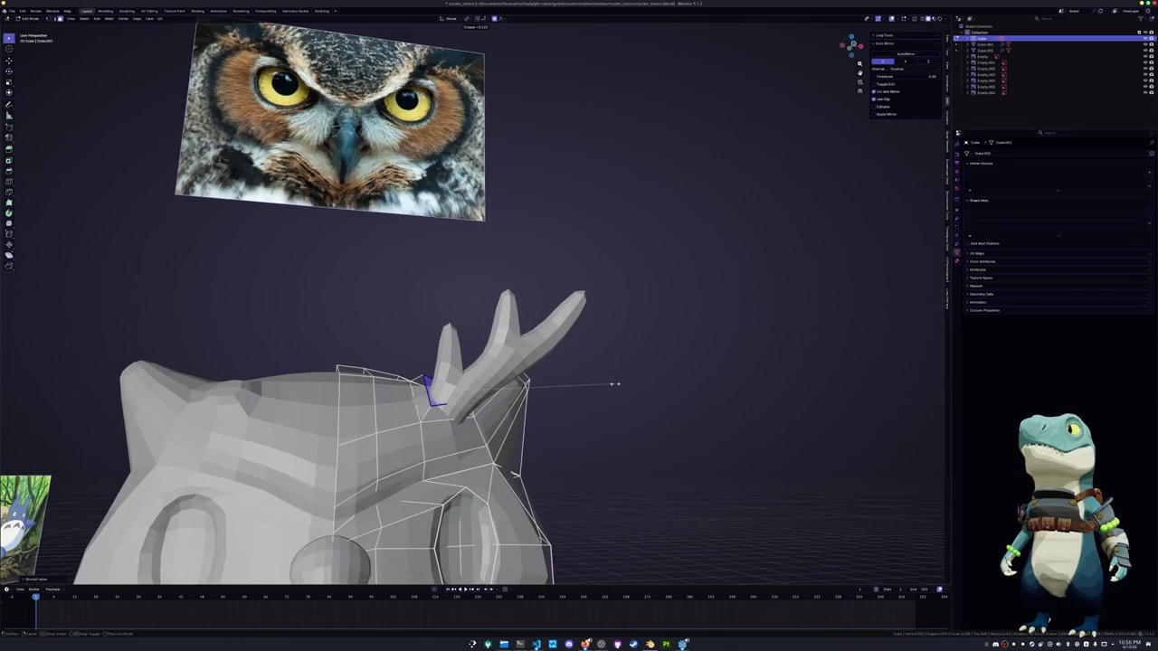
In object mode, move the antler object vertically and then along X onto the head
key("Tab")
left_click(488, 380)
mouse_move(489, 380)
middle_mouse_down()
mouse_move(457, 422)
mouse_move(428, 393)
mouse_move(426, 406)
mouse_move(495, 191)
middle_mouse_up()
key("g")
key("z")
key("x")
left_click(428, 392)
scroll(402, 460, "up", 5)
Slightly rotate the antler, then lower it into the head with smooth falloff
key("r")
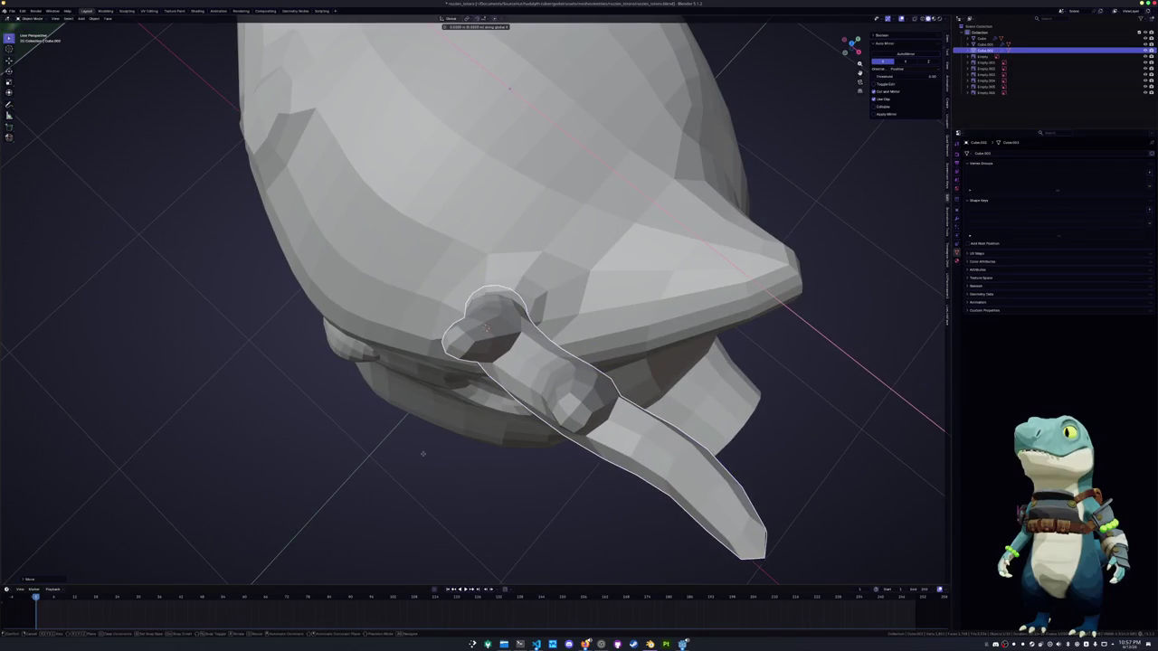
left_click(435, 454)
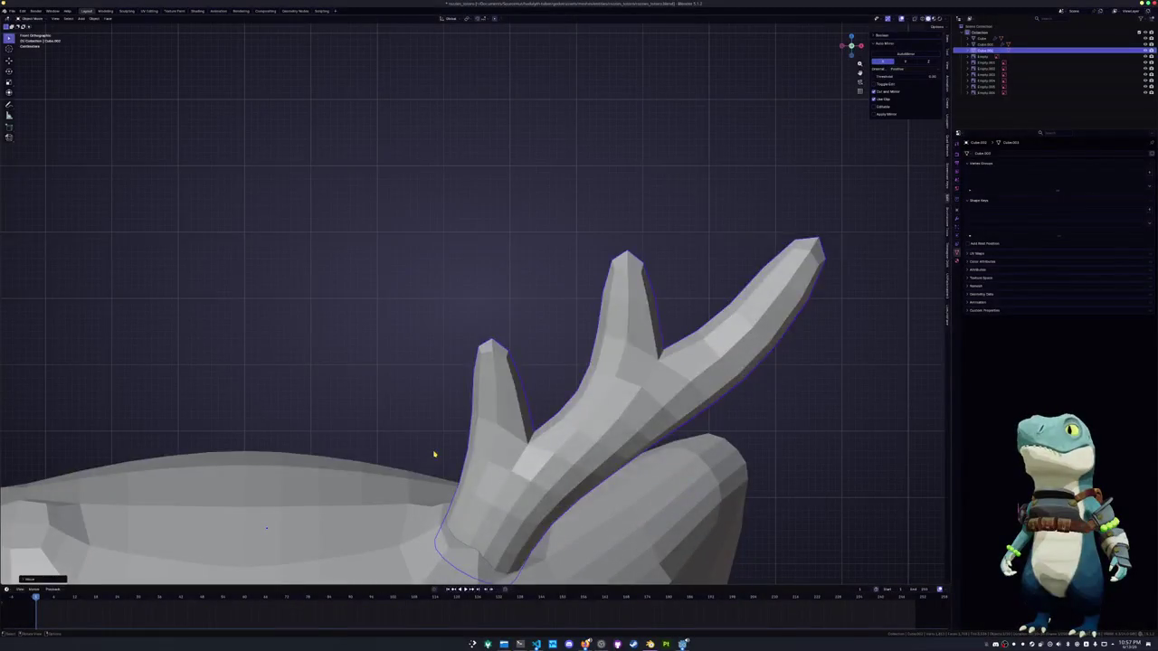
scroll(434, 452, "down", 2)
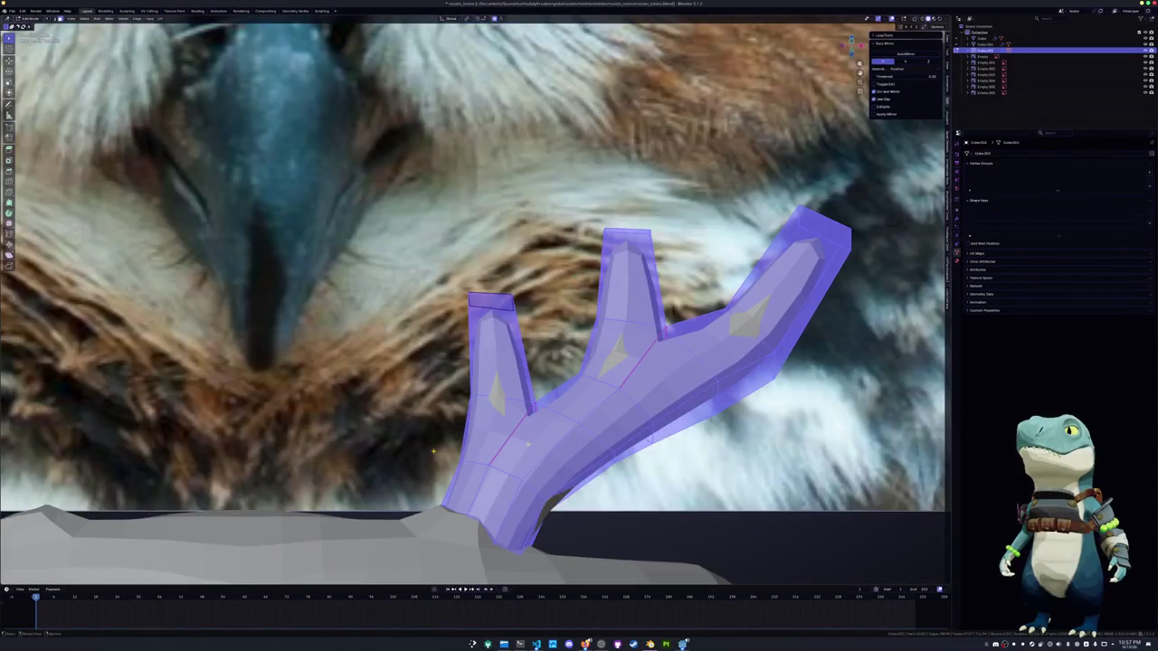
scroll(434, 452, "down", 3)
key("g")
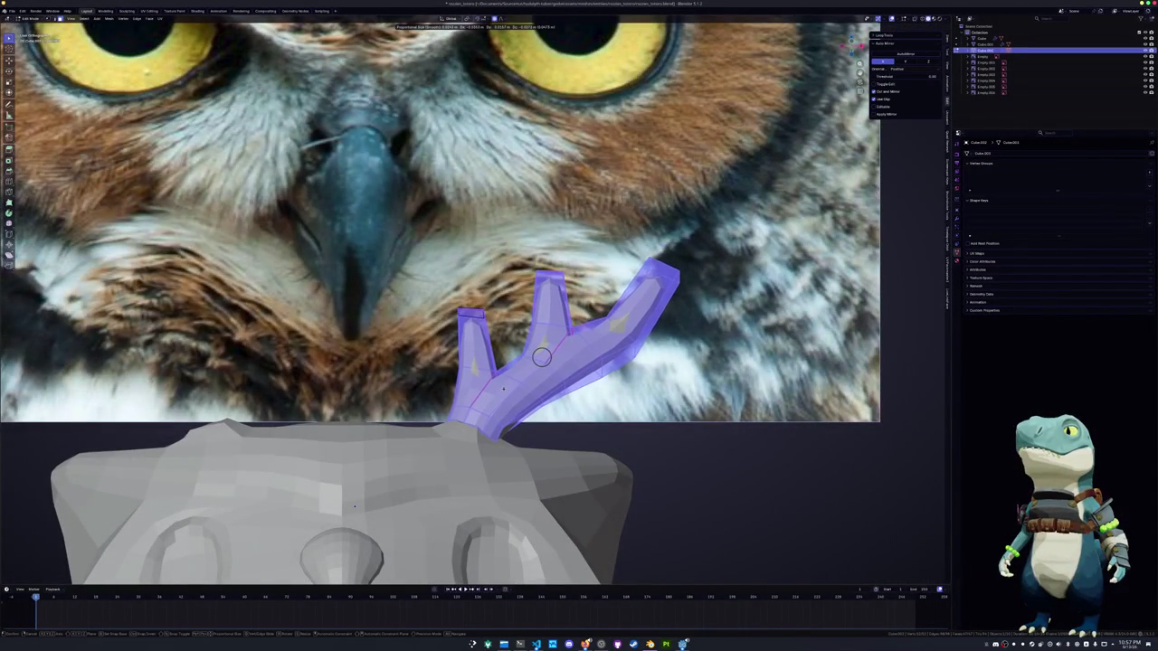
left_click(534, 389)
With X-ray on and nothing selected, scale the antler base to fit the head
key("alt+z")
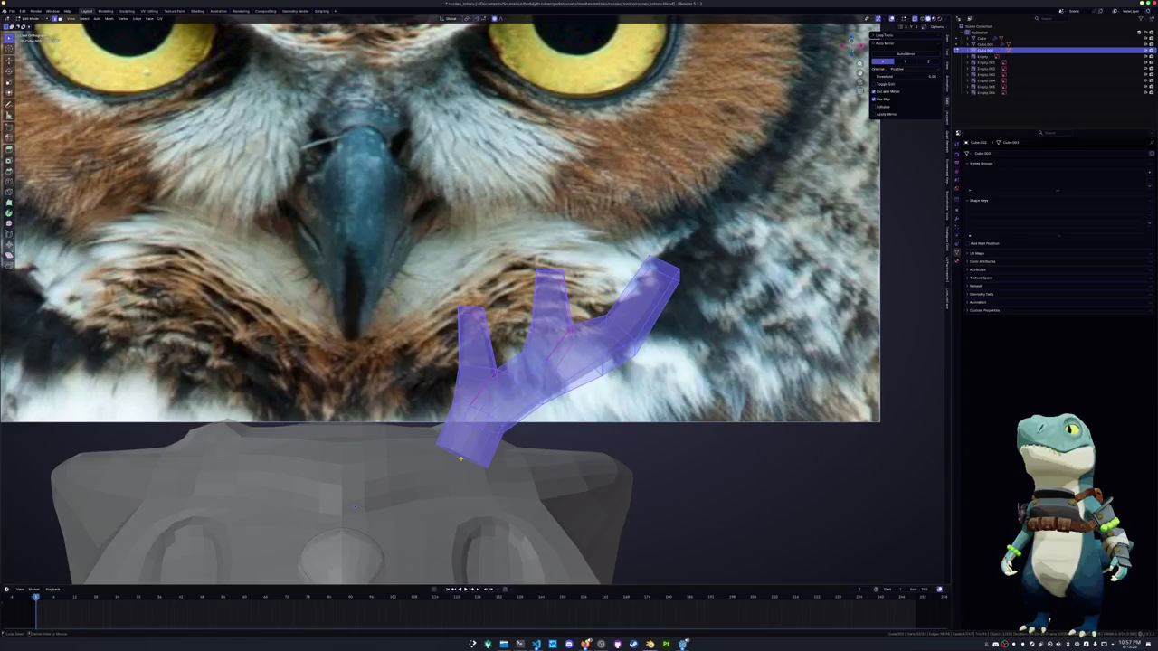
key("alt+a")
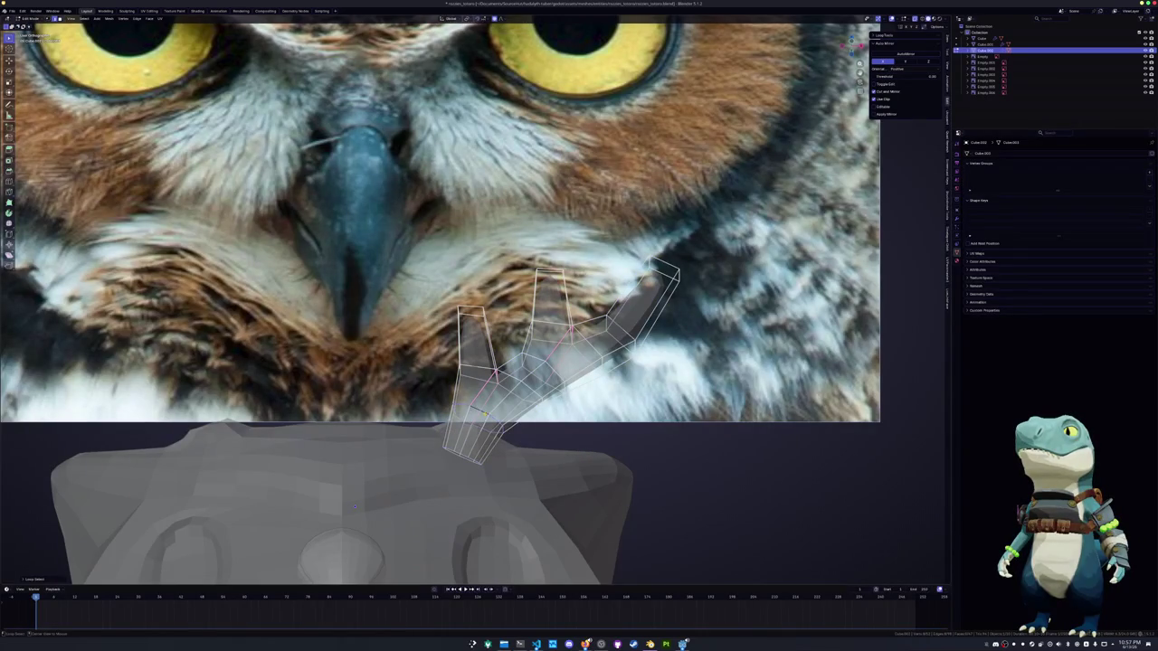
key("s")
left_click(598, 423)
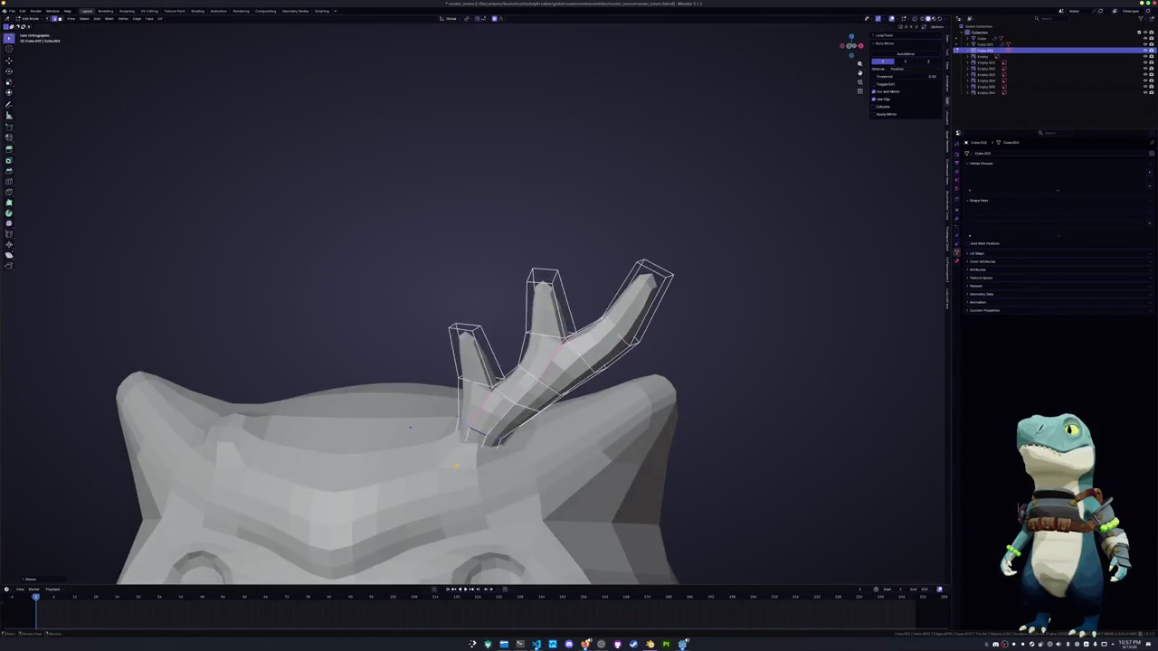
Scale the head face surrounding the antler base
key("alt+z")
middle_click_drag(543, 408, 471, 460)
key("s")
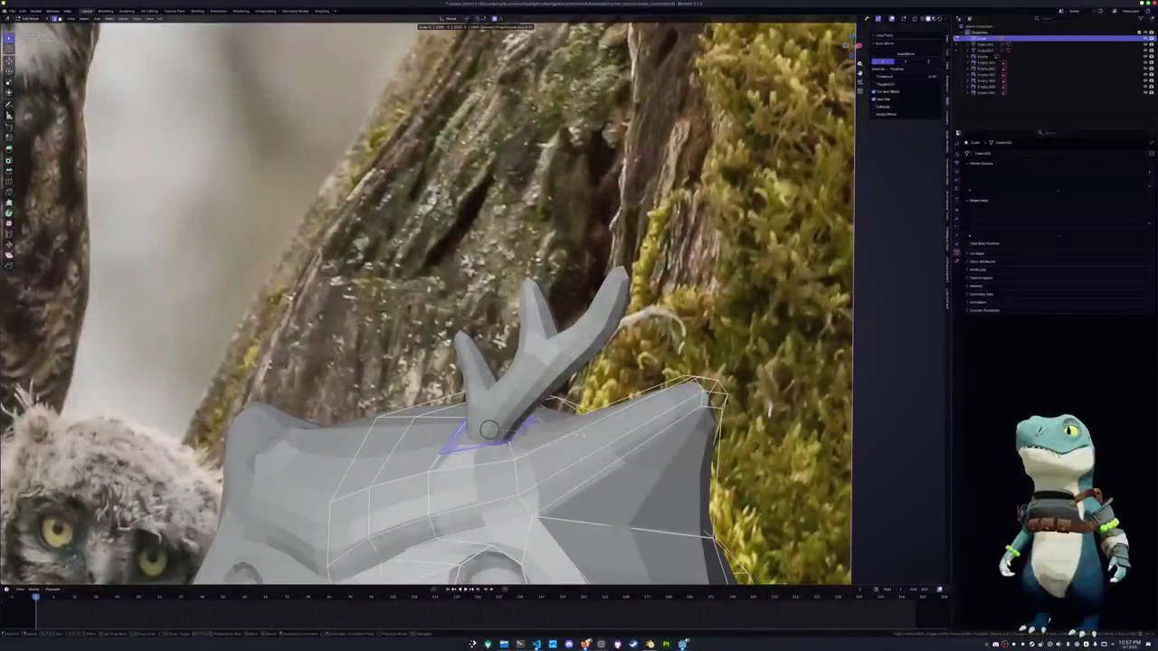
left_click(592, 437)
Slide an edge behind the antler along the head surface
middle_click_drag(592, 437, 503, 474)
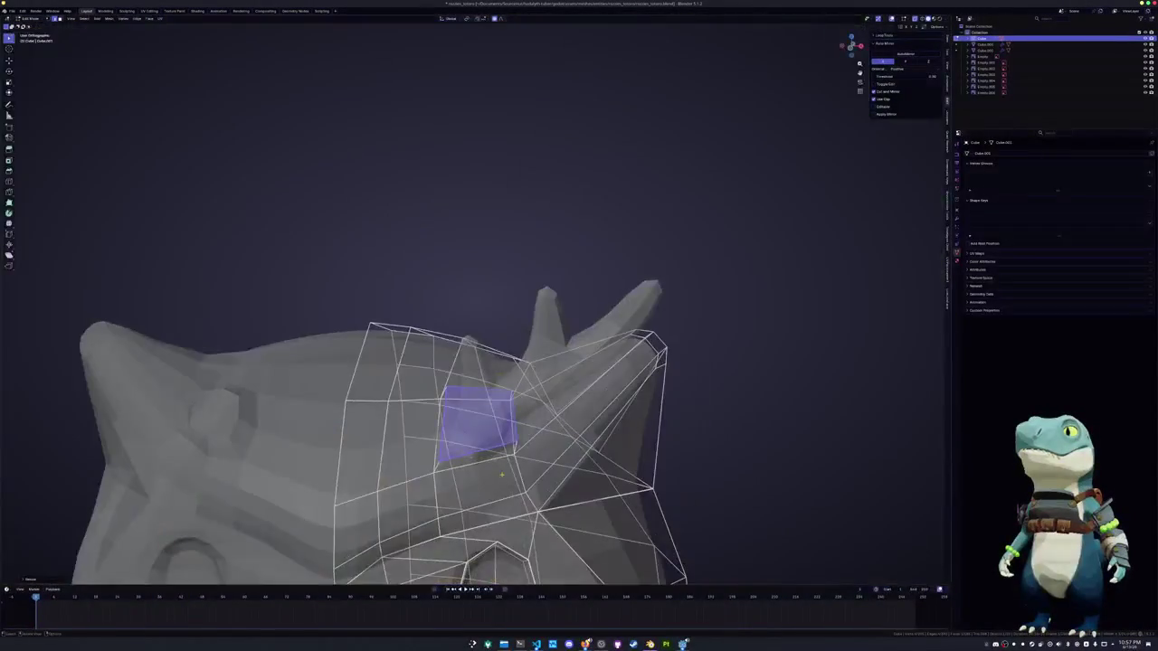
key("alt+z")
mouse_move(438, 460)
middle_mouse_down()
mouse_move(441, 441)
mouse_move(534, 387)
mouse_move(538, 362)
mouse_move(543, 371)
middle_mouse_up()
key("g")
key("g")
left_click(537, 362)
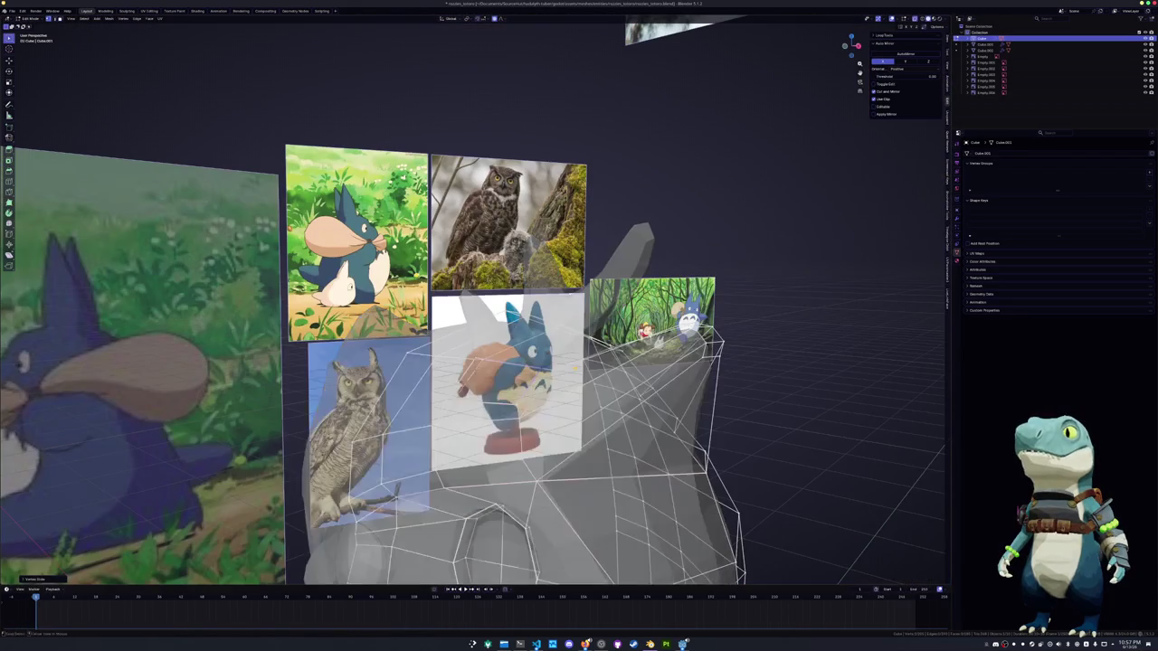
Slide a head vertex from the front view to shape the collar
middle_click_drag(470, 362, 543, 344)
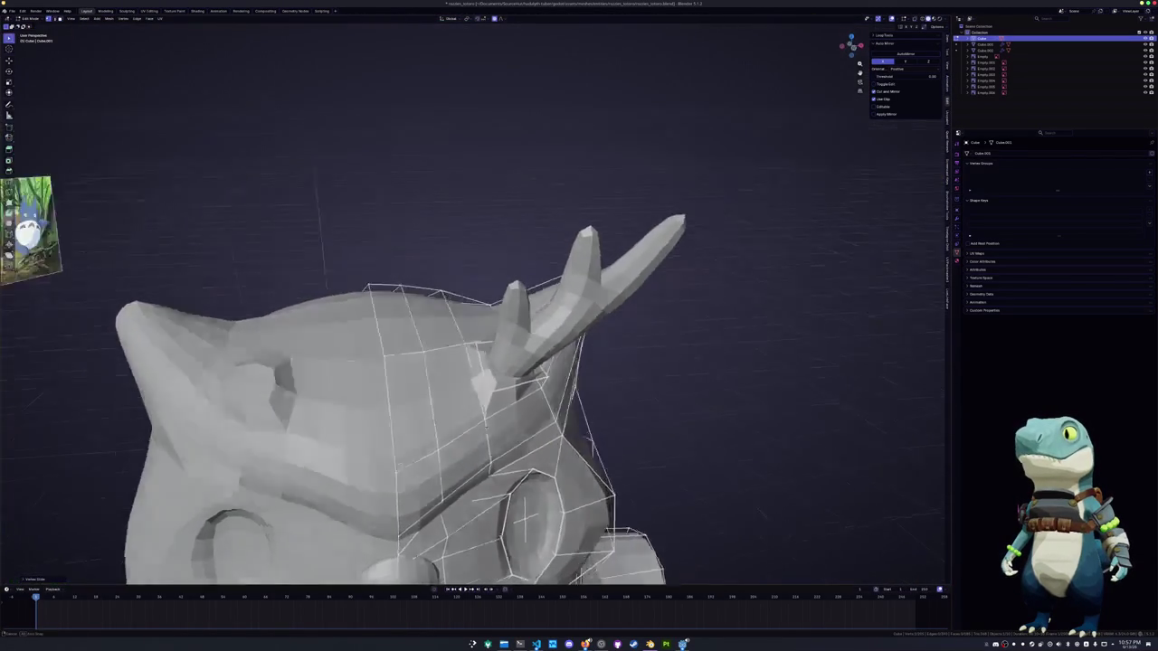
mouse_move(489, 416)
middle_mouse_down()
mouse_move(478, 425)
mouse_move(526, 419)
mouse_move(528, 407)
middle_mouse_up()
mouse_move(598, 384)
middle_mouse_down()
mouse_move(489, 414)
mouse_move(555, 396)
middle_mouse_up()
key("g")
key("g")
left_click(496, 421)
Bevel the edge around the antler base, slide it, and push it outward with Alt+S
key("ctrl+b")
key("g")
key("g")
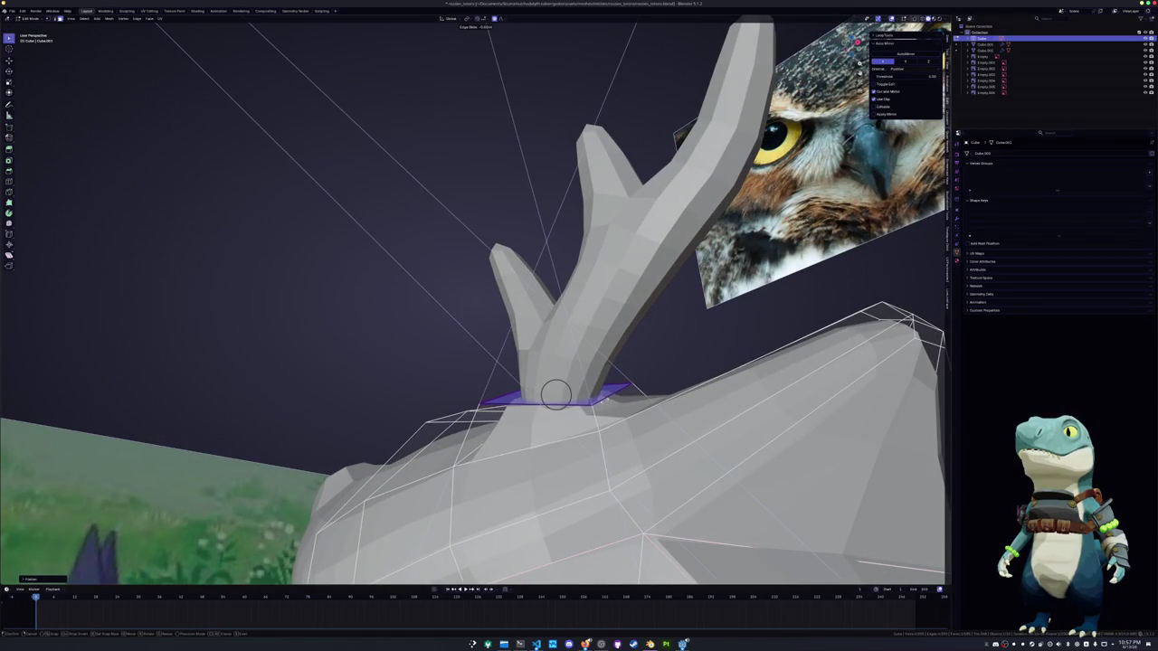
left_click(555, 394)
middle_click_drag(555, 395, 568, 418)
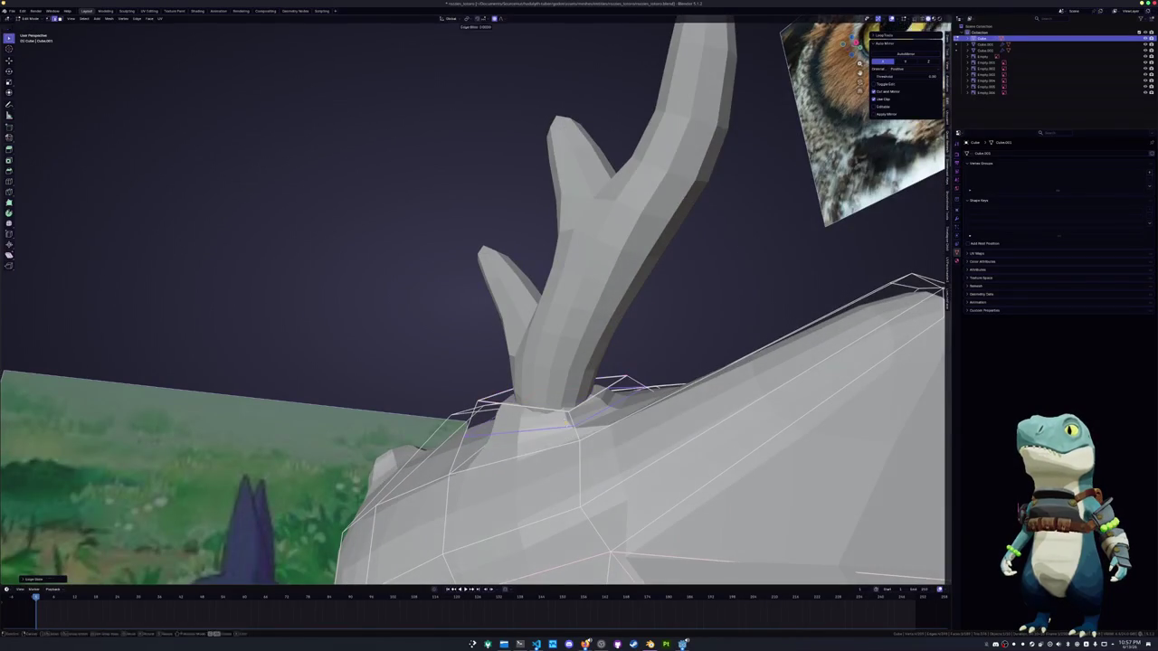
key("alt+s")
left_click(554, 409)
Slide a vertex near the antler base to tighten the collar
mouse_move(554, 409)
middle_mouse_down()
mouse_move(556, 392)
mouse_move(598, 410)
mouse_move(584, 438)
mouse_move(561, 336)
middle_mouse_up()
key("g")
key("g")
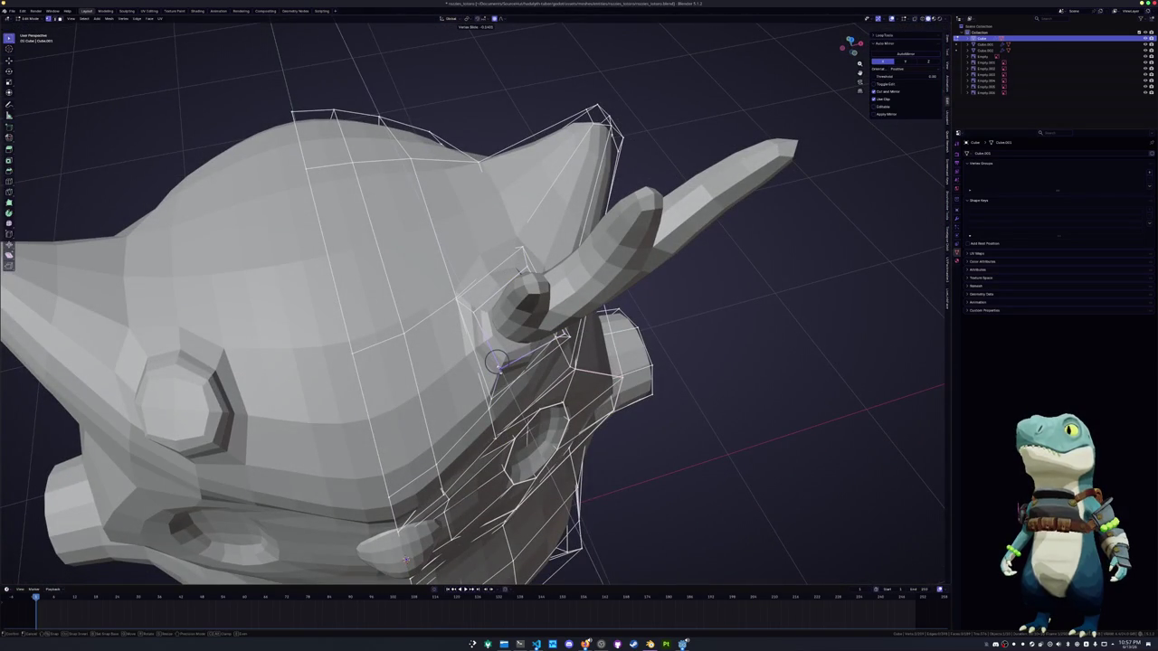
left_click(496, 361)
mouse_move(496, 362)
middle_mouse_down()
mouse_move(488, 389)
mouse_move(470, 380)
mouse_move(439, 398)
middle_mouse_up()
Back in object mode, rotate the antler object to stand more upright
key("Tab")
middle_click_drag(543, 463, 467, 443)
left_click(496, 446)
key("r")
left_click(480, 443)
middle_click_drag(472, 249, 451, 409)
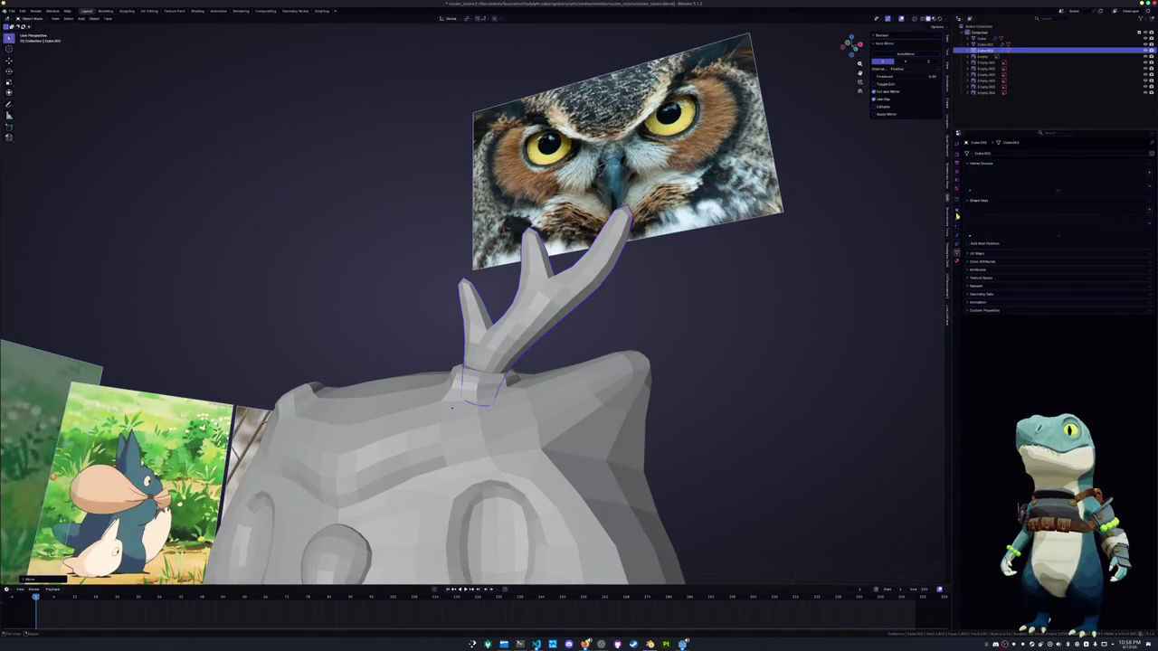
Add a Mirror modifier to the antler so a copy appears on the other side of the head
left_click(956, 217)
left_click(1022, 152)
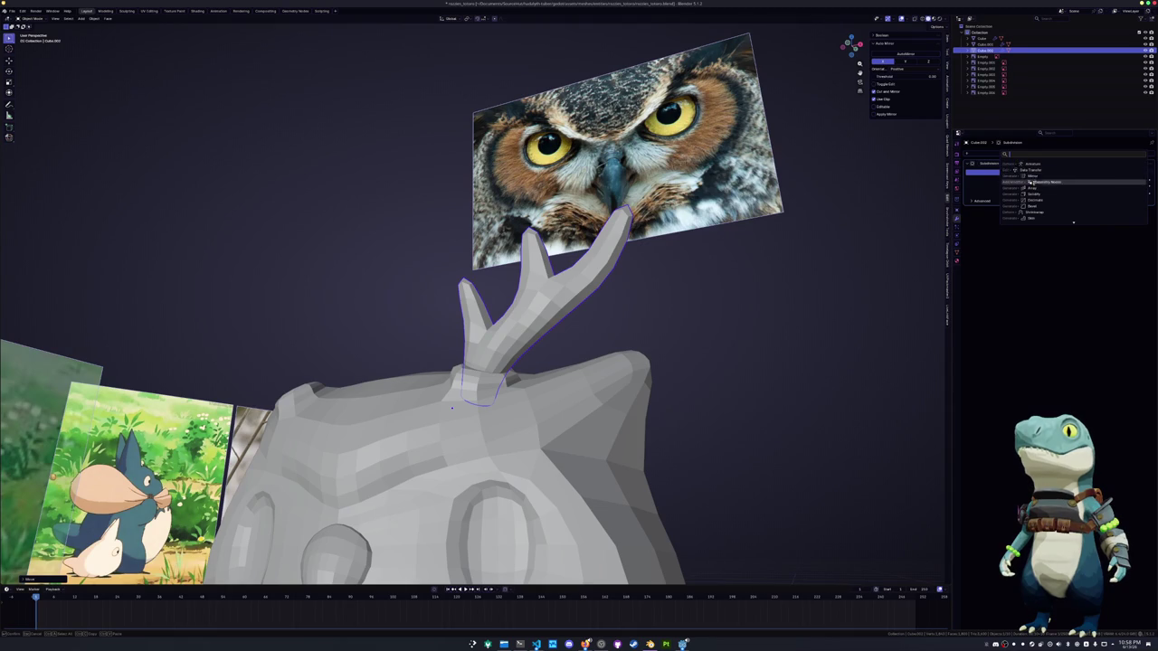
left_click(1032, 176)
mouse_move(405, 429)
middle_mouse_down()
mouse_move(418, 329)
mouse_move(511, 245)
mouse_move(545, 266)
middle_mouse_up()
Rotate the antler mesh about the Z axis in Edit Mode to angle it outward
key("Tab")
key("r")
key("z")
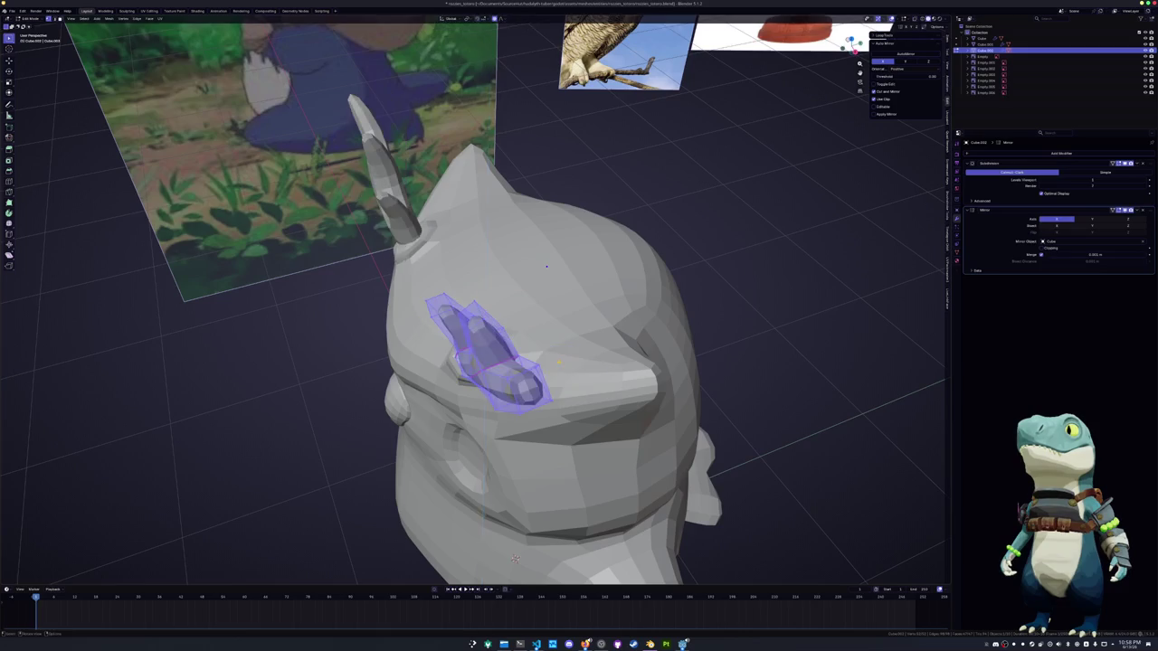
left_click(546, 267)
middle_click_drag(546, 267, 633, 271)
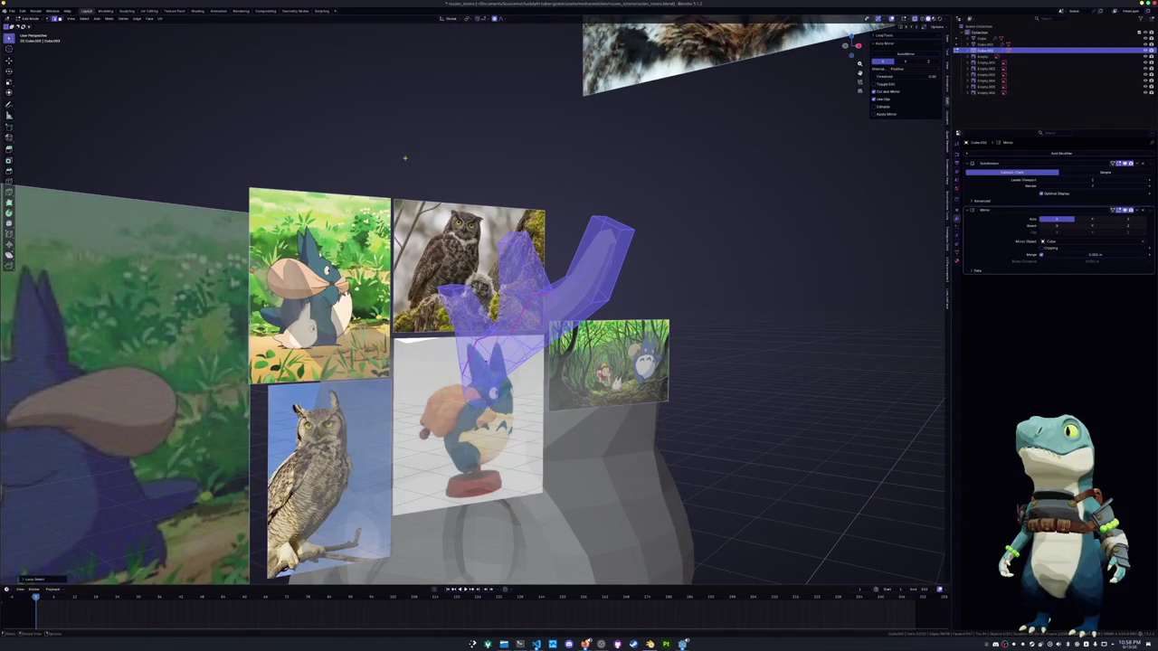
Switch to a different pivot point and rotate the antler about Z again, with solid display restored
left_click(469, 18)
left_click(476, 60)
key("r")
key("z")
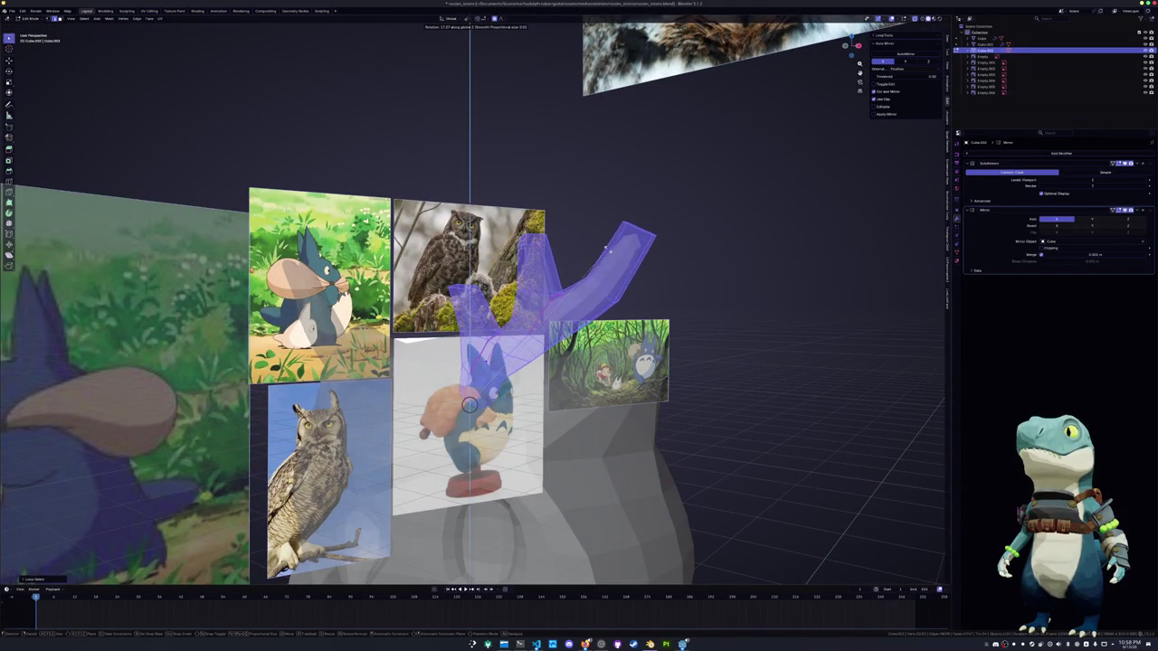
key("alt+z")
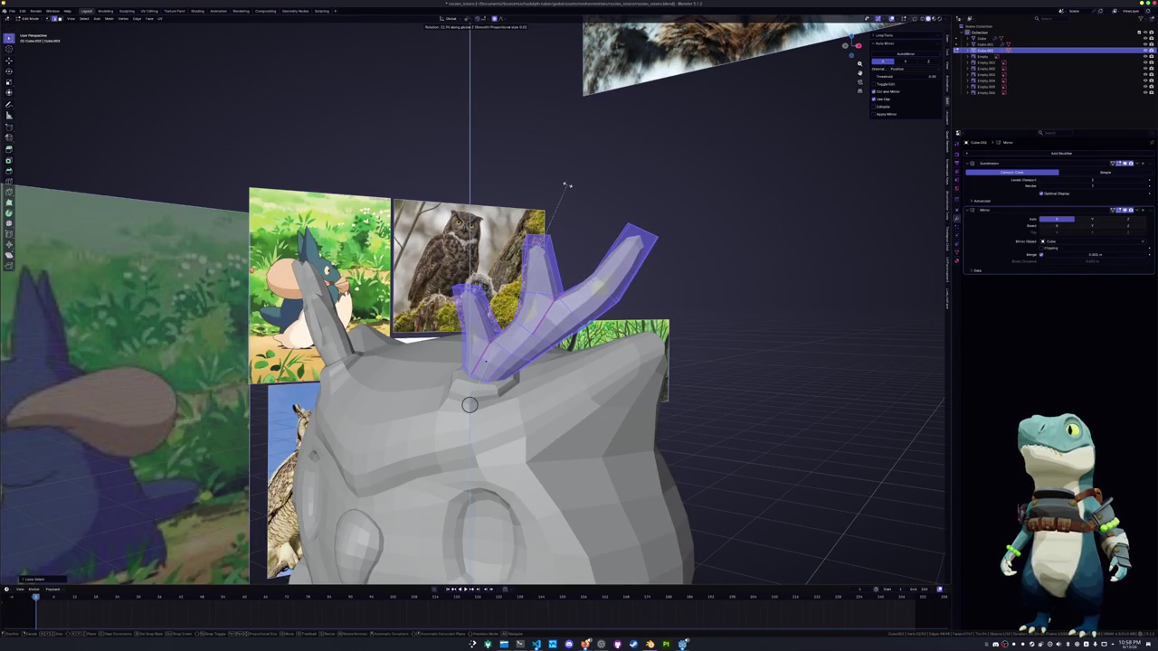
left_click(565, 205)
Give the antler a final rotation, then select the head mesh and enter its Edit Mode
mouse_move(565, 204)
middle_mouse_down()
mouse_move(635, 373)
mouse_move(565, 269)
mouse_move(552, 380)
mouse_move(454, 389)
middle_mouse_up()
key("r")
key("Tab")
left_click(472, 386)
key("Tab")
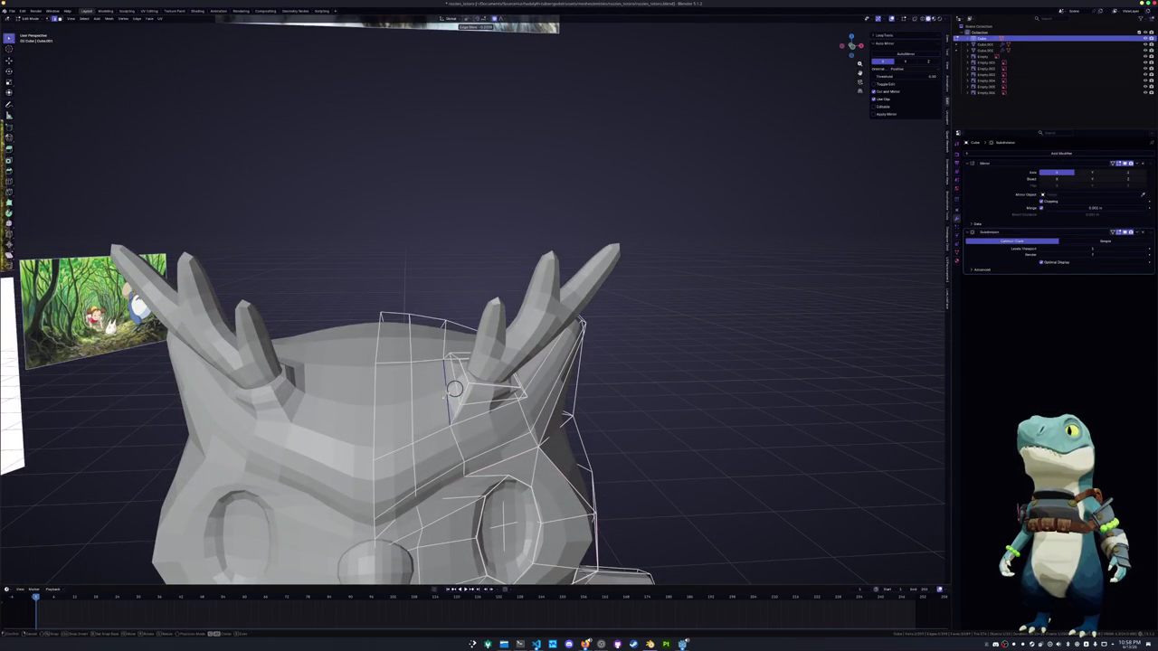
left_click(454, 389)
key("KP_1")
key("g")
key("x")
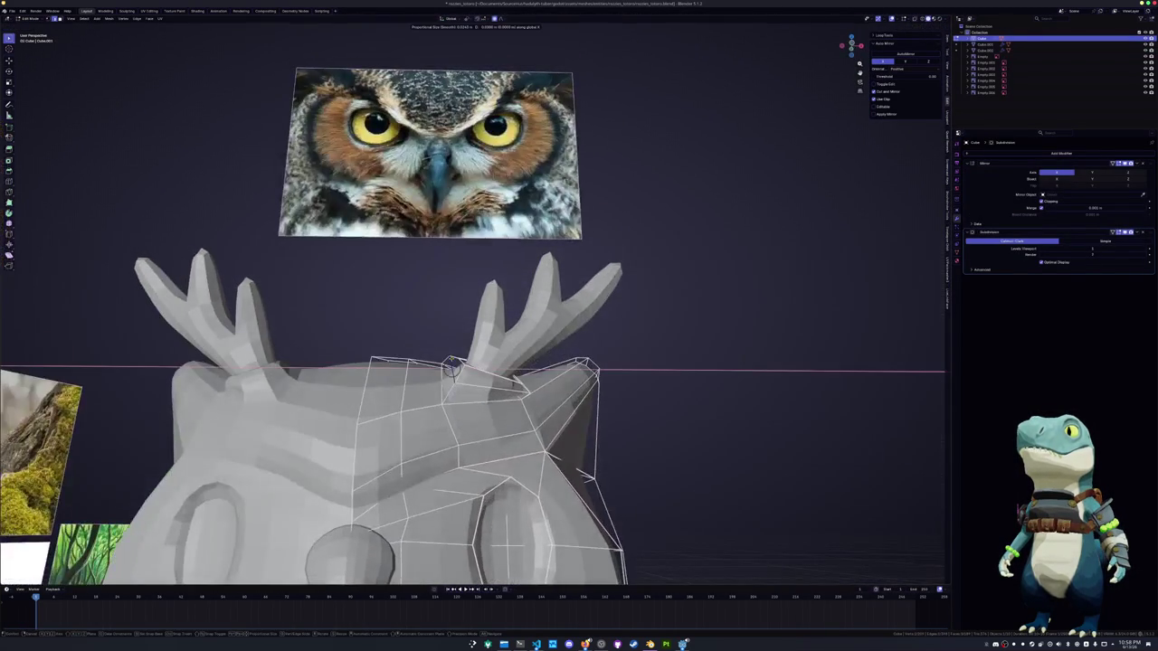
left_click(450, 367)
key("Tab")
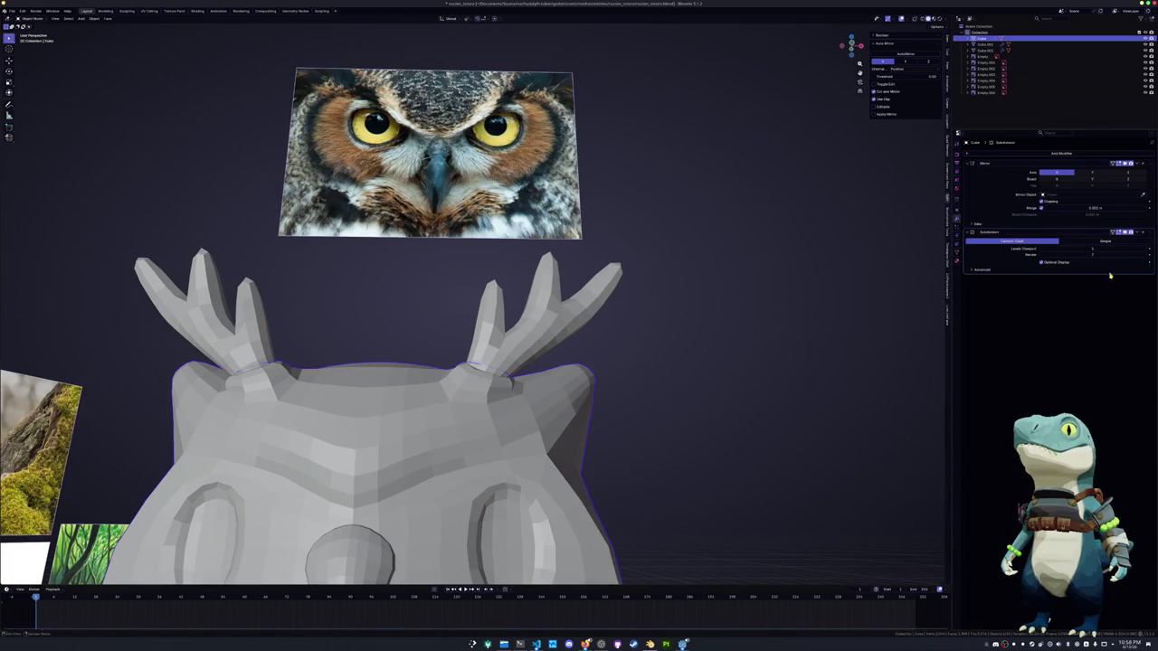
mouse_move(629, 354)
middle_mouse_down()
mouse_move(429, 395)
mouse_move(520, 355)
mouse_move(621, 351)
mouse_move(520, 356)
middle_mouse_up()
left_click(518, 385)
key("Tab")
left_click(501, 346)
key("alt+a")
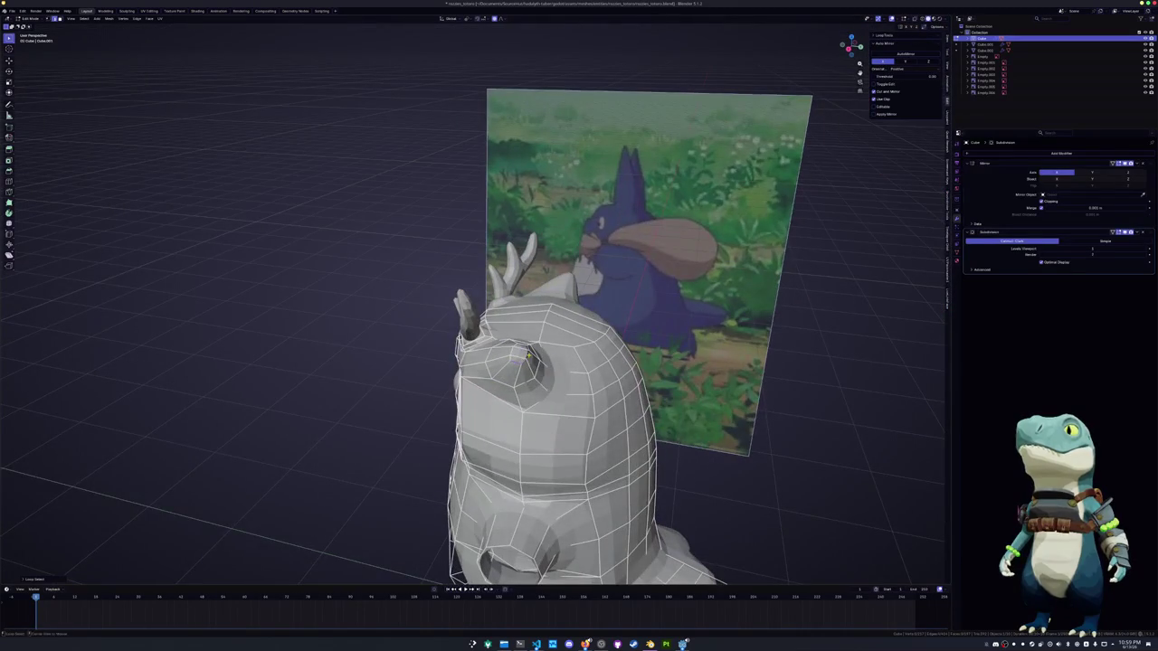
scroll(528, 354, "up", 2)
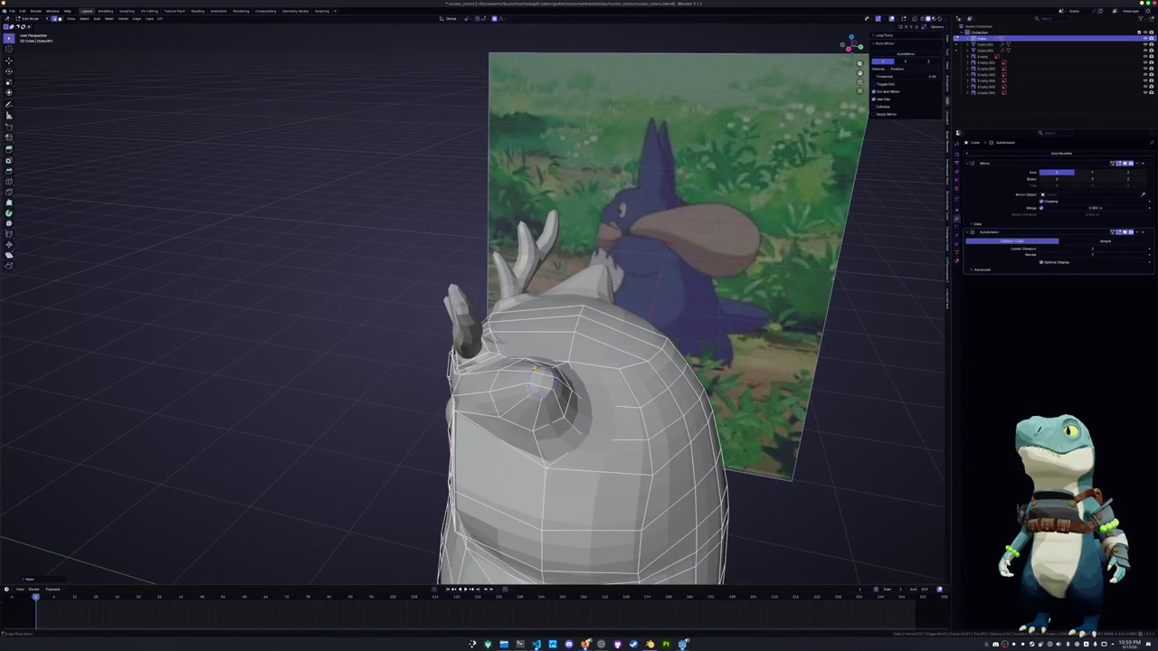
middle_click_drag(528, 355, 588, 353)
mouse_move(572, 395)
middle_mouse_down()
mouse_move(624, 391)
mouse_move(599, 344)
middle_mouse_up()
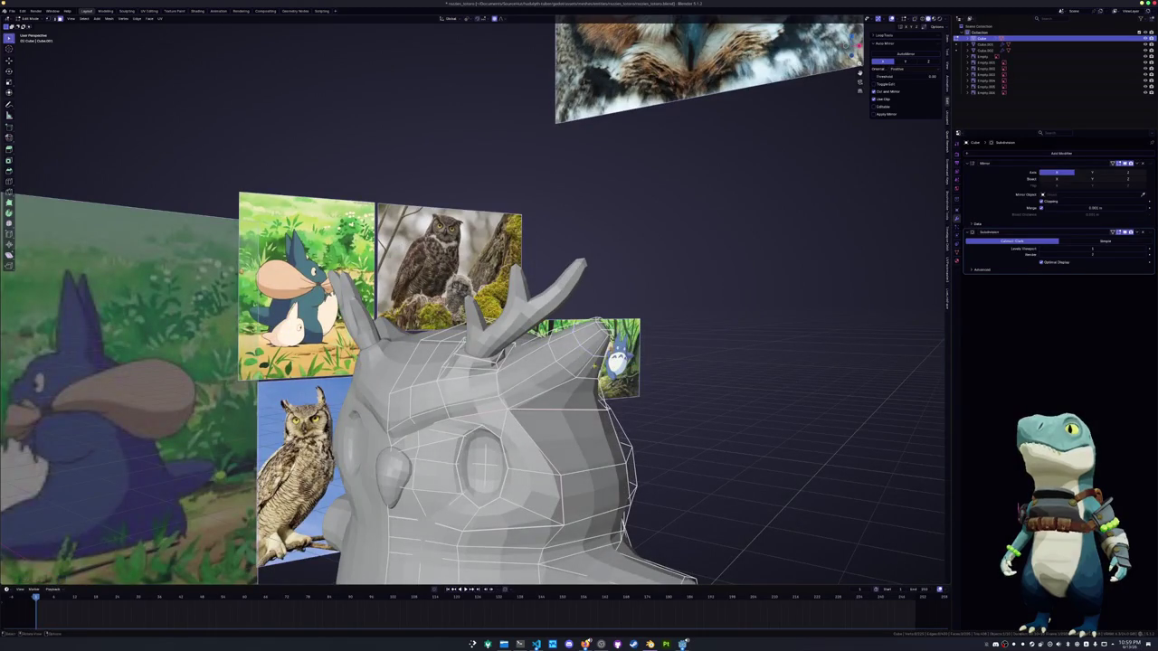
From the front view, extrude a face on the upper head and move it into place
key("KP_1")
key("e")
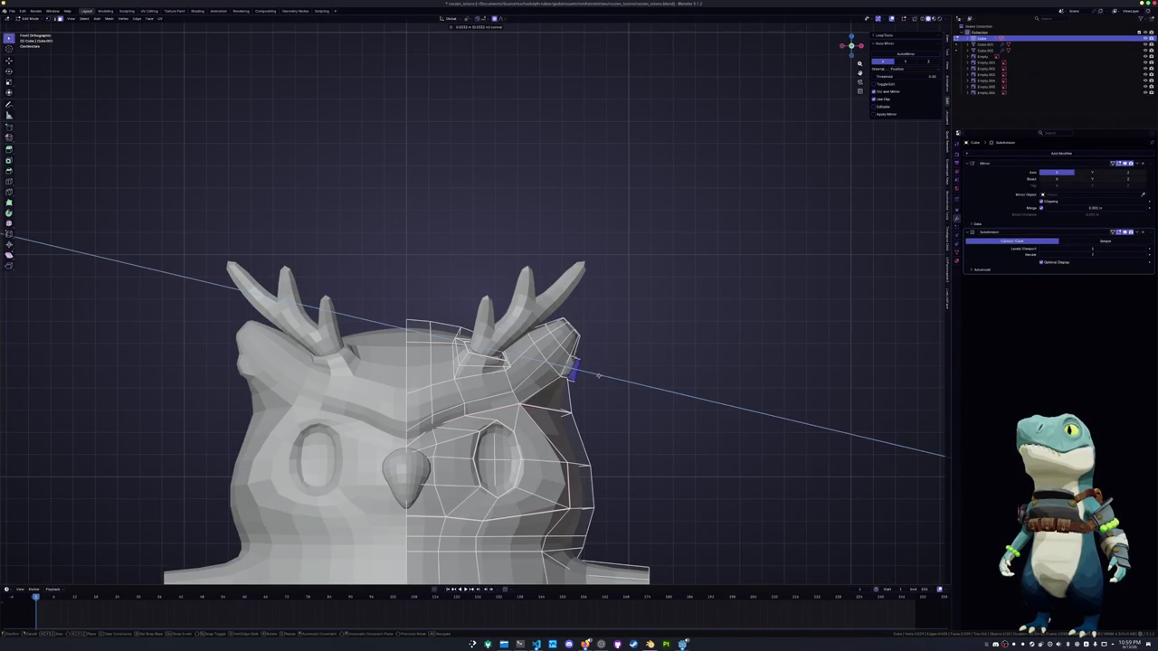
left_click(607, 380)
key("g")
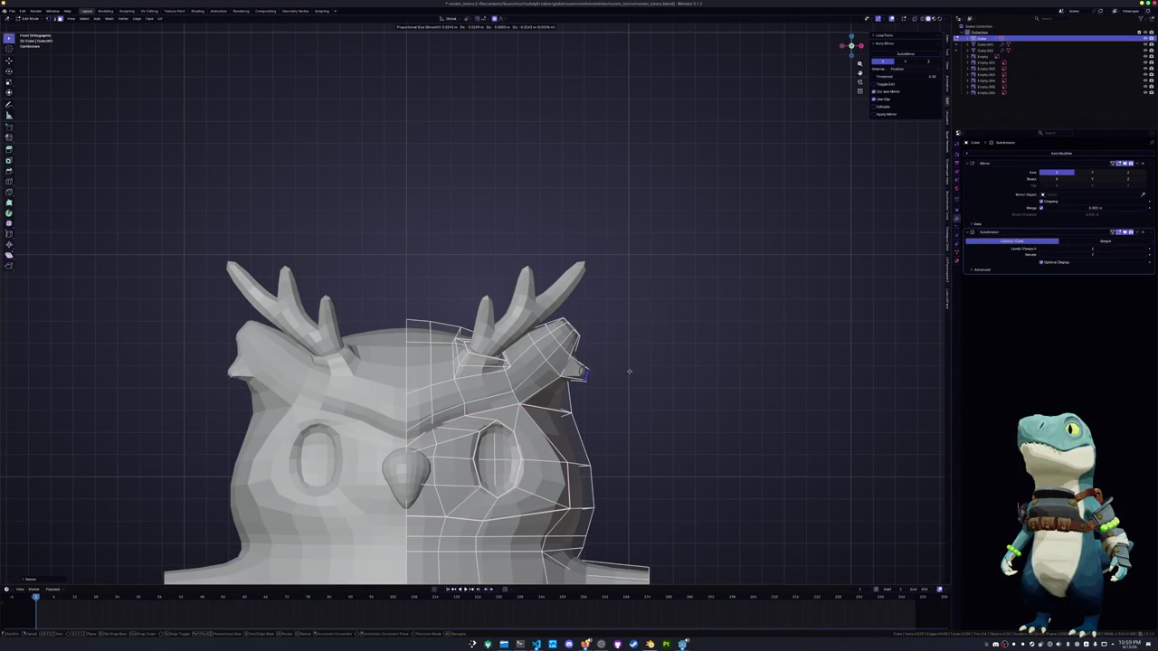
left_click(624, 361)
Rotate the extruded face about the Z axis to angle the tuft outward
middle_click_drag(616, 378, 471, 195)
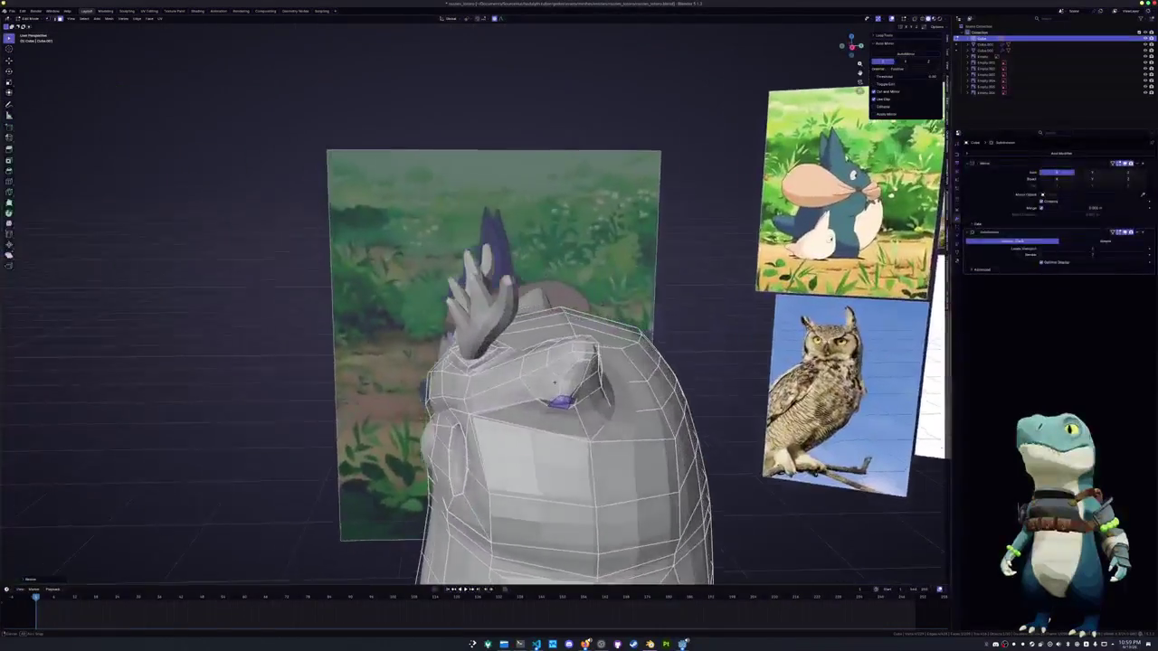
mouse_move(567, 379)
middle_mouse_down()
mouse_move(609, 430)
mouse_move(565, 379)
mouse_move(558, 398)
mouse_move(552, 390)
mouse_move(554, 437)
middle_mouse_up()
key("g")
key("Escape")
key("r")
key("z")
left_click(554, 389)
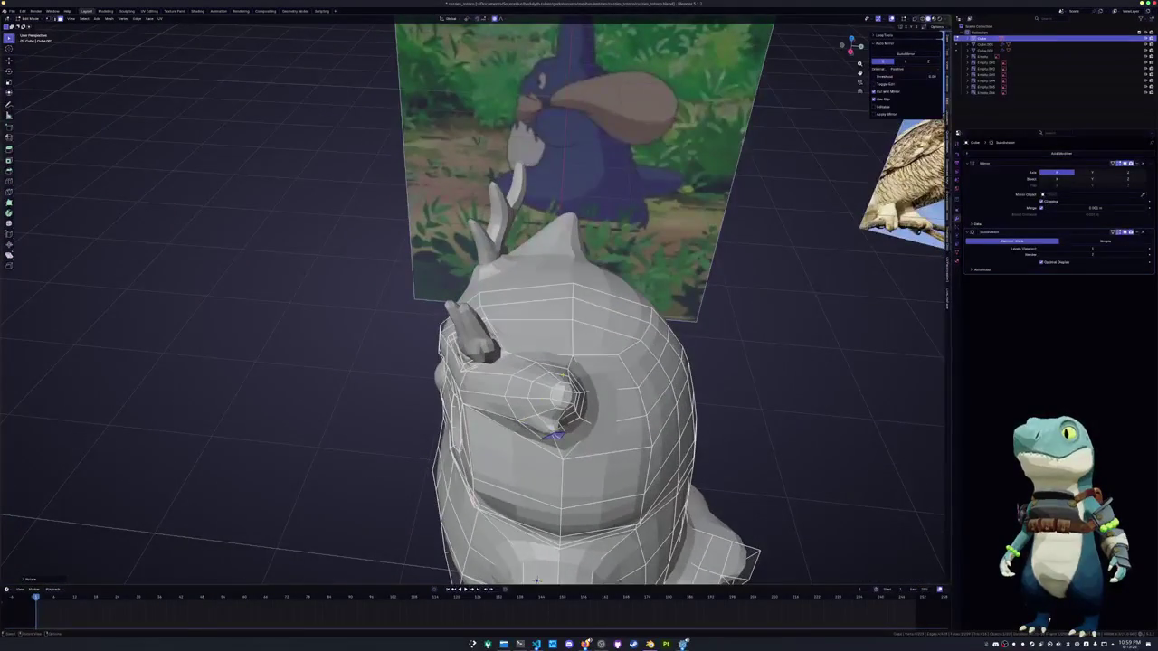
Extrude the tuft face again, scale it down, and reposition its vertices to form a point
middle_click_drag(538, 580, 521, 438)
key("e")
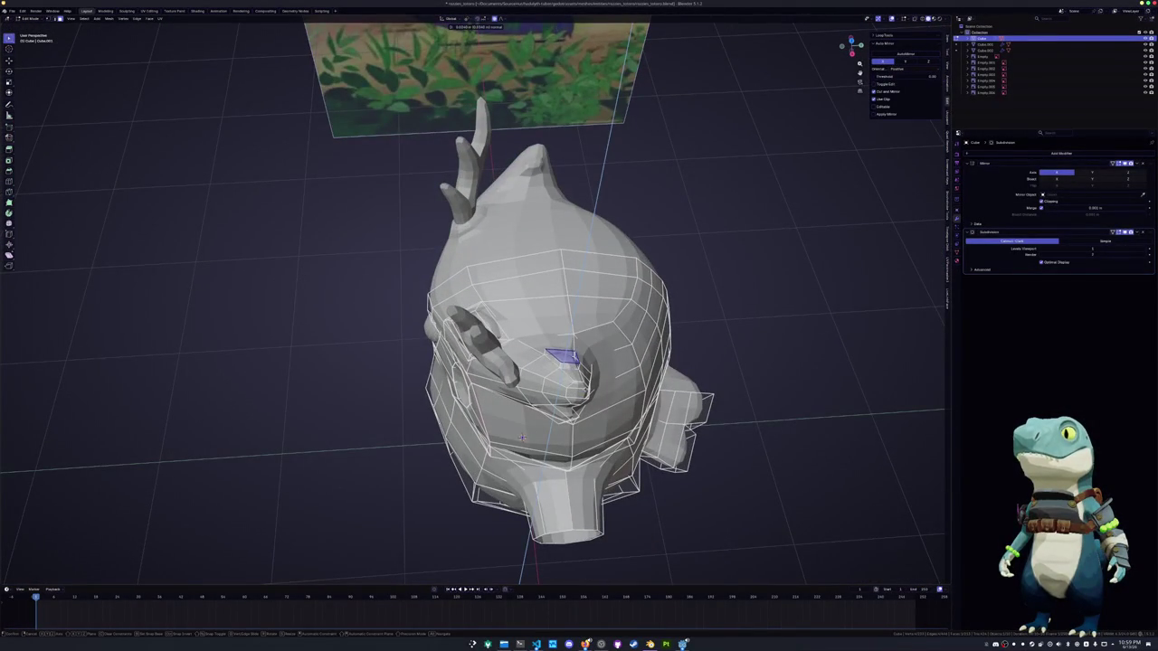
left_click(522, 438)
key("s")
left_click(522, 438)
mouse_move(522, 438)
middle_mouse_down()
mouse_move(532, 577)
mouse_move(644, 354)
mouse_move(914, 122)
mouse_move(471, 60)
mouse_move(664, 353)
middle_mouse_up()
key("s")
key("g")
left_click(641, 344)
Select a tuft face, move it, and rotate it about the Z axis
mouse_move(641, 344)
middle_mouse_down()
mouse_move(841, 316)
mouse_move(580, 389)
middle_mouse_up()
left_click(577, 389)
key("g")
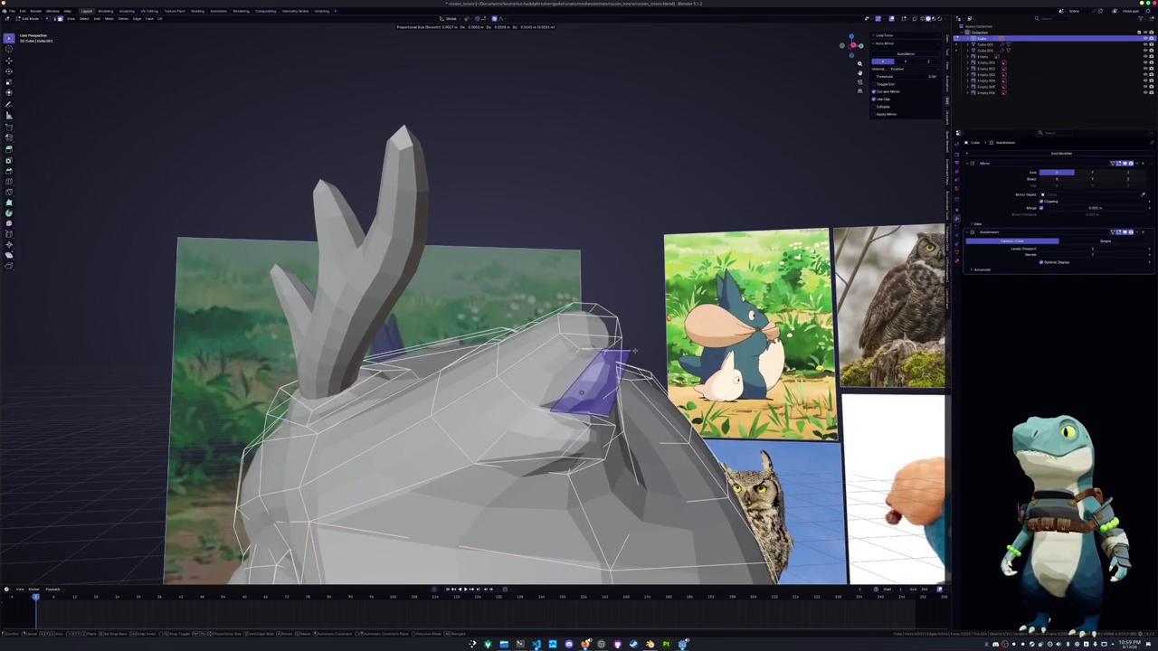
left_click(644, 353)
middle_click_drag(645, 354, 599, 408)
key("r")
key("z")
left_click(556, 365)
Refine the tuft by sliding edges and nudging a vertex along Z
middle_click_drag(556, 365, 543, 380)
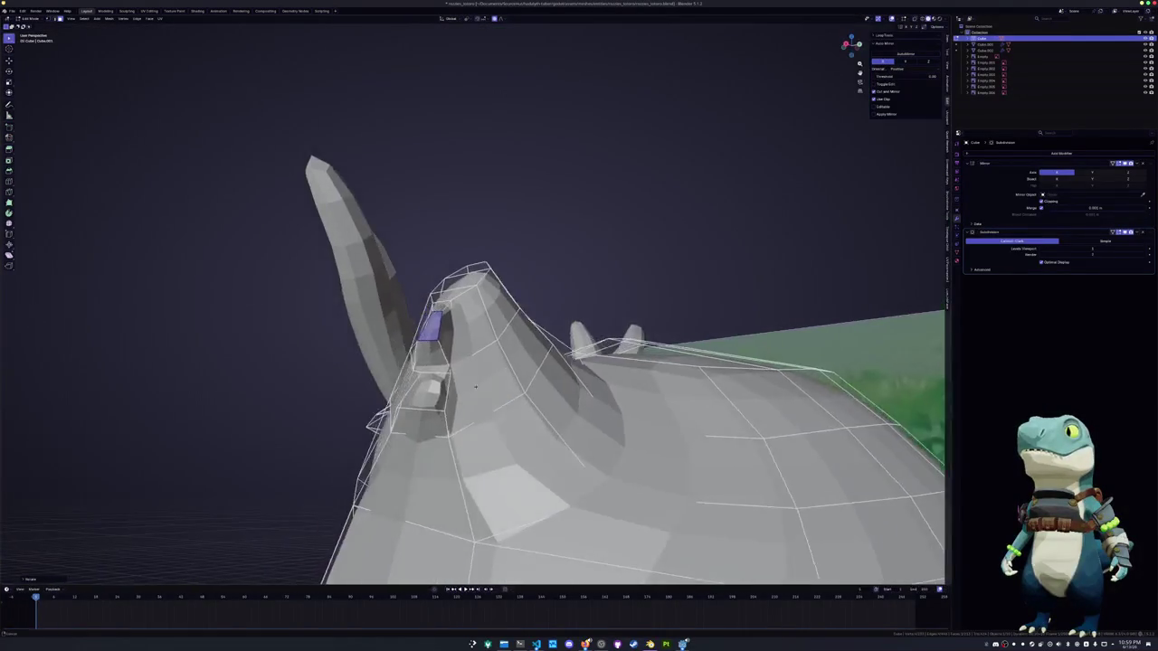
left_click(543, 380)
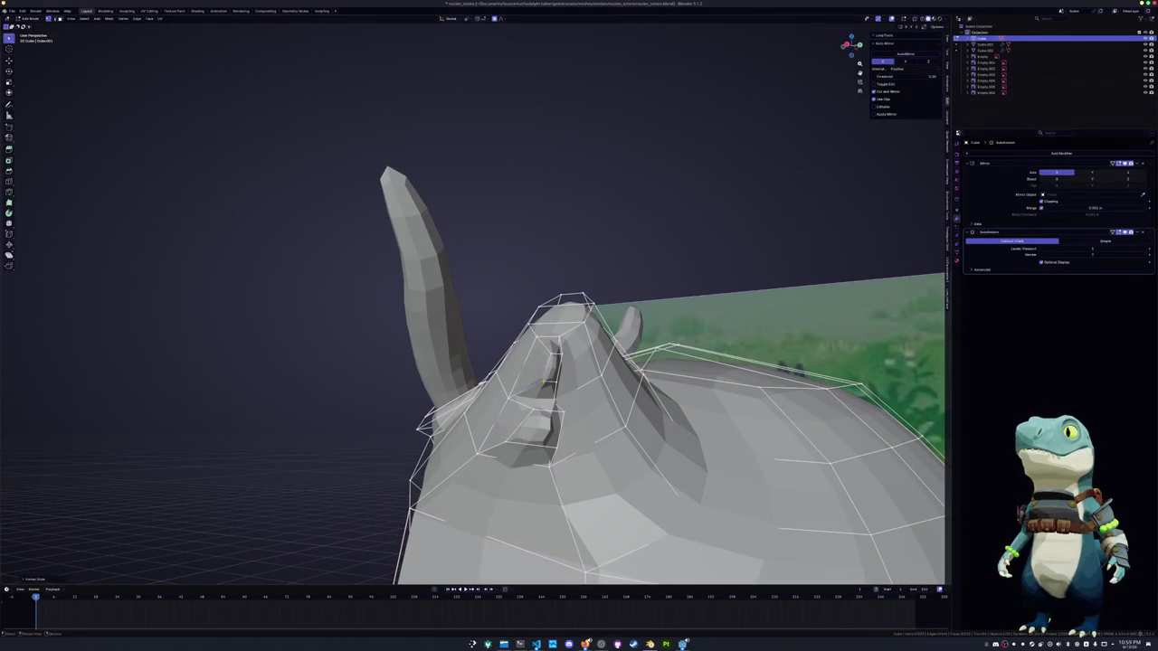
key("g")
key("g")
left_click(554, 368)
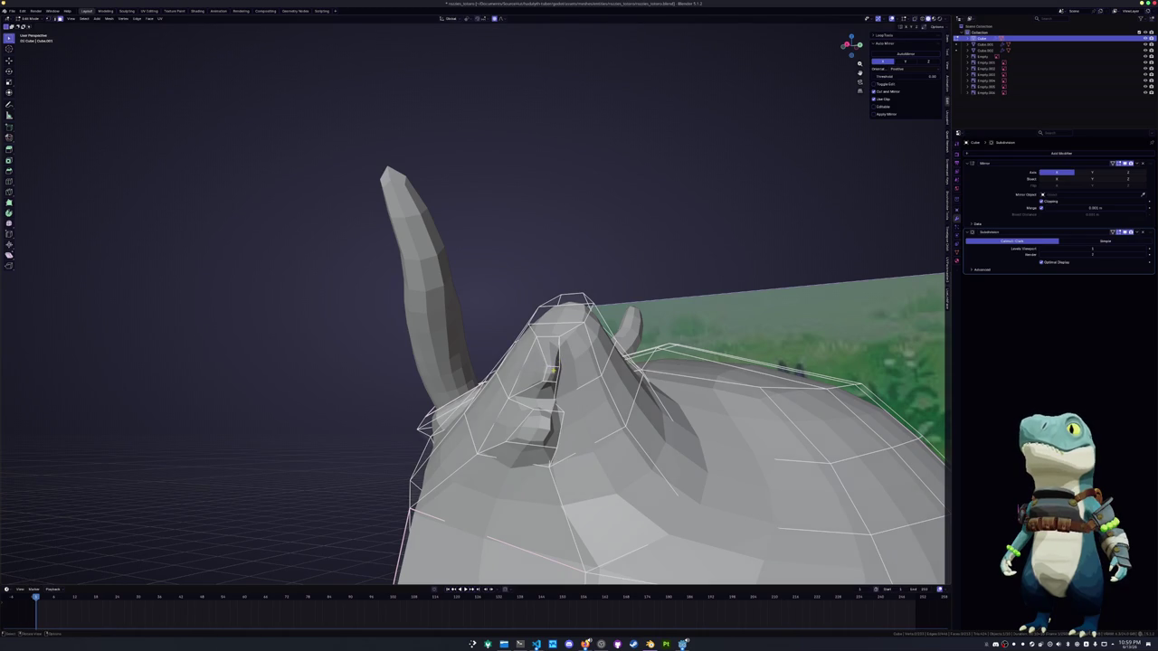
key("g")
key("z")
left_click(552, 373)
mouse_move(552, 373)
middle_mouse_down()
mouse_move(580, 378)
mouse_move(493, 375)
middle_mouse_up()
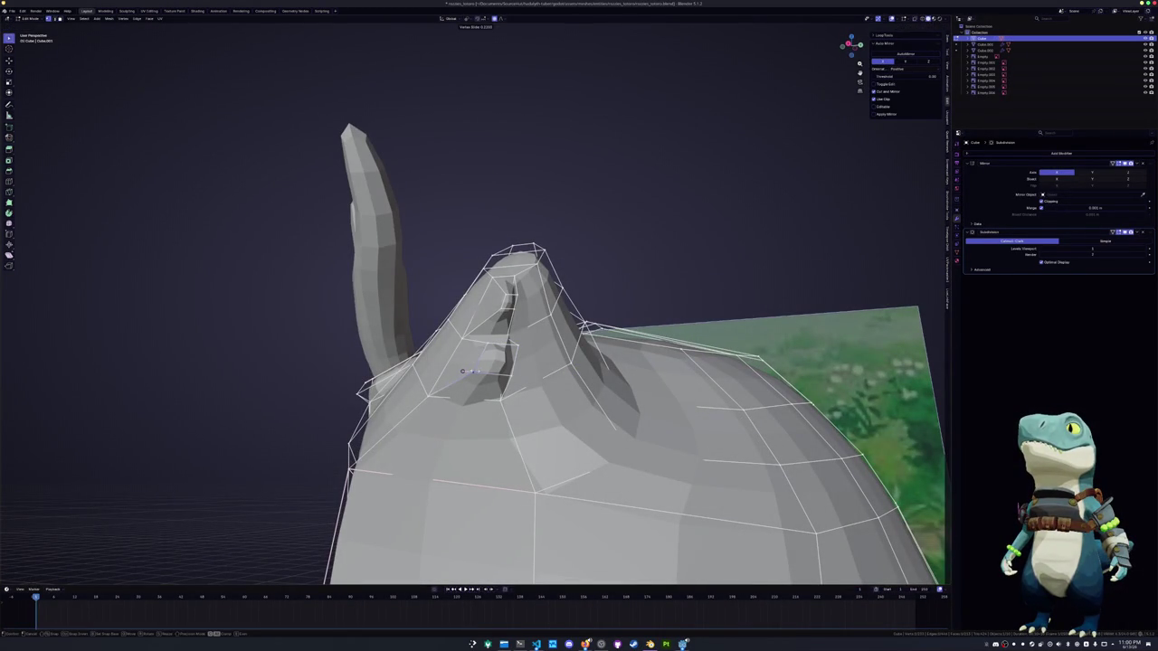
left_click(475, 372)
key("g")
key("g")
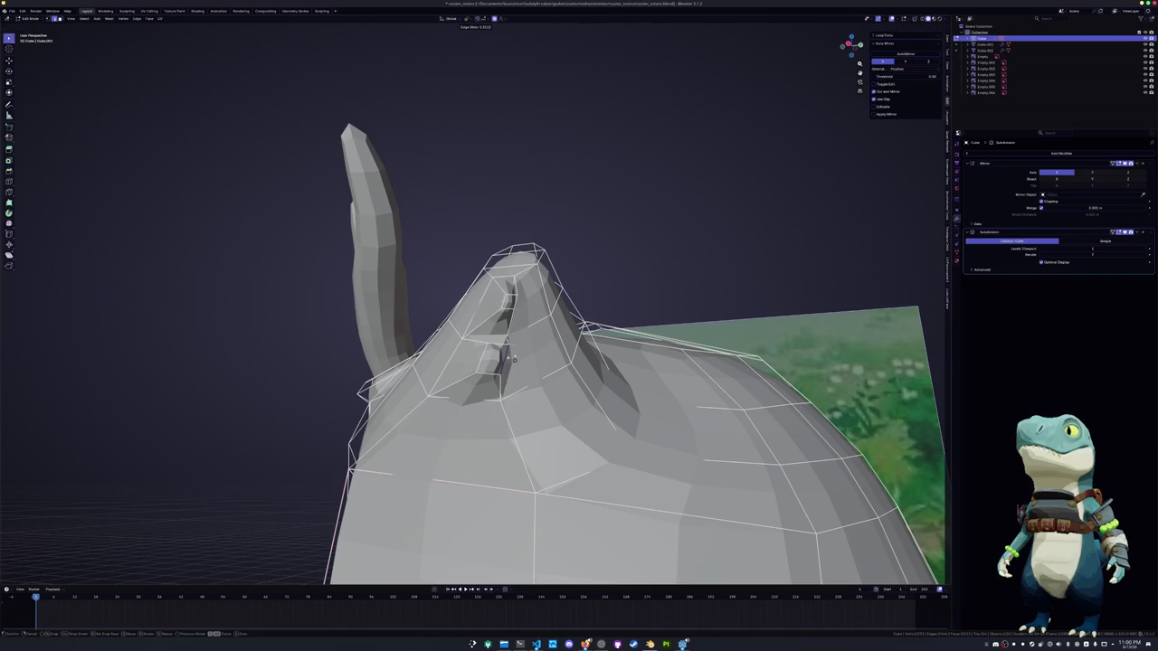
left_click(513, 359)
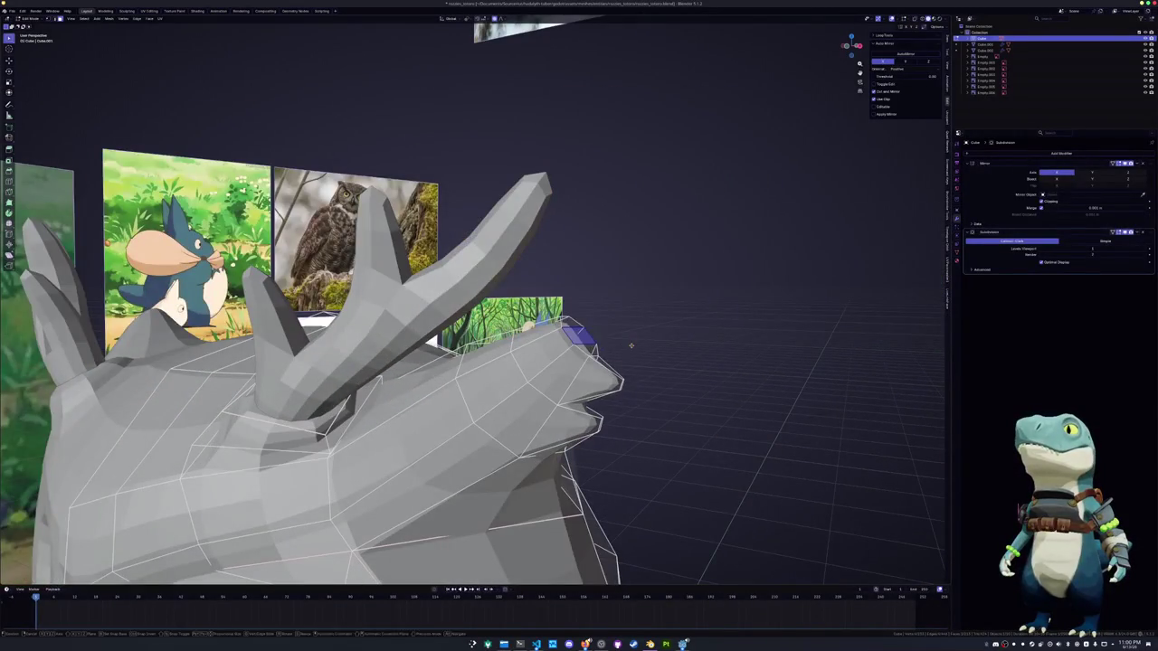
Slide several edges around the tuft to tighten its shape
key("g")
key("g")
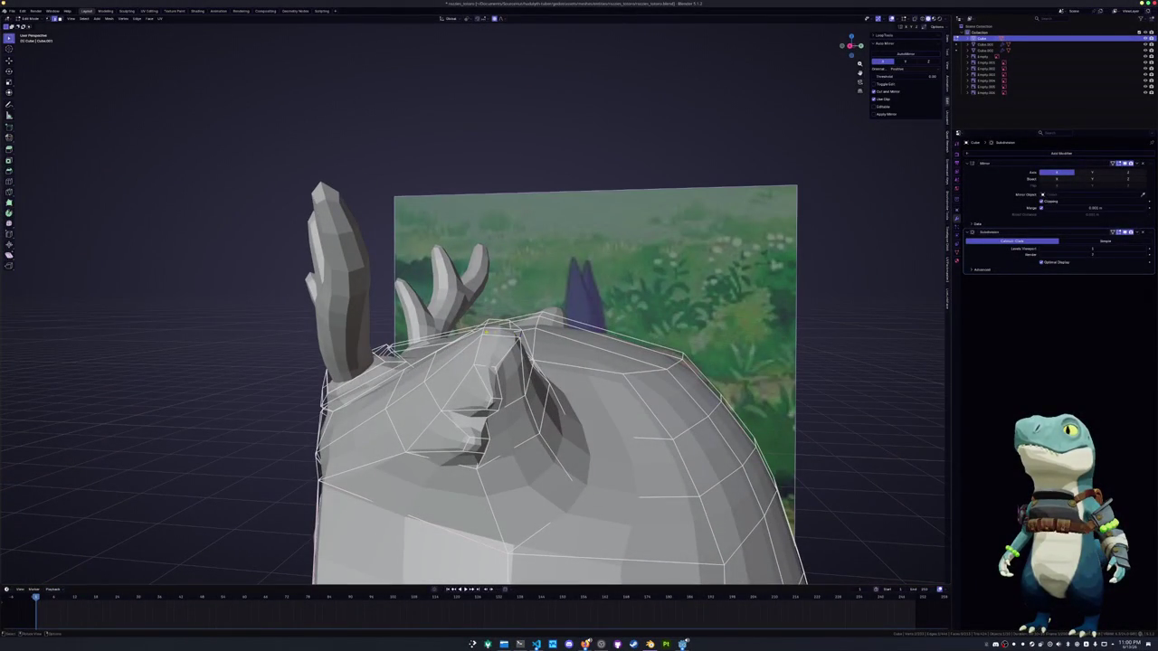
key("g")
key("g")
left_click(485, 331)
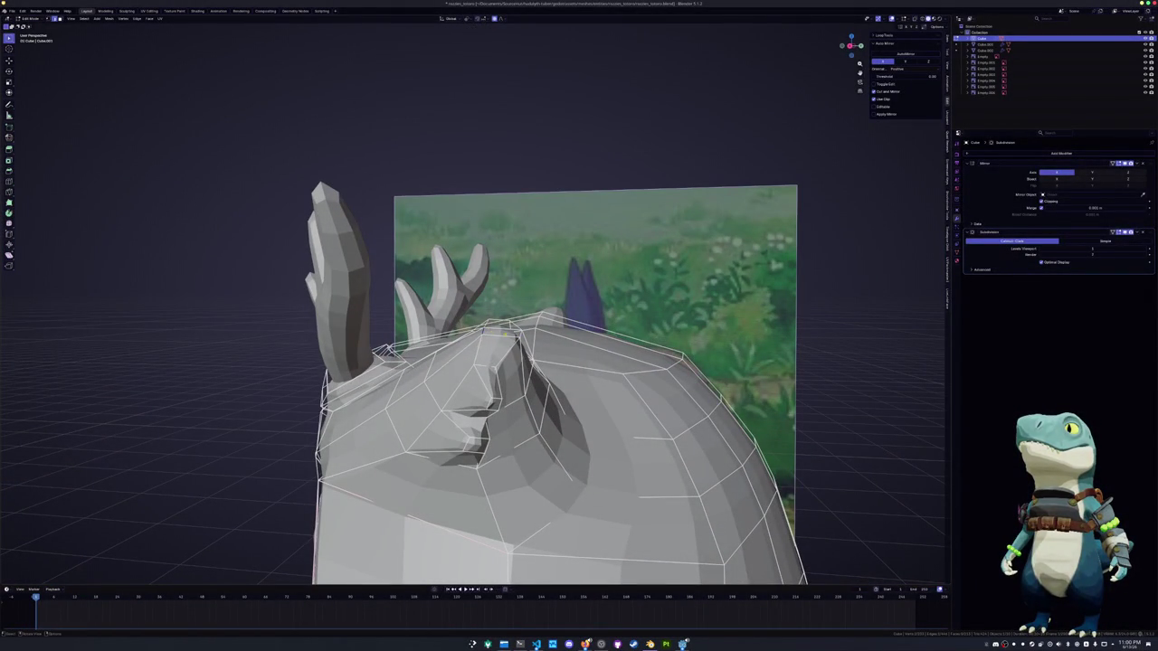
key("g")
key("g")
mouse_move(521, 337)
middle_mouse_down()
mouse_move(556, 378)
mouse_move(543, 344)
middle_mouse_up()
key("g")
key("Escape")
key("g")
key("g")
left_click(541, 414)
mouse_move(541, 414)
middle_mouse_down()
mouse_move(628, 393)
mouse_move(561, 398)
middle_mouse_up()
Check the whole object outside Edit Mode, then pull the selected face outward
key("Tab")
scroll(597, 404, "down", 2)
scroll(597, 404, "down", 2)
key("Tab")
scroll(541, 393, "up", 3)
key("g")
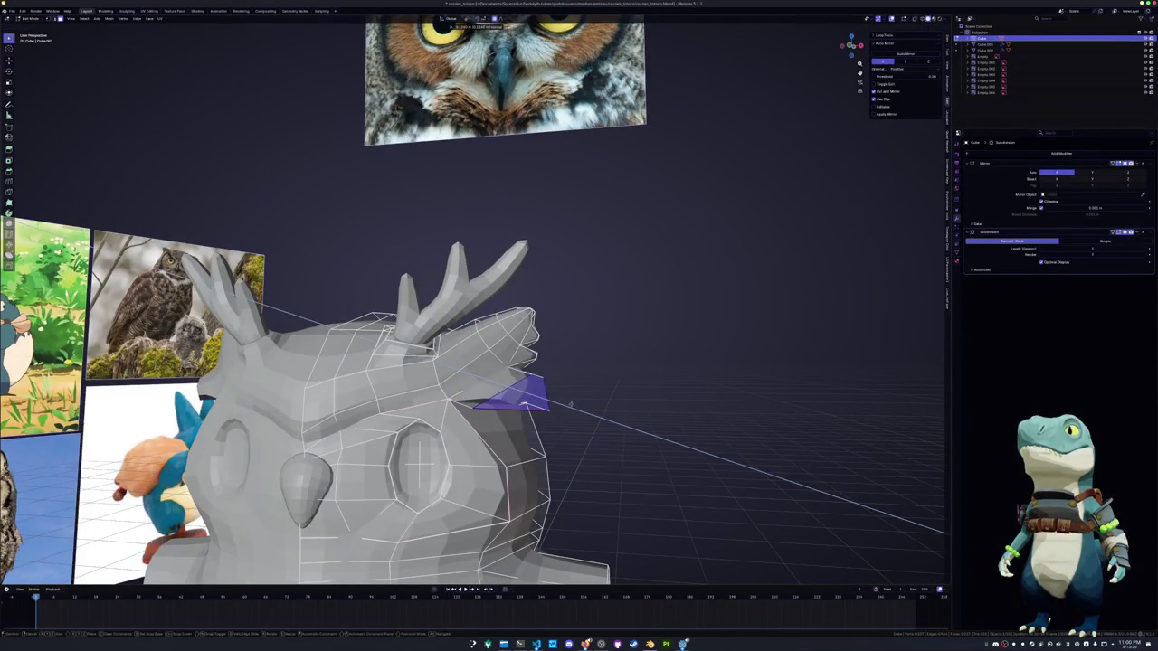
left_click(583, 397)
Select a face on the side tuft and move it to extend the tuft
mouse_move(582, 396)
middle_mouse_down()
mouse_move(507, 398)
mouse_move(477, 378)
middle_mouse_up()
key("shift+v")
key("3")
left_click(465, 368)
key("g")
mouse_move(470, 365)
middle_mouse_down()
mouse_move(513, 376)
mouse_move(517, 398)
mouse_move(509, 381)
mouse_move(508, 395)
mouse_move(469, 393)
middle_mouse_up()
left_click(474, 412)
In X-ray view, move the selected vertices along the X axis
key("alt+z")
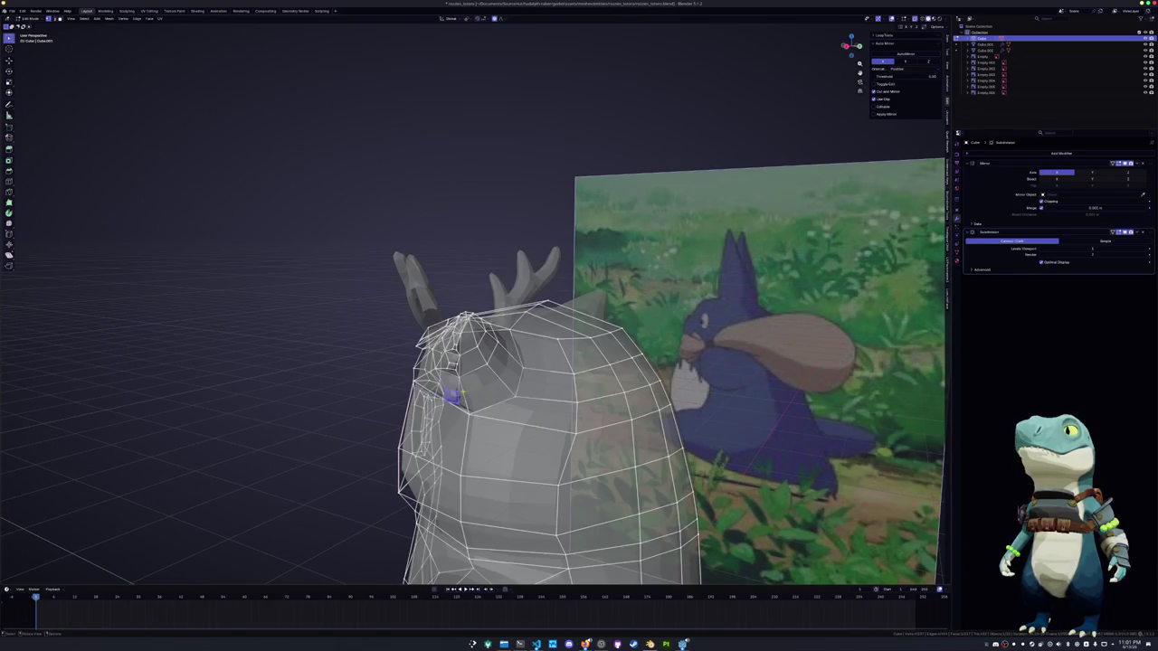
middle_click_drag(462, 392, 480, 398)
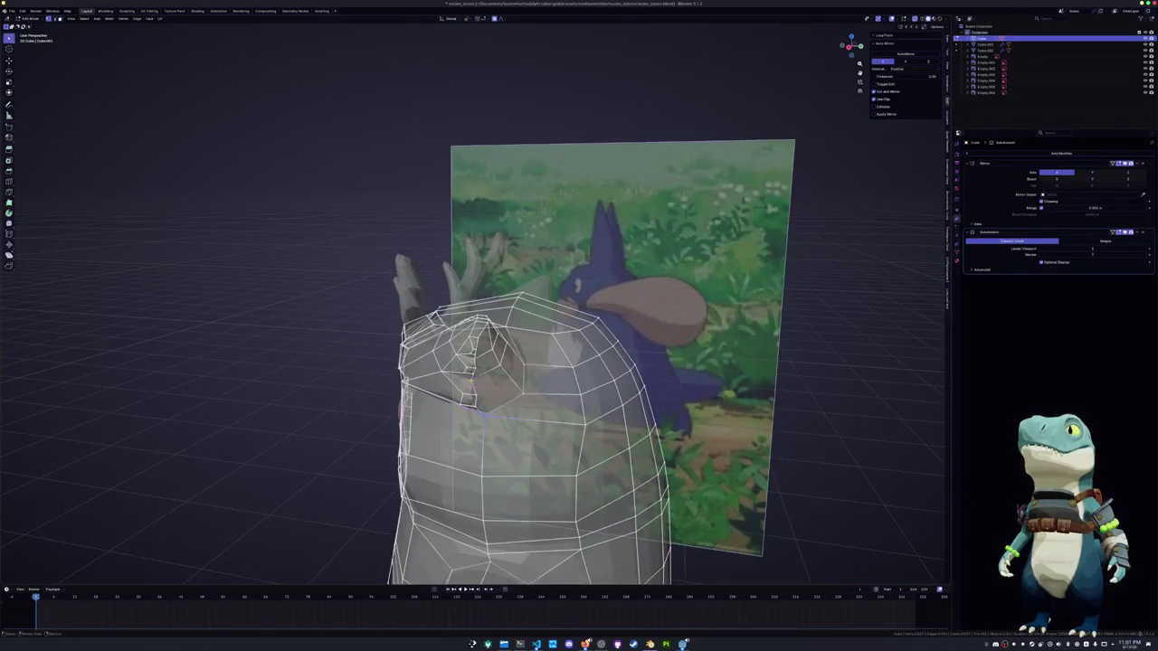
key("g")
key("x")
left_click(478, 382)
key("alt+z")
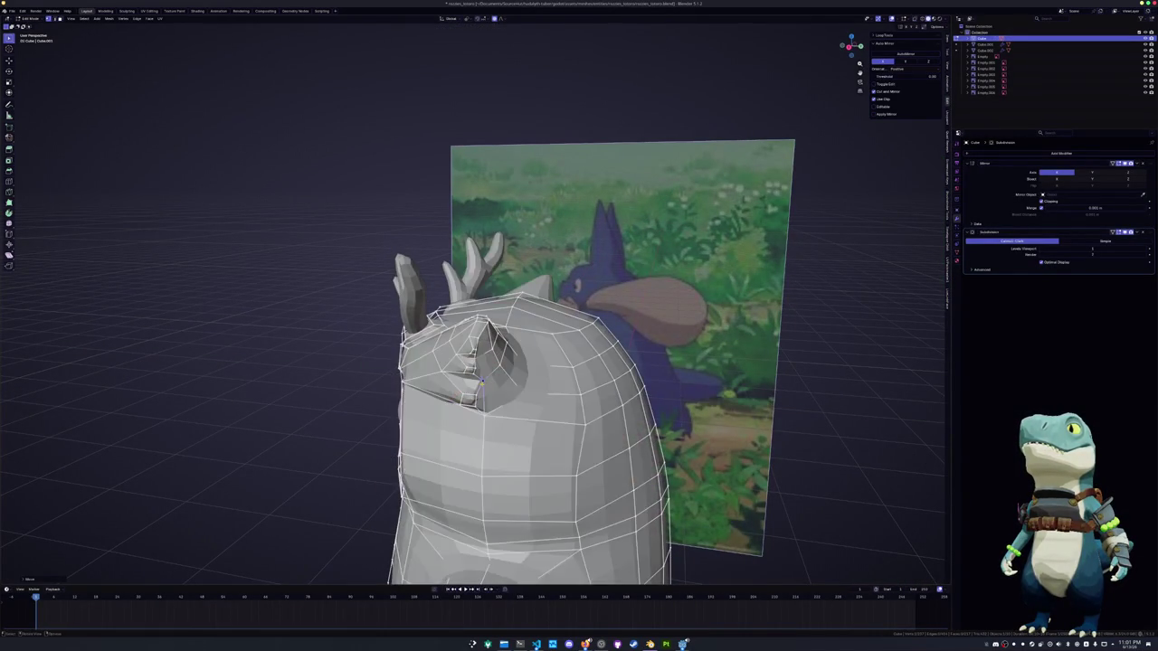
Move the selection along the Y axis to adjust the tuft's depth
middle_click_drag(479, 382, 477, 375)
key("g")
key("x")
key("y")
left_click(479, 354)
mouse_move(479, 354)
middle_mouse_down()
mouse_move(543, 362)
mouse_move(479, 355)
middle_mouse_up()
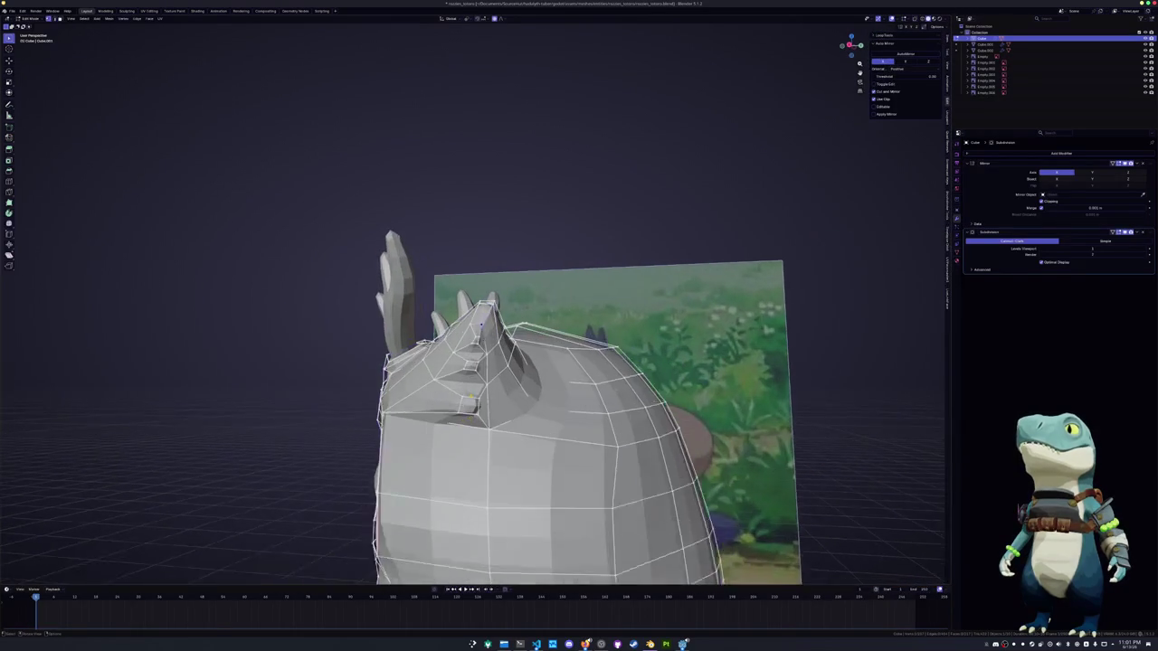
Rotate the tuft face 24.23 degrees about the Z axis to angle it outward
middle_click_drag(471, 398, 474, 470)
key("g")
key("r")
key("z")
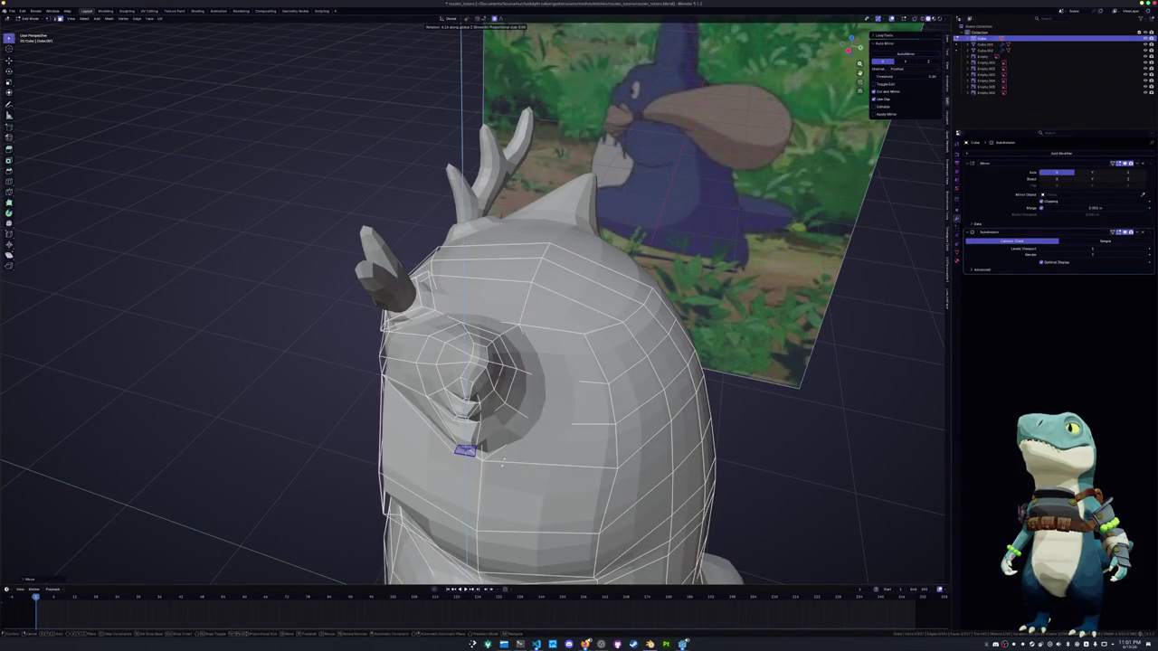
left_click(503, 462)
mouse_move(502, 461)
middle_mouse_down()
mouse_move(509, 401)
mouse_move(544, 417)
mouse_move(512, 400)
middle_mouse_up()
Add a loop cut across the head beneath the tuft and select a small cheek face
key("ctrl+r")
left_click(511, 399)
left_click(511, 399)
left_click(518, 412)
middle_click_drag(518, 412, 540, 414)
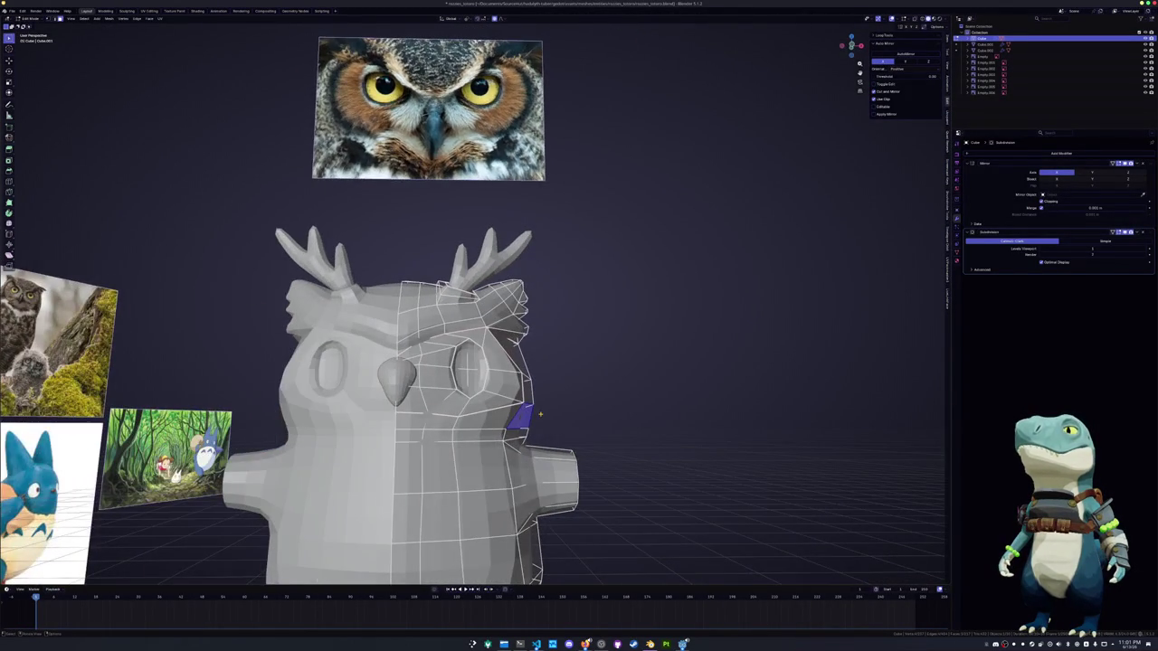
From the front view, extrude the selected cheek face outward and scale it
key("KP_1")
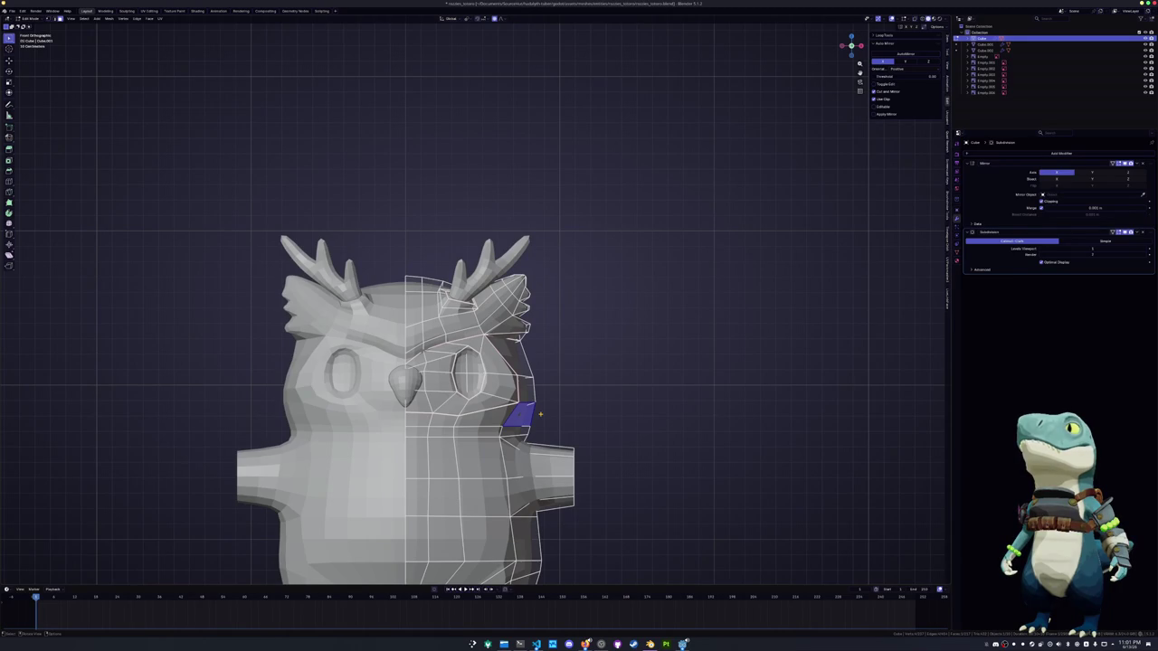
key("e")
left_click(625, 407)
key("s")
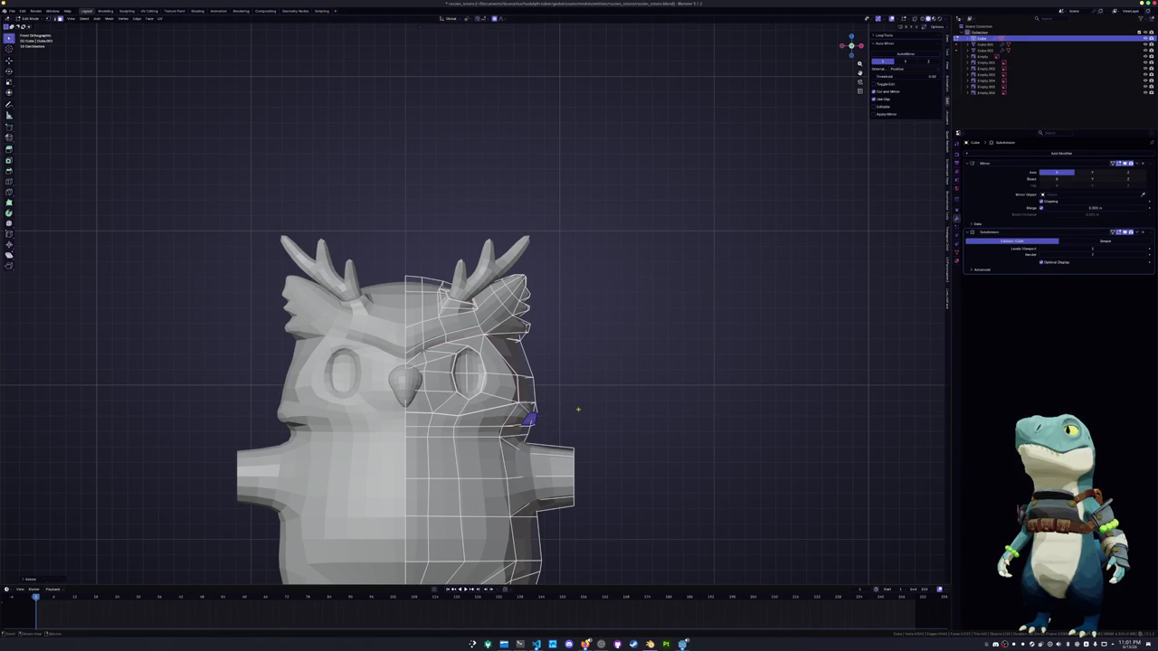
left_click(580, 409)
middle_click_drag(579, 410, 507, 343)
Insert a new edge loop and shift the selection along the X axis twice
left_click(470, 399)
left_click(506, 401)
mouse_move(493, 398)
middle_mouse_down()
mouse_move(487, 435)
mouse_move(538, 432)
mouse_move(496, 419)
mouse_move(480, 435)
mouse_move(494, 434)
mouse_move(419, 440)
mouse_move(471, 439)
mouse_move(457, 439)
mouse_move(523, 358)
mouse_move(564, 357)
mouse_move(550, 308)
middle_mouse_up()
key("g")
key("x")
left_click(495, 433)
key("g")
key("x")
left_click(500, 419)
Re-enter edit mode on the owl mesh and shrink the selected snout face
key("Tab")
key("Tab")
scroll(523, 358, "down", 3)
key("Tab")
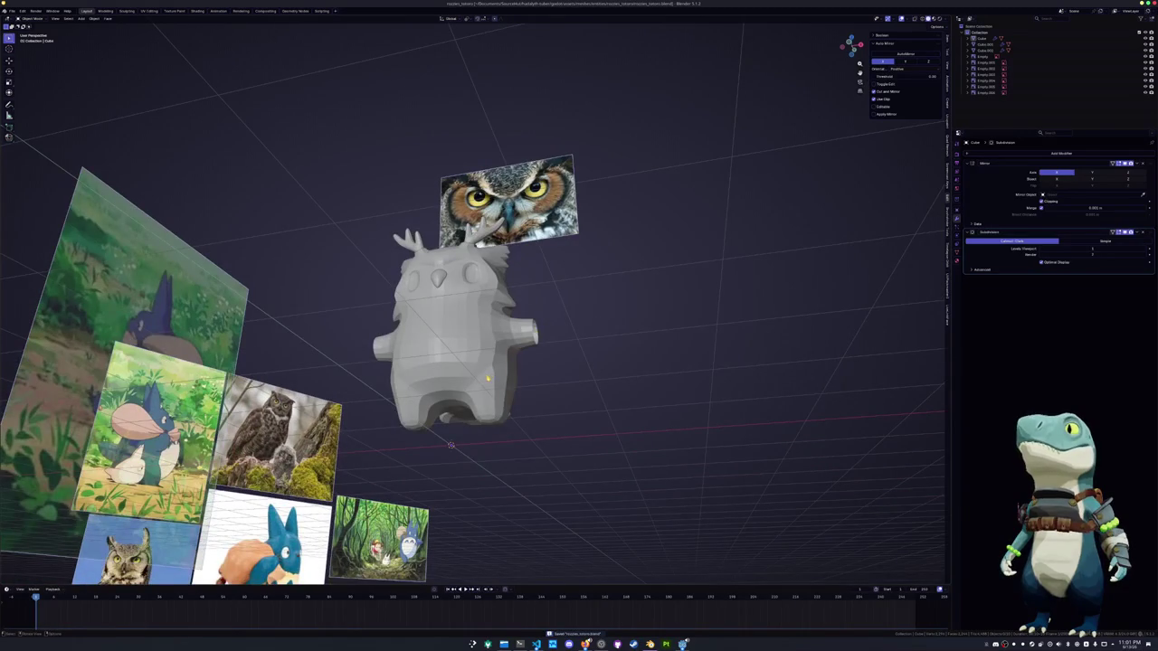
key("Tab")
mouse_move(487, 379)
middle_mouse_down()
mouse_move(488, 350)
mouse_move(477, 384)
middle_mouse_up()
key("s")
left_click(588, 344)
In front view, select the lower side faces and push them outward along X with proportional editing
key("KP_1")
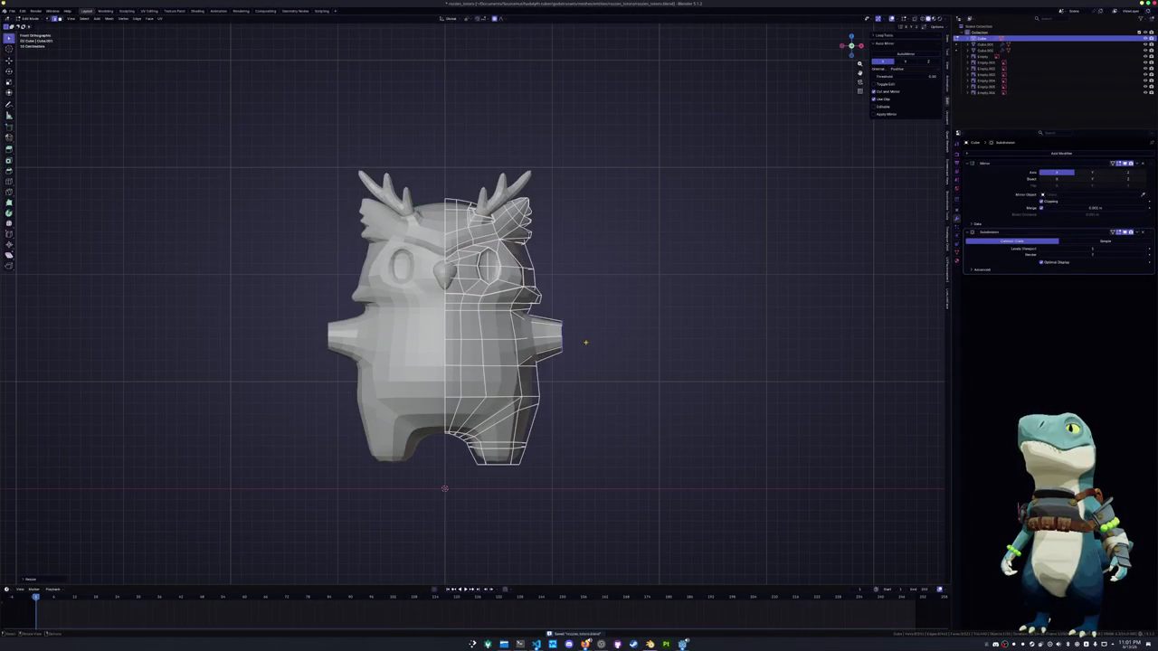
scroll(584, 343, "up", 1)
scroll(609, 407, "up", 1)
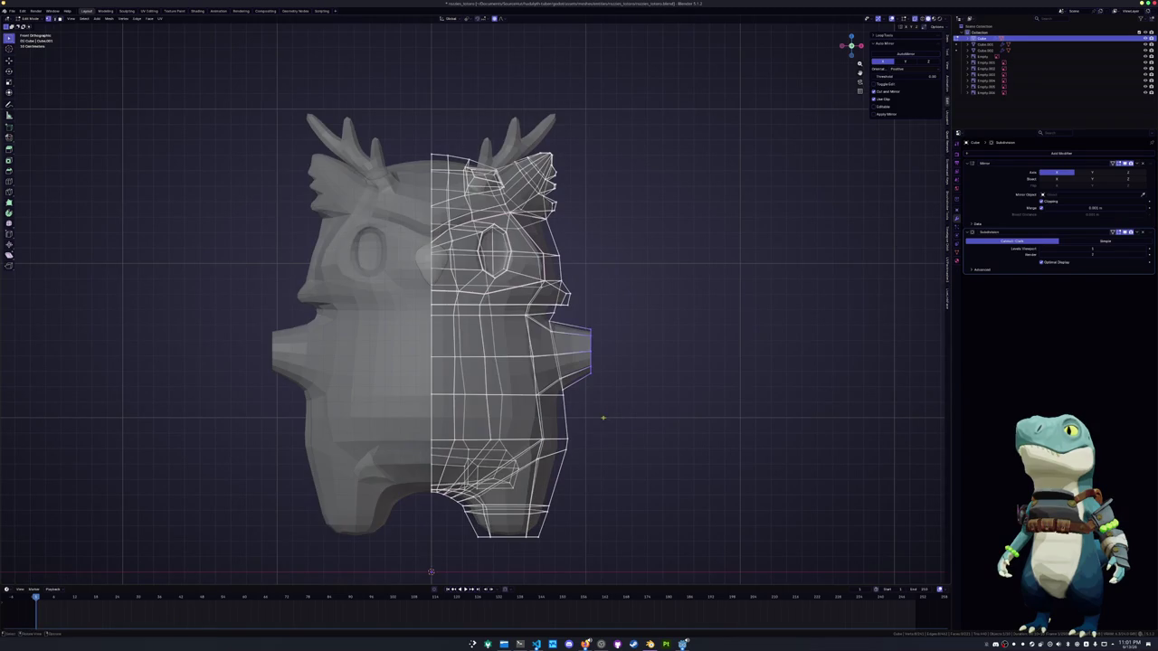
left_click(546, 385)
left_click(552, 399)
left_click(554, 439, "shift")
key("g")
key("x")
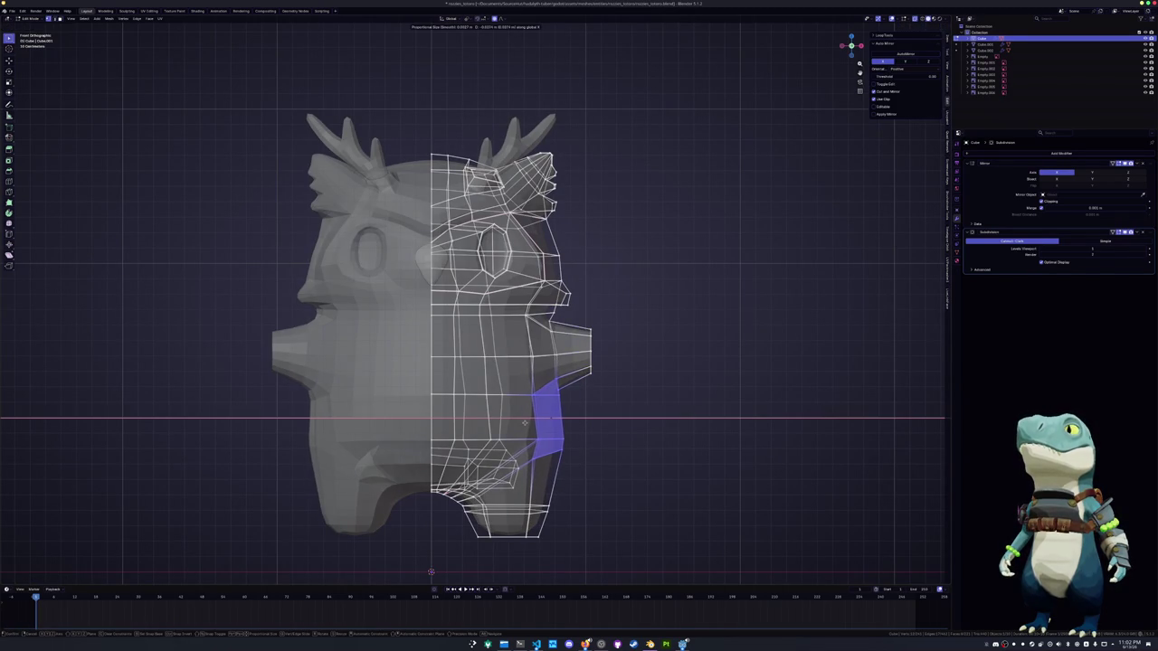
left_click(525, 422)
Move the small triangular region near the arm outward along X, then isolate it in local view
left_click(533, 382)
key("g")
key("x")
left_click(531, 375)
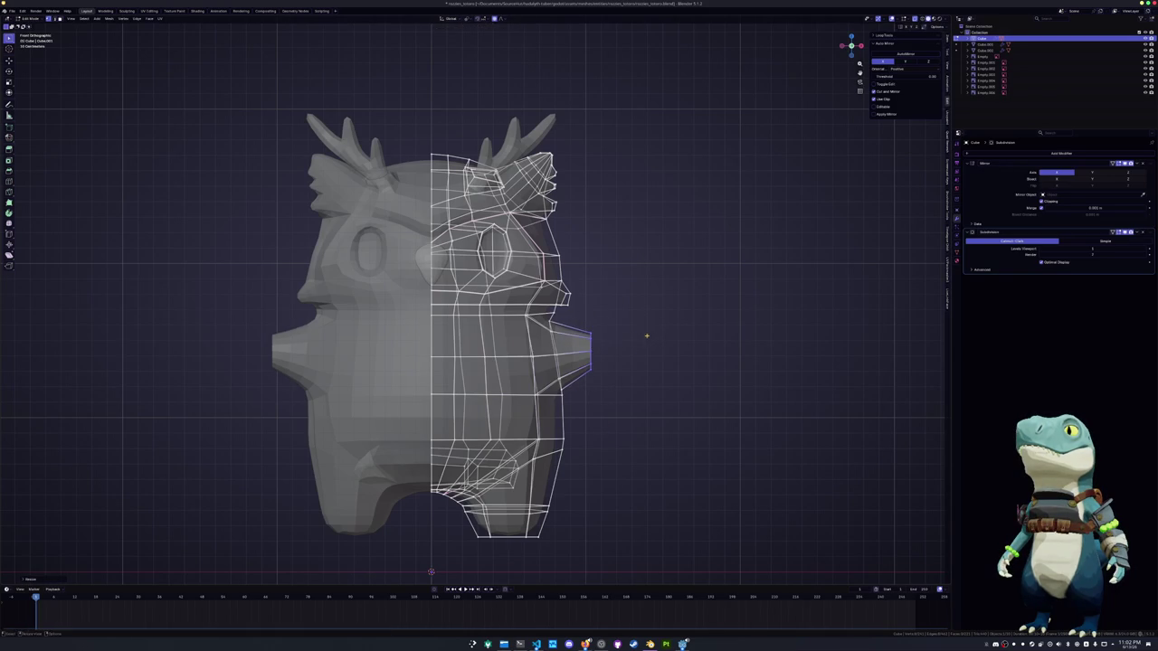
key("KP_Divide")
scroll(618, 357, "up", 1)
key("alt+z")
Scale the selection, then lengthen the stubby arms outward along X in front view
key("s")
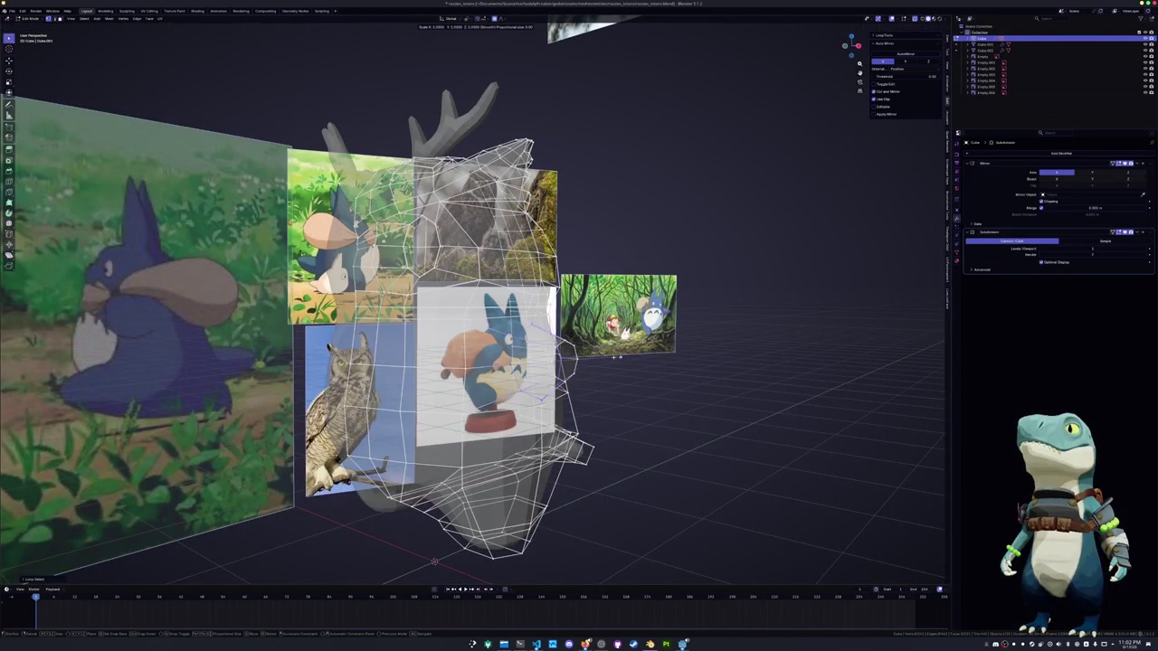
left_click(554, 362)
middle_click_drag(553, 362, 546, 376)
key("alt+z")
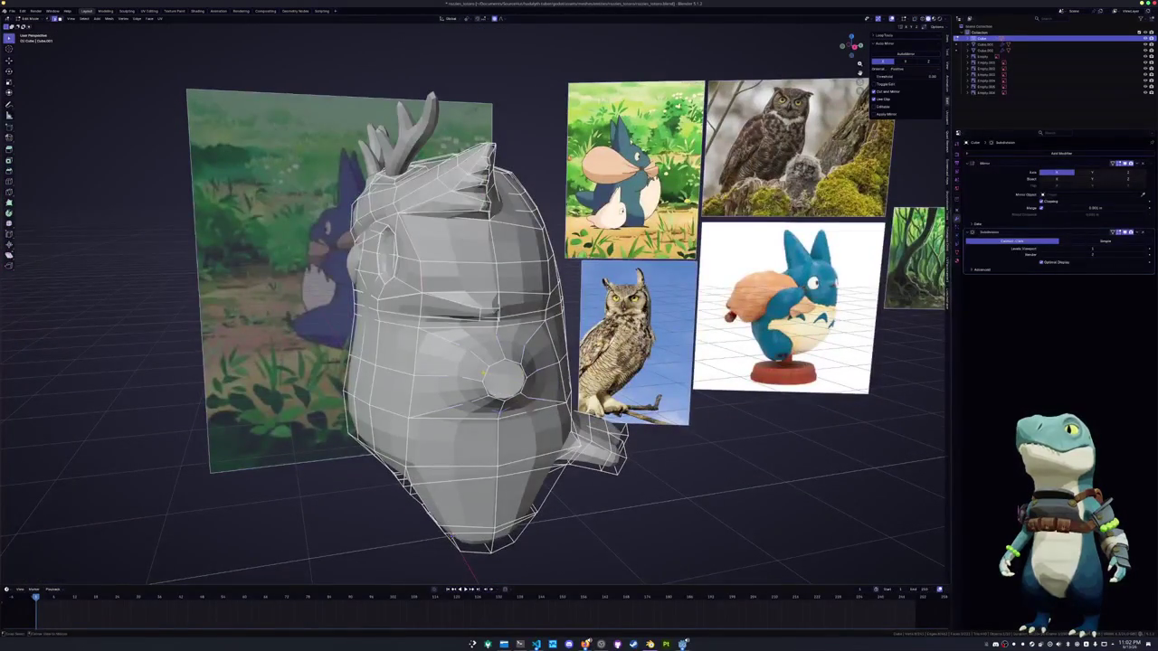
key("KP_1")
key("g")
key("x")
left_click(503, 374)
scroll(589, 345, "up", 1)
Slide the arm edge loop along the arm and enlarge it into a wider paw tip
key("g")
key("g")
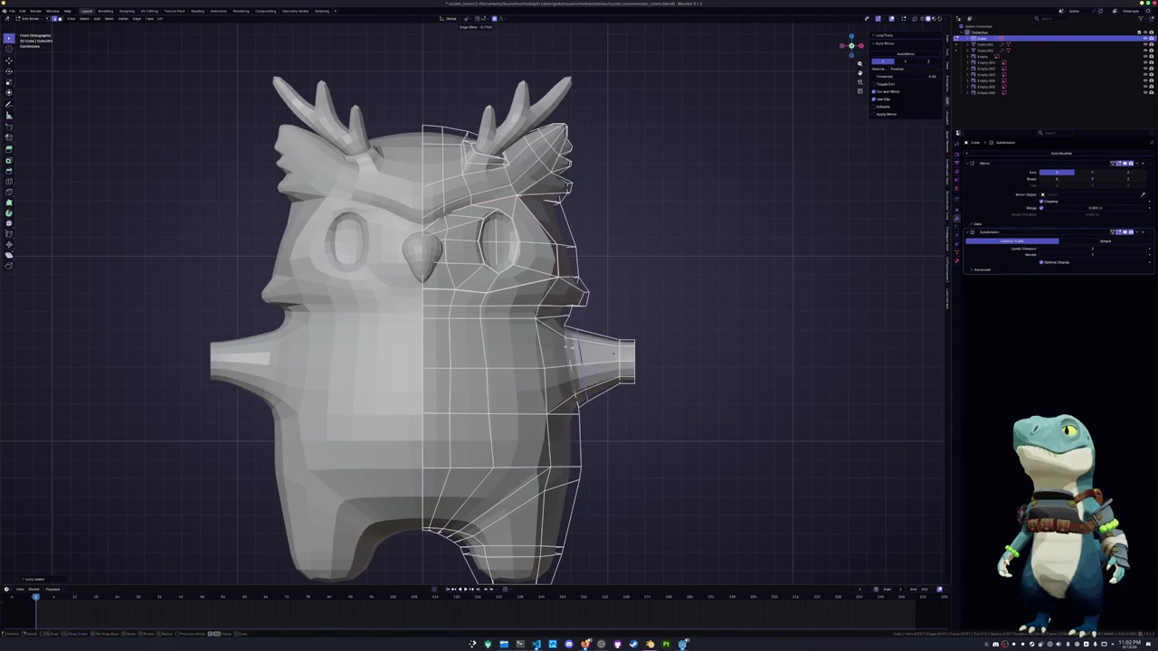
left_click(582, 347)
key("g")
key("x")
left_click(582, 347)
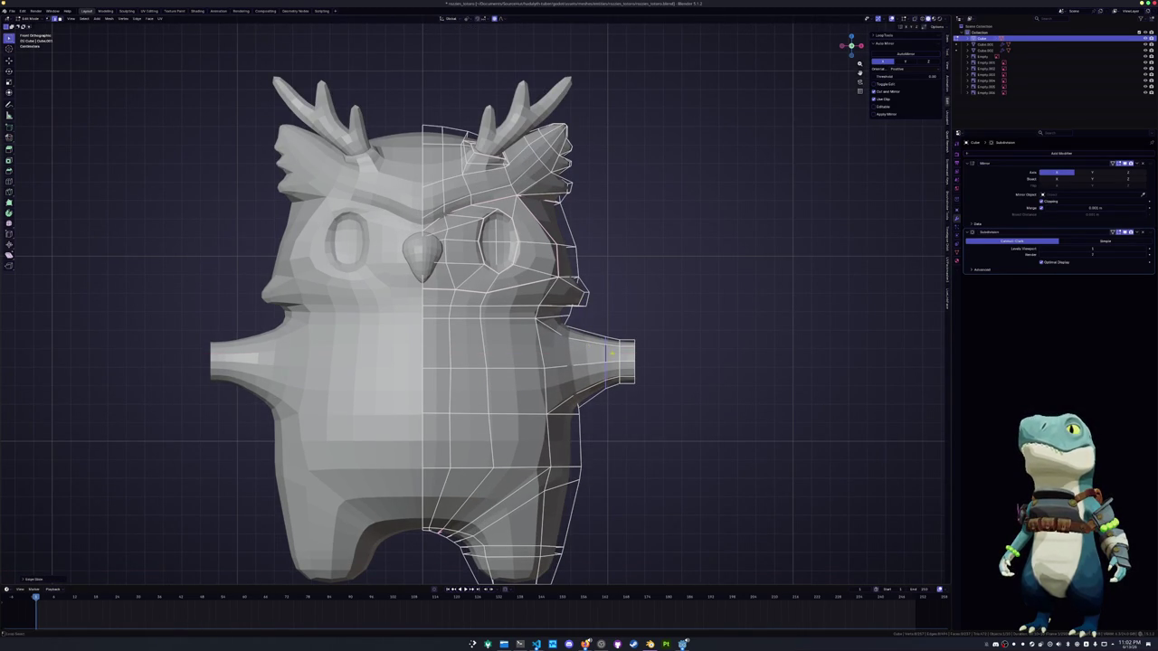
key("s")
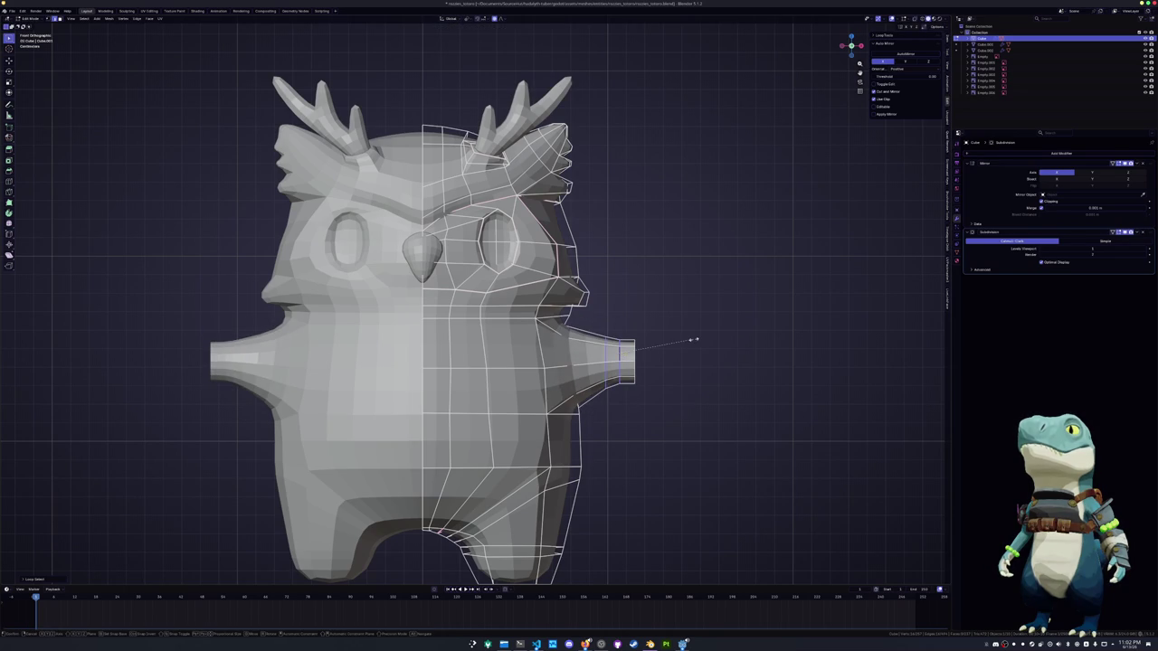
left_click(928, 259)
Orbit around the see-through owl to inspect the arms and face the belly socket
mouse_move(927, 260)
middle_mouse_down()
mouse_move(717, 576)
mouse_move(443, 576)
middle_mouse_up()
key("alt+z")
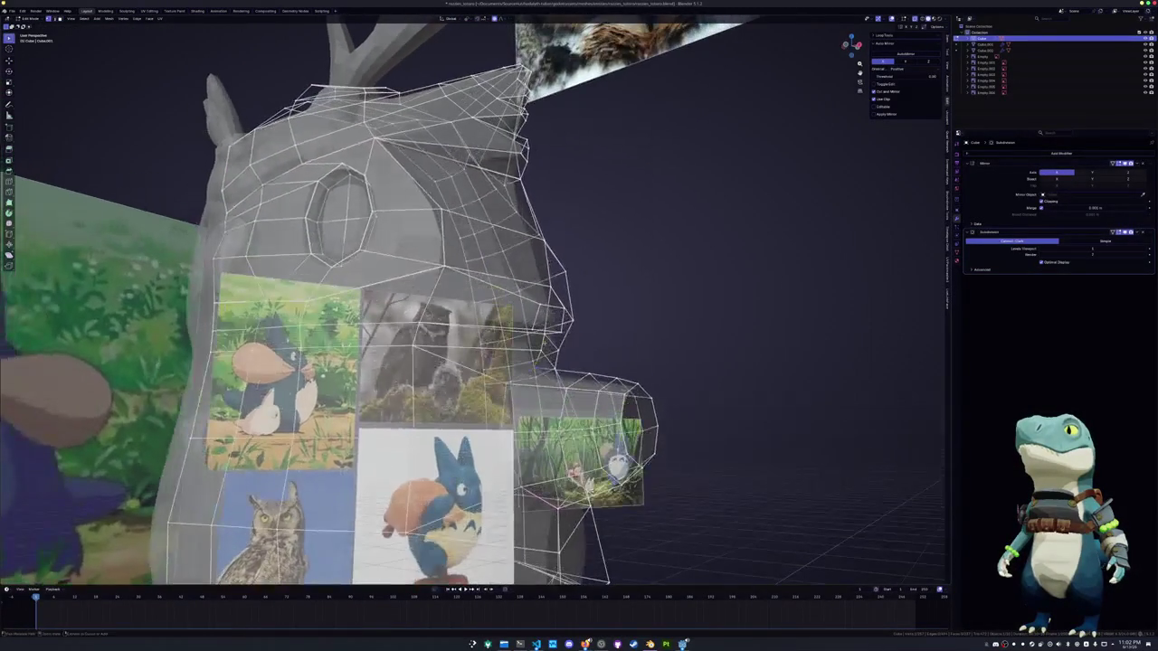
scroll(475, 299, "down", 5)
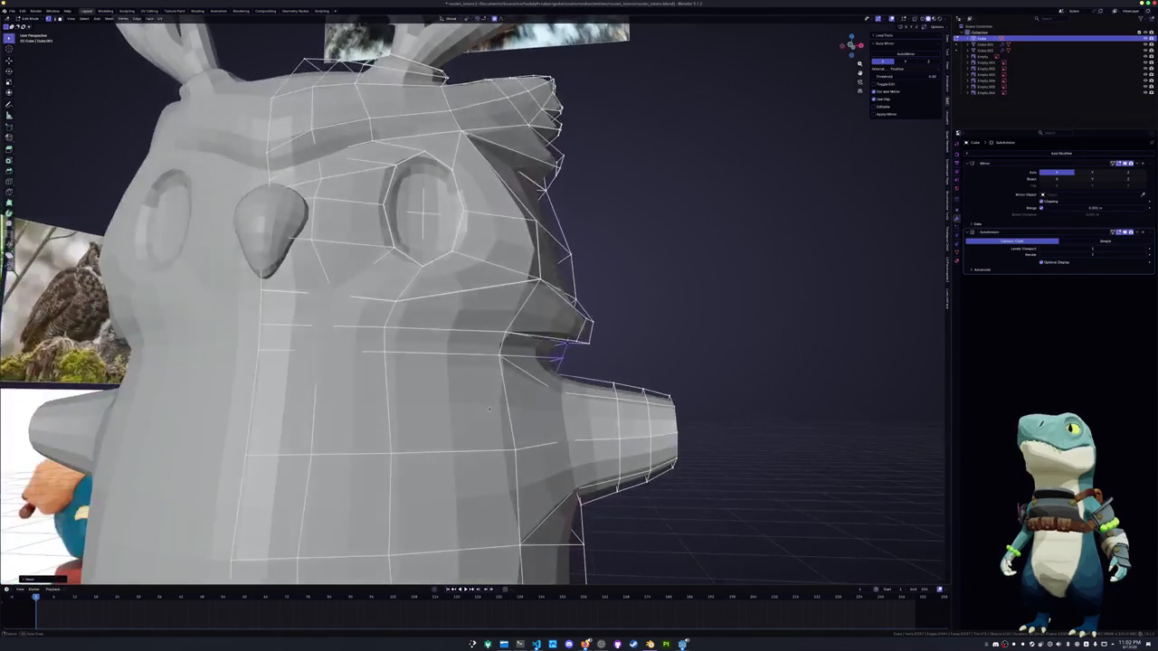
scroll(475, 299, "down", 3)
middle_click_drag(475, 298, 543, 299)
scroll(497, 344, "up", 2)
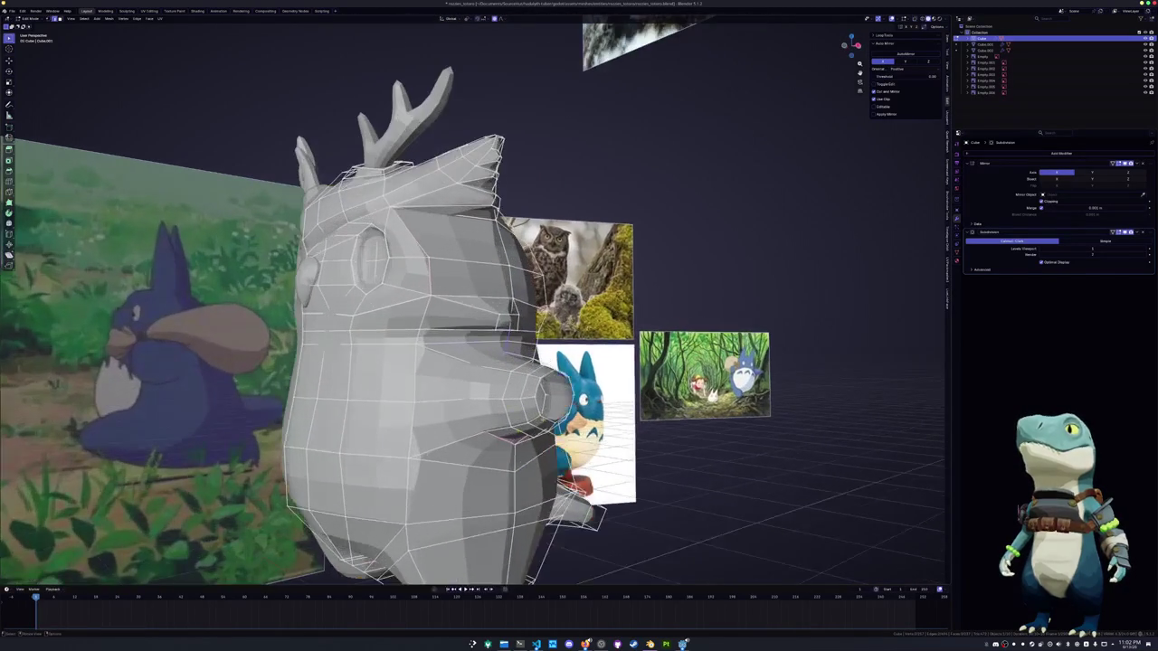
middle_click_drag(543, 362, 471, 389)
mouse_move(520, 425)
middle_mouse_down()
mouse_move(444, 389)
mouse_move(466, 403)
mouse_move(478, 440)
mouse_move(485, 411)
middle_mouse_up()
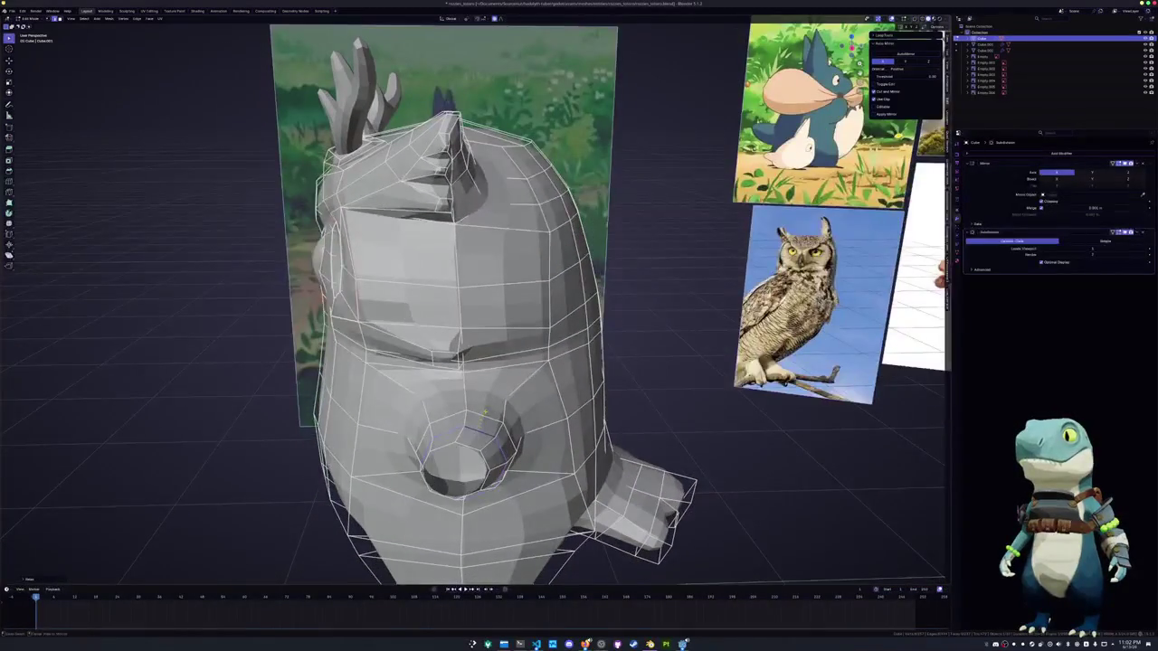
Change the transform pivot point and orbit to face the belly socket
left_click(466, 18)
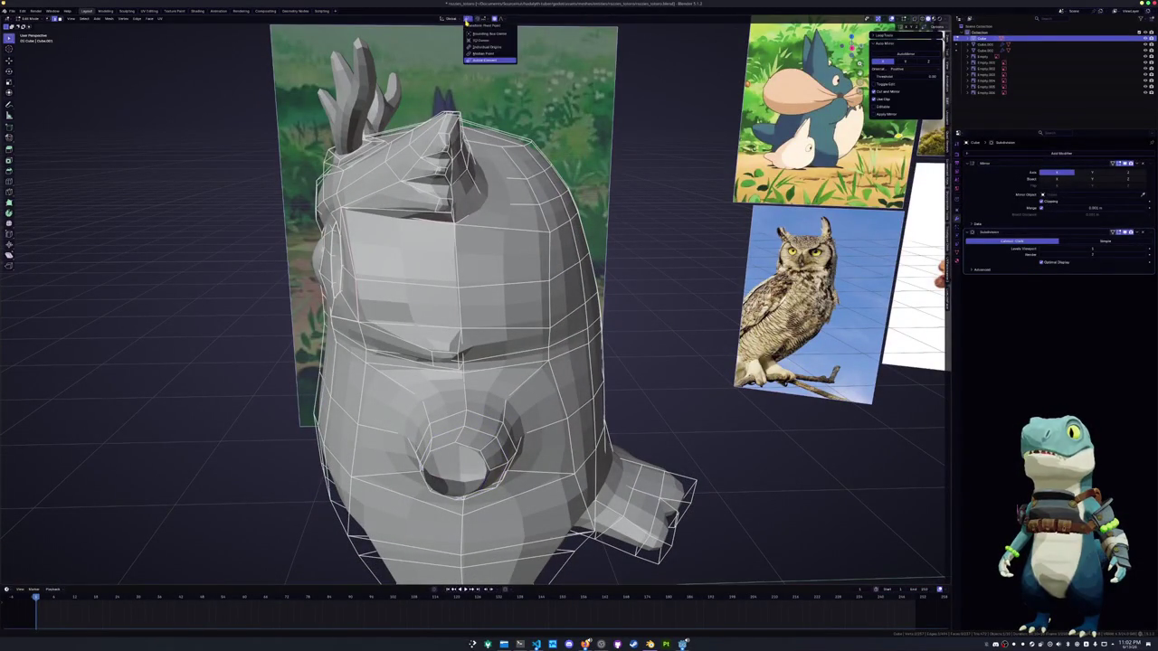
left_click(479, 54)
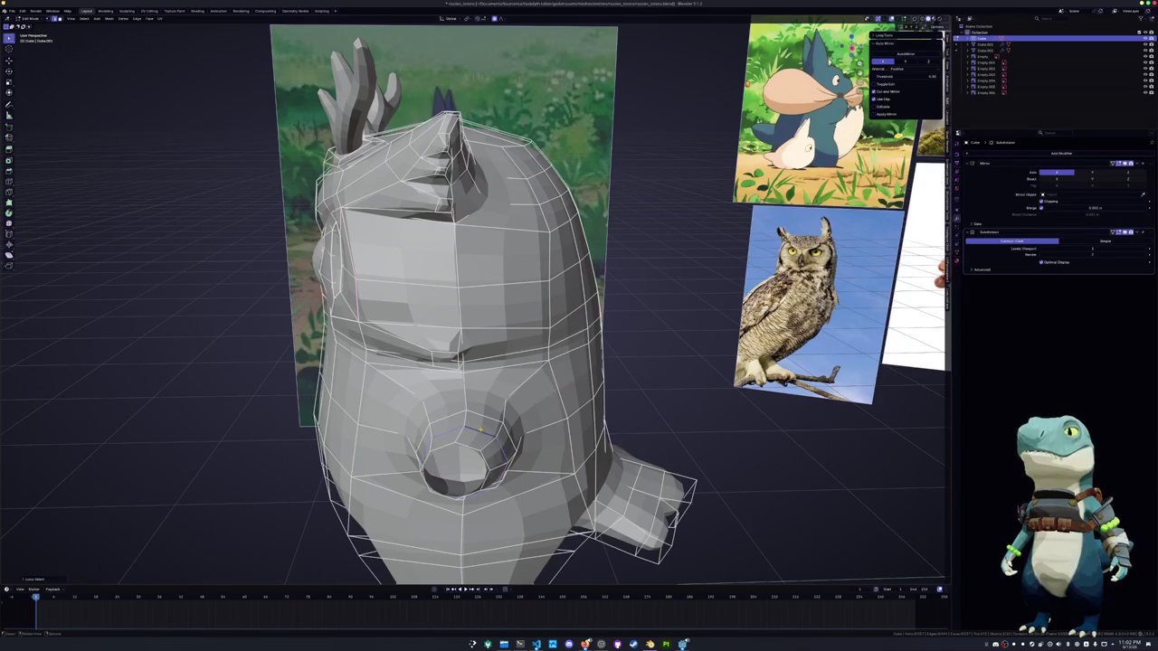
key("KP_7")
scroll(622, 430, "up", 2)
scroll(603, 409, "up", 1)
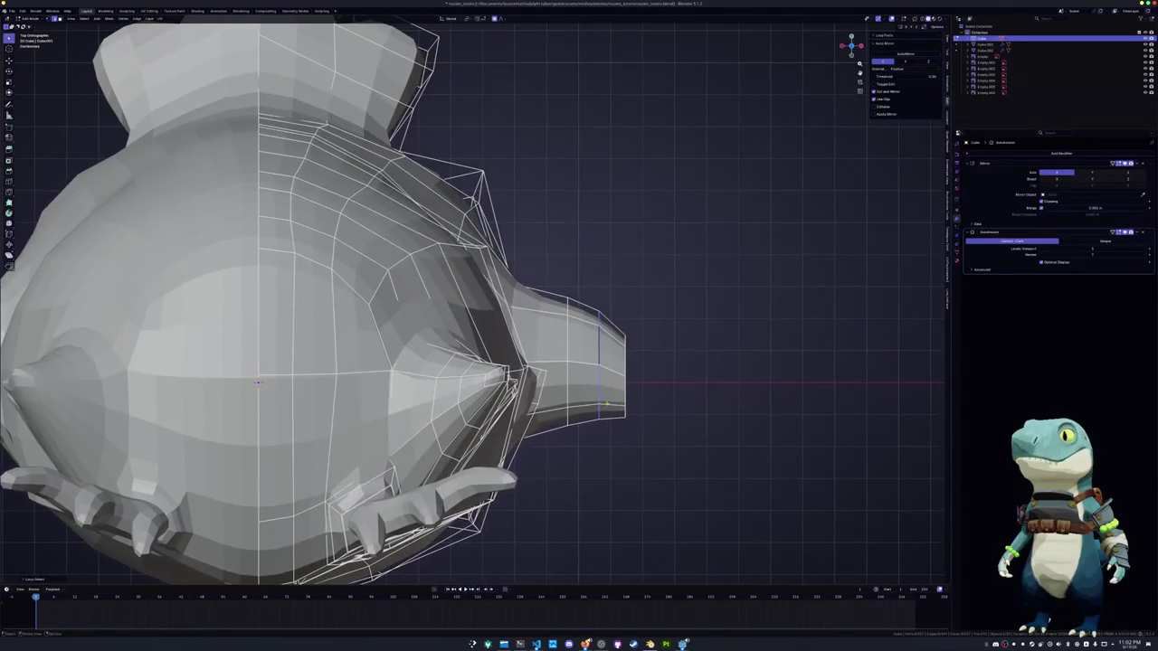
middle_click_drag(625, 394, 370, 580)
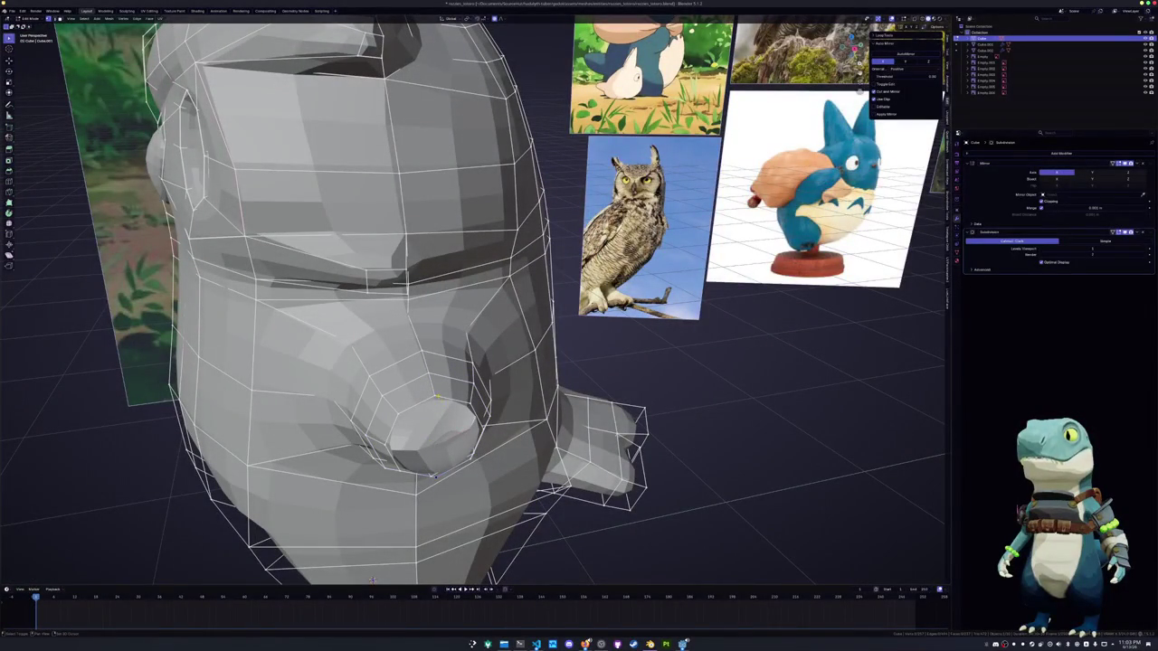
middle_click_drag(371, 580, 507, 507)
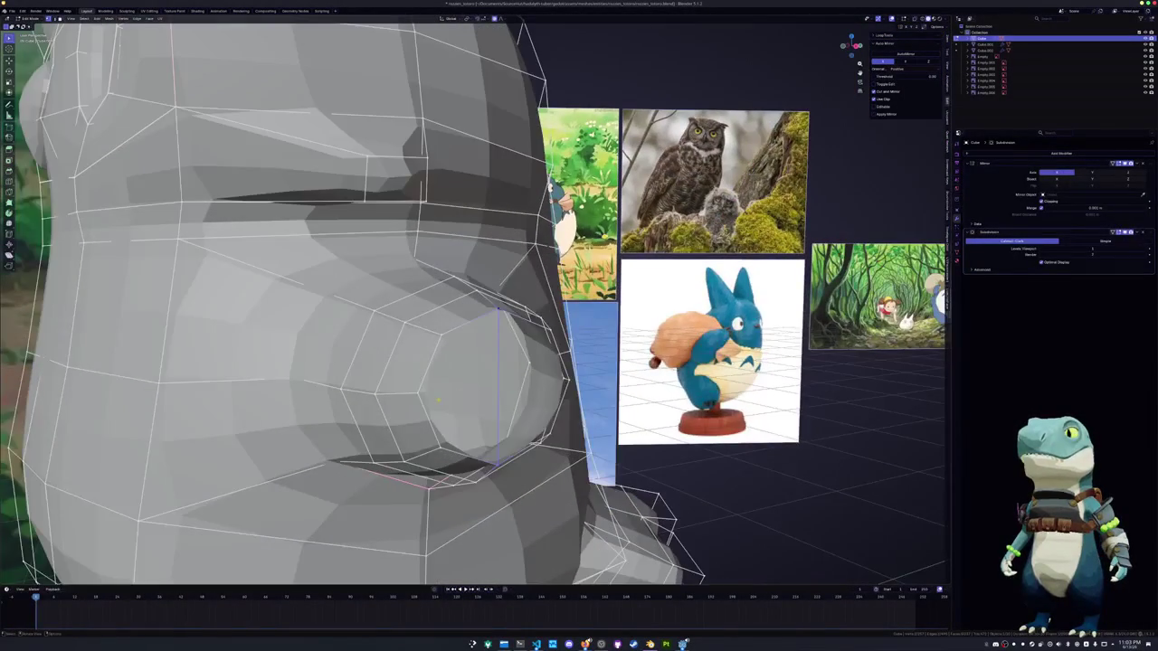
middle_click_drag(495, 389, 581, 480)
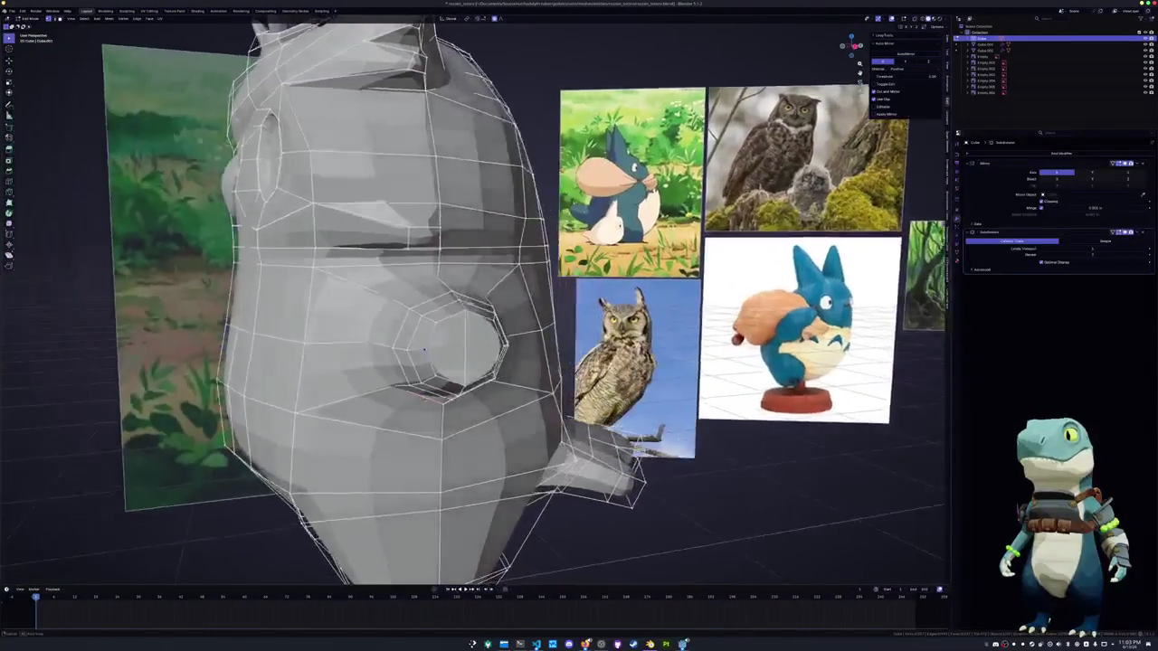
Fill the socket opening with a face and add a loop cut across it
key("ctrl+e")
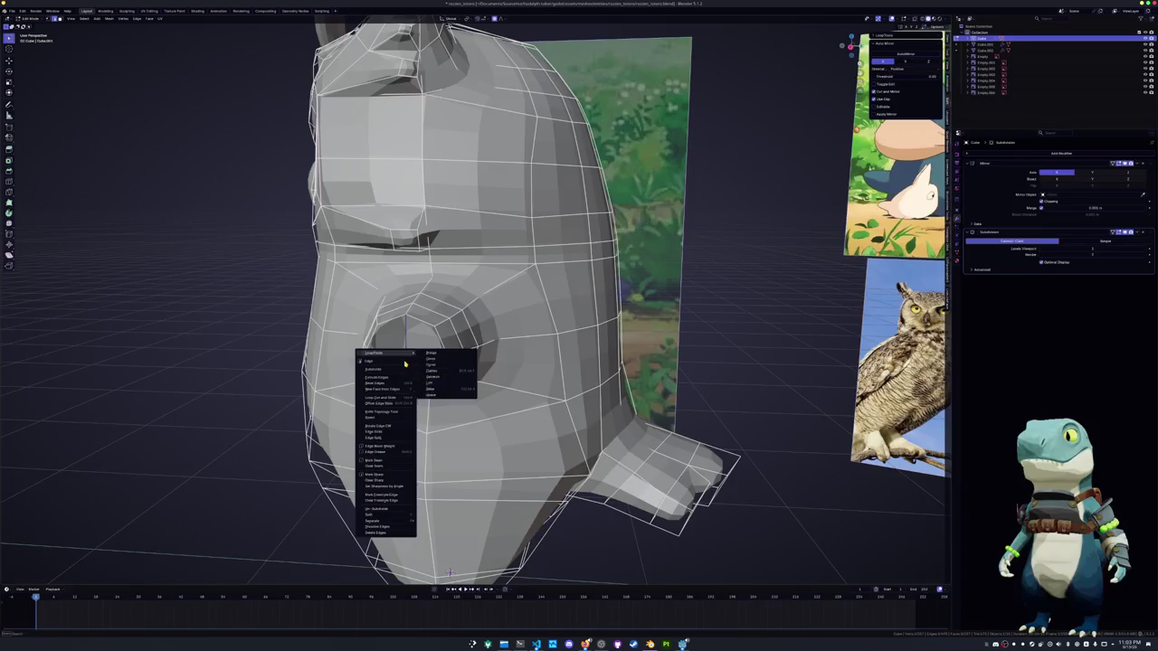
key("Escape")
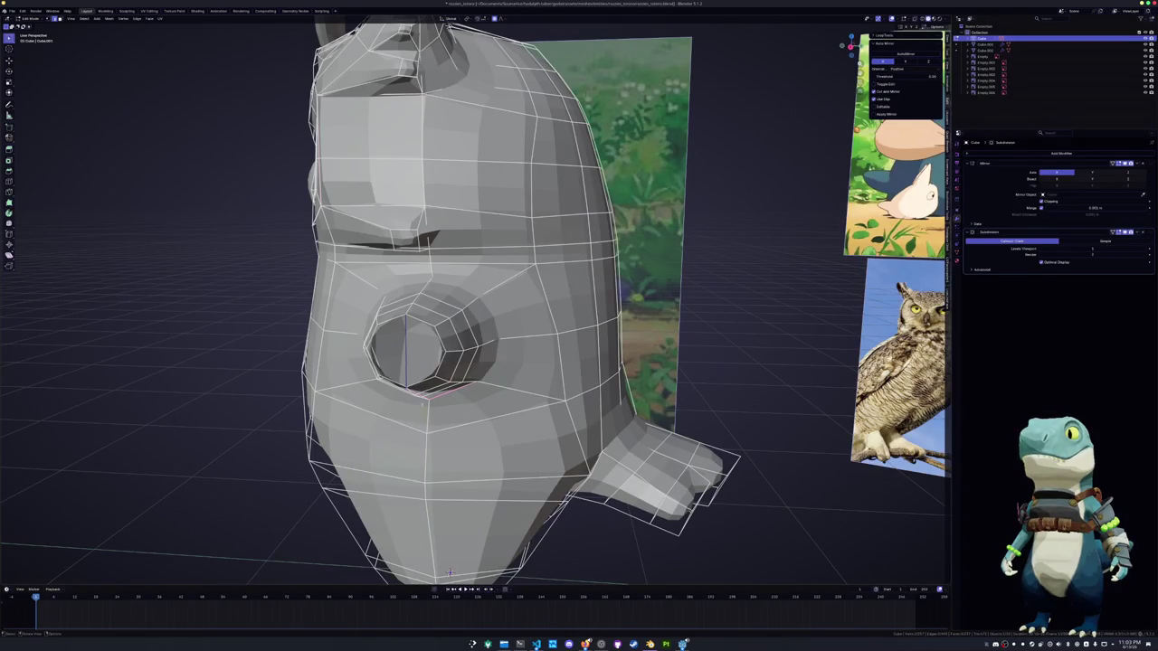
key("f")
mouse_move(420, 319)
middle_mouse_down()
mouse_move(413, 370)
mouse_move(438, 397)
middle_mouse_up()
scroll(438, 396, "up", 2)
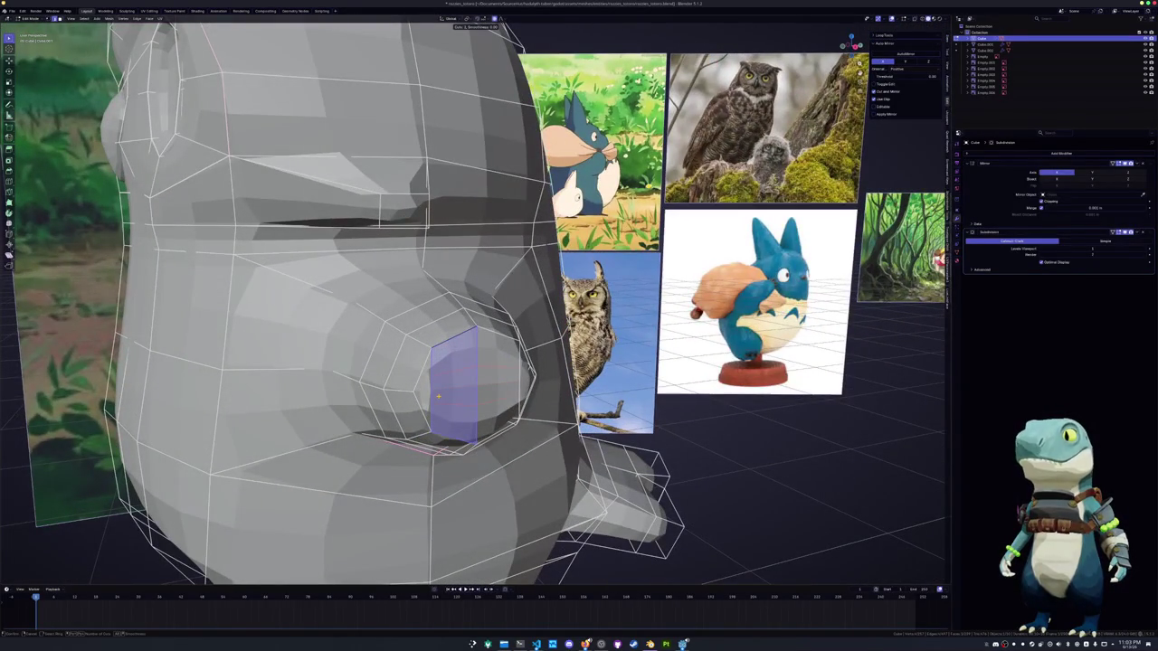
key("ctrl+r")
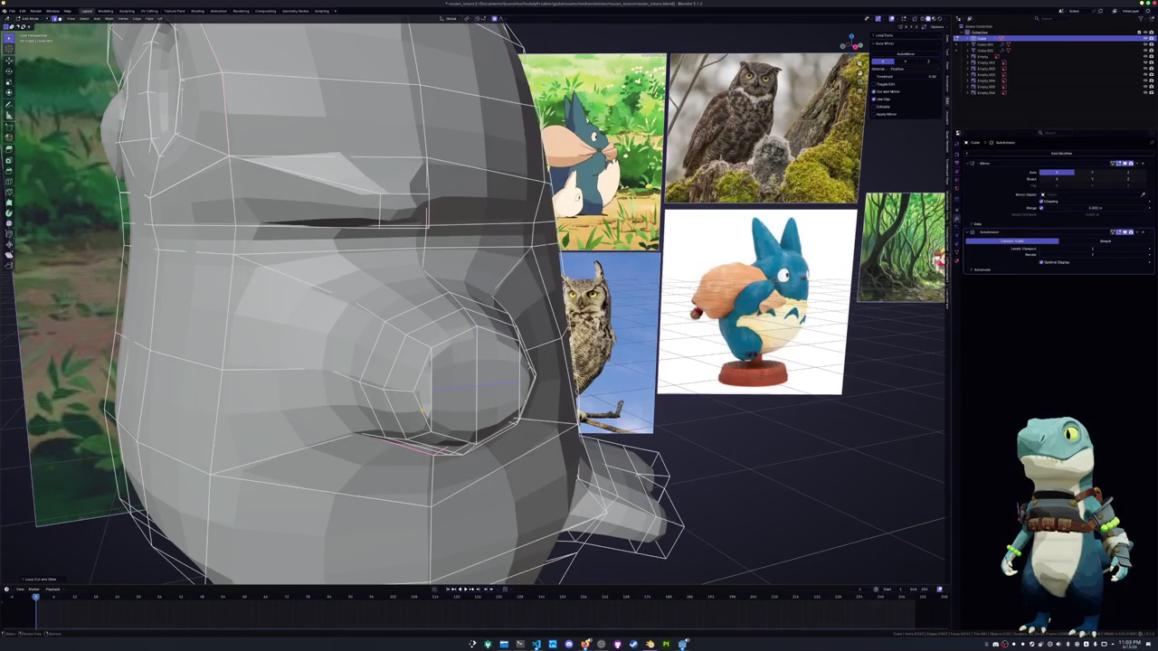
Delete the socket fill faces, leaving an opening, and select the rim edge loop for edge operations
left_click(444, 371)
left_click(452, 410, "shift")
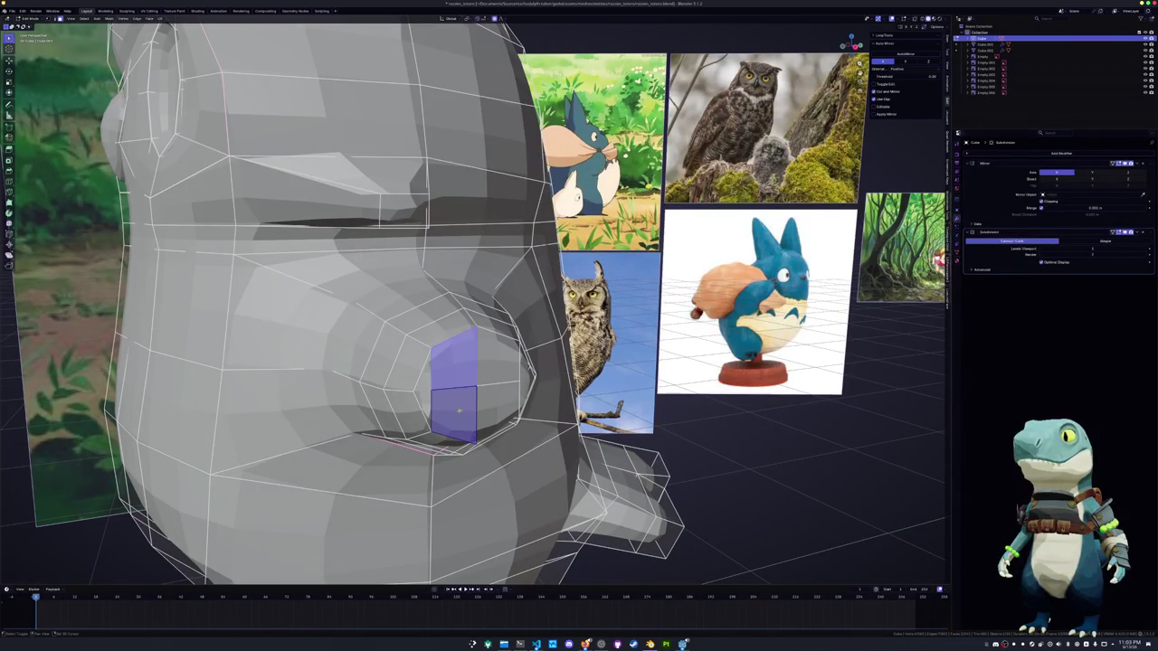
key("l")
key("x")
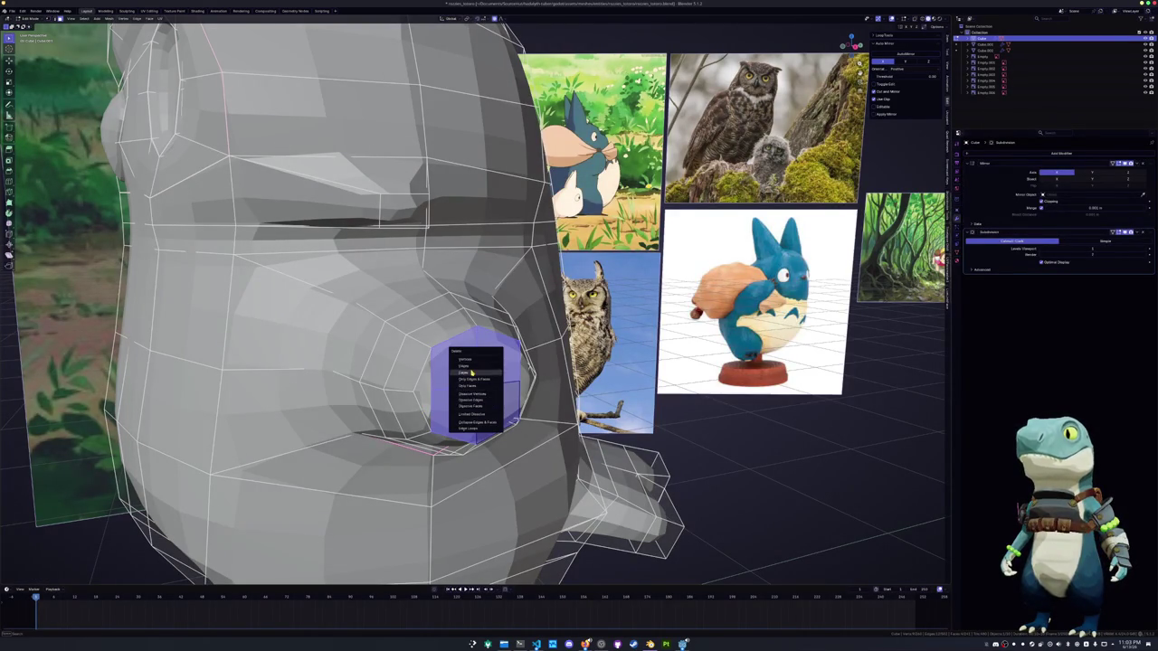
left_click(460, 372)
left_click(446, 345, "alt")
right_click(446, 345)
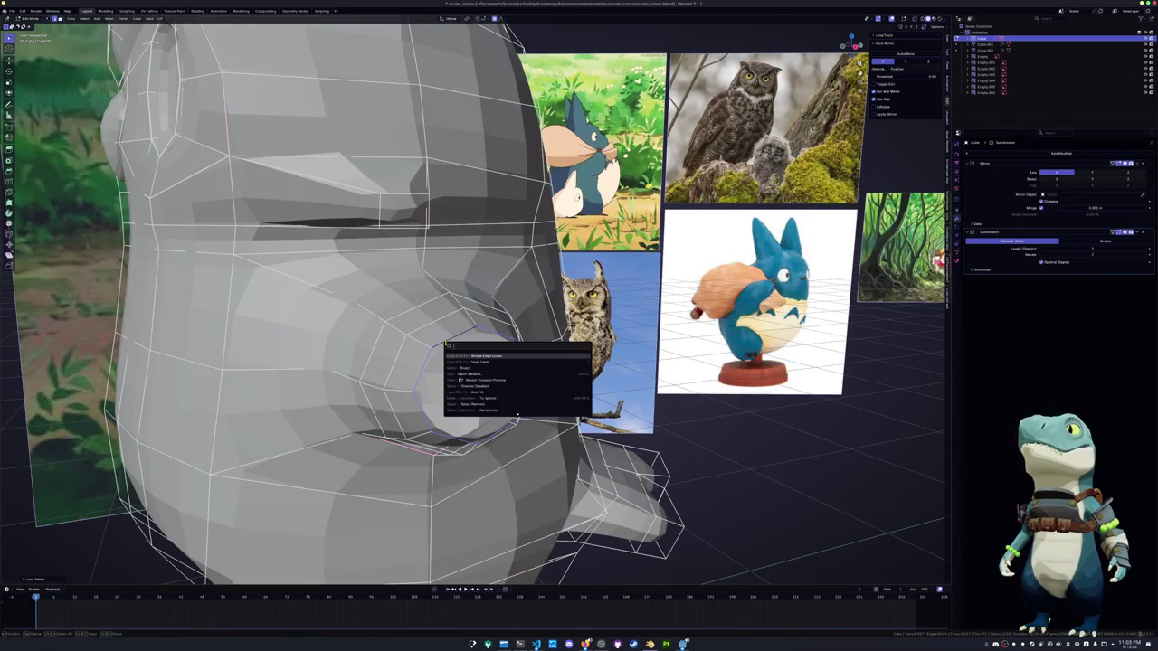
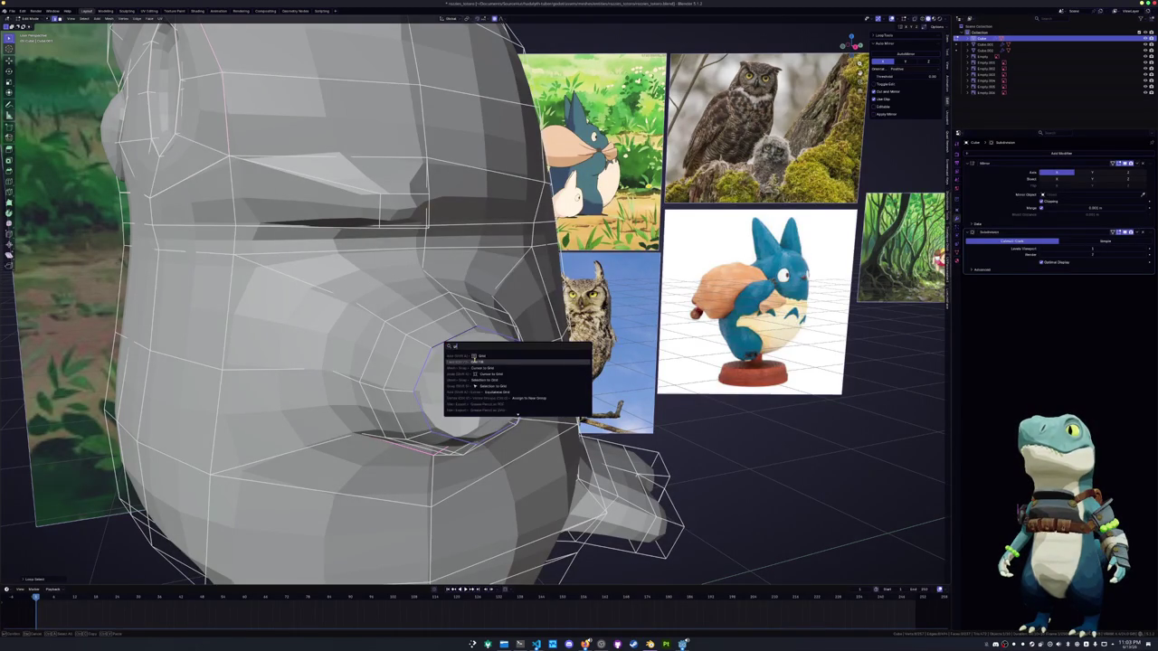
Grid Fill the eye-hole edge loop and increase the fill's Span value
left_click(479, 363)
left_click(59, 580)
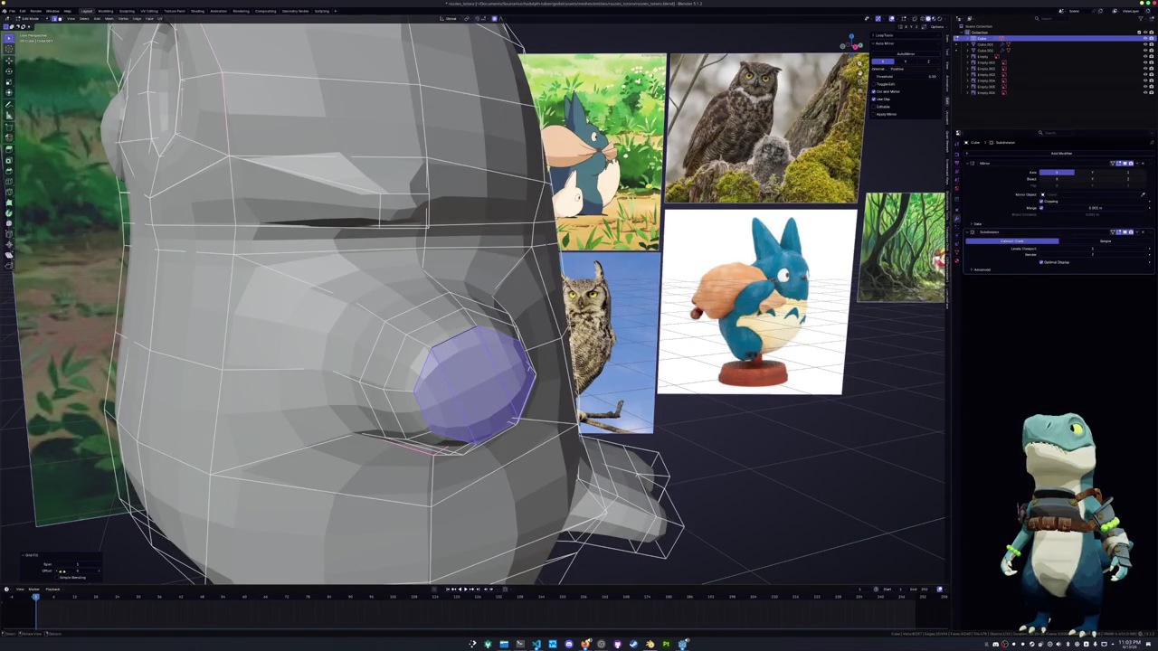
left_click(100, 565)
left_click(100, 565)
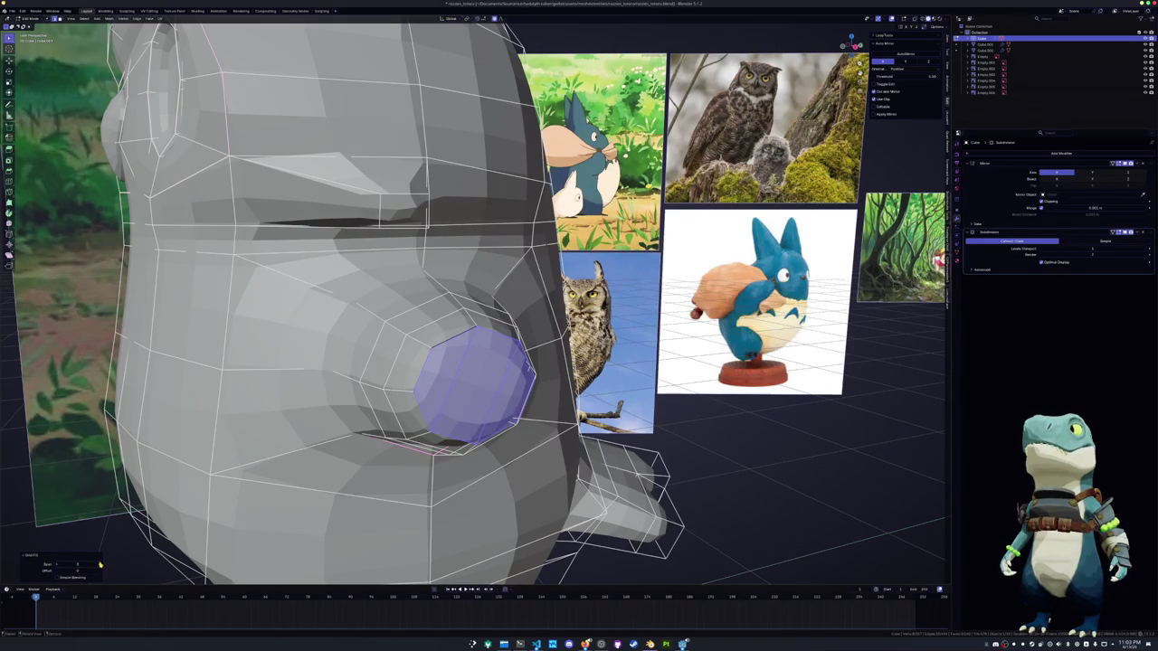
left_click_drag(99, 564, 118, 564)
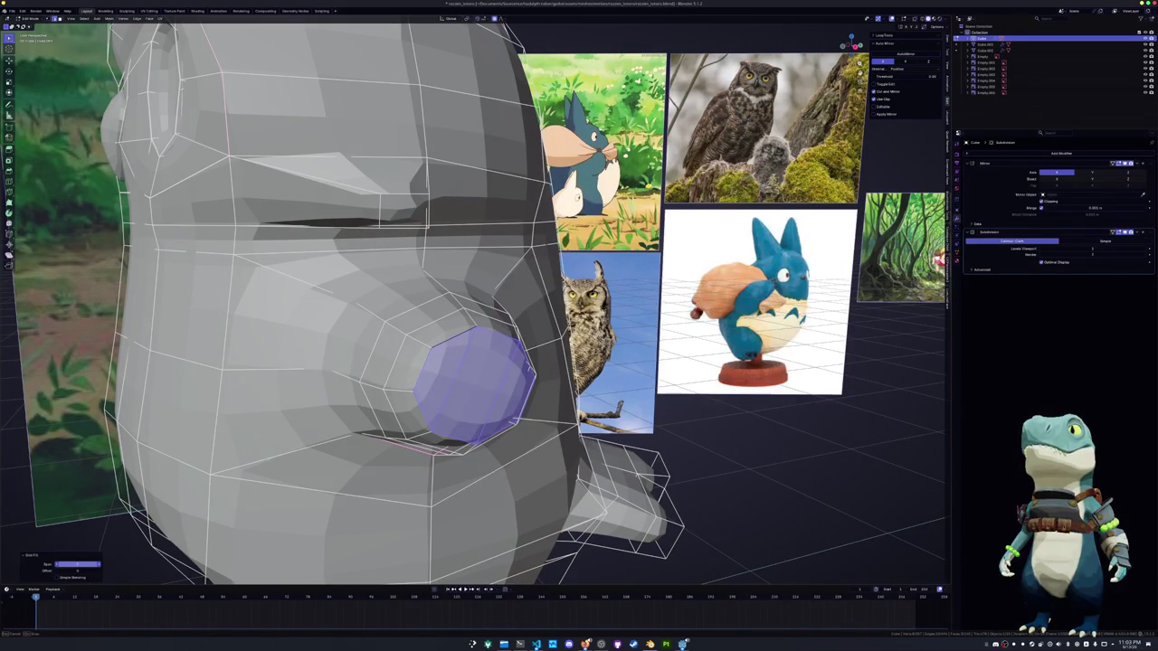
scroll(394, 445, "down", 2)
mouse_move(362, 434)
middle_mouse_down()
mouse_move(395, 445)
mouse_move(417, 406)
mouse_move(438, 454)
mouse_move(416, 568)
mouse_move(392, 498)
mouse_move(442, 541)
middle_mouse_up()
key("alt+a")
Refill the eye hole with a single face and split it around a center point
left_click(447, 349)
middle_click_drag(447, 350, 413, 368)
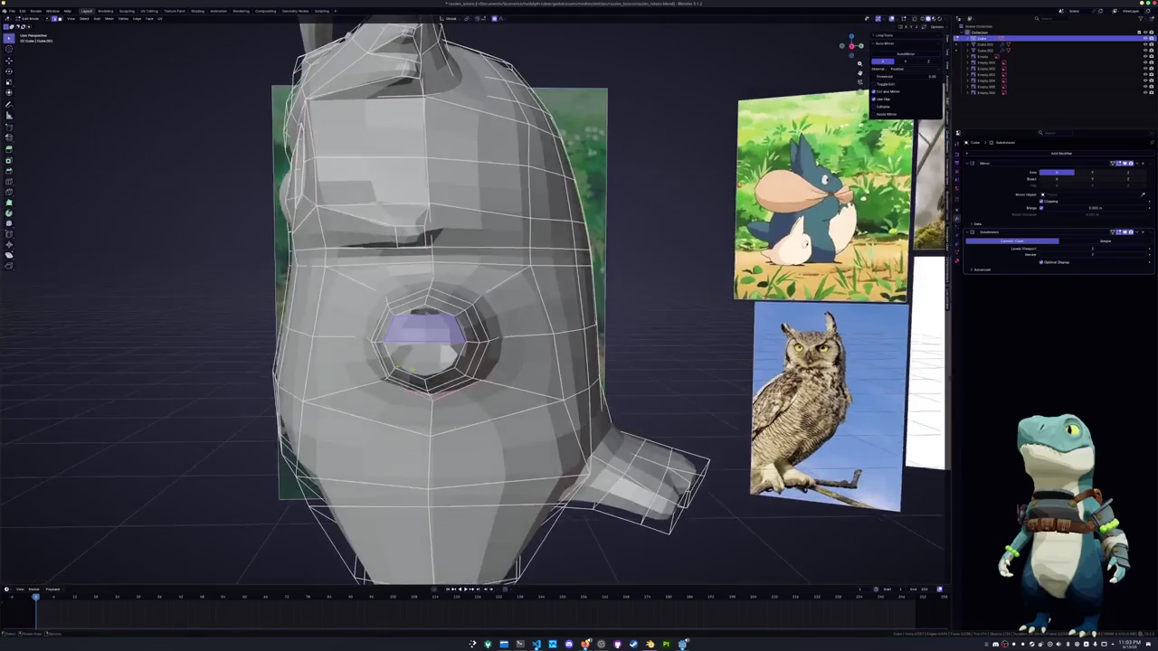
key("alt+a")
key("f")
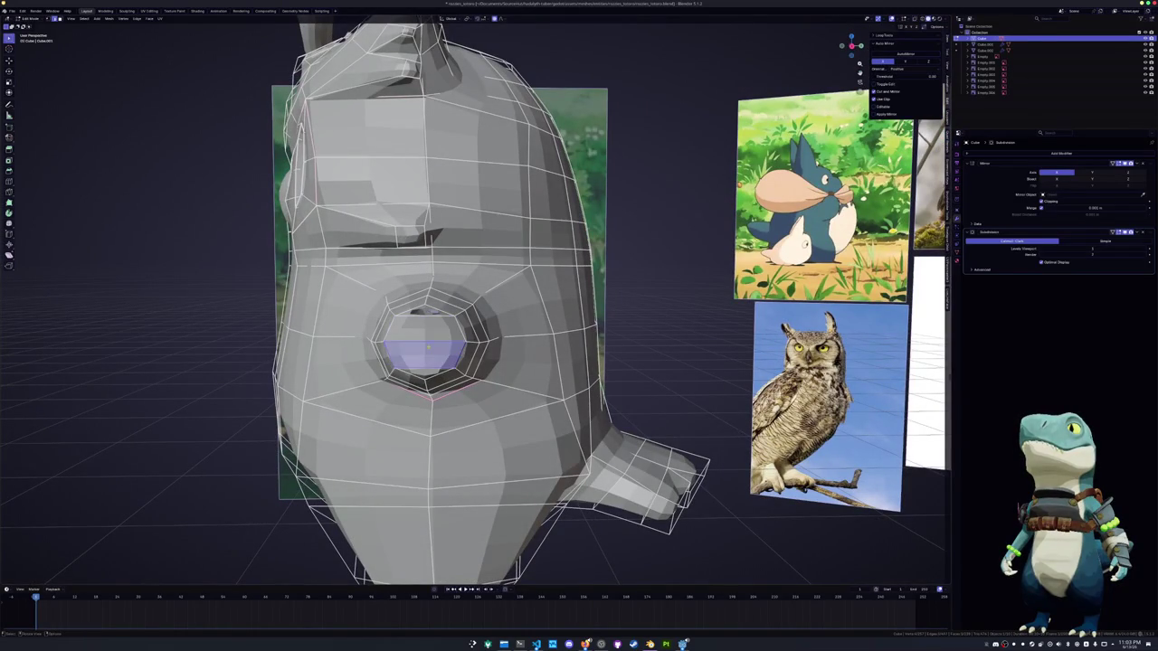
key("ctrl+t")
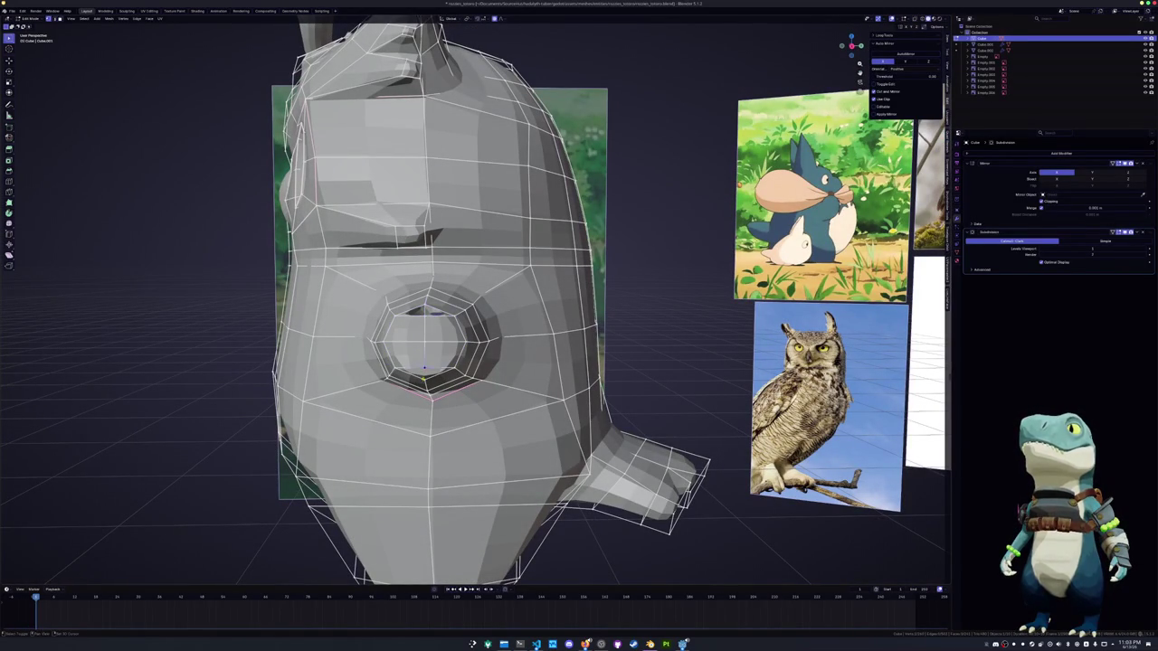
scroll(431, 343, "up", 3)
mouse_move(425, 362)
middle_mouse_down()
mouse_move(480, 343)
mouse_move(407, 394)
middle_mouse_up()
Shrink the selected nose vertices inward along their normals with Alt+S
left_click(441, 393, "shift")
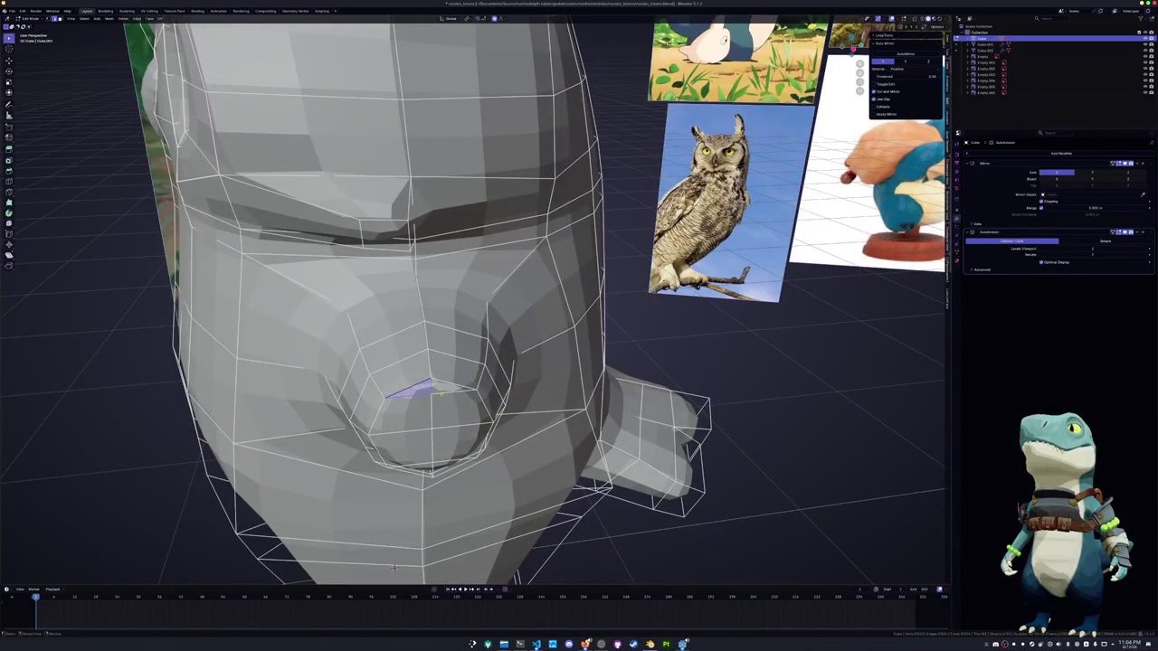
middle_click_drag(394, 567, 532, 362)
key("alt+s")
left_click(527, 401)
middle_click_drag(537, 426, 493, 416)
Slide four nose vertices along their edges to taper the snout
key("shift+v")
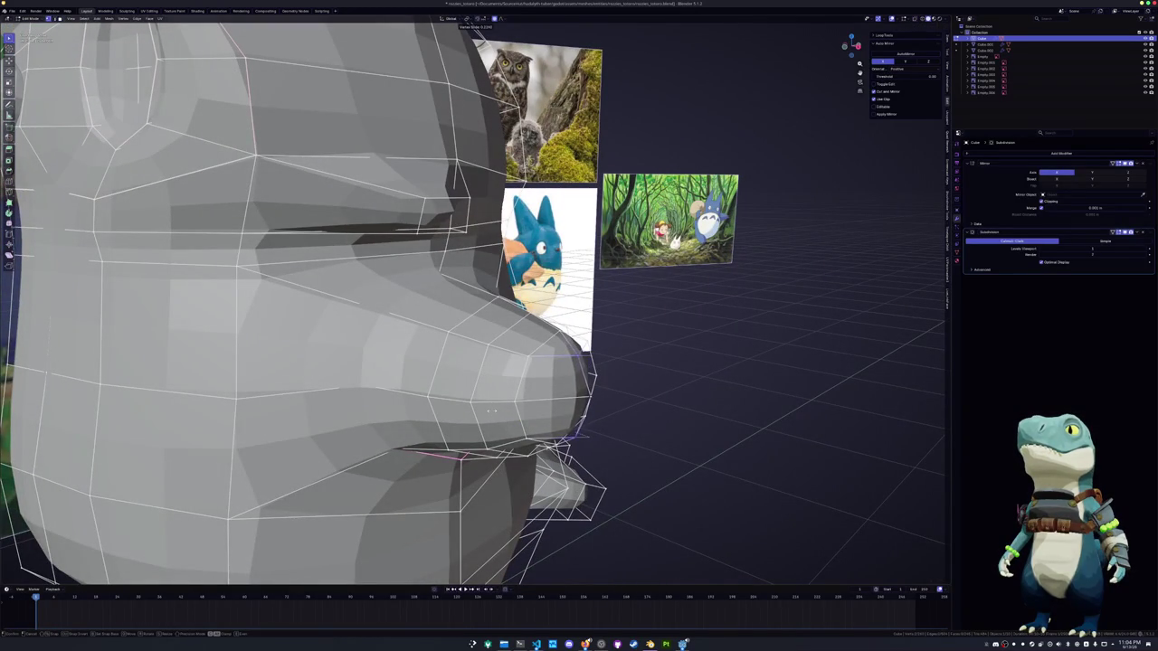
left_click(493, 410)
middle_click_drag(493, 410, 353, 382)
key("shift+v")
left_click(279, 336)
middle_click_drag(279, 337, 163, 357)
key("shift+v")
left_click(281, 349)
key("shift+v")
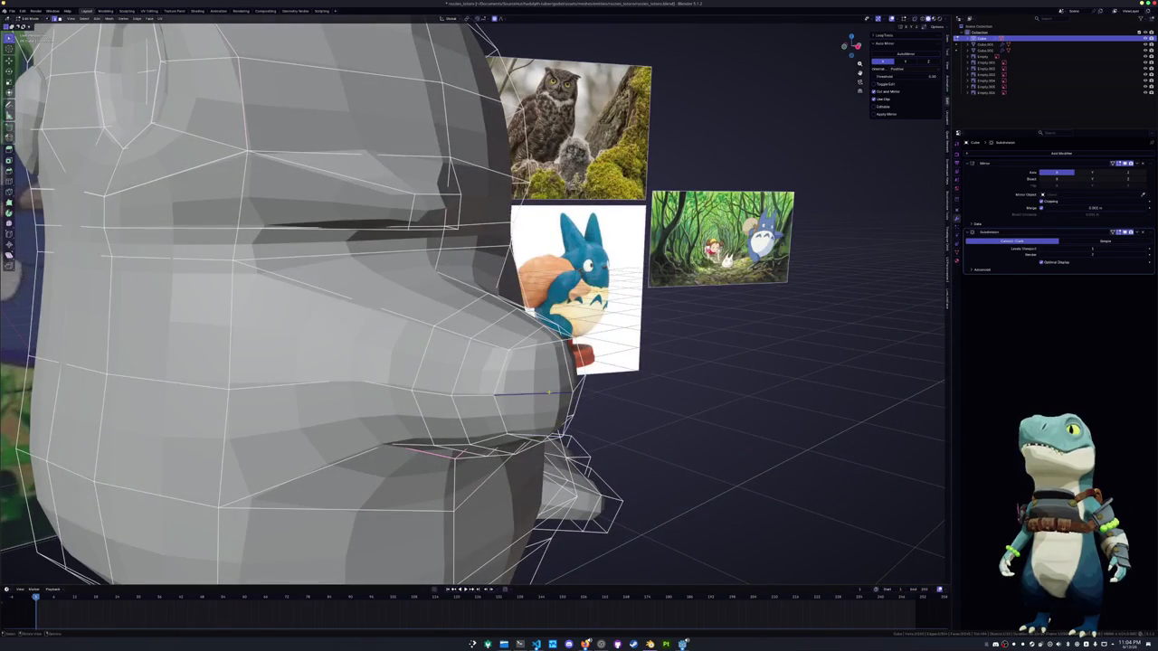
mouse_move(576, 383)
middle_mouse_down()
mouse_move(633, 385)
mouse_move(402, 416)
mouse_move(541, 336)
mouse_move(635, 327)
middle_mouse_up()
left_click(638, 383)
Narrow the nose by scaling along Y, then flatten it by scaling along Z
key("s")
key("y")
left_click(401, 416)
left_click(541, 331)
key("s")
key("z")
left_click(613, 329)
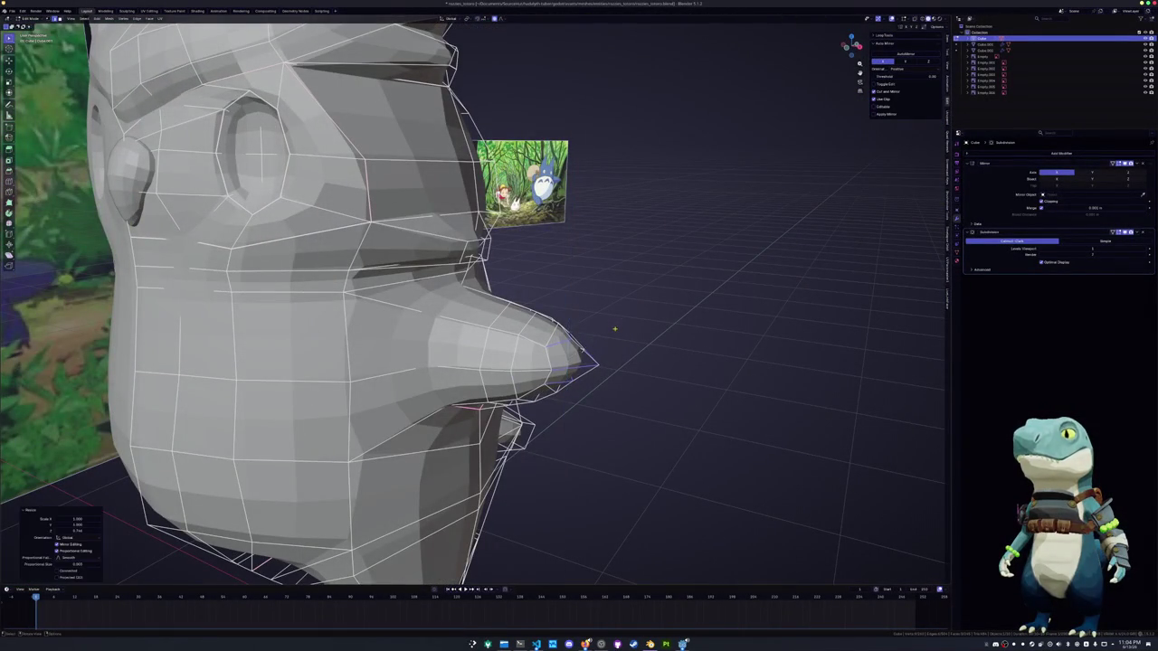
key("KP_1")
Align the nose tip along X and adjust the lower tip vertex's height in X-ray
key("g")
key("x")
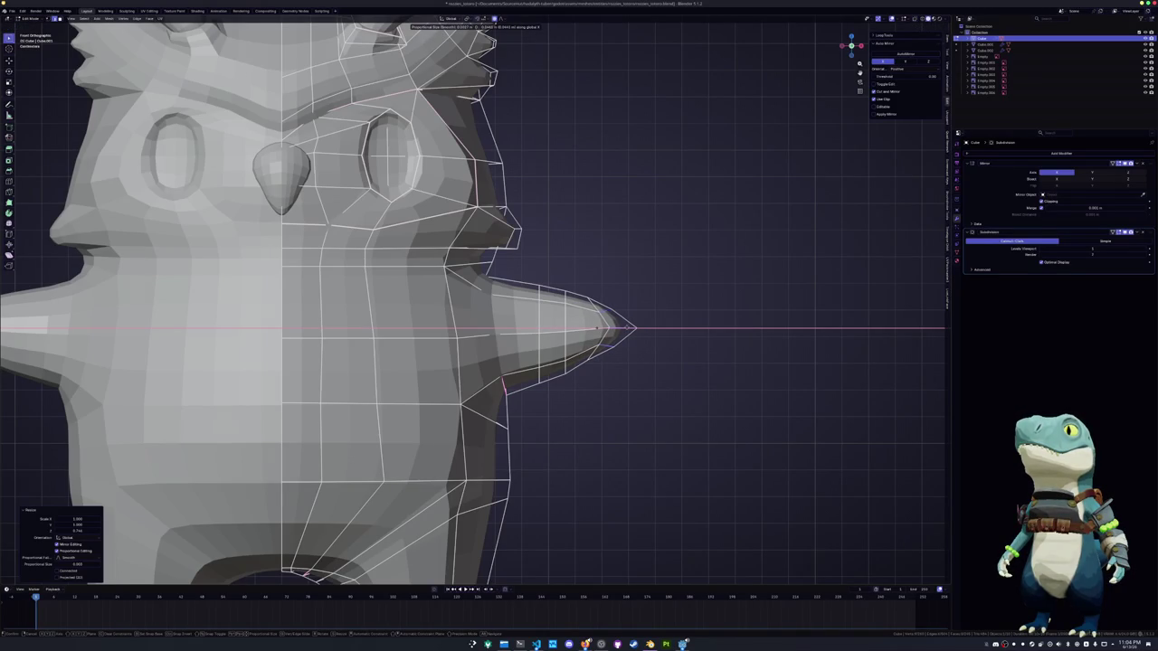
left_click(633, 329)
key("g")
key("x")
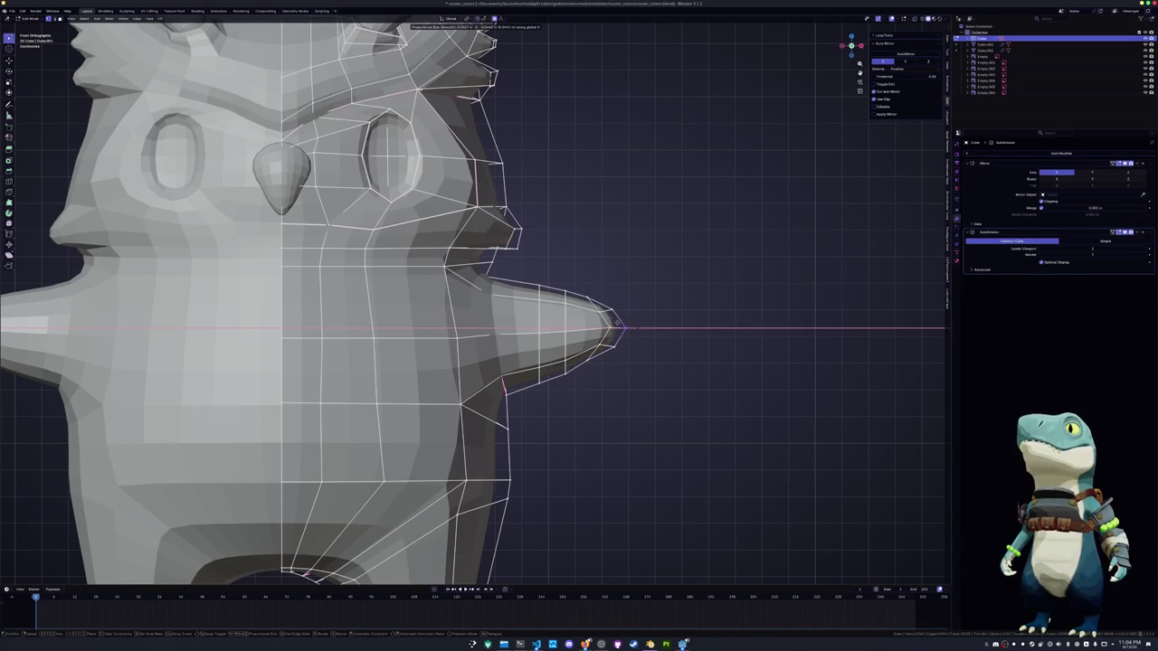
left_click(620, 323)
key("alt+z")
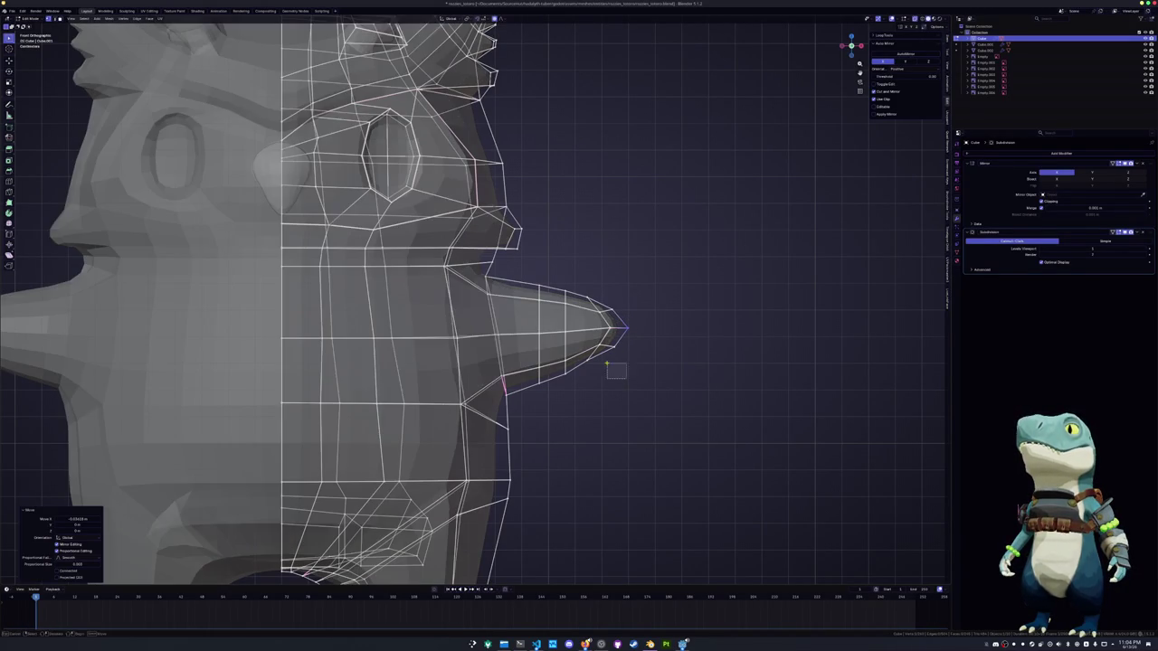
left_click(599, 351)
key("g")
key("z")
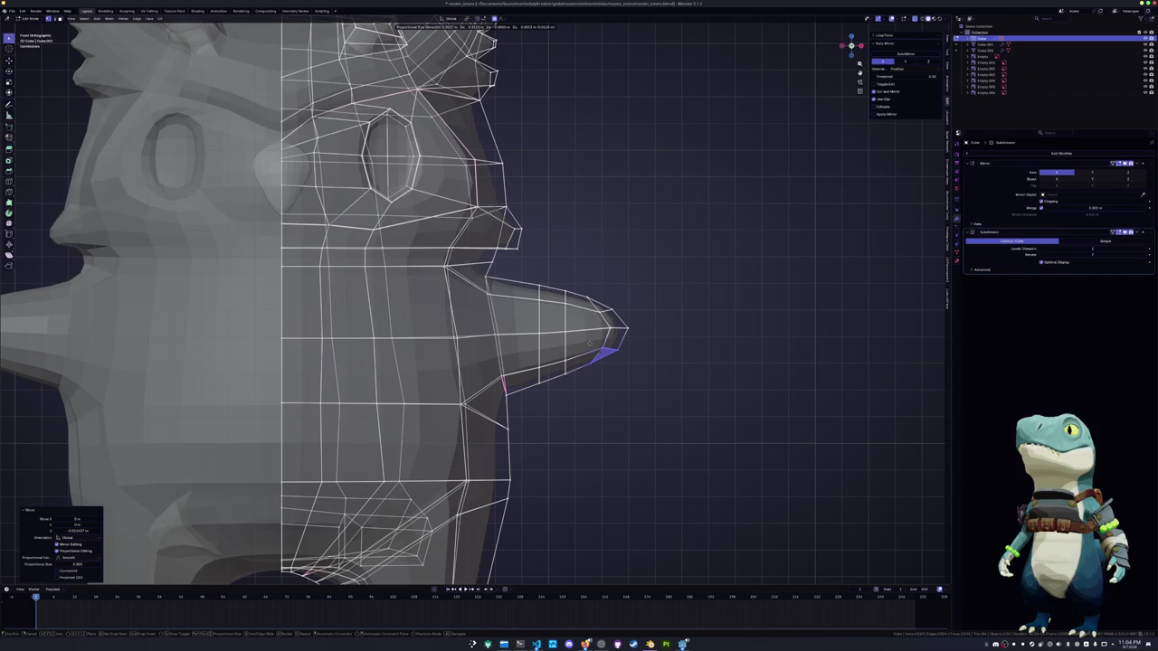
left_click(589, 343)
Cut a new vertical loop across the nose and slide the neighbouring loops into place
key("ctrl+r")
left_click(568, 373)
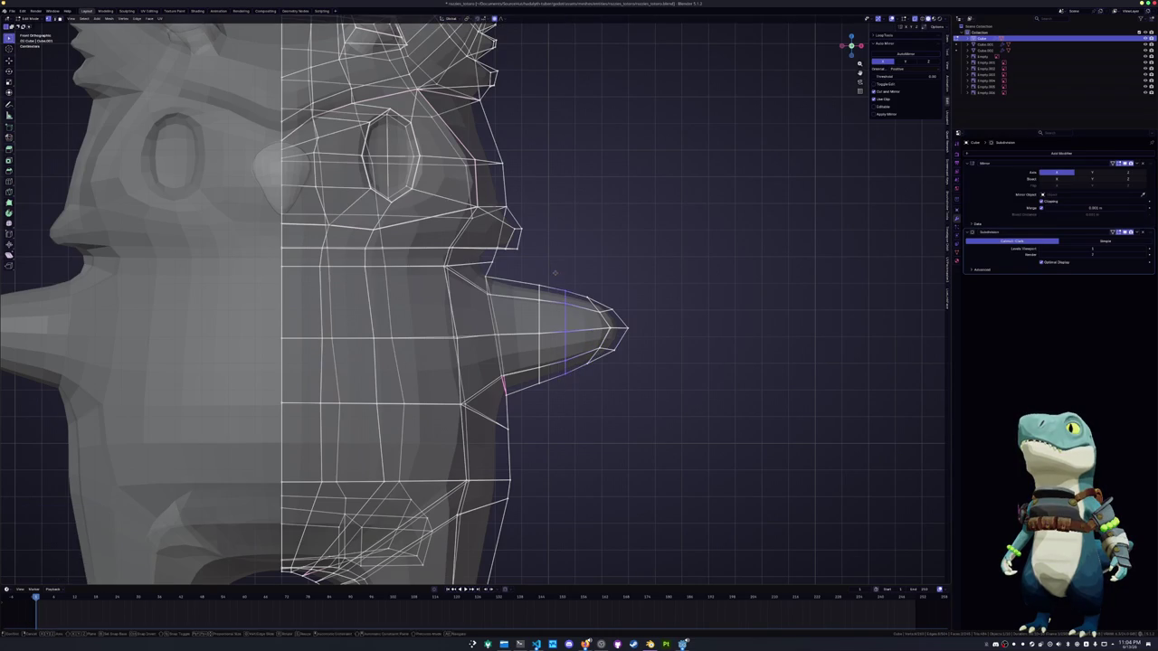
left_click(548, 273)
left_click(538, 318, "alt")
key("g")
key("g")
left_click(546, 318)
left_click(558, 319, "alt")
key("g")
key("g")
left_click(549, 322)
From top view, slide nose vertices and an underside edge to even out the spacing
key("KP_7")
scroll(553, 384, "up", 1)
scroll(551, 374, "up", 1)
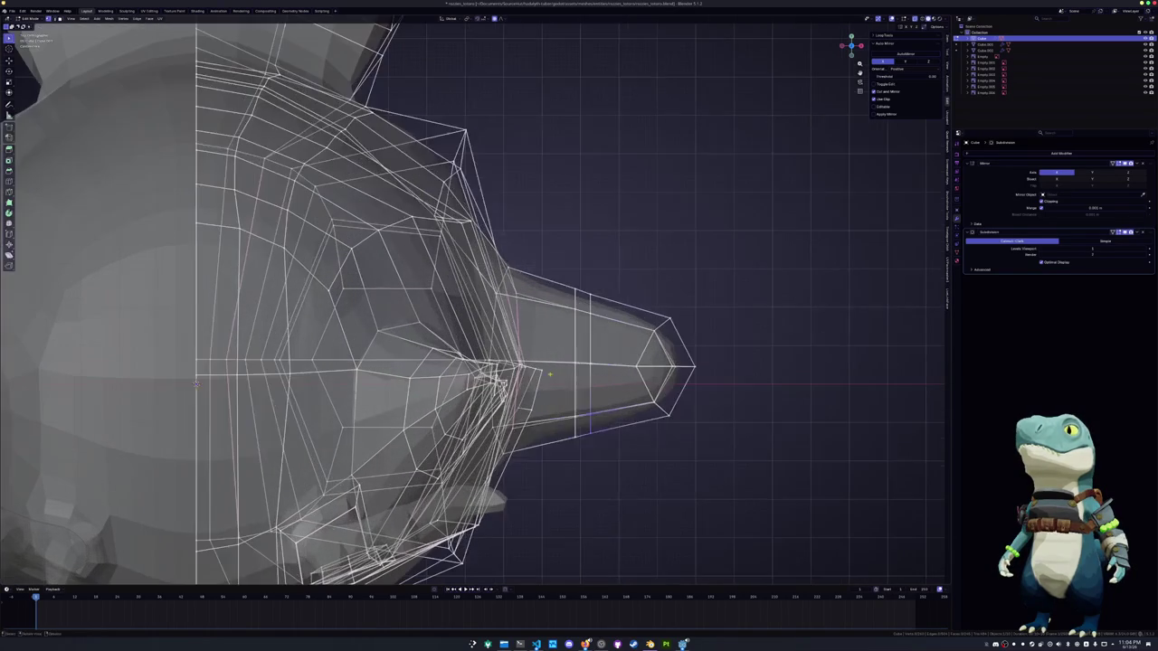
key("g")
key("g")
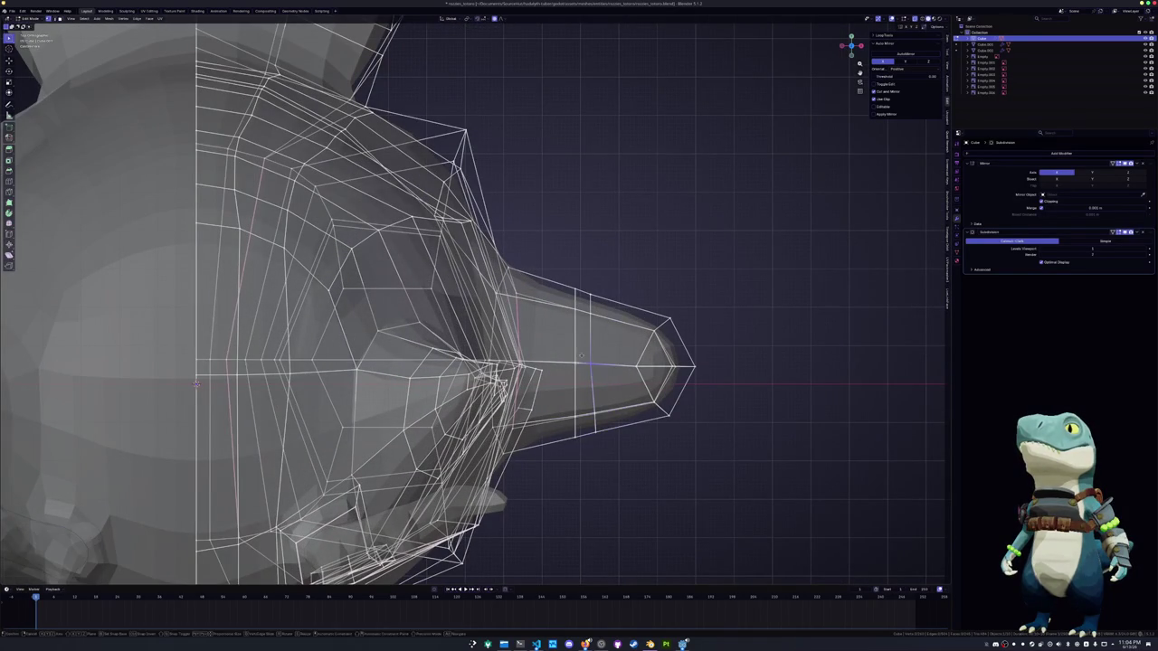
left_click(580, 389)
left_click(554, 408)
key("g")
key("g")
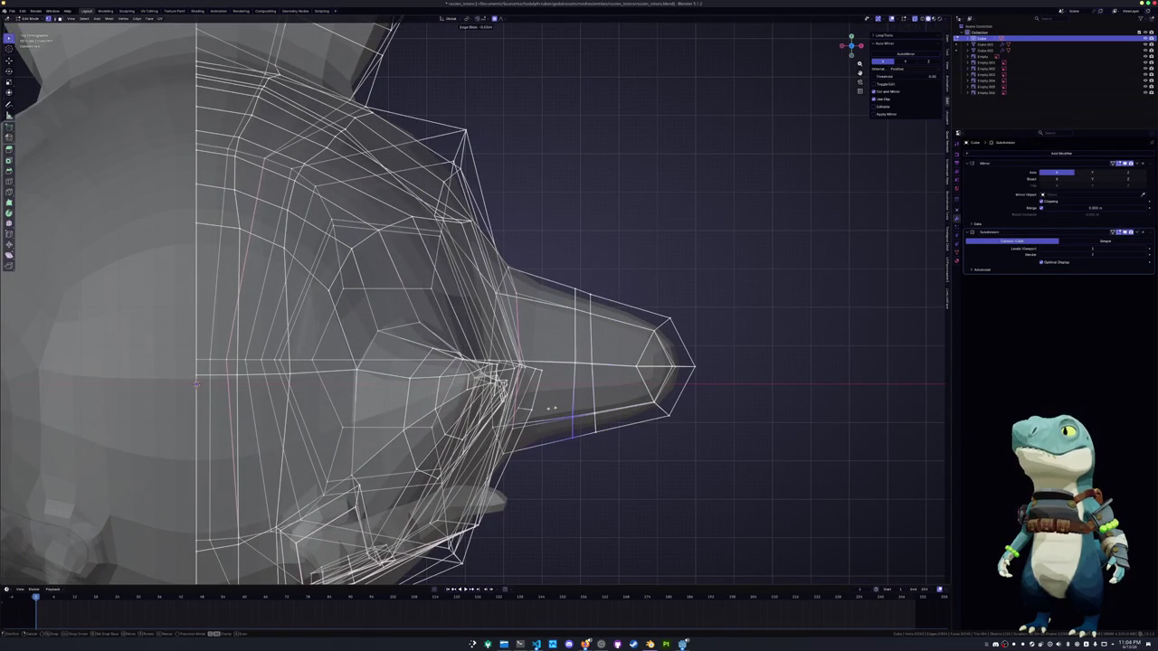
left_click(548, 410)
left_click(572, 364)
key("g")
key("g")
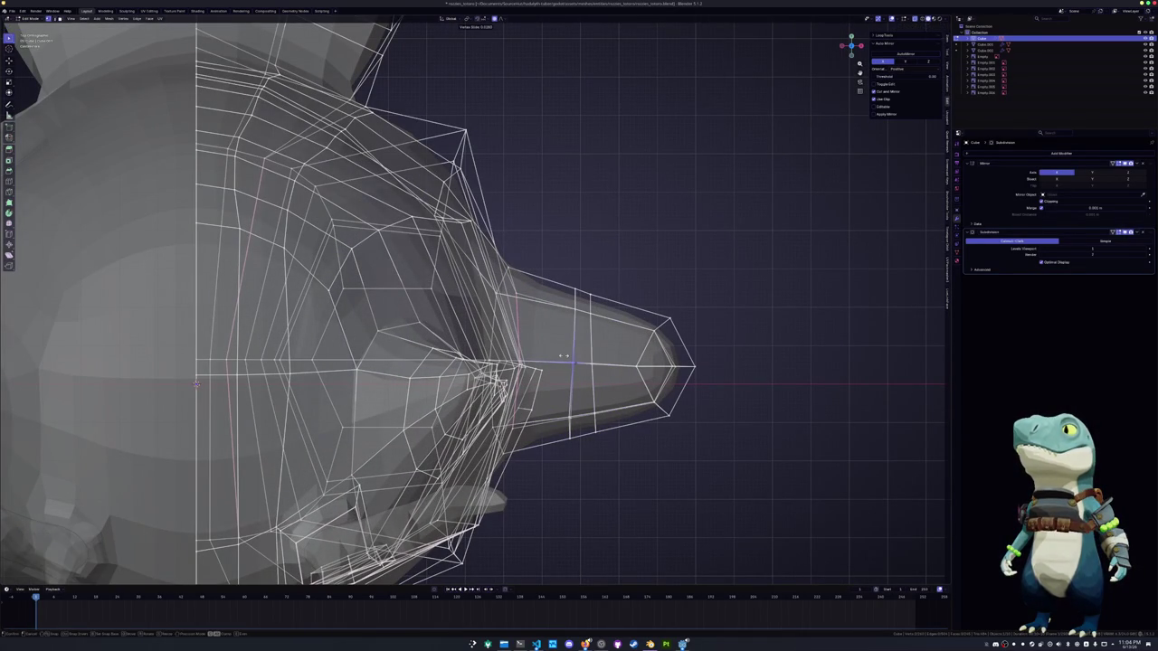
left_click(582, 334)
Slide the top nose edge and a top vertex to tidy the nose's upper edge flow
left_click(592, 292)
key("g")
key("g")
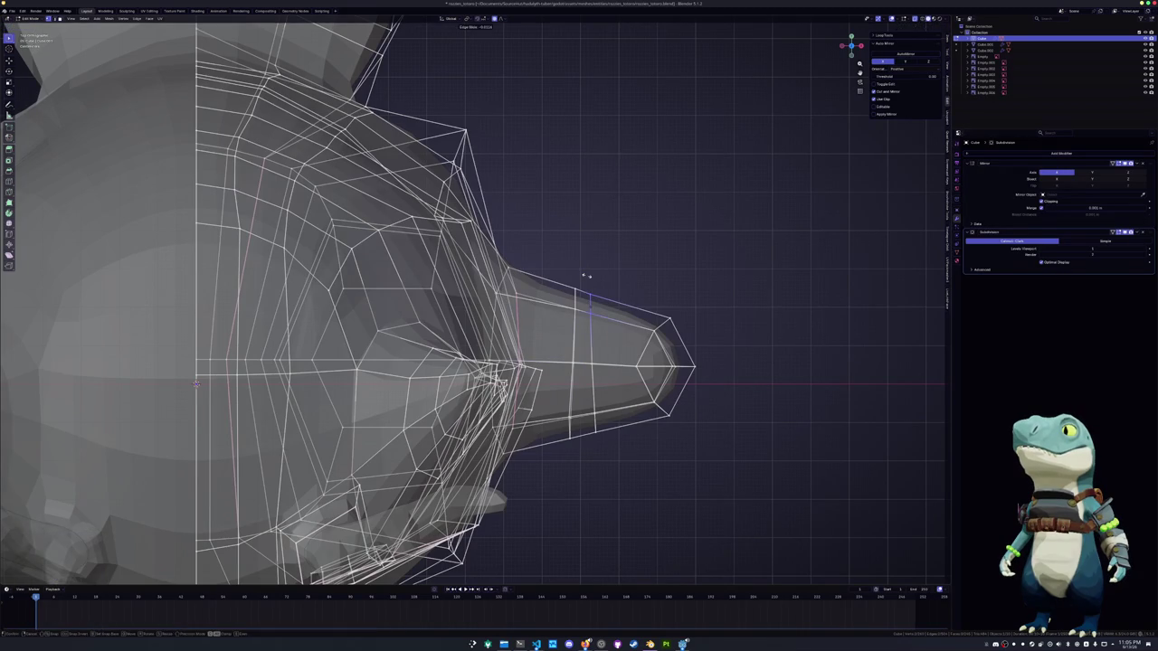
left_click(580, 288)
key("g")
key("g")
left_click(566, 274)
left_click(579, 299)
key("g")
key("g")
left_click(582, 300)
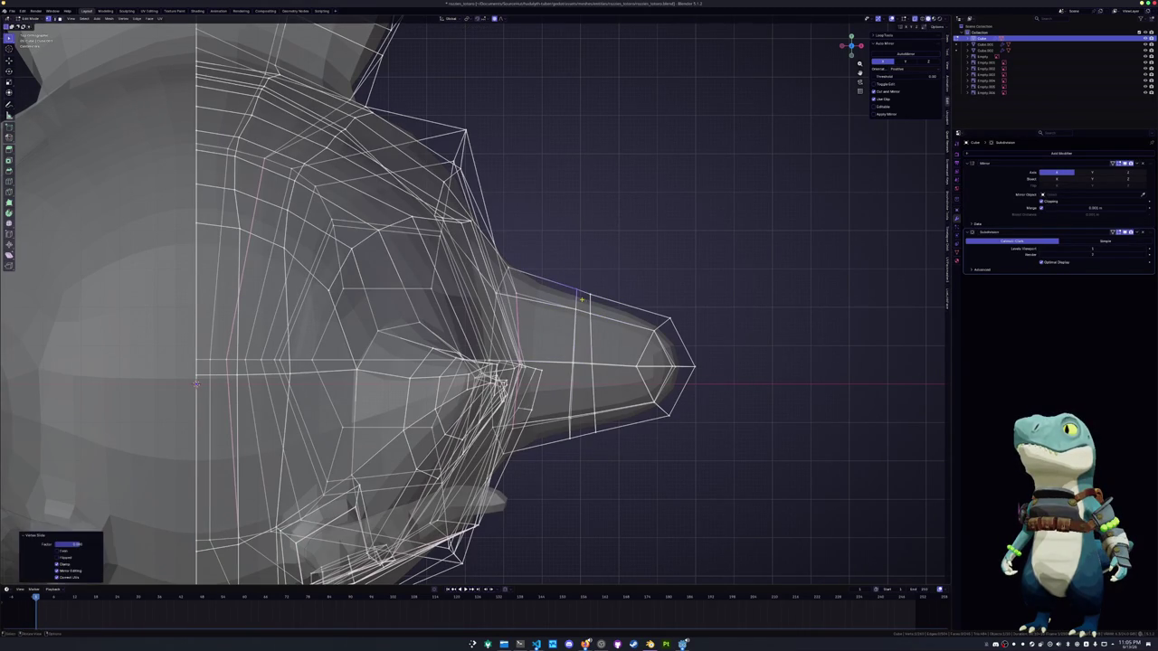
mouse_move(588, 270)
middle_mouse_down()
mouse_move(480, 330)
mouse_move(419, 314)
mouse_move(450, 347)
mouse_move(440, 344)
mouse_move(432, 336)
mouse_move(452, 325)
mouse_move(480, 335)
middle_mouse_up()
Add new edge loops around the nose with Ctrl+R
scroll(481, 330, "up", 1)
key("ctrl+r")
scroll(419, 314, "up", 2)
left_click(419, 314)
key("alt+a")
Extrude a face on the nose side, shrink it, and push it inward to start the nostril
left_click(436, 342)
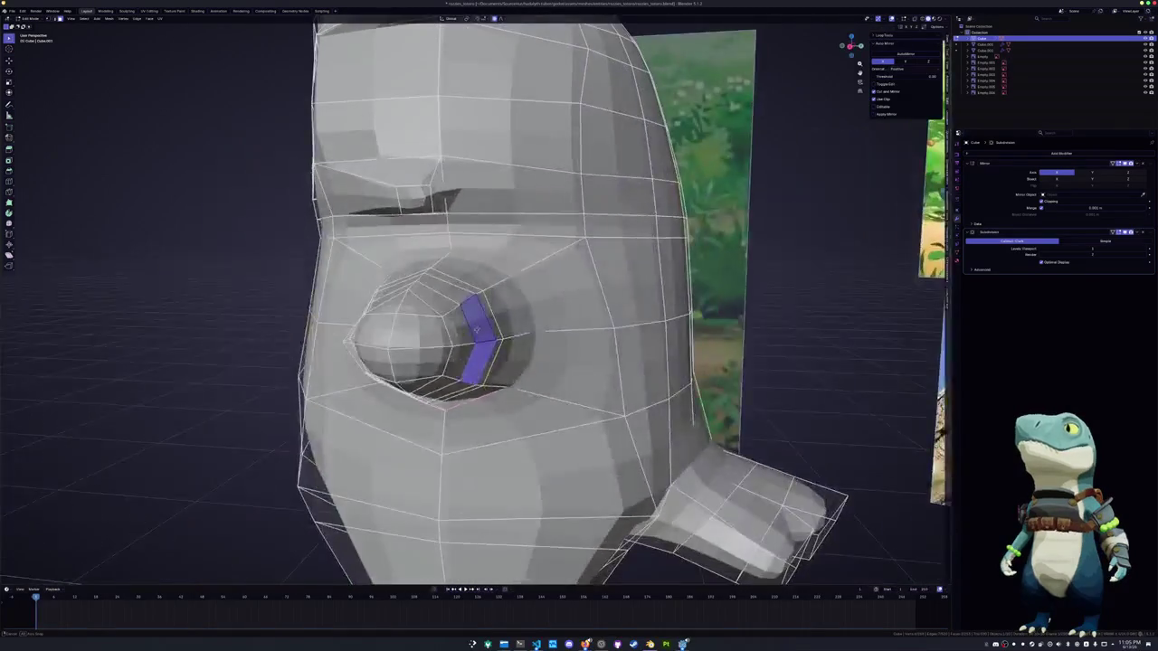
scroll(479, 335, "up", 2)
key("e")
left_click(573, 365)
key("s")
mouse_move(573, 365)
middle_mouse_down()
mouse_move(547, 326)
mouse_move(517, 509)
mouse_move(387, 360)
mouse_move(434, 357)
middle_mouse_up()
left_click(533, 318)
key("alt+s")
left_click(520, 470)
Slide the edge and vertices around the nostril to reshape its outline
scroll(436, 352, "up", 2)
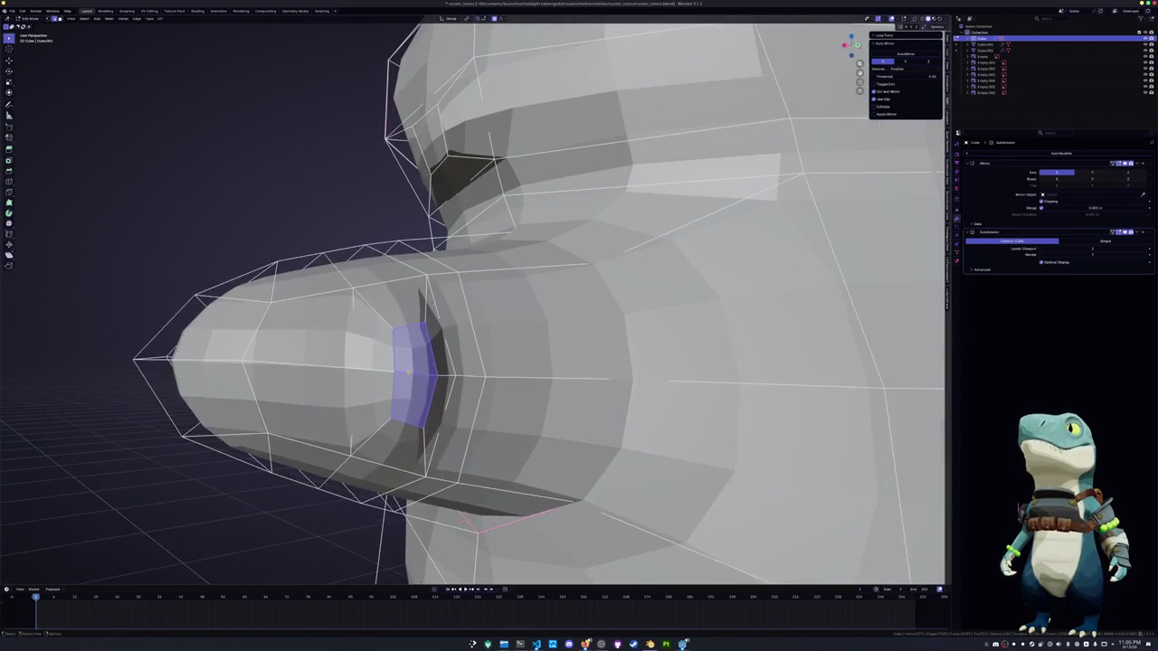
left_click(396, 360)
middle_click_drag(411, 328, 352, 338)
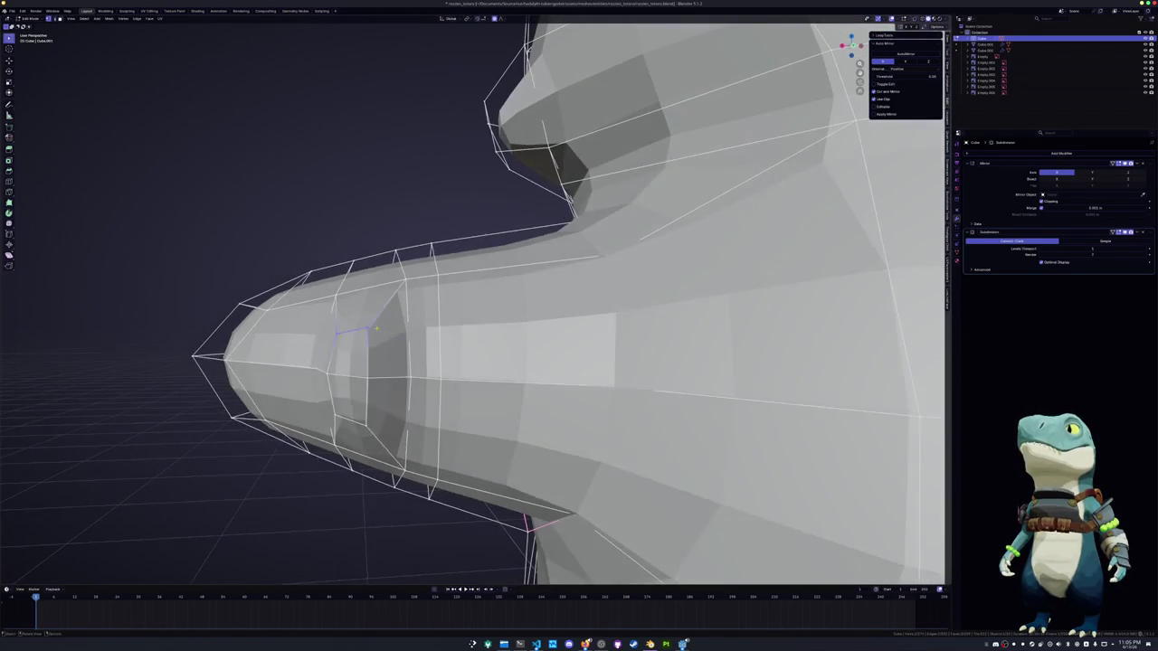
left_click(351, 338)
key("g")
key("g")
left_click(355, 399)
key("g")
key("g")
left_click(366, 395)
left_click(325, 372)
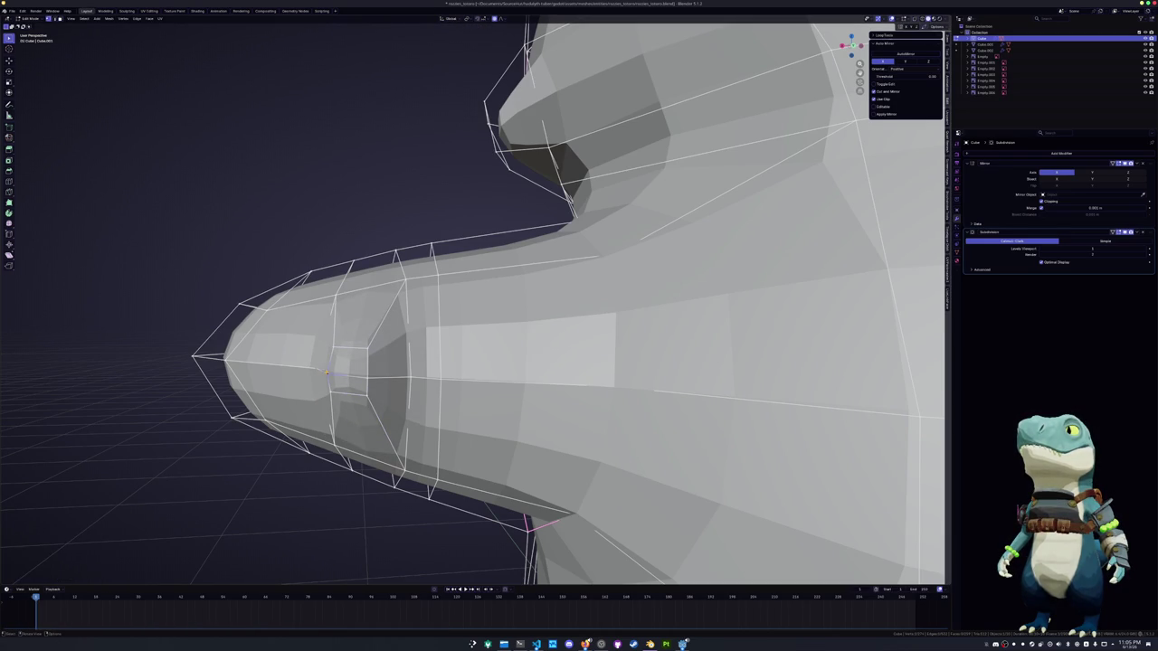
Select the nostril face and move it to deepen the nostril
key("3")
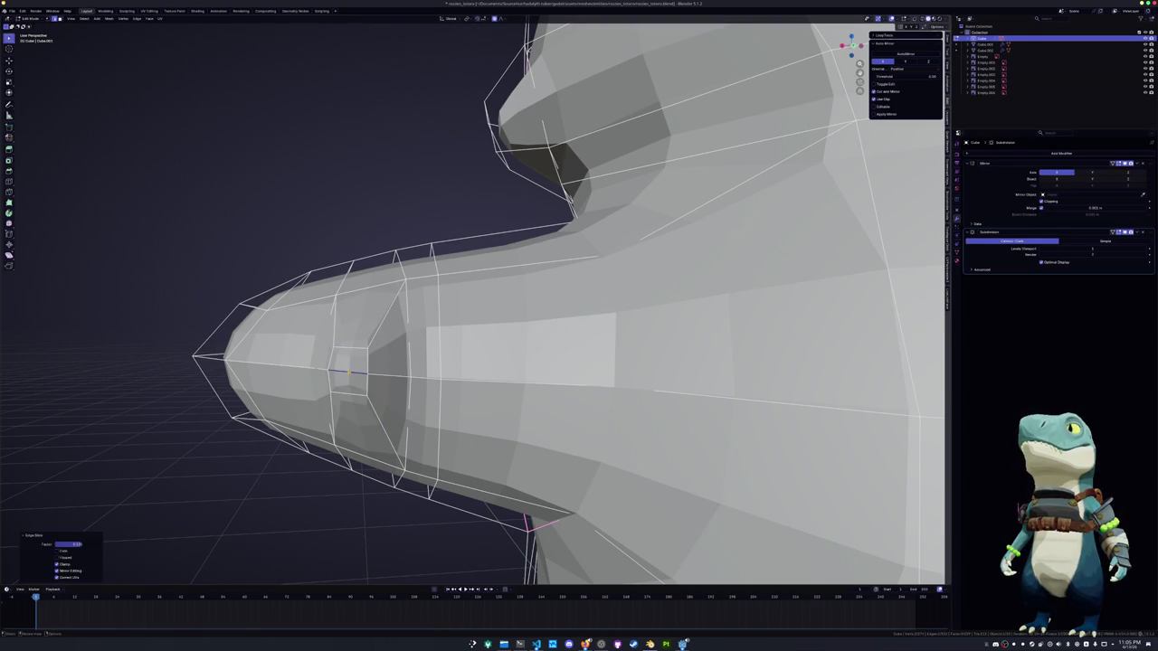
left_click(348, 371)
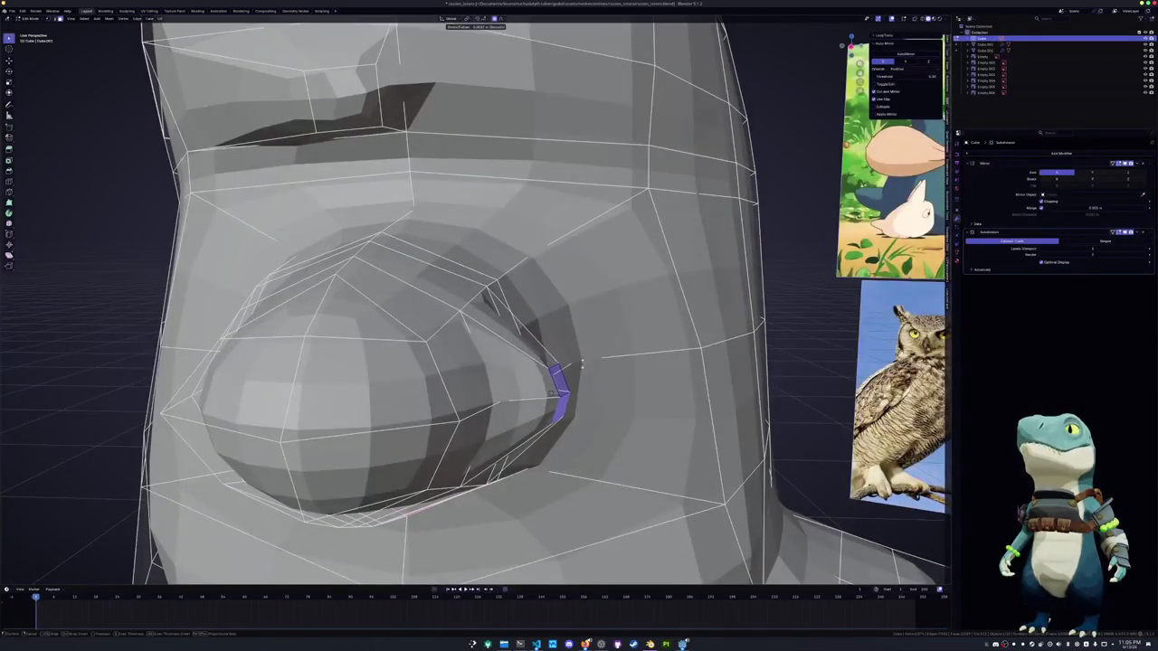
left_click(550, 392)
mouse_move(550, 393)
middle_mouse_down()
mouse_move(362, 387)
mouse_move(459, 447)
mouse_move(467, 357)
middle_mouse_up()
key("g")
left_click(458, 448)
Slide nose edges and move a vertex along X to tidy the geometry around the nostril
left_click(457, 366)
key("g")
key("g")
left_click(456, 371)
mouse_move(455, 371)
middle_mouse_down()
mouse_move(359, 357)
mouse_move(349, 367)
mouse_move(362, 390)
middle_mouse_up()
key("g")
key("g")
left_click(355, 369)
left_click(357, 366)
key("g")
key("x")
left_click(663, 547)
middle_click_drag(663, 547, 634, 507)
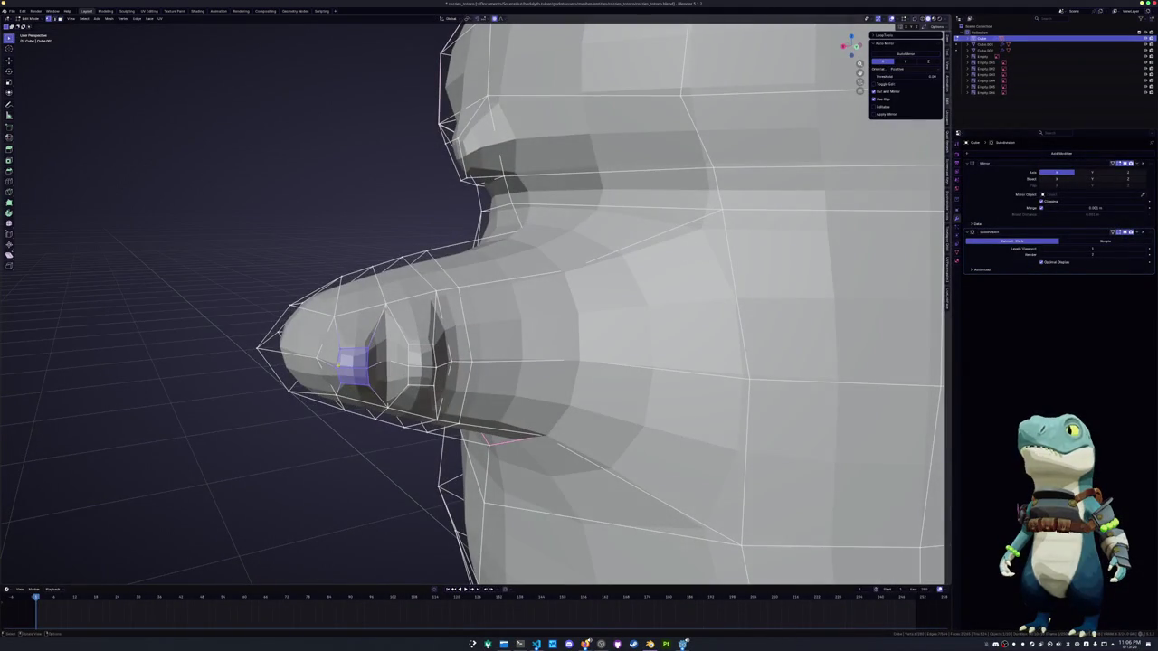
key("g")
key("g")
Relax the nostril loop with LoopTools Relax into a rounded shape
left_click(340, 367, "alt")
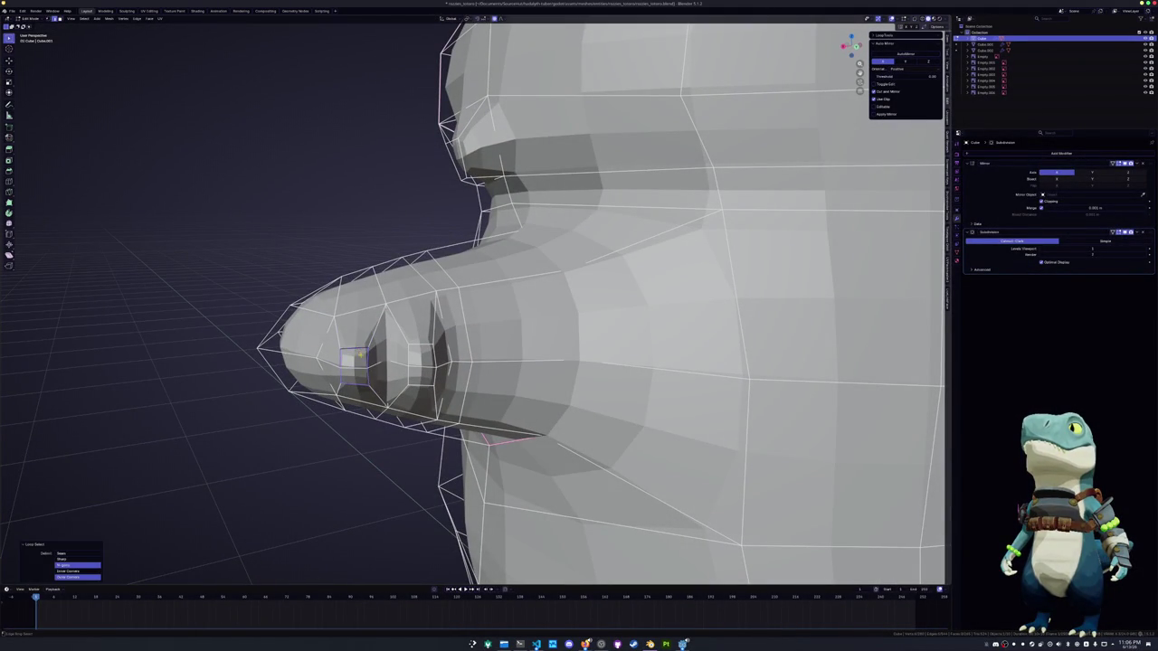
key("shift+r")
key("shift+r")
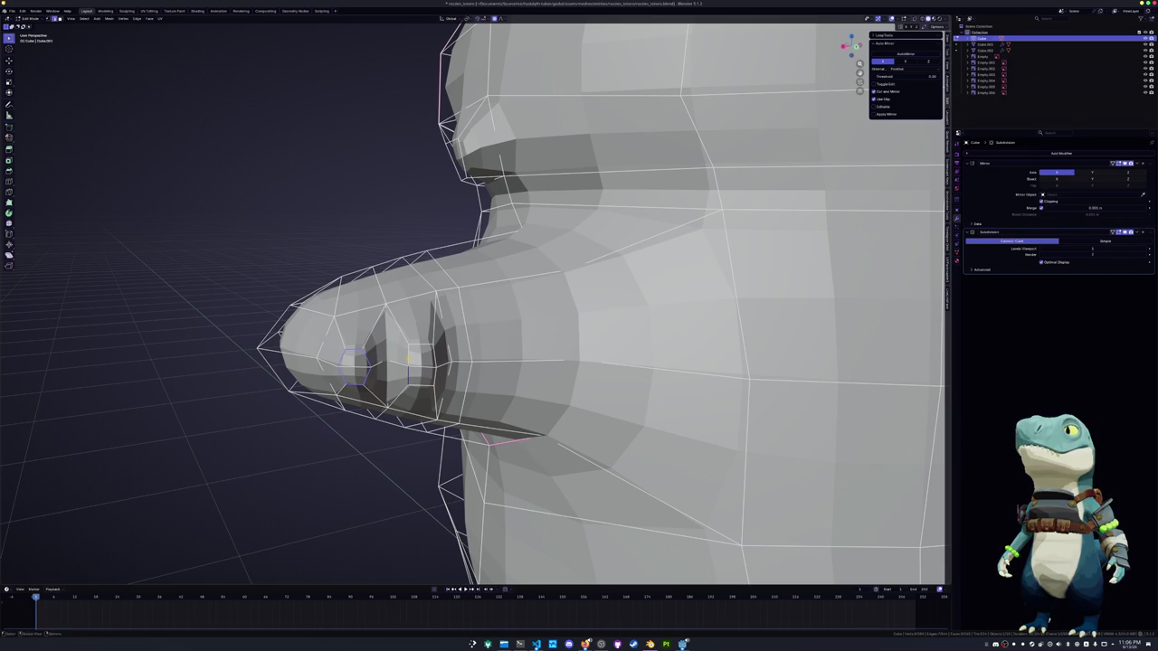
left_click(428, 359, "alt")
key("shift+r")
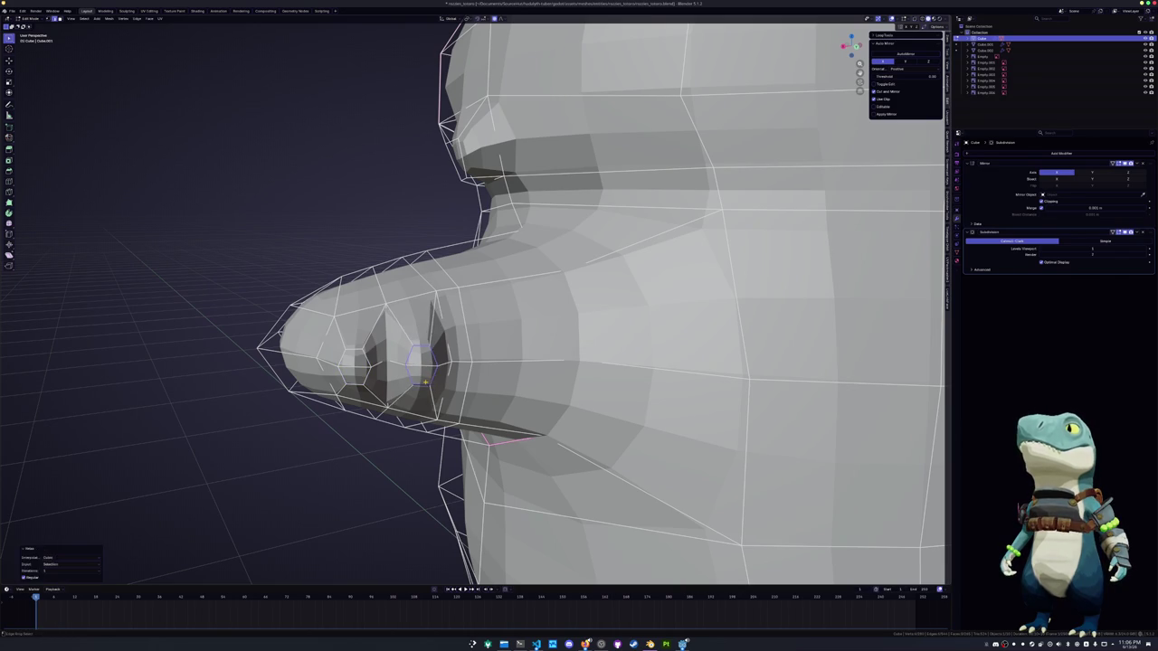
mouse_move(434, 384)
middle_mouse_down()
mouse_move(489, 371)
mouse_move(544, 543)
middle_mouse_up()
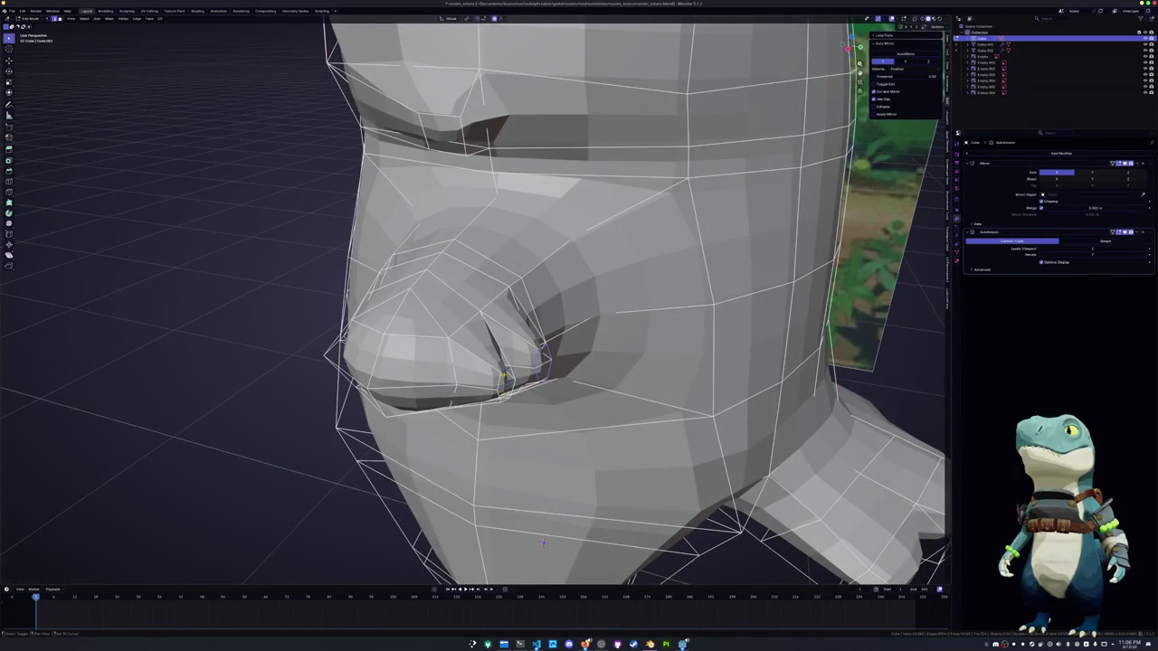
Shift the selected edge inside the slit slightly along the X axis
key("alt+a")
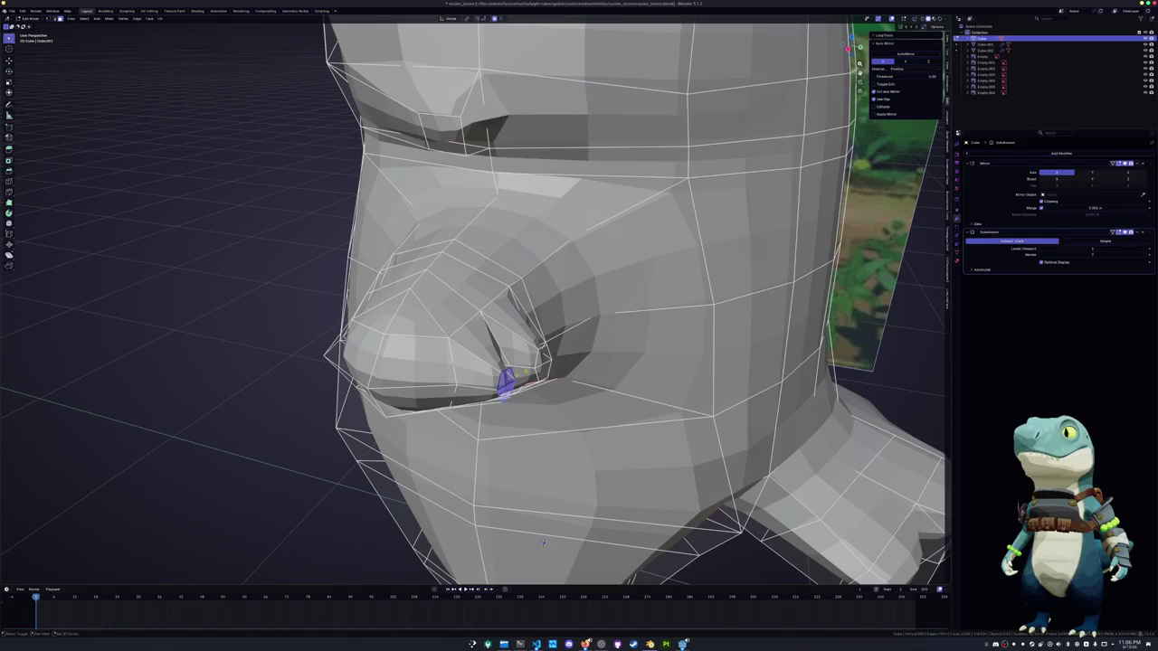
middle_click_drag(544, 543, 489, 231)
key("g")
key("x")
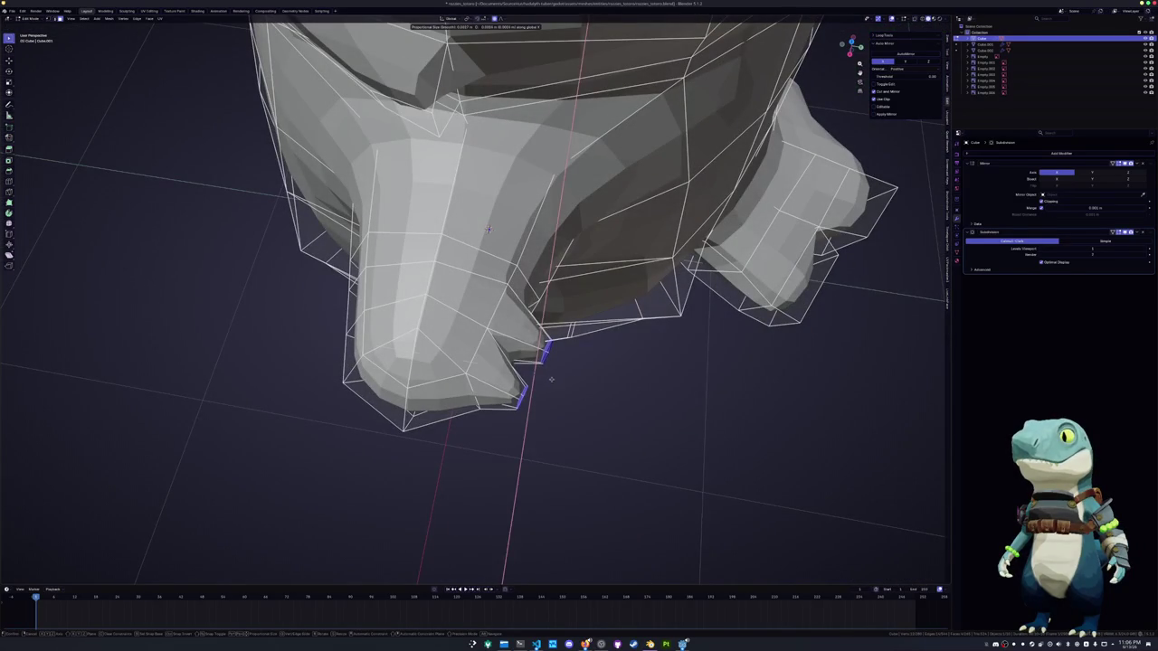
left_click(540, 377)
mouse_move(540, 377)
middle_mouse_down()
mouse_move(562, 566)
mouse_move(517, 351)
mouse_move(582, 470)
mouse_move(533, 390)
middle_mouse_up()
key("s")
right_click(561, 566)
Push a slit face inward with Alt+S and slide a vertex left along X
left_click(517, 351)
key("alt+s")
left_click(550, 323)
key("g")
key("x")
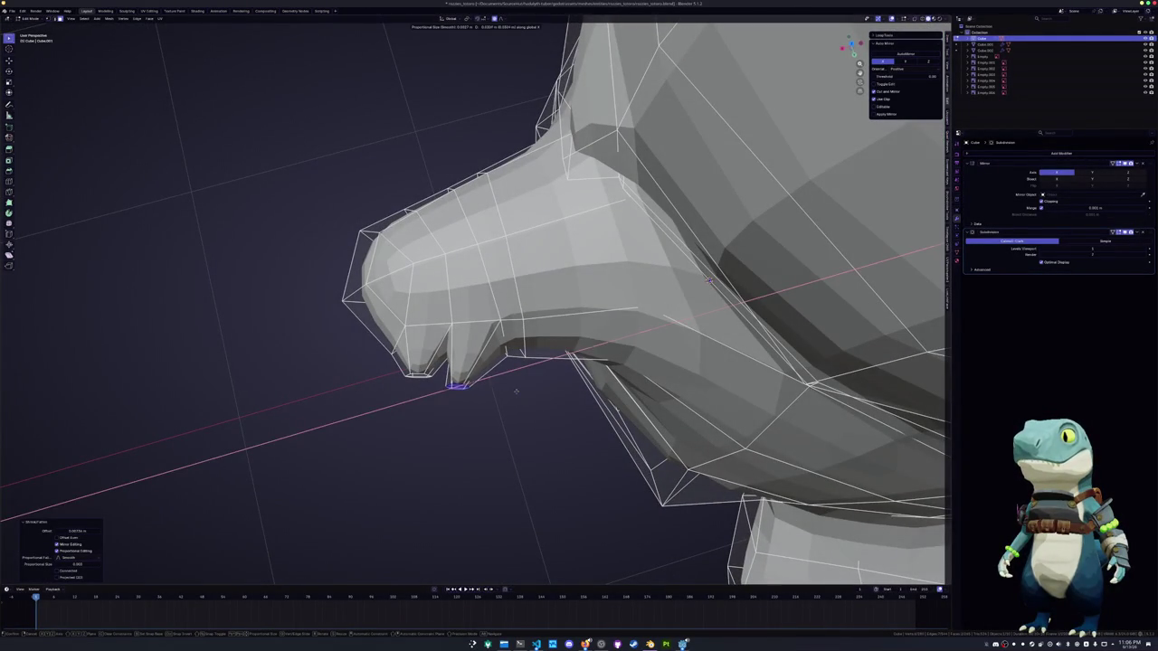
left_click(451, 399)
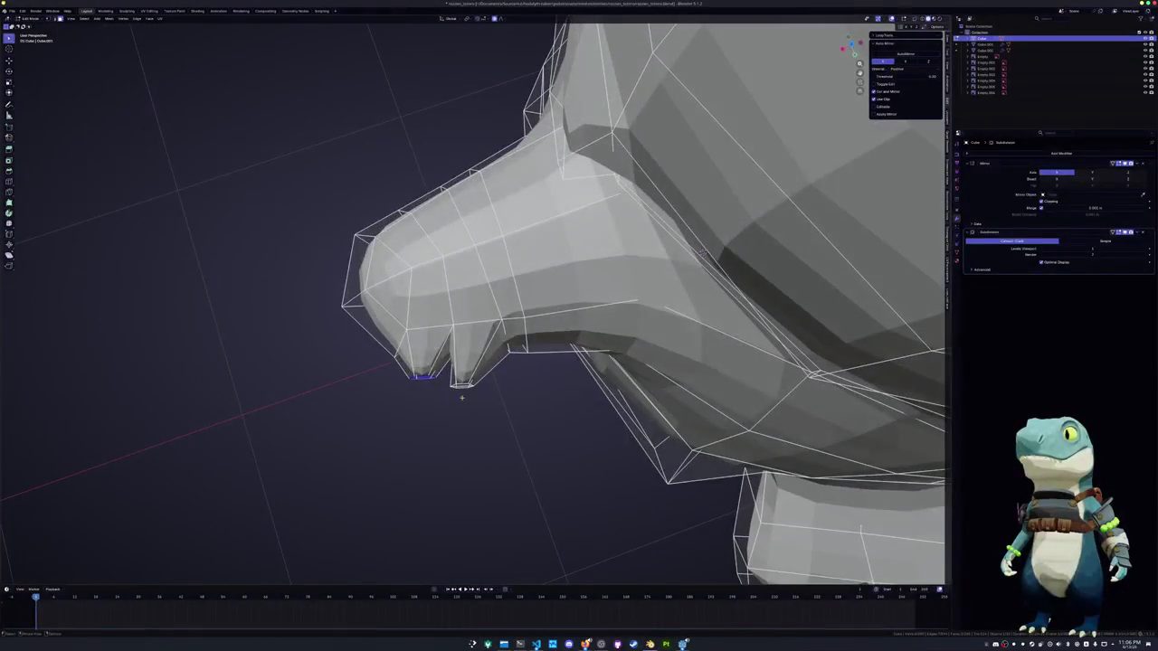
Nudge the edges and vertices around the slit, including two X-axis shifts
key("g")
left_click(493, 386)
mouse_move(494, 385)
middle_mouse_down()
mouse_move(697, 344)
mouse_move(669, 416)
mouse_move(706, 514)
mouse_move(633, 452)
mouse_move(701, 485)
mouse_move(669, 453)
mouse_move(514, 345)
mouse_move(414, 374)
mouse_move(471, 380)
mouse_move(631, 454)
mouse_move(622, 387)
mouse_move(534, 390)
mouse_move(643, 235)
mouse_move(720, 531)
mouse_move(506, 425)
mouse_move(533, 445)
middle_mouse_up()
key("g")
left_click(697, 344)
key("g")
key("x")
left_click(669, 470)
key("g")
key("x")
left_click(701, 485)
Move the selection up along Z and across on X, then check the smoothed tip
key("g")
key("z")
left_click(514, 344)
key("g")
key("x")
left_click(502, 358)
key("Tab")
key("Tab")
scroll(630, 454, "up", 2)
Select all the connected slit geometry and rotate it around the Z axis
left_click(515, 408)
key("ctrl+l")
key("r")
key("z")
left_click(443, 419)
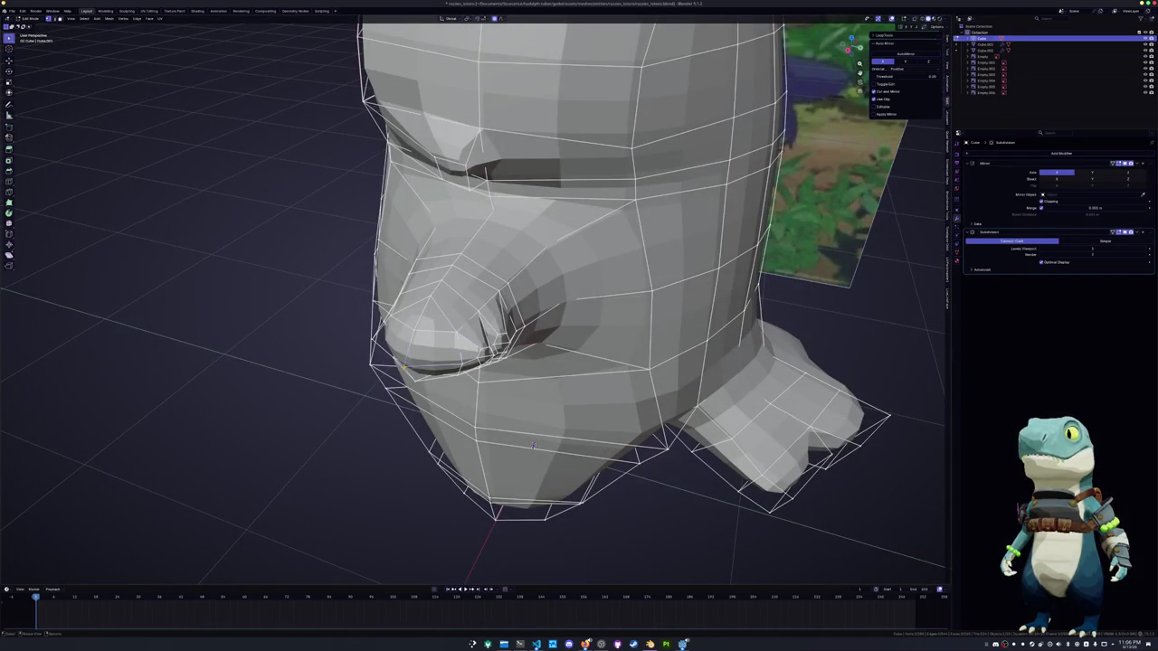
key("Tab")
key("shift+a")
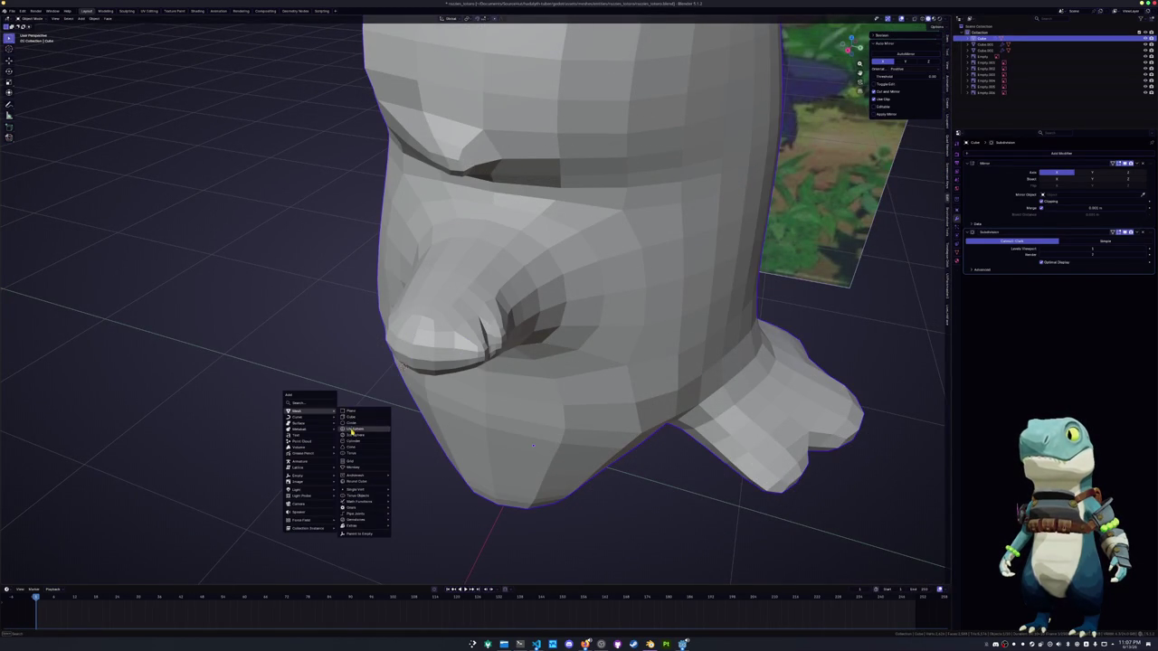
Add a small cube near the limb tip and give it Ctrl+1 subdivision smoothing
left_click(354, 418)
scroll(354, 418, "down", 4)
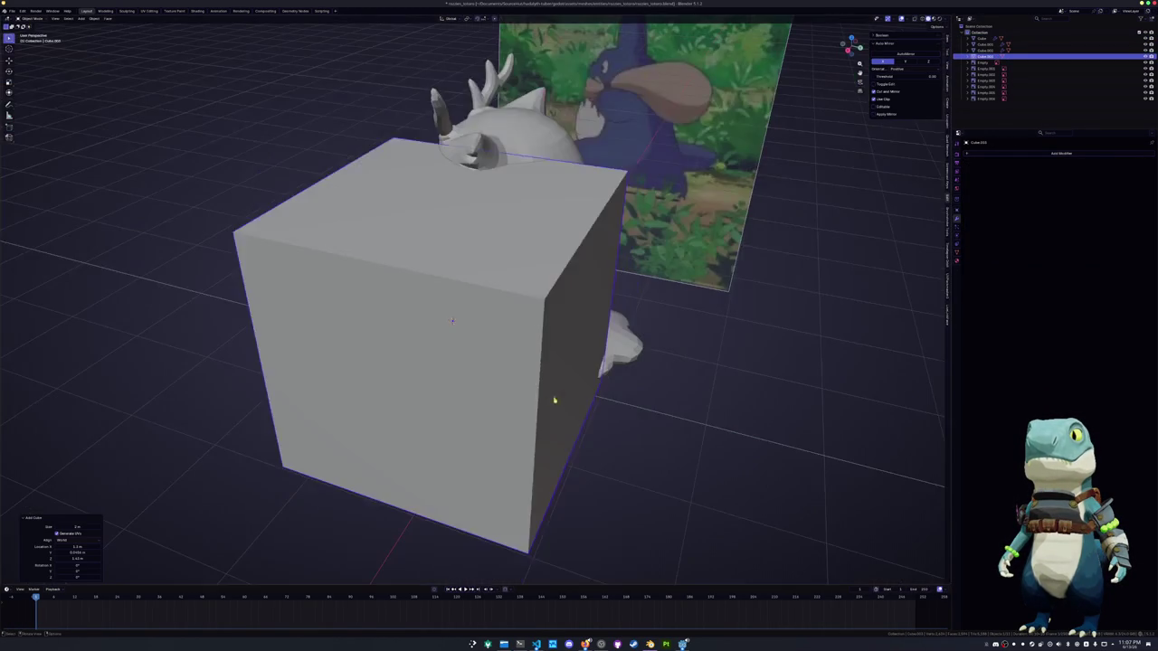
scroll(432, 327, "down", 4)
key("Return")
key("Tab")
scroll(440, 364, "up", 3)
right_click(423, 346)
key("Escape")
key("Tab")
middle_click_drag(423, 346, 420, 369)
key("ctrl+1")
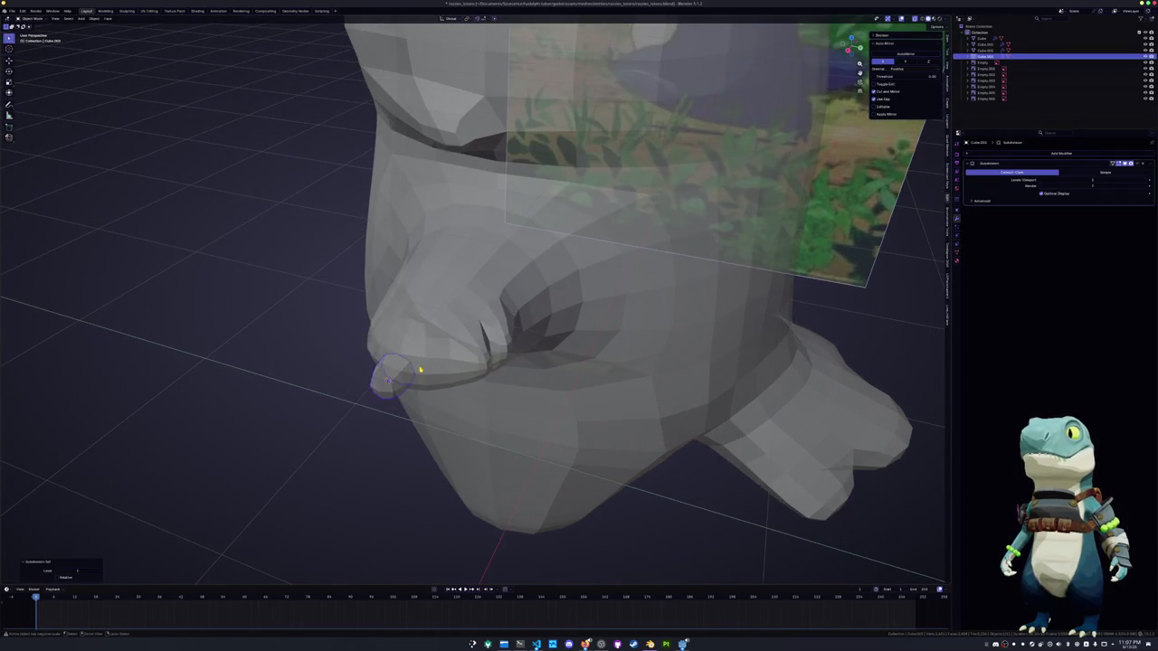
In see-through side view, resize the cube and slide its back face left along X
key("KP_3")
key("Tab")
scroll(548, 373, "up", 1)
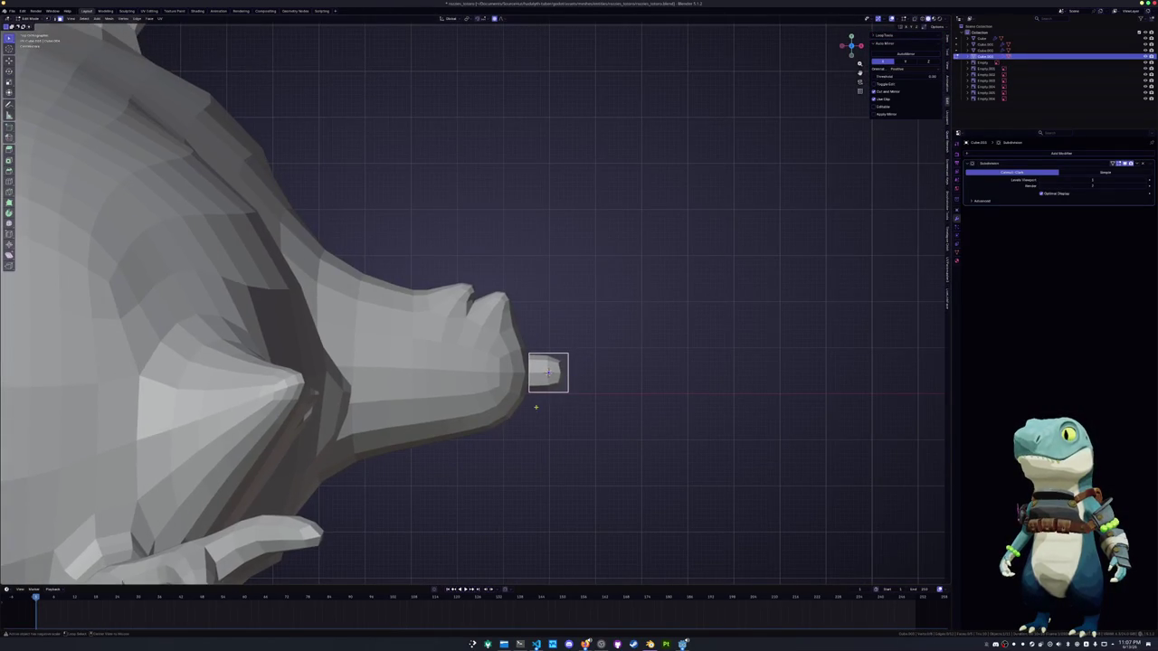
key("alt+z")
scroll(548, 373, "up", 2)
key("1")
key("s")
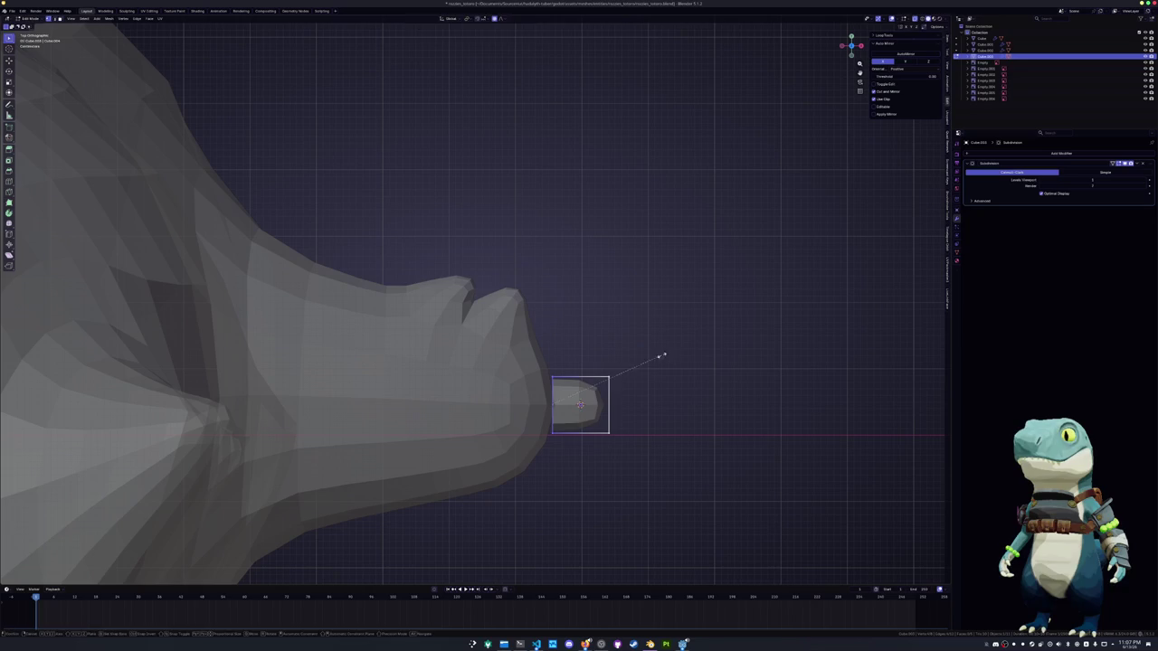
left_click(663, 356)
key("g")
key("y")
key("x")
left_click(637, 449)
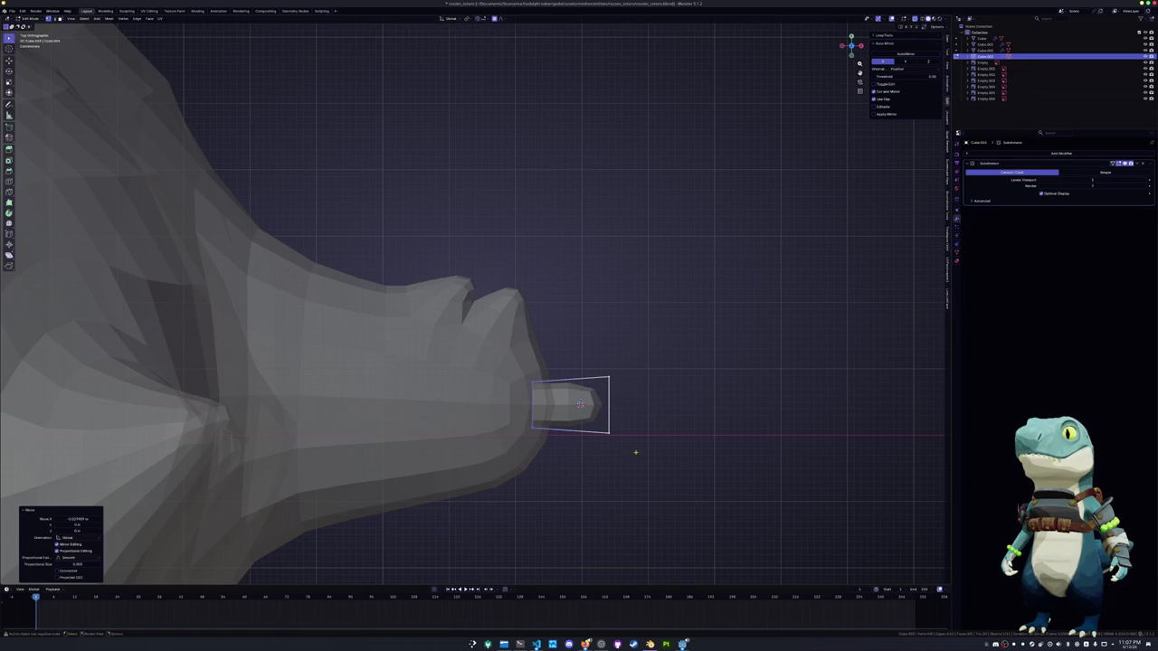
Taper the front end, stretch it along X, and add a centred edge loop
key("s")
left_click(633, 349)
key("s")
key("y")
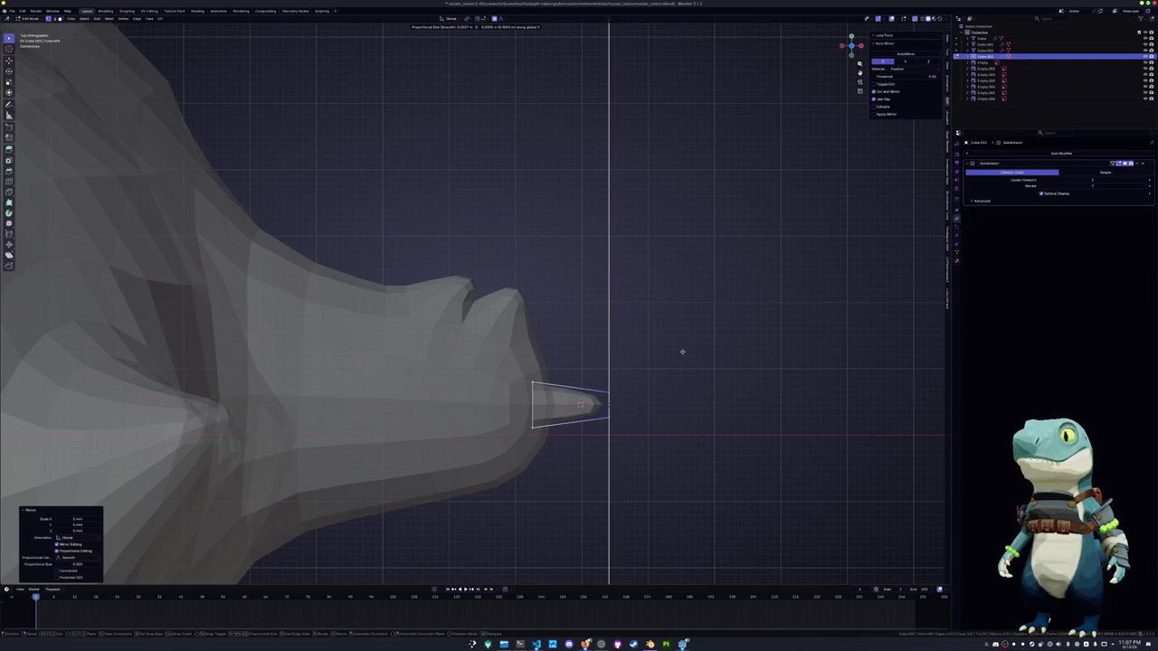
key("x")
left_click(667, 360)
key("s")
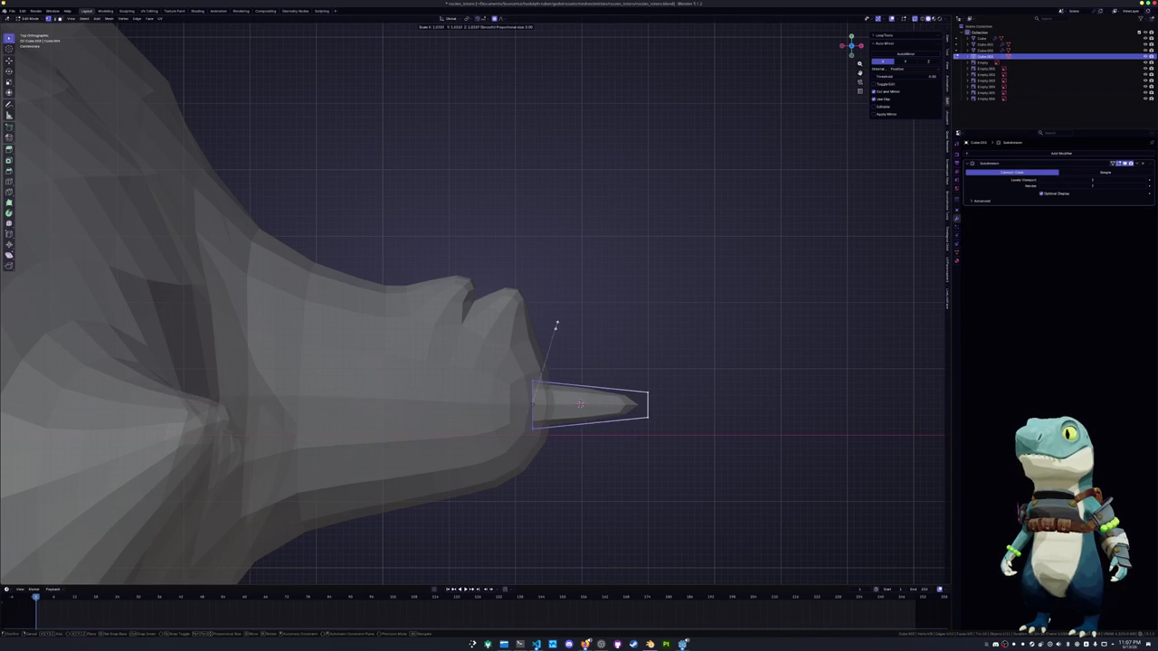
left_click(556, 317)
key("ctrl+r")
left_click(588, 387)
right_click(588, 388)
Shrink the tip vertices, extend them outward along X, and shift them vertically
key("s")
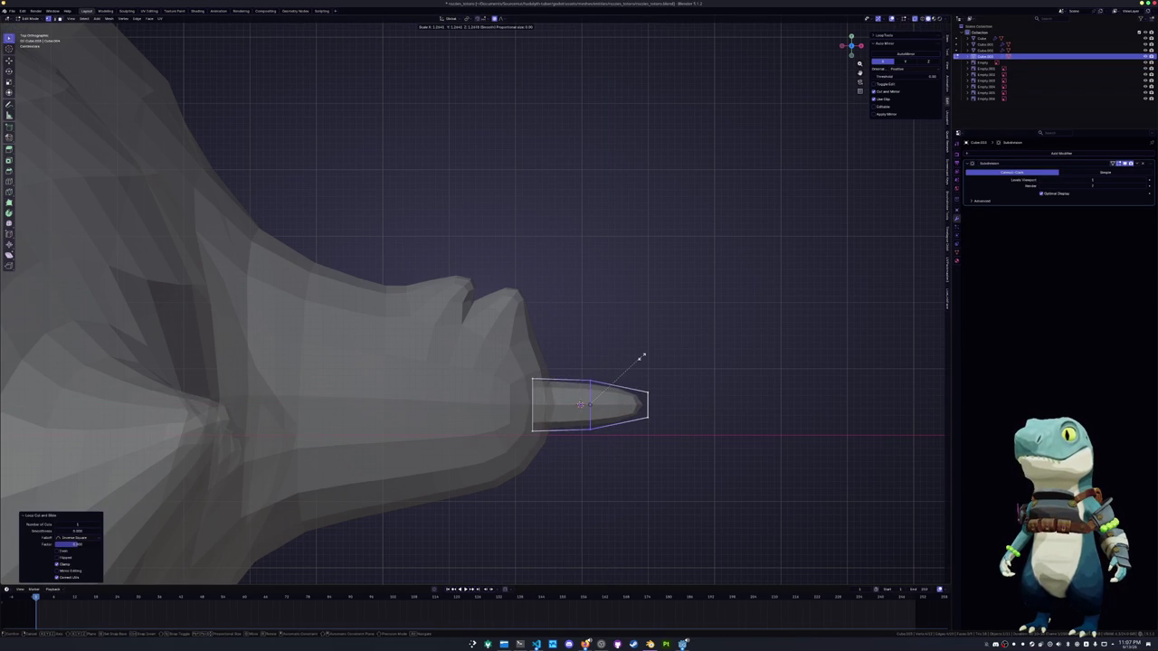
right_click(638, 358)
left_click_drag(633, 352, 670, 435)
key("s")
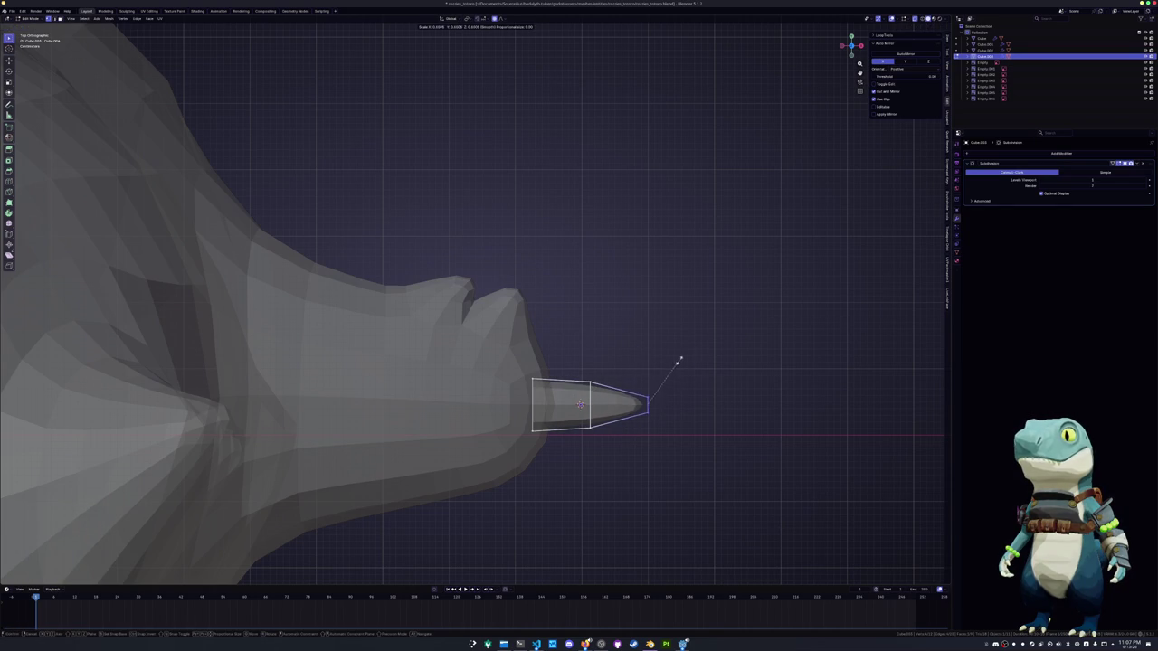
left_click(663, 371)
key("g")
key("x")
left_click(650, 405)
middle_click_drag(650, 405, 638, 323)
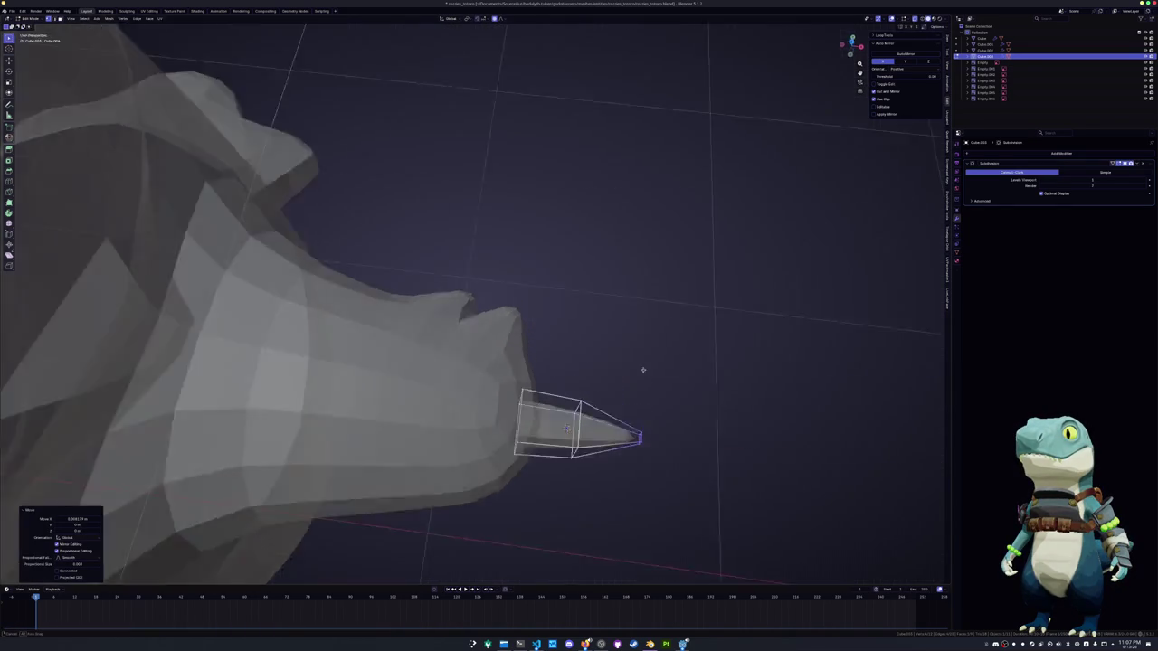
key("KP_1")
key("g")
key("z")
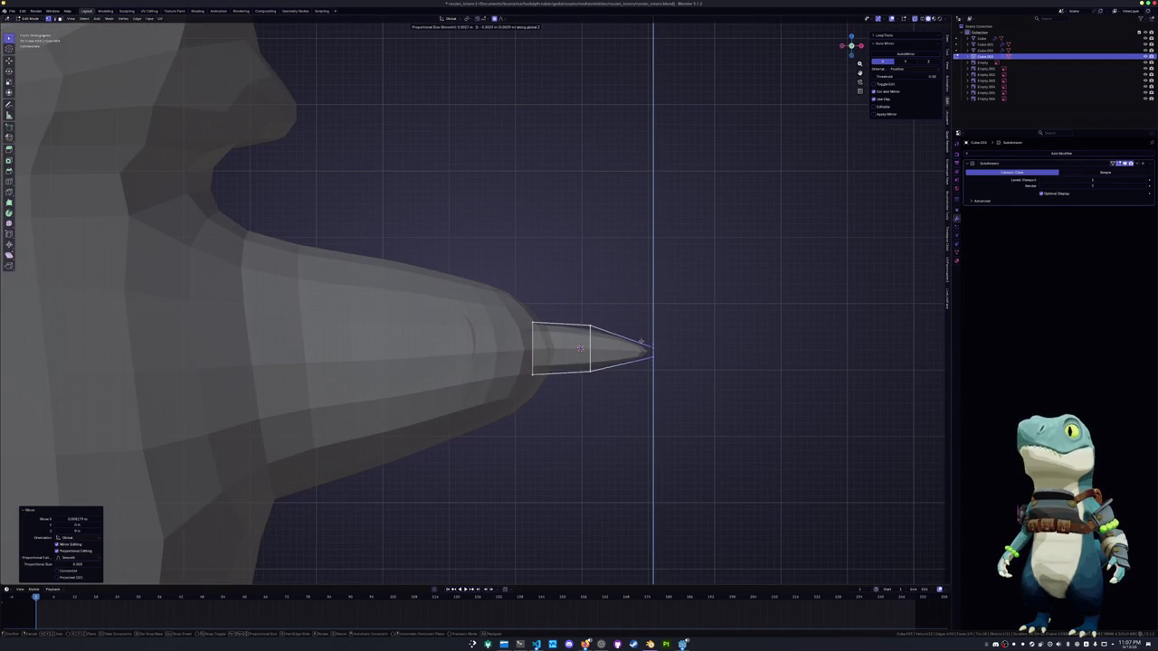
left_click(688, 390)
Curve the tip downward along Z and scale it into a sharper point
key("g")
key("z")
key("Escape")
key("g")
key("z")
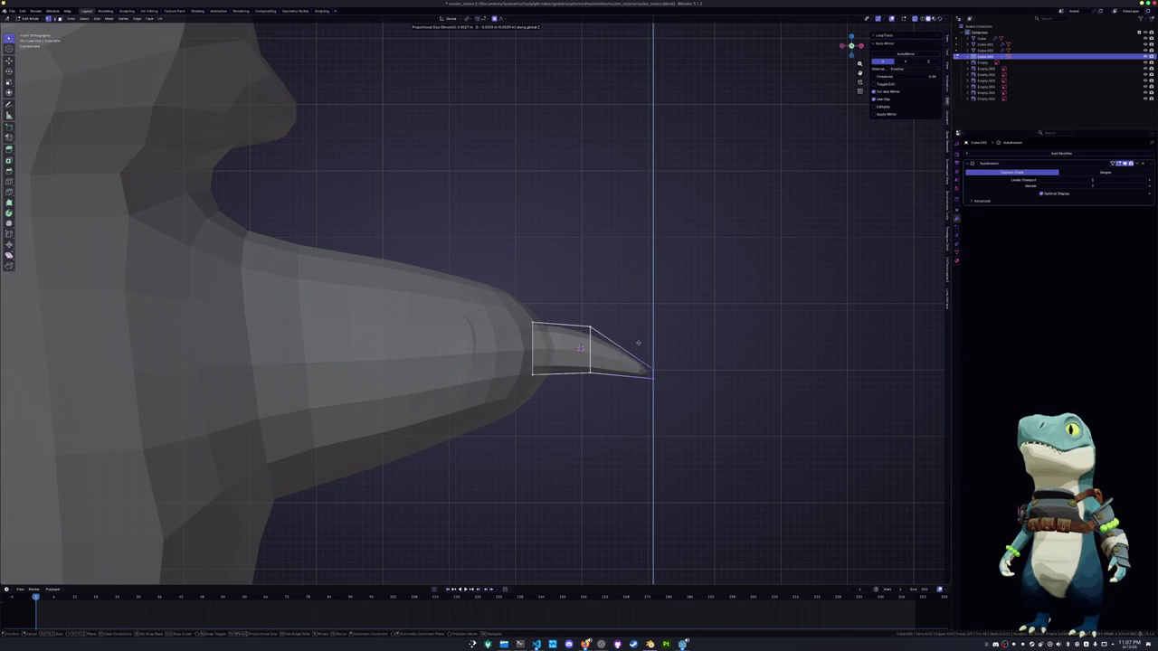
left_click(639, 341)
key("s")
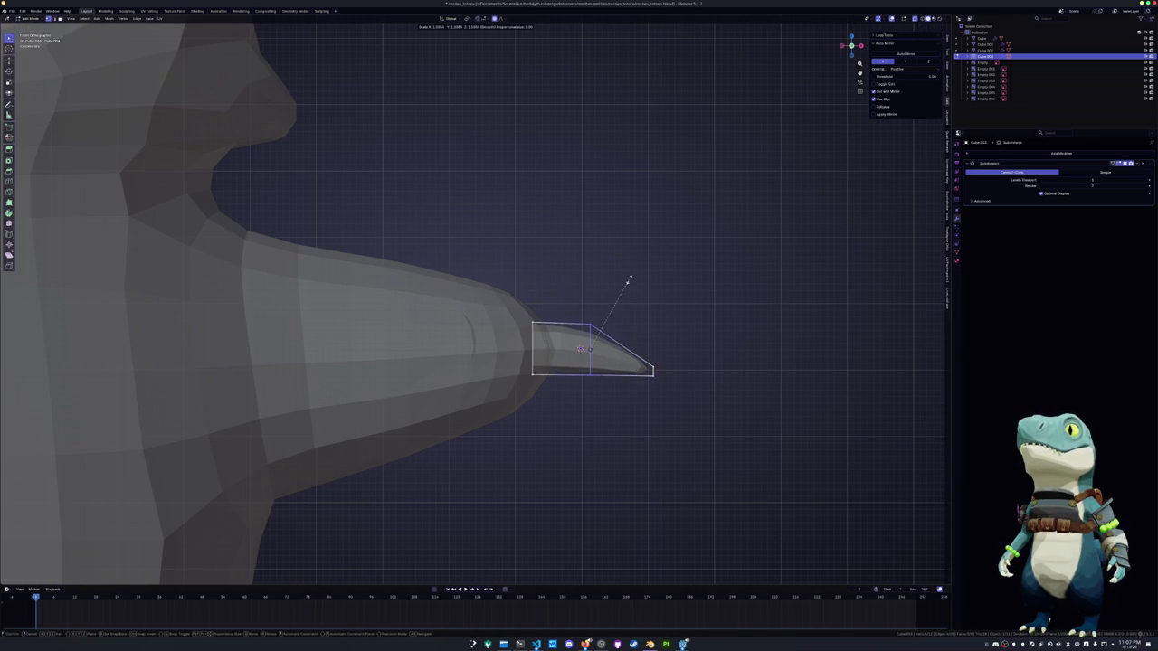
left_click(631, 278)
key("Tab")
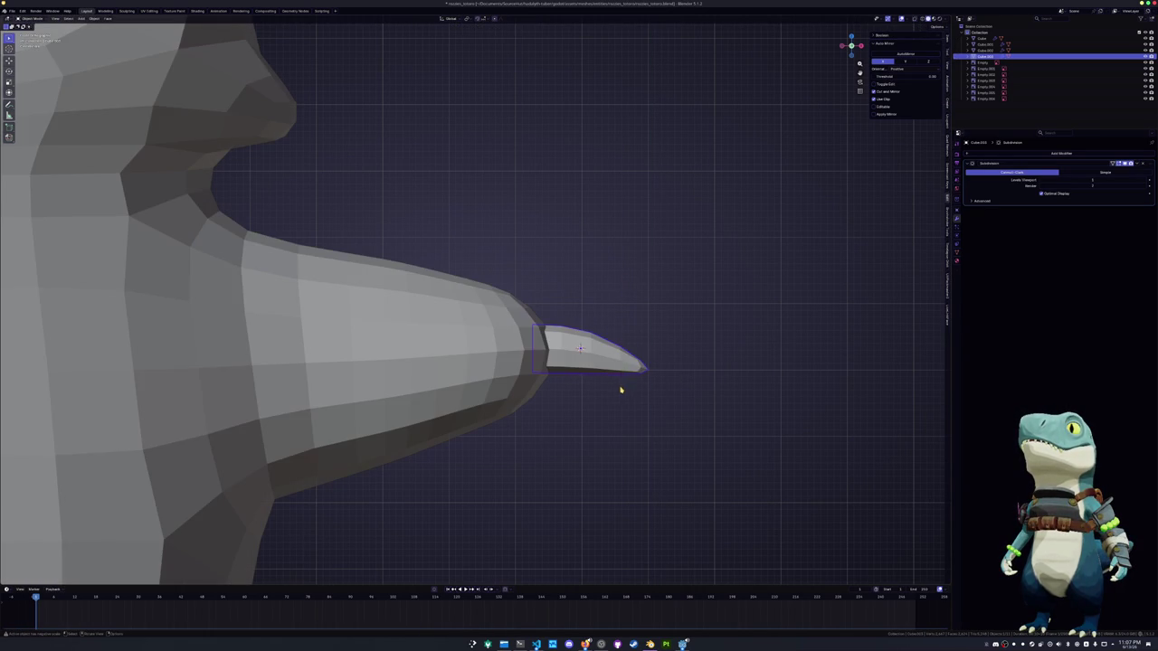
Adjust the claw's thickness along its normals with Alt+S Shrink/Fatten
key("Tab")
mouse_move(623, 384)
middle_mouse_down()
mouse_move(475, 387)
mouse_move(575, 373)
middle_mouse_up()
key("alt+s")
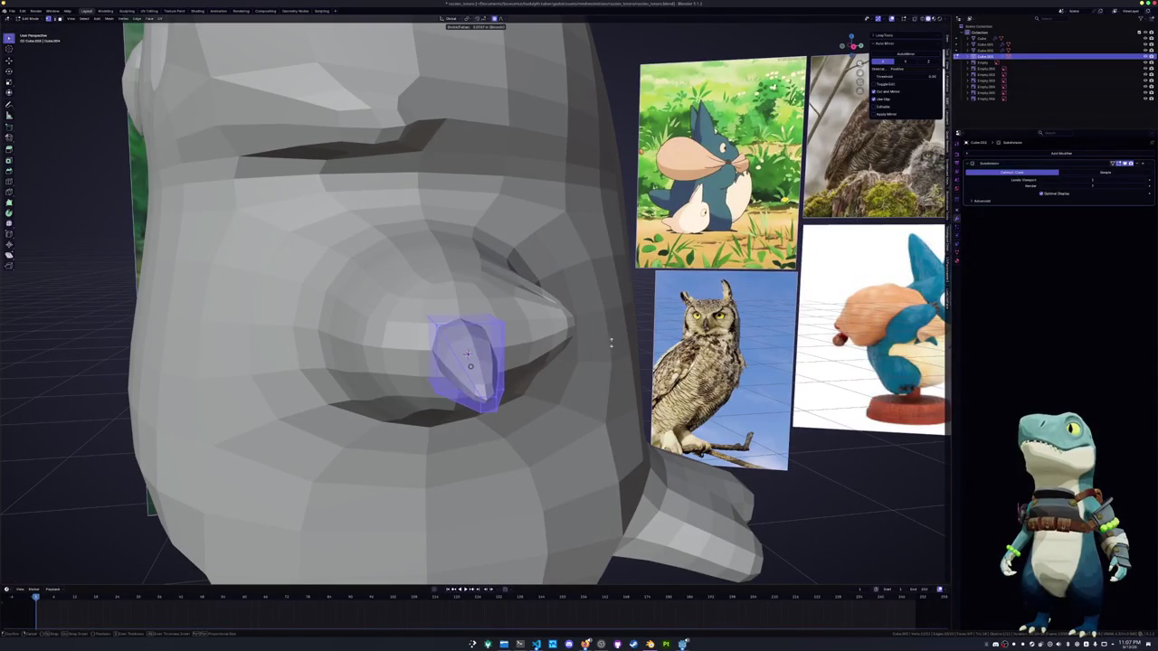
left_click(627, 327)
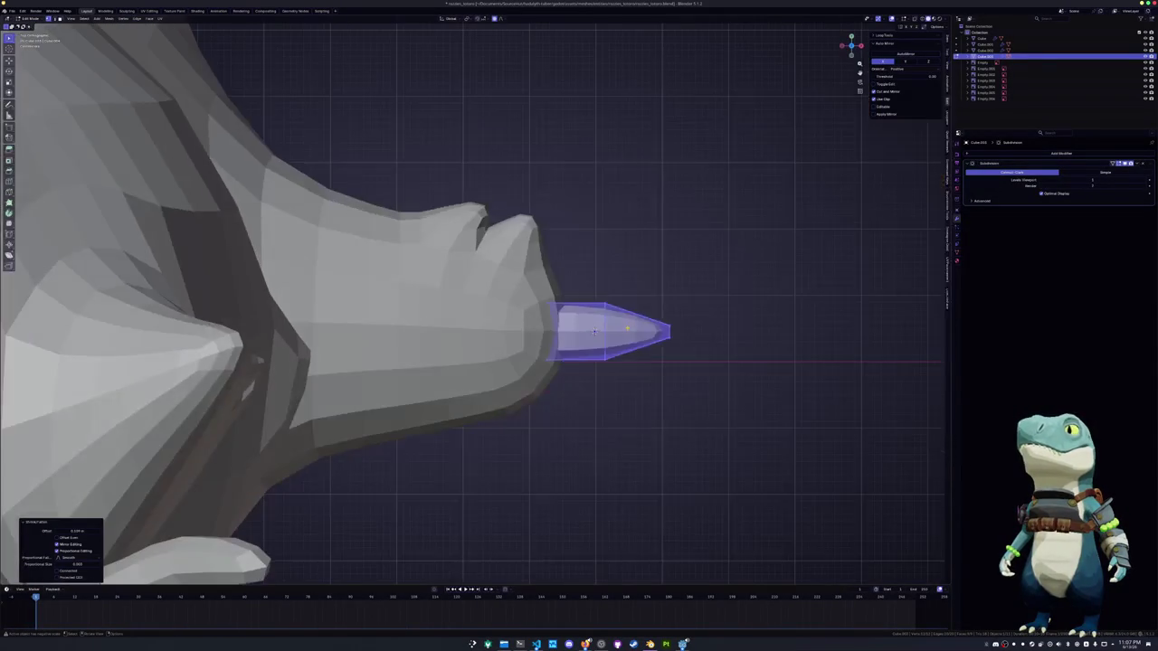
In side view, duplicate the claw and place the copy tilted upward above the first claw
key("KP_3")
key("Tab")
key("shift+d")
left_click(587, 326)
key("r")
left_click(584, 353)
key("g")
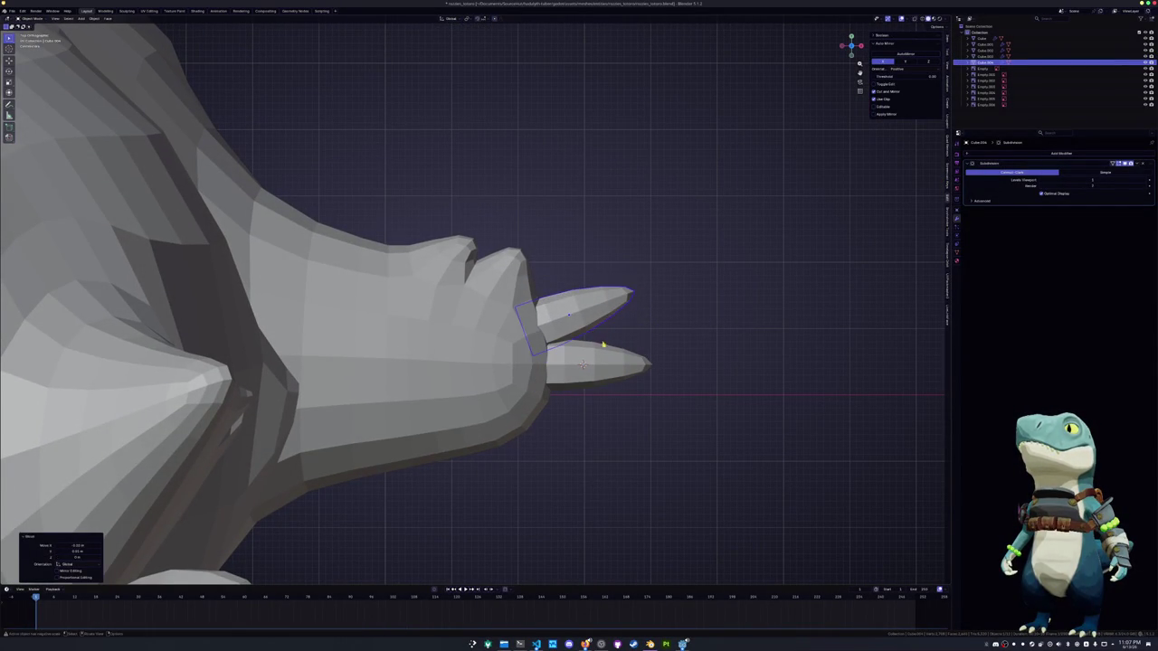
left_click(570, 329)
key("g")
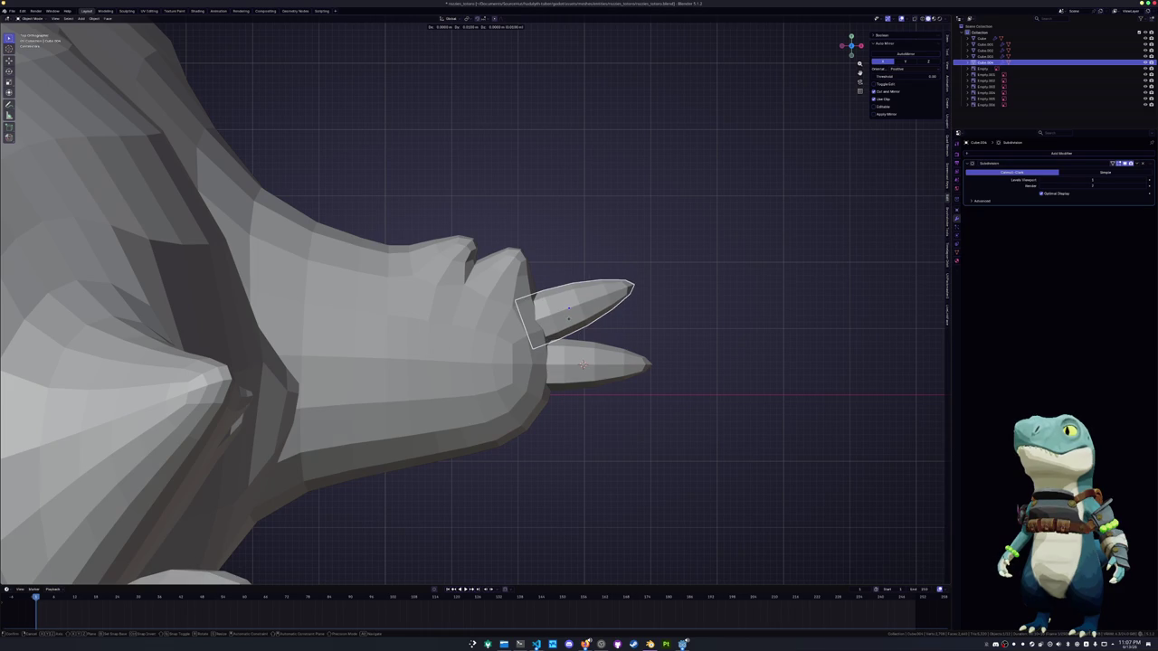
left_click(570, 316)
key("r")
left_click(627, 313)
Thicken both claws together with Shrink/Fatten
left_click(615, 364, "shift")
key("Tab")
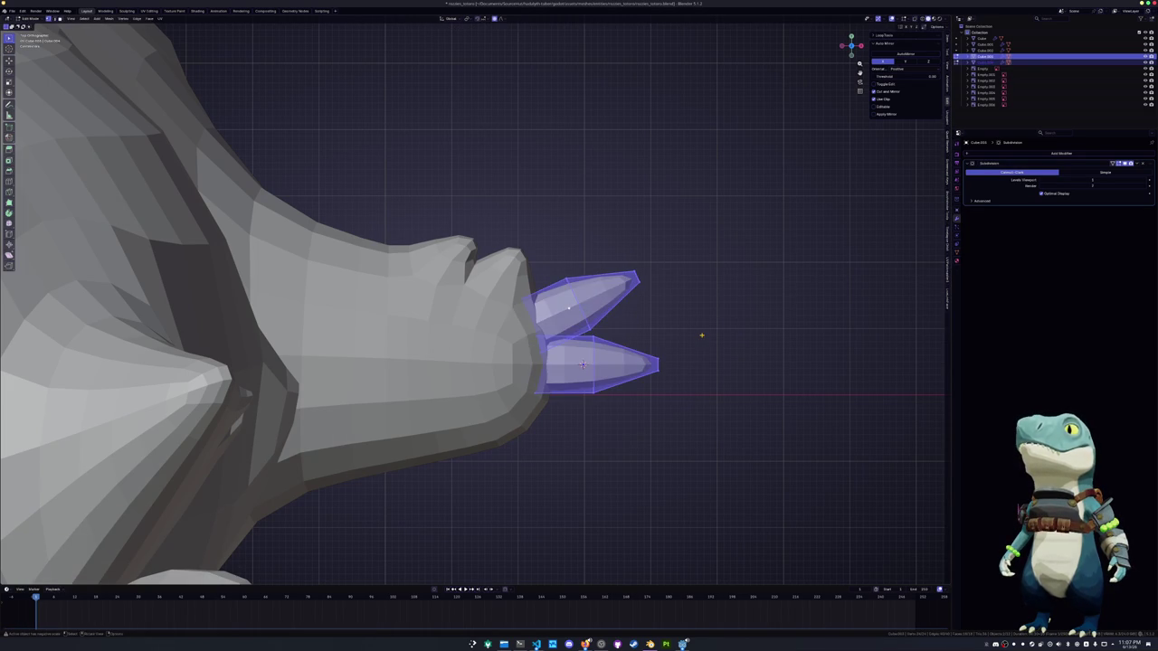
key("alt+s")
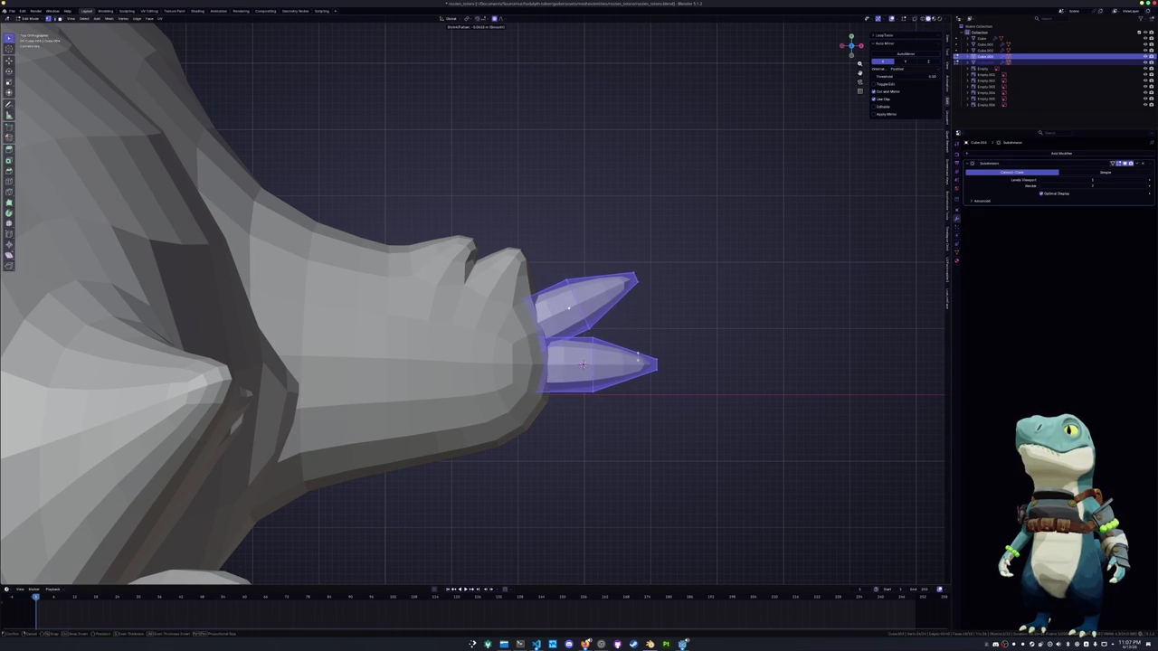
left_click(603, 361)
key("alt+s")
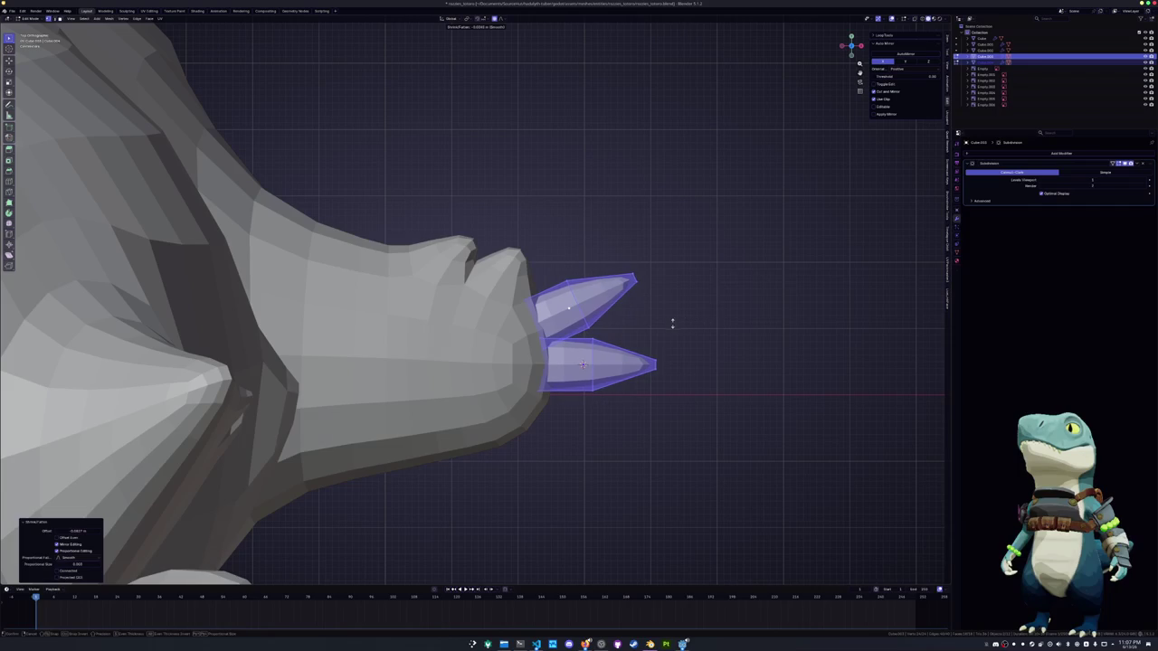
left_click(656, 335)
key("Tab")
Try a Mirror modifier on the upper claw around Cube on Y, then clear its mirror object
left_click(583, 366)
left_click(562, 324)
left_click(1061, 154)
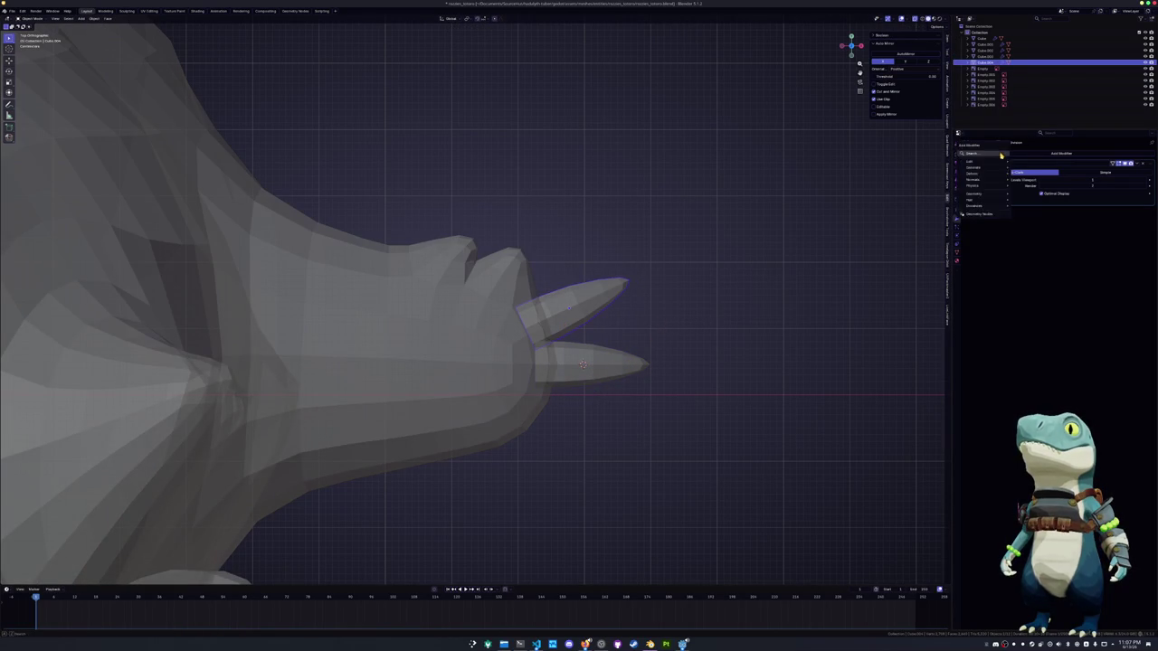
left_click(1015, 228)
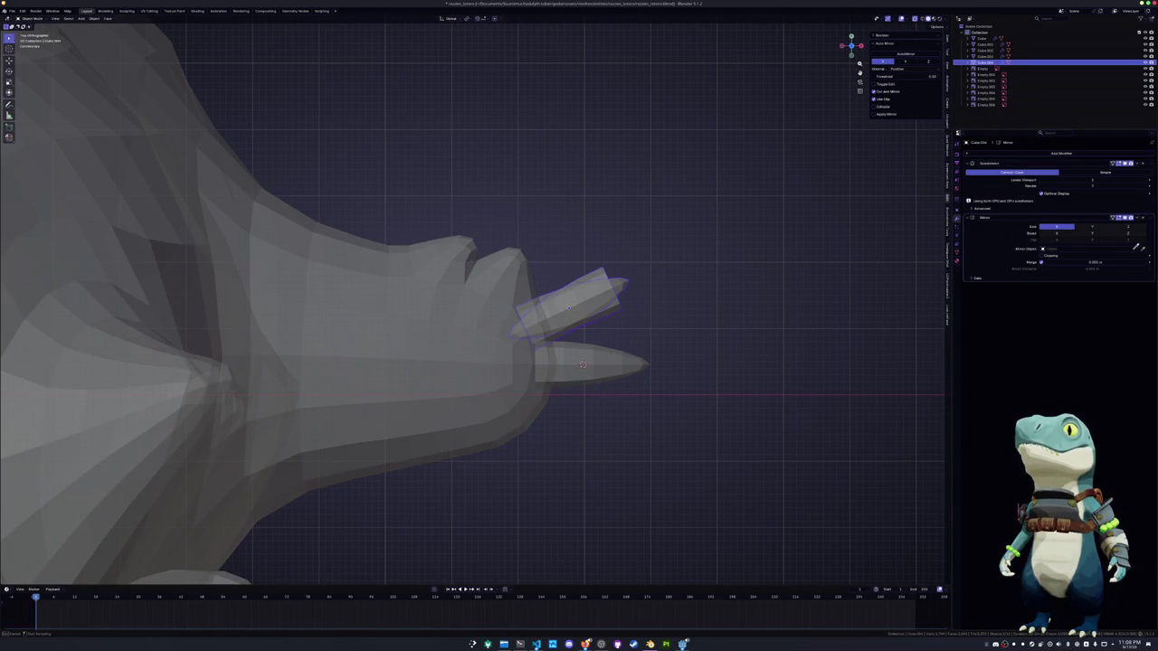
left_click(543, 363)
left_click(1067, 219)
left_click(1091, 219)
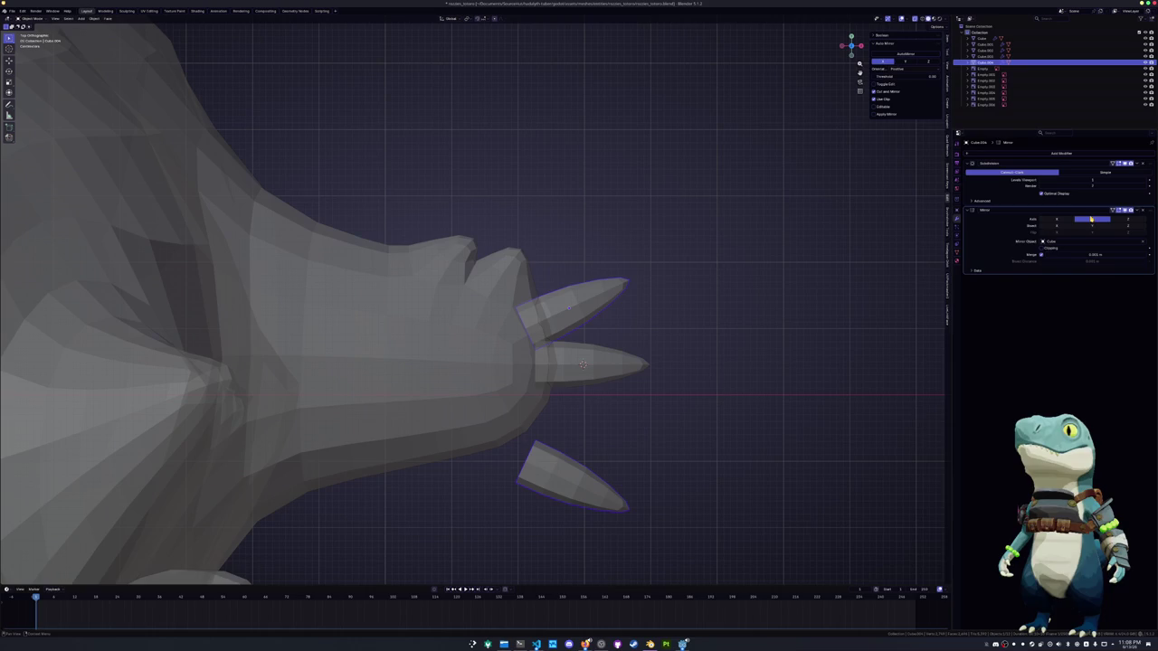
scroll(581, 362, "down", 2)
left_click(502, 360)
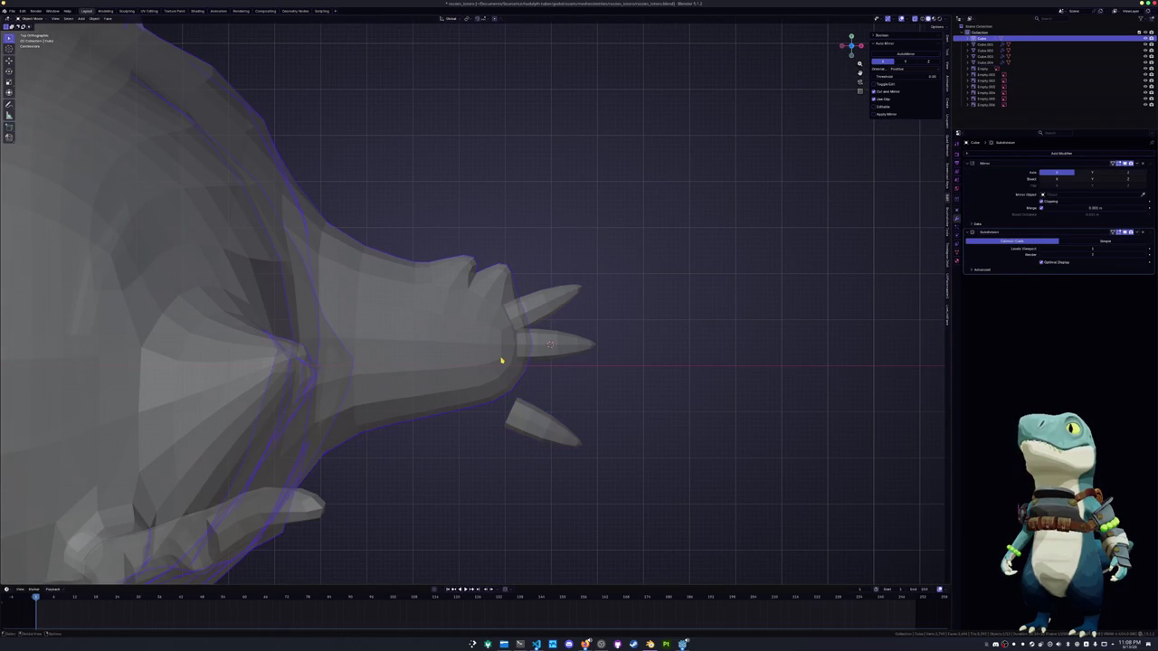
left_click(555, 345)
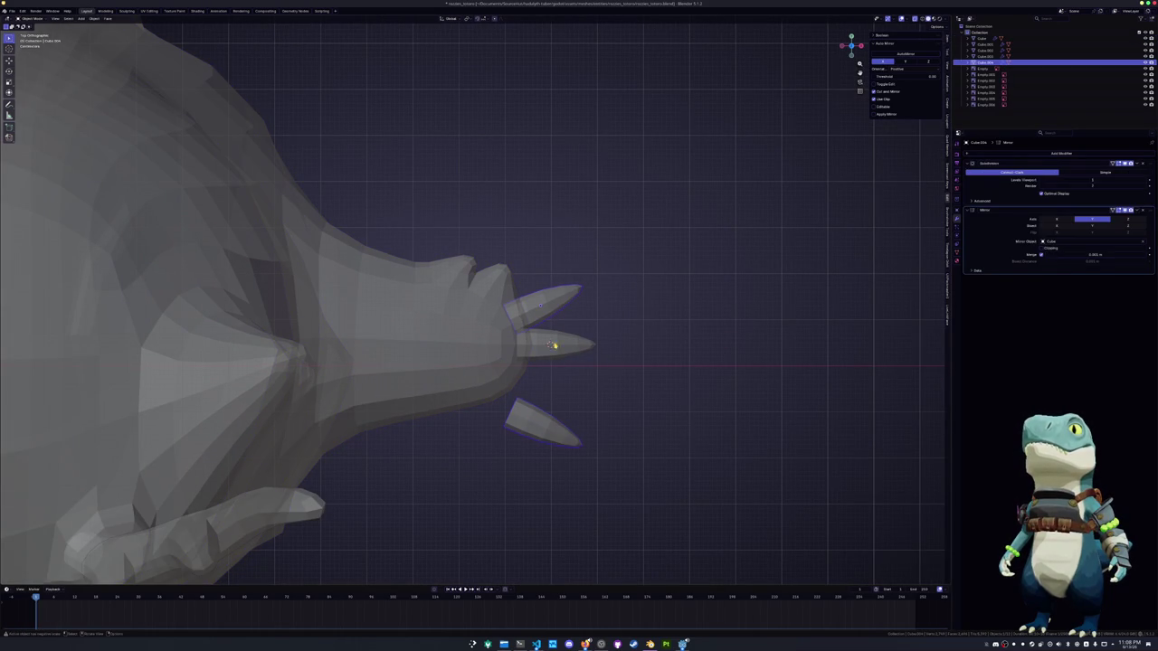
left_click(1143, 243)
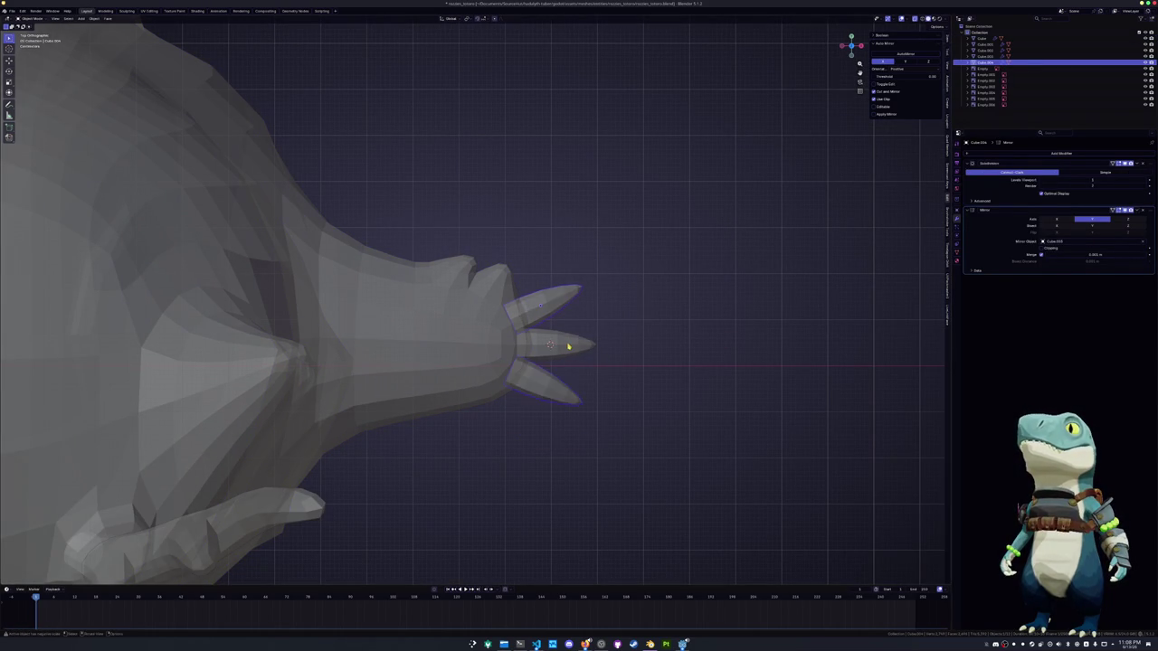
In top view, thicken the upper claw along its normals with Shrink/Fatten
key("KP_7")
left_click(532, 330)
scroll(520, 356, "down", 3)
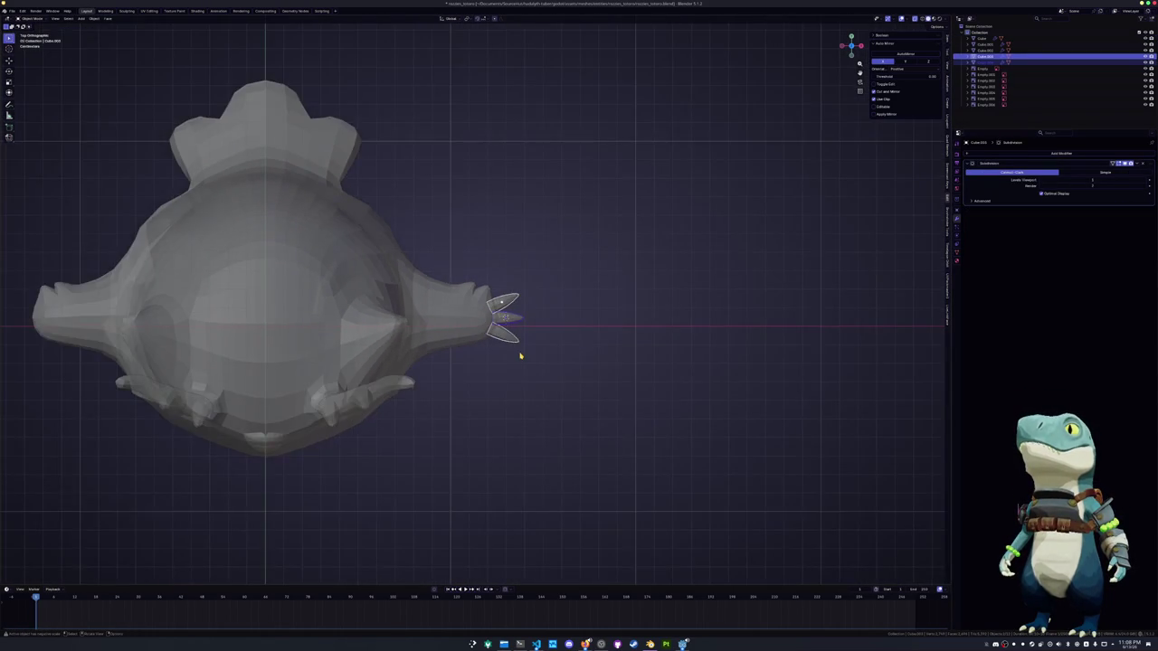
scroll(520, 356, "up", 5)
key("shift+d")
key("Tab")
key("alt+s")
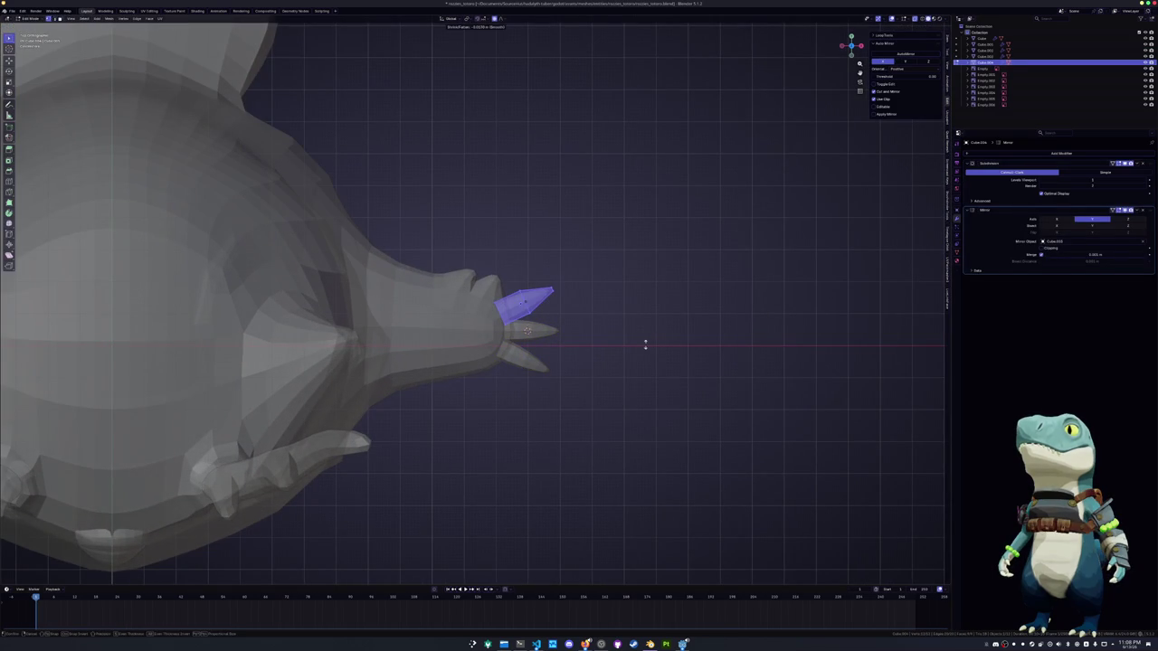
left_click(602, 348)
Edge-slide and scale down the claw tip vertices to sharpen its point
scroll(602, 348, "up", 2)
left_click_drag(633, 315, 601, 255)
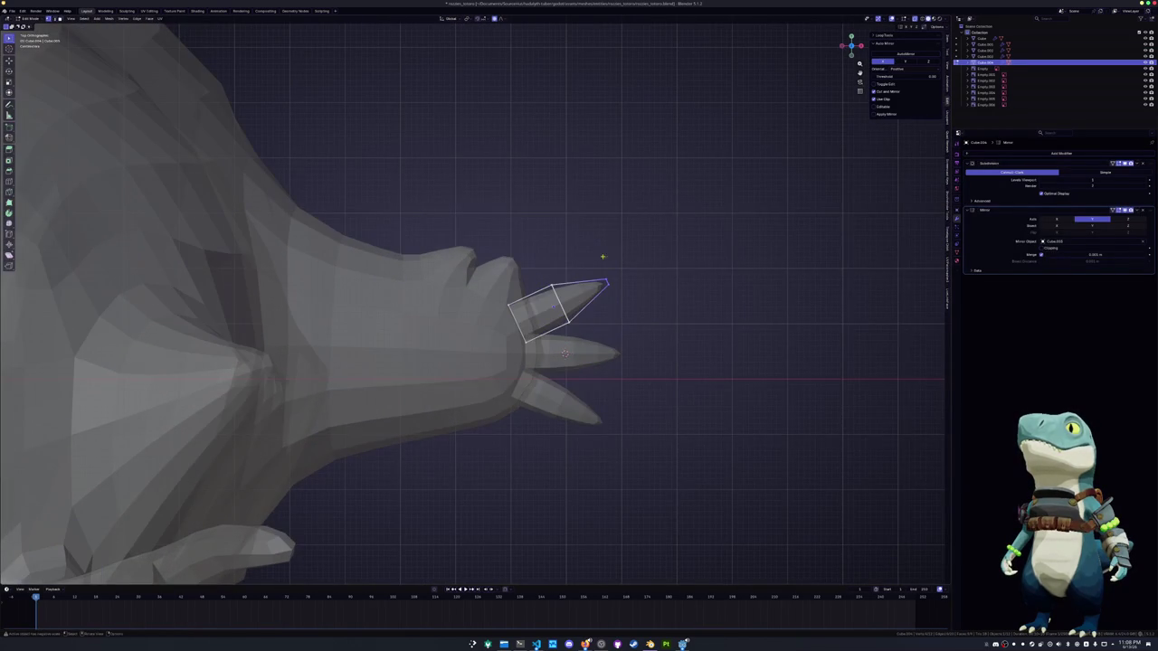
key("g")
key("g")
left_click(687, 275)
key("s")
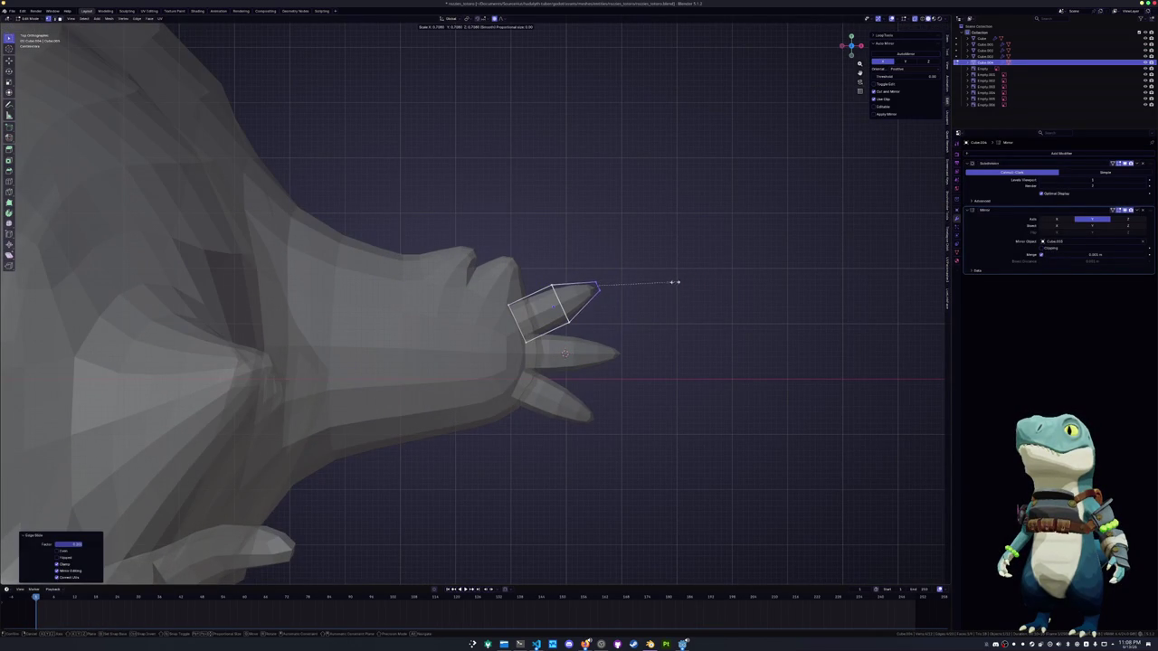
left_click(649, 285)
key("Tab")
scroll(633, 299, "down", 2)
scroll(615, 316, "down", 2)
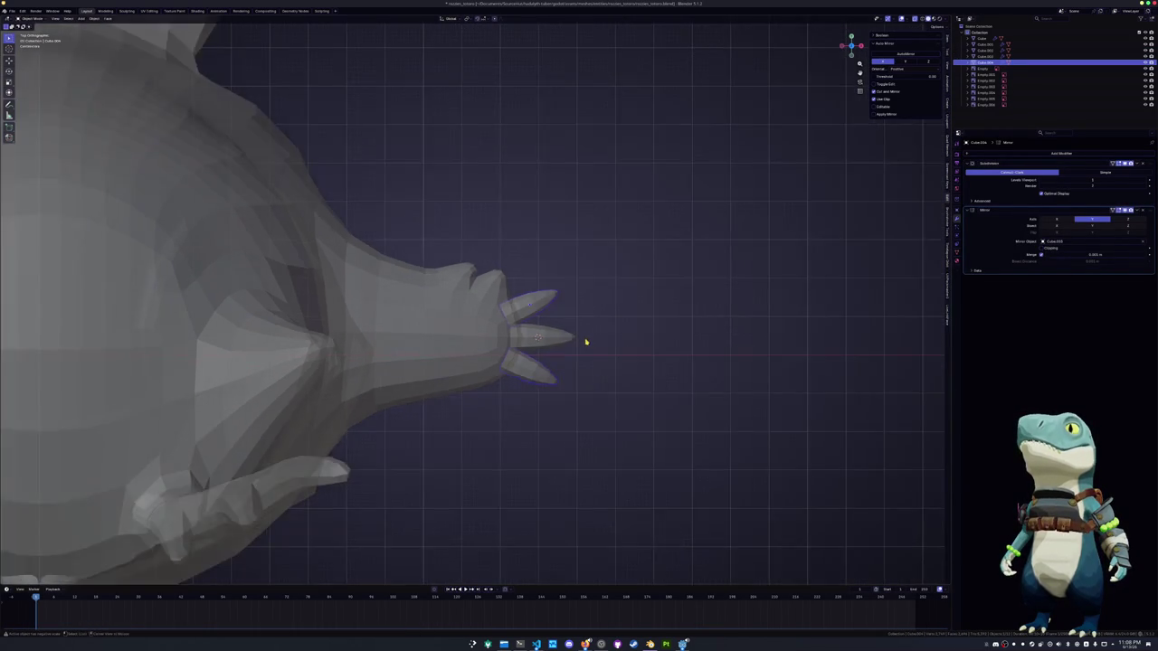
scroll(585, 338, "down", 3)
scroll(529, 327, "down", 3)
Add a Mirror modifier to the claw with the body Cube as mirror object
left_click(1060, 153)
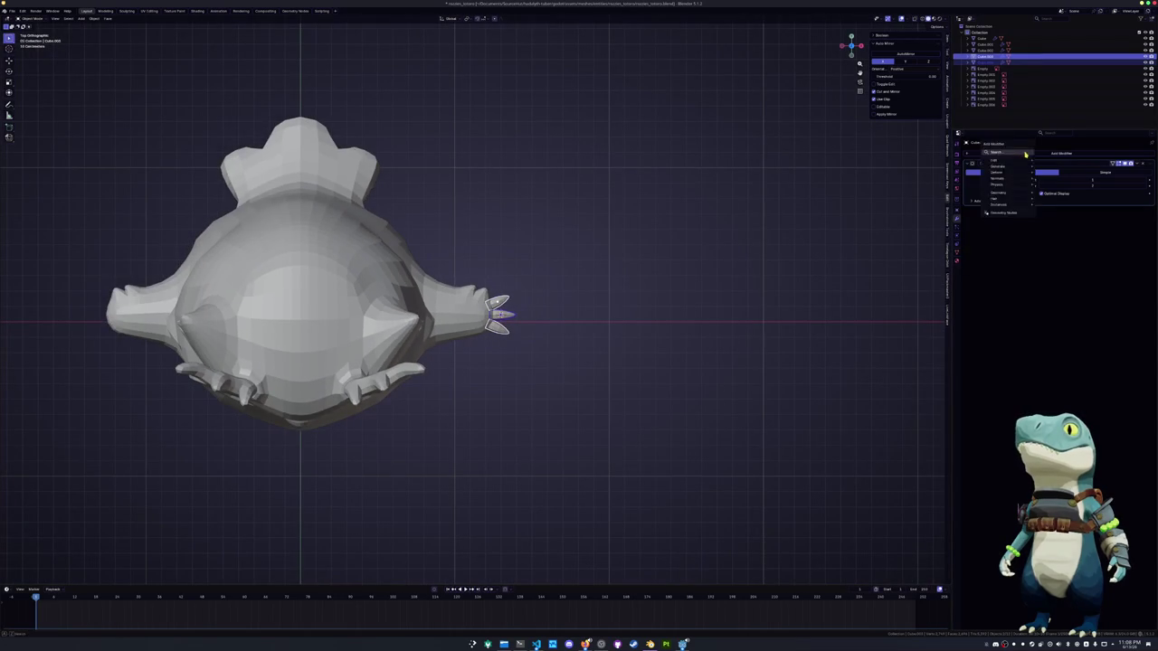
left_click(1044, 182)
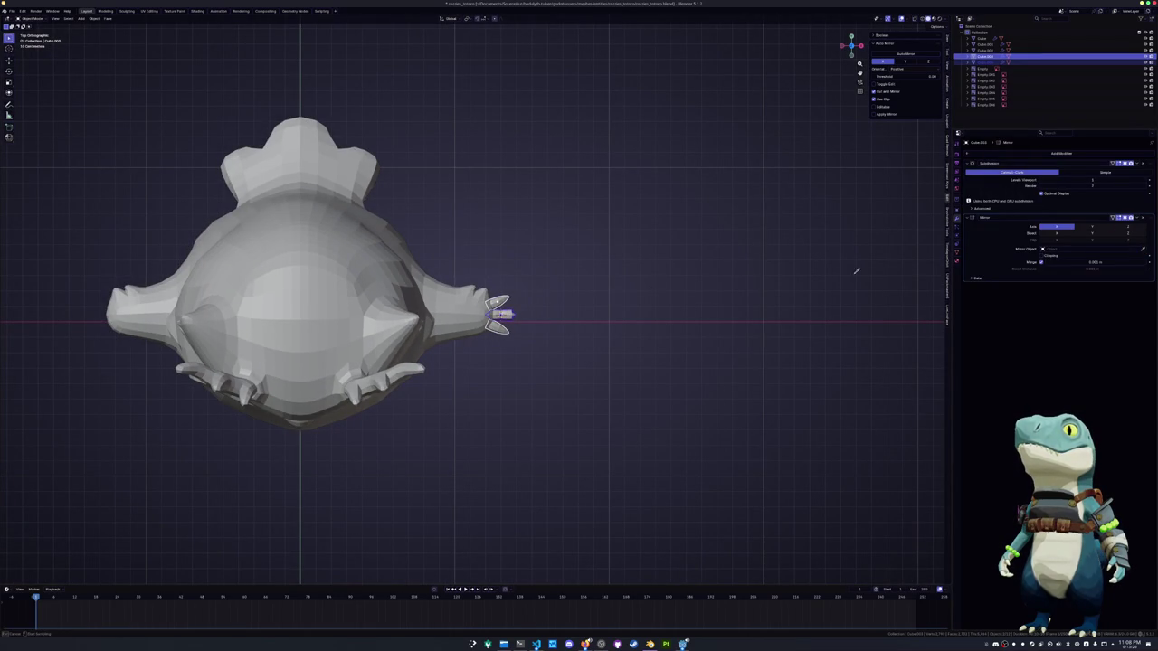
left_click(378, 276)
left_click(1131, 222)
scroll(561, 340, "up", 4)
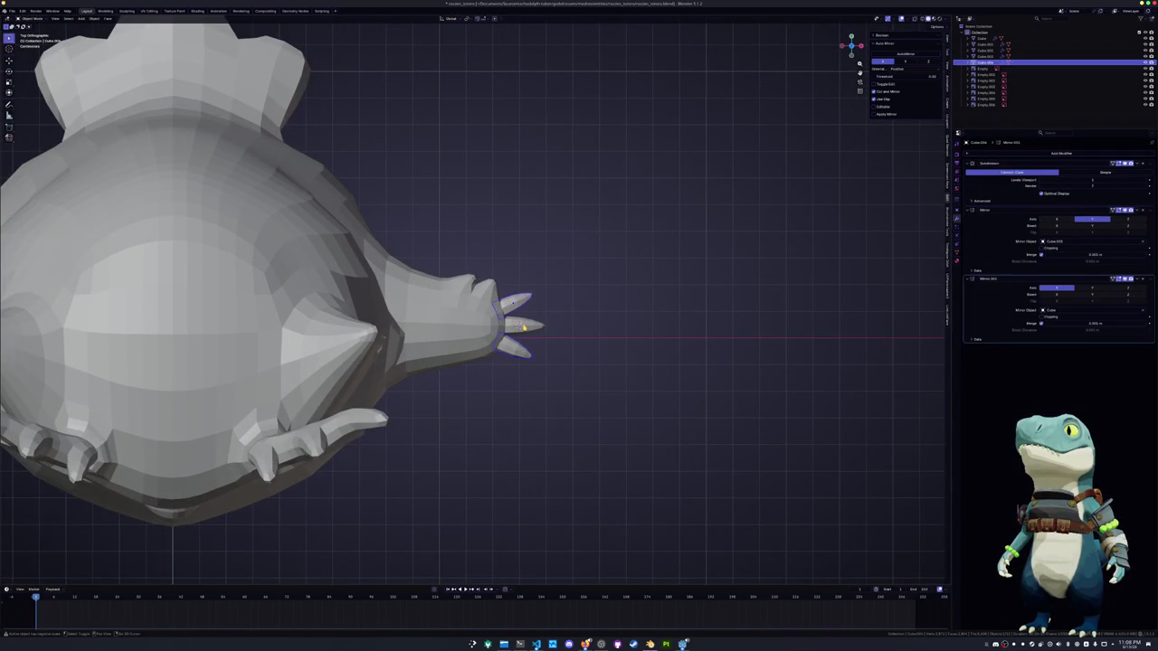
key("ctrl+z")
middle_click_drag(525, 326, 464, 327)
left_click(464, 327)
In front view, nudge the mirrored claws slightly up along Z
key("KP_1")
scroll(523, 315, "up", 5)
scroll(525, 319, "up", 2)
key("g")
key("z")
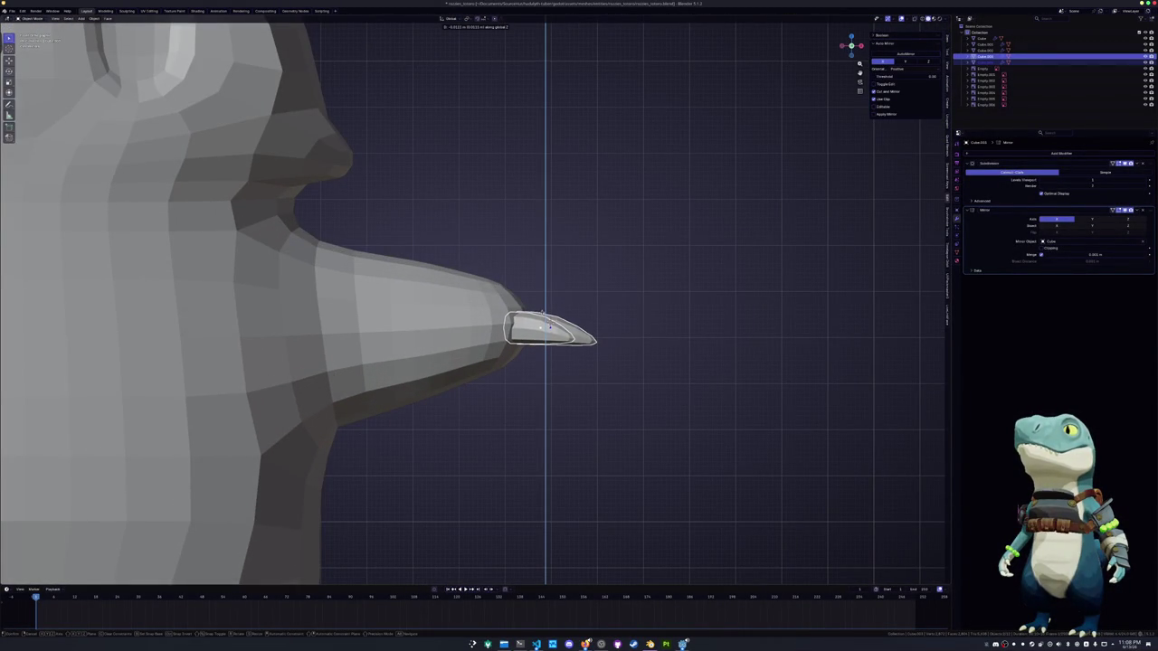
left_click(544, 320)
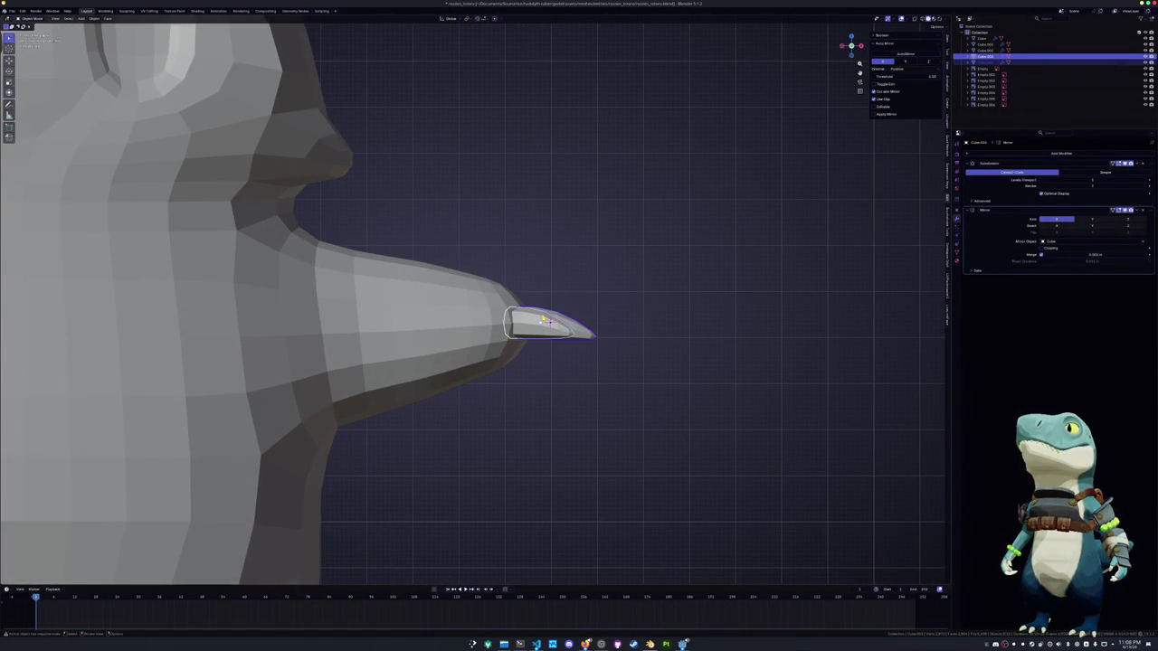
scroll(619, 294, "down", 5)
scroll(607, 299, "down", 2)
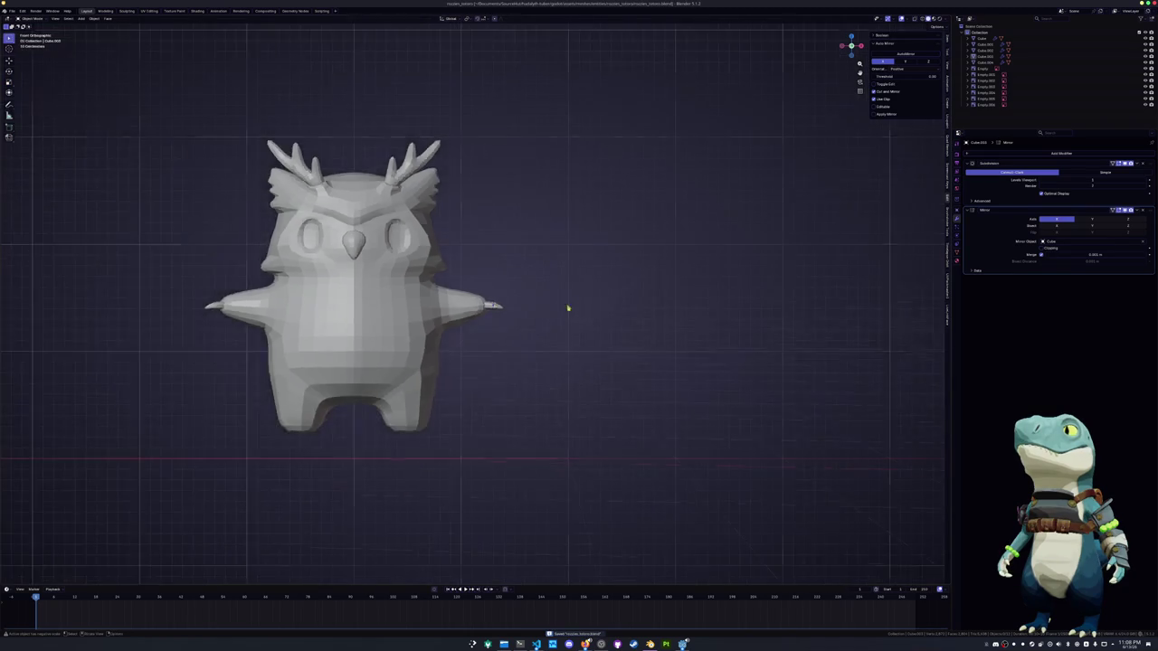
middle_click_drag(576, 307, 525, 325)
scroll(496, 308, "up", 4)
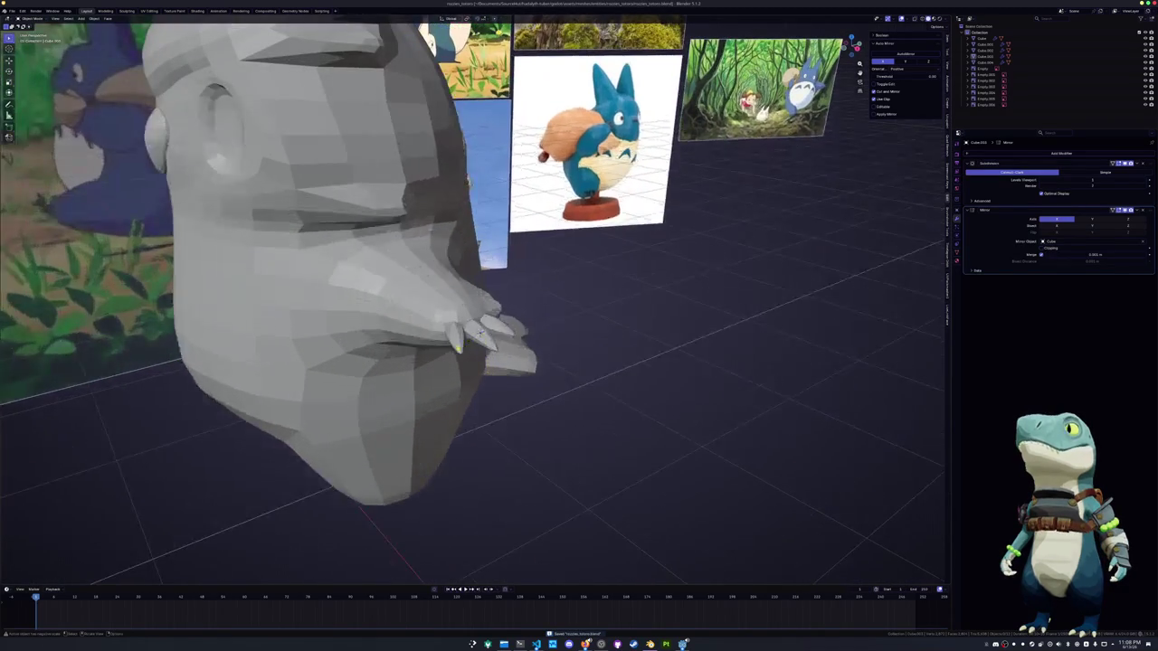
left_click(480, 333)
left_click(471, 312)
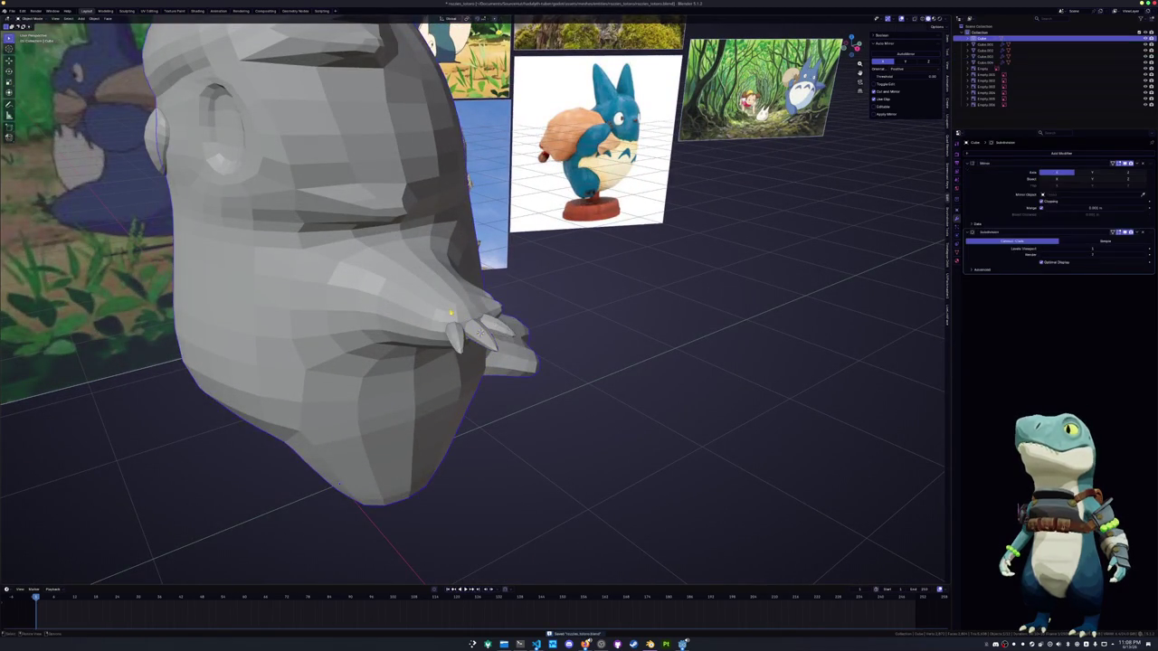
Scale the loops at the arm tip slightly smaller around the claws
key("Tab")
scroll(484, 328, "down", 2)
middle_click_drag(498, 306, 457, 307)
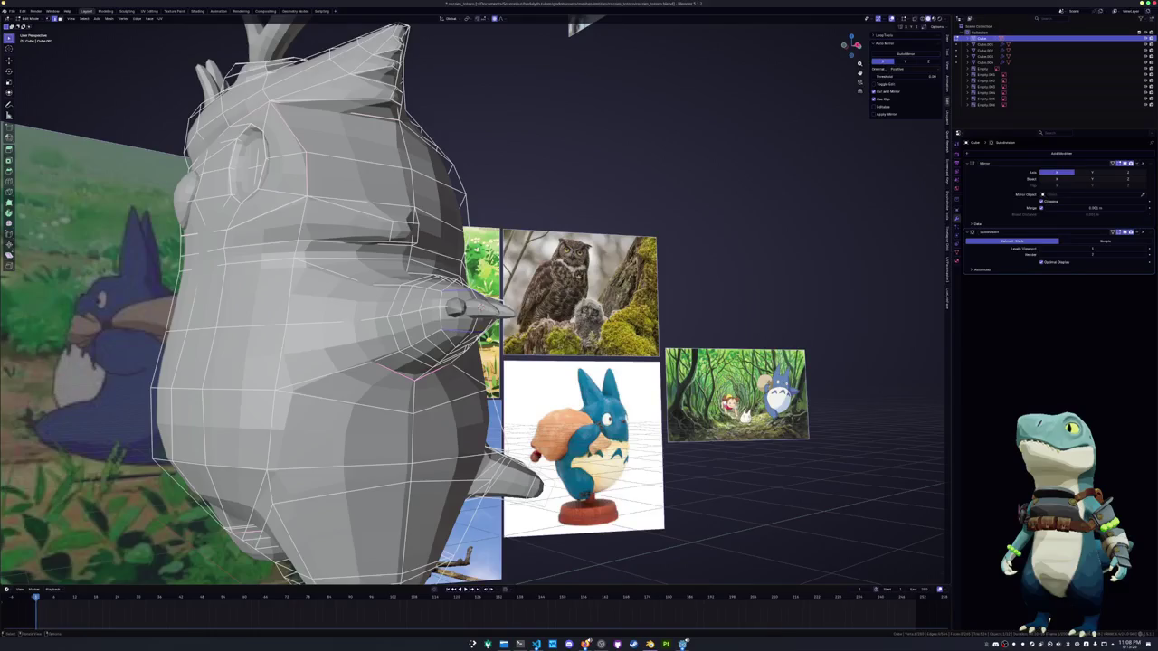
scroll(457, 307, "up", 3)
key("s")
left_click(543, 312)
mouse_move(542, 312)
middle_mouse_down()
mouse_move(566, 310)
mouse_move(403, 323)
middle_mouse_up()
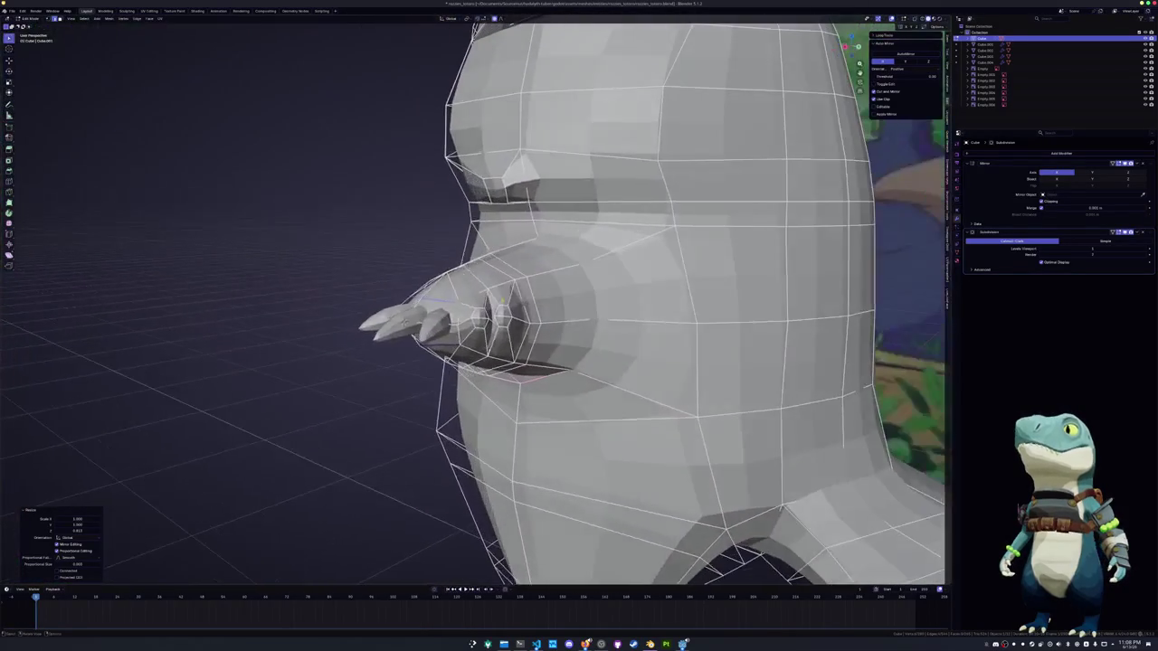
key("s")
left_click(404, 322)
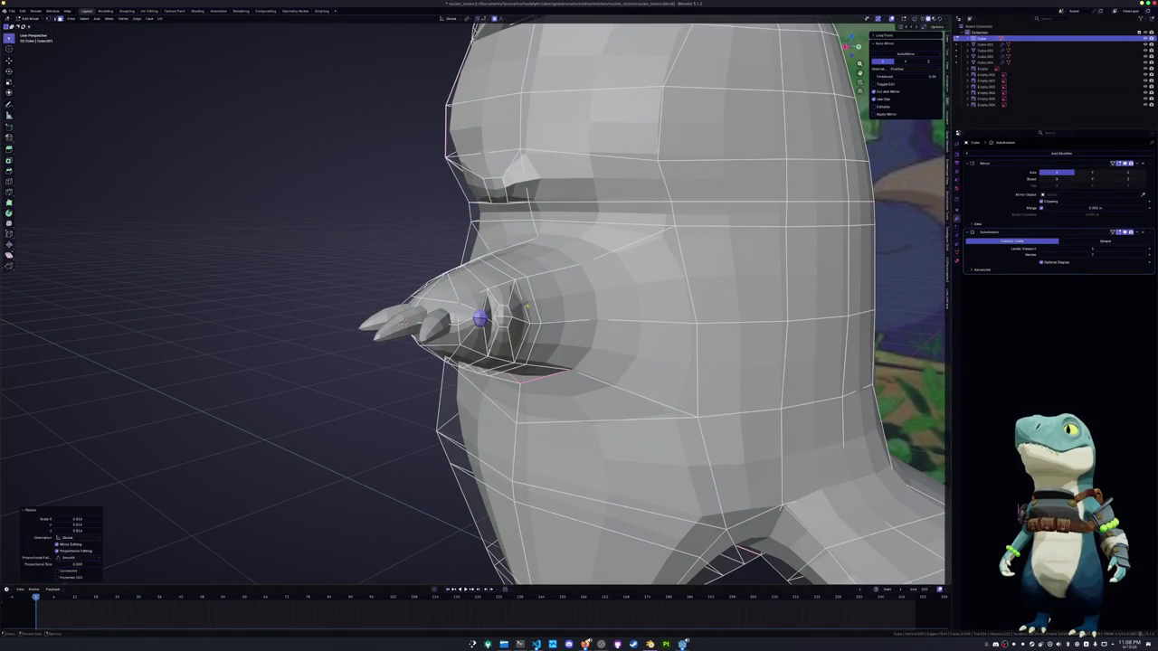
key("s")
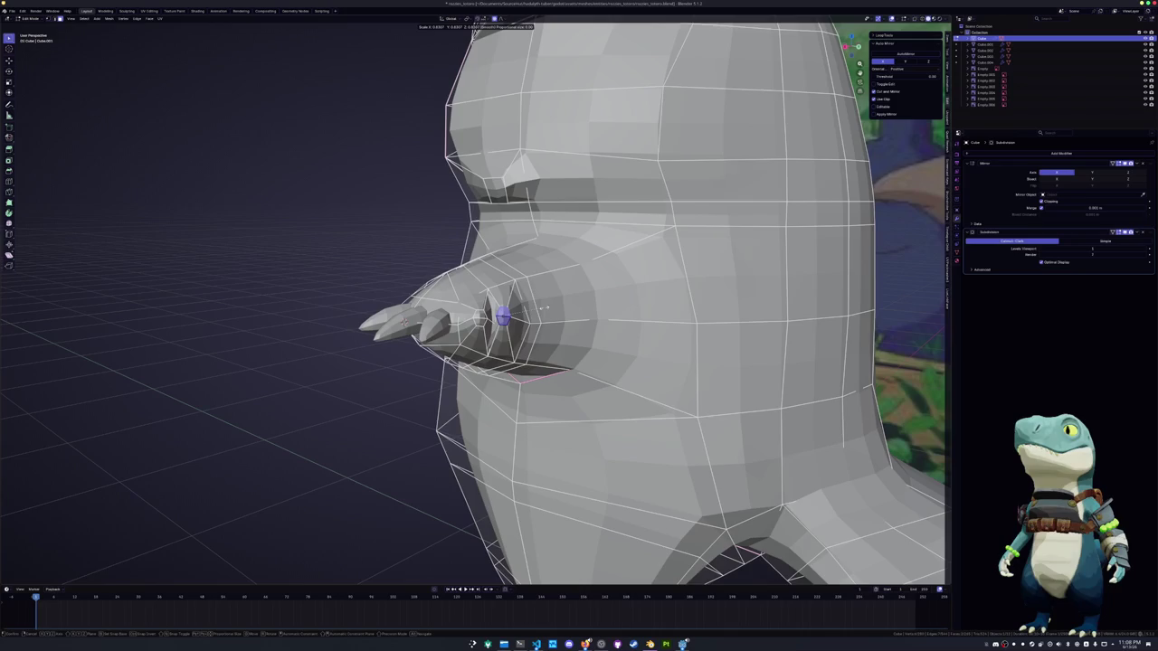
left_click(404, 322)
key("Tab")
Raise an arm-tip vertex and push a vertex under the tip along its normal
mouse_move(404, 322)
middle_mouse_down()
mouse_move(391, 374)
mouse_move(453, 354)
middle_mouse_up()
key("Tab")
key("g")
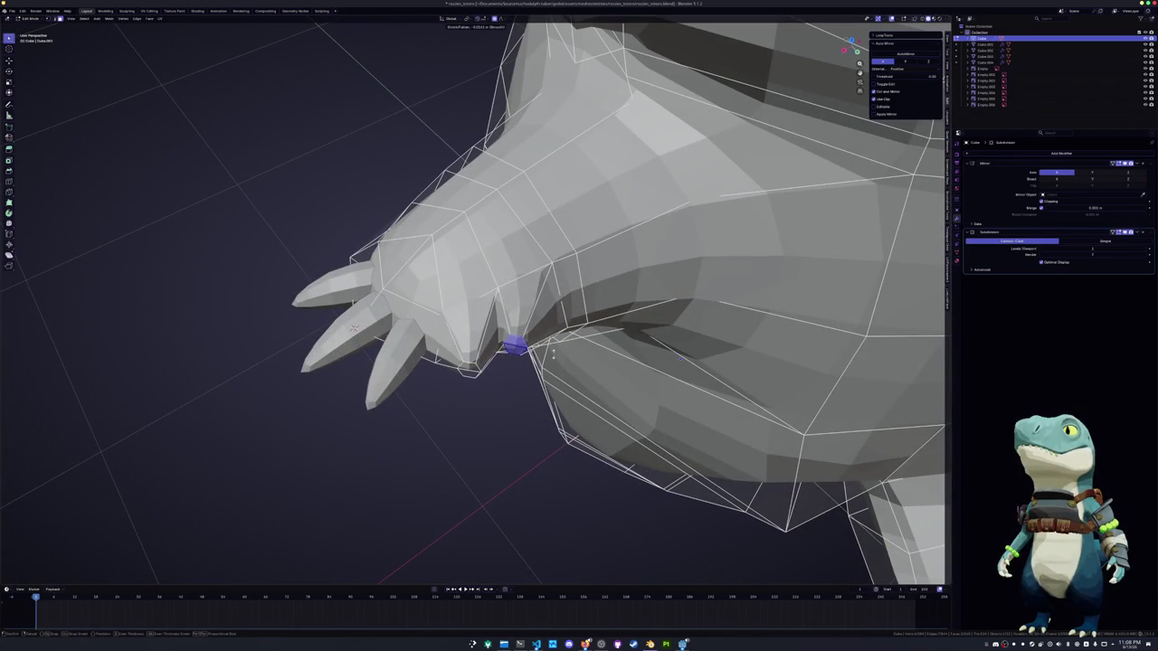
left_click(512, 348)
left_click(467, 366)
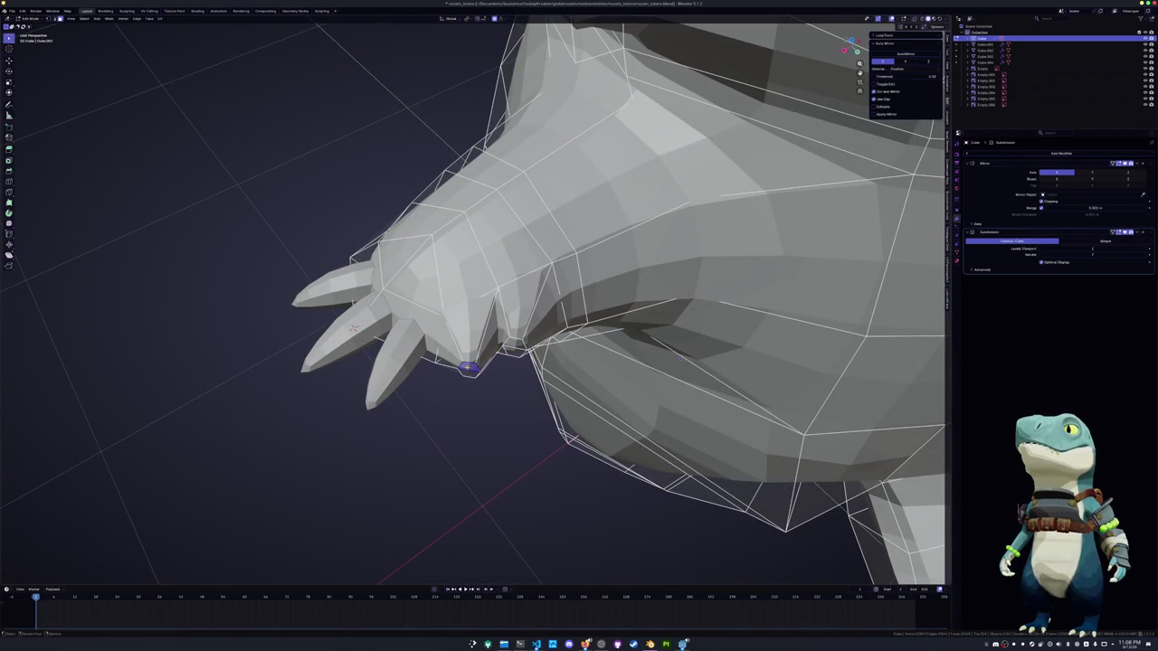
key("alt+s")
left_click(354, 328)
Fine-tune arm-tip vertex positions, including a vertical move along Z
middle_click_drag(354, 328, 347, 334)
key("g")
left_click(352, 334)
key("g")
left_click(349, 333)
key("g")
key("z")
left_click(348, 333)
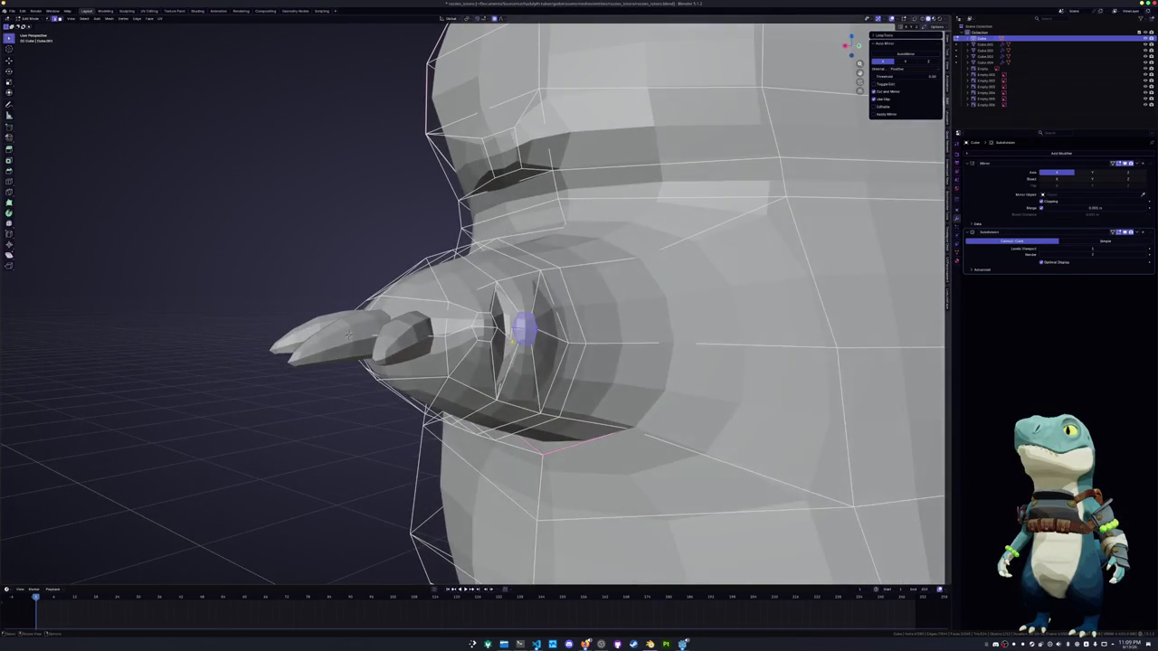
Crease the selected arm-tip edges in see-through mode to sharpen them
key("alt+z")
key("shift+e")
left_click(346, 334)
key("alt+z")
middle_click_drag(346, 334, 346, 334)
Move an arm-tip vertex along X with soft falloff, rotate on Z, then duplicate the claw set
left_click(525, 340)
middle_click_drag(525, 340, 543, 344)
key("g")
key("x")
left_click(618, 371)
mouse_move(618, 371)
middle_mouse_down()
mouse_move(504, 380)
mouse_move(543, 383)
mouse_move(542, 371)
mouse_move(511, 358)
mouse_move(542, 312)
mouse_move(547, 363)
mouse_move(546, 336)
middle_mouse_up()
key("r")
key("z")
left_click(559, 378)
key("Tab")
left_click(543, 312)
key("shift+d")
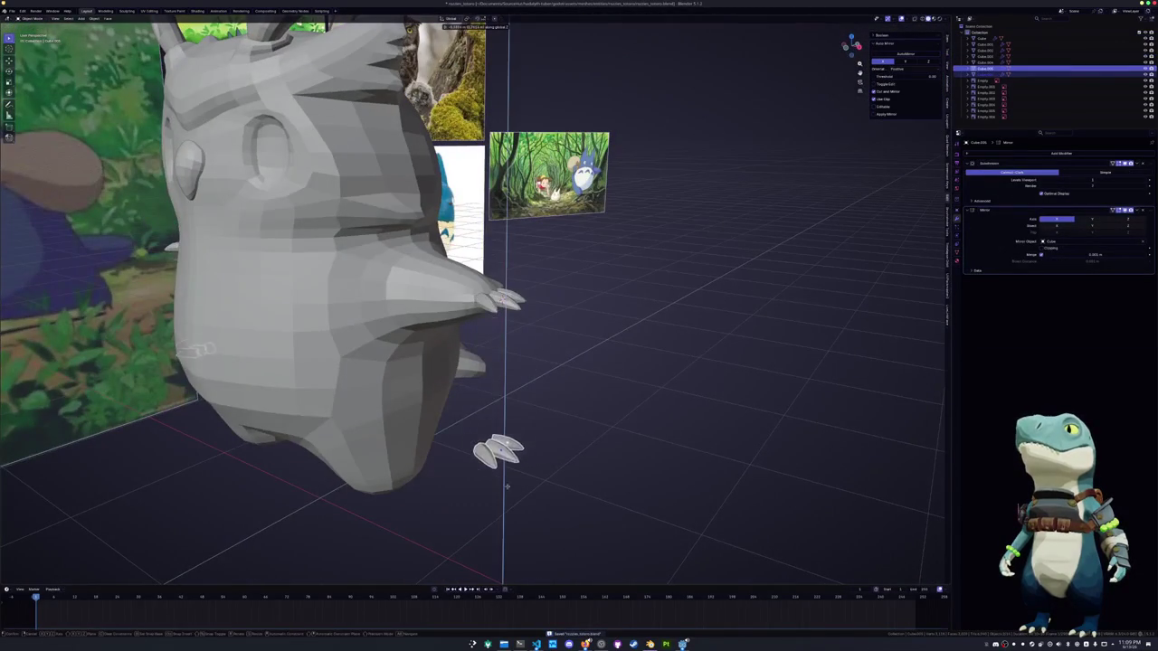
Drop the copied claws down near the feet, rotate them around Z, and mirror them across the body
left_click(562, 449)
key("z")
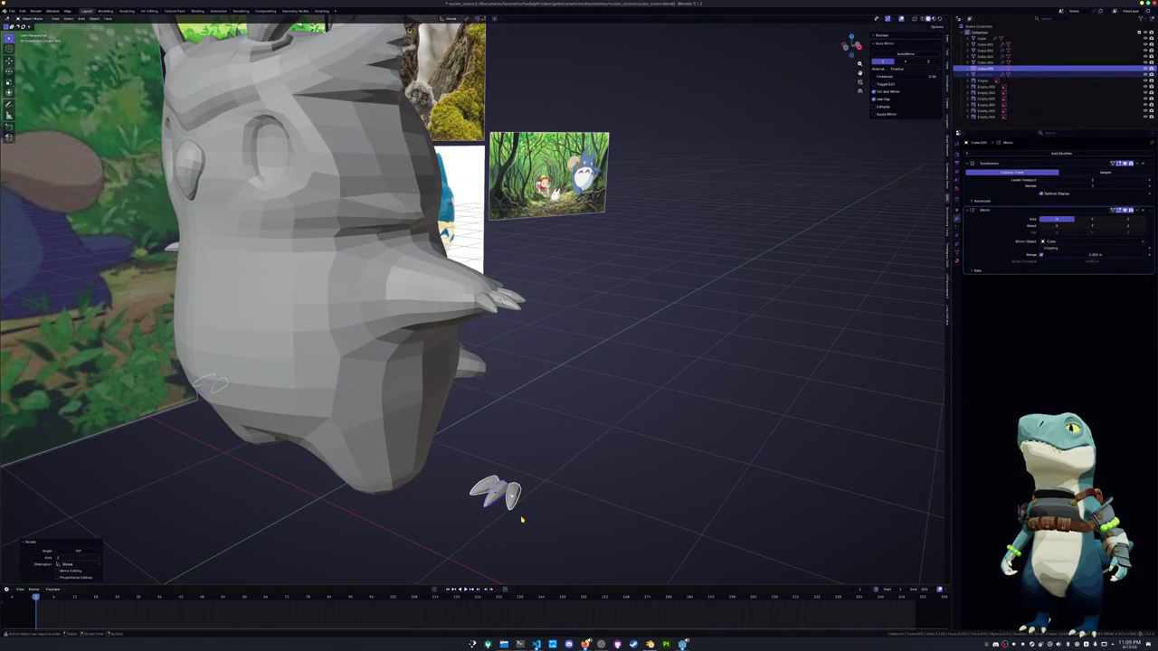
key("KP_1")
key("KP_7")
key("ctrl+z")
middle_click_drag(462, 508, 447, 419, "shift")
key("ctrl+z")
key("ctrl+KP_7")
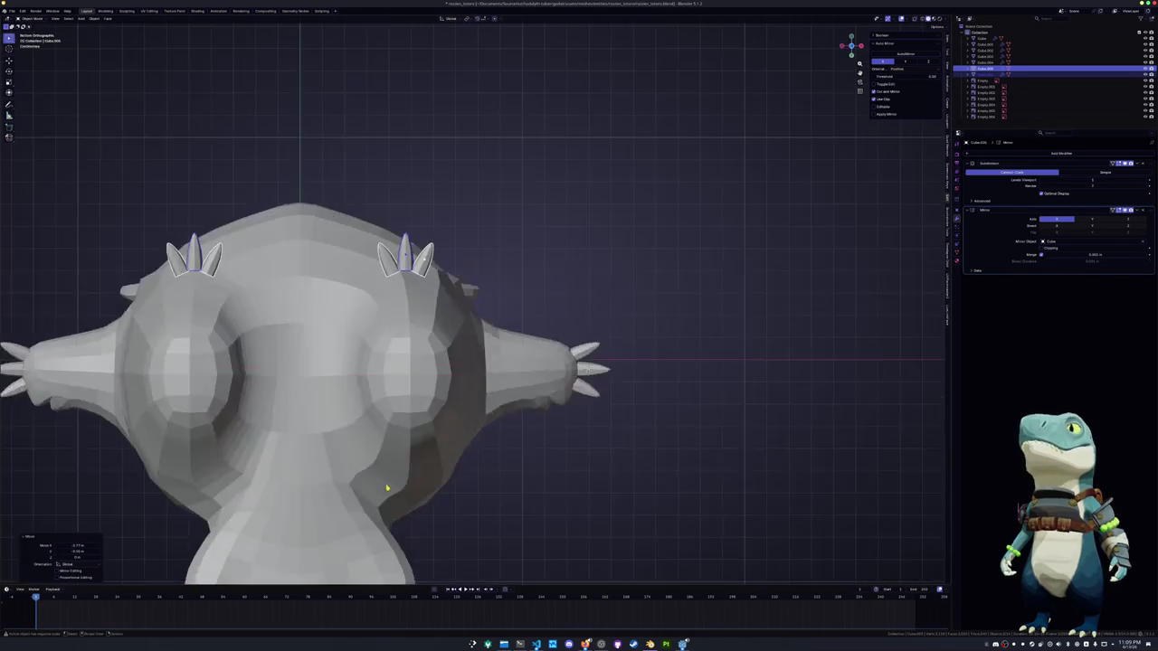
key("KP_7")
Shift the foot claws slightly left, then lower them along Z under the feet
key("g")
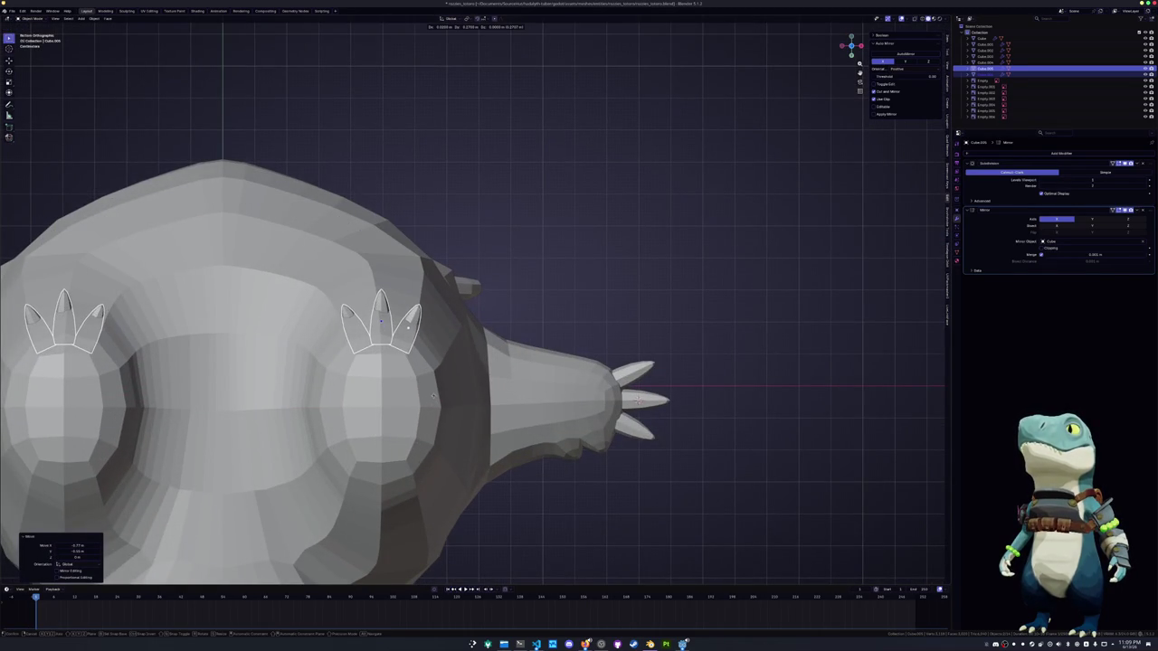
left_click(432, 391)
key("KP_3")
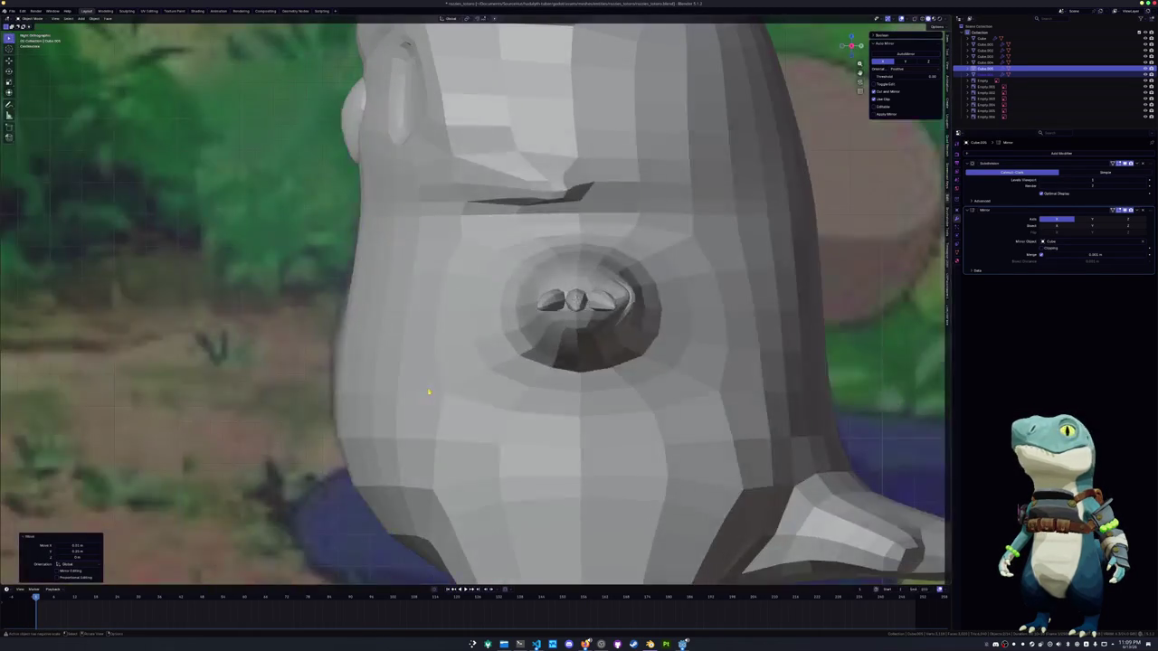
scroll(429, 392, "down", 3)
middle_click_drag(429, 392, 401, 339, "shift")
key("g")
key("z")
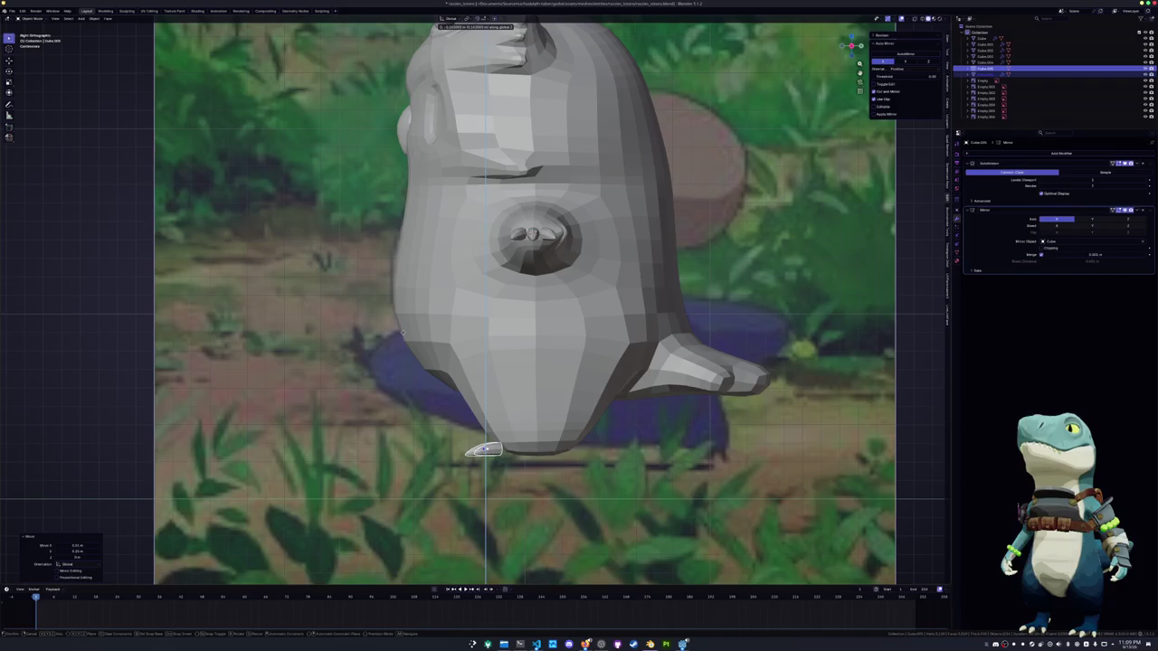
left_click(404, 323)
left_click(507, 272)
key("Tab")
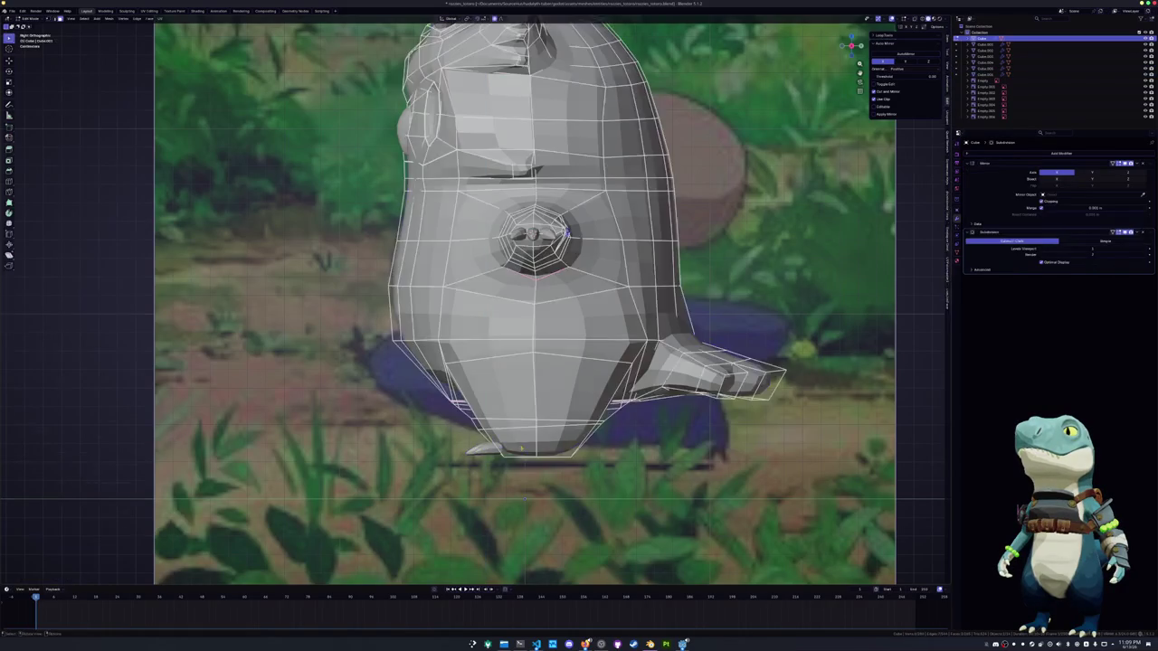
Crease the selected edge at the end of the arm with Shift+E
middle_click_drag(507, 272, 561, 399)
left_click(543, 407)
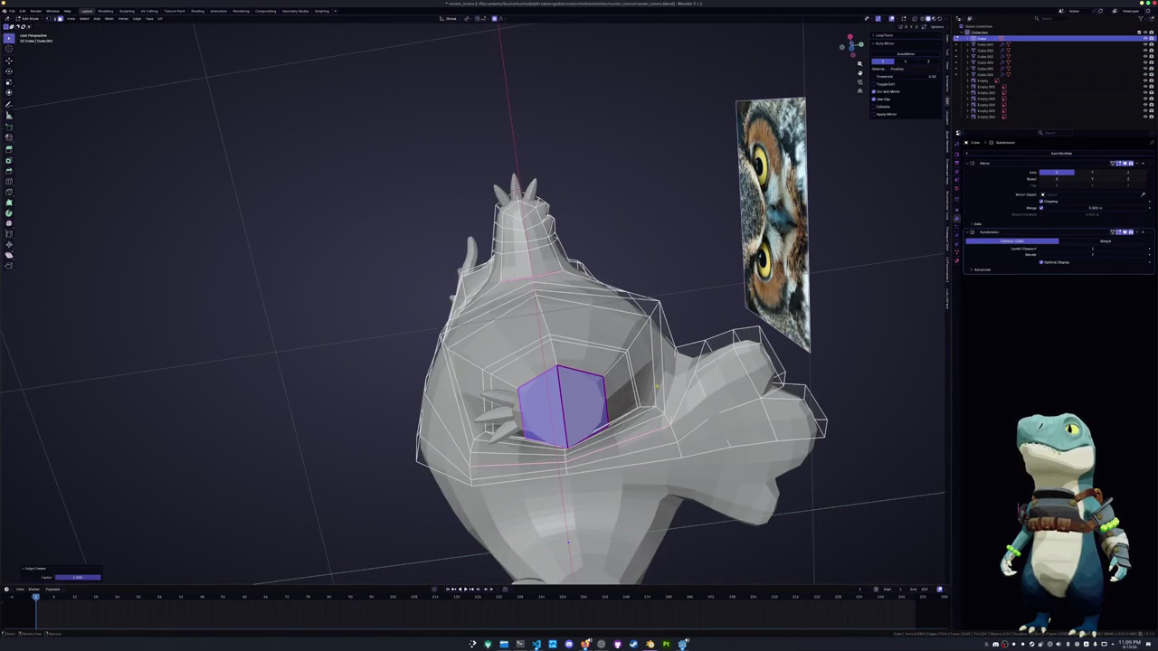
key("shift+e")
left_click(559, 421)
In see-through view, crease the foot's bottom edge loop and return to Object Mode
left_click(539, 378, "alt")
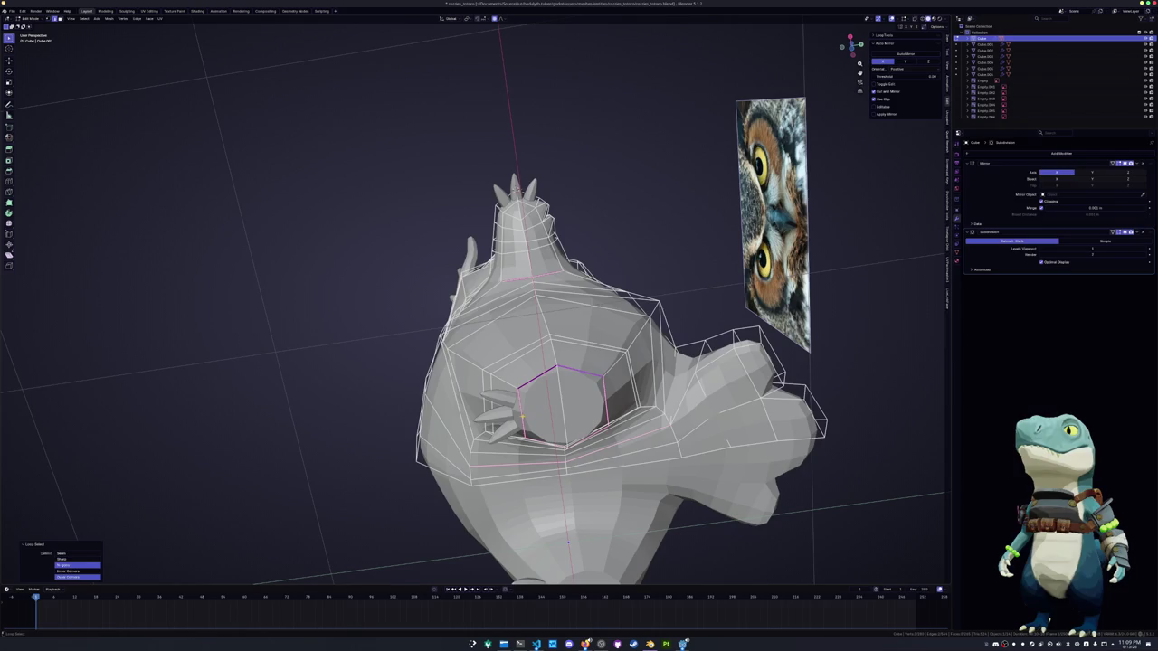
key("alt+z")
middle_click_drag(540, 439, 511, 409)
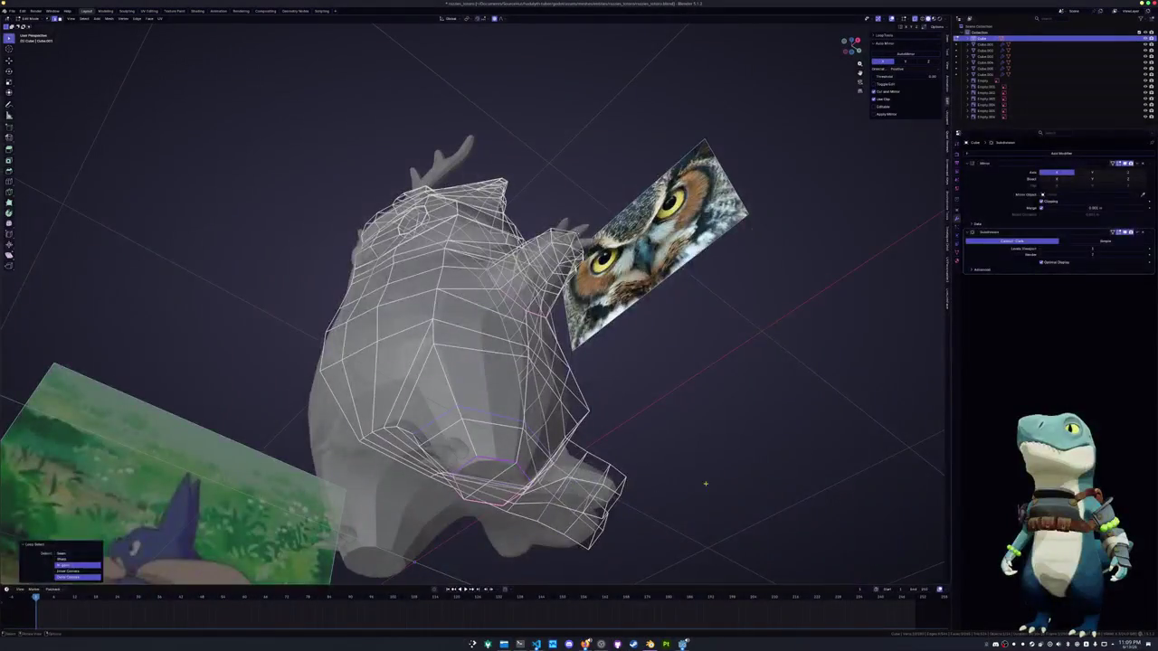
middle_click_drag(544, 359, 527, 322)
middle_click_drag(409, 331, 577, 373)
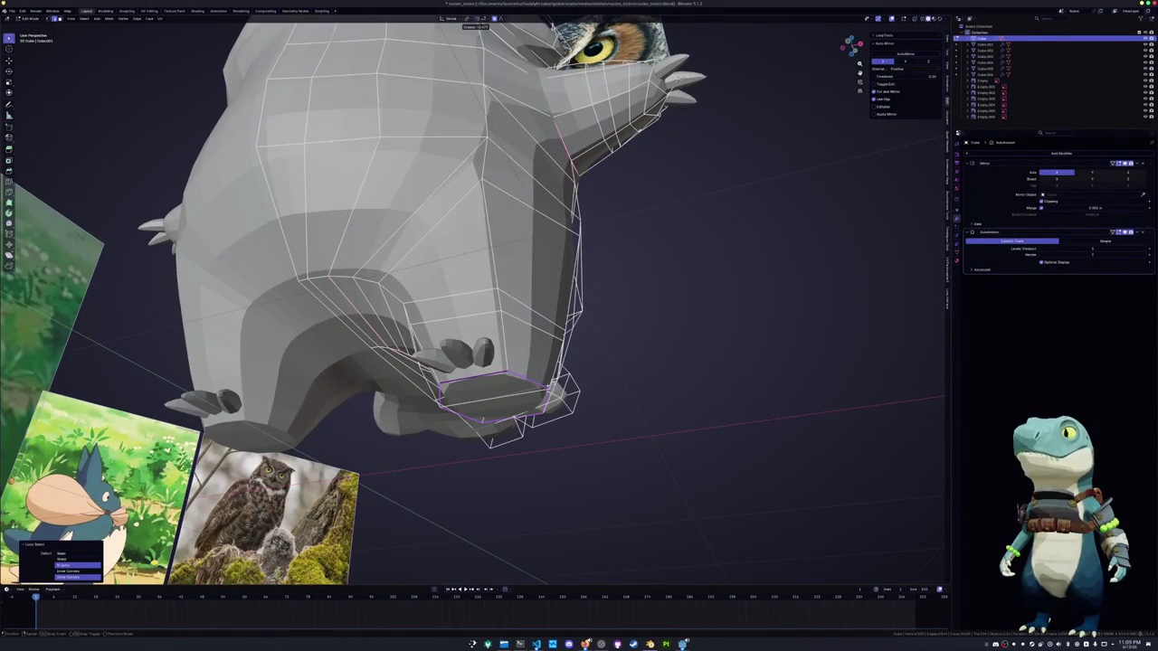
left_click(624, 362)
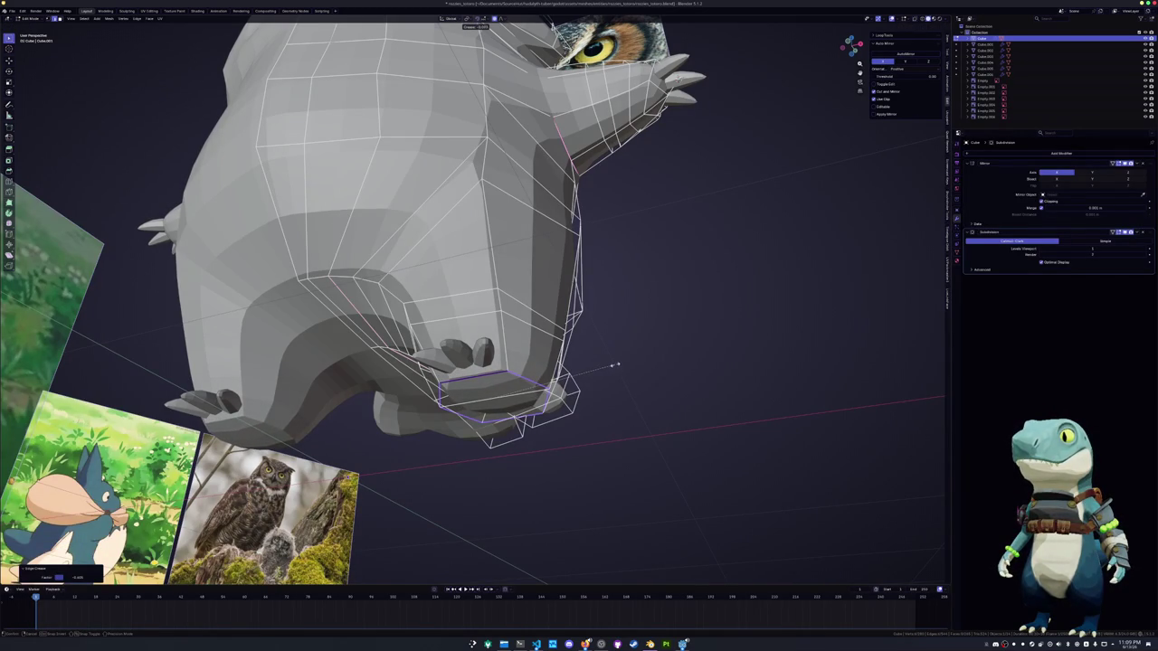
key("Tab")
left_click(480, 356)
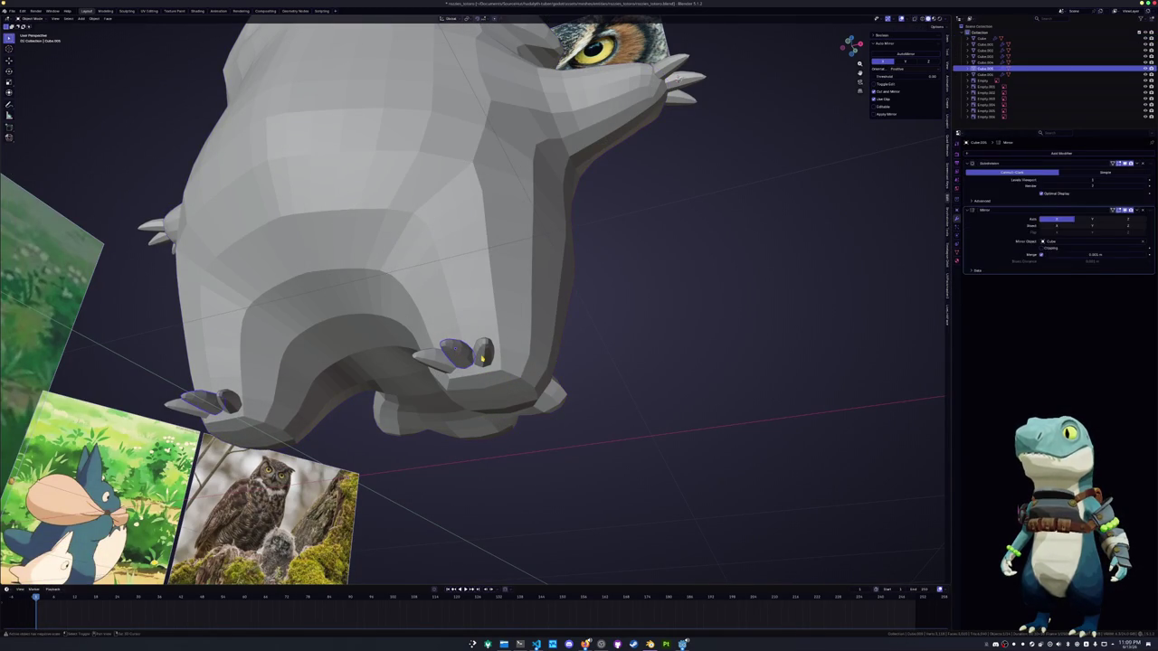
Duplicate the toe geometry in Edit Mode to add another toe
key("KP_3")
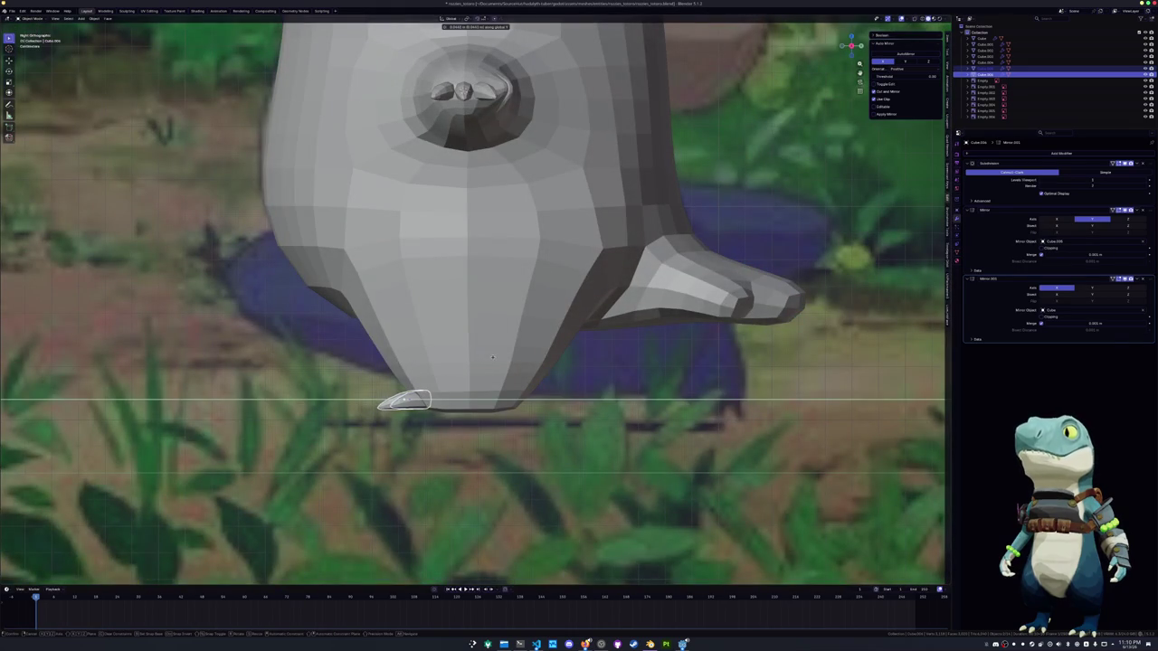
left_click(495, 357)
key("Tab")
key("alt+z")
scroll(399, 445, "up", 2)
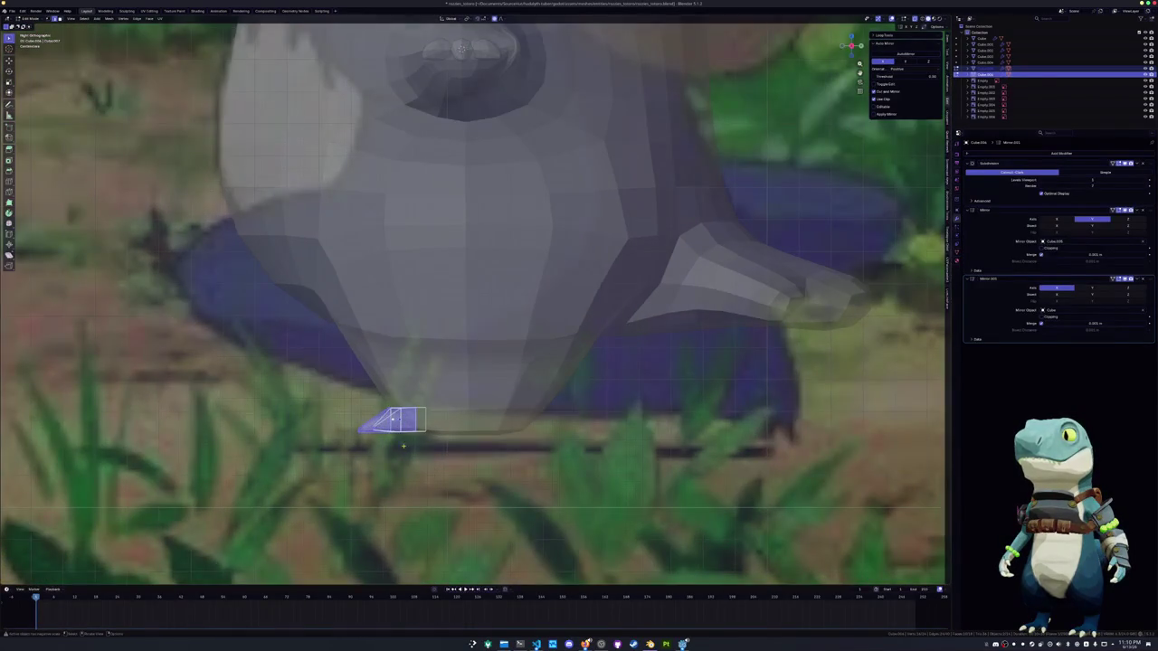
middle_click_drag(403, 448, 537, 366)
key("shift+d")
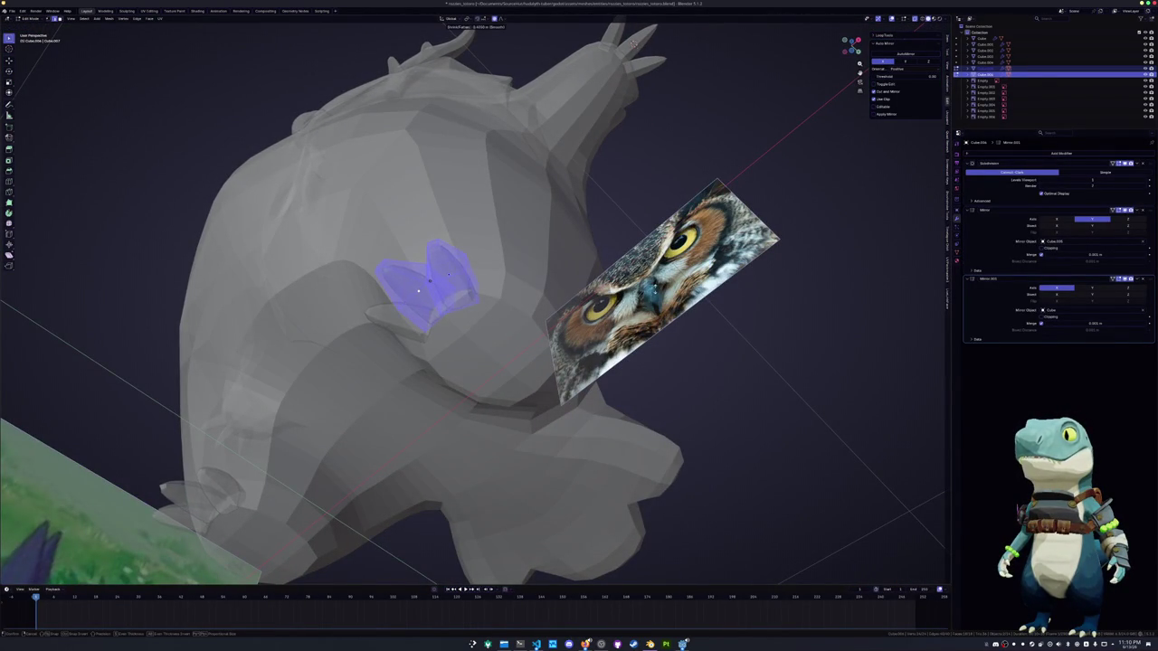
left_click(418, 290)
In front view, frame the toes and spread the outer toes sideways
mouse_move(418, 289)
middle_mouse_down()
mouse_move(532, 343)
mouse_move(634, 307)
middle_mouse_up()
key("alt+z")
key("Tab")
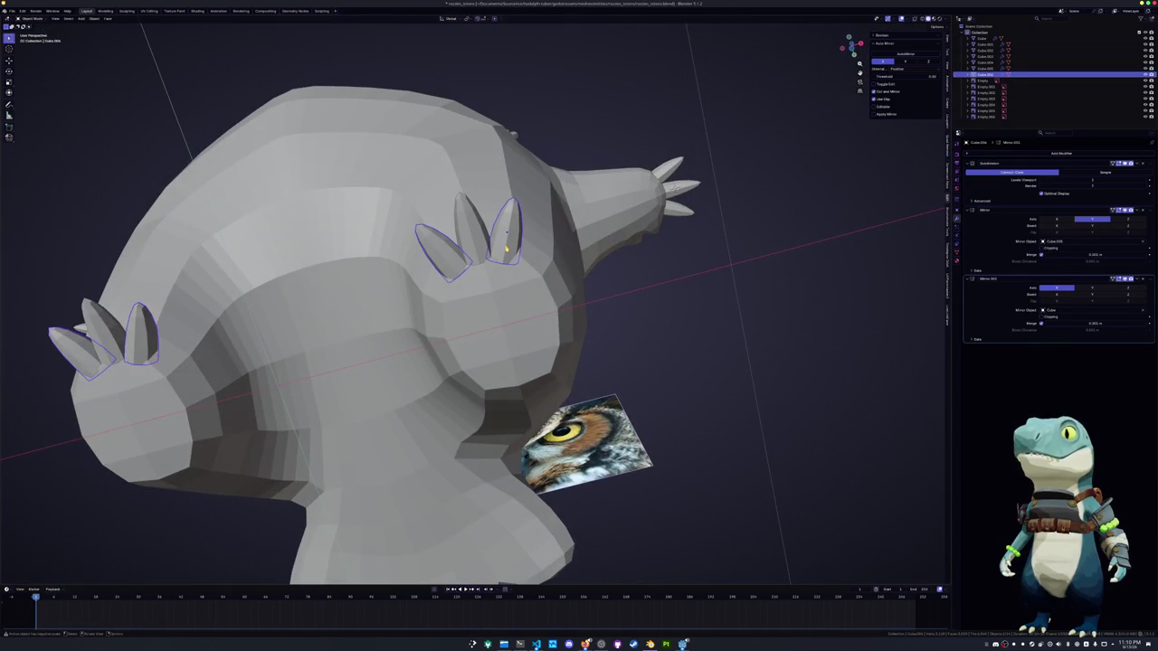
key("KP_1")
key("KP_Decimal")
key("g")
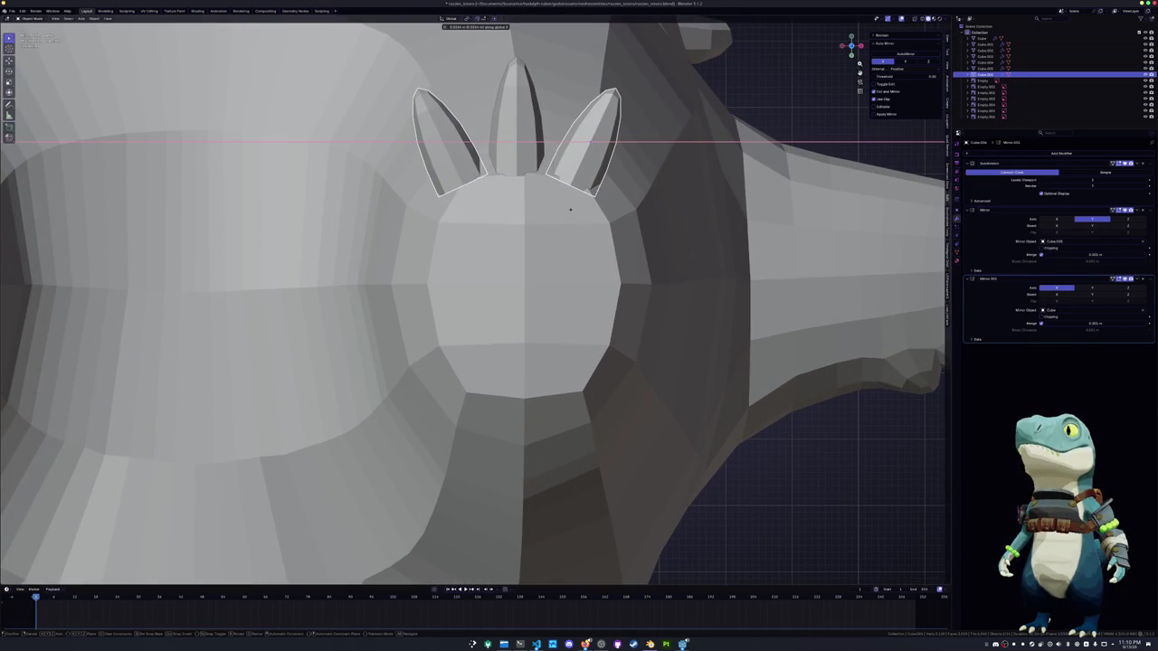
left_click(577, 212)
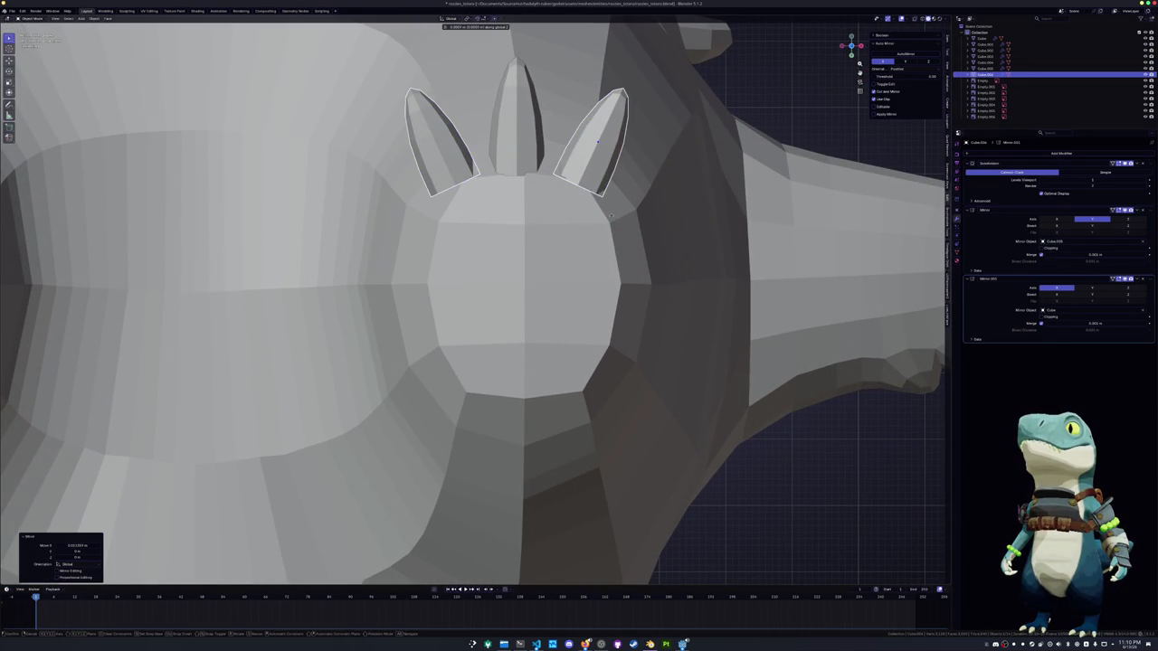
Move the middle toe along the Y axis to even out the spacing
left_click(521, 155)
key("g")
key("y")
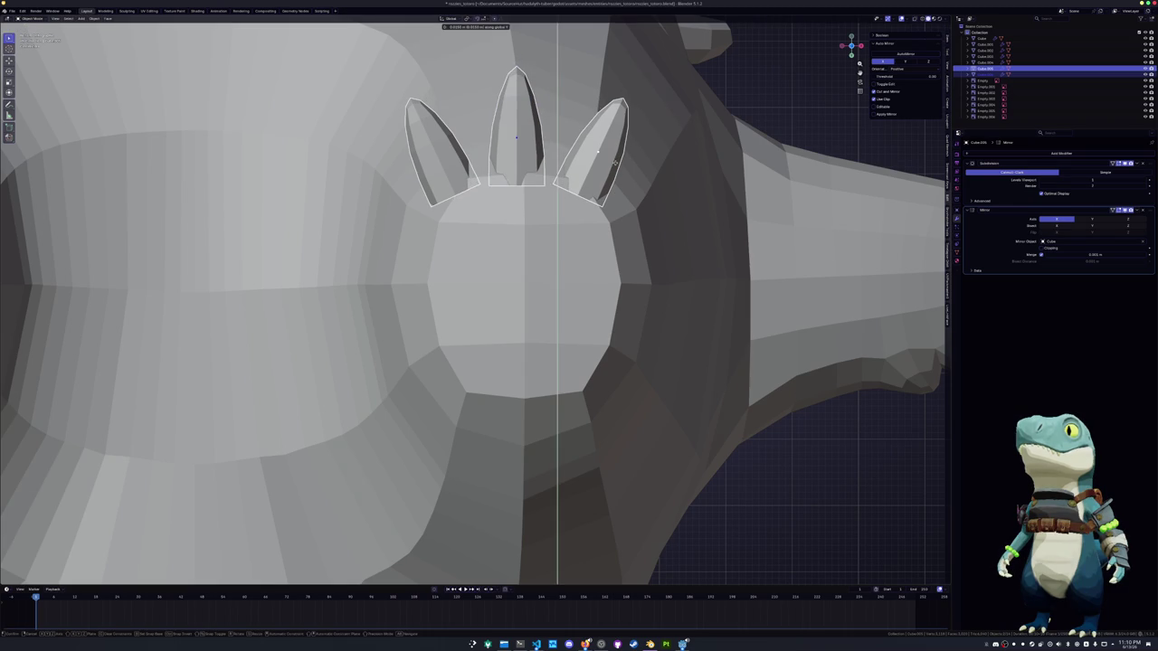
left_click(609, 172)
Slide the toe-base edge loop lower, then return to Object Mode
key("Tab")
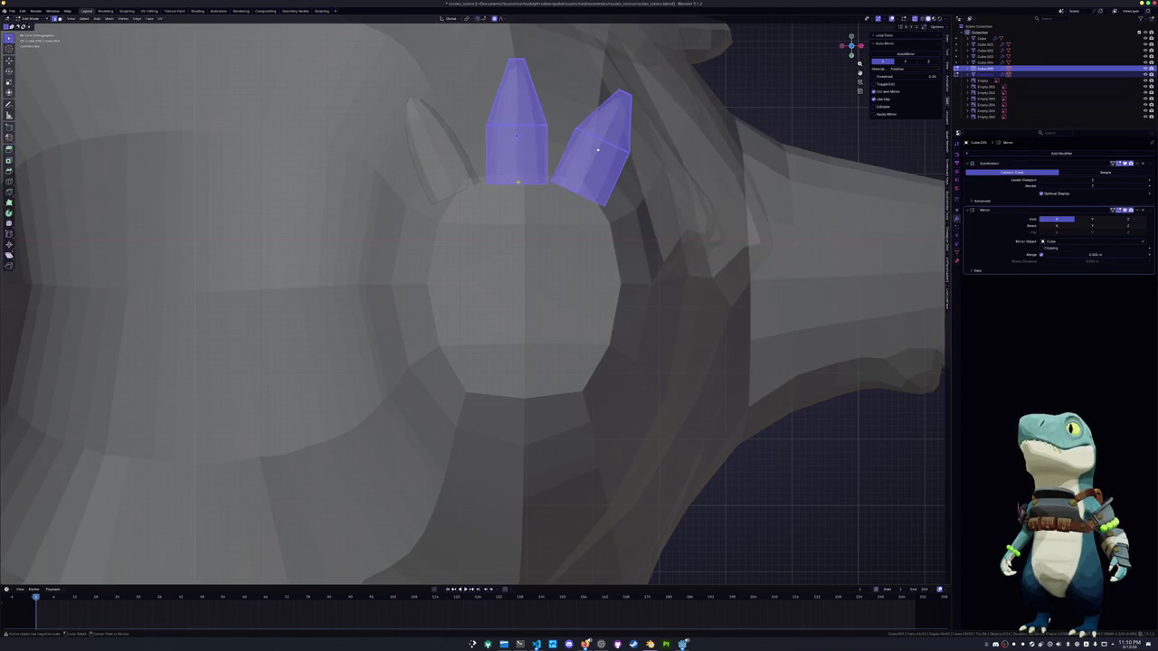
left_click(569, 192, "alt")
key("g")
key("g")
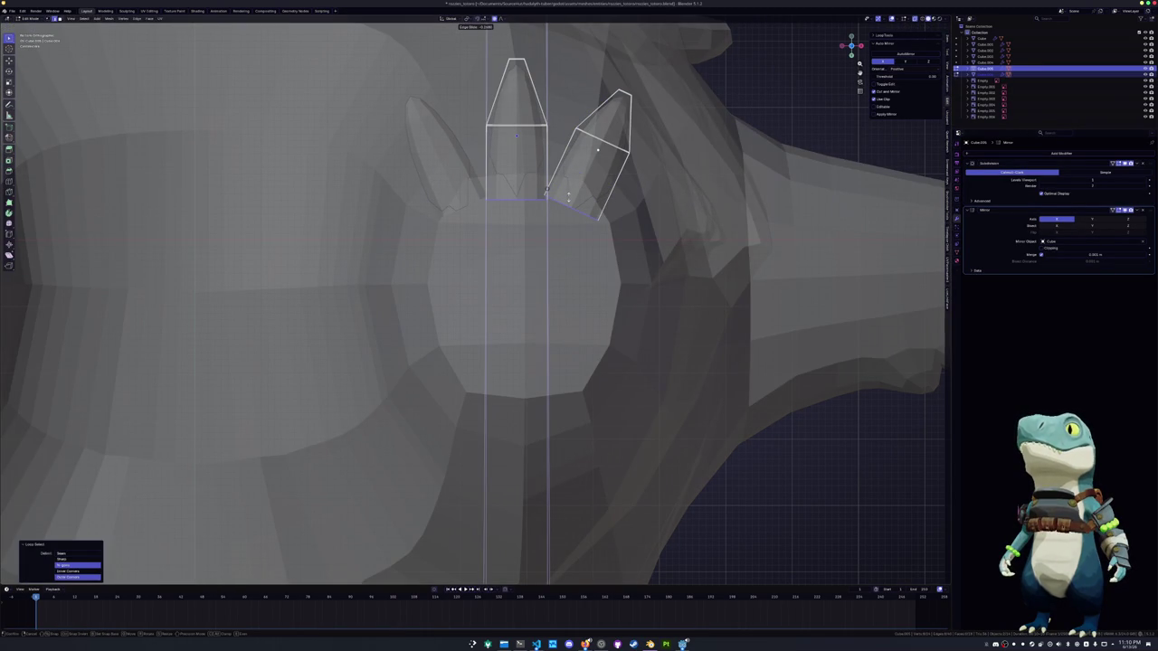
left_click(566, 197)
mouse_move(567, 197)
middle_mouse_down()
mouse_move(513, 254)
mouse_move(517, 302)
middle_mouse_up()
key("Tab")
scroll(513, 254, "down", 5)
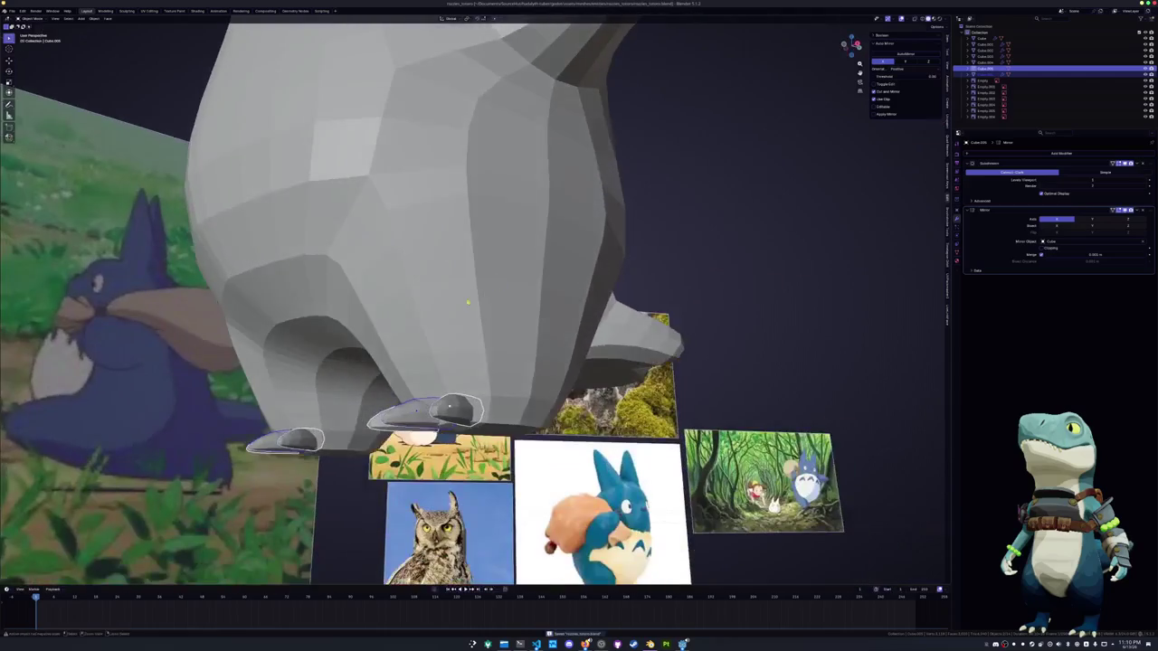
Edit the owl body and try Ctrl+R loop cuts across the torso, undoing them
scroll(517, 302, "up", 3)
scroll(565, 301, "down", 6)
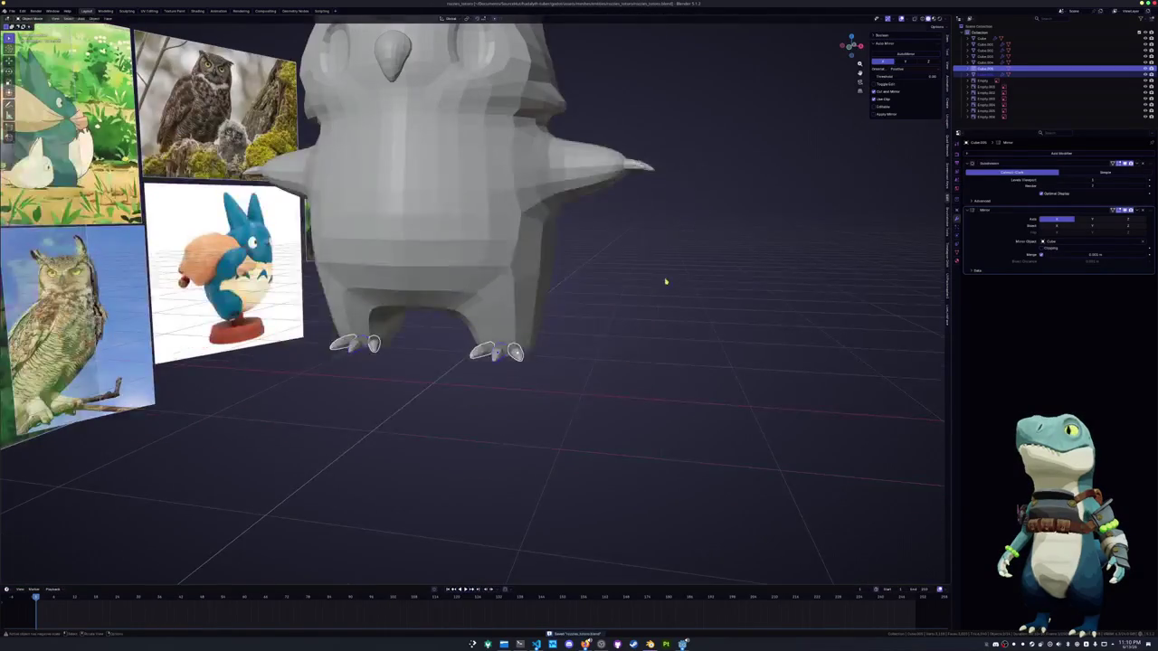
mouse_move(555, 238)
middle_mouse_down()
mouse_move(556, 329)
mouse_move(417, 271)
mouse_move(461, 308)
middle_mouse_up()
scroll(563, 338, "down", 2)
left_click(478, 259)
key("Tab")
scroll(478, 258, "up", 4)
key("ctrl+r")
left_click(461, 307)
key("ctrl+z")
key("ctrl+r")
left_click(362, 348)
key("ctrl+z")
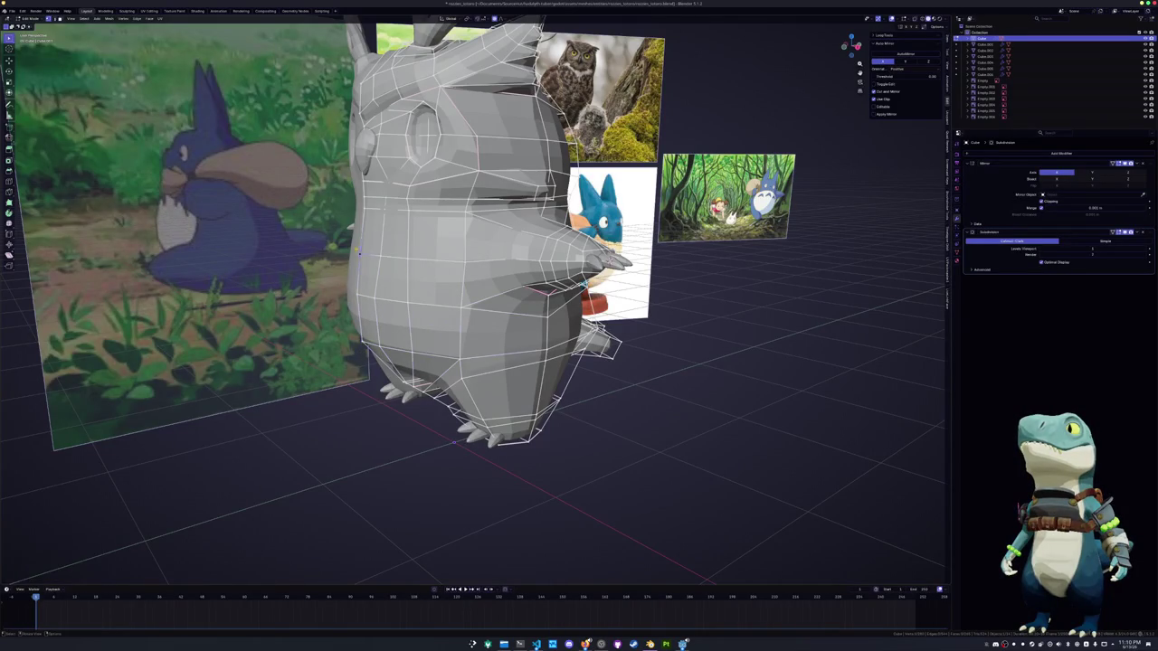
Select an edge path across the torso and relax it with LoopTools
middle_click_drag(467, 262, 457, 229)
left_click(362, 215)
left_click(457, 229, "ctrl")
key("shift+r")
key("shift+r")
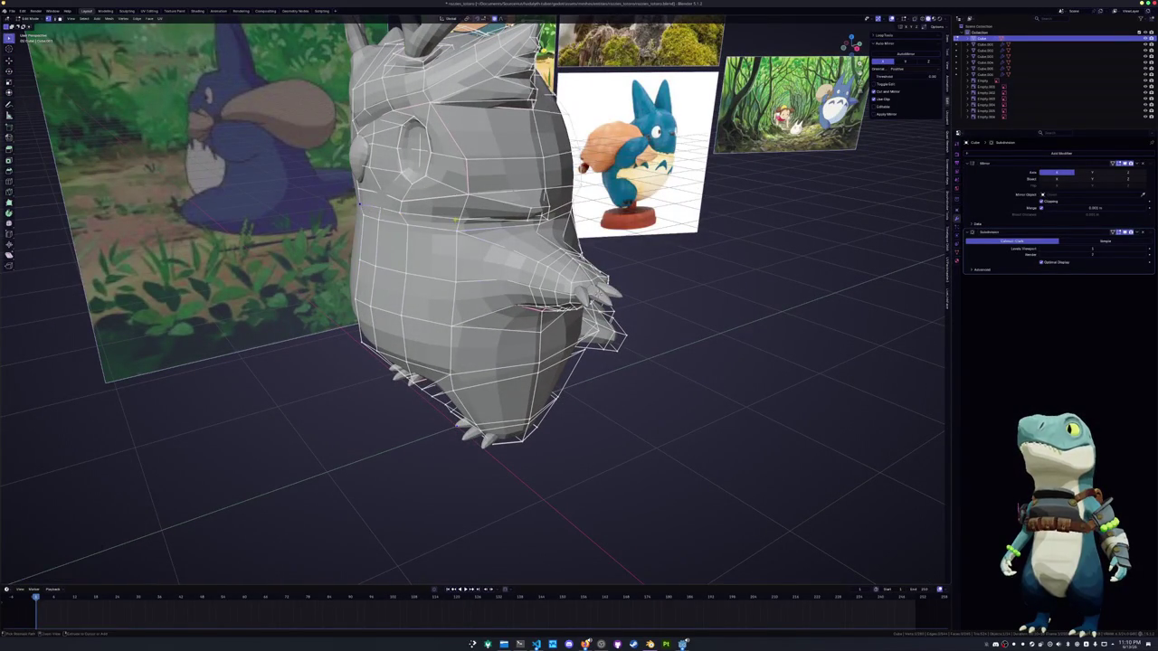
middle_click_drag(460, 219, 509, 171)
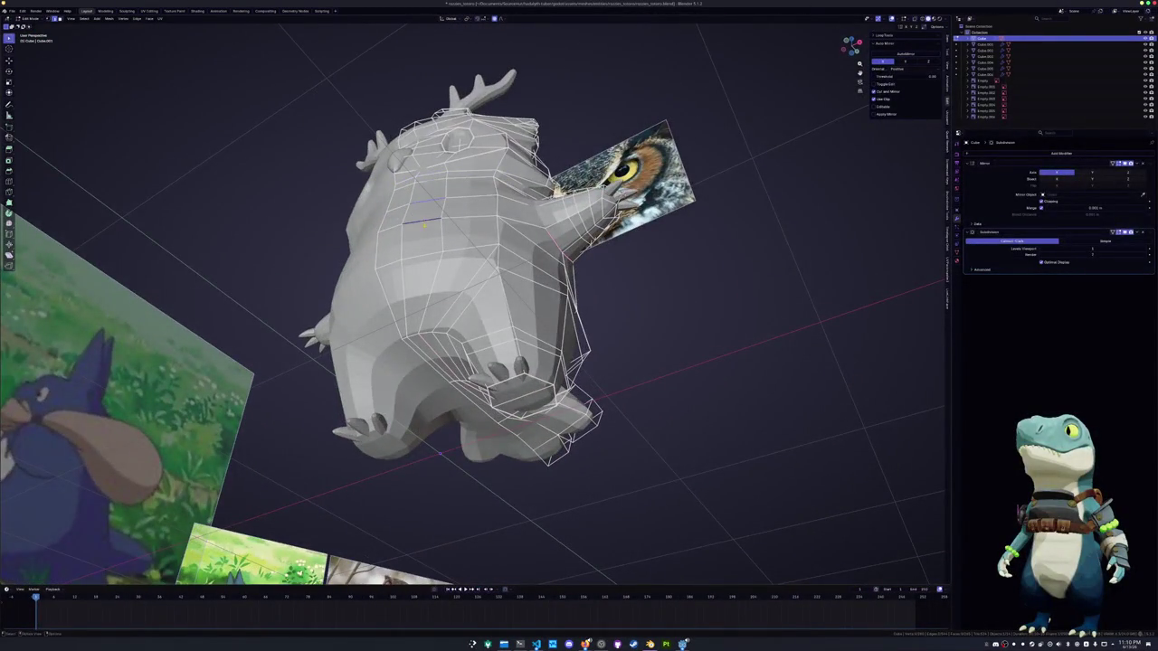
mouse_move(425, 225)
middle_mouse_down()
mouse_move(435, 193)
mouse_move(505, 234)
middle_mouse_up()
Push the torso loop outward with Alt+S, then return to Object Mode
key("alt+s")
left_click(452, 222)
key("alt+s")
key("Escape")
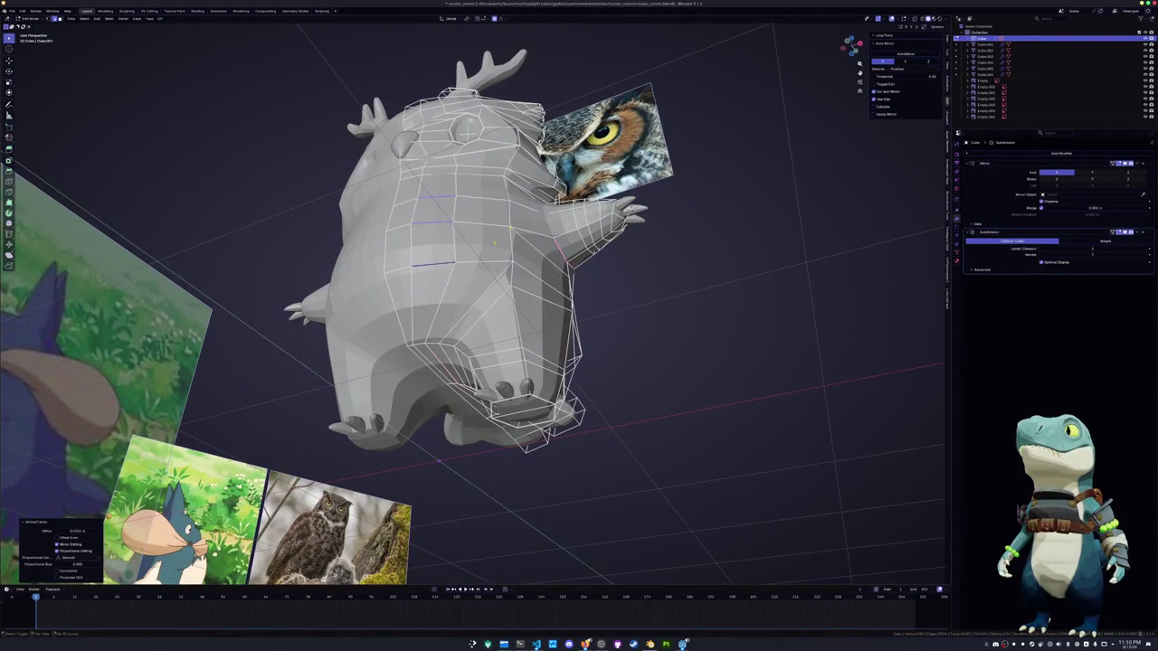
key("3")
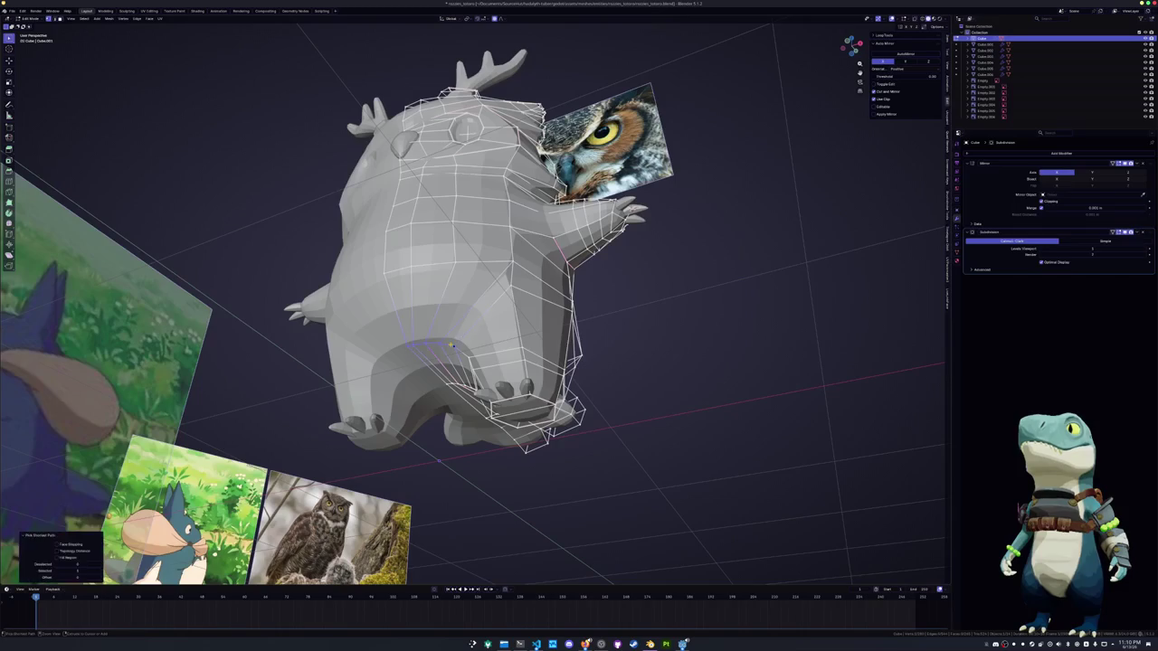
mouse_move(452, 272)
middle_mouse_down()
mouse_move(496, 316)
mouse_move(489, 333)
middle_mouse_up()
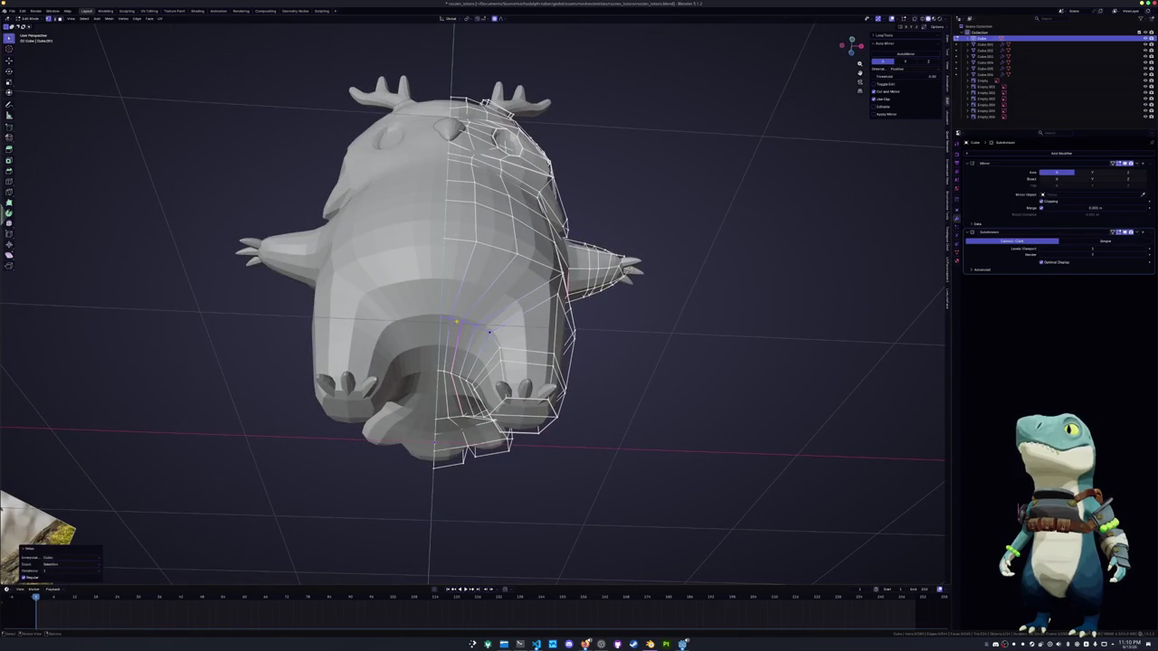
key("KP_Divide")
key("Tab")
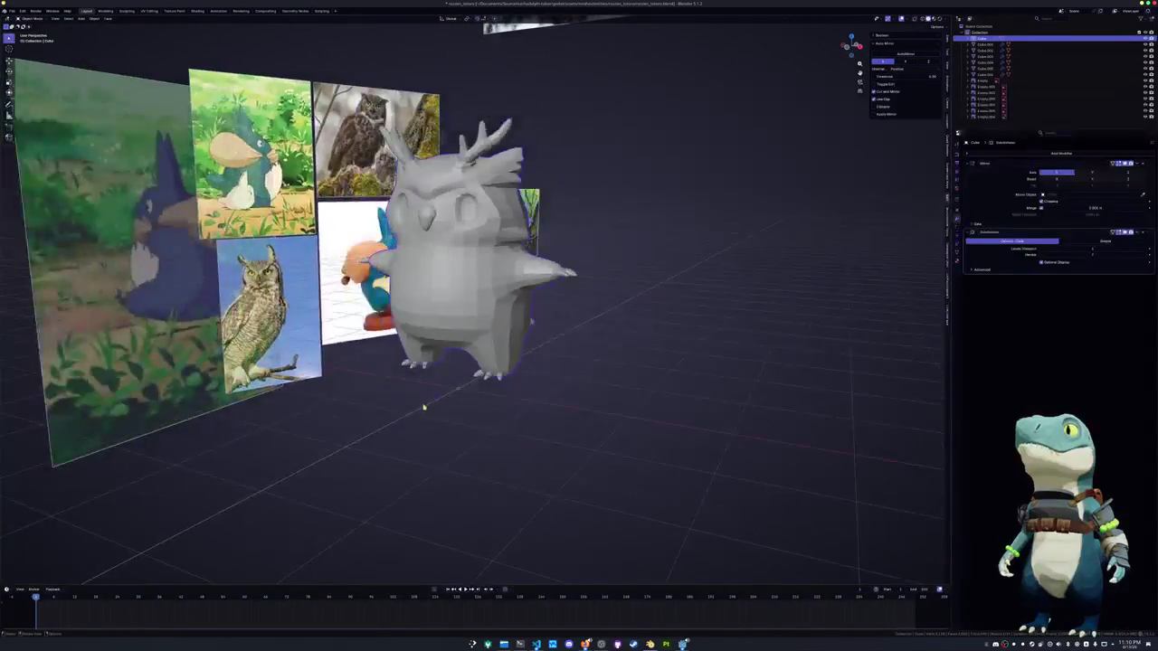
Crease the edges just below the owl's eye socket, then leave Edit Mode
middle_click_drag(428, 391, 543, 371)
key("Tab")
scroll(489, 380, "up", 4)
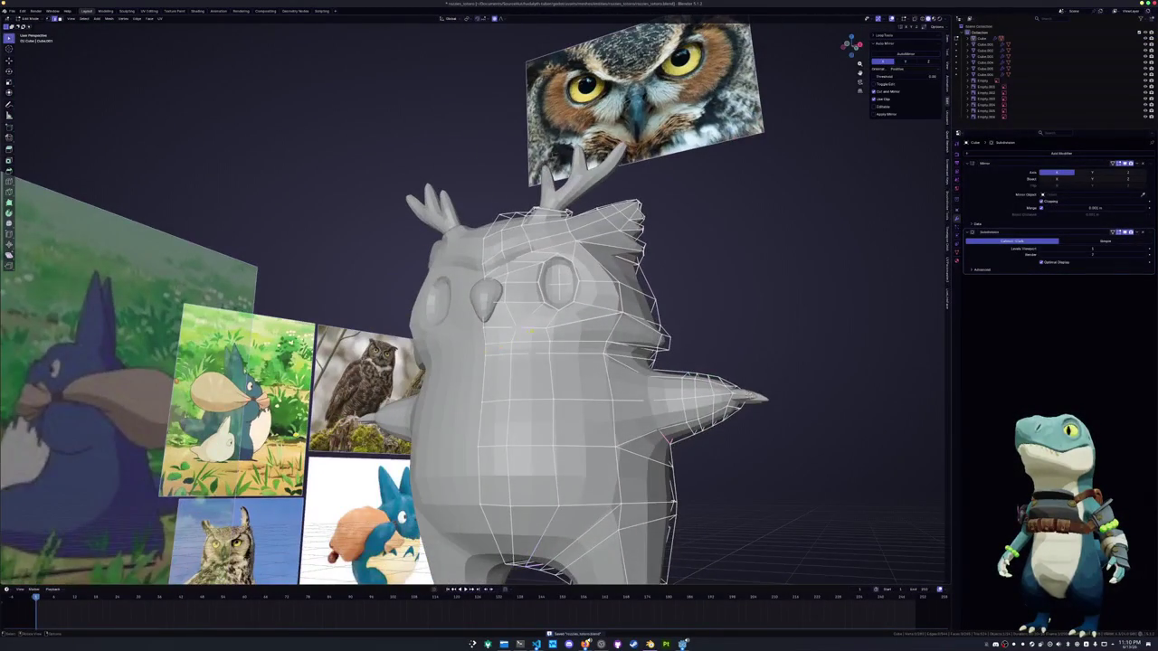
scroll(543, 371, "up", 2)
middle_click_drag(570, 312, 557, 299)
key("shift+e")
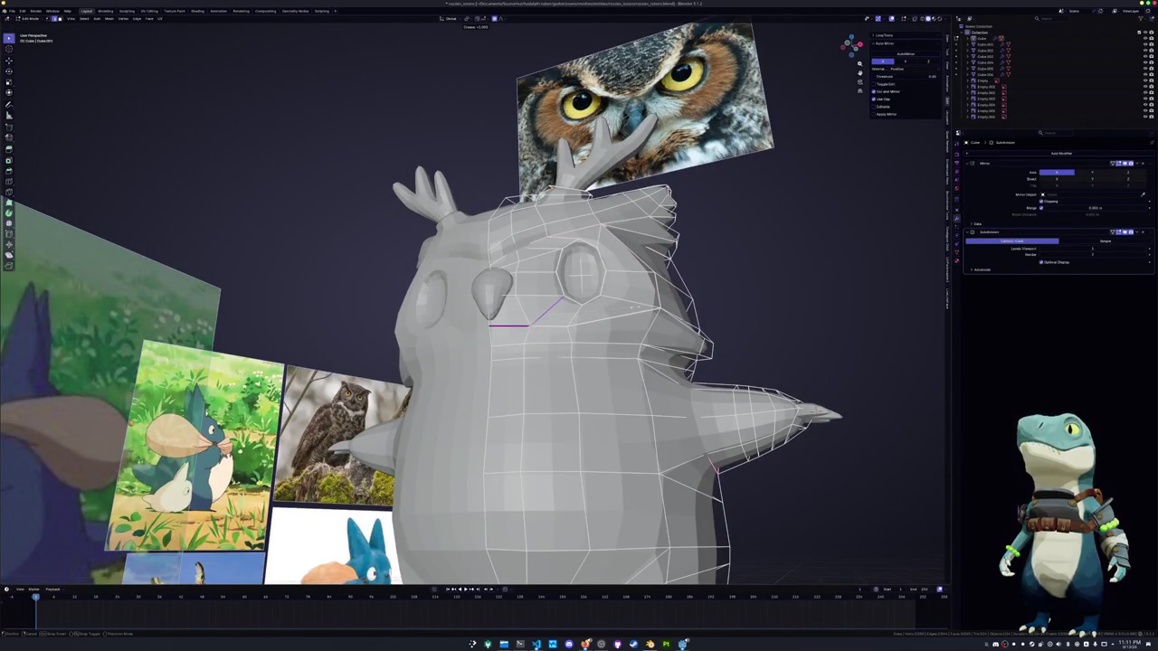
left_click(630, 308)
middle_click_drag(630, 308, 579, 316)
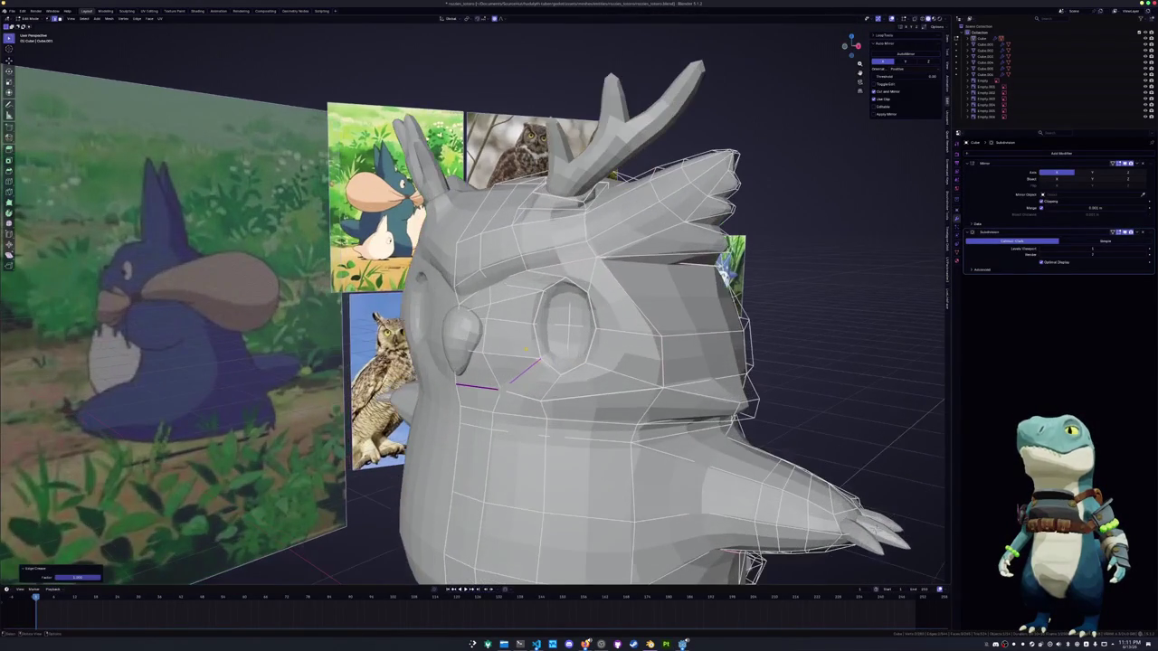
key("Tab")
Select the eye piece Cube.001 in Edit Mode and pick its top vertex
middle_click_drag(541, 358, 361, 355)
left_click(982, 44)
key("Tab")
scroll(579, 344, "up", 3)
left_click(530, 292)
Raise the eye piece's top vertex vertically along Z
key("g")
key("z")
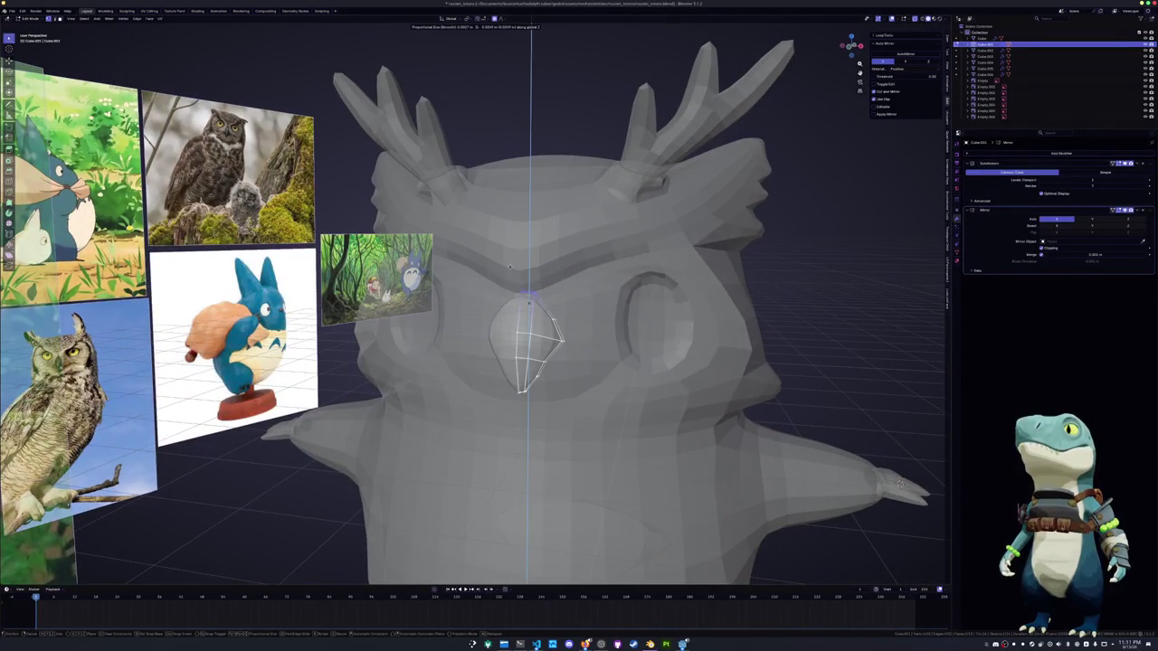
left_click(511, 264)
key("Tab")
scroll(511, 264, "down", 5)
mouse_move(511, 263)
middle_mouse_down()
mouse_move(528, 308)
mouse_move(507, 299)
middle_mouse_up()
Swell the eye outward with Alt+S and reposition it in the socket
key("Tab")
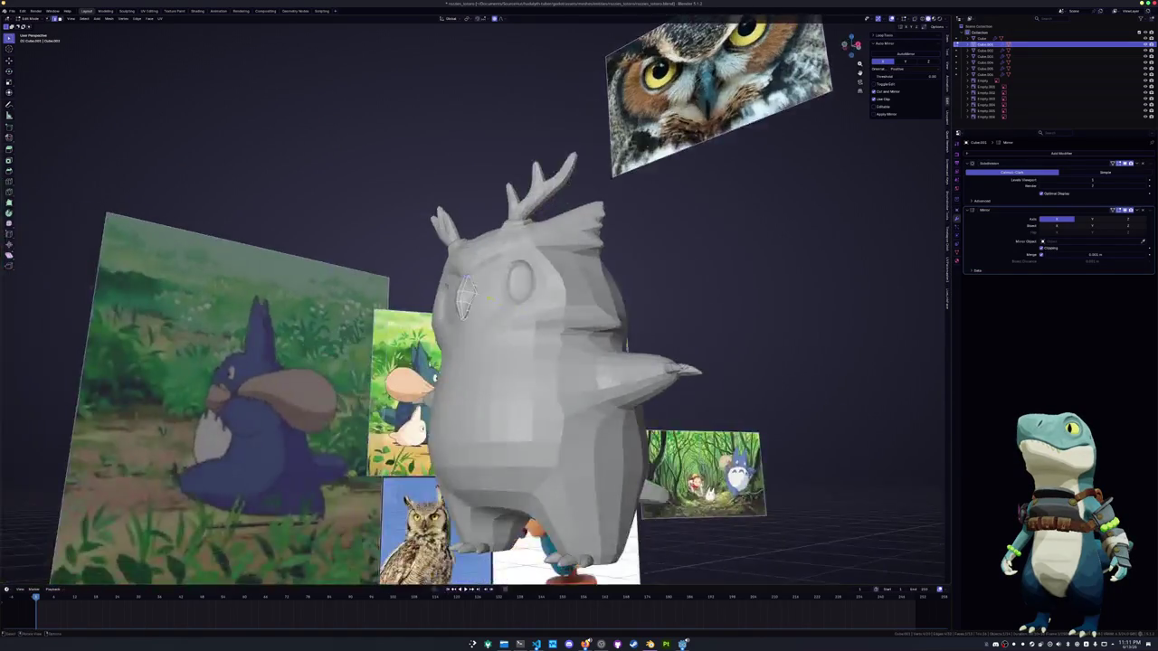
scroll(506, 298, "up", 5)
key("alt+s")
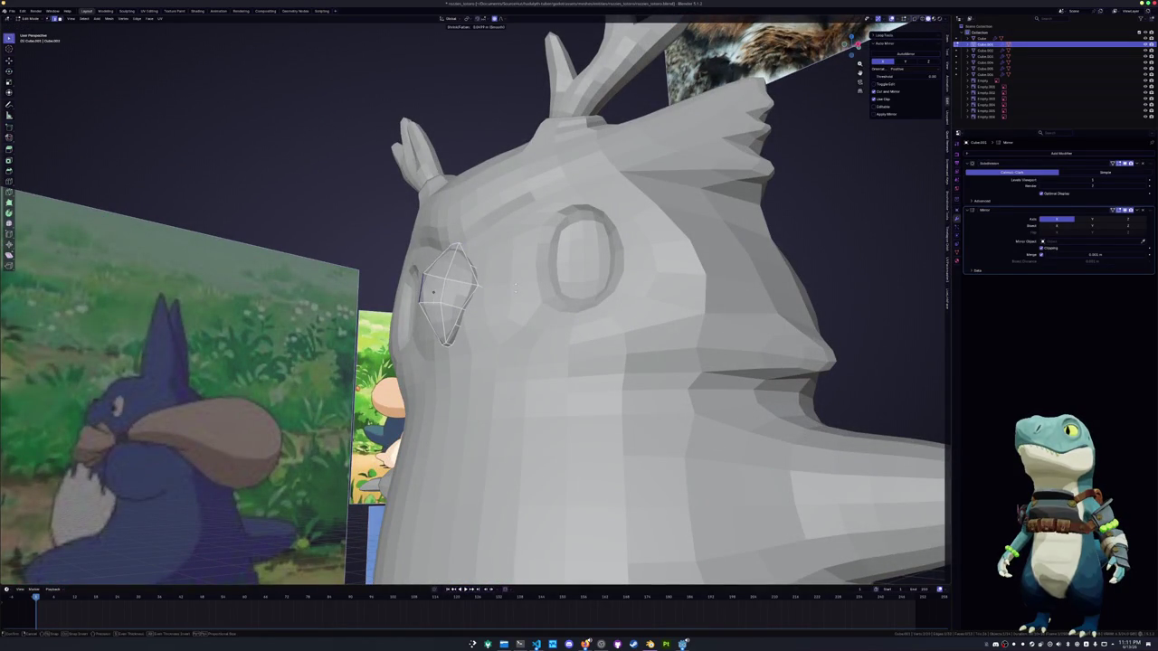
left_click(514, 290)
scroll(514, 290, "down", 3)
middle_click_drag(514, 289, 493, 326)
key("g")
scroll(493, 326, "up", 3)
left_click(489, 327)
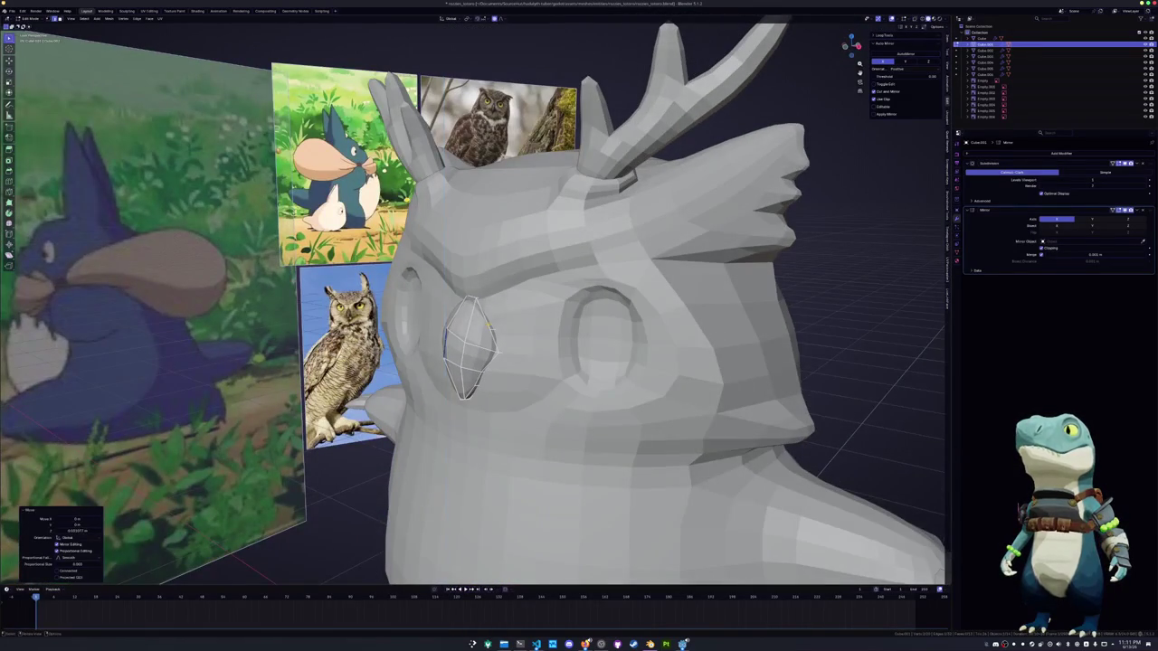
Edge-slide the eye's edges twice to refine its almond shape
key("g")
key("g")
left_click(462, 354)
key("g")
key("g")
left_click(488, 351)
Adjust the eye rim's thickness twice with Alt+S and return to Object Mode
key("alt+s")
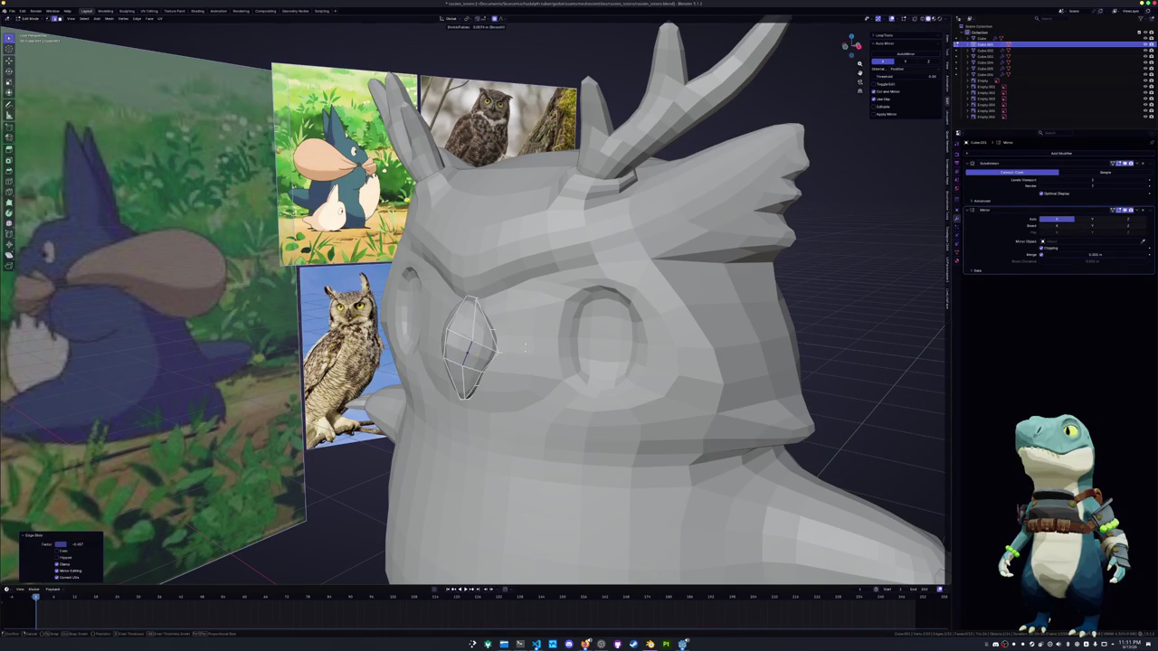
left_click(530, 345)
mouse_move(530, 345)
middle_mouse_down()
mouse_move(532, 371)
mouse_move(568, 309)
mouse_move(523, 344)
mouse_move(680, 271)
middle_mouse_up()
key("alt+s")
left_click(532, 371)
key("Tab")
scroll(523, 343, "down", 3)
scroll(679, 272, "down", 2)
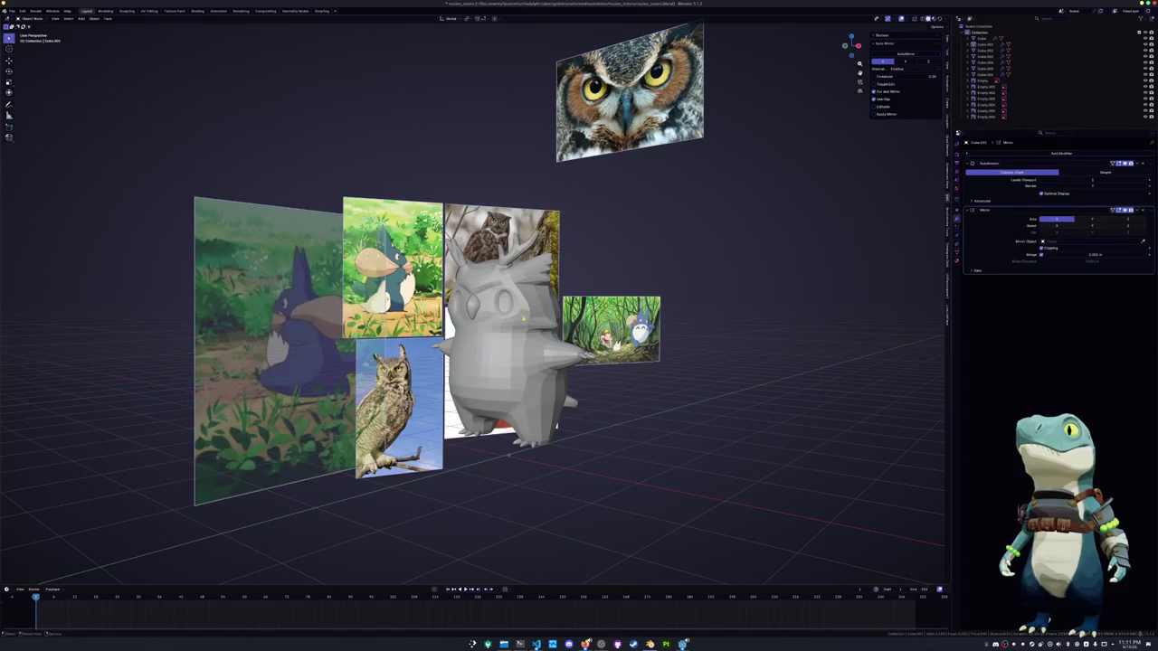
In the owl body's mesh, grow the selection around the eye socket and scale it
left_click(506, 344)
middle_click_drag(507, 344, 549, 316)
key("Tab")
scroll(549, 317, "up", 3)
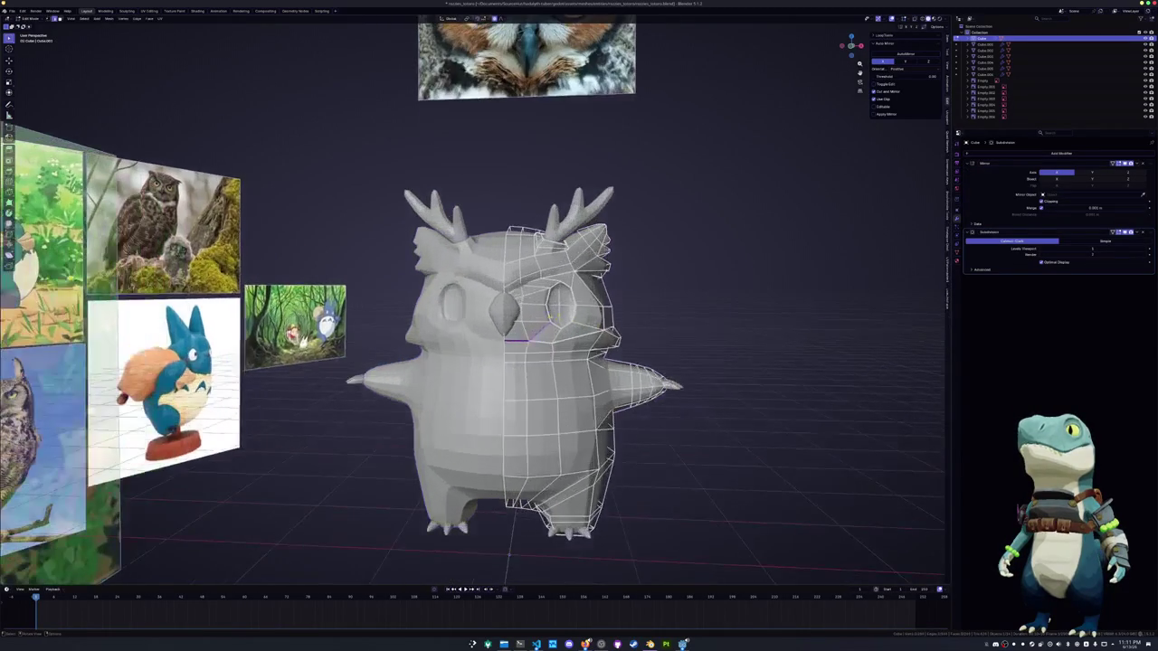
key("ctrl+KP_Add")
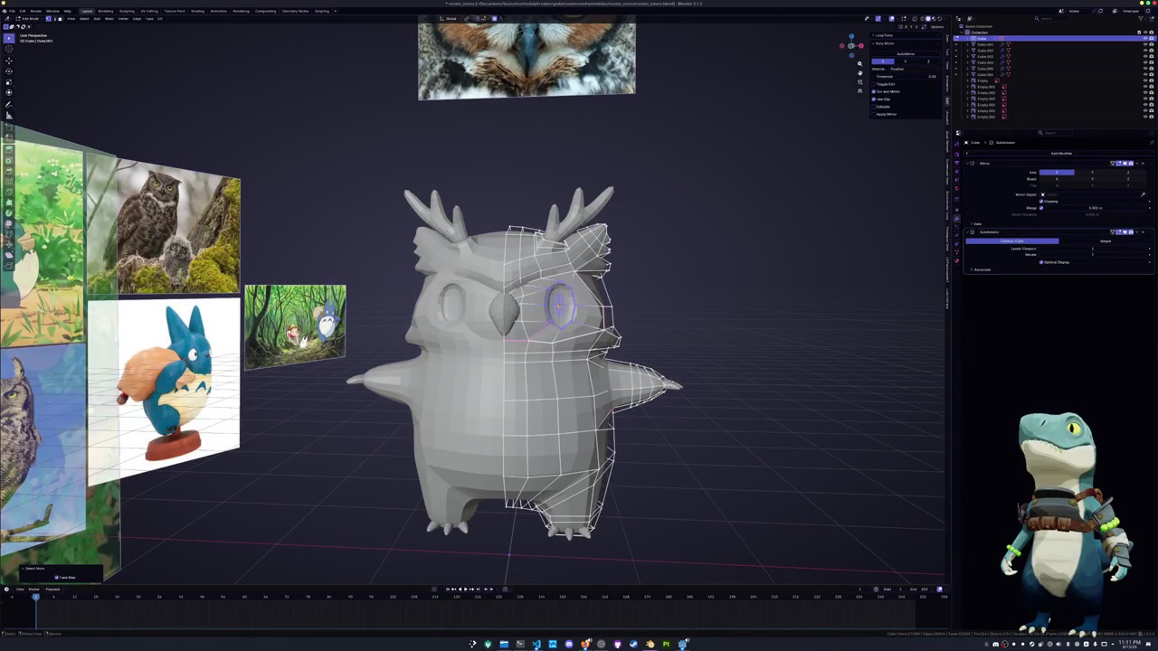
key("s")
left_click(663, 294)
Move the eye loop vertically and sideways, then enlarge it with two scales
key("g")
key("z")
left_click(665, 298)
key("g")
key("x")
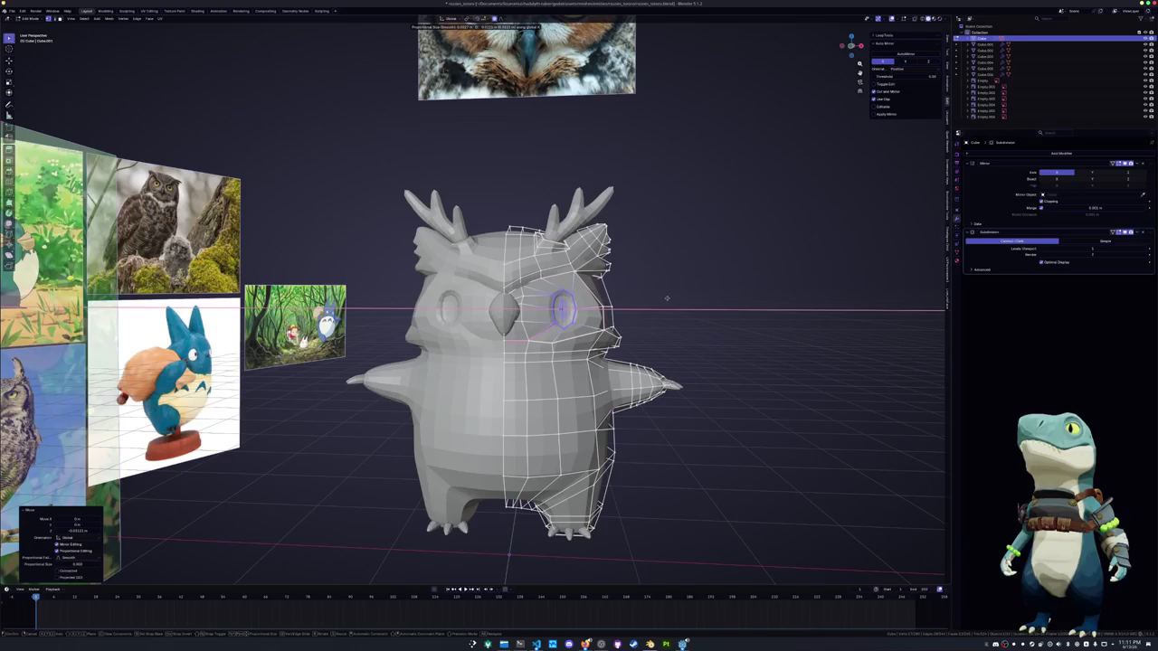
left_click(666, 298)
key("s")
left_click(667, 299)
key("s")
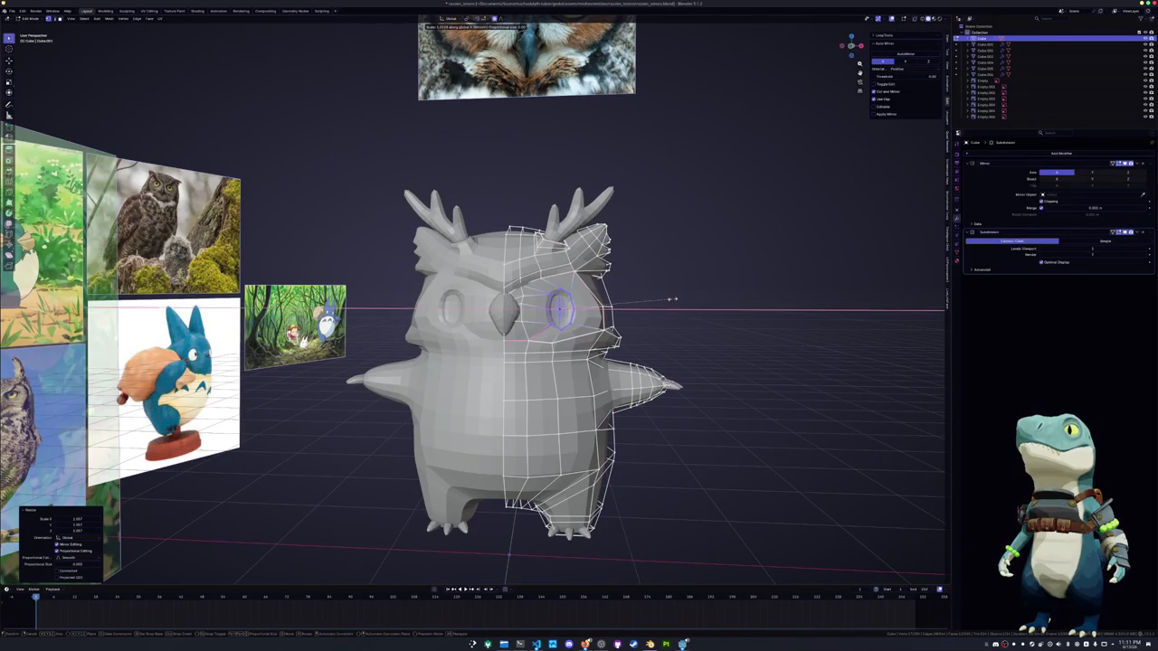
left_click(670, 299)
With see-through on, scale the eye vertices while excluding the Z axis
middle_click_drag(669, 299, 724, 303)
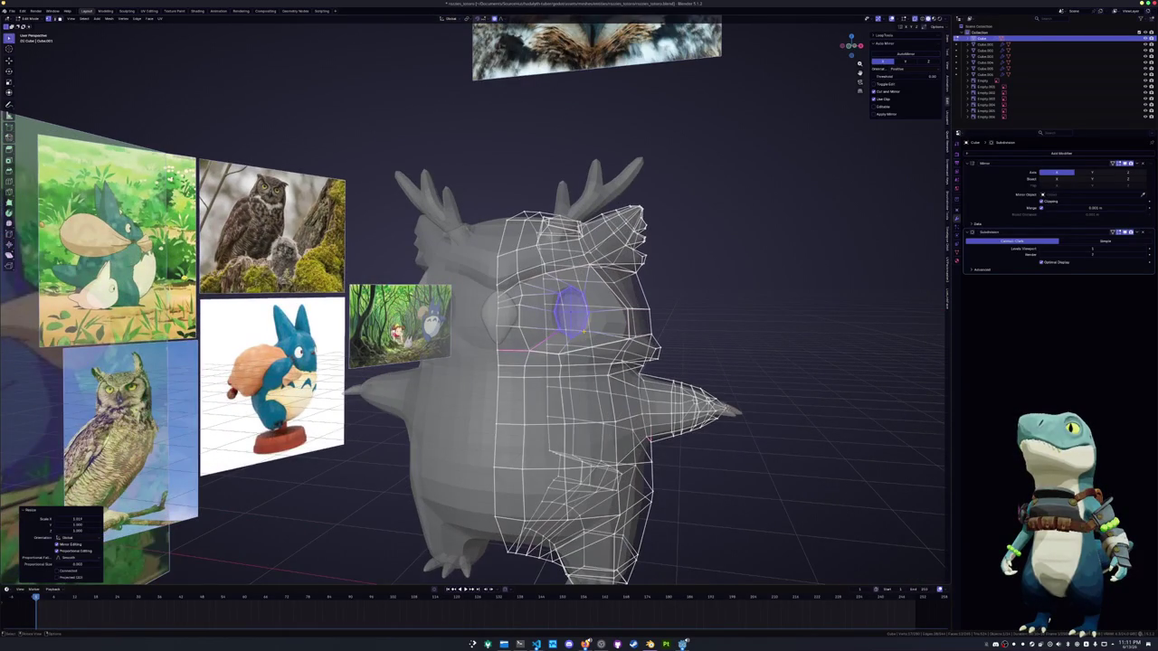
left_click(584, 330)
scroll(584, 330, "up", 3)
middle_click_drag(633, 353, 579, 357)
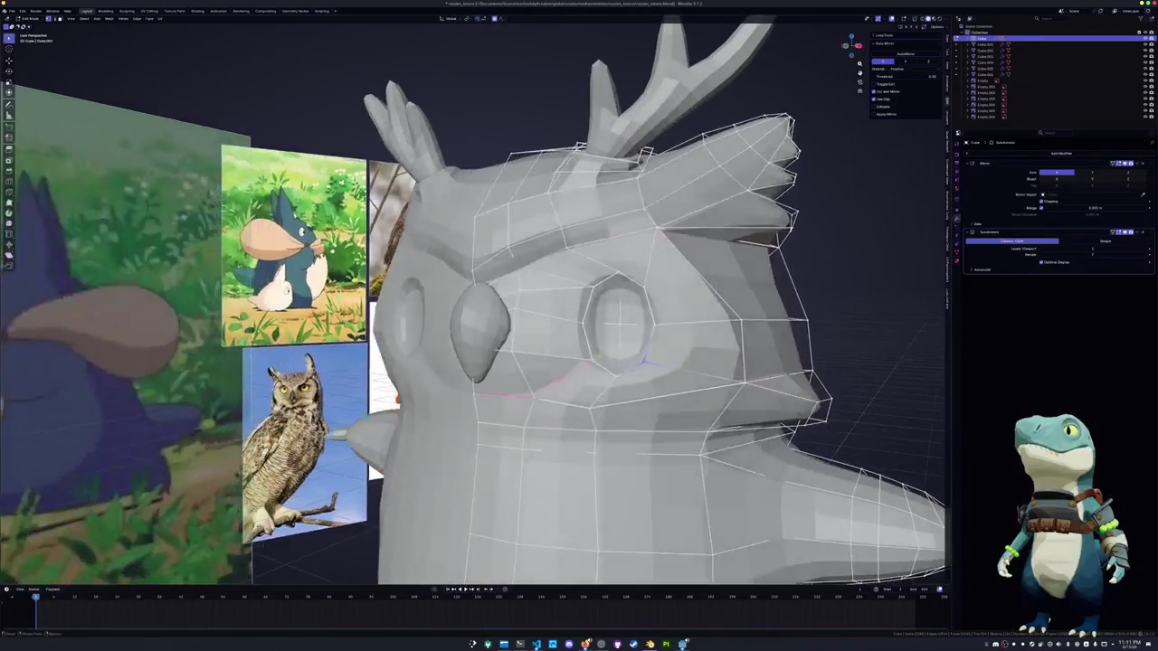
key("alt+z")
key("alt+z")
key("s")
key("shift+z")
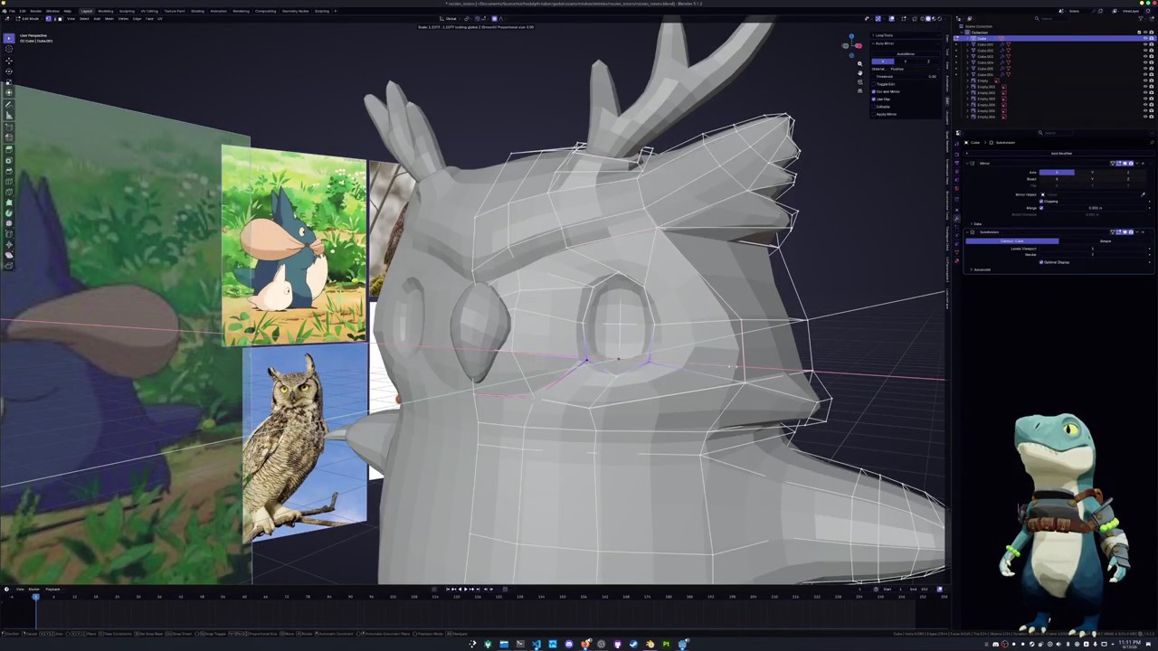
key("Return")
Widen the eye vertices along the X axis and check the result from the front
middle_click_drag(579, 362, 507, 362)
key("s")
key("Return")
mouse_move(580, 373)
middle_mouse_down()
mouse_move(547, 335)
mouse_move(652, 333)
mouse_move(641, 336)
middle_mouse_up()
key("s")
key("x")
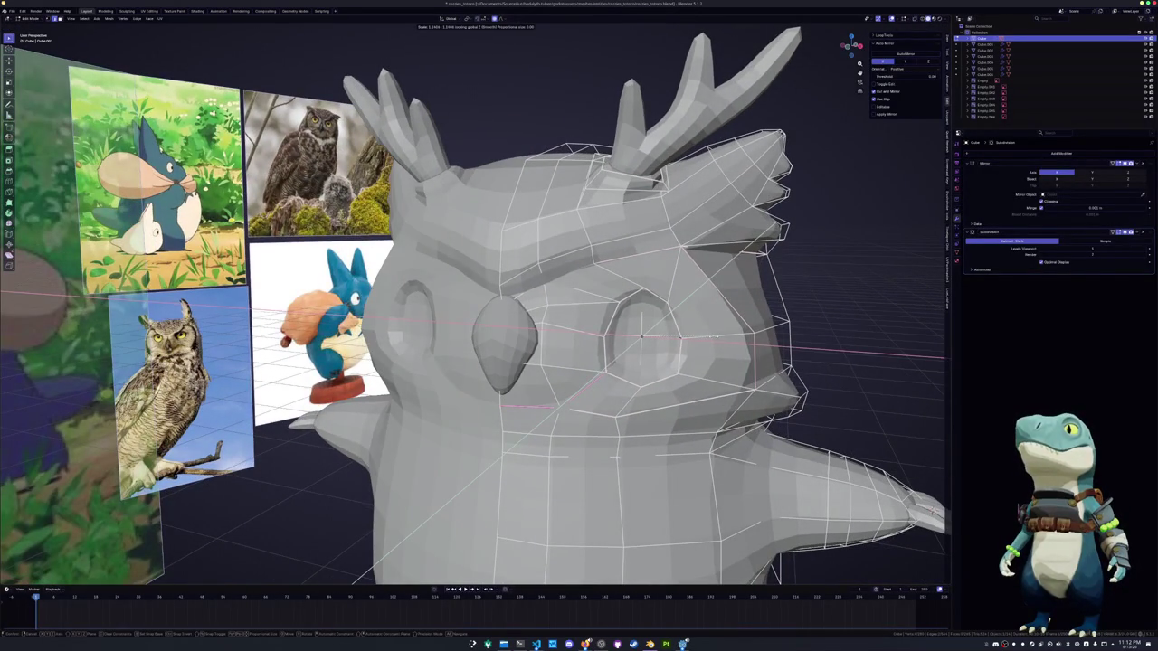
left_click(641, 336)
scroll(641, 336, "down", 5)
middle_click_drag(641, 337, 588, 348)
scroll(636, 336, "up", 4)
scroll(639, 335, "up", 4)
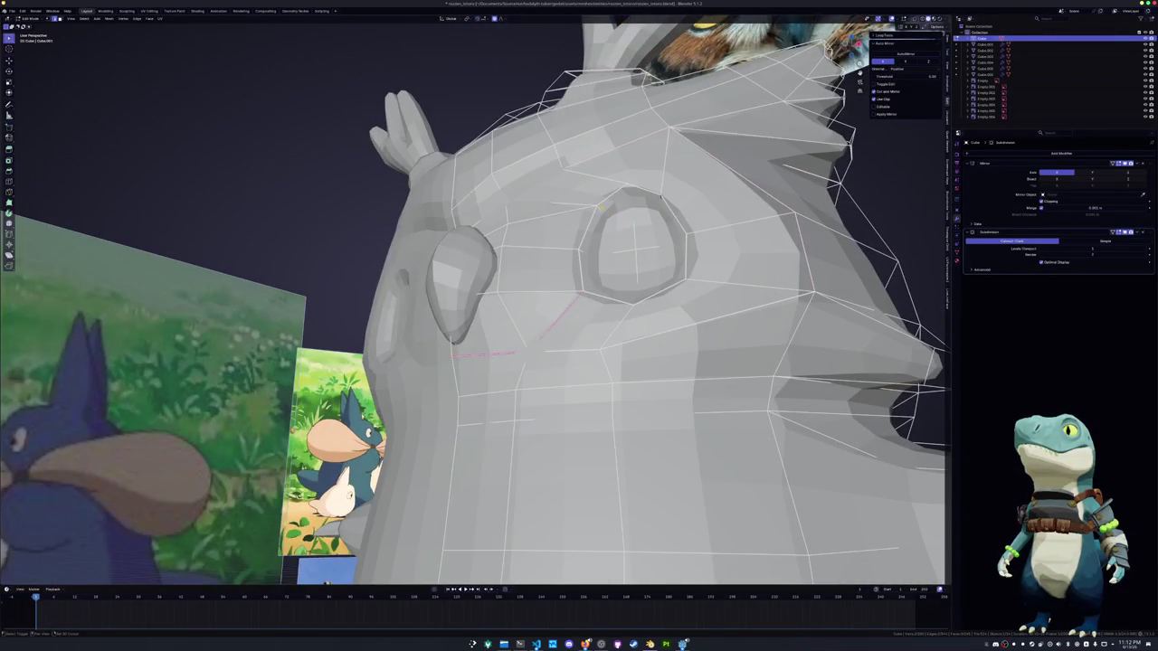
Finish the eye loop scale and enlarge it slightly from a three-quarter view
scroll(597, 207, "down", 5)
middle_click_drag(597, 207, 699, 274)
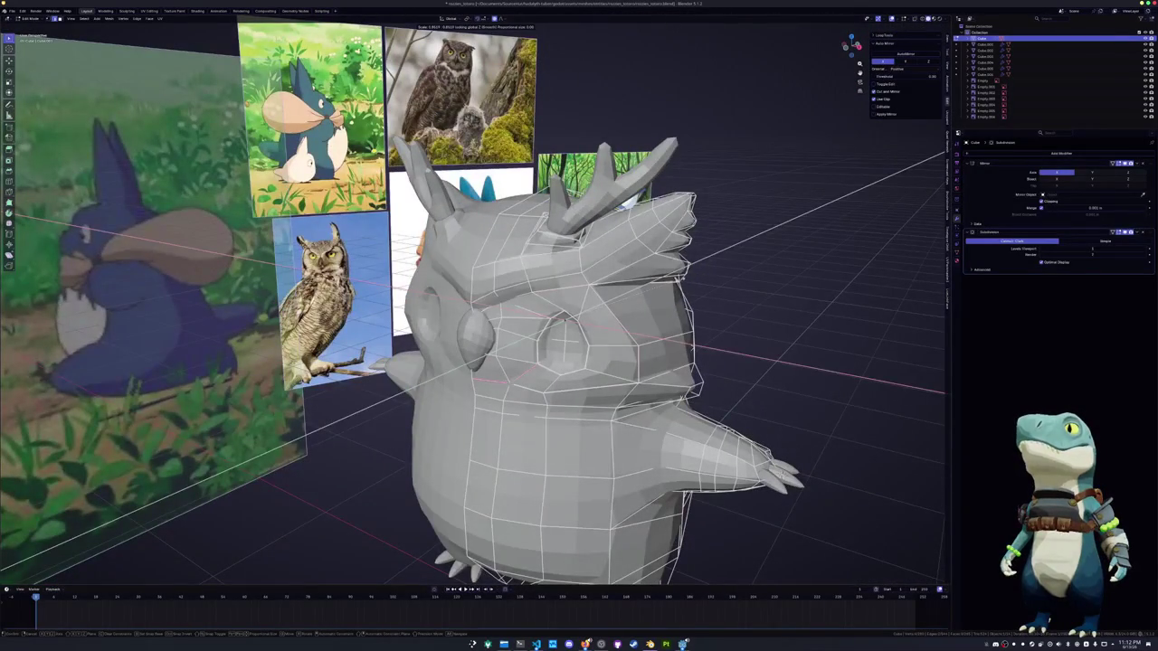
key("Return")
mouse_move(579, 325)
middle_mouse_down()
mouse_move(634, 335)
mouse_move(543, 326)
mouse_move(552, 330)
middle_mouse_up()
scroll(580, 326, "up", 3)
scroll(580, 326, "up", 2)
mouse_move(740, 331)
middle_mouse_down()
mouse_move(568, 321)
mouse_move(742, 324)
middle_mouse_up()
key("s")
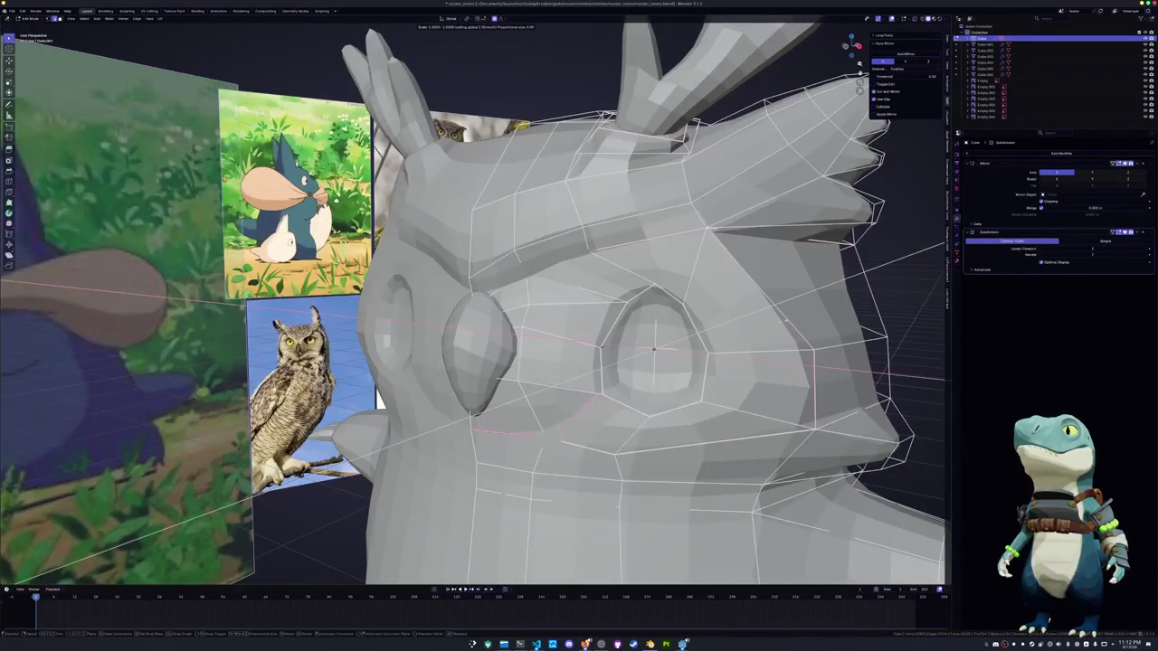
left_click(770, 323)
Preview the whole owl in Object Mode, then rescale the eye loop slightly again
key("Tab")
scroll(770, 323, "down", 5)
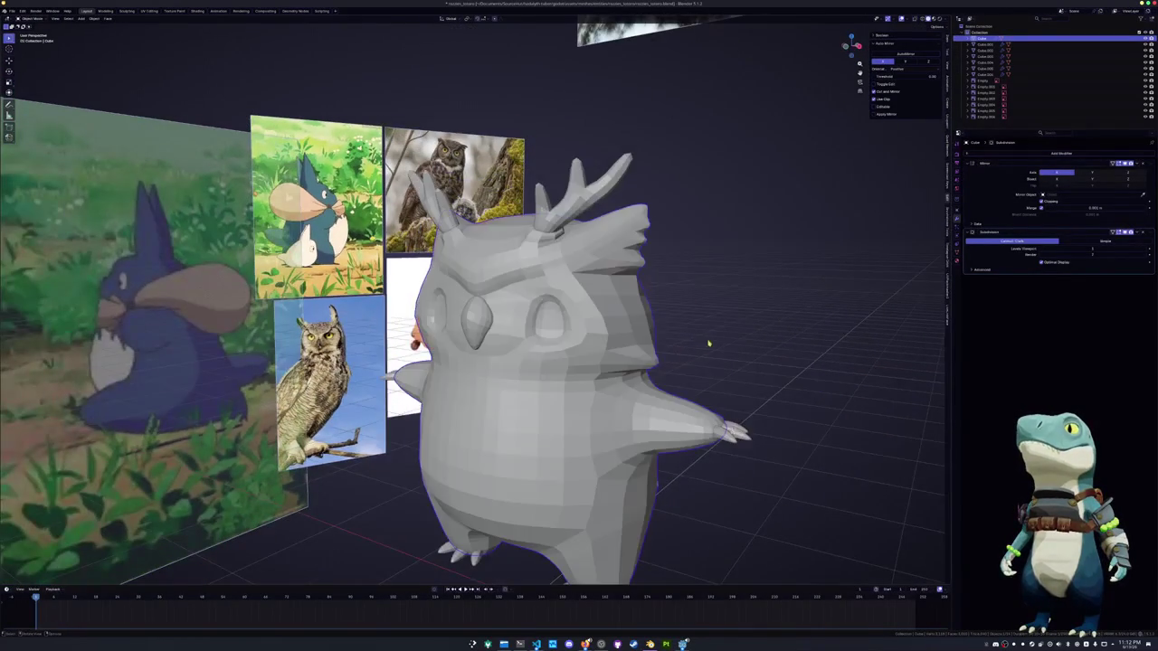
middle_click_drag(688, 349, 761, 341)
scroll(590, 337, "up", 5)
key("Tab")
mouse_move(579, 325)
middle_mouse_down()
mouse_move(524, 299)
mouse_move(507, 326)
middle_mouse_up()
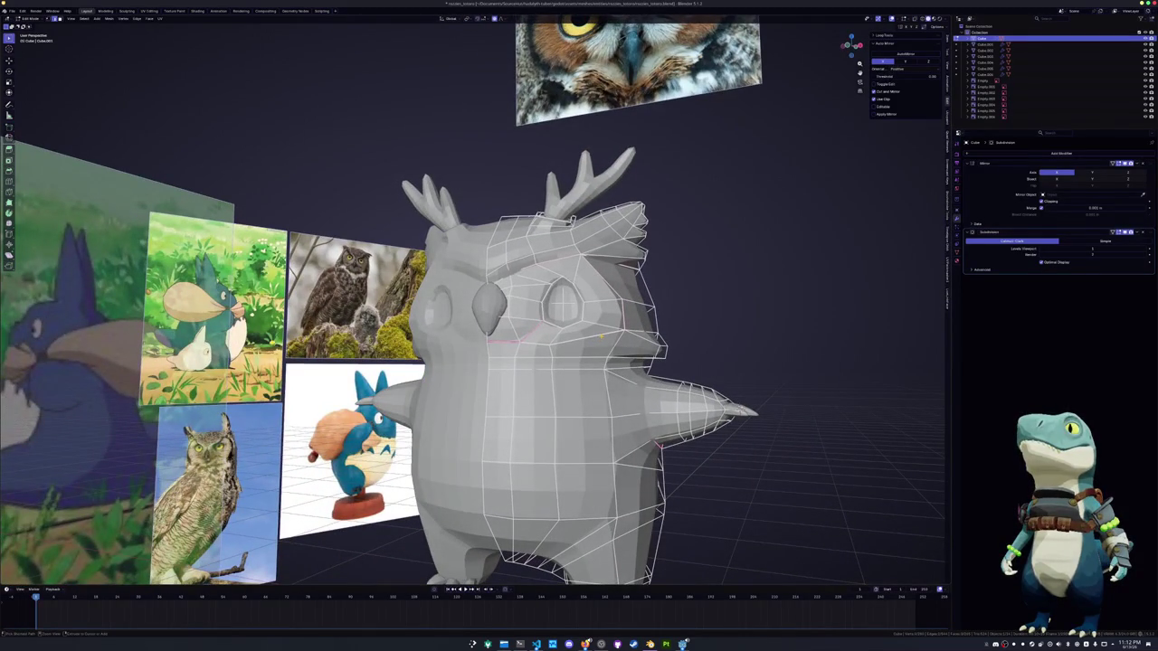
key("Tab")
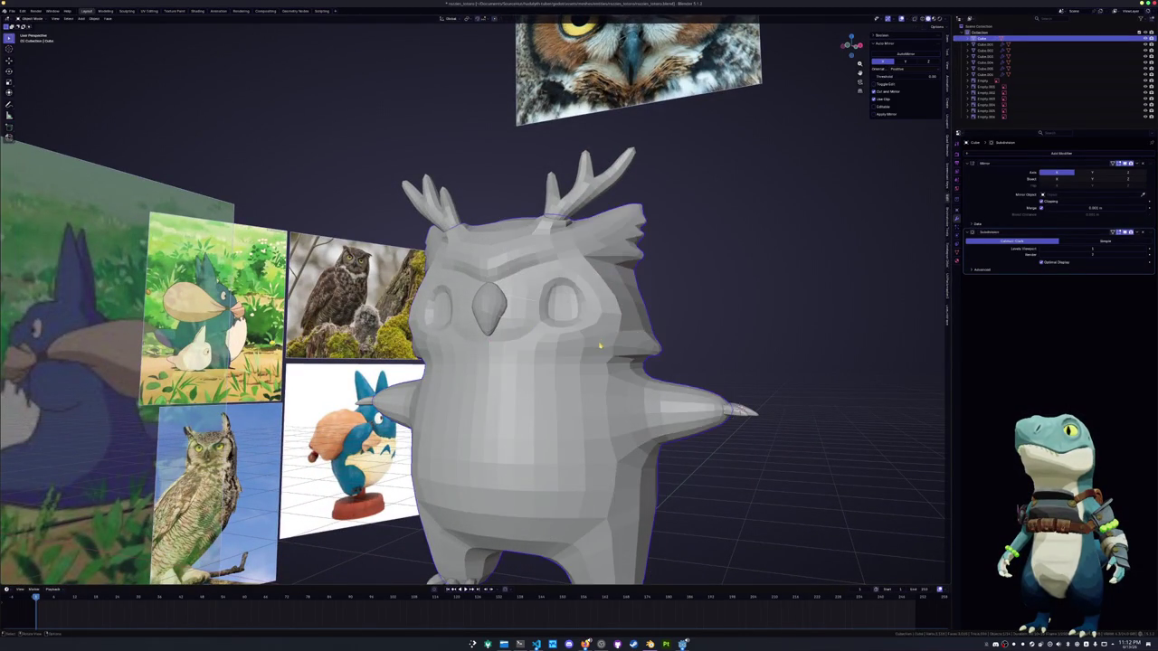
scroll(602, 337, "up", 3)
scroll(602, 337, "up", 3)
key("Tab")
middle_click_drag(543, 325, 597, 316)
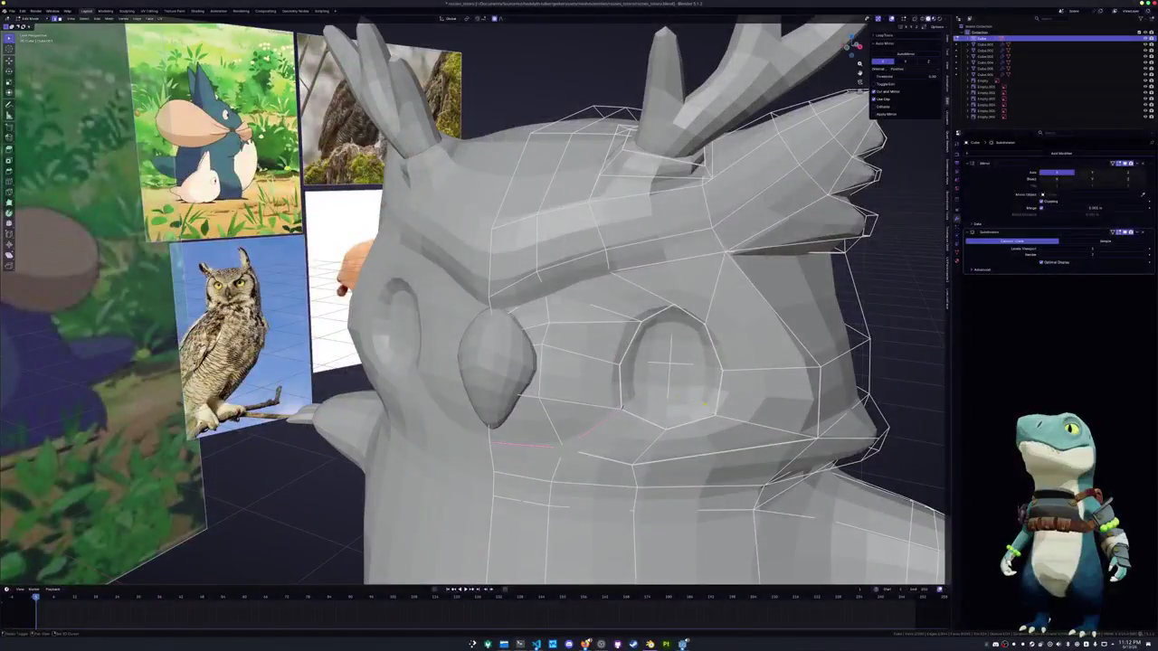
key("s")
left_click(685, 407)
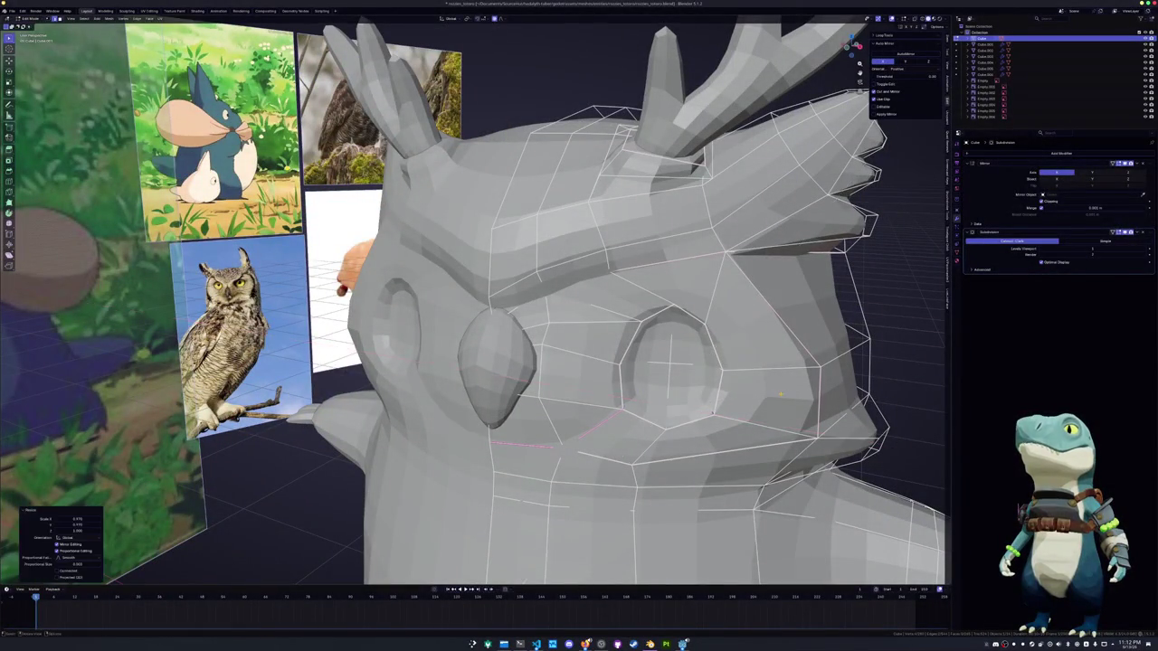
Select the faces inside the eye and push them inward with Shrink/Fatten
key("alt+z")
middle_click_drag(685, 406, 656, 358)
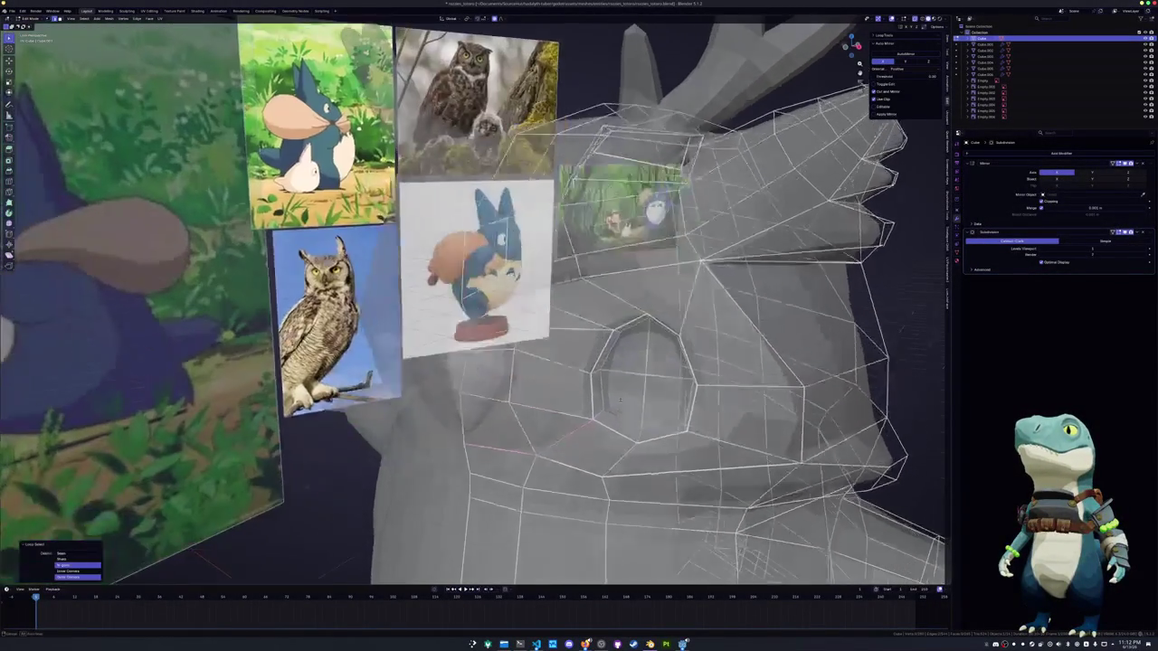
key("e")
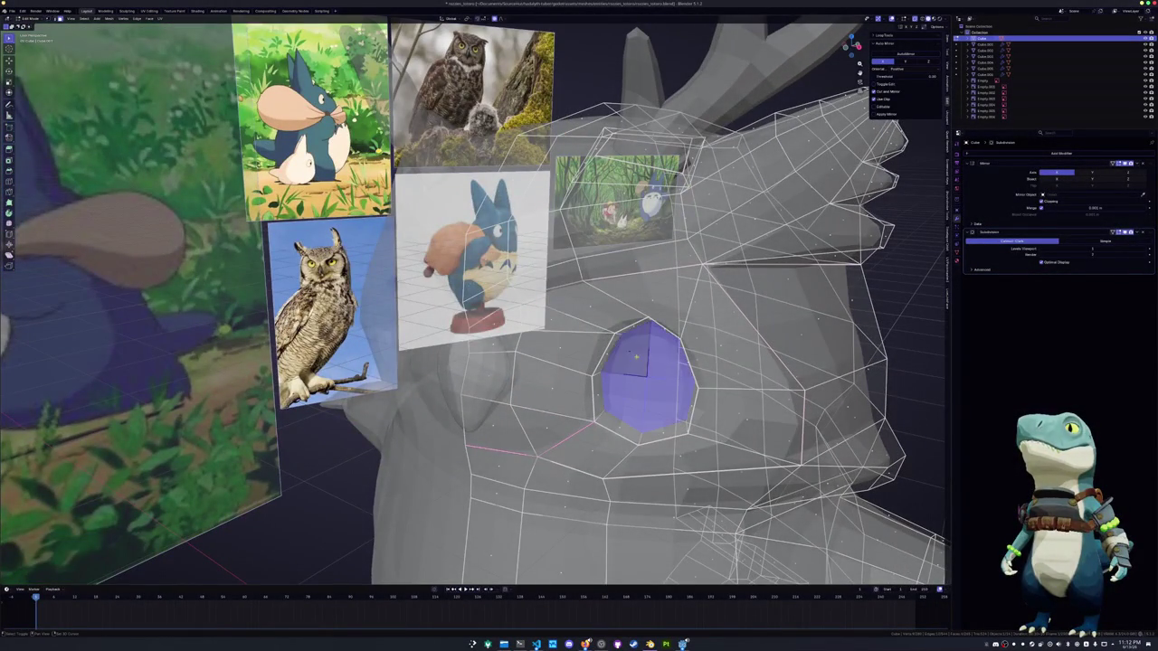
key("alt+z")
middle_click_drag(656, 358, 664, 371)
left_click(663, 371)
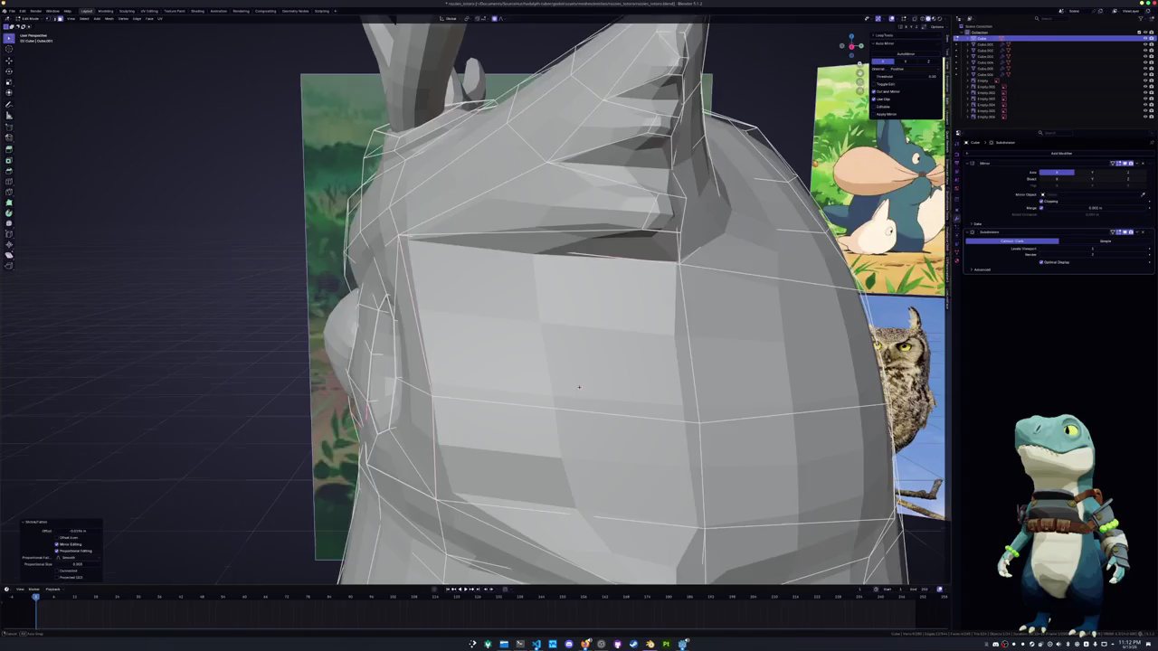
key("KP_Decimal")
key("alt+s")
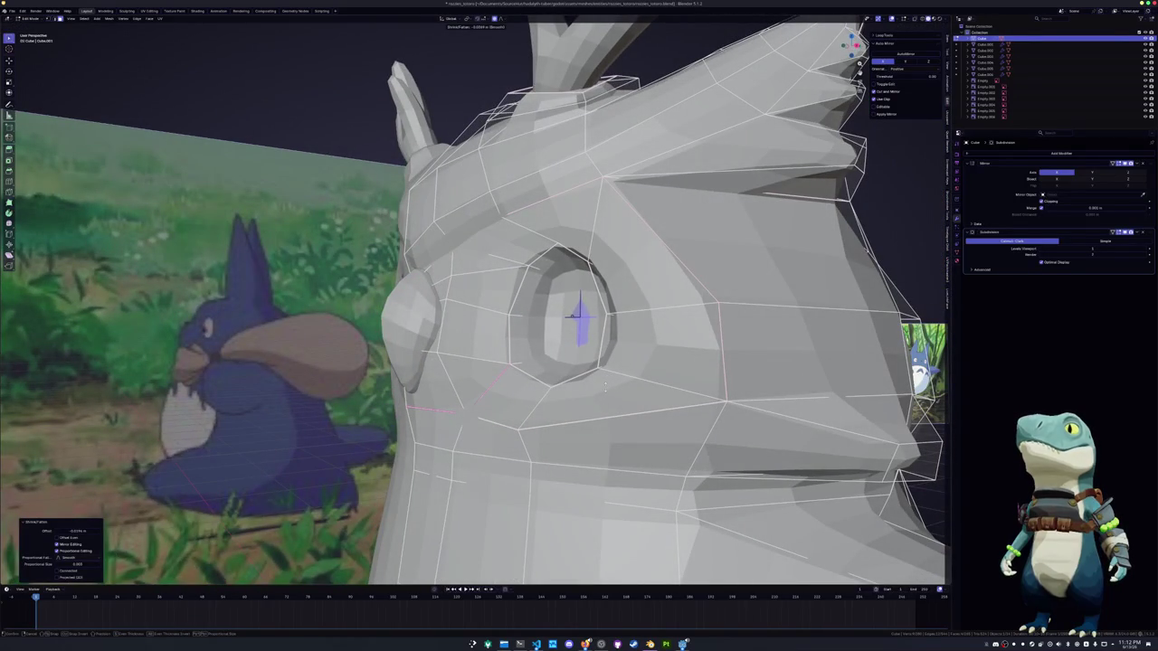
key("Escape")
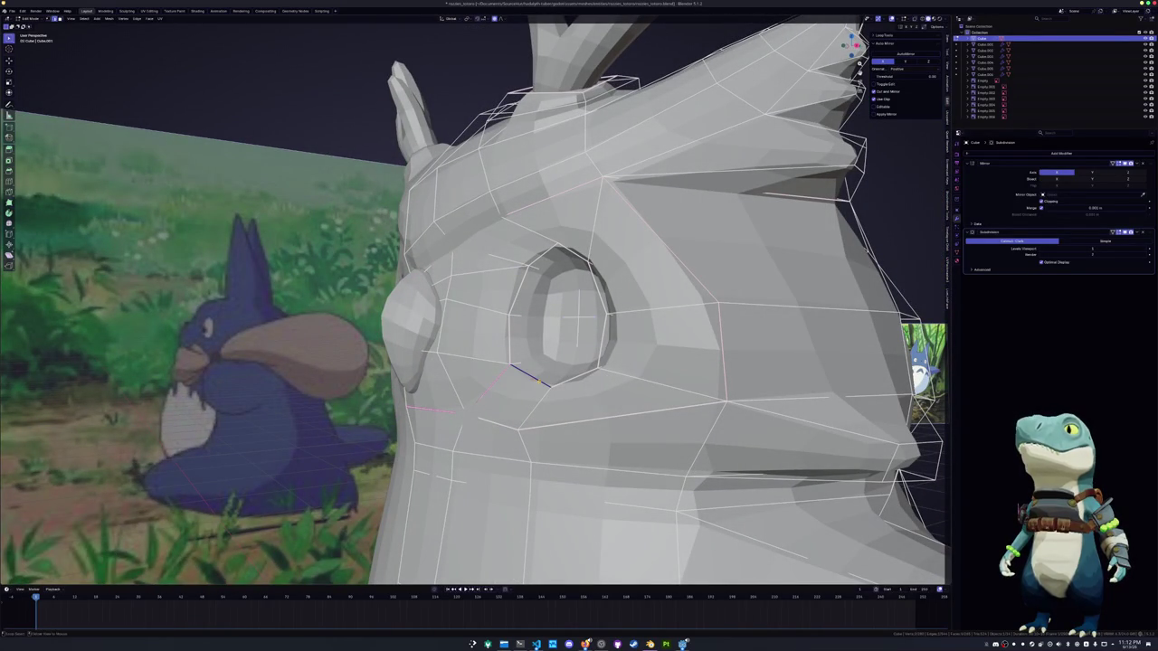
Select the edge loop around the eye opening and crease it
left_click(541, 380, "alt")
key("shift+e")
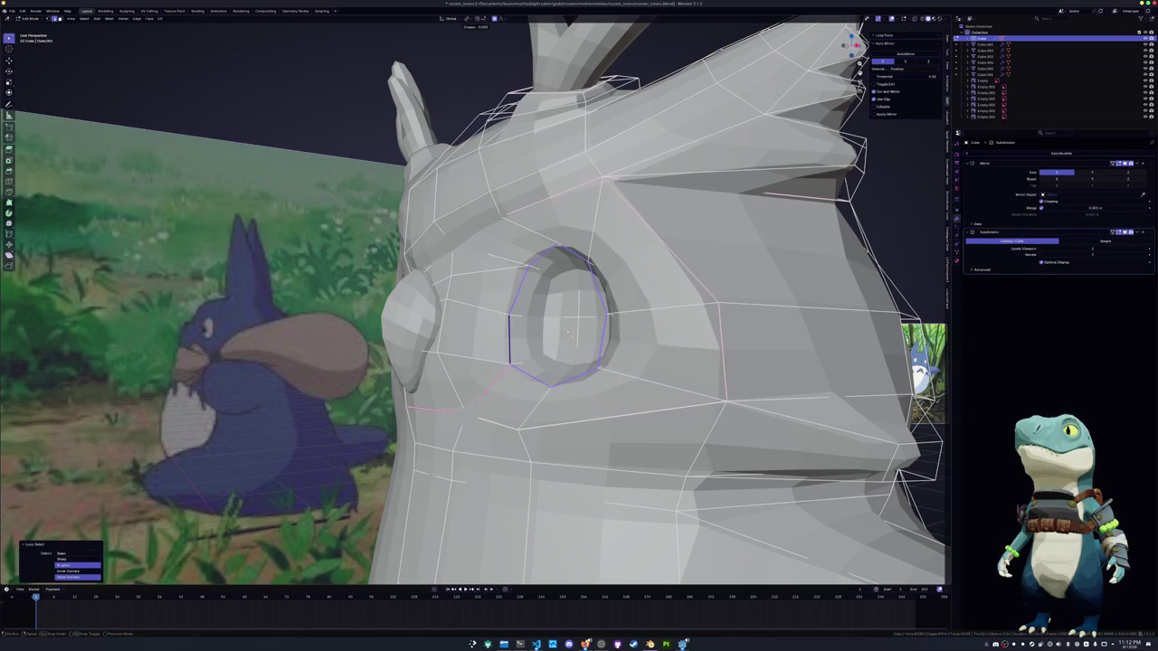
middle_click_drag(572, 335, 616, 327)
scroll(616, 327, "down", 4)
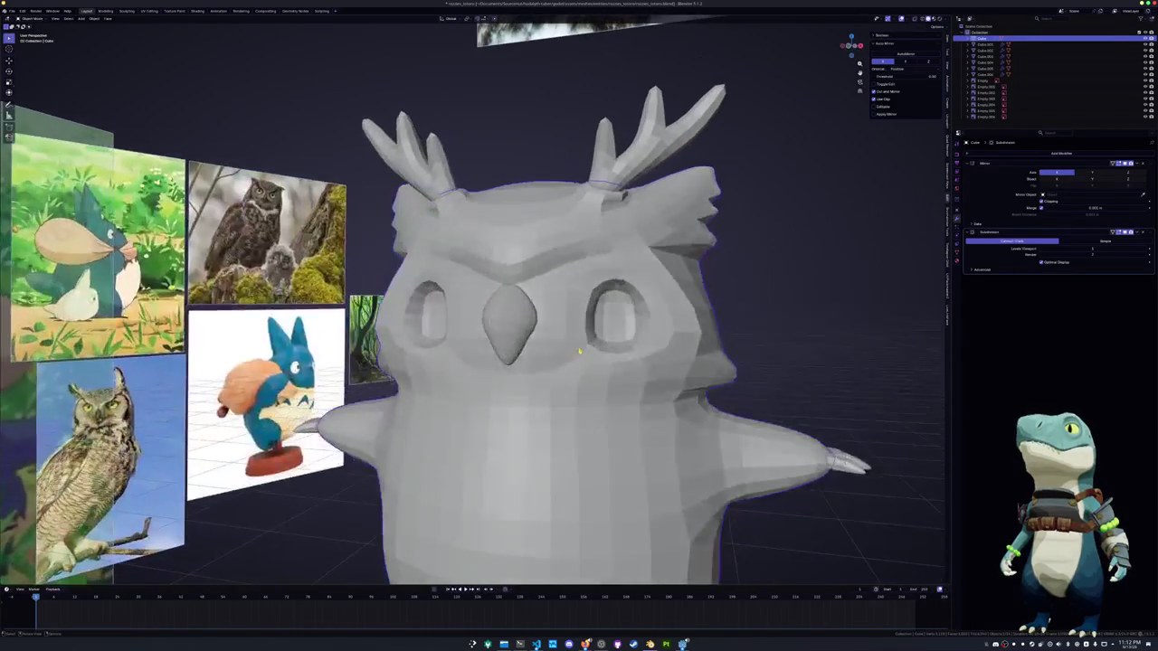
Add a UV sphere and rotate it 90° around the X axis
key("Tab")
key("shift+a")
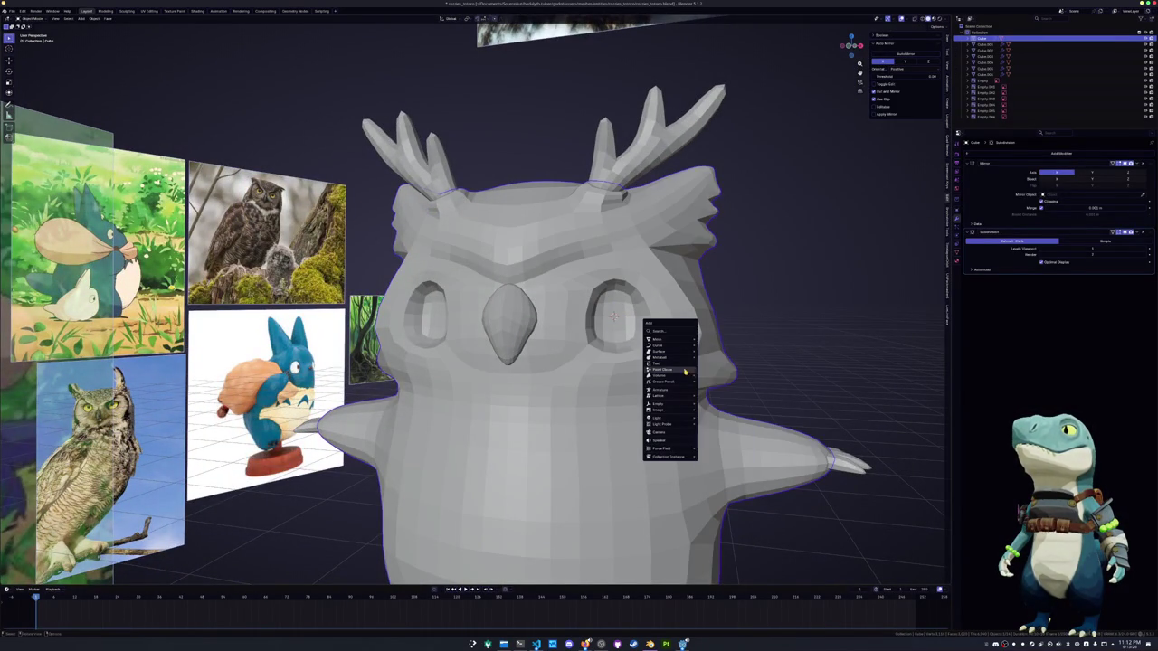
mouse_move(659, 339)
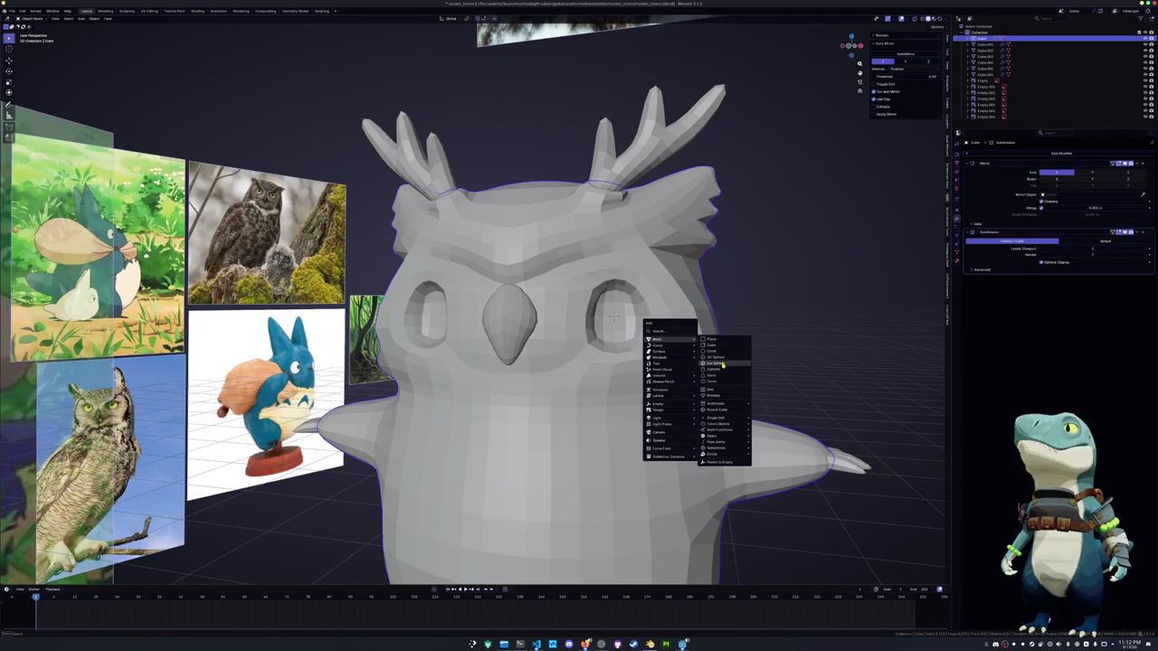
left_click(722, 359)
scroll(724, 371, "down", 3)
key("r")
key("x")
key("Return")
Delete half of the sphere's vertices from a right-side view
key("KP_3")
key("Tab")
key("alt+z")
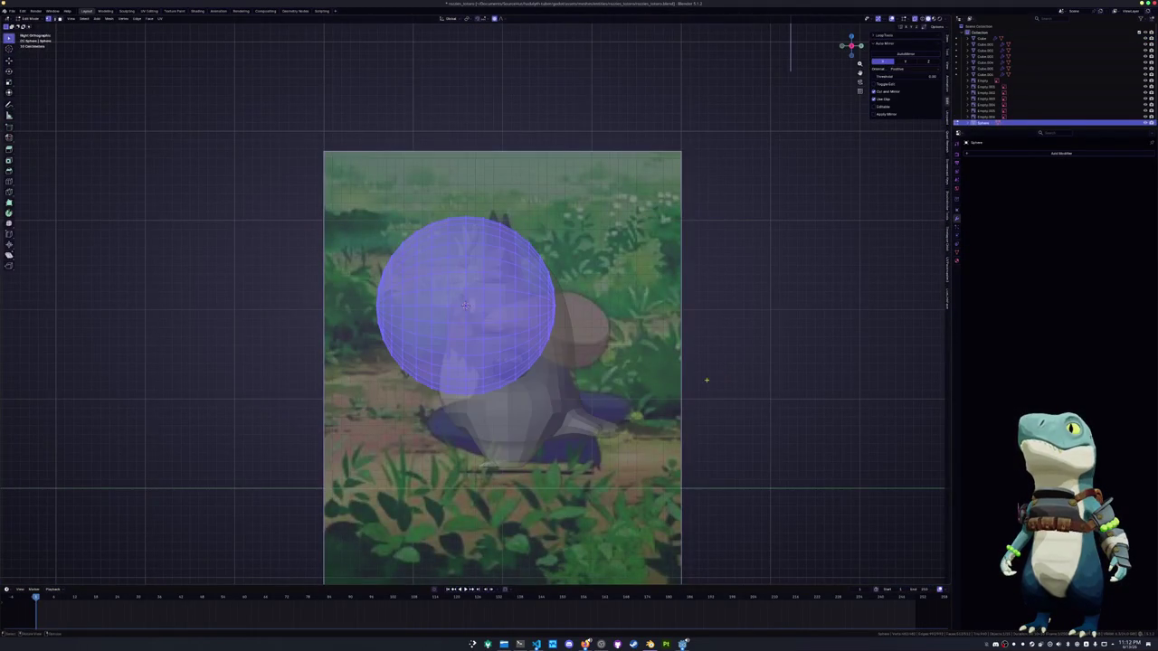
left_click_drag(633, 425, 469, 155)
key("x")
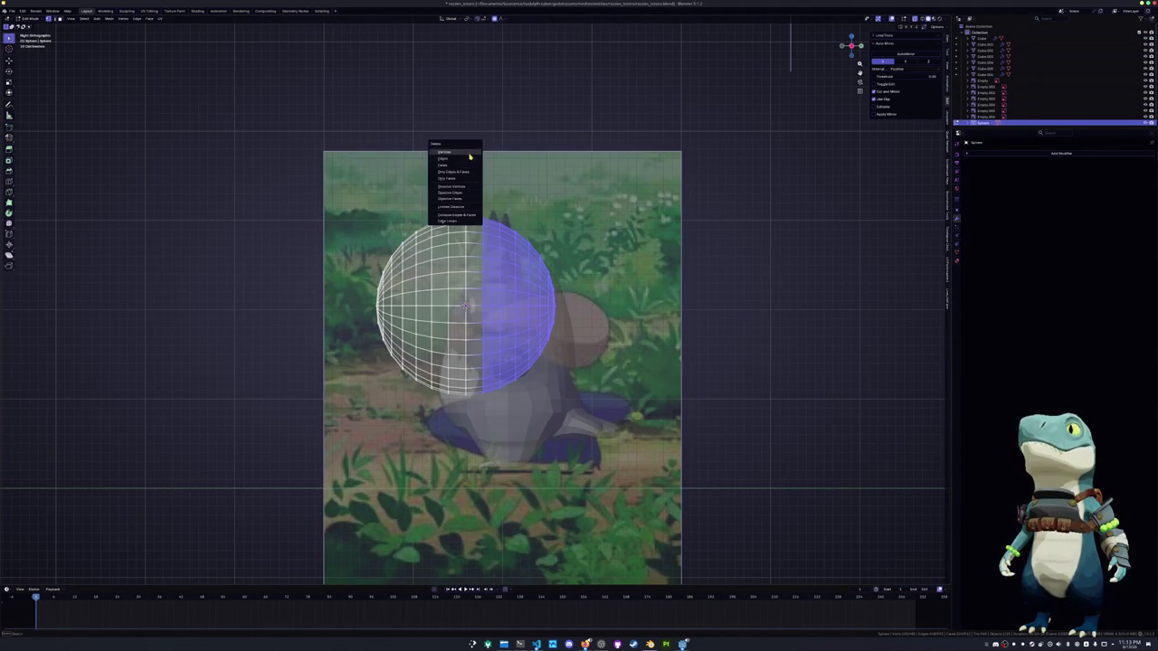
left_click(471, 158)
Flatten the half-sphere along Y and slide it along Y into the eye socket
key("a")
key("s")
key("y")
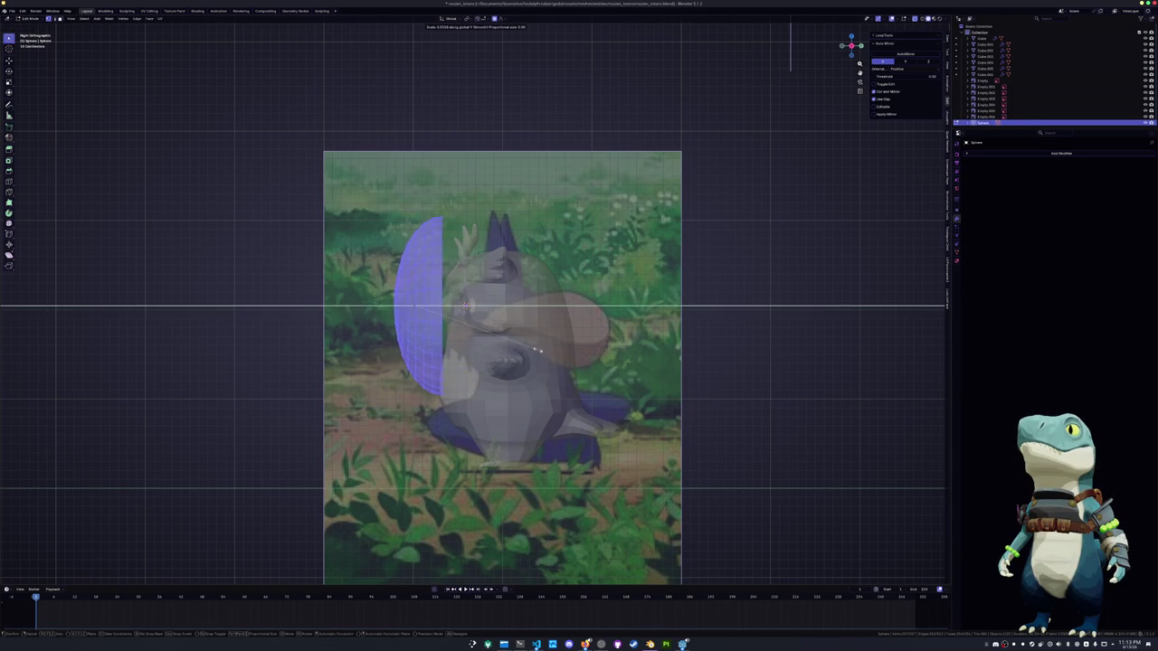
left_click(465, 305)
key("g")
key("y")
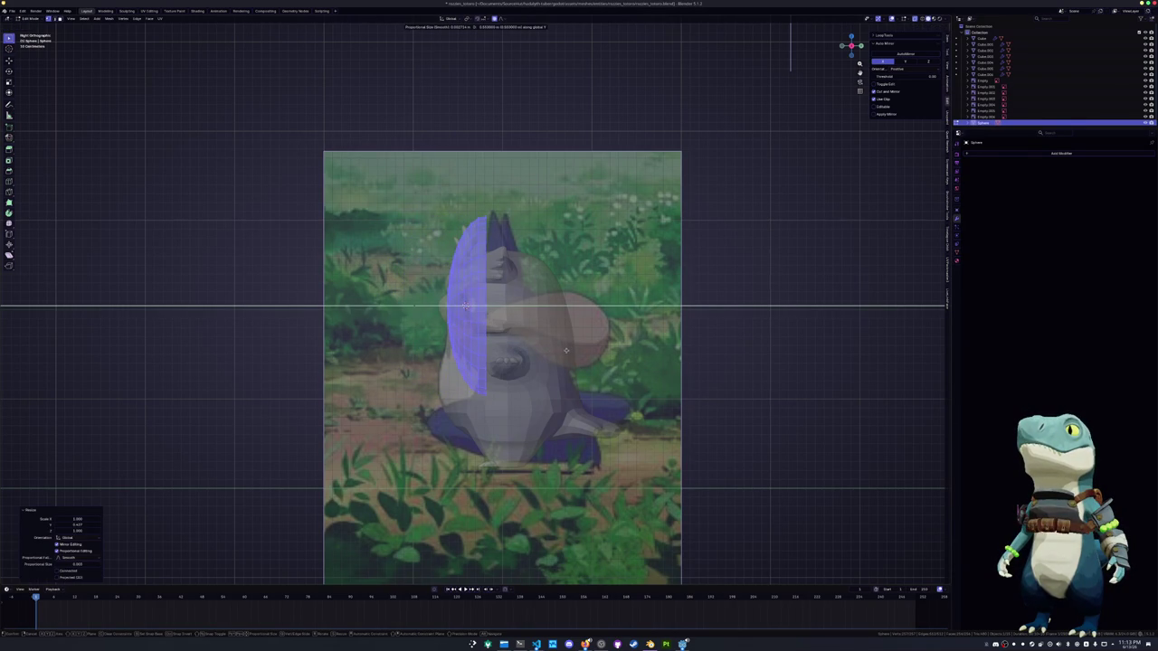
key("Return")
key("Tab")
Flatten the eyeball further on Y and shrink it overall to fit the socket
left_click_drag(854, 46, 920, 43)
mouse_move(712, 355)
middle_mouse_down()
mouse_move(773, 352)
mouse_move(731, 354)
mouse_move(669, 322)
mouse_move(733, 357)
middle_mouse_up()
key("Tab")
key("s")
key("y")
key("Return")
key("Tab")
key("s")
key("Return")
scroll(733, 357, "up", 2)
Adjust the eyeball's vertical scale and mesh size to fit the socket
key("s")
key("z")
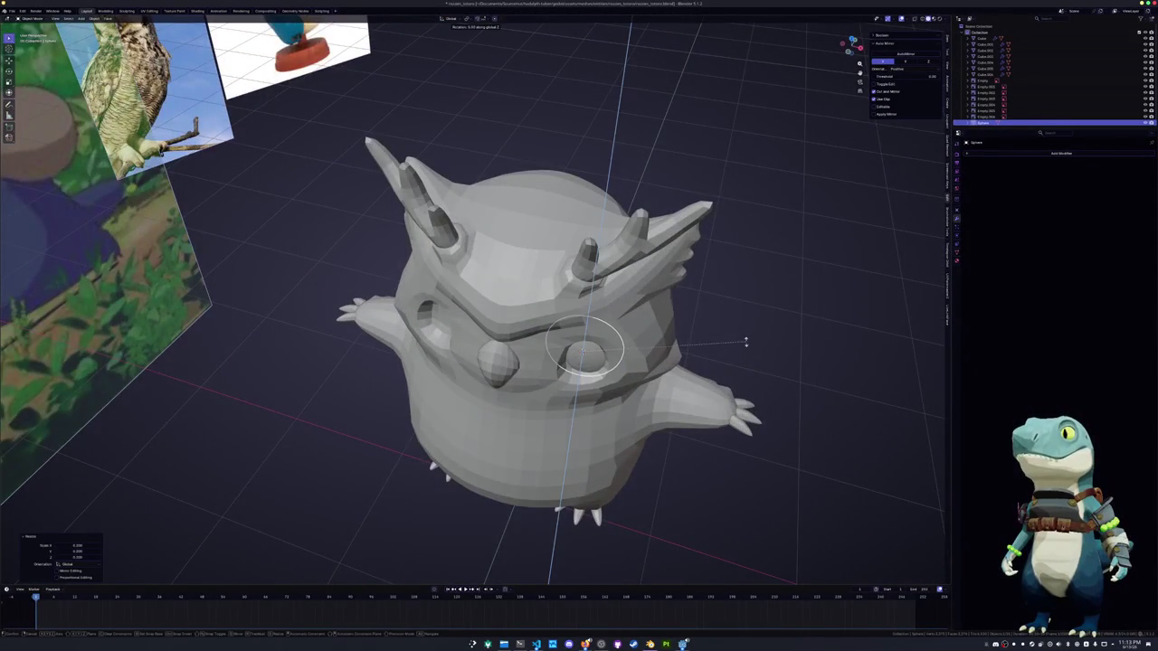
key("Return")
middle_click_drag(731, 326, 478, 348)
key("Tab")
key("s")
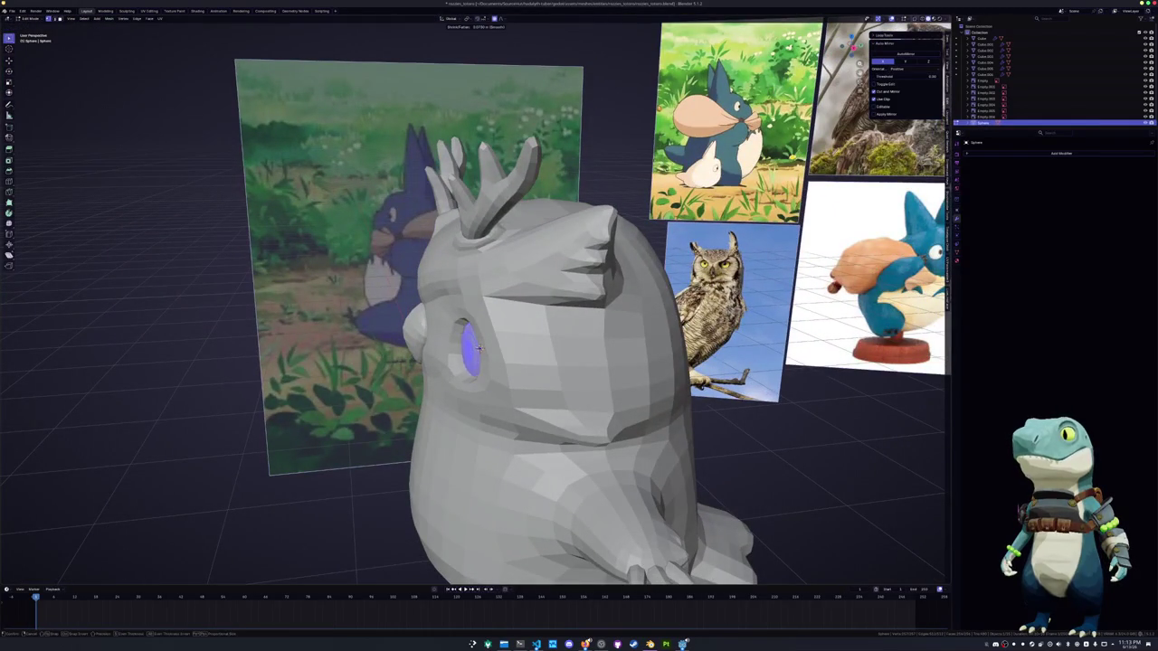
key("Return")
key("Tab")
mouse_move(477, 349)
middle_mouse_down()
mouse_move(544, 301)
mouse_move(506, 315)
mouse_move(832, 394)
mouse_move(734, 388)
middle_mouse_up()
Add a Mirror modifier to the eyeball with the owl body as Mirror Object
right_click(836, 396)
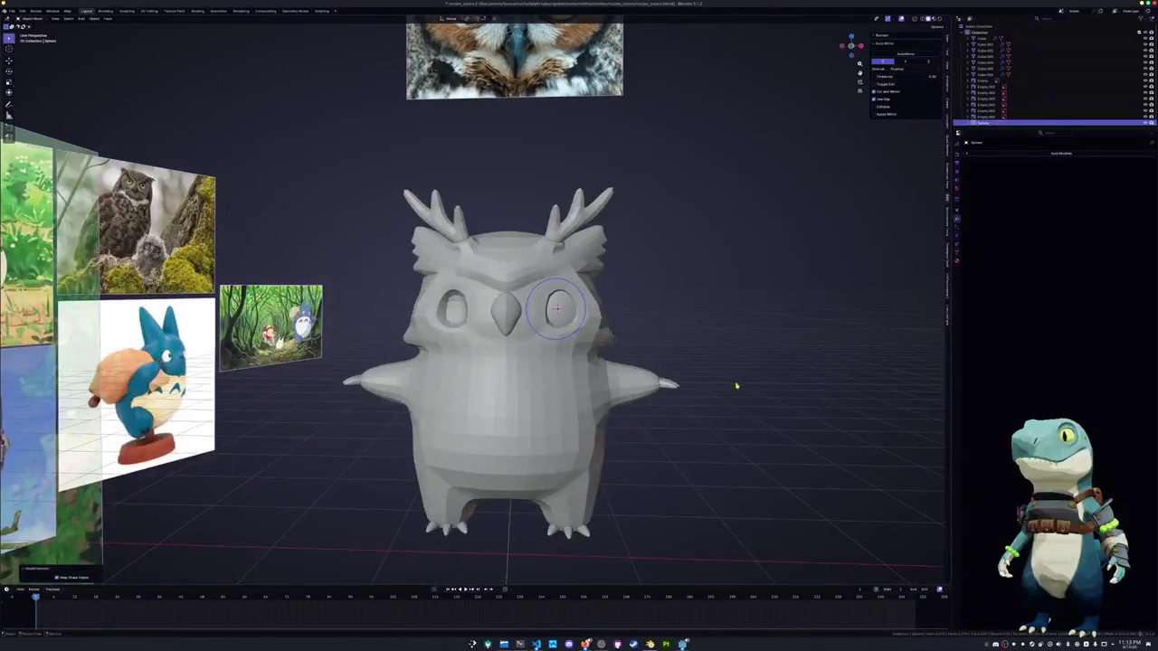
left_click(1007, 154)
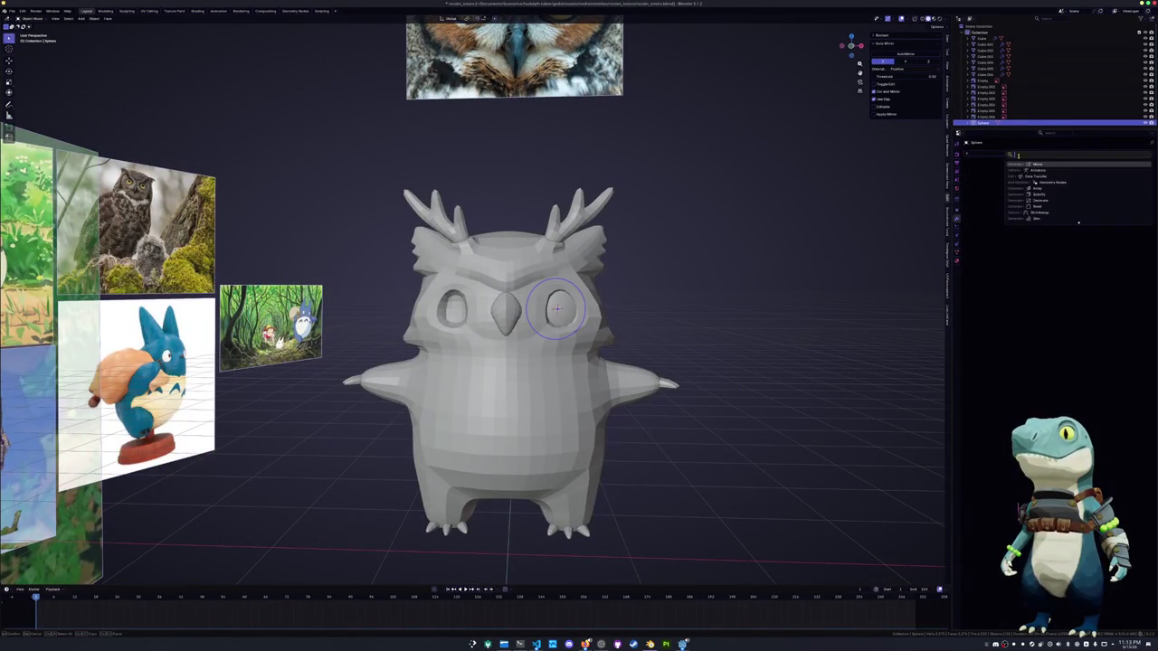
left_click(1059, 167)
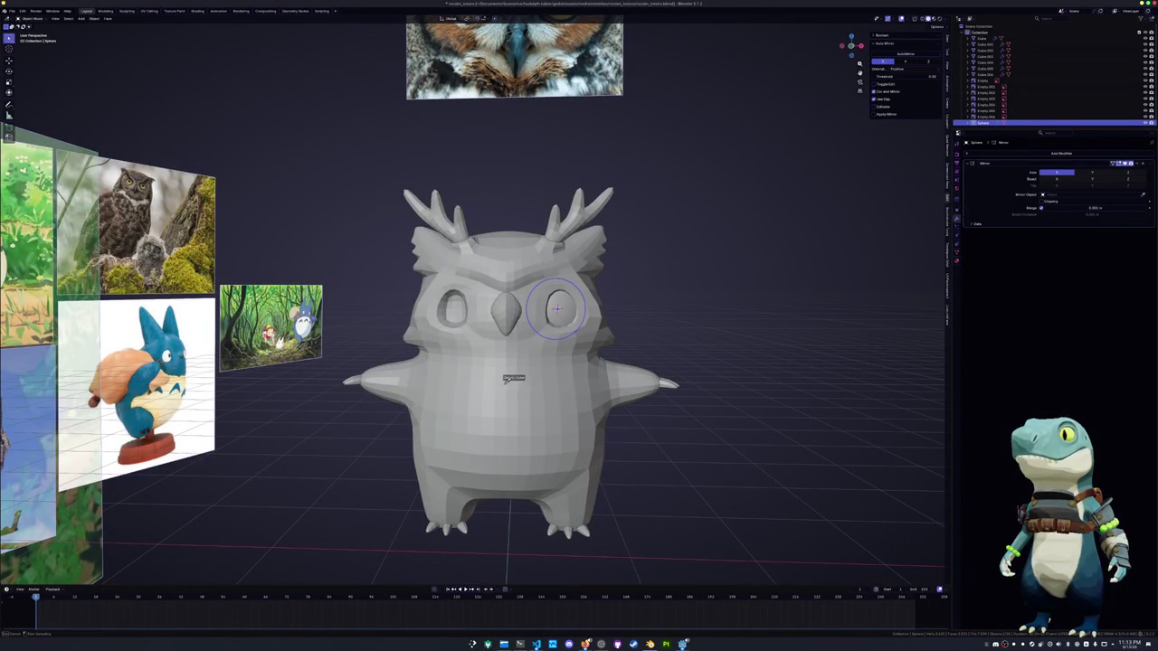
left_click(523, 371)
left_click(587, 383)
mouse_move(587, 382)
middle_mouse_down()
mouse_move(652, 344)
mouse_move(601, 339)
mouse_move(592, 298)
middle_mouse_up()
key("Tab")
Select the eye-ring edge loops on the owl body using see-through display
key("alt+z")
scroll(658, 306, "down", 3)
left_click(592, 299, "alt")
left_click(604, 234, "alt")
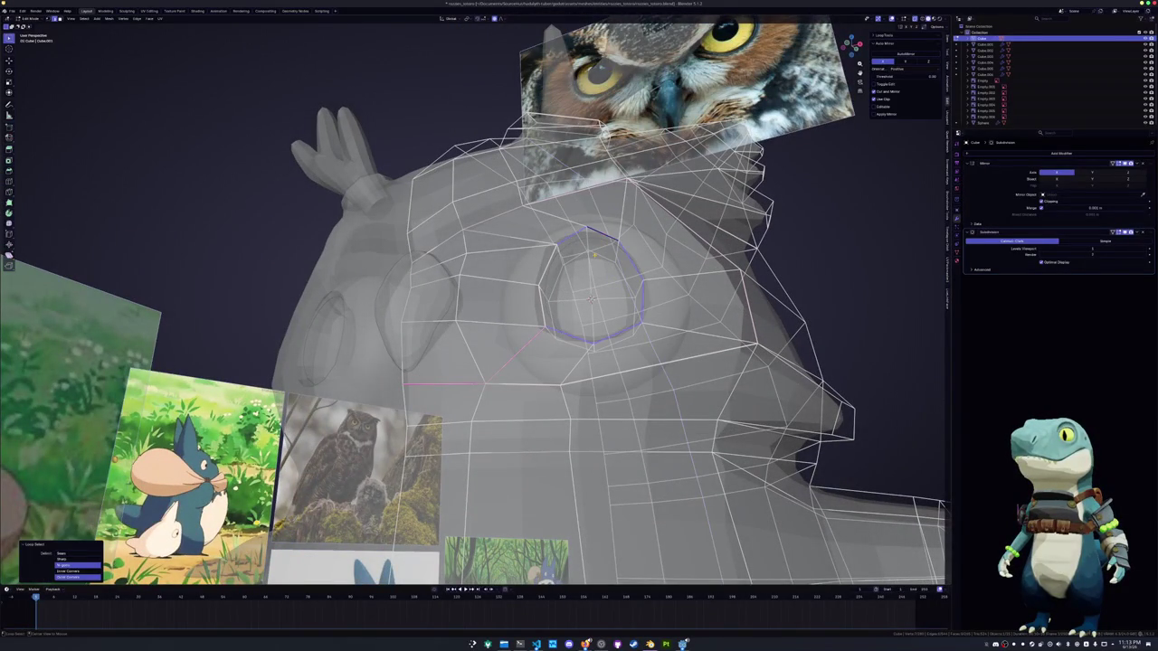
key("alt+z")
mouse_move(591, 298)
middle_mouse_down()
mouse_move(552, 339)
mouse_move(611, 359)
middle_mouse_up()
key("alt+z")
left_click(552, 339, "alt")
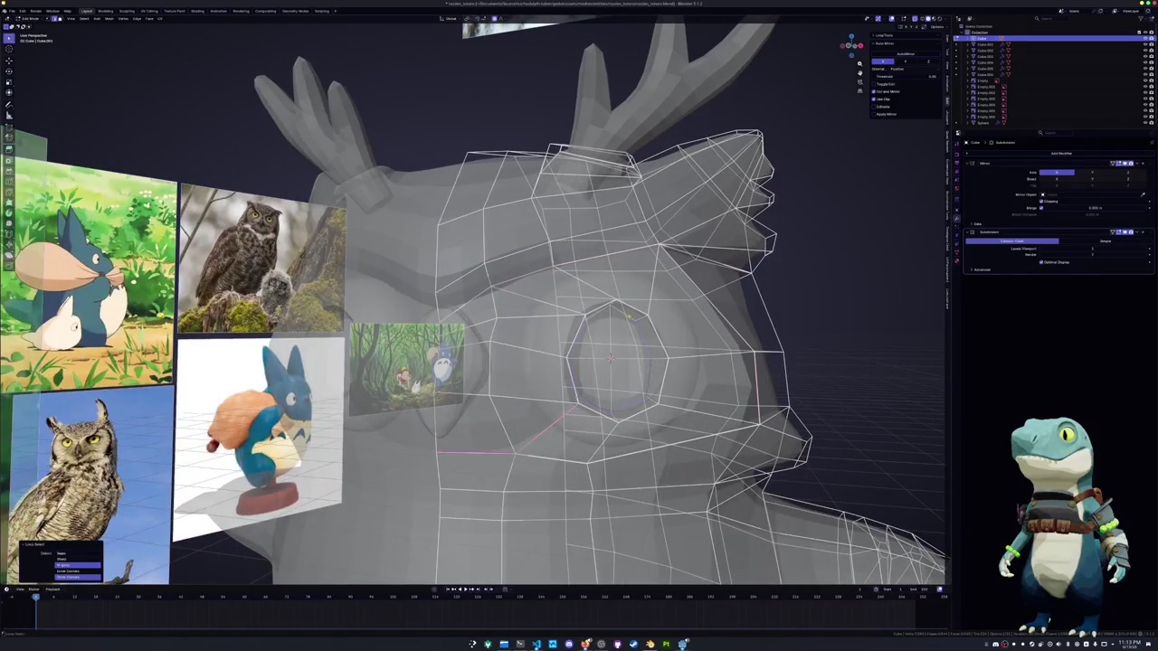
key("alt+z")
mouse_move(639, 328)
middle_mouse_down()
mouse_move(629, 385)
mouse_move(555, 391)
mouse_move(465, 371)
mouse_move(563, 376)
middle_mouse_up()
key("Tab")
Scale the eye sphere's mesh along Z into a narrower oval inside the socket
left_click(466, 371)
key("Tab")
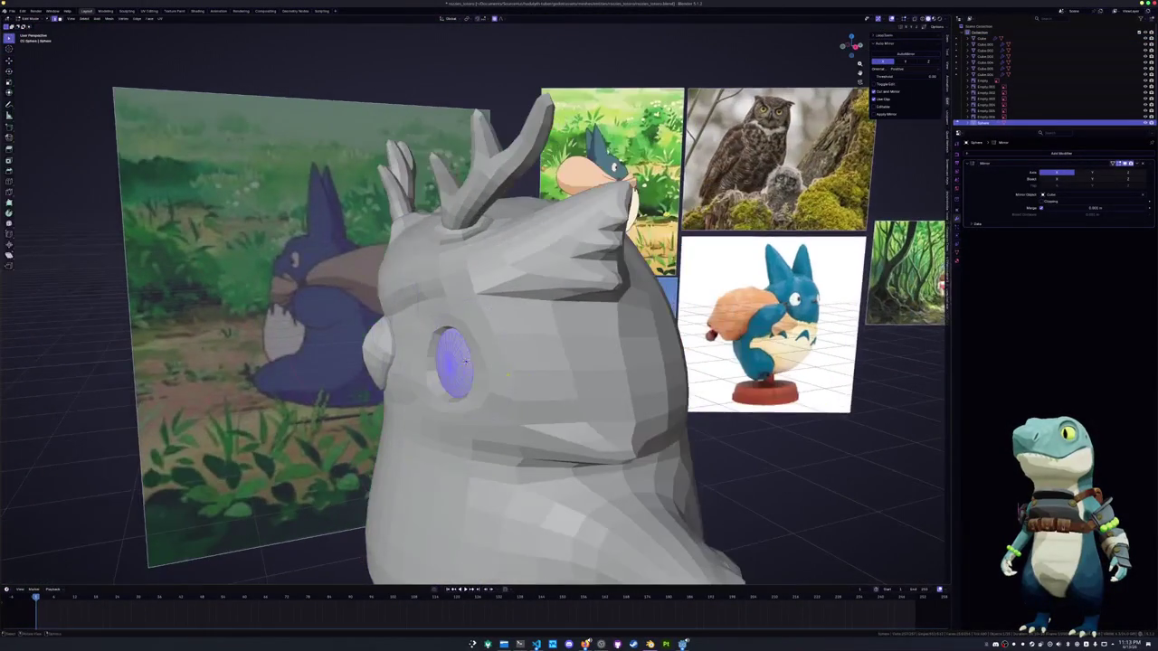
key("s")
key("y")
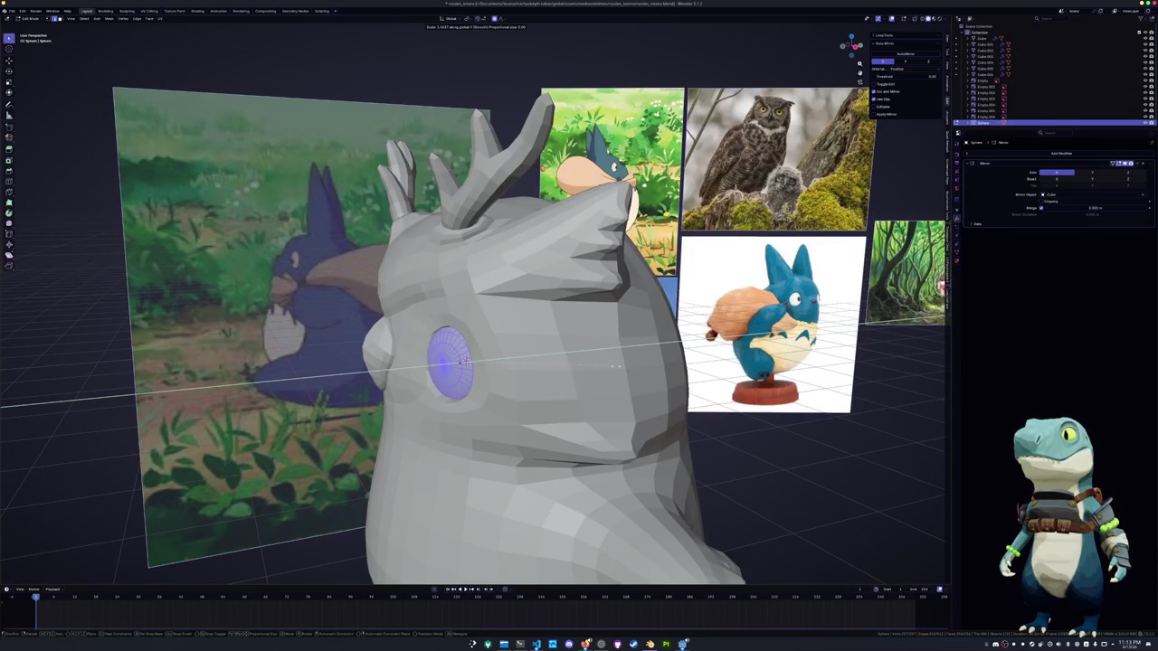
key("z")
key("z")
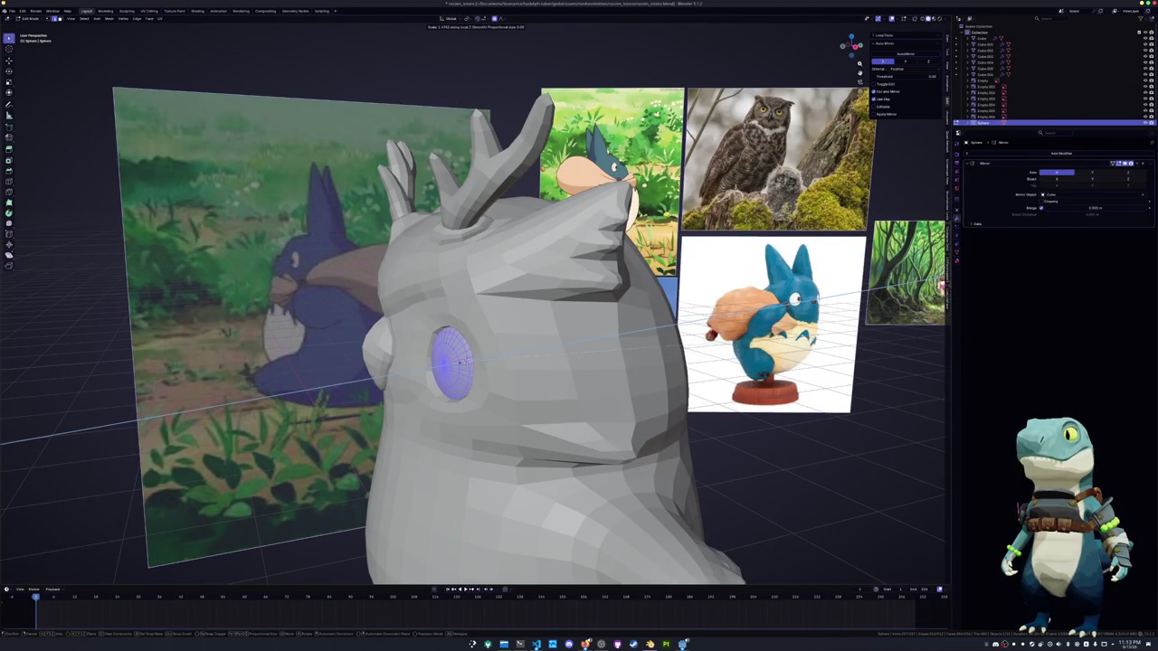
left_click(461, 362)
key("Tab")
left_click(982, 38)
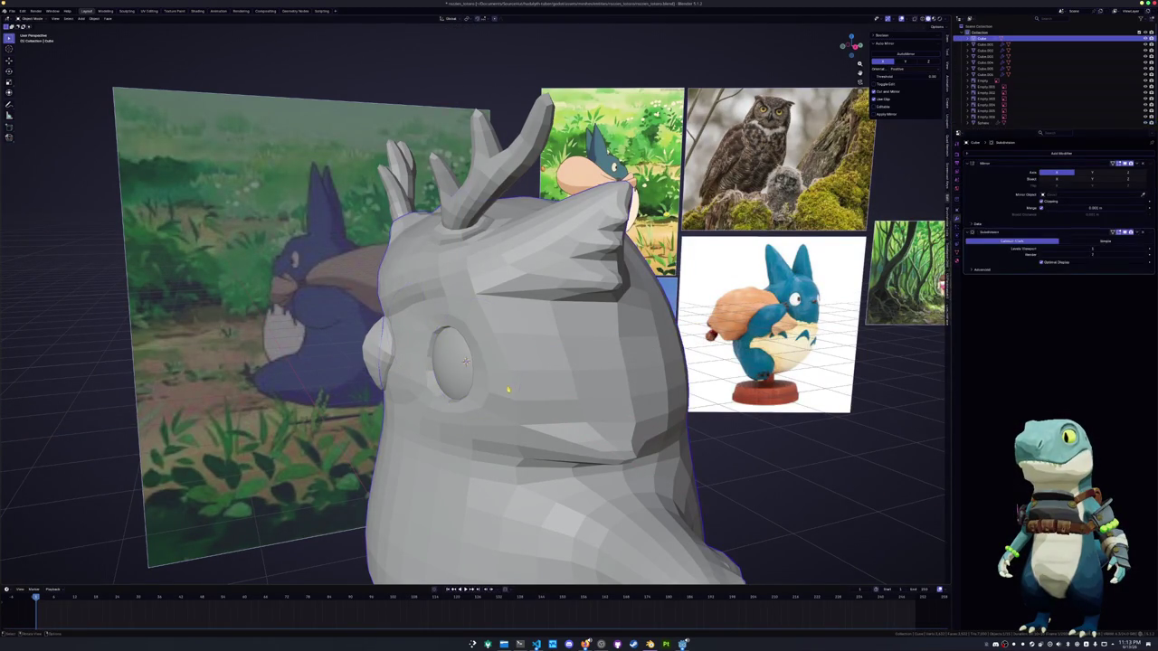
In Edit Mode, nudge three vertices around the owl's eye socket
key("Tab")
mouse_move(543, 362)
middle_mouse_down()
mouse_move(579, 380)
mouse_move(561, 376)
middle_mouse_up()
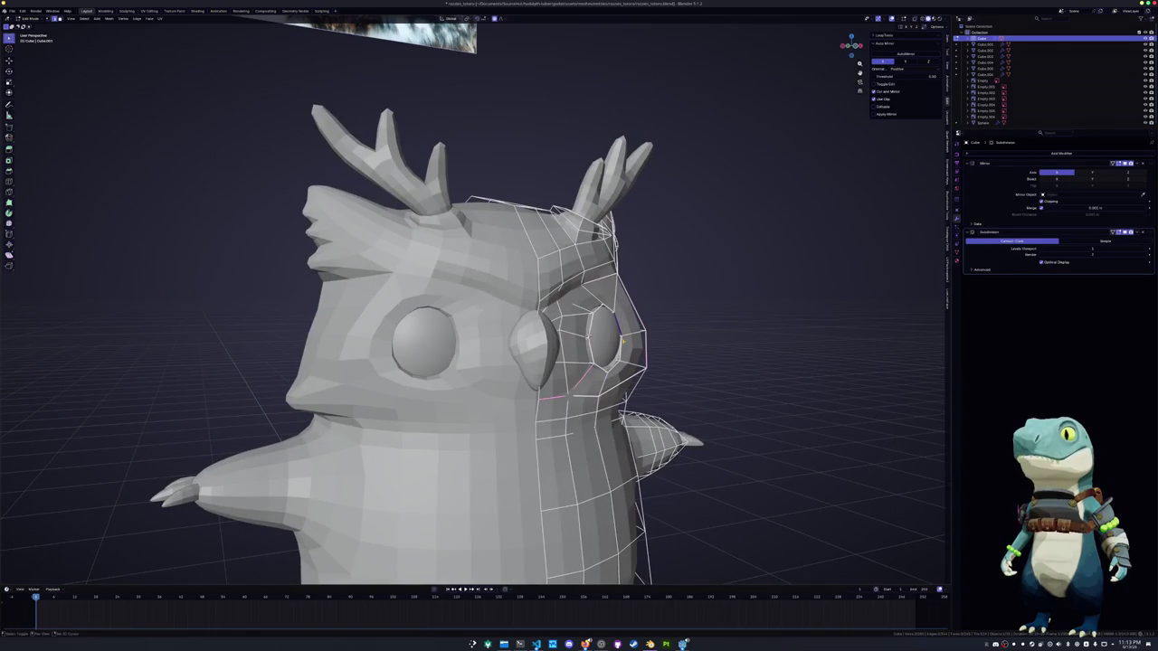
key("g")
left_click(636, 330)
mouse_move(627, 348)
middle_mouse_down()
mouse_move(687, 343)
mouse_move(461, 343)
middle_mouse_up()
key("g")
left_click(642, 340)
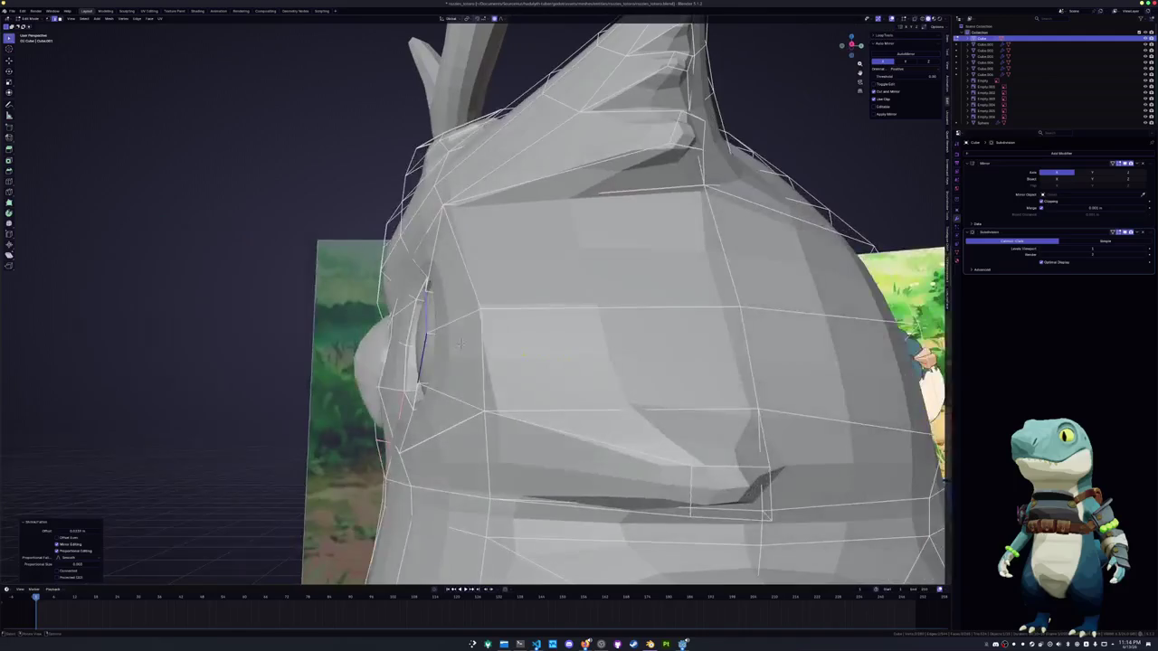
middle_click_drag(461, 343, 540, 359)
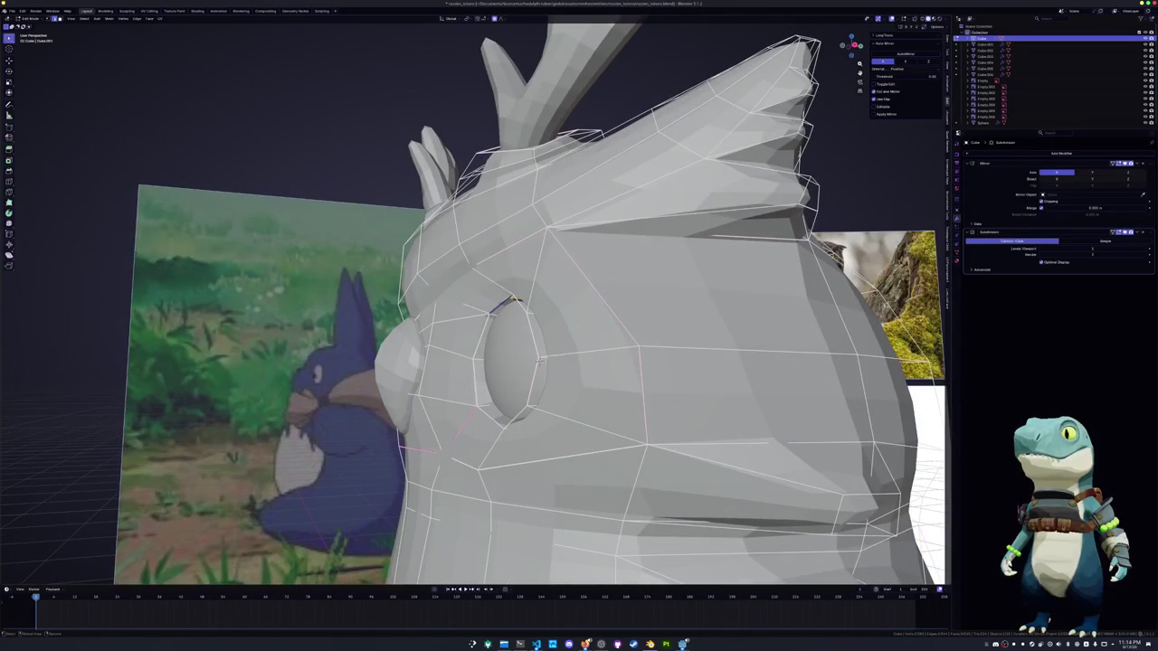
key("g")
left_click(540, 359)
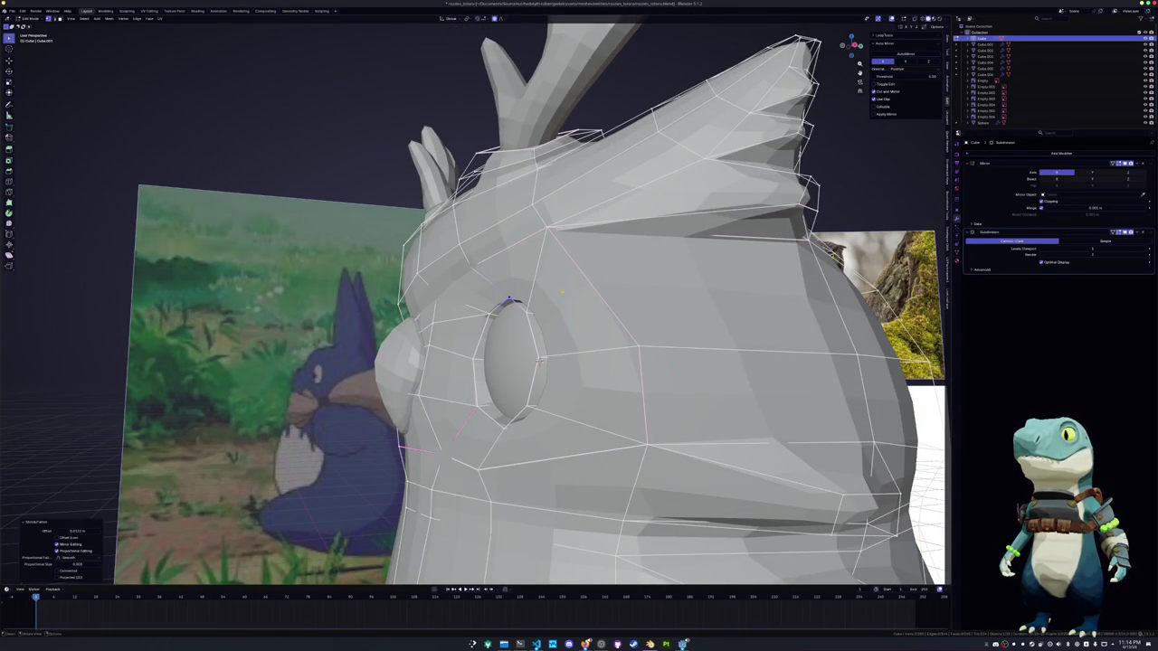
middle_click_drag(540, 359, 465, 356)
Select the eye-socket edge loop in X-ray view and flatten it onto a best-fit plane
left_click(464, 356, "alt")
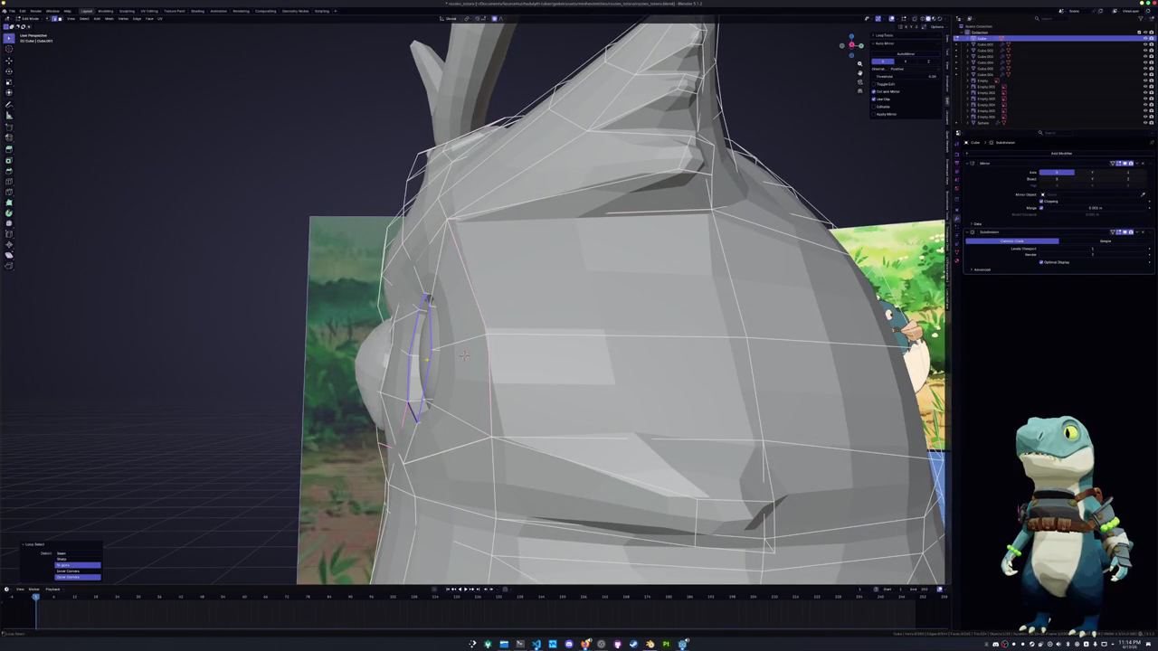
mouse_move(465, 357)
middle_mouse_down()
mouse_move(641, 387)
mouse_move(710, 378)
middle_mouse_up()
key("alt+z")
left_click(569, 359, "alt")
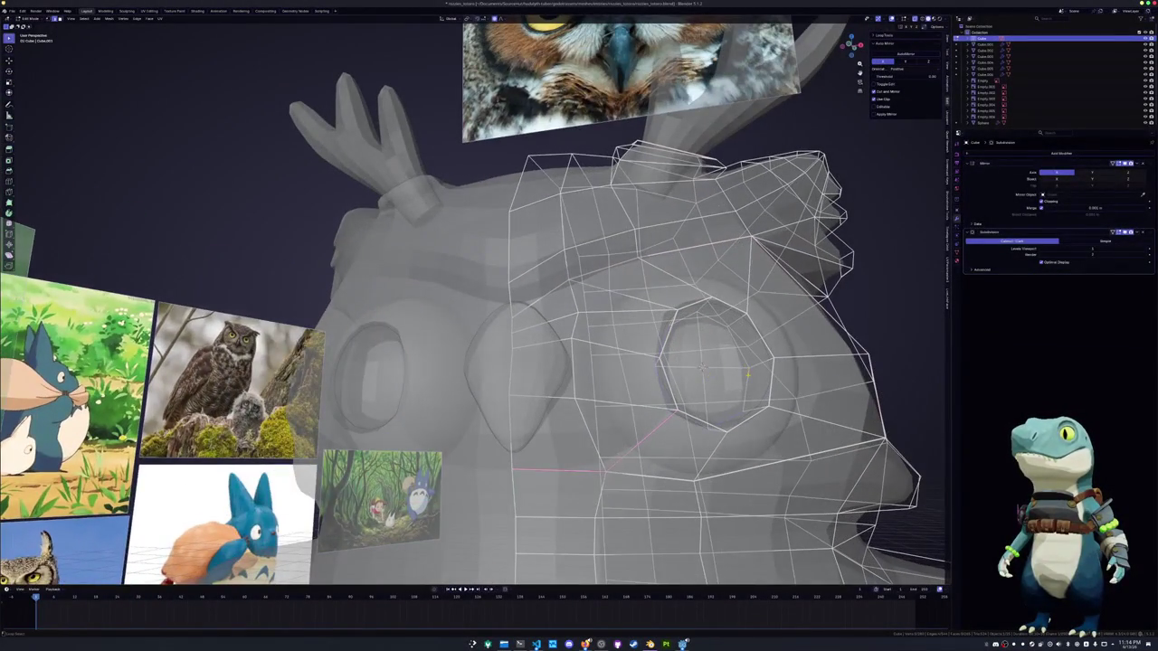
left_click(746, 387, "alt")
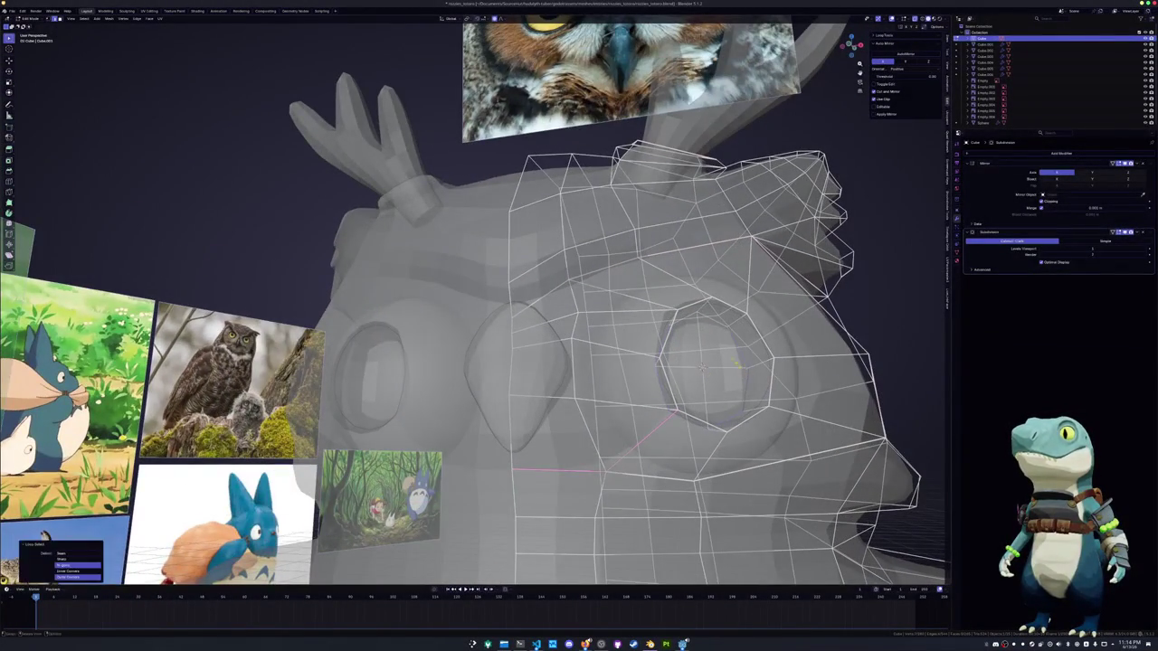
middle_click_drag(746, 387, 715, 362)
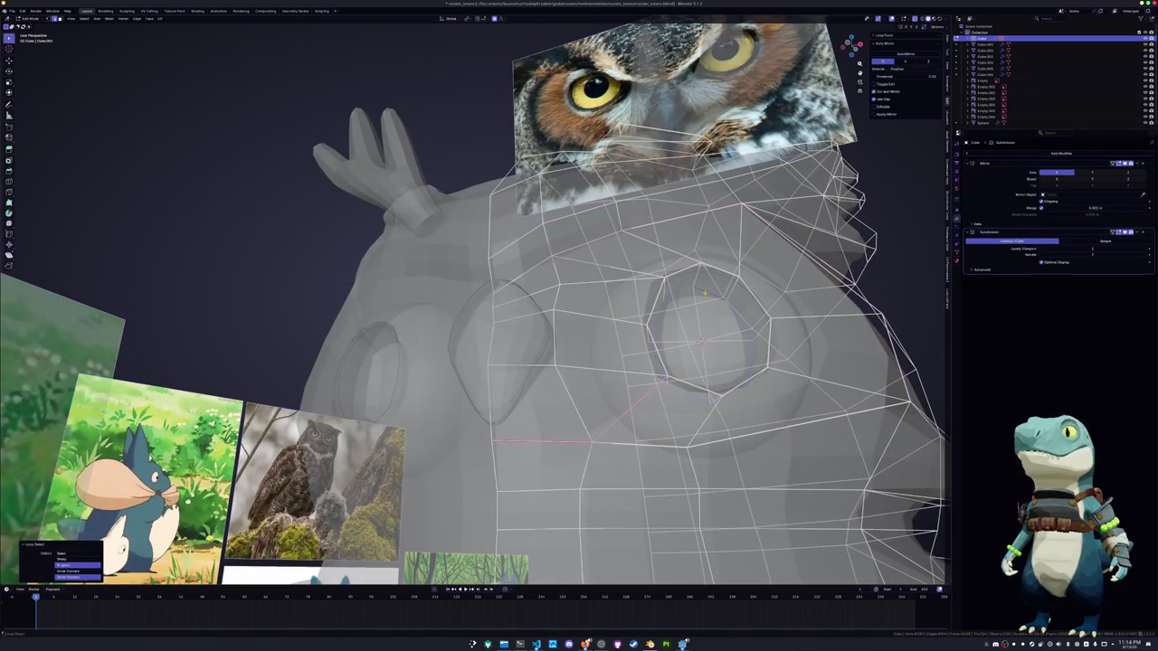
key("shift+r")
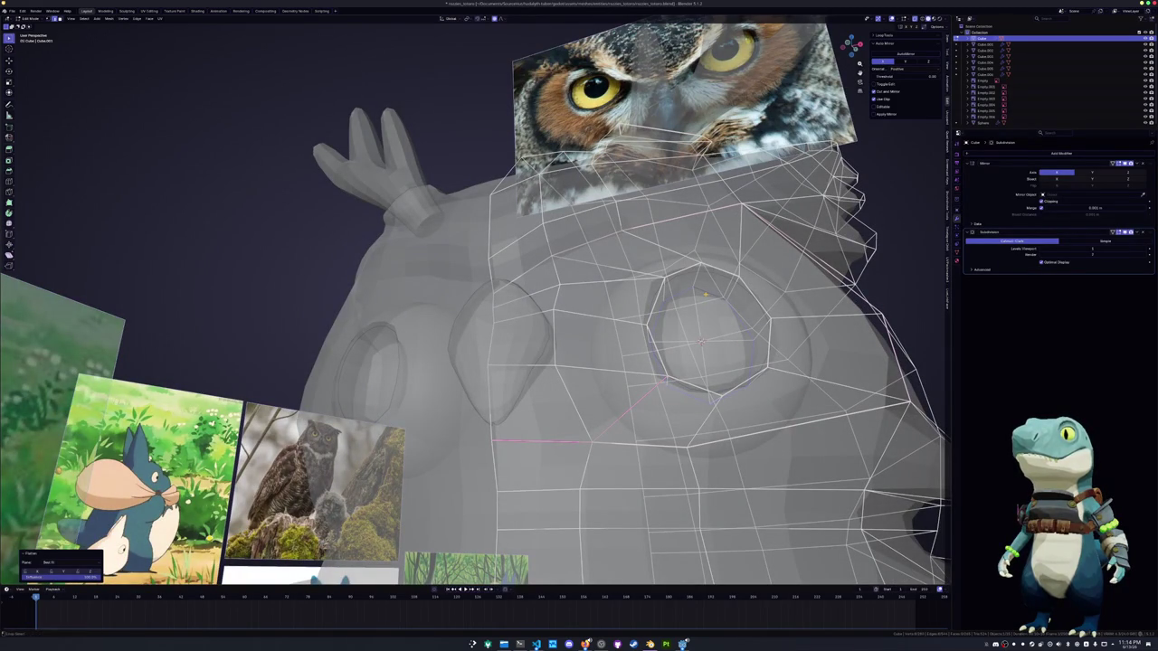
scroll(701, 342, "down", 5)
mouse_move(691, 376)
middle_mouse_down()
mouse_move(735, 369)
mouse_move(623, 376)
middle_mouse_up()
From the front view with X-ray on, box-select faces on the upper right of the head
key("Tab")
key("KP_1")
key("Tab")
key("alt+z")
scroll(623, 376, "up", 2)
left_click_drag(668, 318, 565, 226)
Move the selected head faces, then reshape another head area with smooth falloff
key("g")
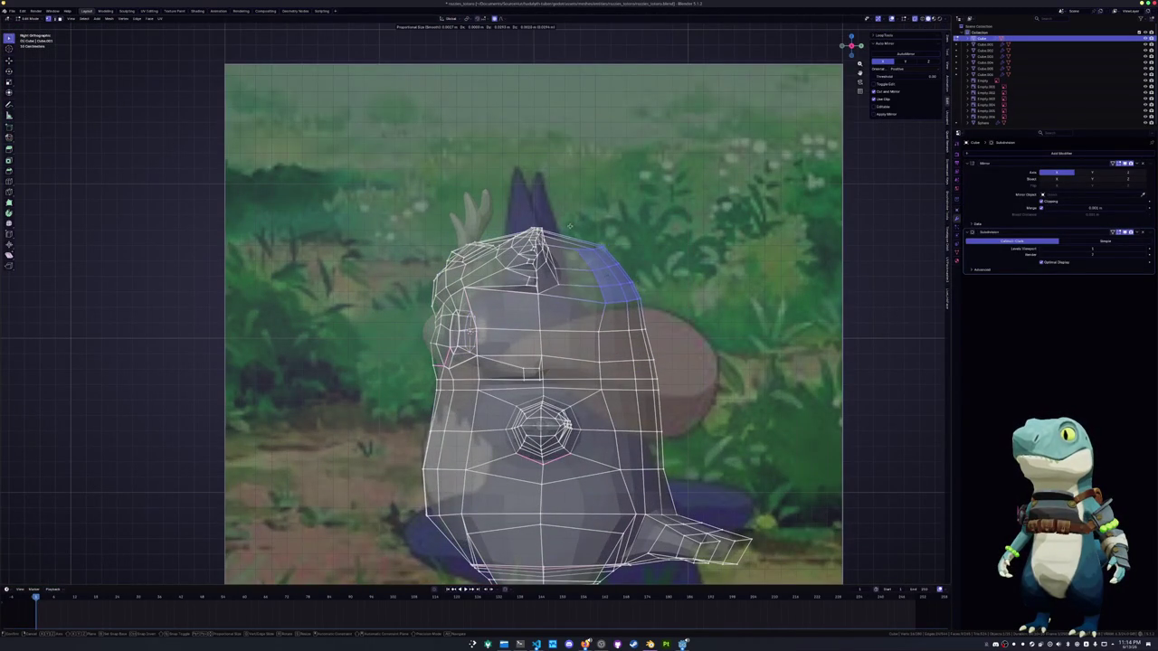
left_click(618, 284)
left_click_drag(679, 353, 618, 284)
key("g")
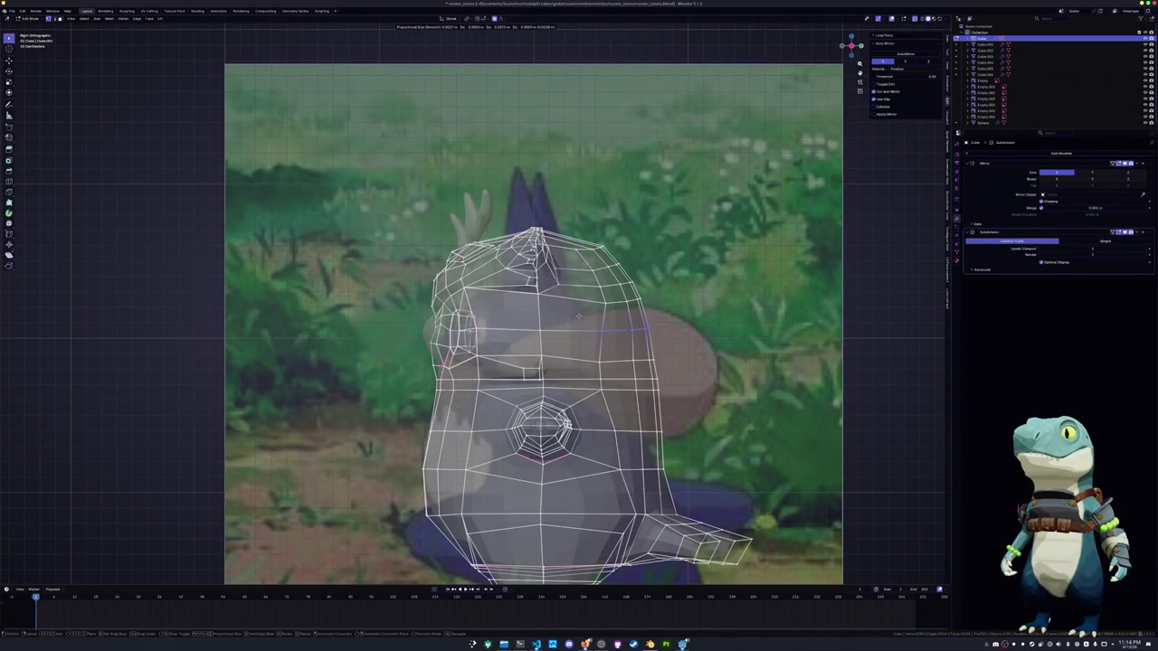
left_click(579, 315)
From a view behind the owl, shift the selection sideways along X
key("KP_7")
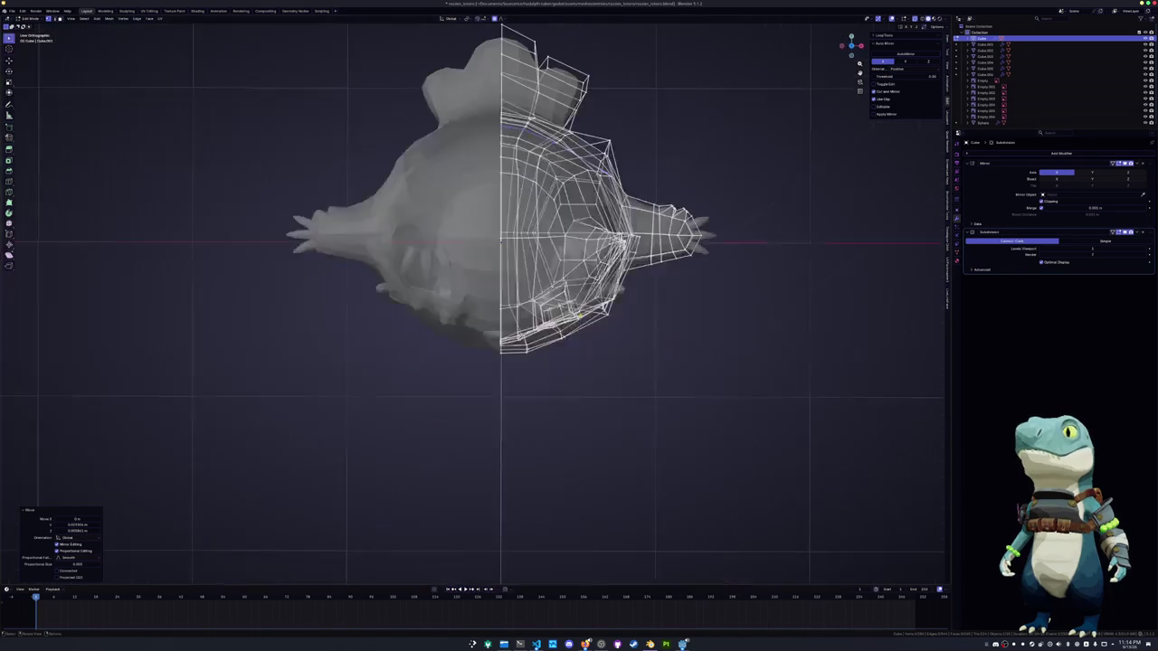
mouse_move(597, 398)
middle_mouse_down()
mouse_move(378, 307)
mouse_move(423, 312)
middle_mouse_up()
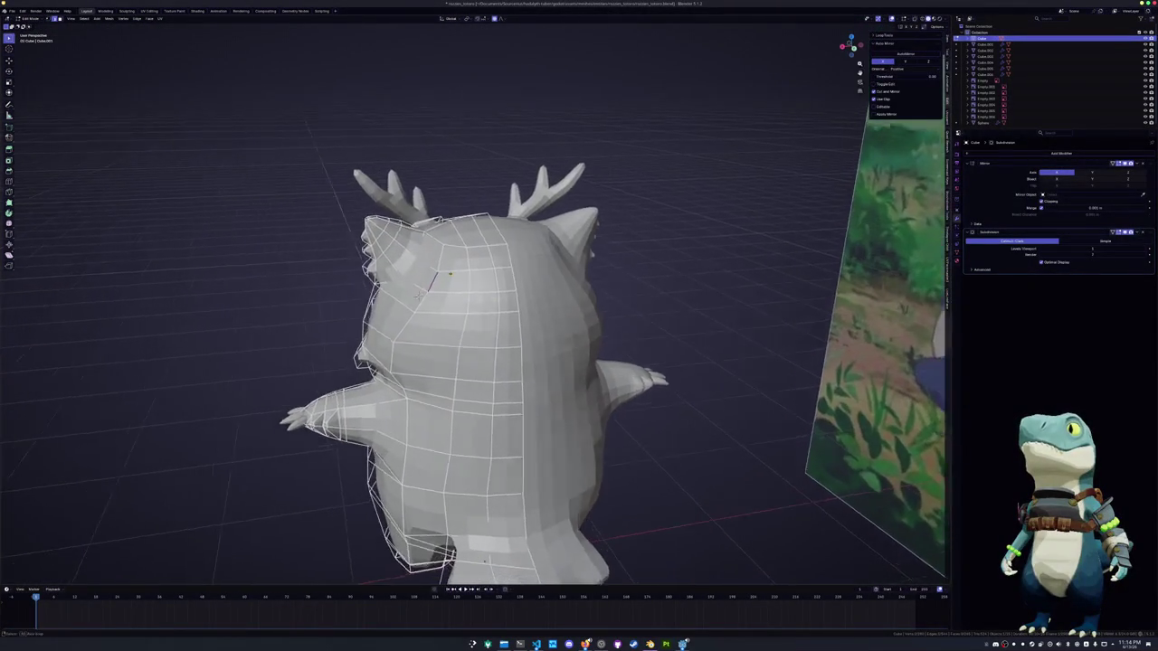
key("g")
key("x")
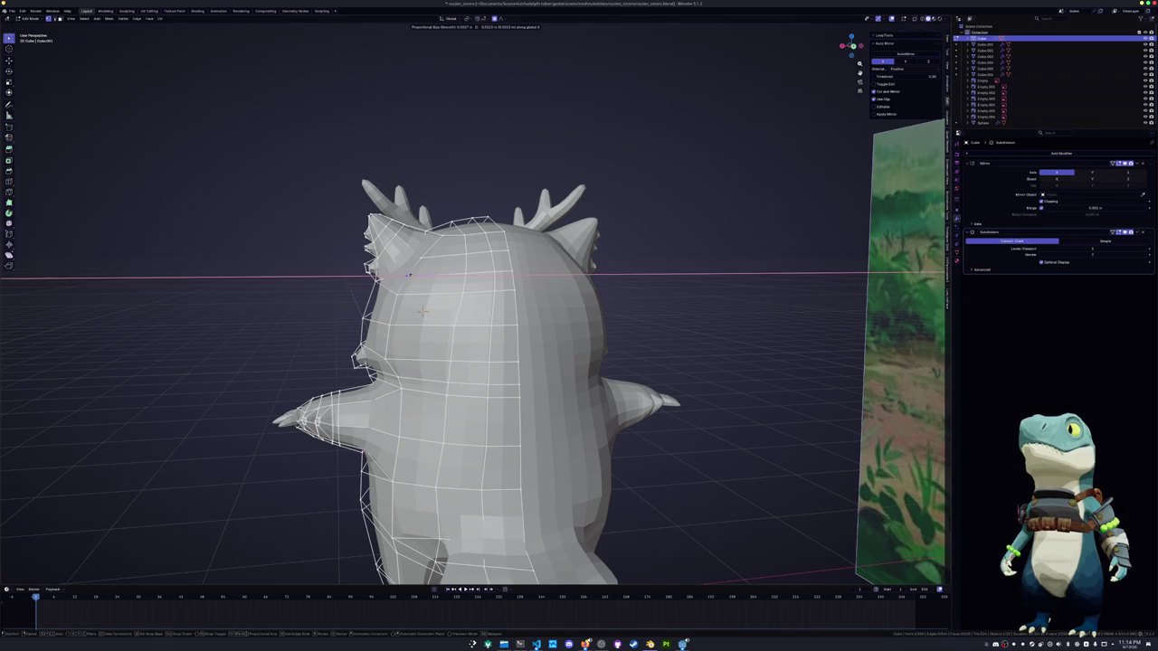
key("Return")
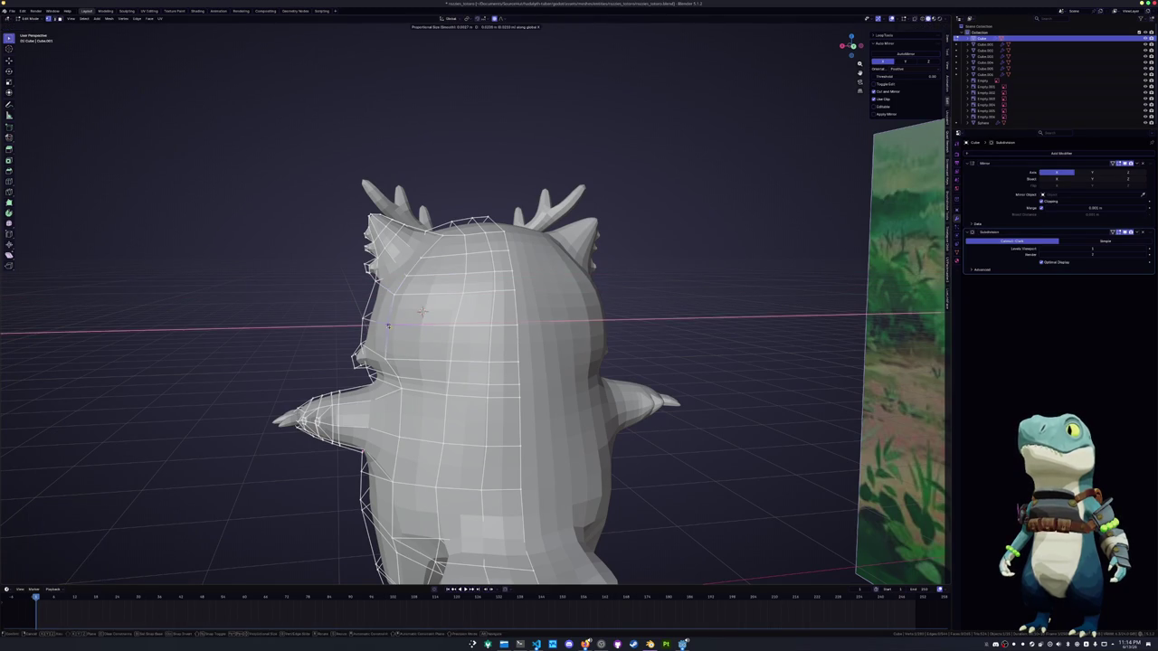
Clear the selection and select edge loops across the owl's chest
left_click(422, 312, "alt")
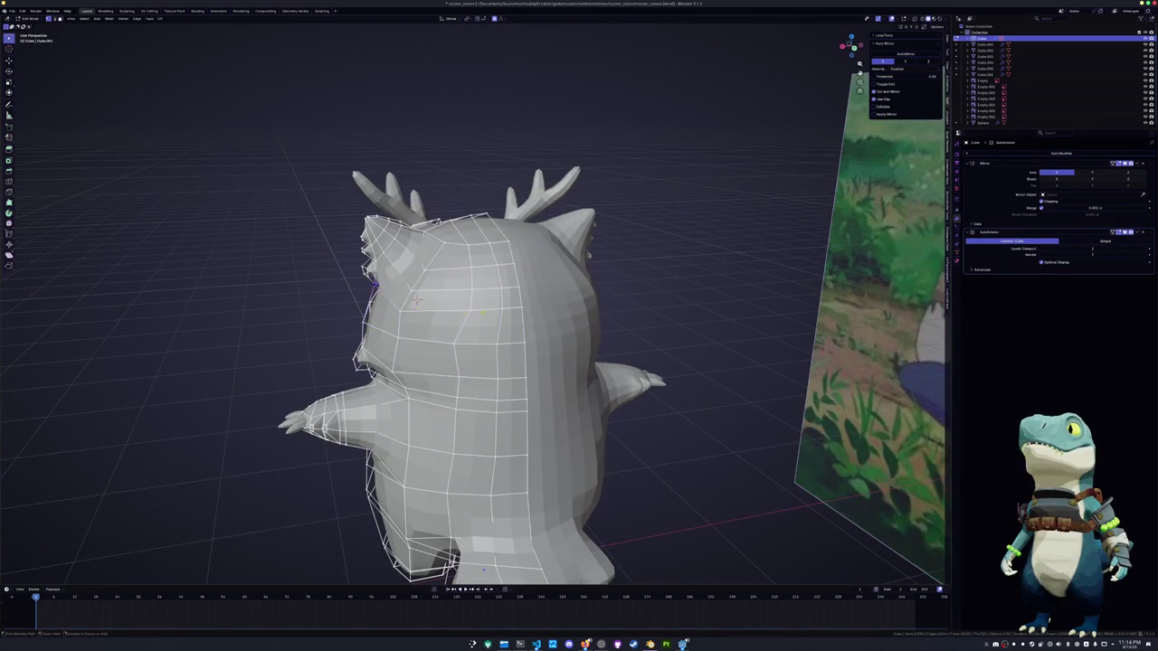
middle_click_drag(418, 322, 422, 316)
key("alt+a")
left_click(490, 322, "alt")
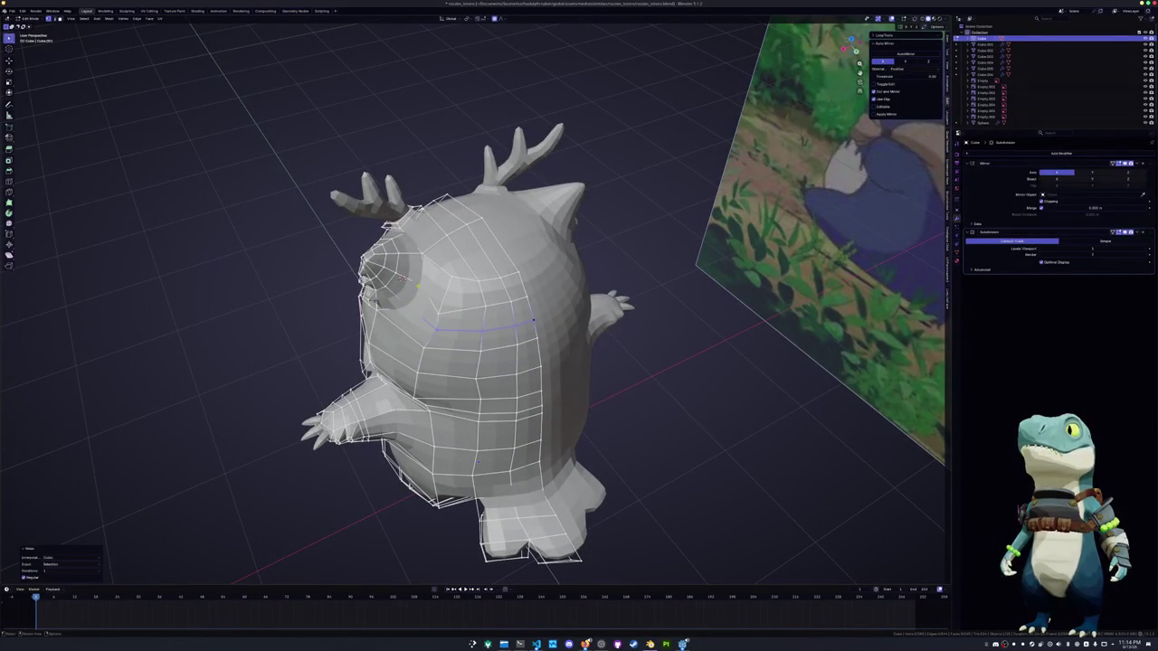
left_click(479, 299, "alt")
mouse_move(479, 299)
middle_mouse_down()
mouse_move(440, 299)
mouse_move(422, 276)
middle_mouse_up()
Move the chest selection sideways along the X axis in four small increments
key("g")
key("x")
left_click(416, 272)
key("g")
key("x")
left_click(425, 263)
key("g")
key("x")
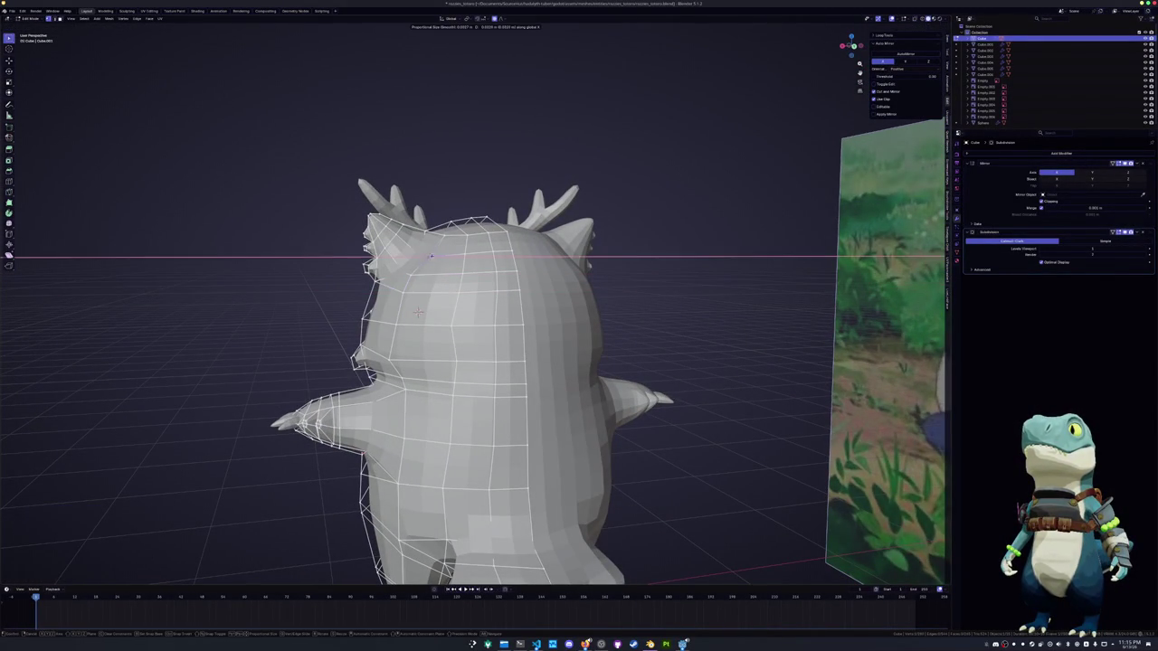
left_click(426, 256)
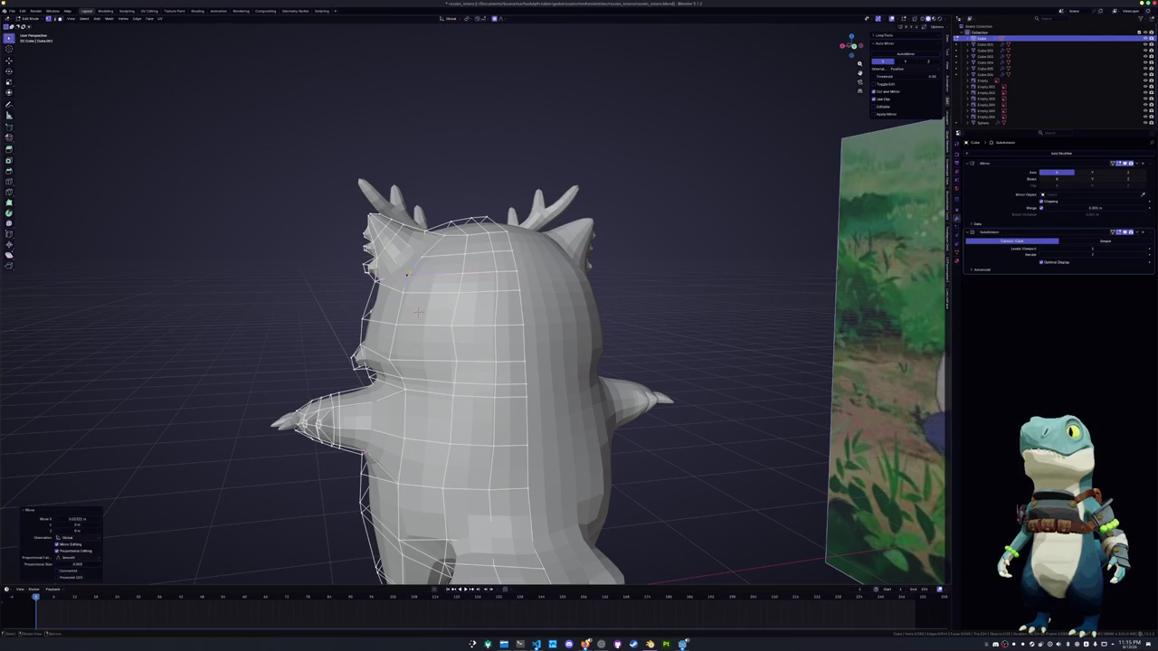
key("g")
key("x")
left_click(422, 257)
Slide a body edge along the surface and push a side torso vertex outward
middle_click_drag(422, 257, 452, 290)
left_click(461, 301)
key("g")
key("g")
left_click(453, 299)
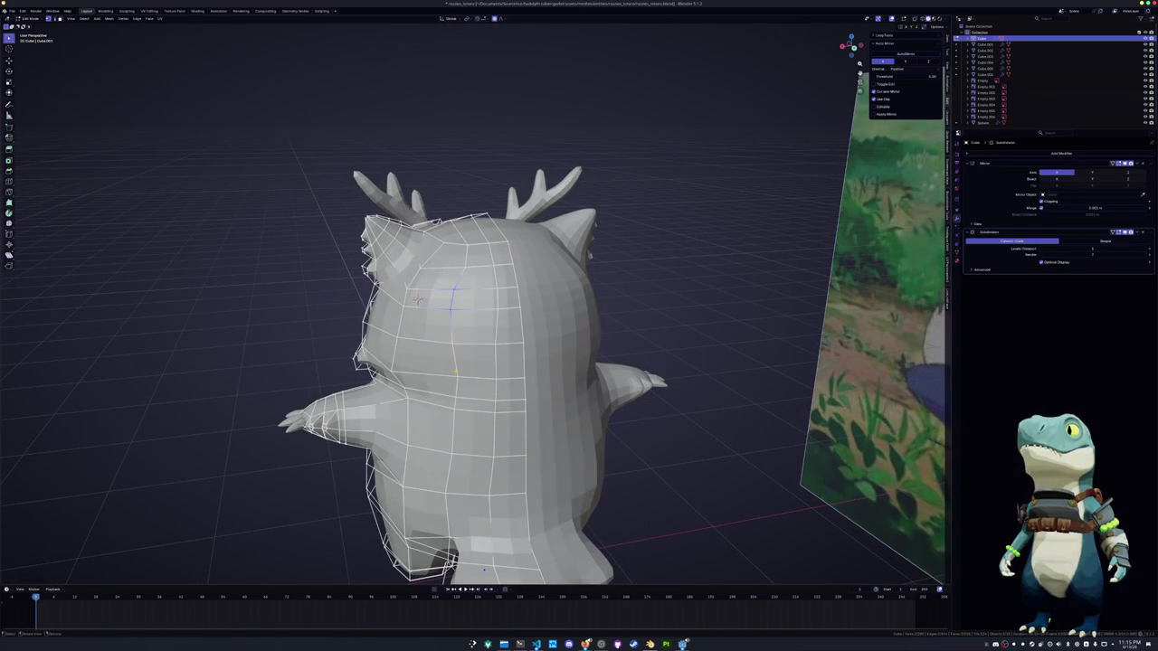
key("g")
key("g")
left_click(417, 299)
middle_click_drag(418, 300, 376, 206)
scroll(413, 275, "up", 10)
scroll(413, 275, "down", 10)
key("alt+s")
left_click(376, 207)
Vertex- and edge-slide points on the owl's lower body to even the edge flow
key("g")
key("g")
left_click(377, 207)
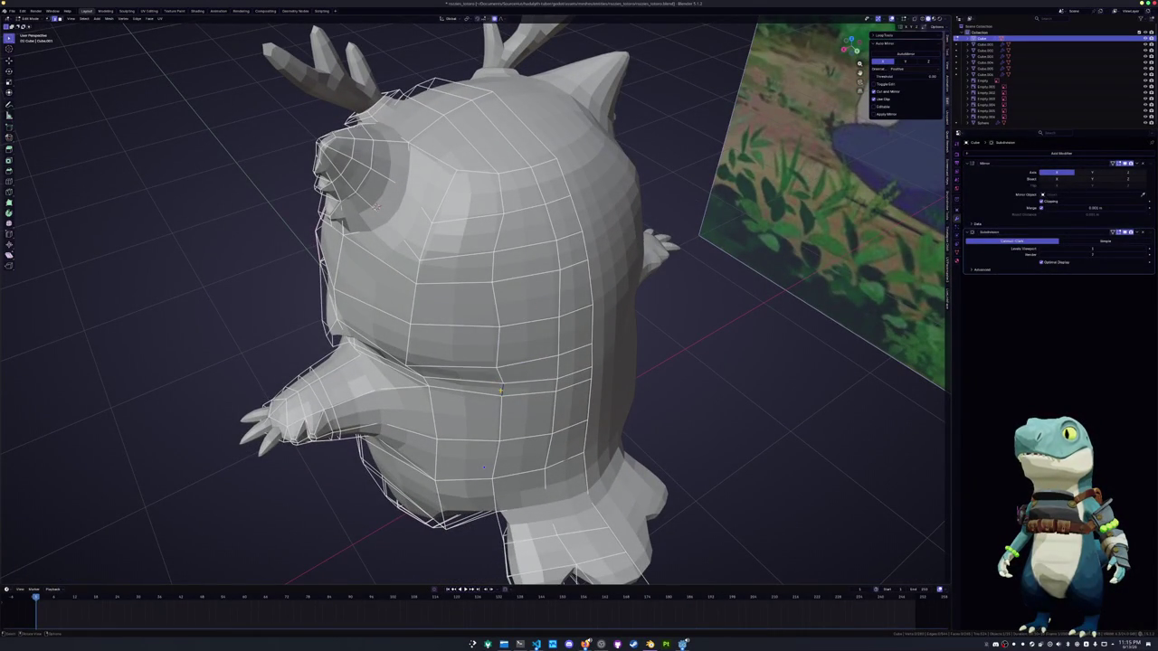
key("g")
key("g")
left_click(496, 391)
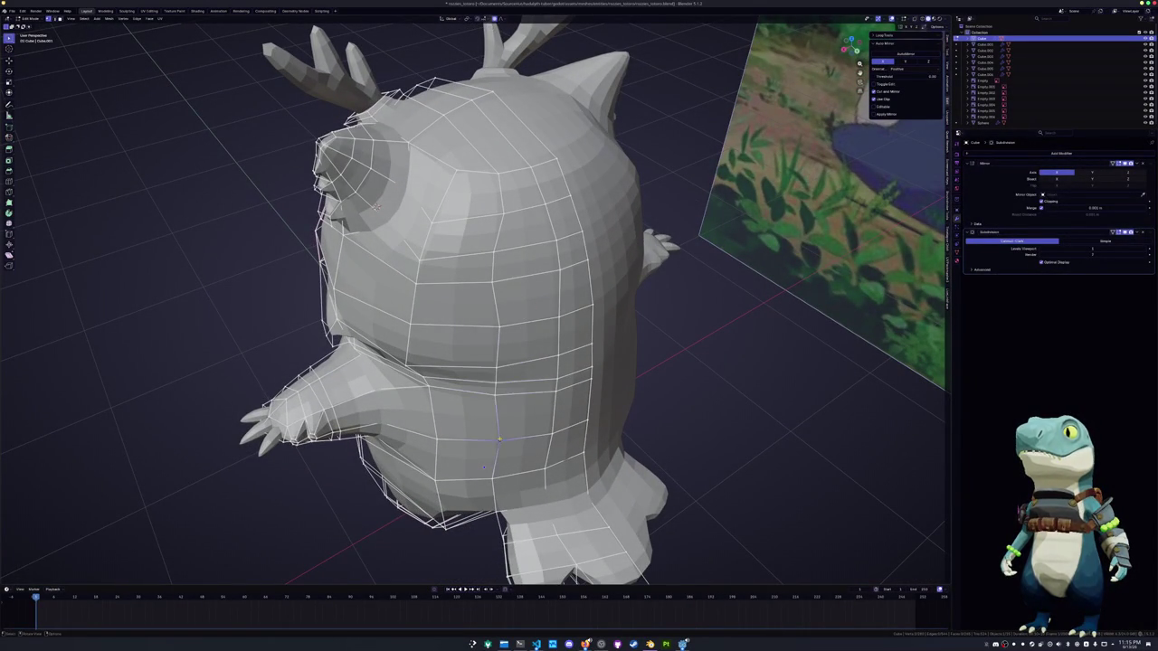
key("g")
key("g")
left_click(494, 440)
middle_click_drag(494, 440, 471, 391)
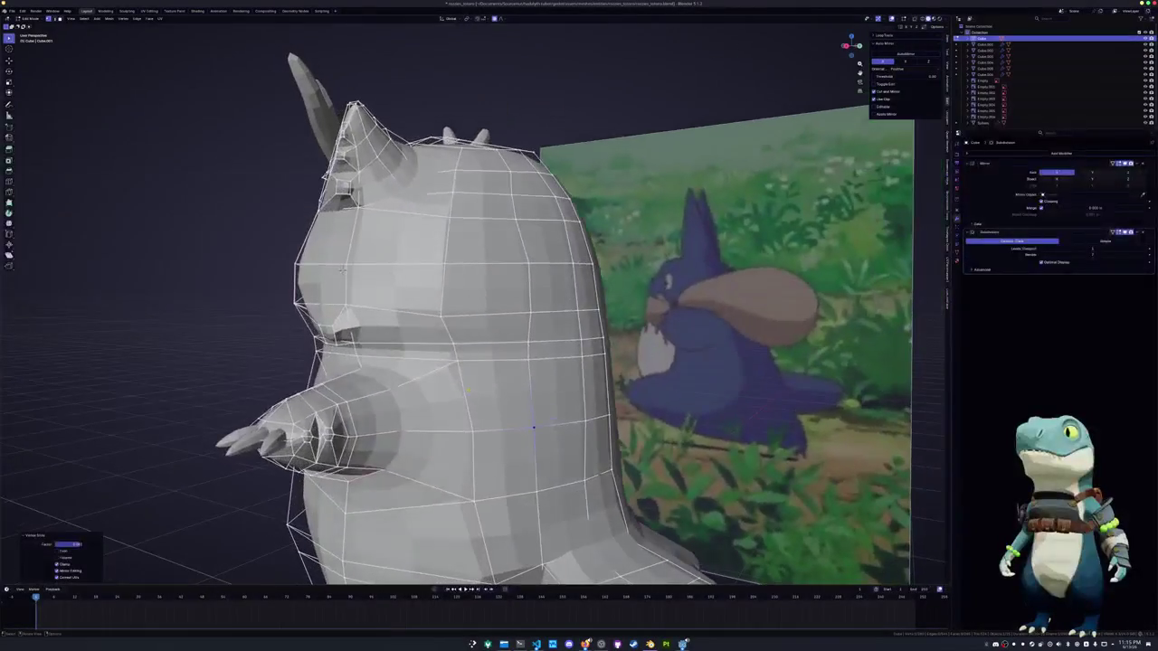
key("g")
key("g")
left_click(457, 314)
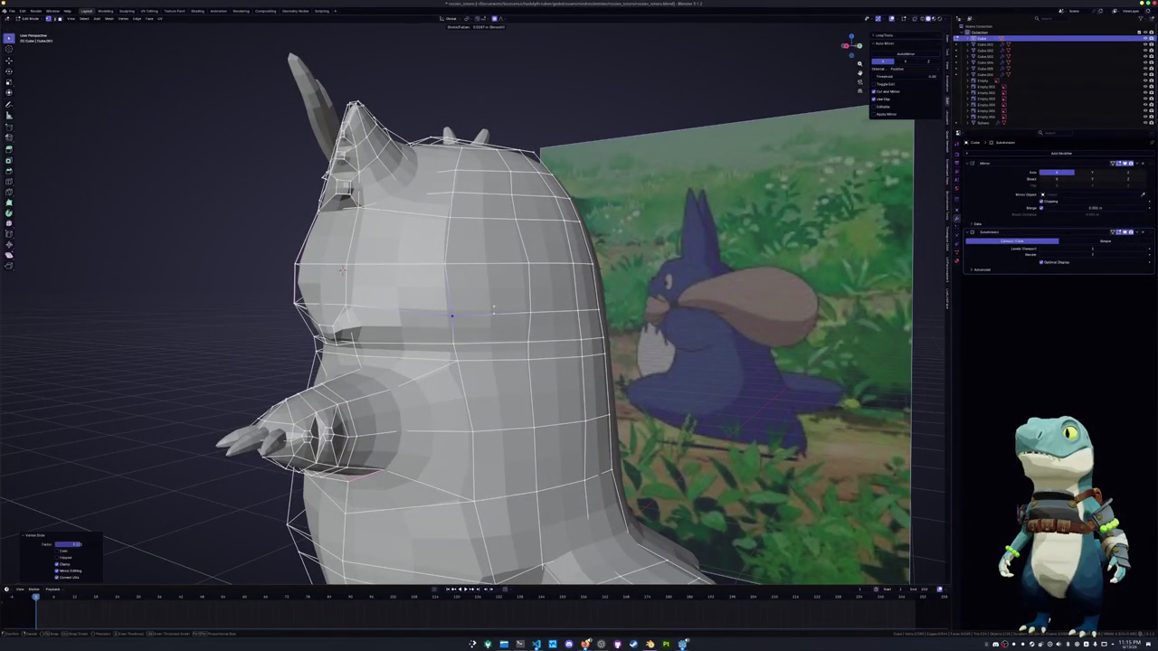
Vertex-slide several more points across the upper torso from a three-quarter view
mouse_move(495, 309)
middle_mouse_down()
mouse_move(436, 326)
mouse_move(502, 308)
mouse_move(477, 233)
middle_mouse_up()
key("g")
key("g")
left_click(502, 308)
key("g")
key("g")
left_click(504, 308)
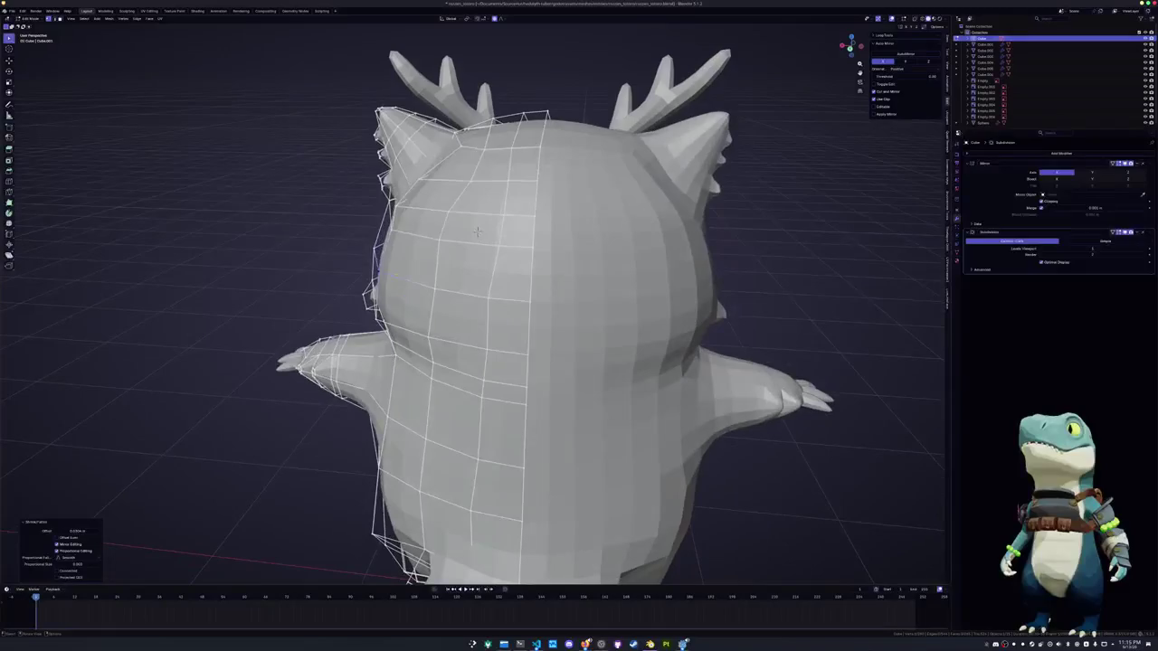
key("g")
key("g")
left_click(477, 233)
mouse_move(477, 233)
middle_mouse_down()
mouse_move(453, 184)
mouse_move(419, 164)
mouse_move(352, 240)
middle_mouse_up()
key("g")
key("g")
left_click(420, 165)
key("g")
key("g")
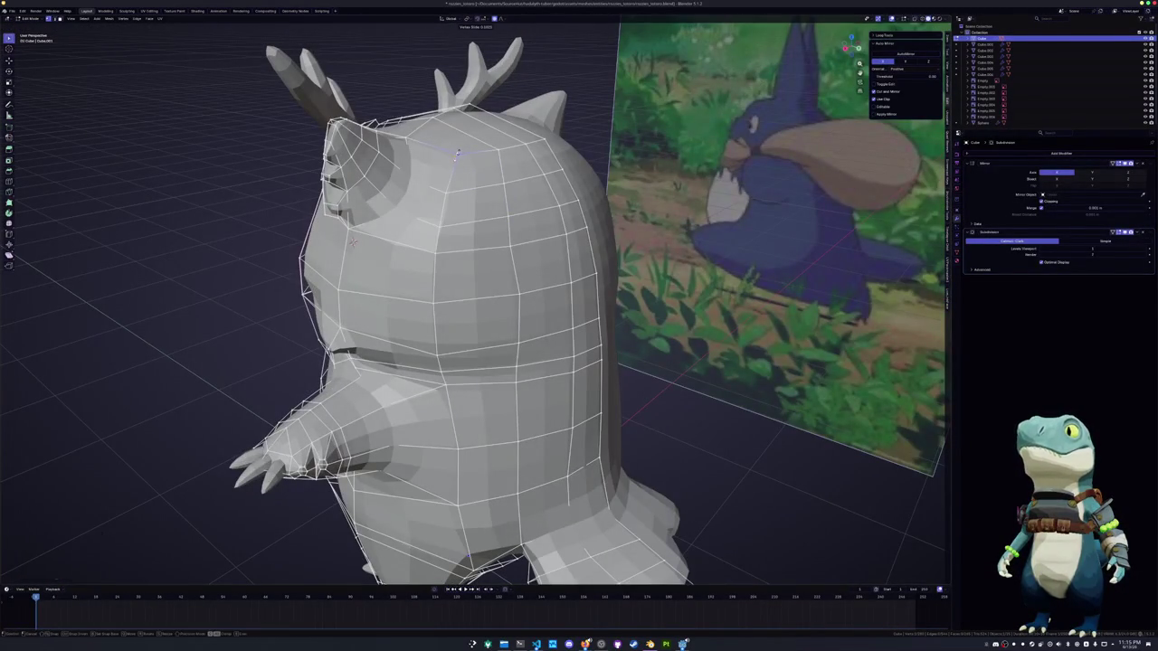
middle_click_drag(457, 153, 307, 284)
left_click(550, 232)
Switch to Object Mode zoomed out to show the owl with its reference images, then re-enter Edit Mode
mouse_move(550, 232)
middle_mouse_down()
mouse_move(603, 231)
mouse_move(679, 262)
mouse_move(511, 317)
middle_mouse_up()
scroll(604, 232, "down", 3)
key("Tab")
scroll(603, 232, "down", 3)
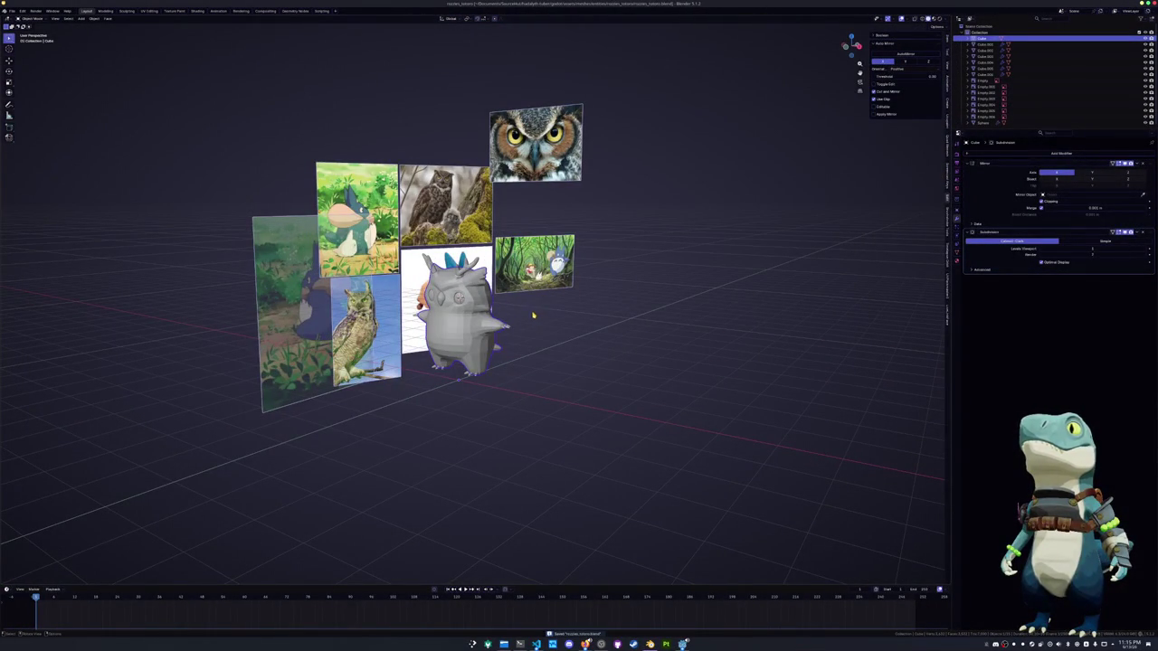
key("Tab")
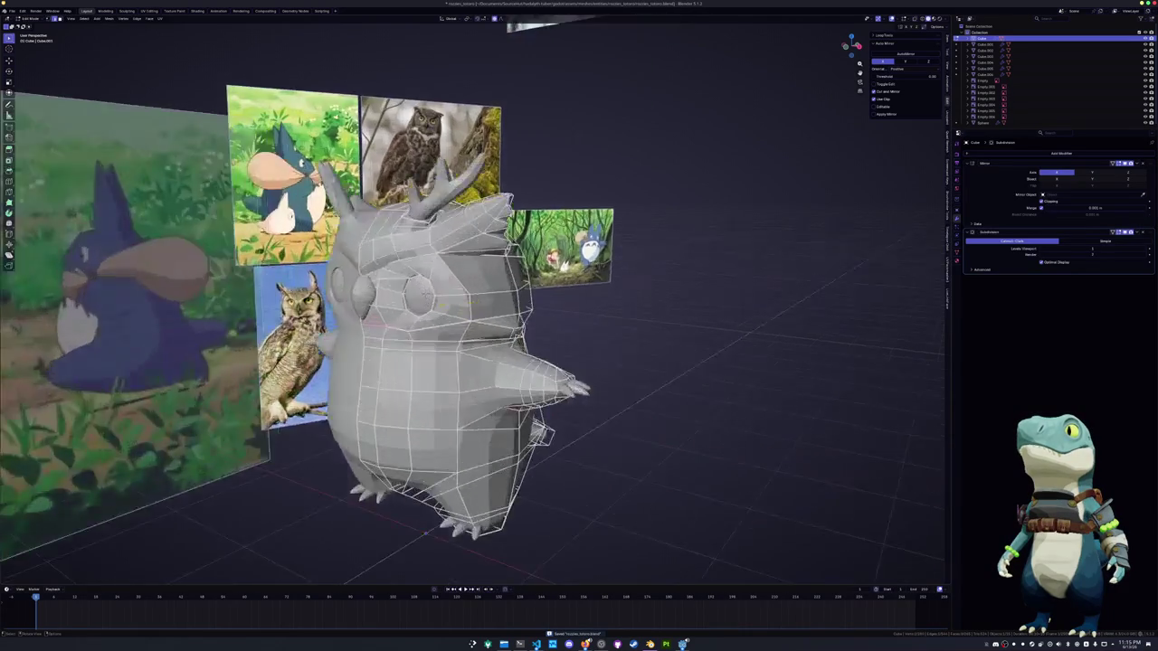
In front view, move the selected brow edge sideways
scroll(492, 318, "up", 5)
middle_click_drag(492, 319, 489, 290)
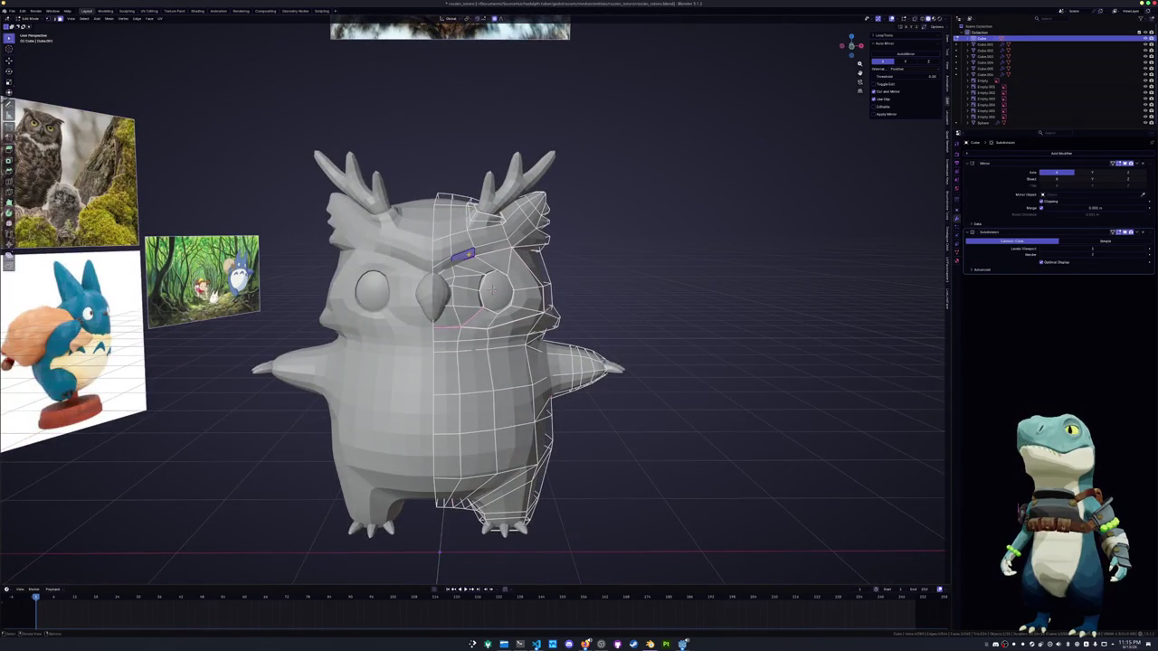
key("KP_1")
key("g")
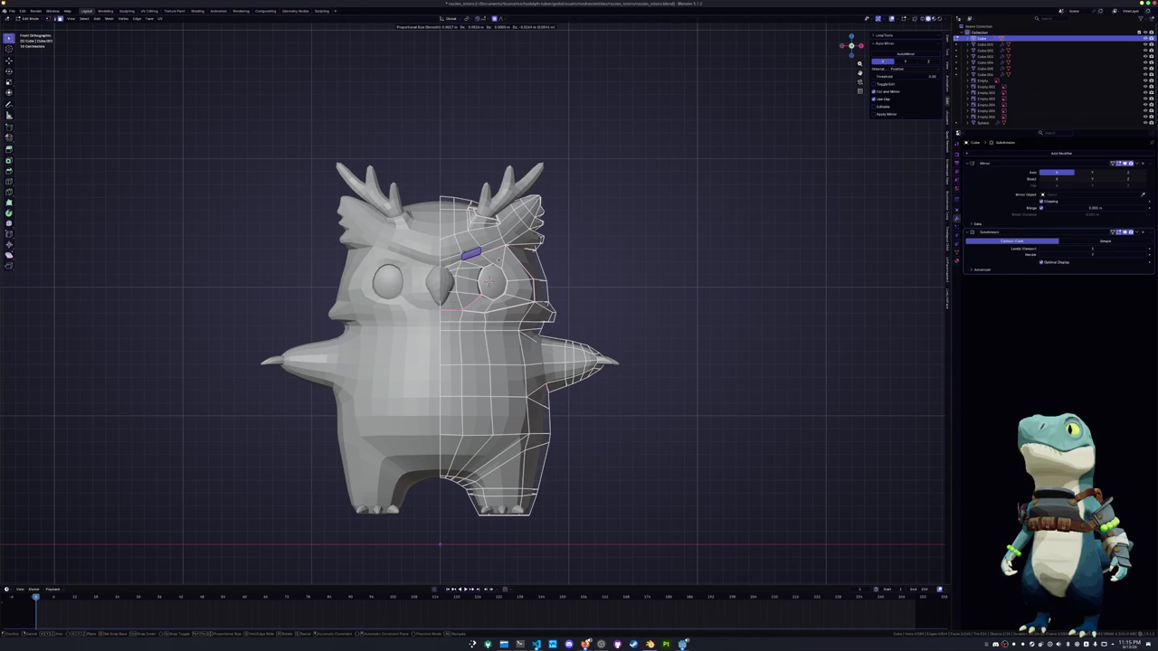
key("Return")
Relax the brow edge loop with LoopTools
middle_click_drag(493, 283, 561, 272)
key("alt+z")
key("alt+z")
middle_click_drag(507, 298, 441, 260)
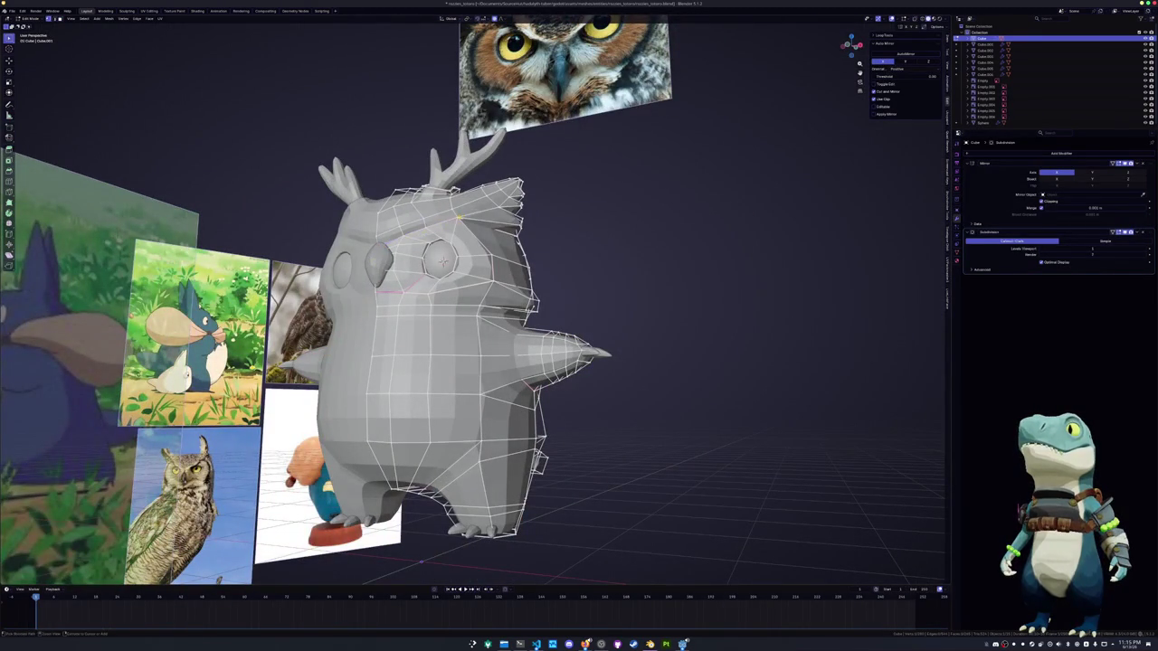
key("shift+r")
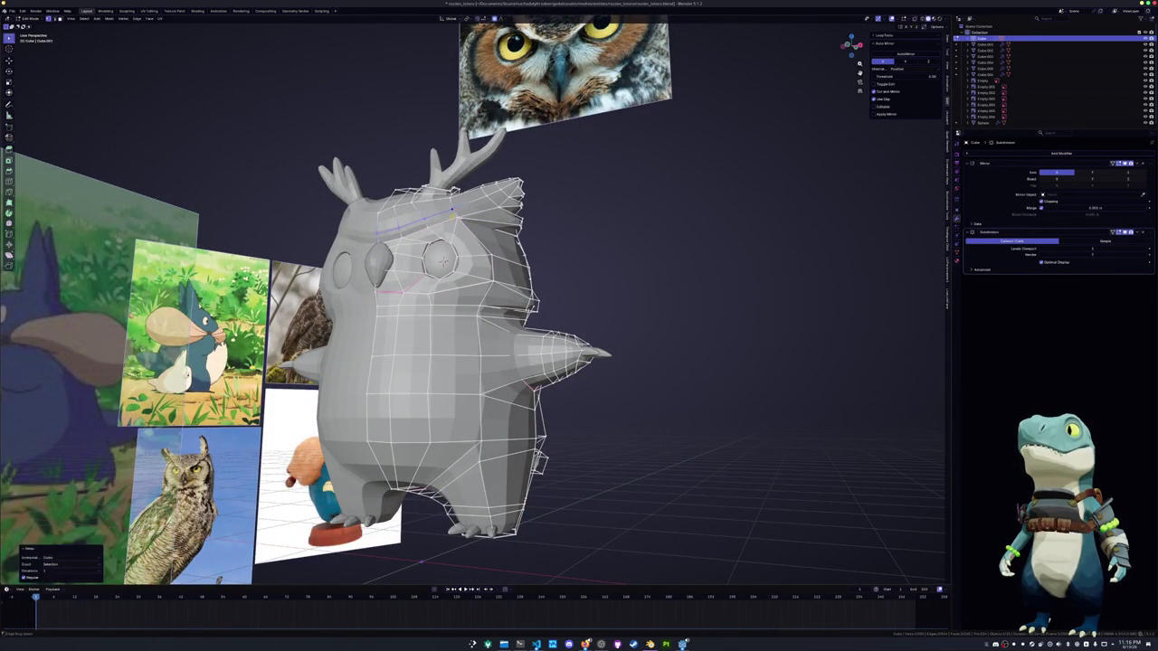
middle_click_drag(441, 260, 419, 370)
In Object Mode, apply Shade Auto Smooth to keep the owl's faceted low-poly look
key("Tab")
key("KP_1")
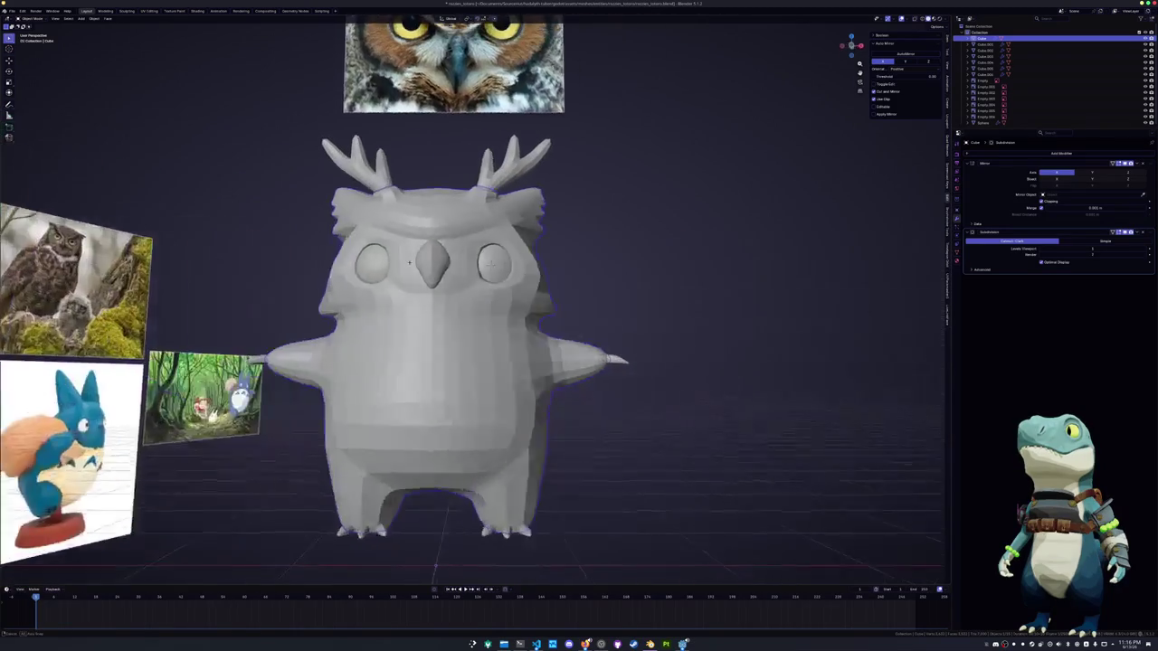
mouse_move(498, 258)
middle_mouse_down()
mouse_move(525, 247)
mouse_move(484, 250)
middle_mouse_up()
key("Tab")
right_click(507, 253)
left_click(543, 299)
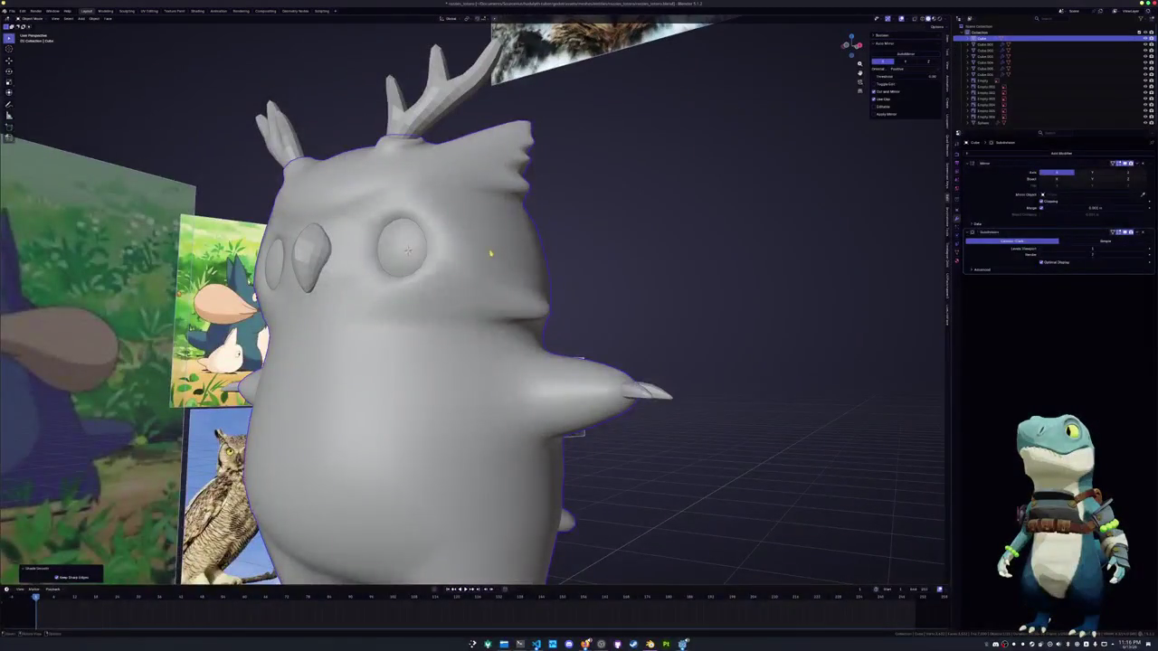
right_click(481, 257)
left_click(482, 259)
right_click(439, 256)
left_click(436, 262)
Toggle the owl's Edit Mode and orbit to look from above and behind
mouse_move(436, 271)
middle_mouse_down()
mouse_move(425, 267)
mouse_move(439, 276)
mouse_move(412, 287)
mouse_move(592, 255)
middle_mouse_up()
key("Tab")
key("Tab")
scroll(594, 250, "down", 4)
middle_click_drag(556, 291, 554, 289)
mouse_move(439, 469)
middle_mouse_down()
mouse_move(399, 353)
mouse_move(819, 26)
mouse_move(525, 300)
mouse_move(787, 21)
middle_mouse_up()
key("Tab")
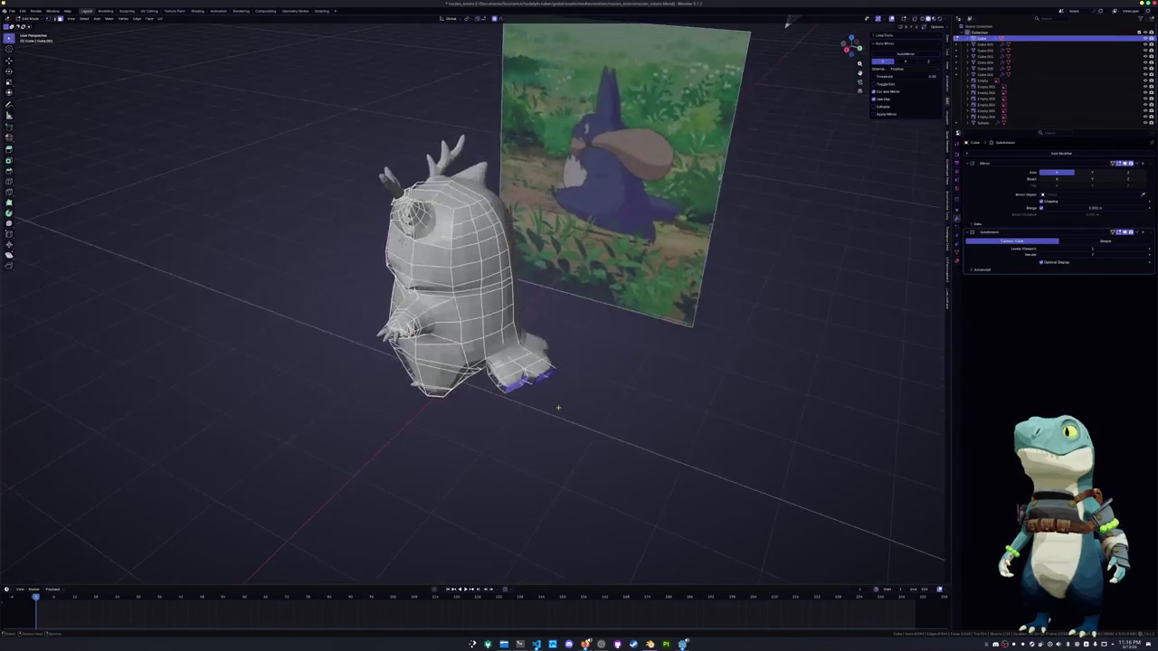
Grow the foot selection, scale it smaller, and reposition it from the side view
key("ctrl+KP_Add")
key("s")
left_click(611, 392)
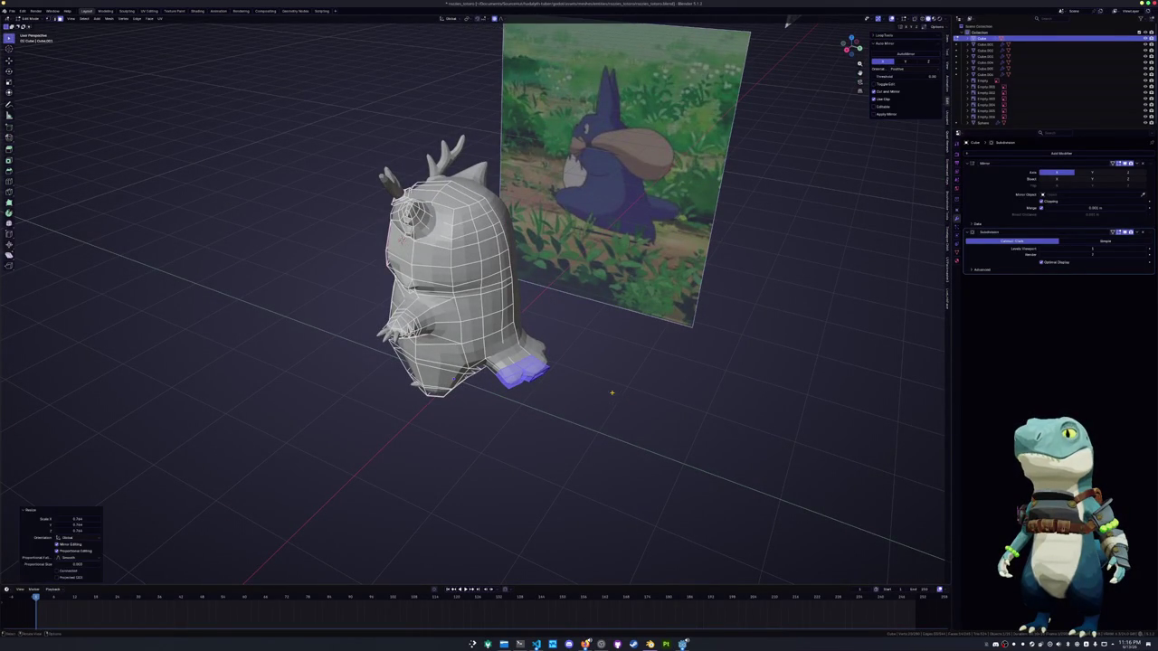
key("KP_3")
key("g")
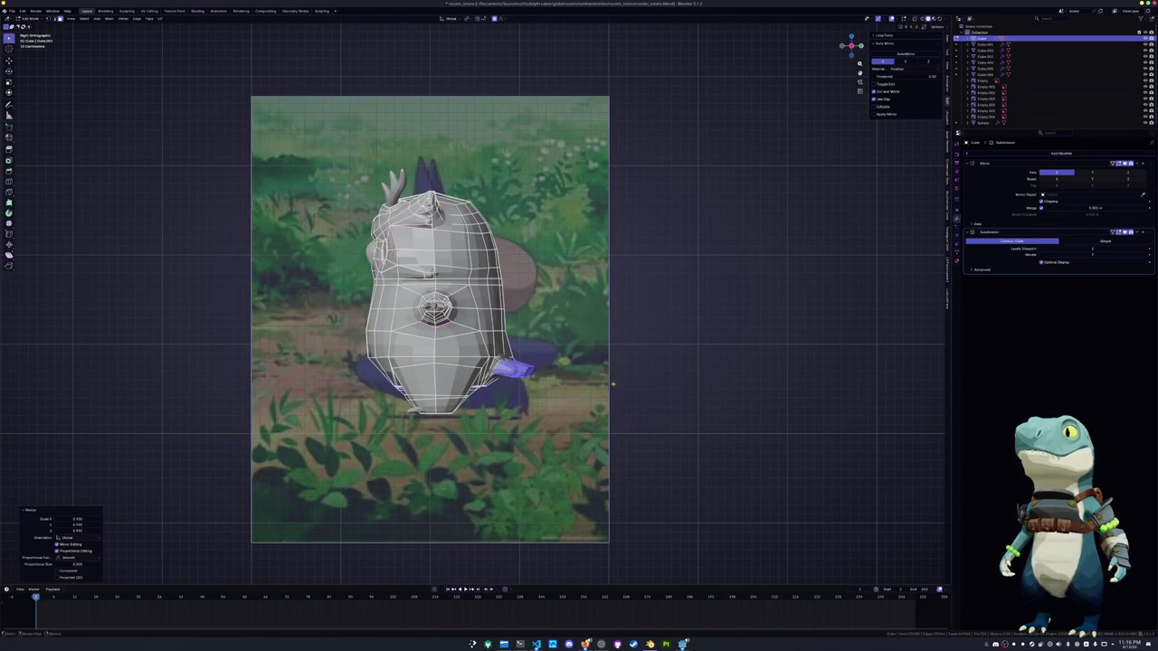
left_click(613, 383)
From top view, shift the foot outward along X and rotate it slightly
key("KP_7")
scroll(613, 383, "up", 5)
scroll(571, 253, "up", 2, "shift")
key("g")
key("x")
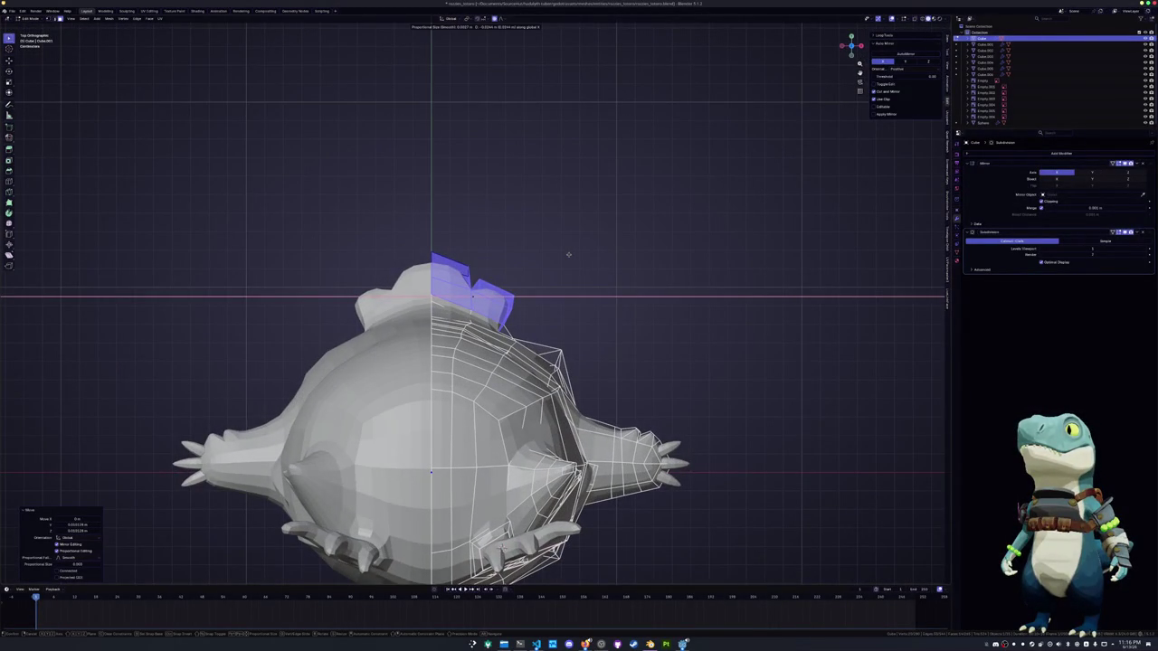
left_click(587, 258)
key("r")
left_click(589, 246)
Select a vertex on the leg and slide it along its edge
mouse_move(589, 247)
middle_mouse_down()
mouse_move(292, 84)
mouse_move(321, 294)
middle_mouse_up()
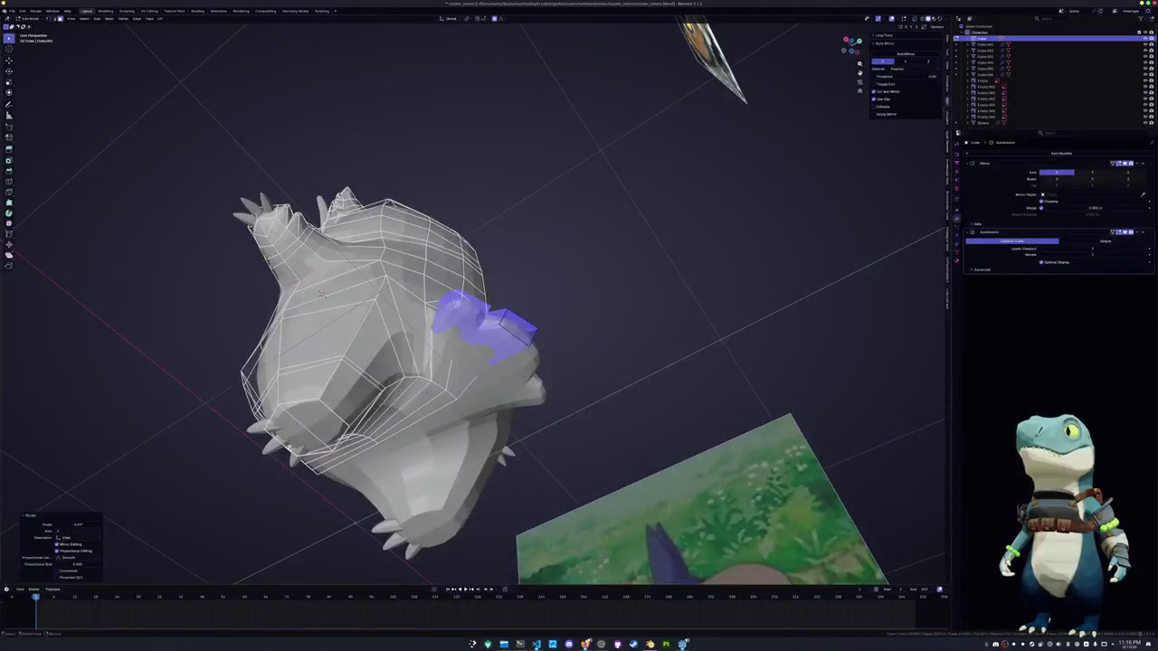
left_click(434, 331)
key("shift+v")
left_click(434, 330)
mouse_move(321, 294)
middle_mouse_down()
mouse_move(371, 534)
mouse_move(417, 307)
mouse_move(491, 316)
middle_mouse_up()
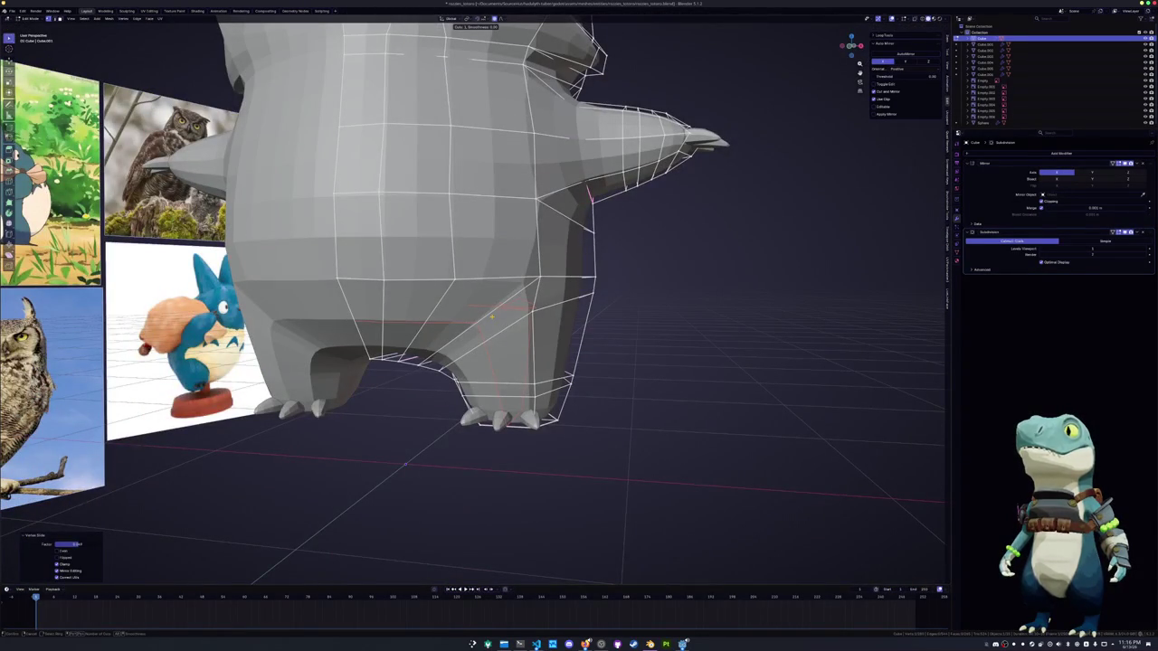
Select edge loops around the owl's foot and lower body and relax them with LoopTools
mouse_move(435, 426)
middle_mouse_down()
mouse_move(443, 331)
mouse_move(508, 331)
mouse_move(469, 218)
middle_mouse_up()
left_click(445, 327, "alt")
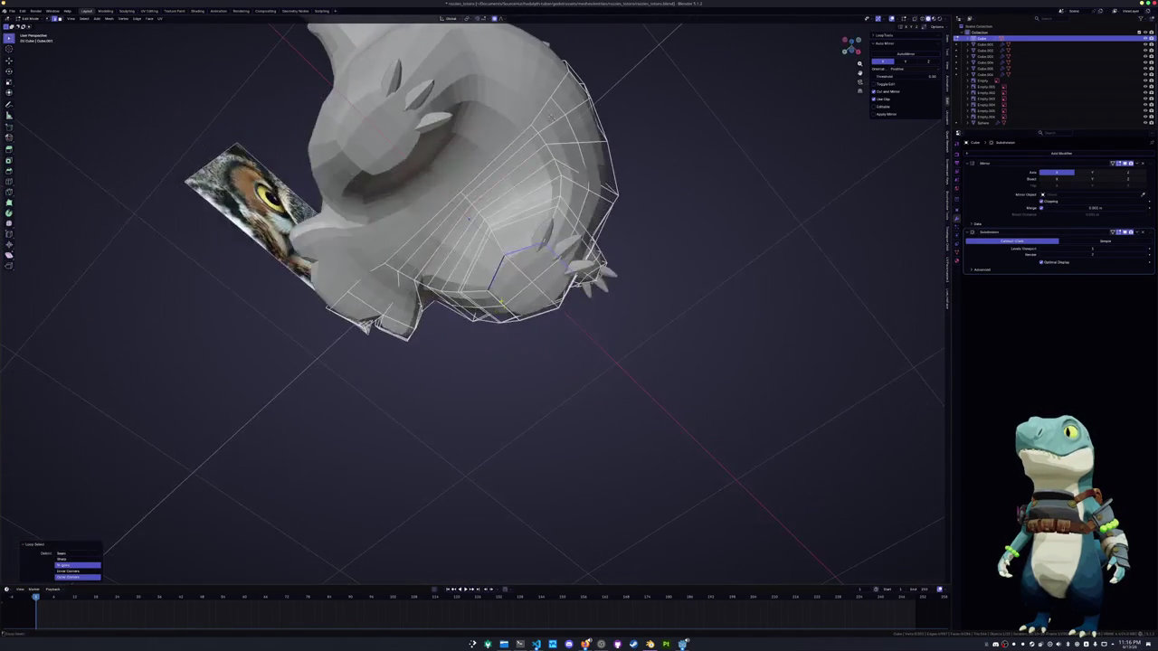
mouse_move(540, 315)
middle_mouse_down()
mouse_move(525, 323)
mouse_move(434, 273)
mouse_move(361, 265)
mouse_move(398, 243)
mouse_move(496, 396)
mouse_move(474, 263)
mouse_move(307, 262)
middle_mouse_up()
left_click(398, 243, "alt")
left_click(405, 242, "alt")
key("shift+r")
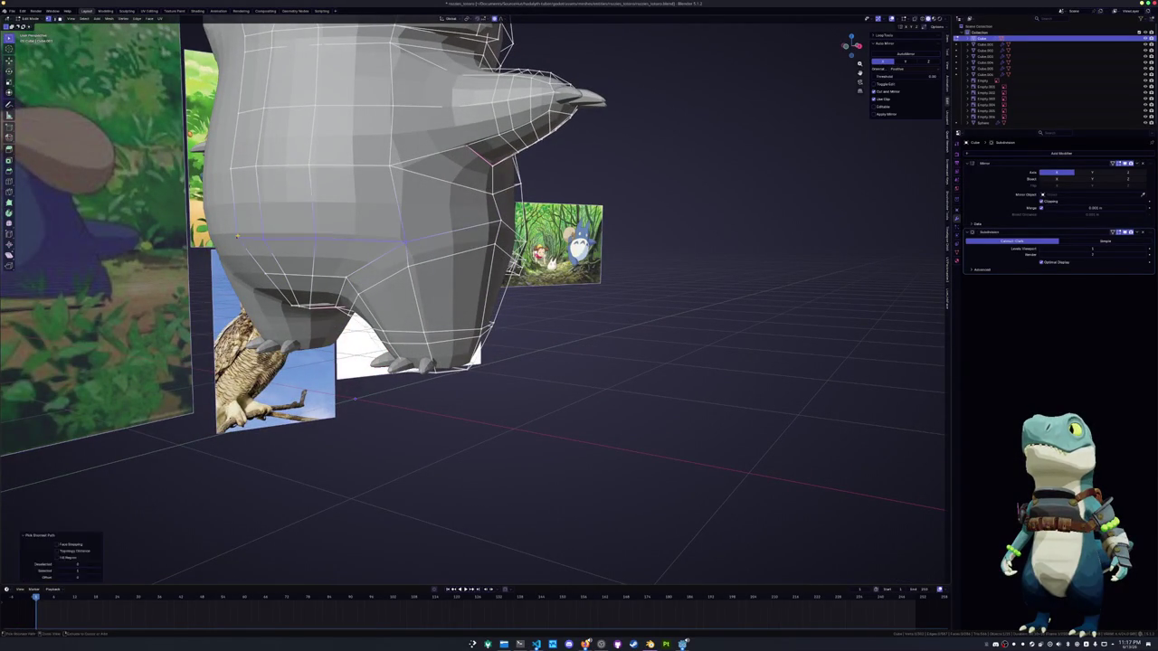
Relax a mid-body edge loop and a vertex path running down the face
mouse_move(404, 242)
middle_mouse_down()
mouse_move(210, 214)
mouse_move(247, 237)
mouse_move(380, 245)
mouse_move(344, 235)
mouse_move(407, 226)
middle_mouse_up()
left_click(380, 244, "alt")
key("shift+r")
middle_click_drag(328, 123, 323, 76)
left_click(371, 246, "ctrl")
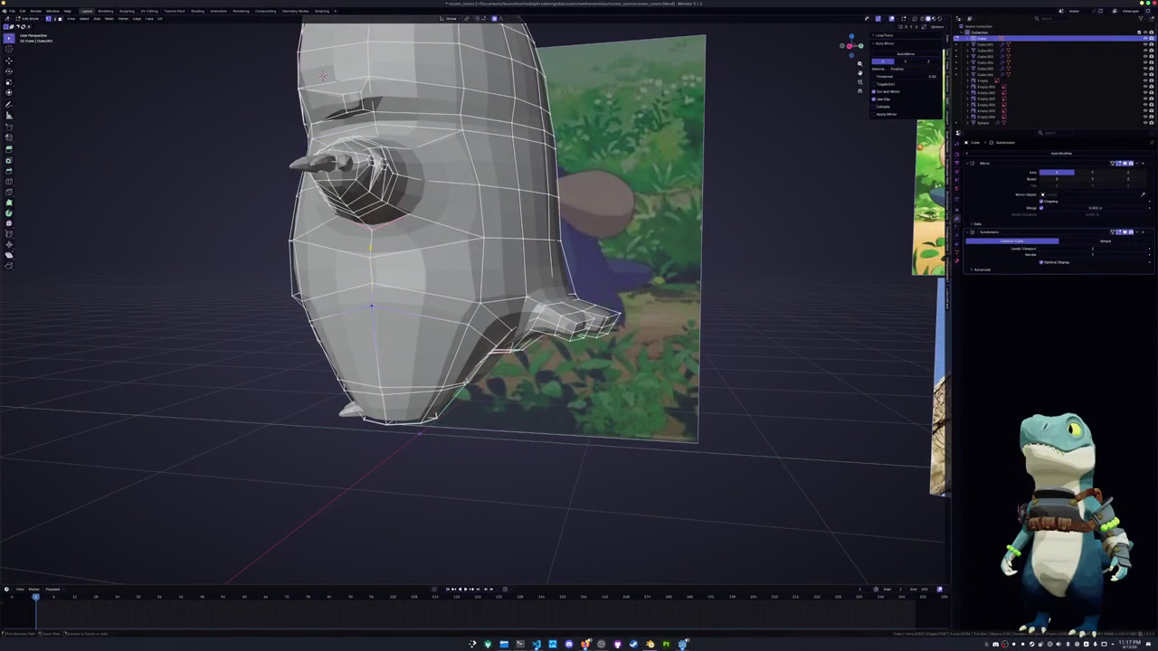
key("shift+r")
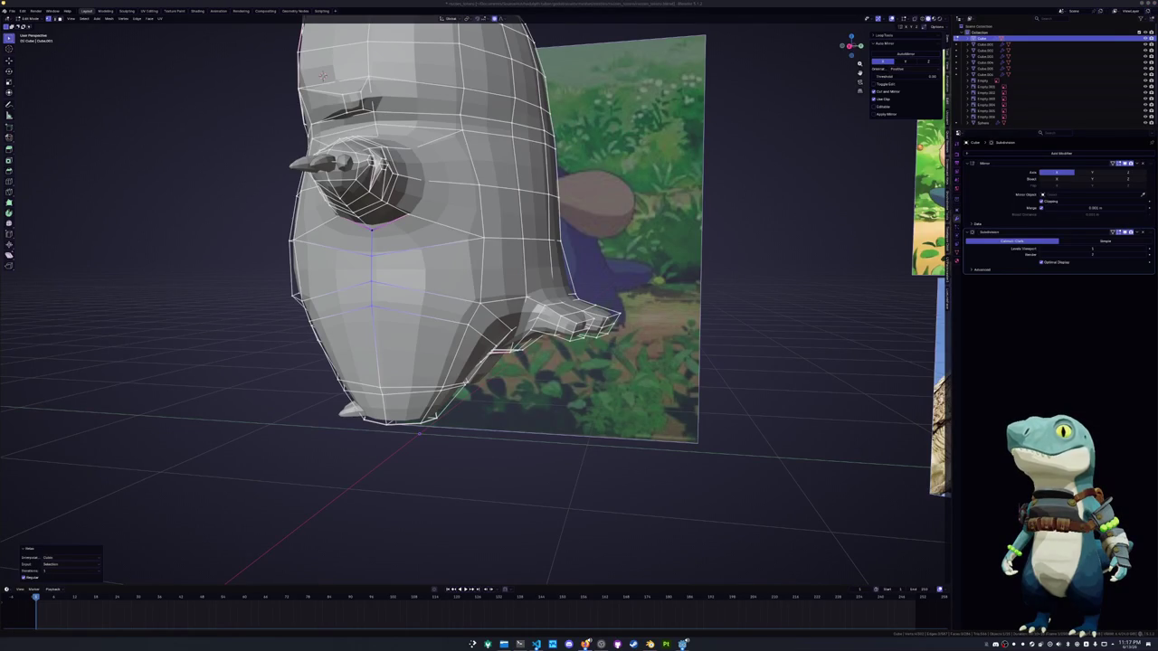
Remove the crease from several face edges with a -0.85 edge crease
scroll(628, 281, "down", 5)
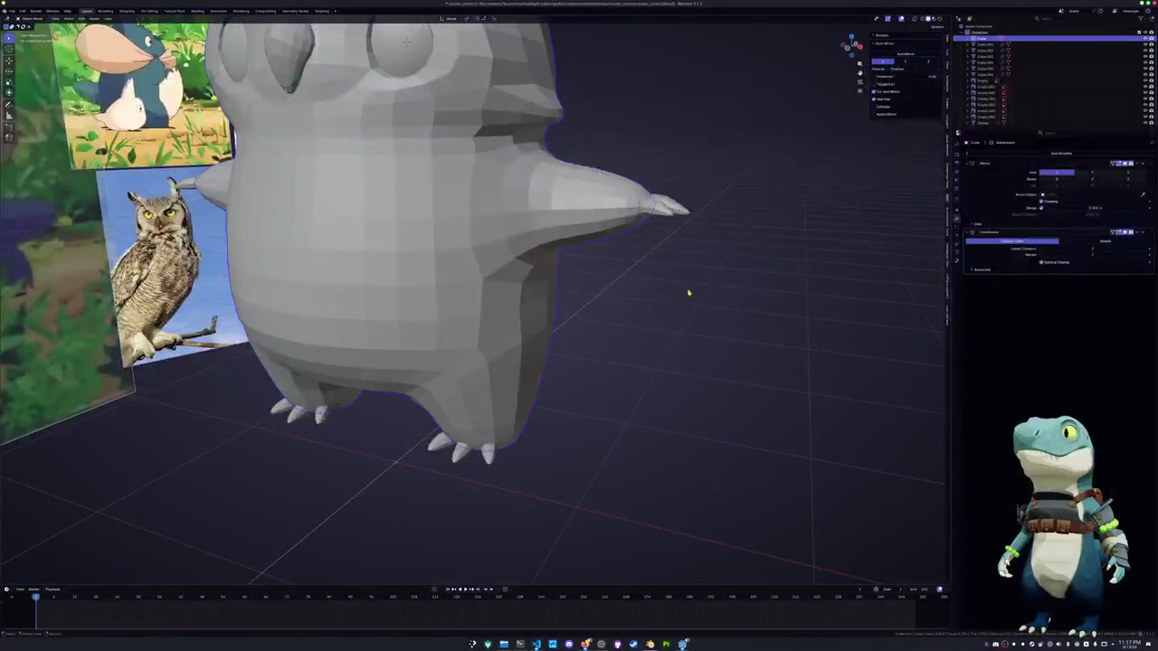
middle_click_drag(624, 256, 628, 300)
scroll(507, 299, "up", 5)
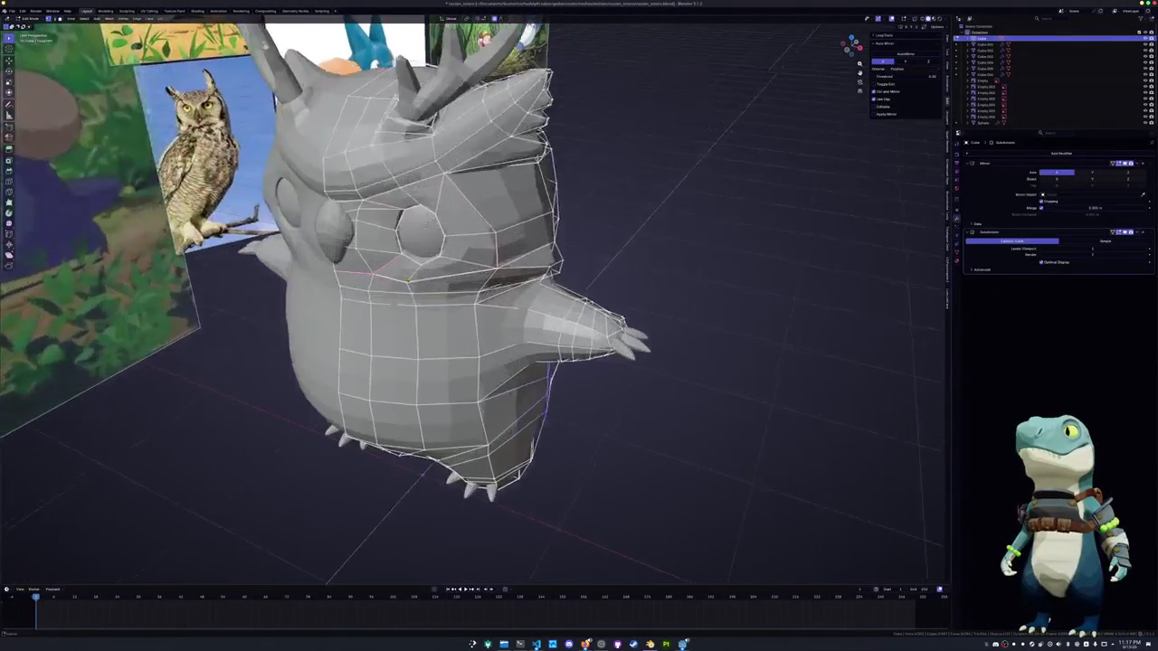
middle_click_drag(506, 299, 561, 289)
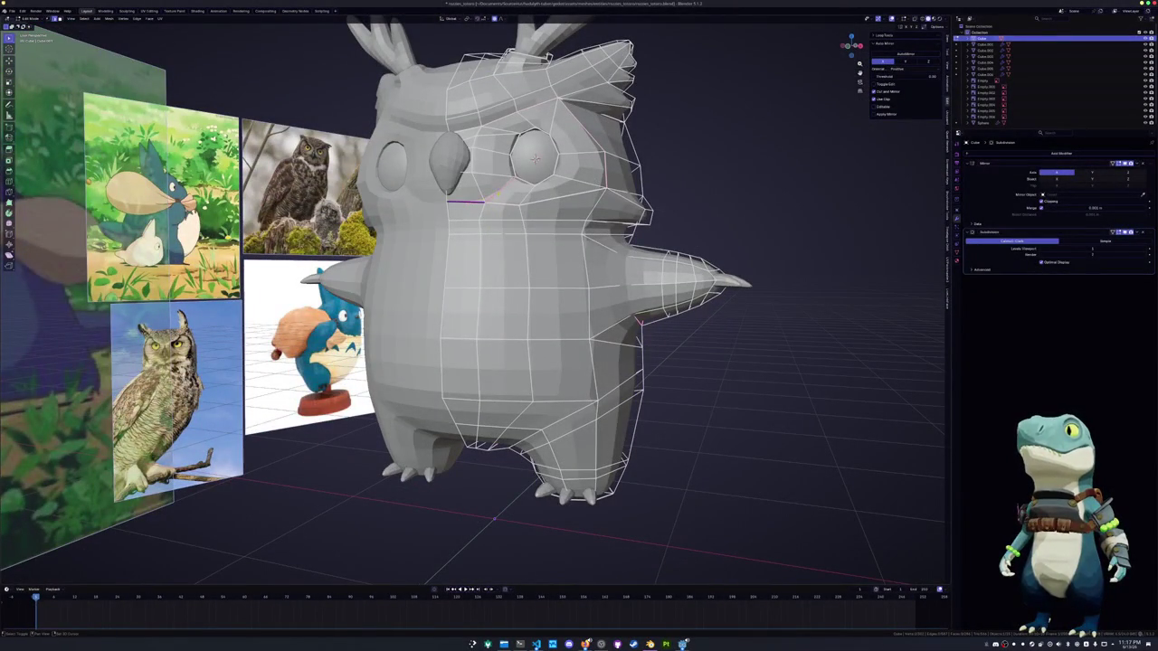
left_click(451, 201)
left_click(476, 201)
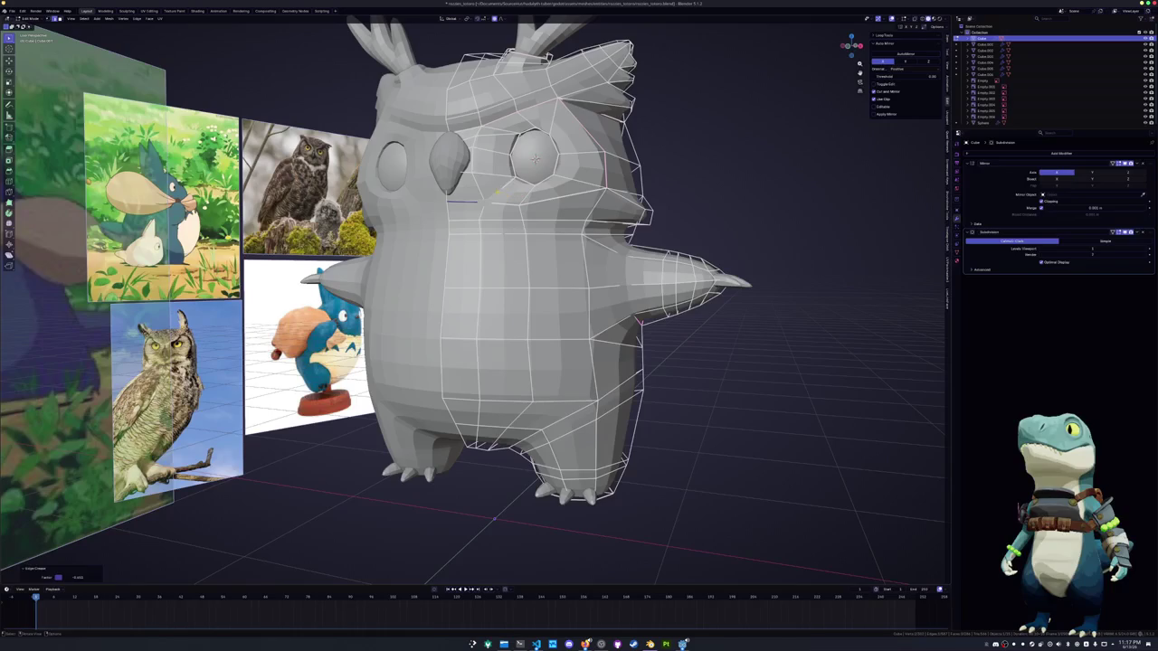
left_click(506, 181)
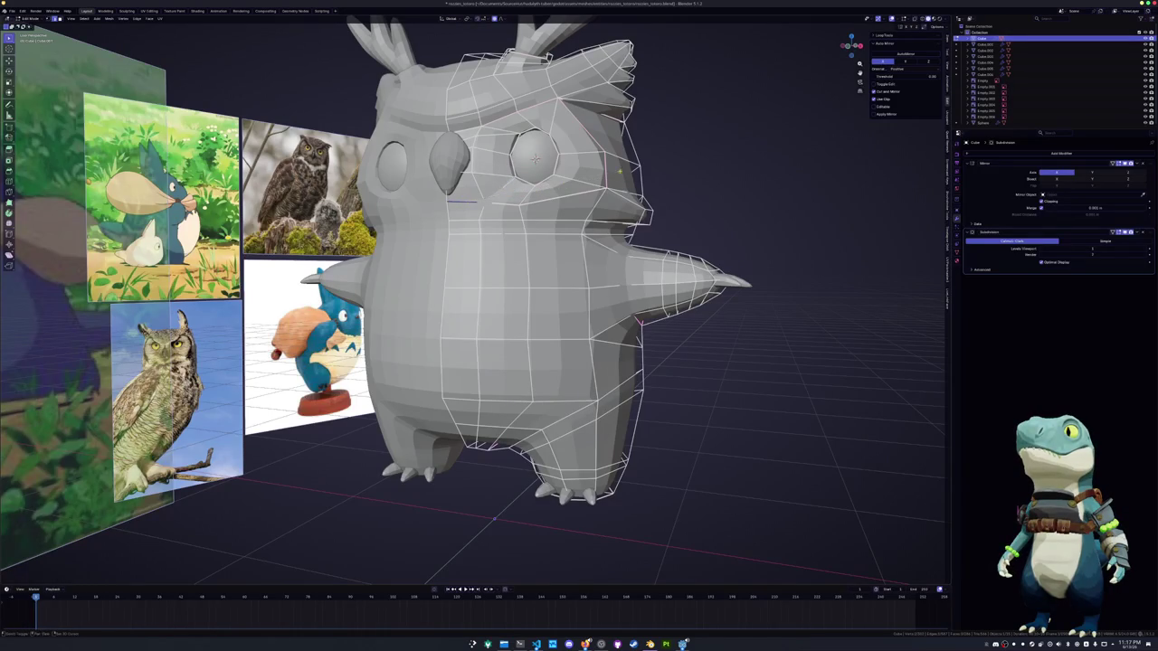
left_click(496, 197)
Return to Object Mode and select the owl's beak
middle_click_drag(496, 198, 358, 253)
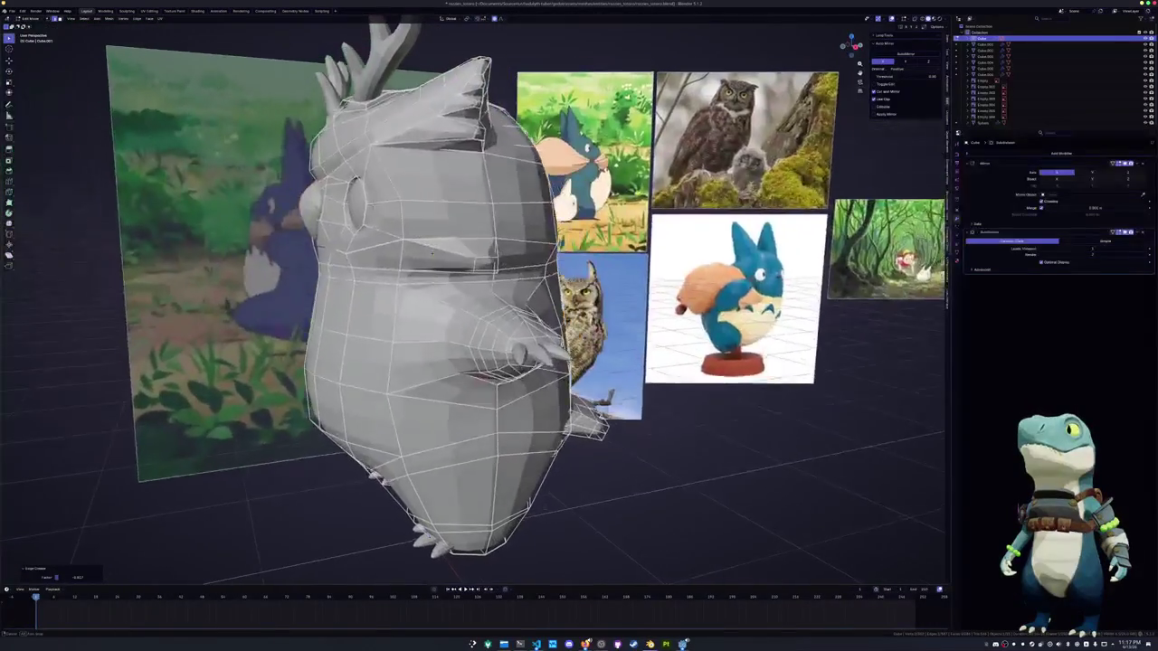
key("Tab")
left_click(318, 210)
middle_click_drag(311, 221, 399, 205)
In front view, edit the beak and move its bottom vertex down along Z
key("KP_1")
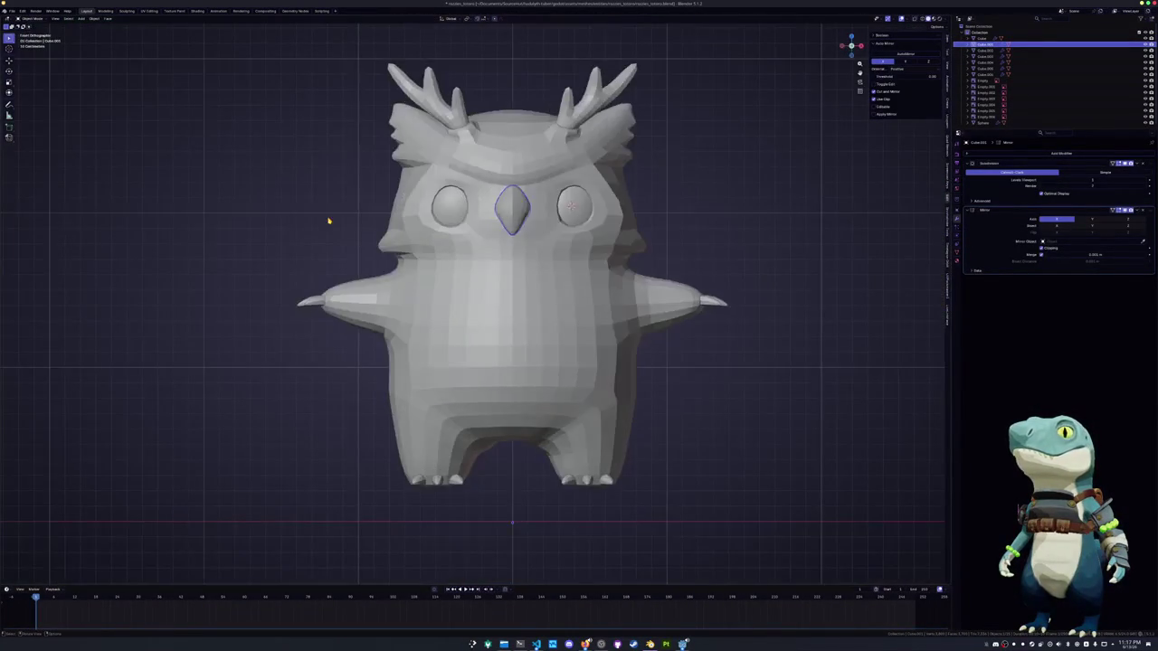
key("Tab")
scroll(601, 204, "up", 2)
scroll(601, 205, "up", 2)
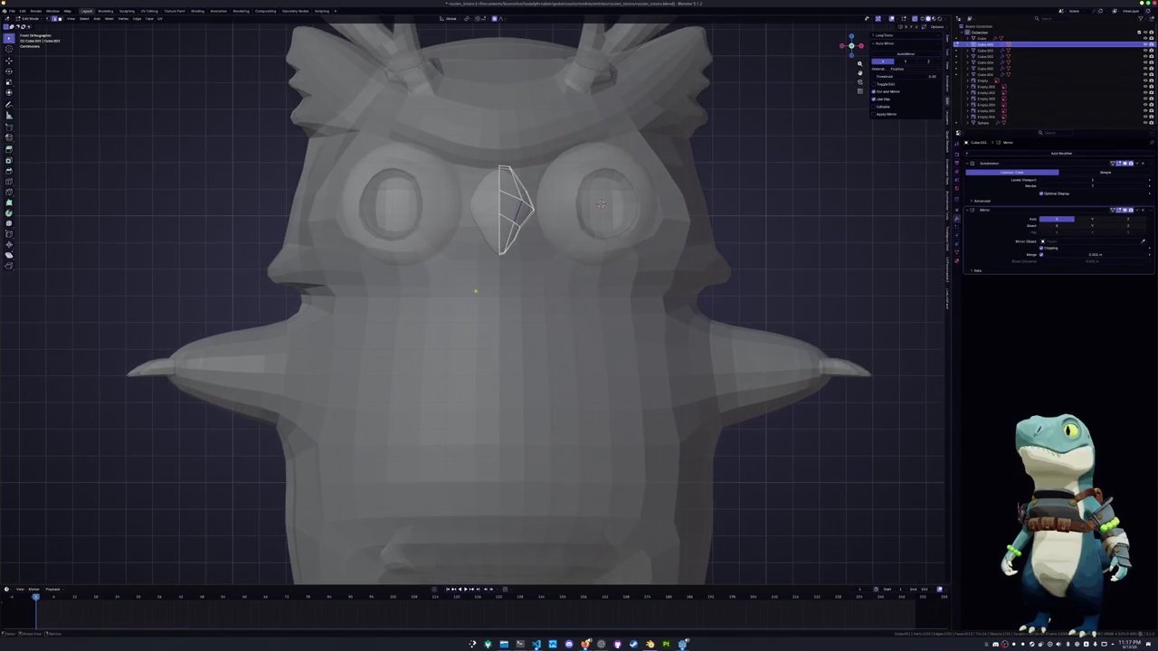
left_click_drag(477, 237, 477, 238)
key("g")
key("z")
left_click(480, 241)
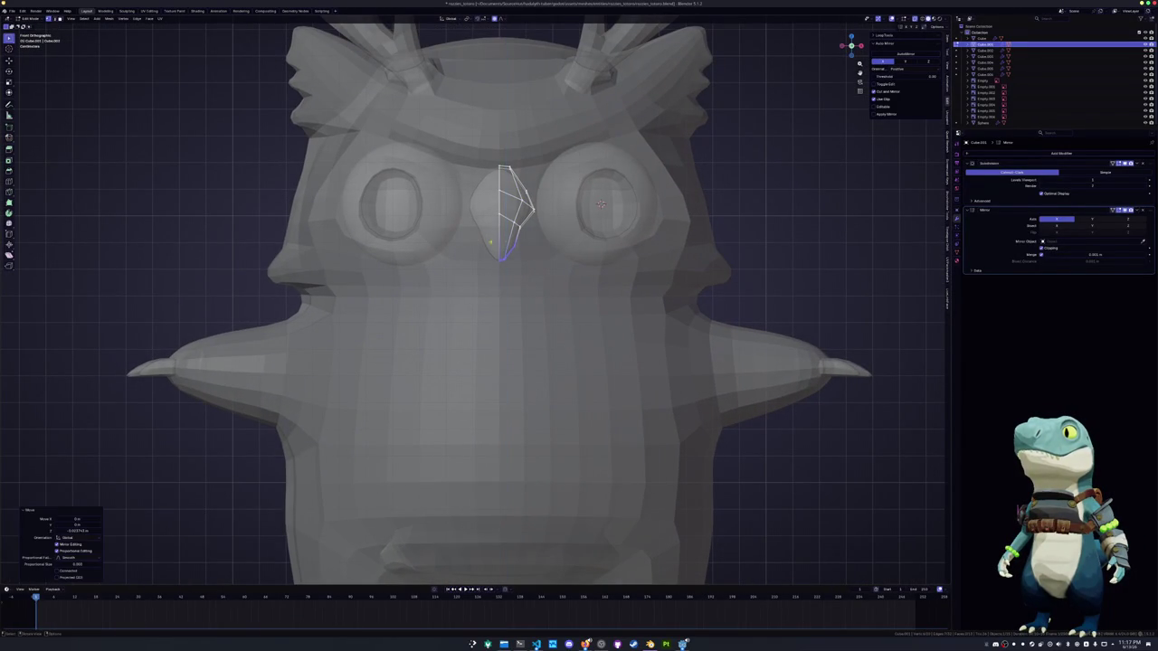
Nudge the beak vertex along X, then refine the beak outline with a proportional move
key("g")
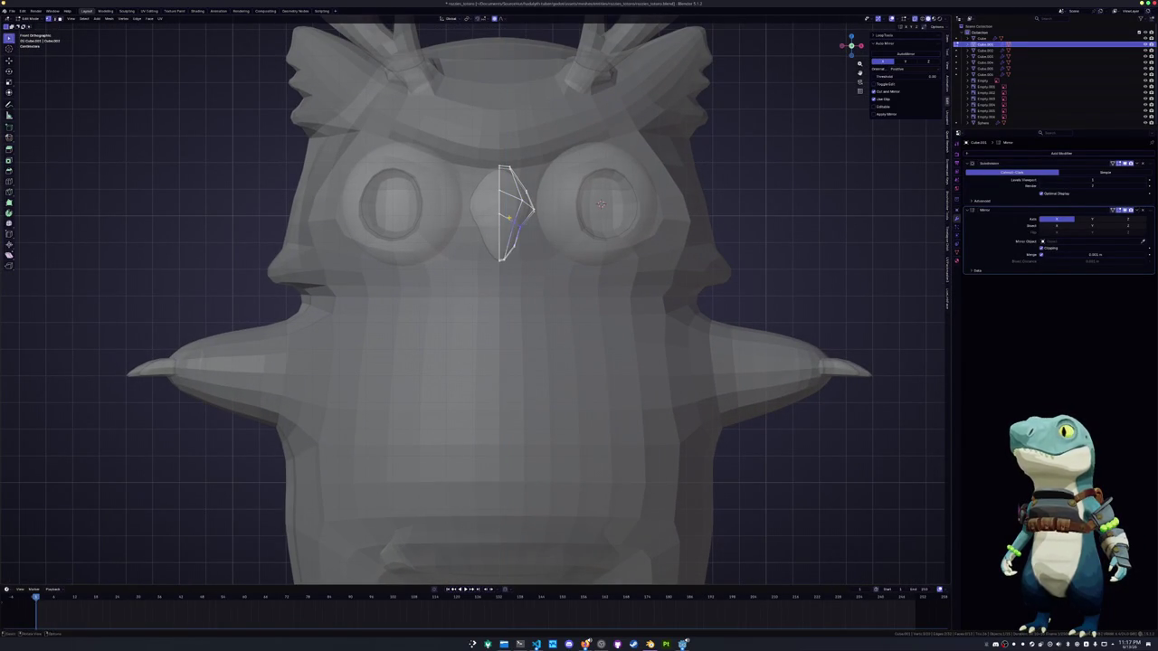
key("x")
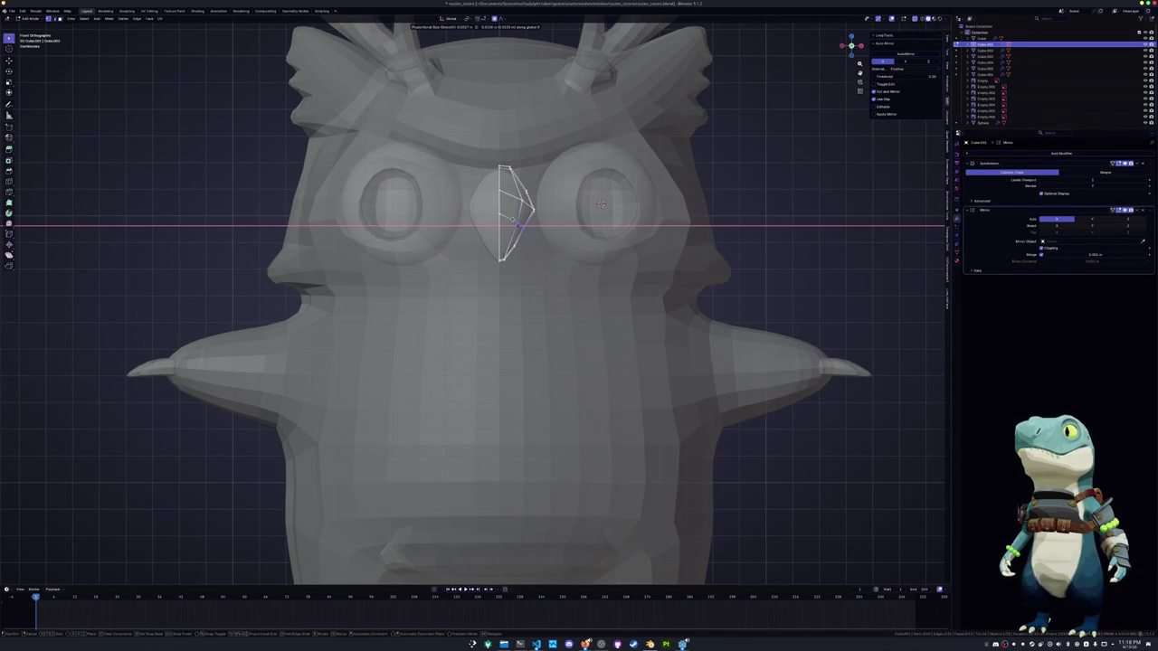
key("Return")
scroll(470, 298, "down", 4)
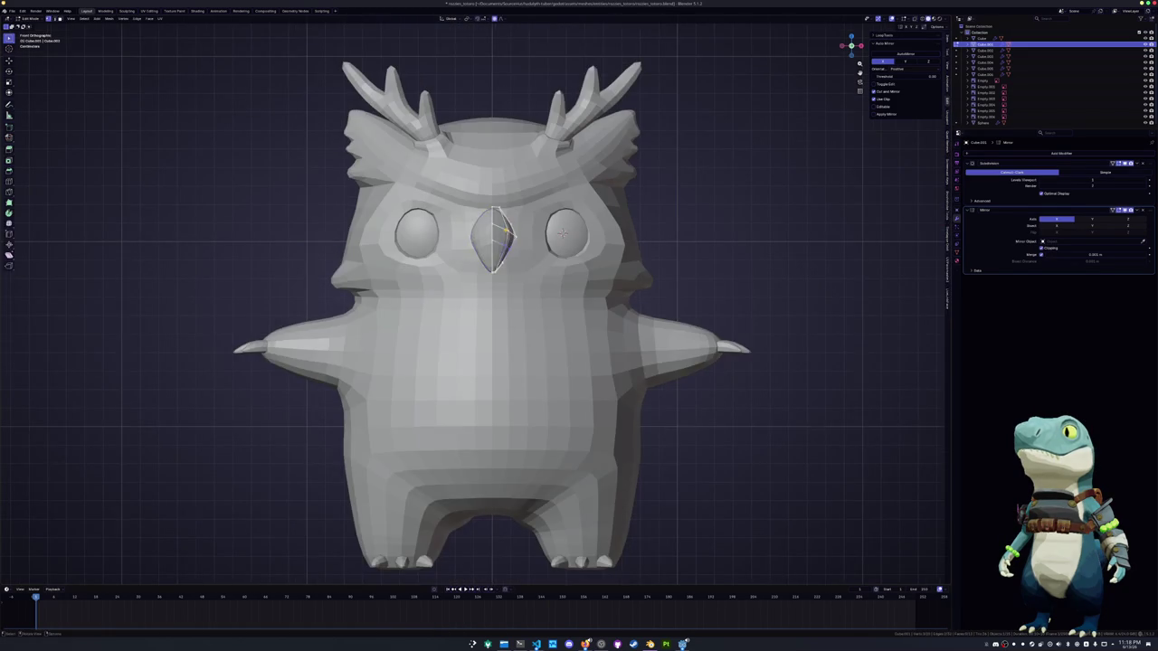
scroll(471, 298, "up", 4)
middle_click_drag(470, 272, 470, 312, "shift")
key("g")
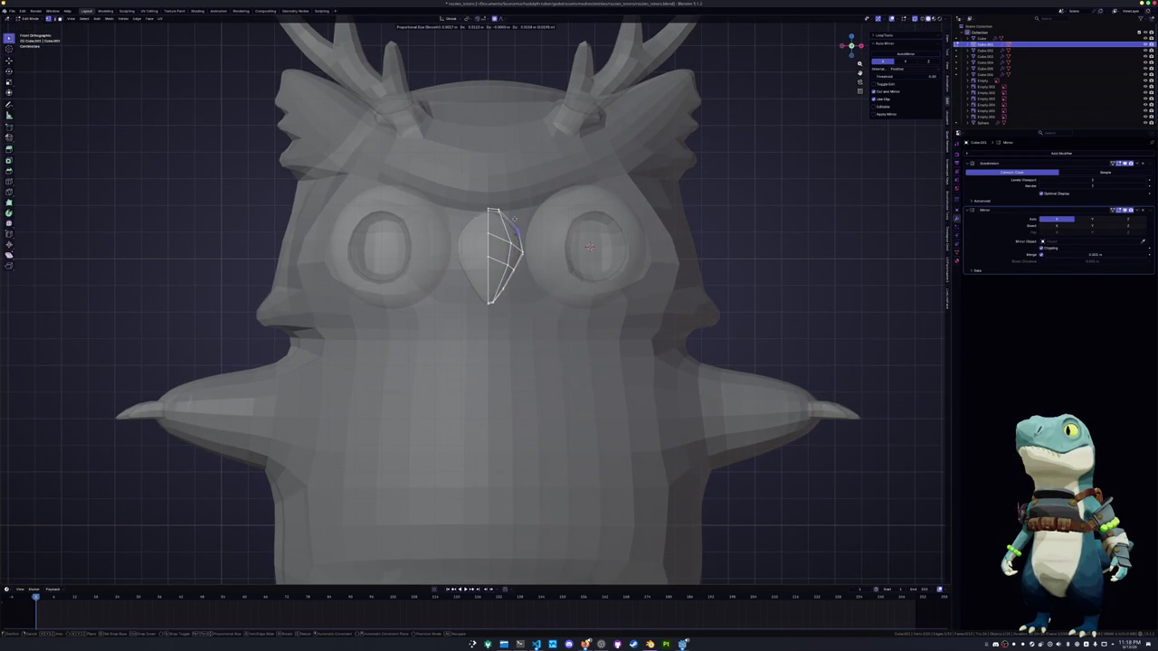
left_click(514, 218)
Return the beak to Object Mode and deselect it
key("Tab")
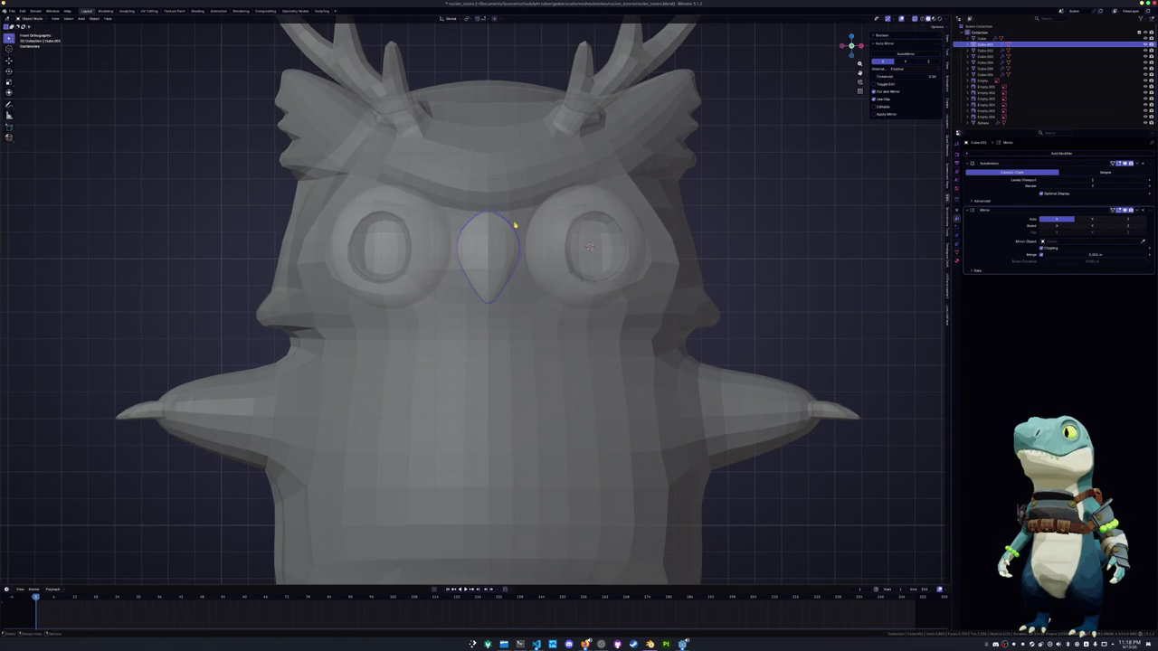
scroll(515, 225, "down", 5)
scroll(475, 231, "up", 4)
mouse_move(515, 226)
middle_mouse_down()
mouse_move(475, 231)
mouse_move(478, 217)
middle_mouse_up()
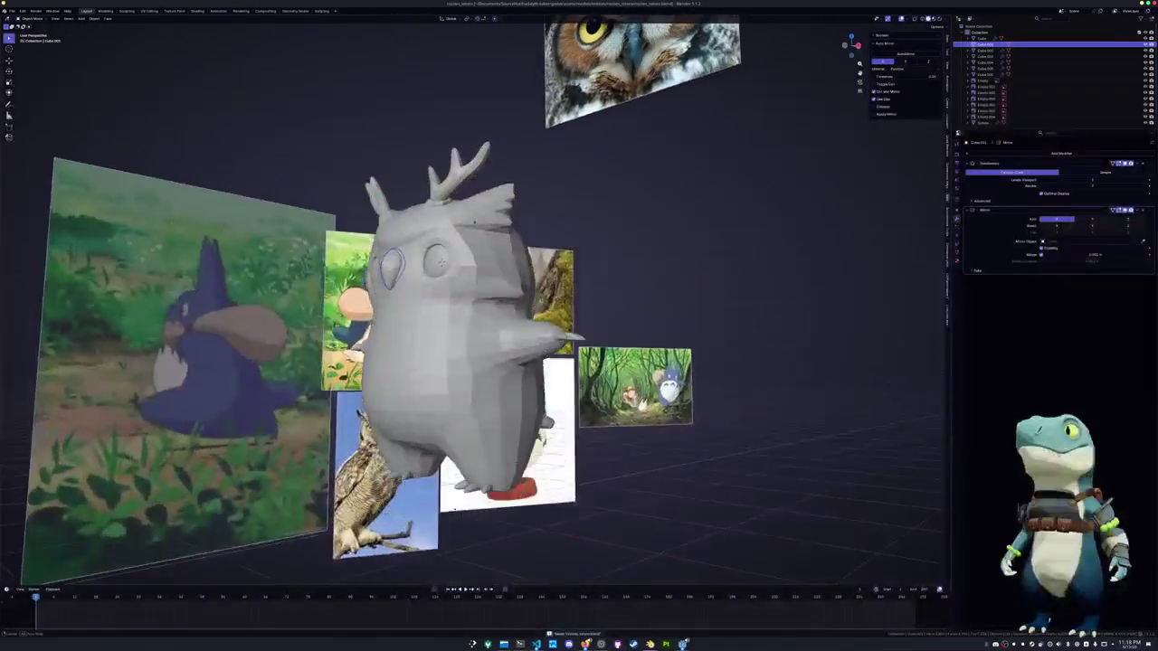
left_click(567, 243)
mouse_move(568, 242)
middle_mouse_down()
mouse_move(556, 213)
mouse_move(502, 309)
mouse_move(553, 292)
middle_mouse_up()
Select the edge loop around the owl's eye and relax it twice with LoopTools
left_click(552, 292)
key("Tab")
scroll(552, 292, "up", 2)
scroll(553, 293, "up", 2)
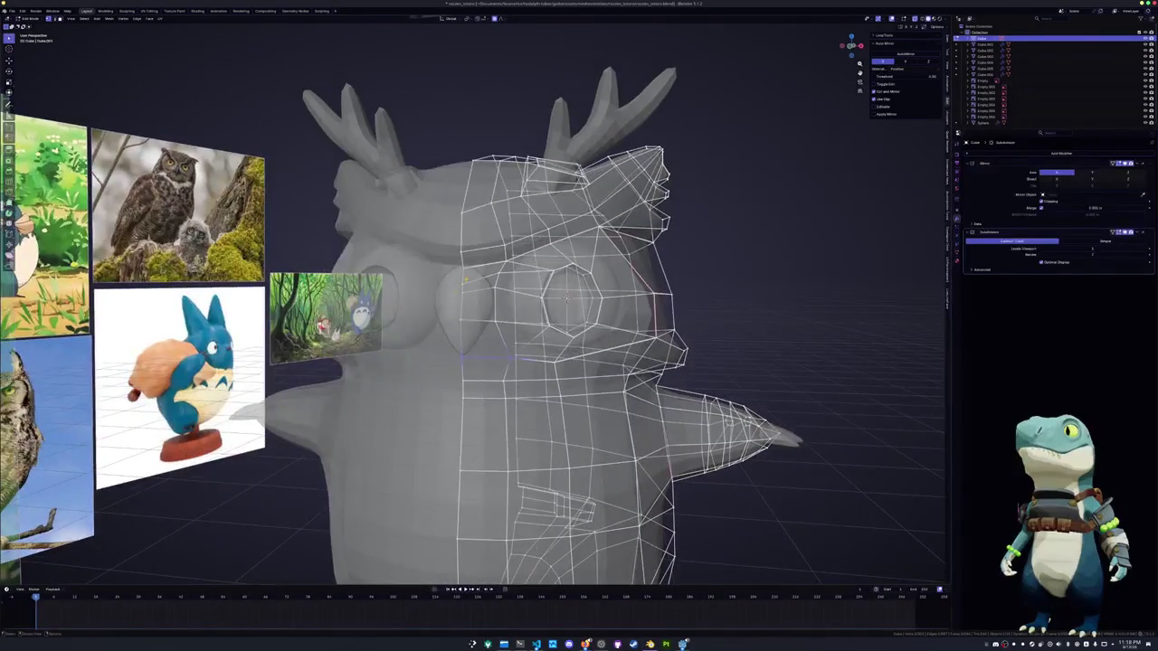
left_click(464, 377, "ctrl")
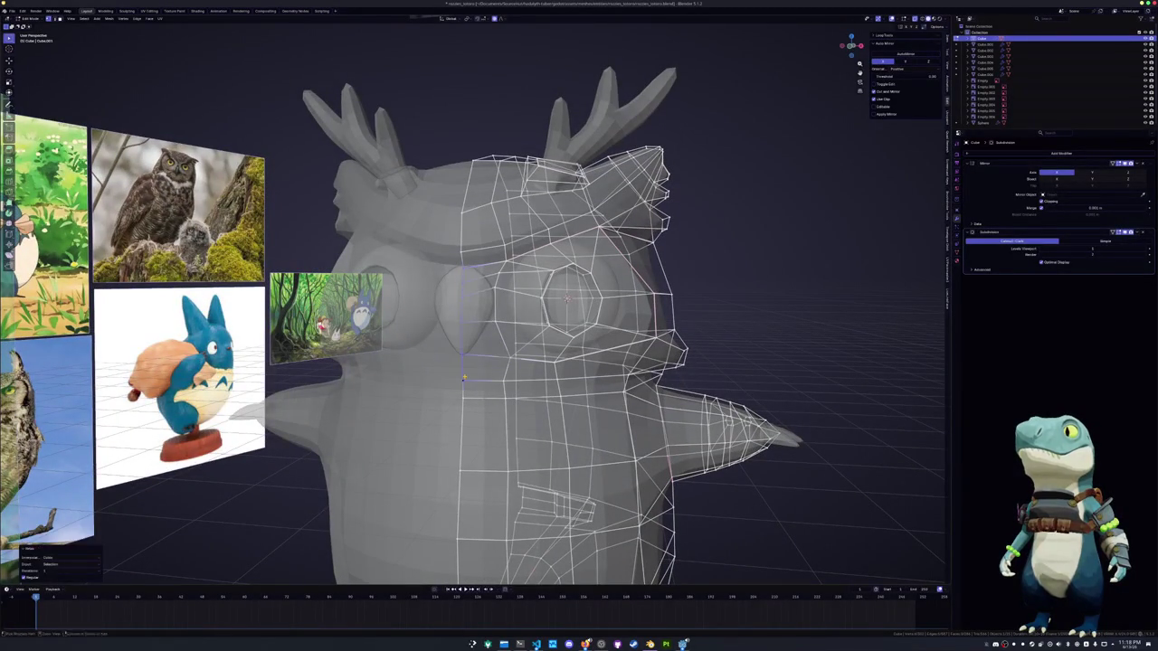
left_click(497, 357)
key("alt+r")
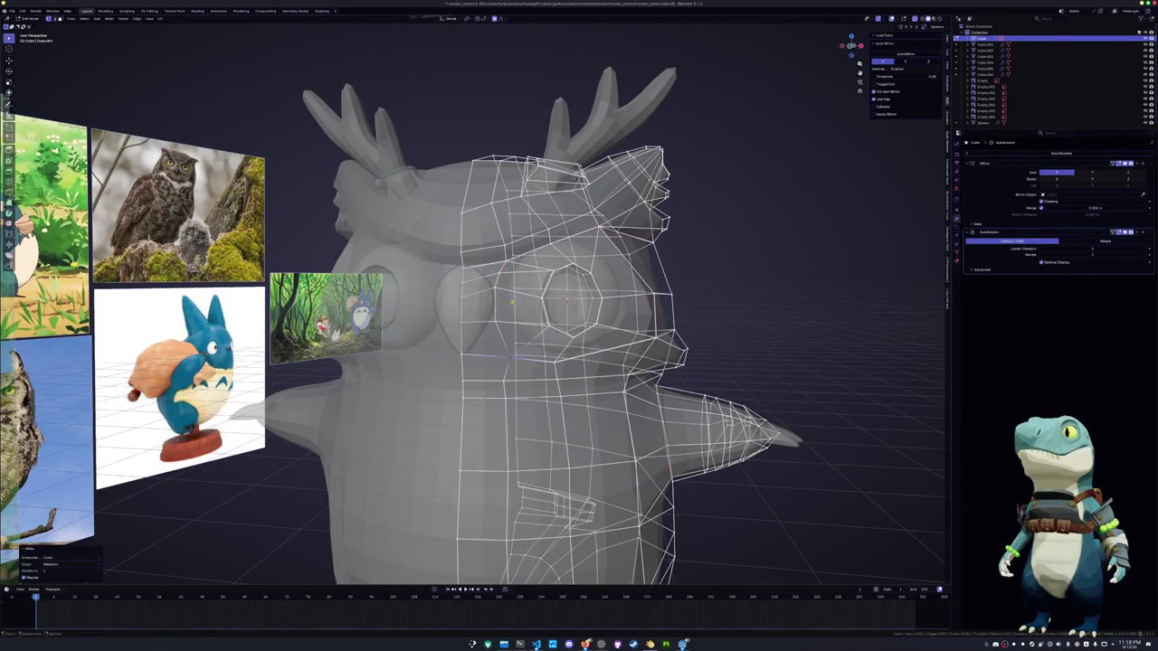
key("shift+r")
Check the whole owl, then move selected body vertices along the X axis
key("Tab")
scroll(467, 326, "down", 2)
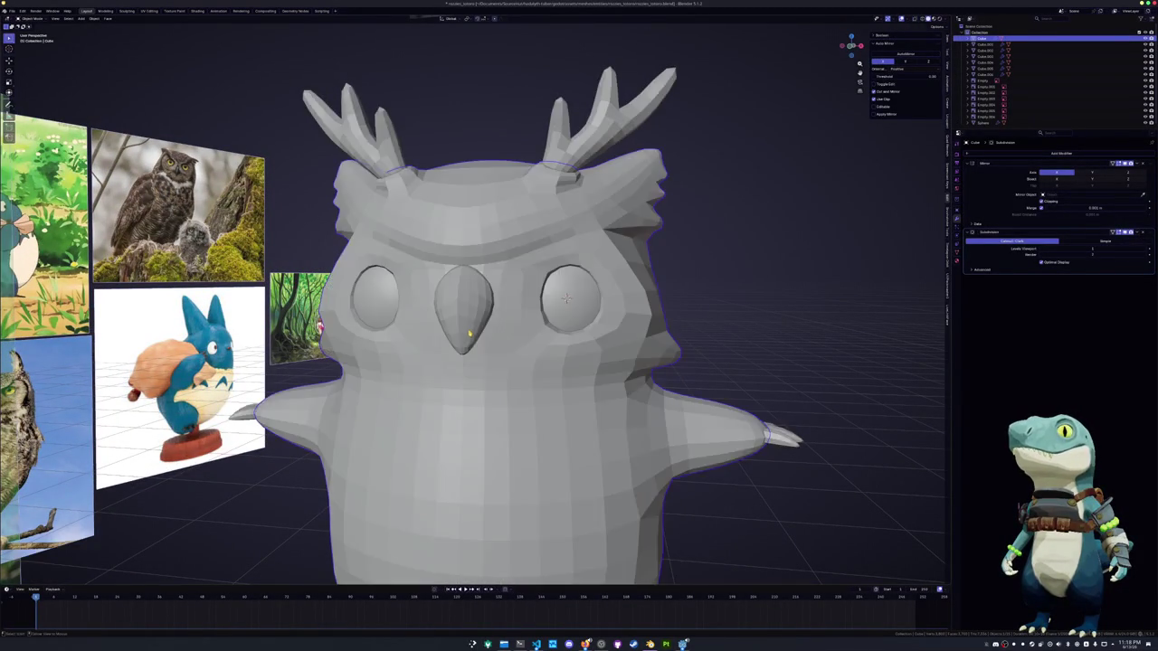
scroll(480, 335, "down", 2)
mouse_move(522, 343)
middle_mouse_down()
mouse_move(554, 341)
mouse_move(476, 336)
mouse_move(421, 218)
middle_mouse_up()
key("Tab")
scroll(453, 299, "up", 2)
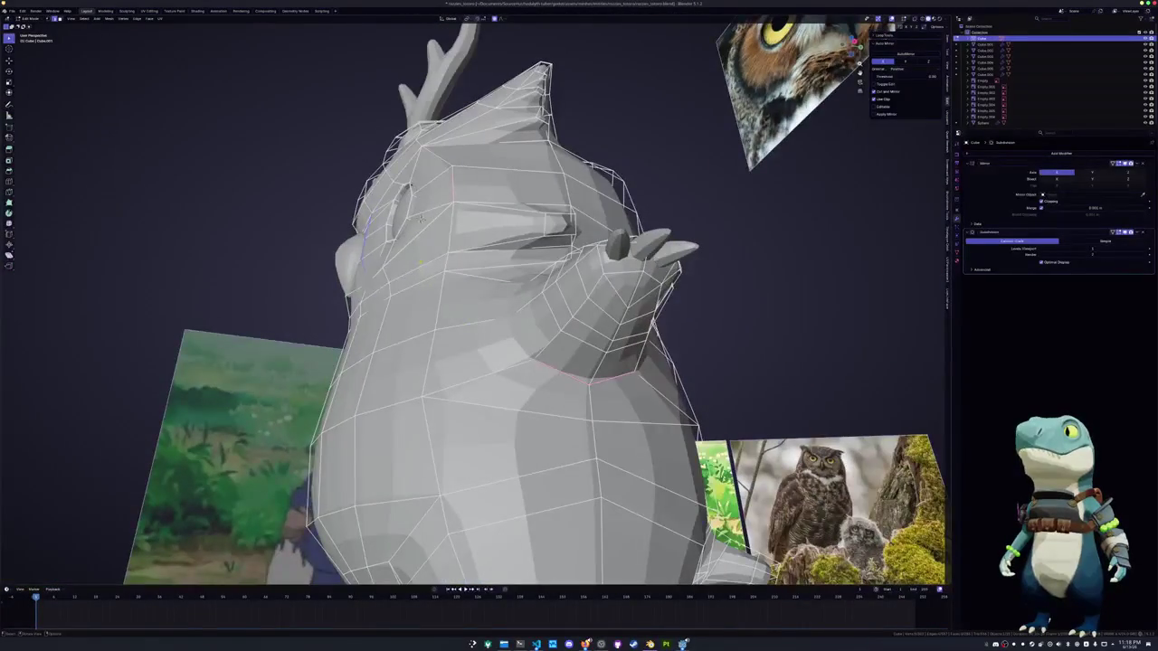
key("g")
key("x")
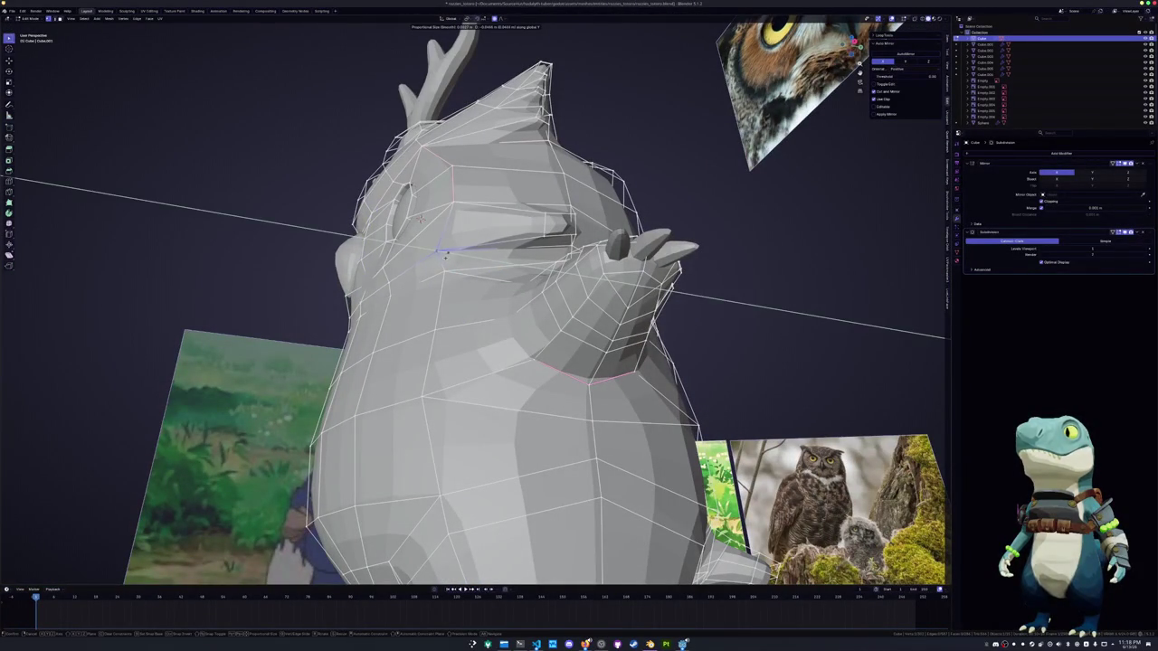
left_click(446, 256)
Shift the selected vertices along X again and review the whole scene
middle_click_drag(445, 256, 494, 290)
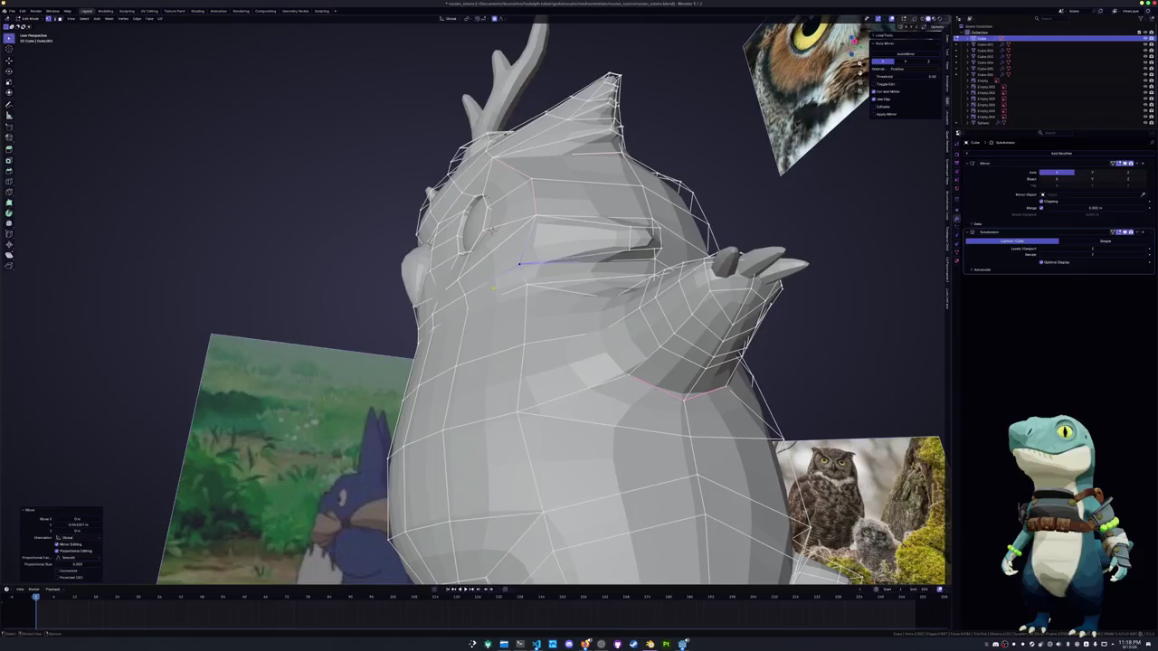
key("g")
key("x")
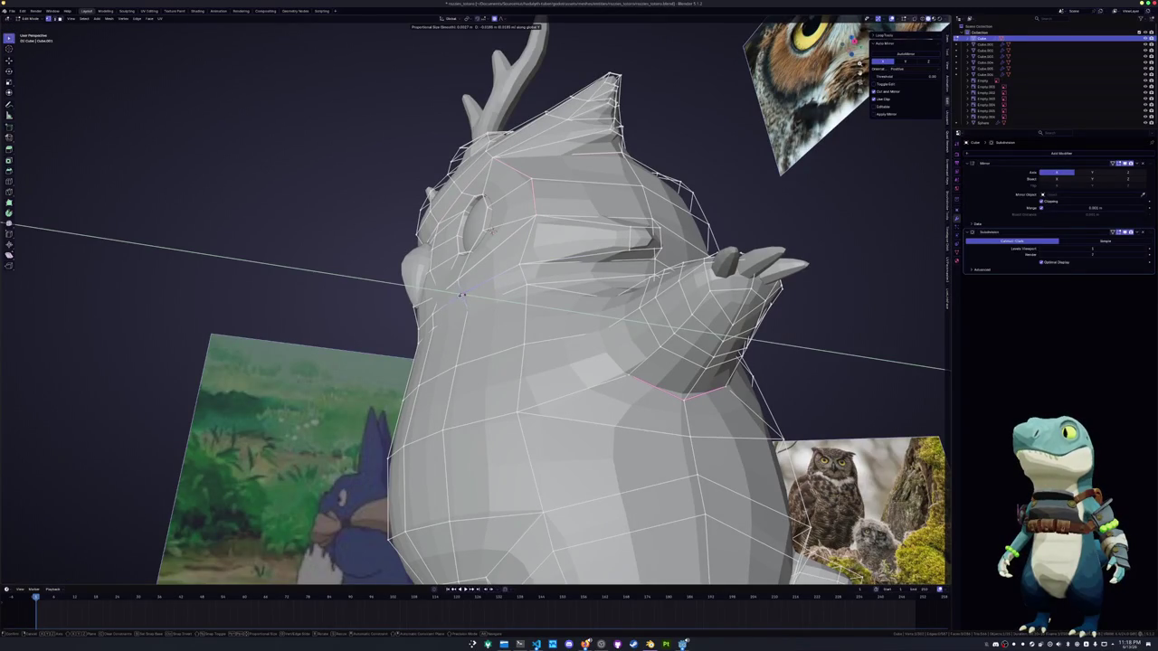
left_click(462, 295)
scroll(462, 294, "up", 3)
mouse_move(461, 294)
middle_mouse_down()
mouse_move(582, 324)
mouse_move(569, 338)
middle_mouse_up()
scroll(473, 292, "down", 2)
scroll(473, 293, "down", 1)
key("Tab")
scroll(472, 292, "down", 3)
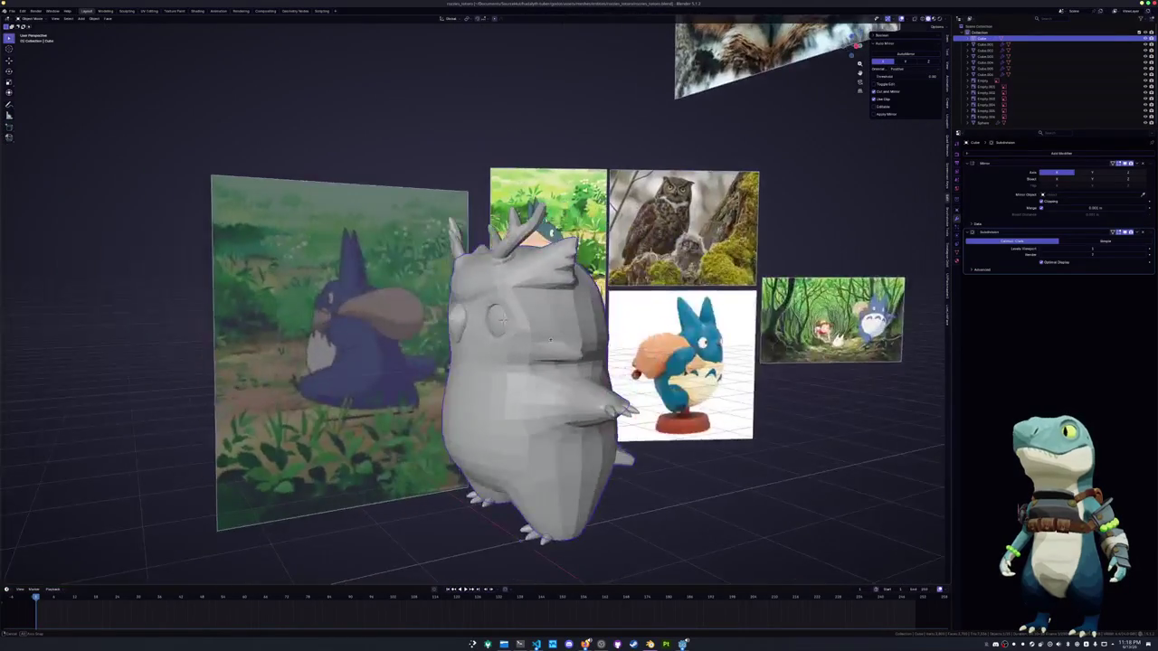
Move selected body vertices up along Z, then adjust them twice along X
key("Tab")
scroll(569, 338, "up", 3)
scroll(570, 338, "up", 2)
mouse_move(527, 286)
middle_mouse_down()
mouse_move(472, 264)
mouse_move(462, 350)
mouse_move(430, 301)
middle_mouse_up()
key("g")
key("z")
left_click(472, 265)
key("g")
key("x")
left_click(431, 301)
key("g")
key("x")
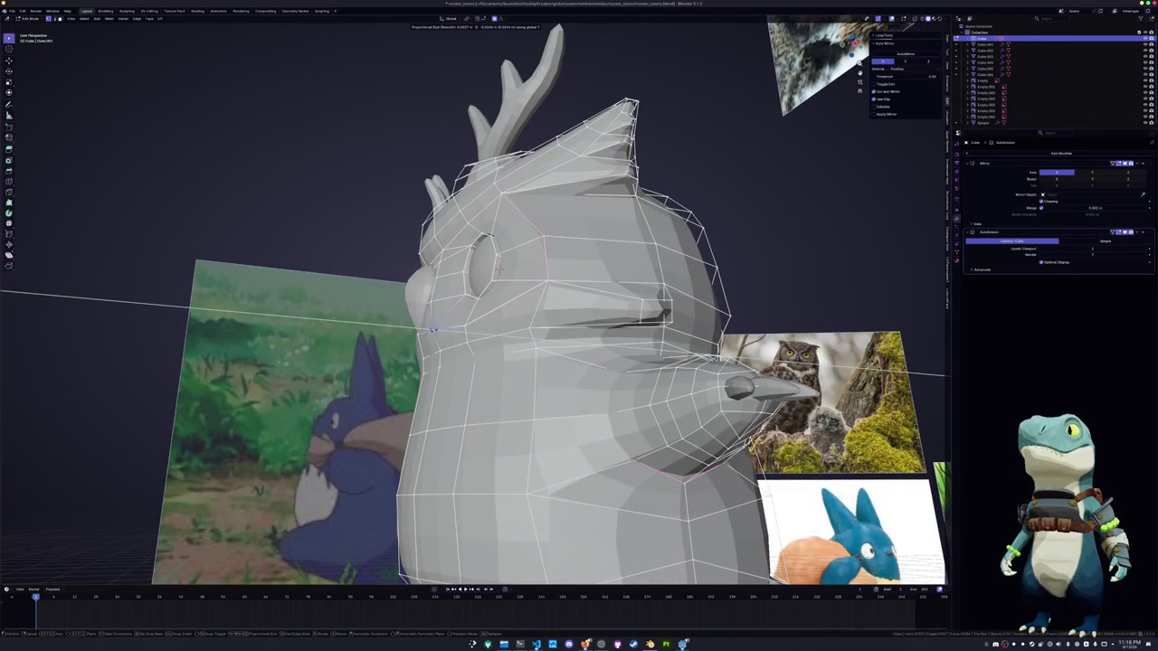
left_click(433, 330)
From the front, make three more sideways X-axis adjustments to the body vertices
middle_click_drag(433, 329, 431, 349)
key("g")
key("x")
left_click(431, 348)
key("g")
key("x")
left_click(436, 322)
key("g")
key("x")
left_click(436, 322)
mouse_move(435, 322)
middle_mouse_down()
mouse_move(408, 299)
mouse_move(491, 286)
middle_mouse_up()
In Right Ortho view with X-ray on, move body vertices twice along Y
key("KP_3")
key("alt+z")
scroll(389, 303, "up", 1)
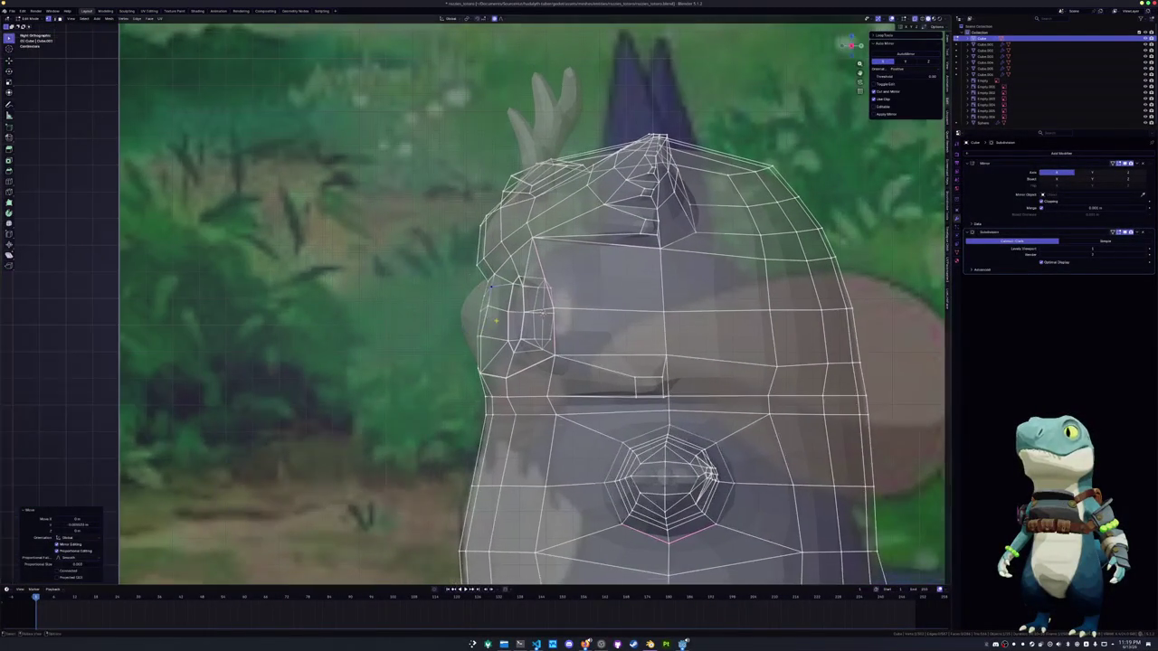
scroll(496, 320, "up", 1)
key("g")
key("y")
left_click(453, 301)
scroll(555, 315, "down", 2)
key("g")
key("y")
left_click(459, 376)
Turn off X-ray, return to Object Mode, and select the owl's eye spheres
key("alt+z")
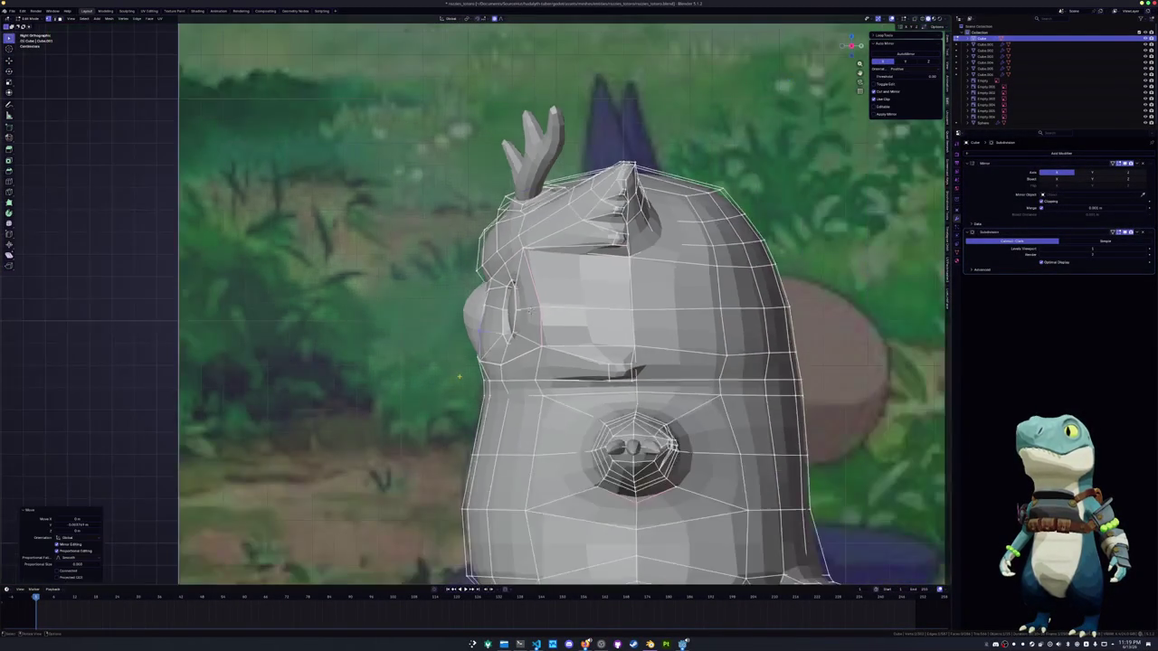
key("Tab")
middle_click_drag(458, 383, 524, 389)
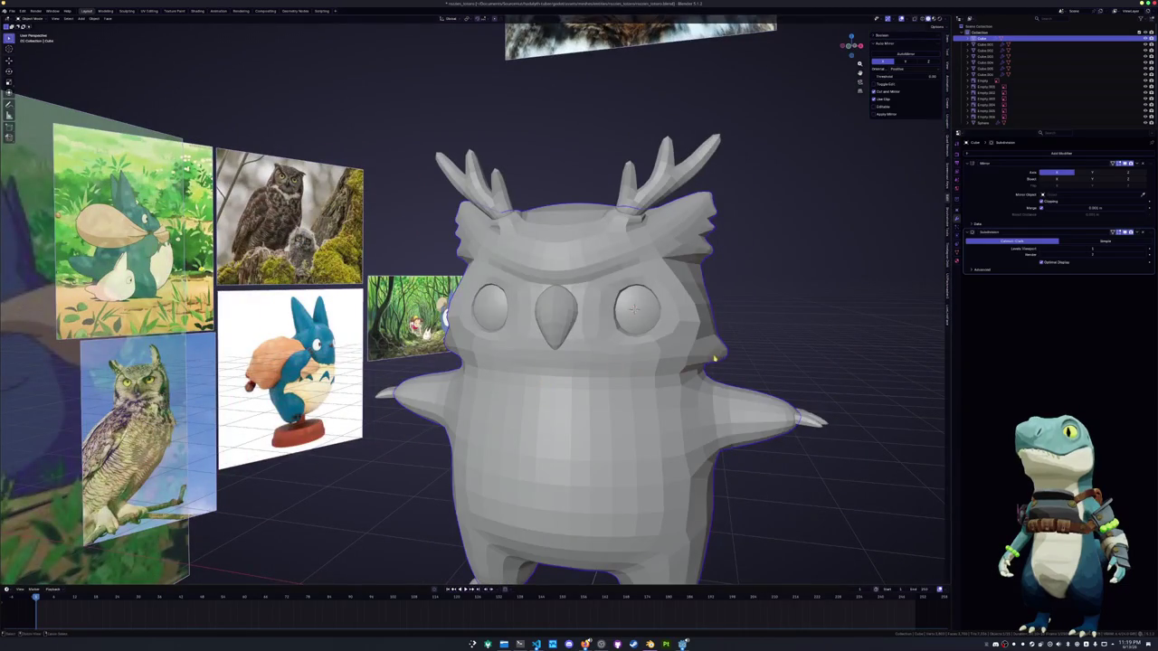
scroll(711, 362, "down", 2)
left_click(597, 312)
Add a plane, stand it upright with a 90° X rotation, and place it right of the owl
left_click(711, 320)
mouse_move(711, 319)
middle_mouse_down()
mouse_move(685, 356)
mouse_move(568, 357)
mouse_move(651, 348)
middle_mouse_up()
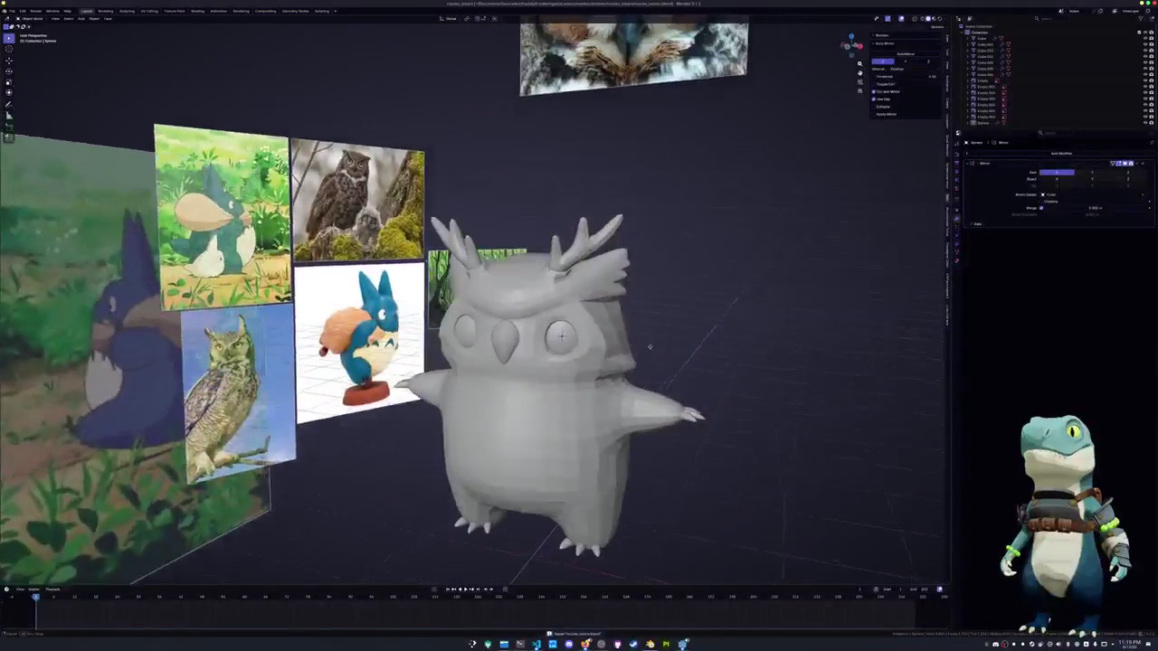
scroll(650, 348, "up", 1)
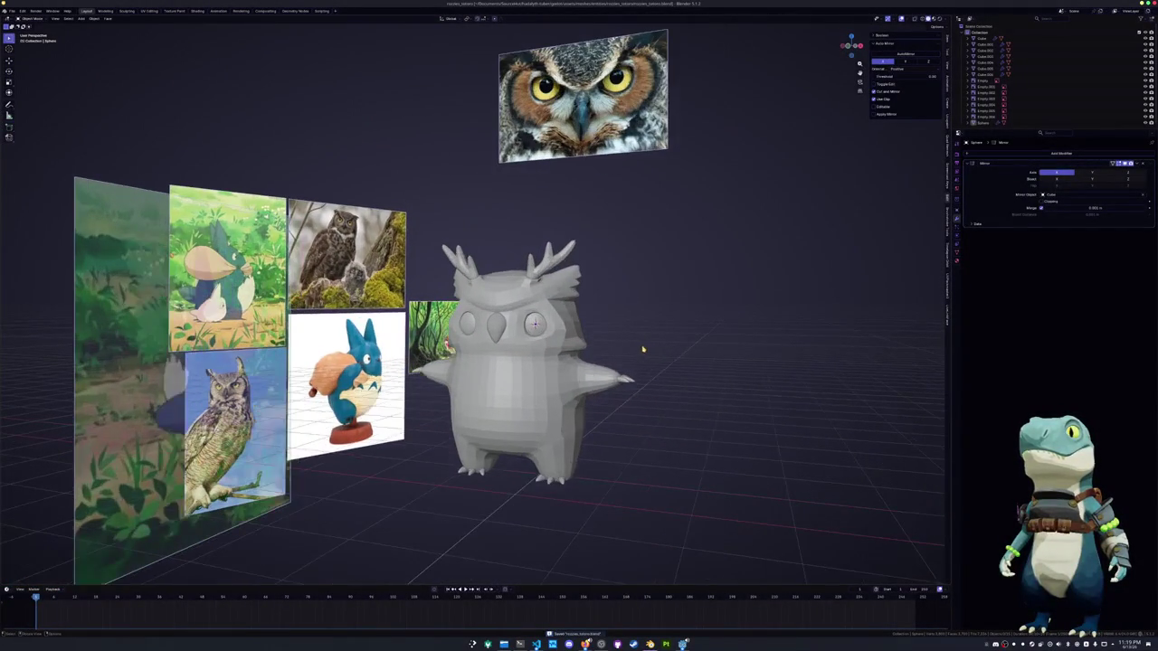
key("shift+a")
left_click(666, 349)
key("r")
key("x")
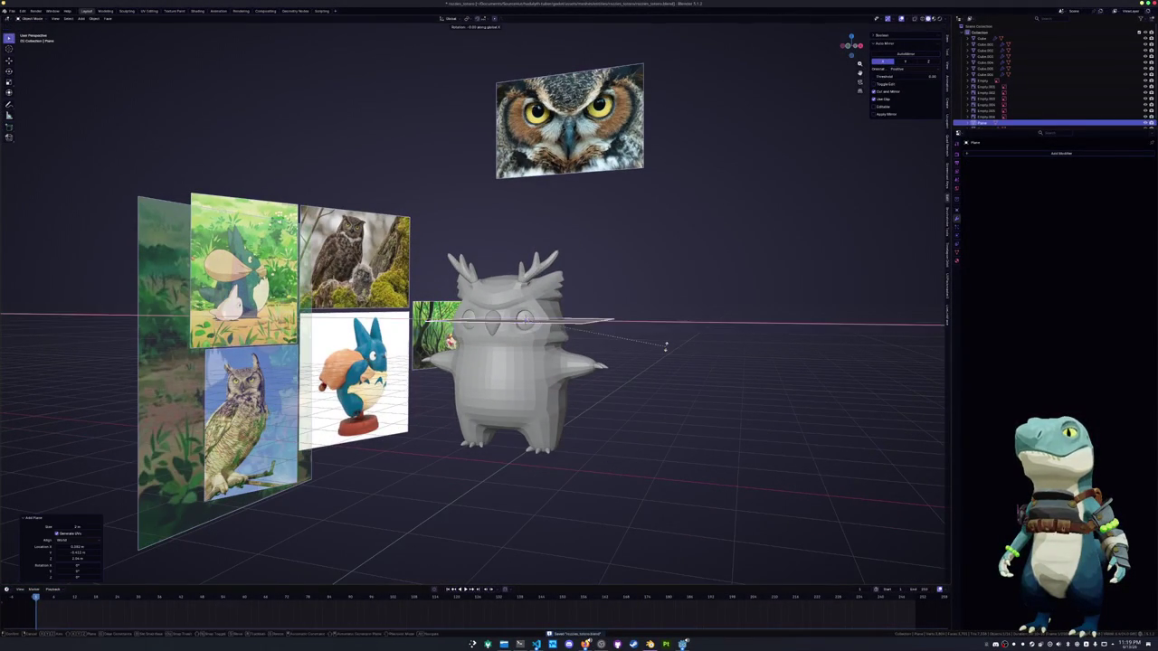
key("9")
key("0")
key("Return")
key("KP_1")
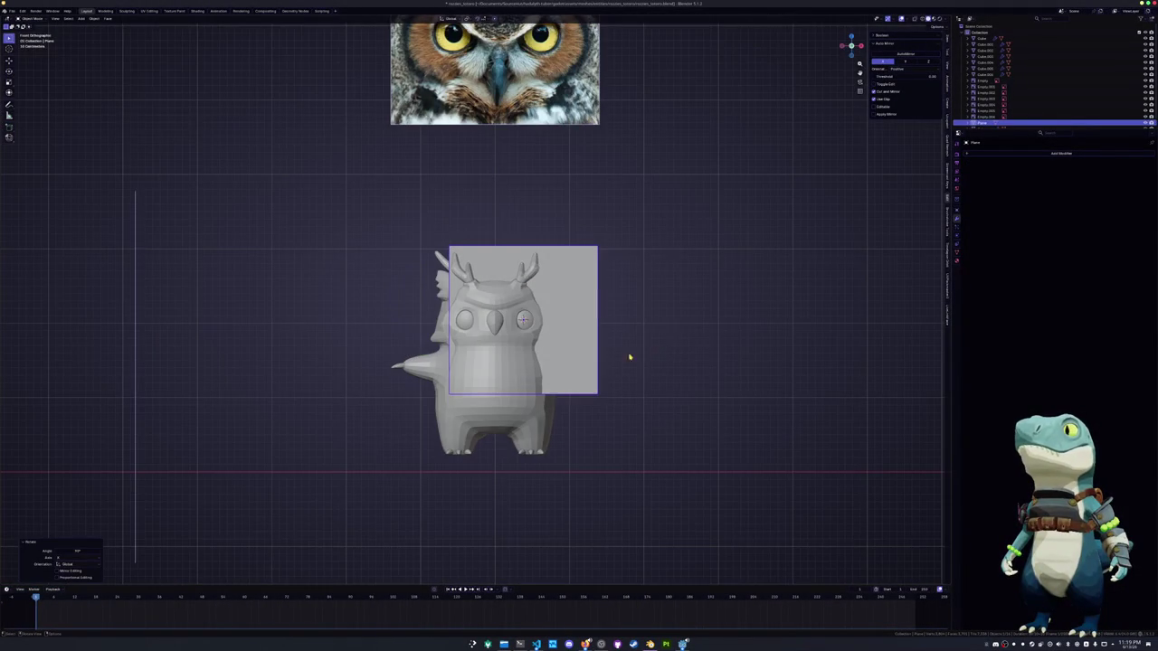
key("g")
left_click(752, 318)
middle_click_drag(752, 318, 643, 360, "shift")
Mirror the owl's selected feet across the X axis
key("Tab")
key("Tab")
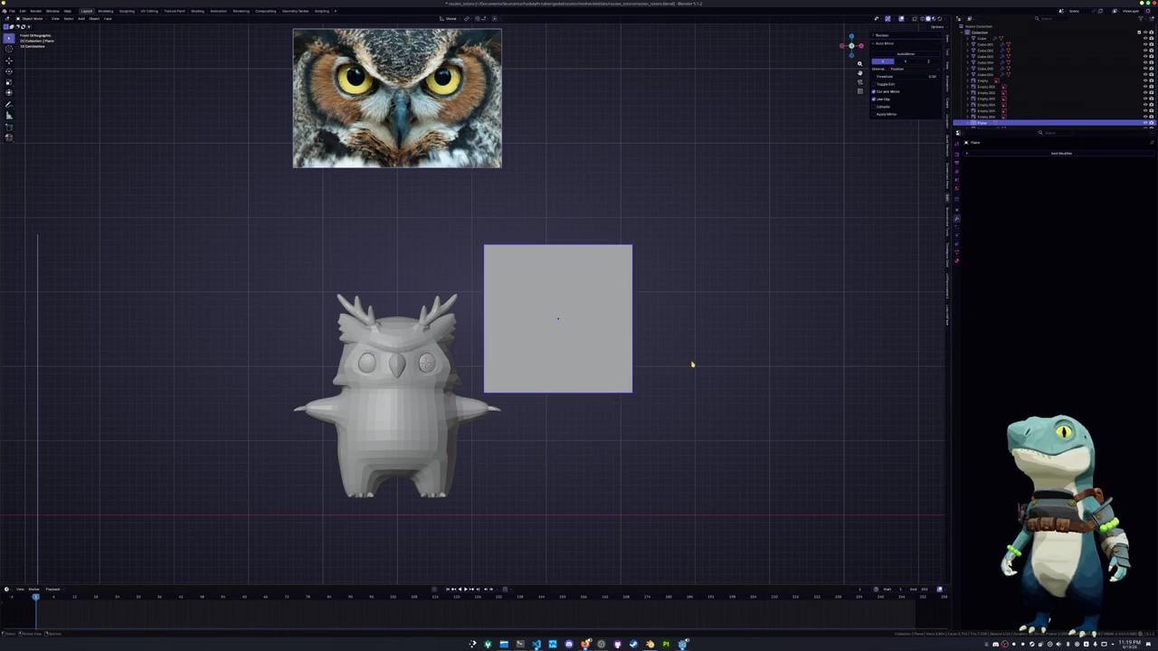
scroll(693, 371, "up", 1)
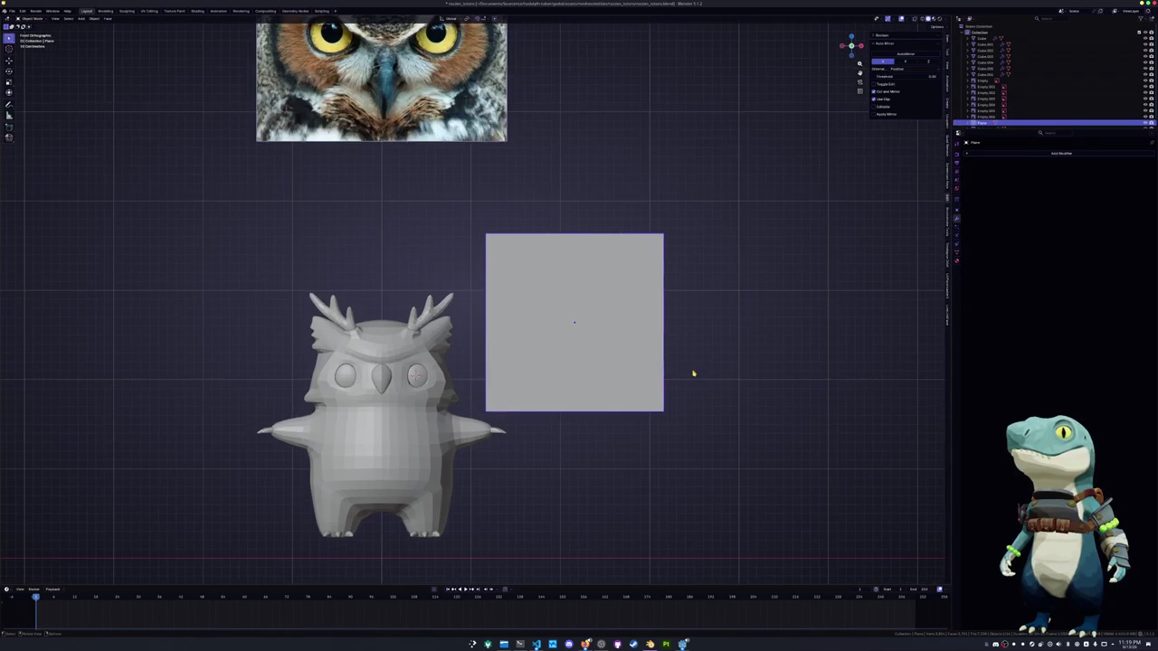
middle_click_drag(693, 371, 709, 351, "shift")
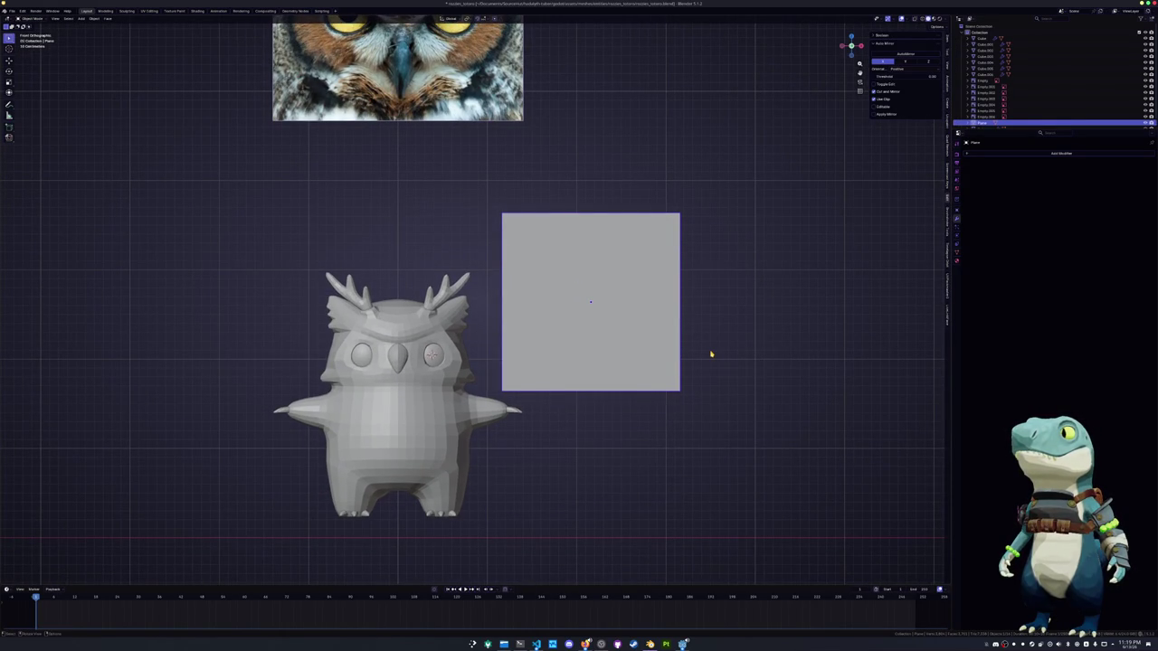
left_click(450, 515)
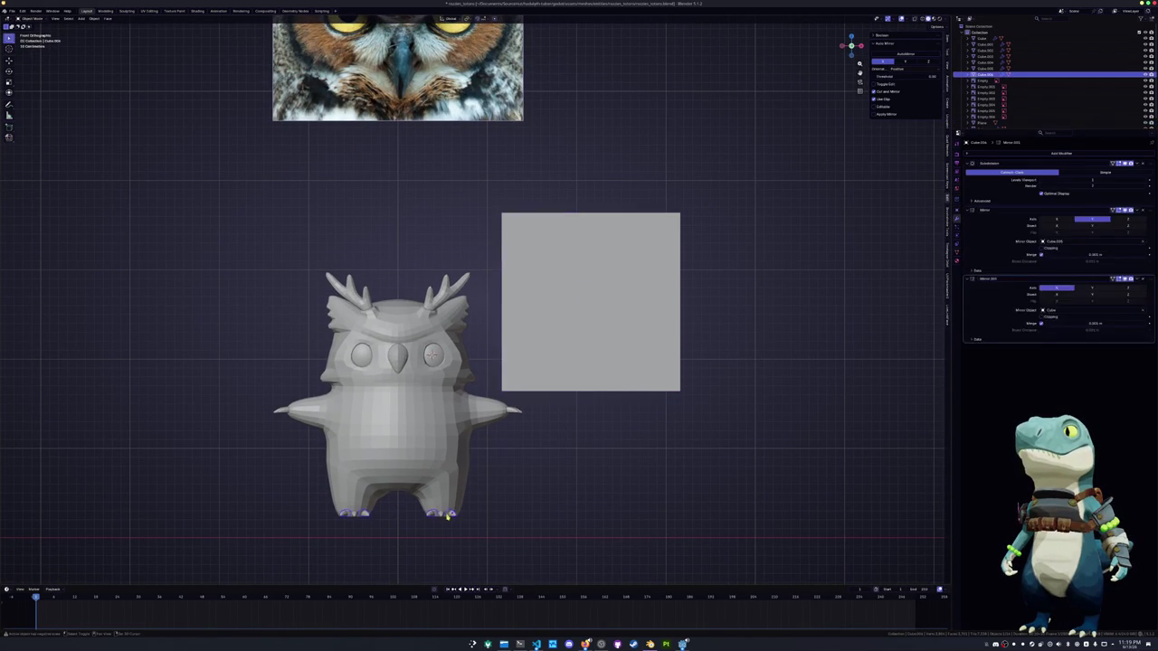
middle_click_drag(449, 516, 522, 318, "shift")
scroll(522, 317, "up", 4)
scroll(626, 421, "up", 1)
key("ctrl+m")
key("x")
key("Return")
Select the square plane and save the file
scroll(628, 422, "down", 4)
left_click(628, 325)
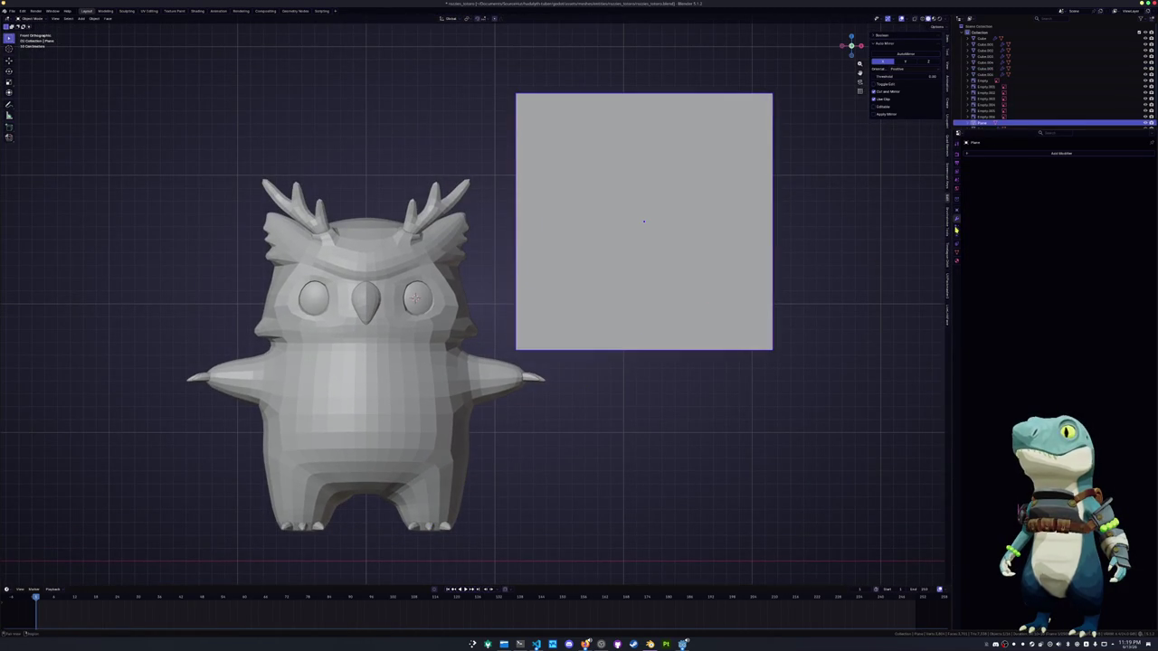
key("ctrl+s")
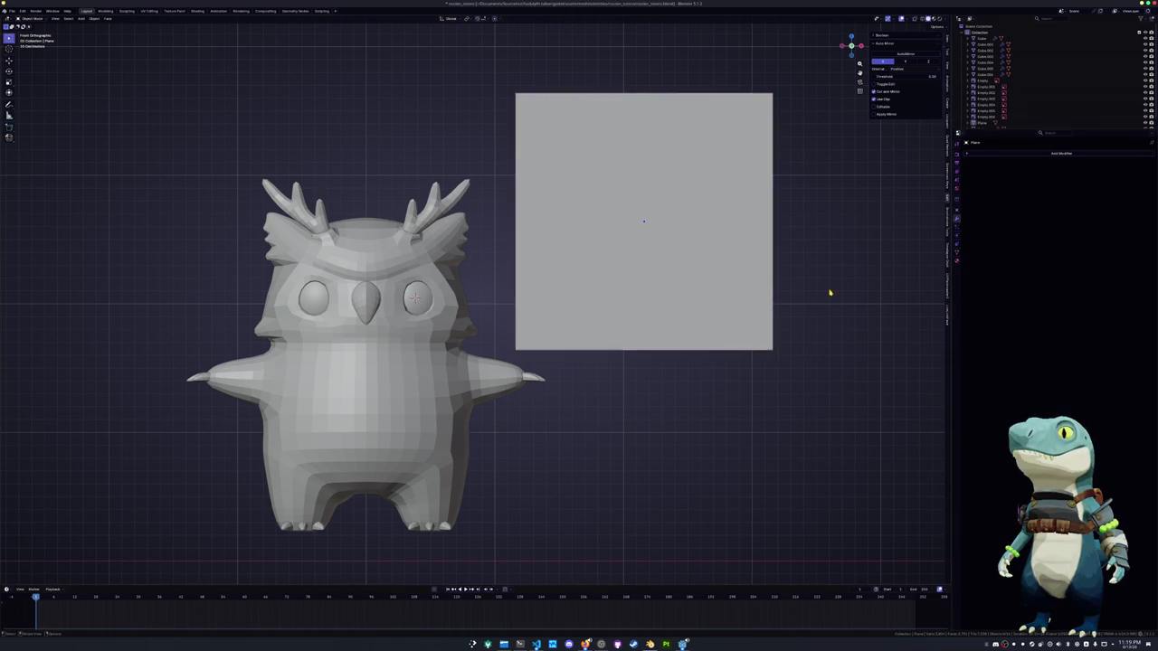
Run AutoMirror so the plane mirrors symmetrically across its centre
middle_click_drag(790, 258, 775, 287, "shift")
scroll(775, 287, "down", 2)
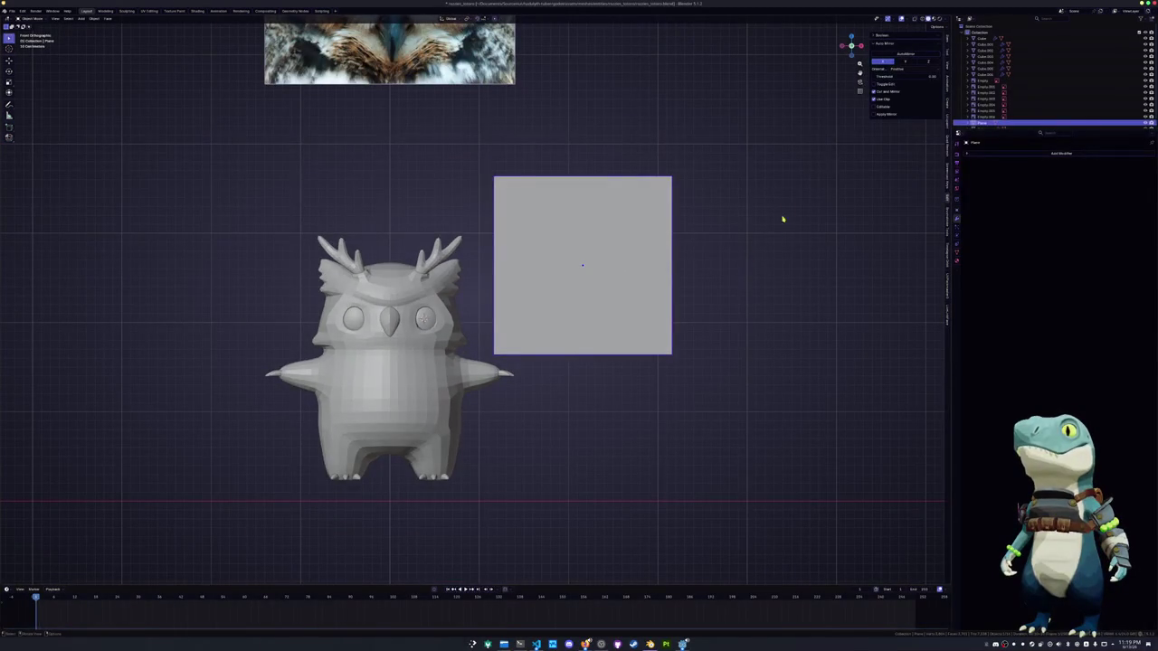
left_click(892, 53)
scroll(737, 225, "down", 1)
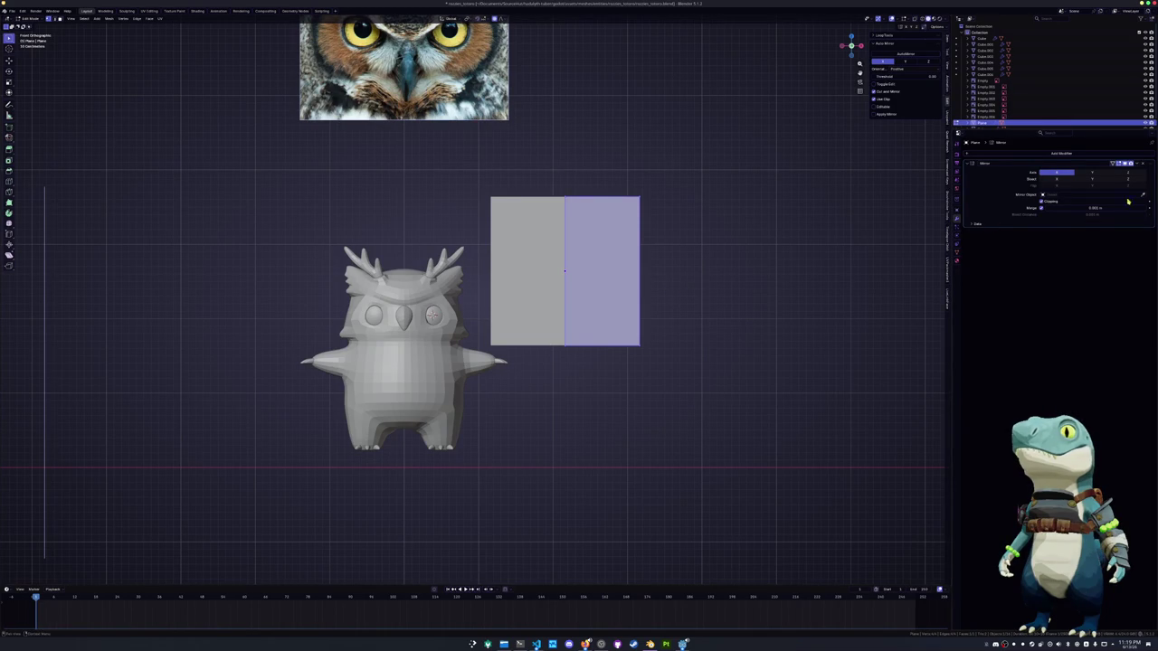
Widen both halves of the mirrored plane and add a vertical loop cut
key("Tab")
right_click(570, 304)
key("Tab")
key("Tab")
mouse_move(563, 286)
left_mouse_down()
mouse_move(516, 274)
mouse_move(541, 274)
mouse_move(517, 353)
mouse_move(541, 351)
left_mouse_up()
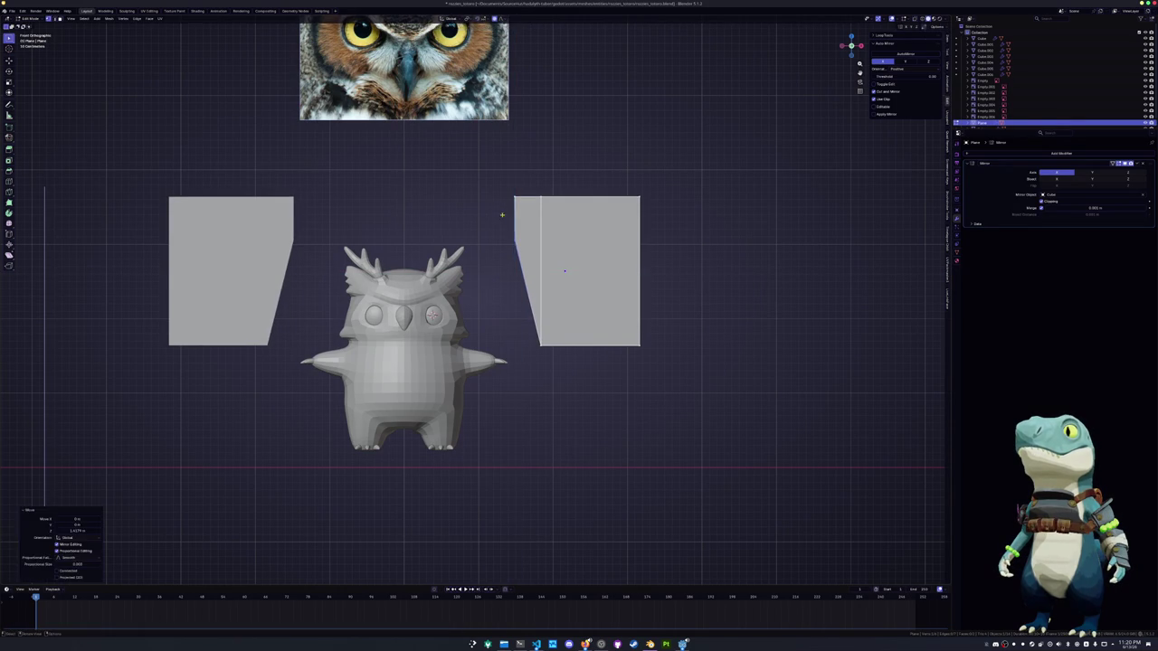
left_click_drag(511, 178, 533, 178)
key("ctrl+r")
left_click(528, 272)
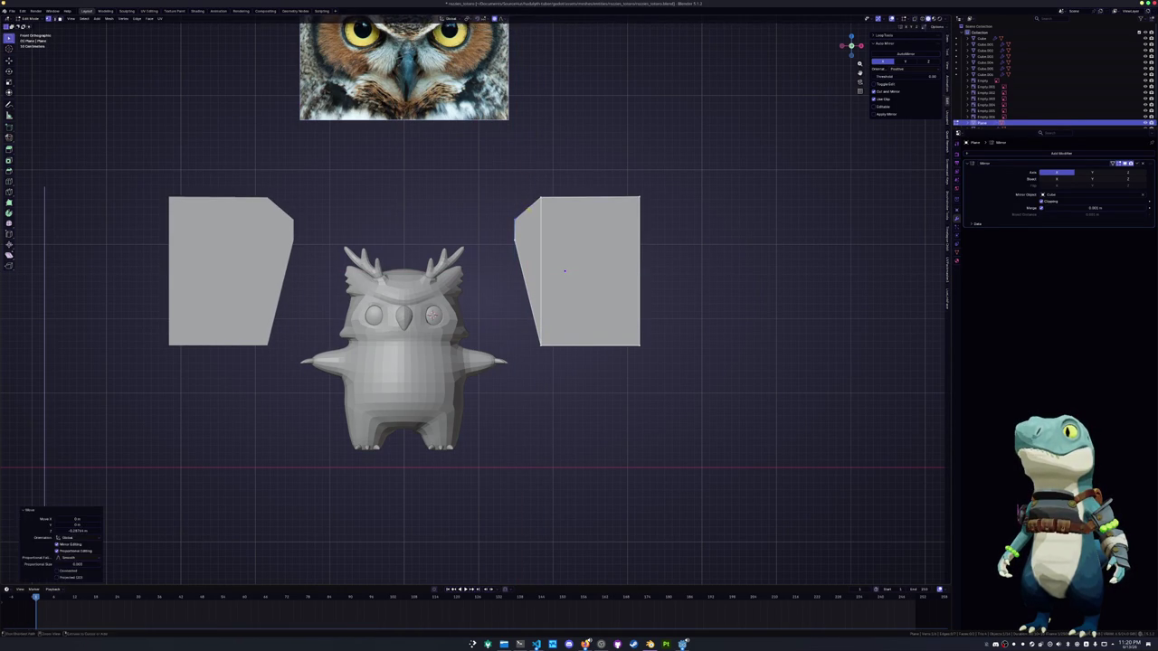
Reposition the upper corner vertex, squash the small faces vertically, and push the outer edge out
key("g")
left_click(543, 206)
key("g")
key("z")
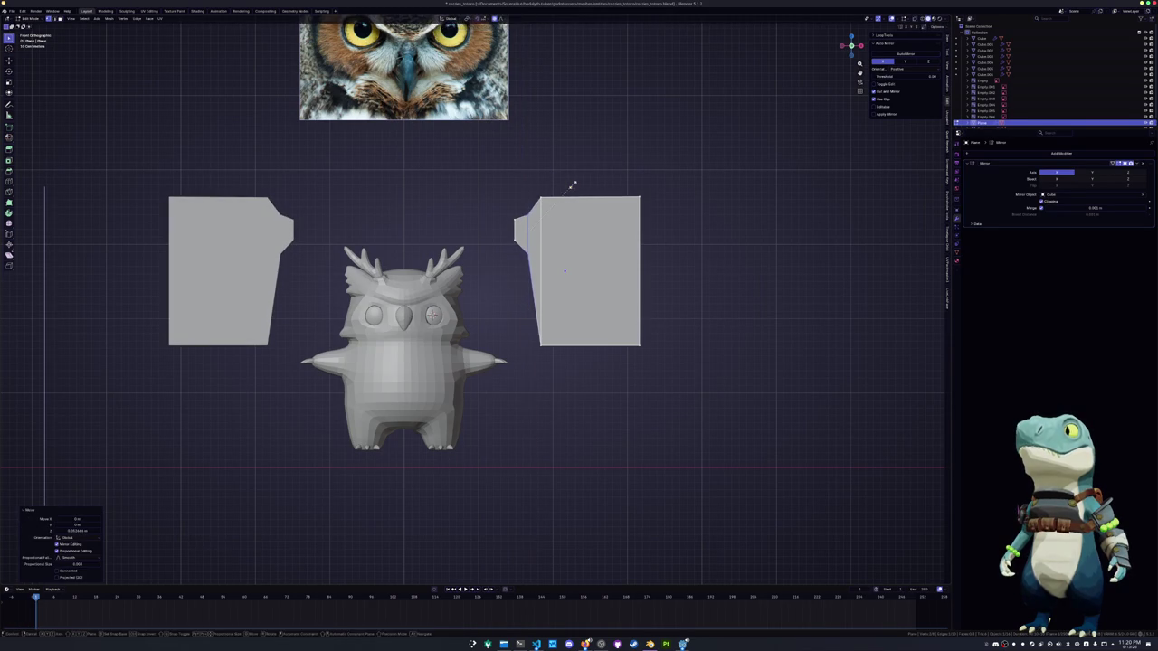
key("g")
key("z")
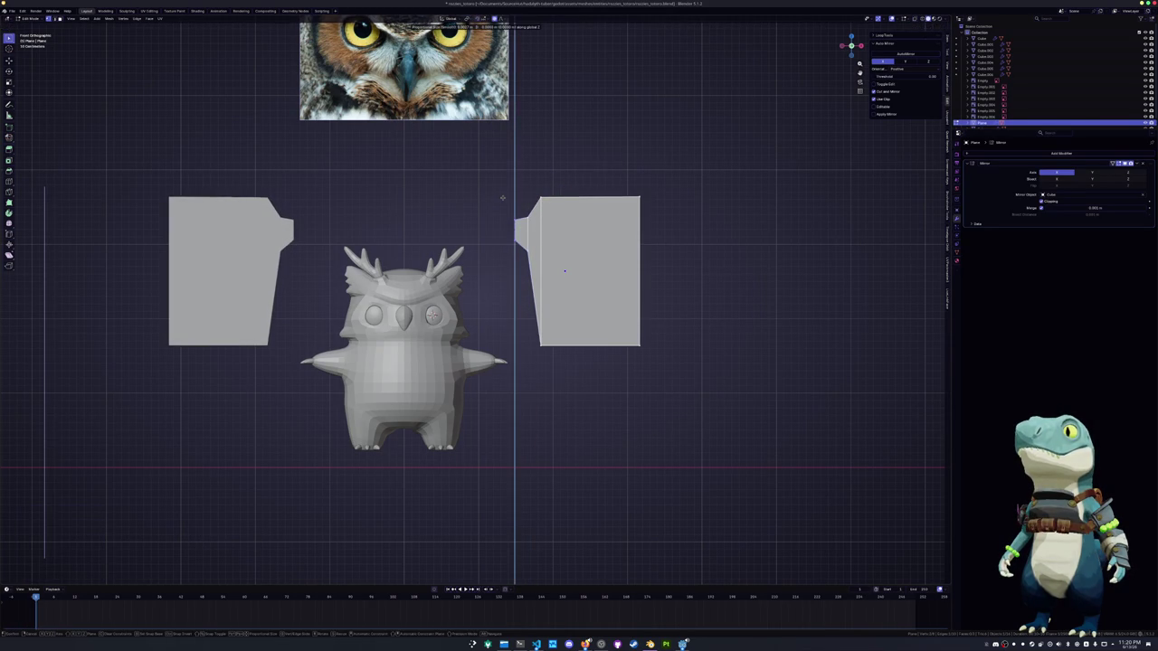
left_click(503, 199)
key("s")
key("z")
left_click(582, 178)
middle_click_drag(582, 178, 542, 175, "shift")
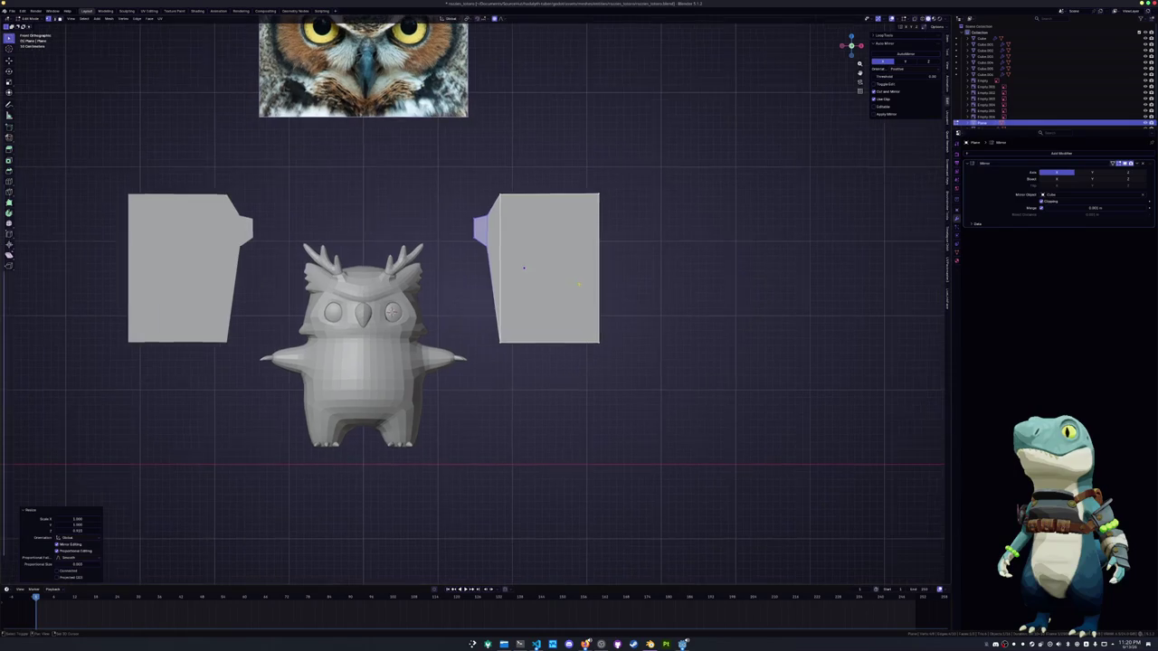
key("x")
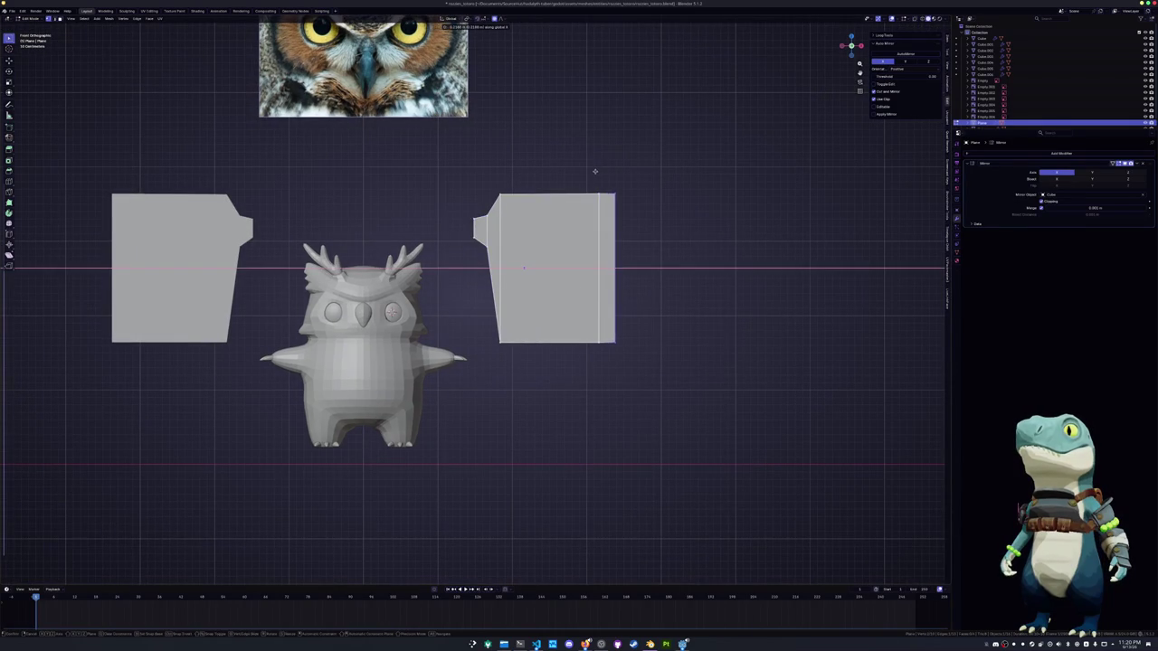
left_click(598, 181)
Raise vertices along the outer edge vertically to slant it
left_click(605, 326)
key("g")
key("z")
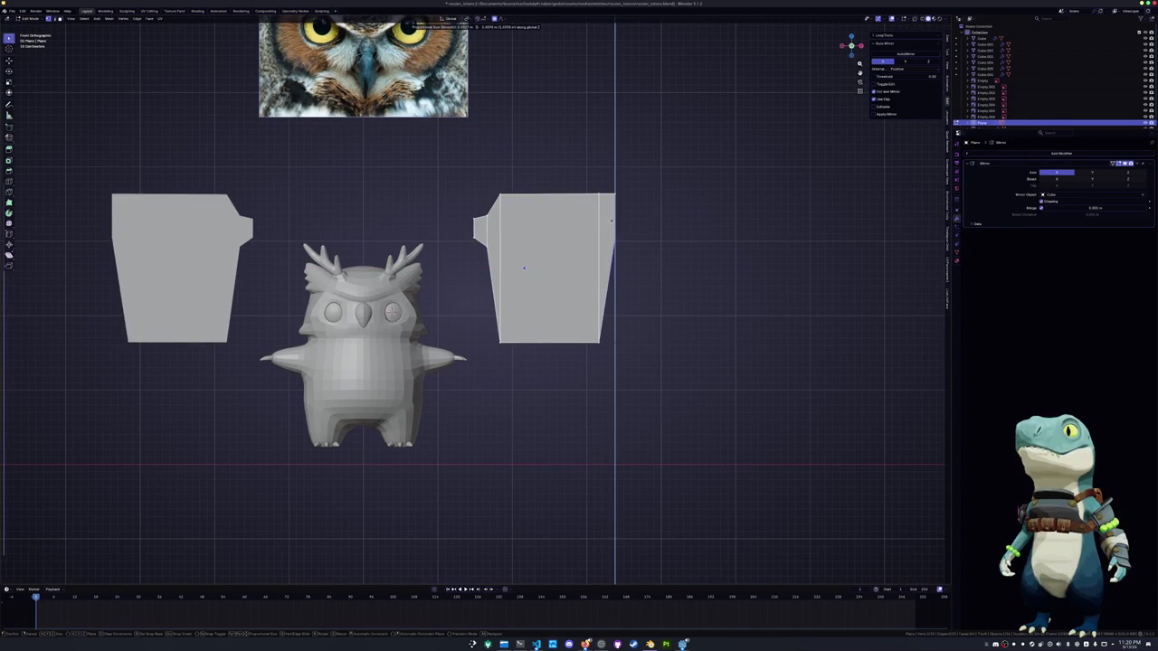
left_click(611, 231)
key("g")
key("z")
left_click(612, 191)
left_click(615, 217)
key("g")
key("z")
left_click(649, 201)
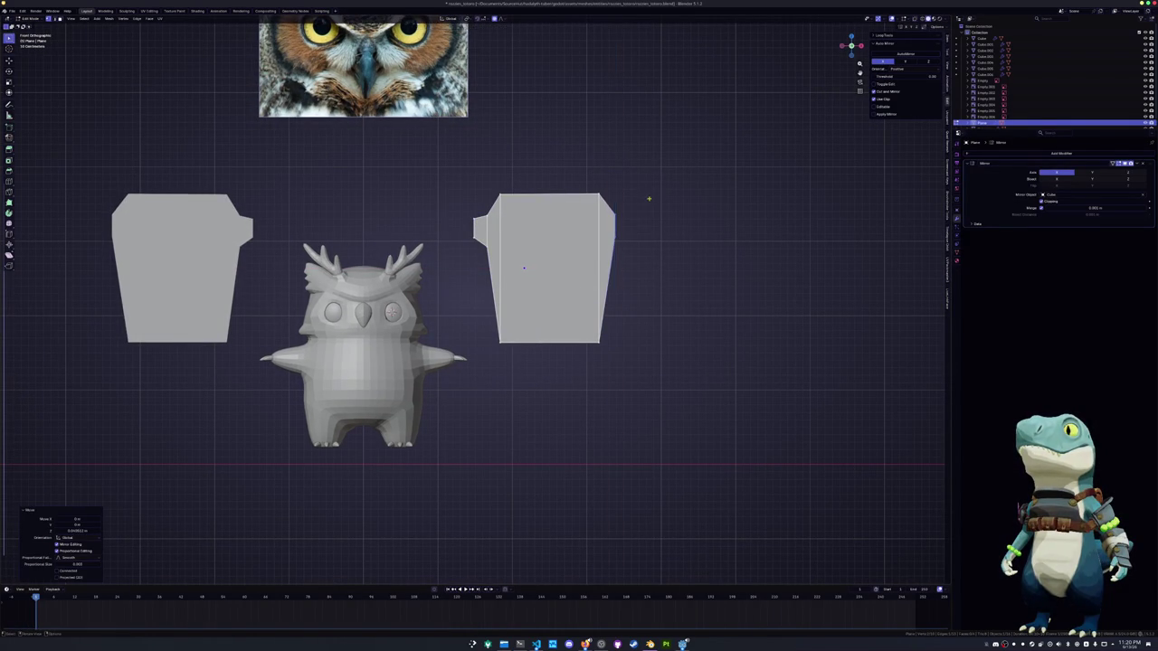
Raise the bottom edge along Z to shorten the panels
left_click_drag(493, 329, 621, 366)
key("g")
key("z")
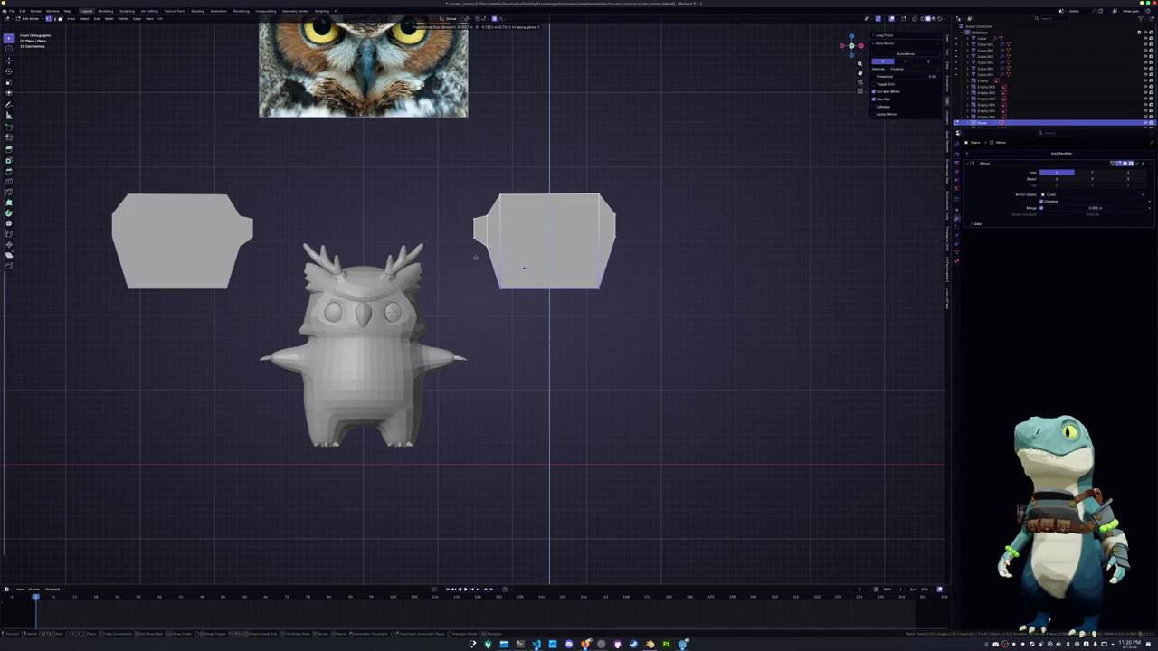
left_click(476, 258)
Widen the middle face along X, then scale the selection vertically
left_click_drag(508, 312, 495, 162)
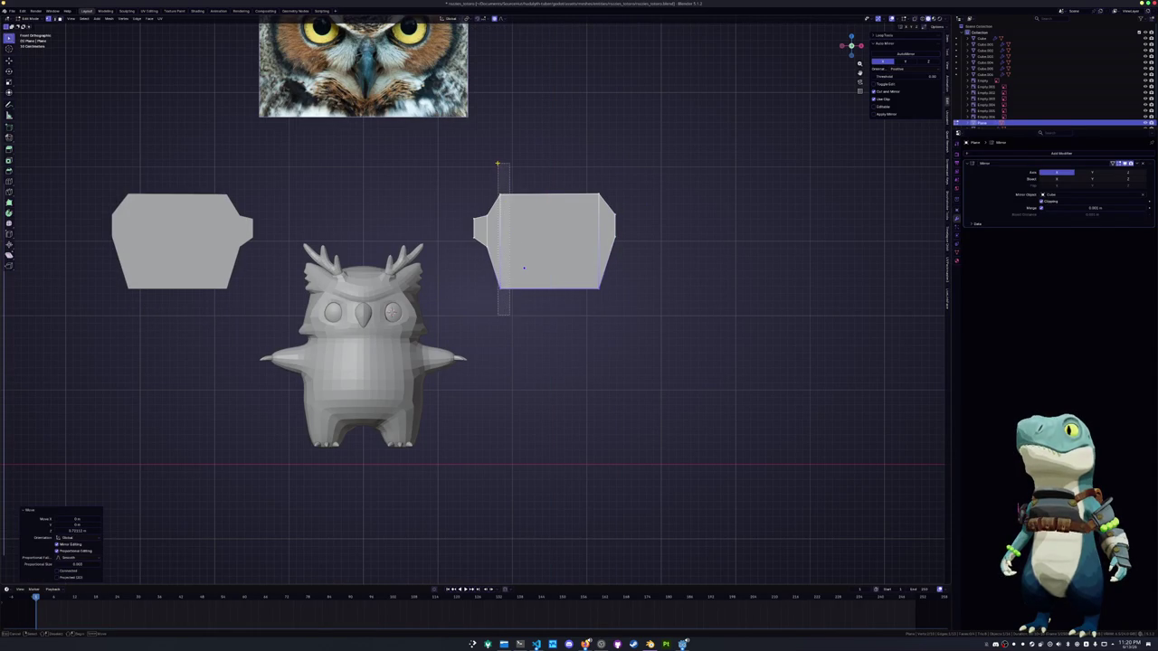
left_click_drag(603, 285, 584, 167, "shift")
key("s")
key("x")
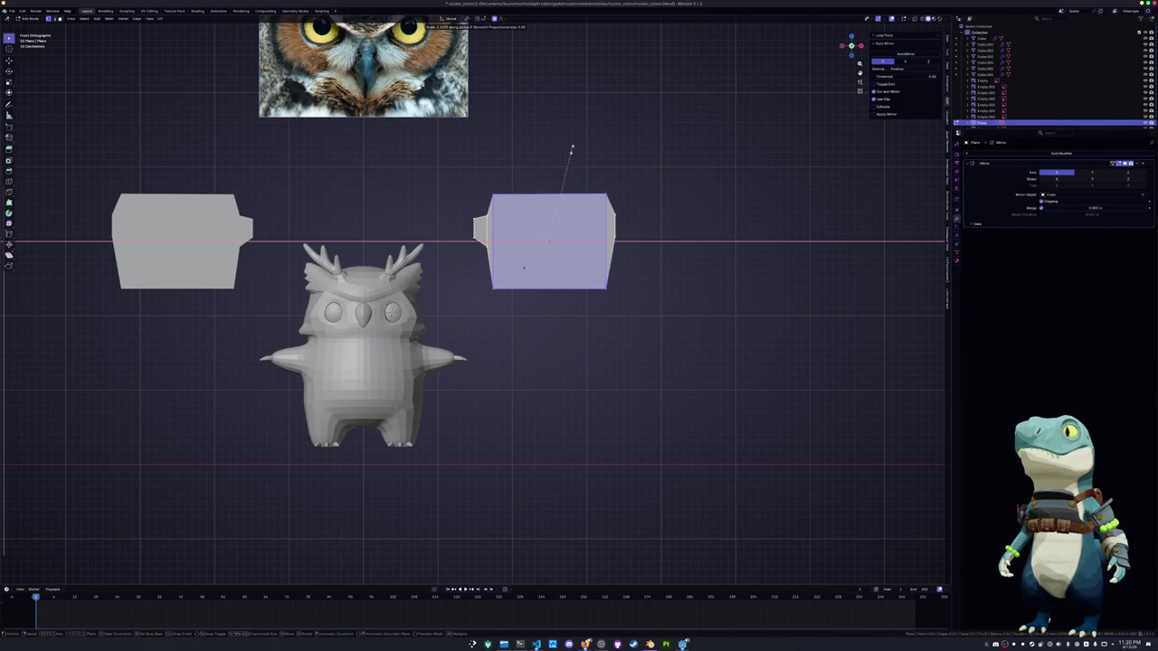
left_click(573, 152)
key("x")
key("Escape")
key("Tab")
key("s")
key("z")
left_click(657, 150)
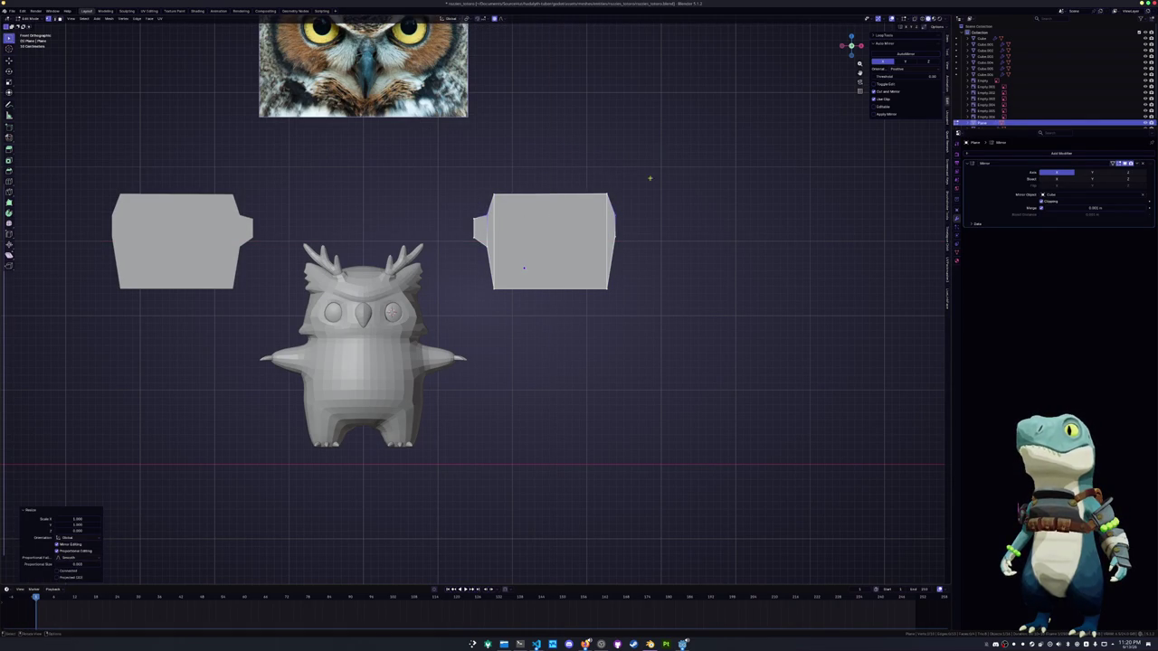
Straighten the right panel's right edge by scaling it to 0 along X
key("alt+a")
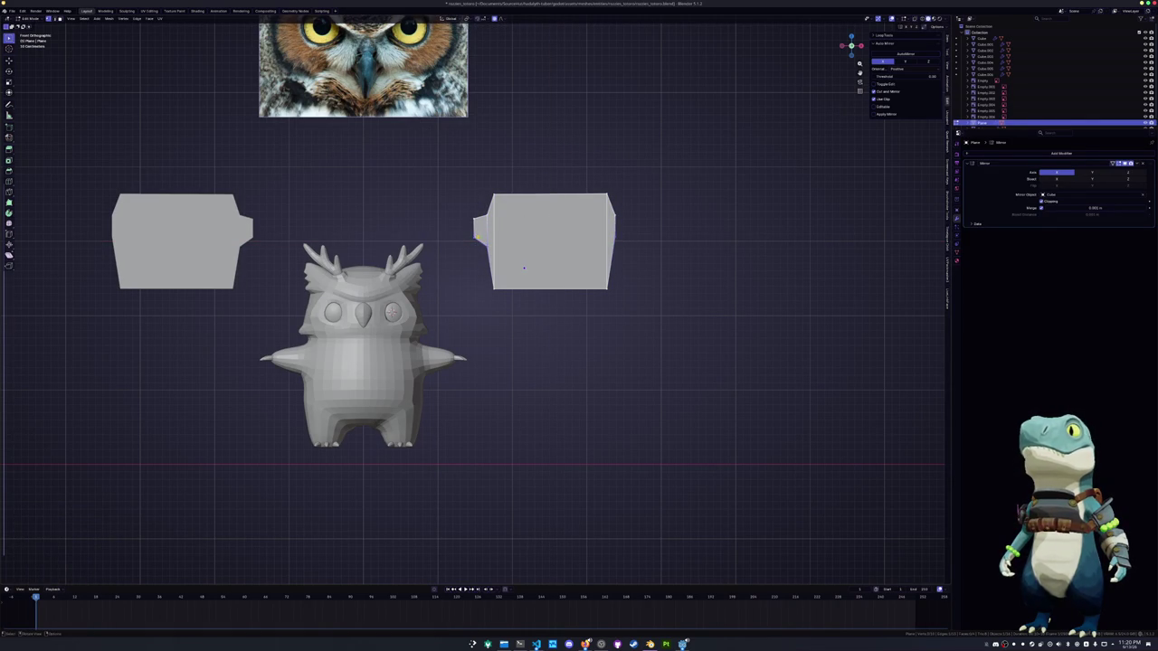
left_click(613, 240)
key("s")
key("x")
key("0")
key("Return")
Nudge the side tab right along X and raise it into place
scroll(512, 243, "up", 2)
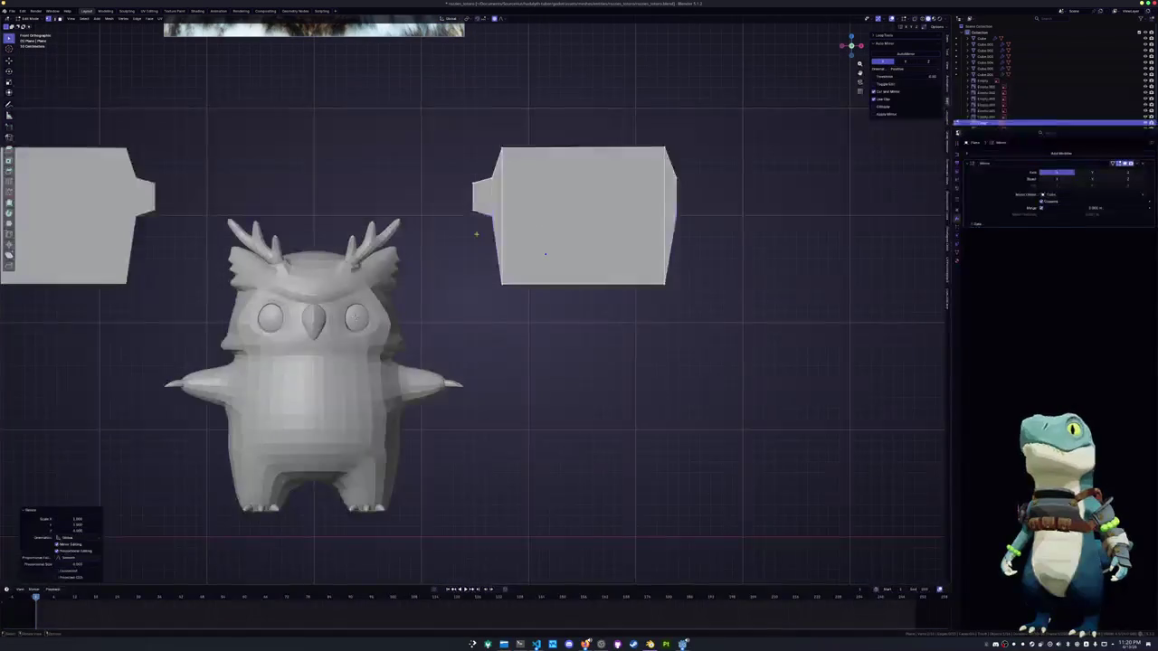
key("g")
key("x")
key("Return")
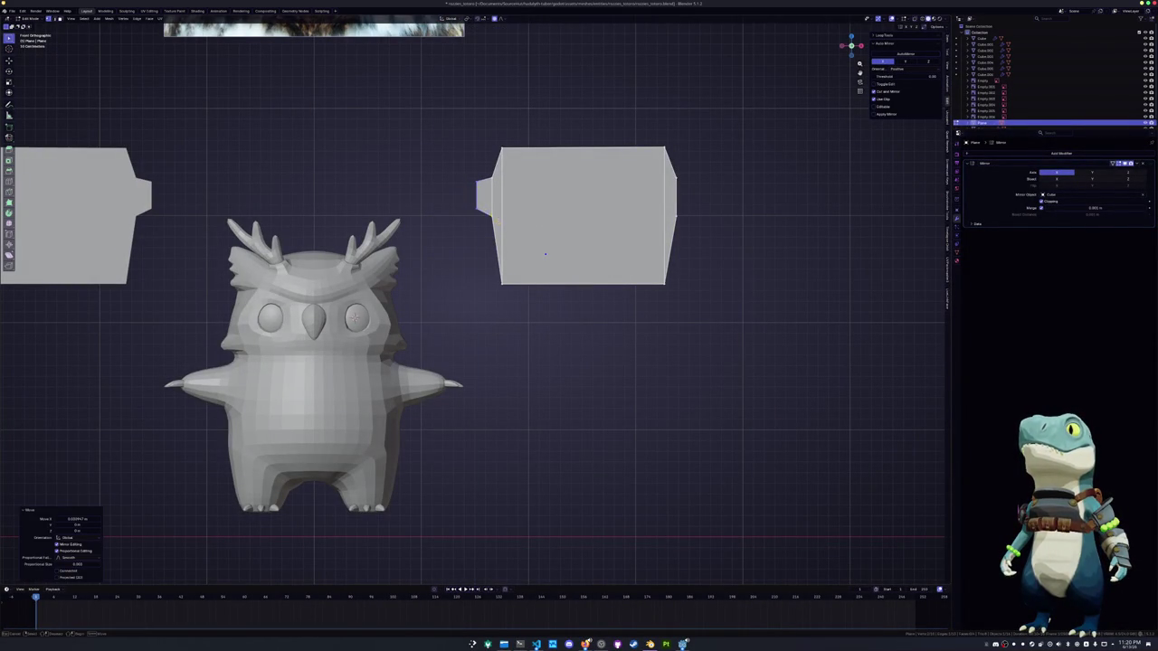
key("g")
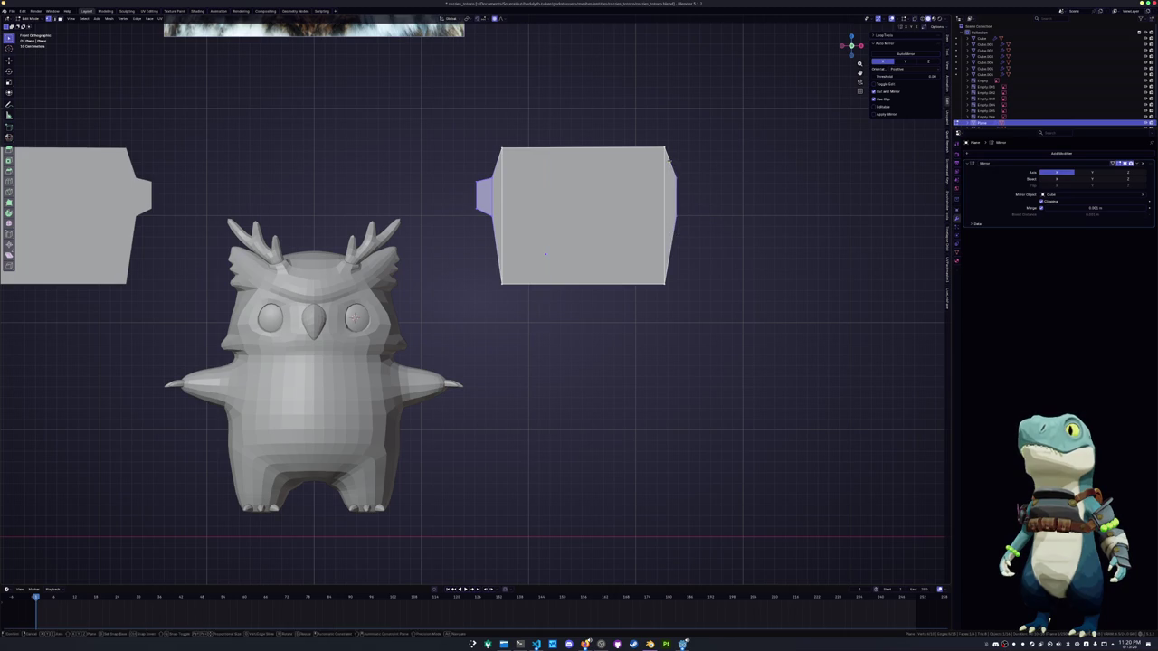
left_click(669, 158)
Flatten a tab vertex by scaling it to 0 along Z, then select the right edge's upper part
left_click(677, 190)
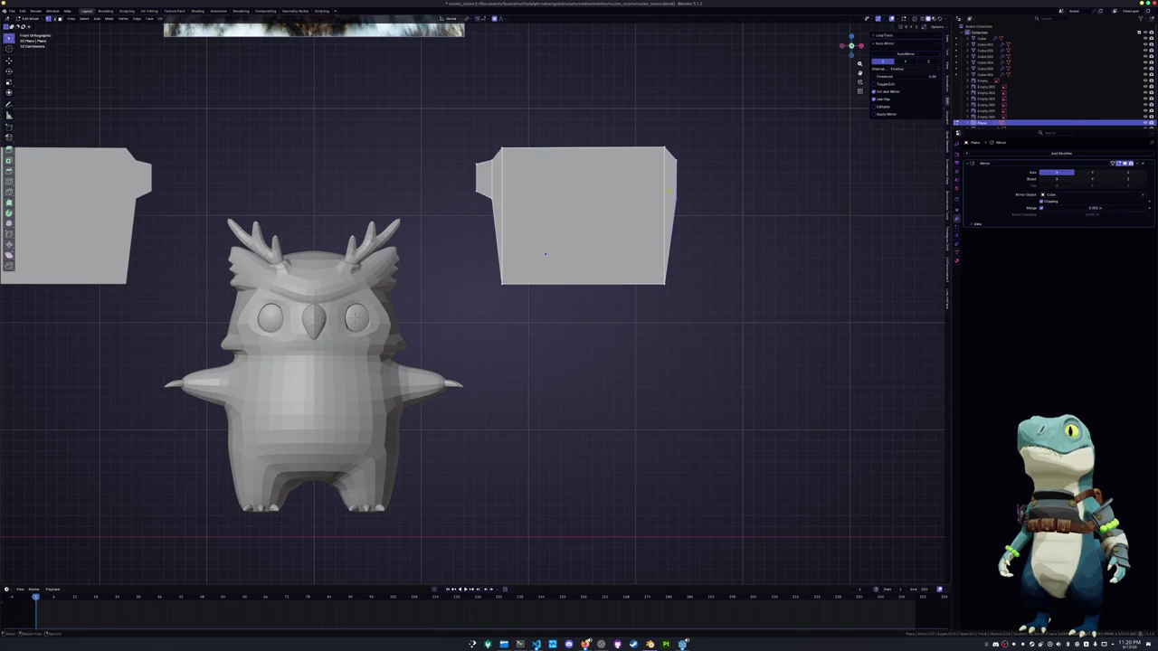
key("s")
key("z")
key("0")
key("Return")
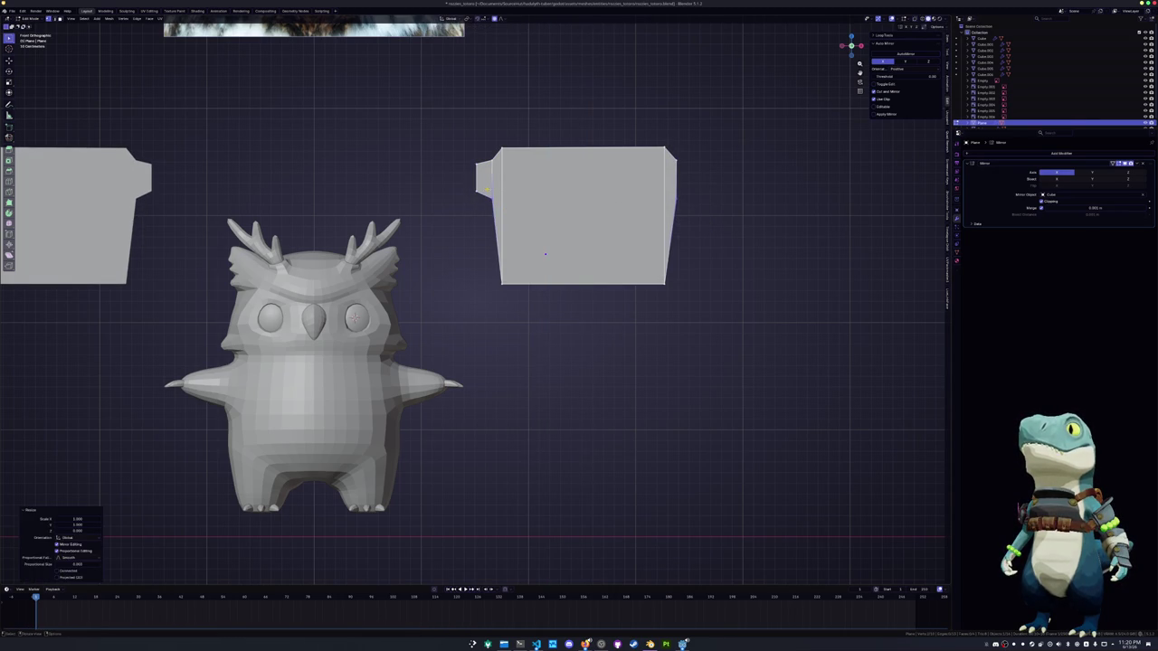
scroll(715, 196, "down", 1)
left_click_drag(650, 224, 637, 176)
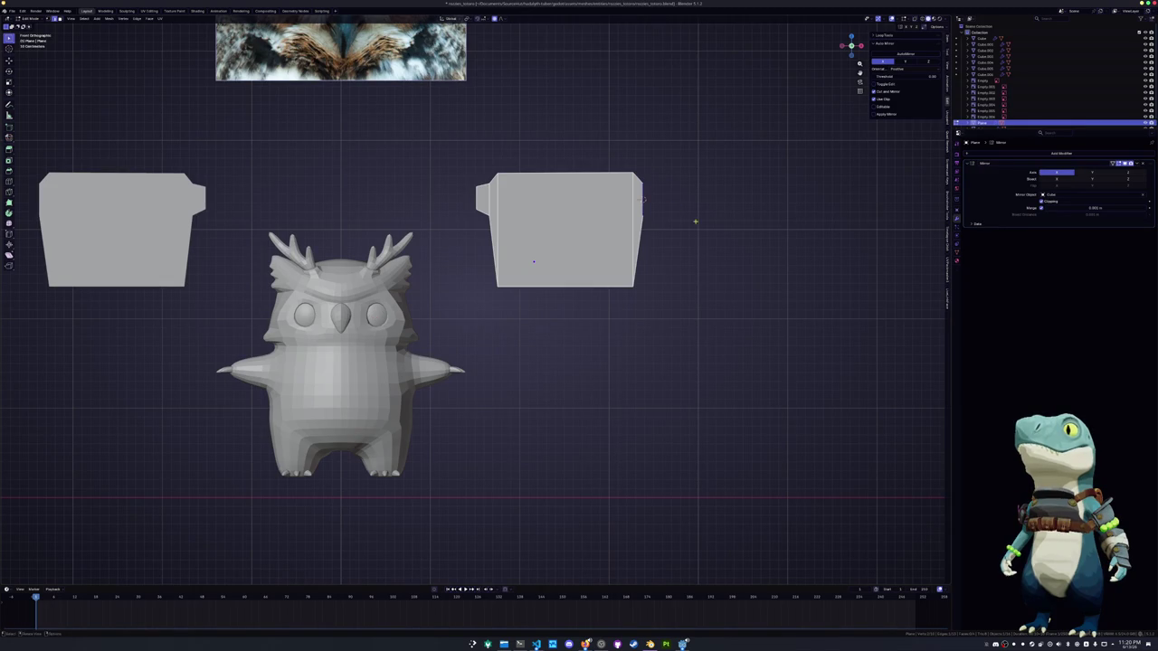
key("shift+a")
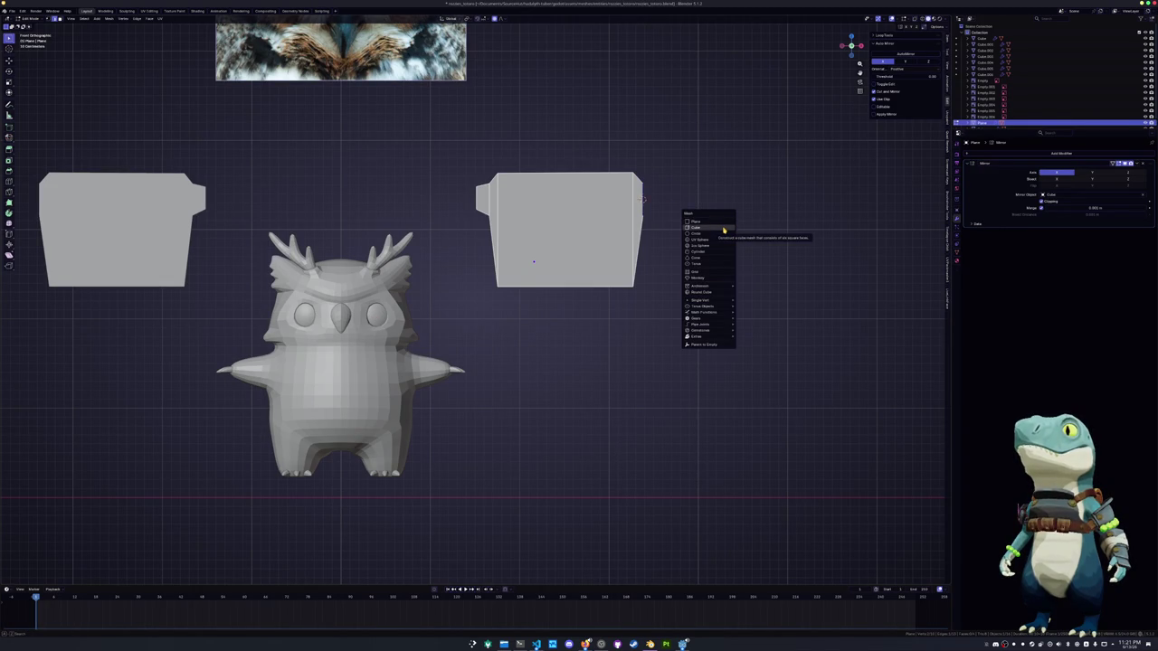
Add a new cube in object mode and scale it down to a tiny size
key("Escape")
key("Tab")
key("shift+a")
left_click(800, 183)
key("s")
left_click(665, 194)
mouse_move(665, 194)
middle_mouse_down()
mouse_move(653, 264)
mouse_move(449, 237)
mouse_move(431, 378)
mouse_move(379, 247)
mouse_move(435, 267)
middle_mouse_up()
Shorten the small cube by sliding an edge, then move it along the X axis
key("Tab")
key("g")
key("g")
left_click(432, 378)
key("Tab")
key("g")
key("x")
left_click(437, 268)
Add a plane, stand it upright with a 90° X rotation, and move it along Y in side view
key("Tab")
key("Tab")
key("shift+a")
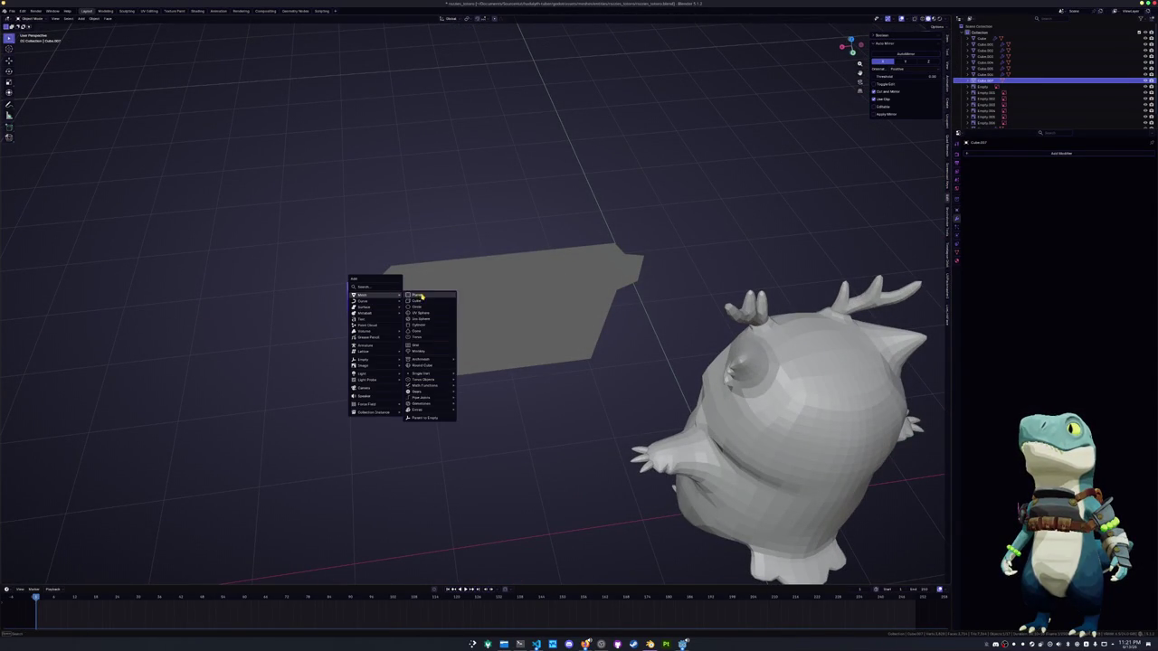
left_click(421, 296)
scroll(421, 296, "down", 3)
type("rx90")
key("Return")
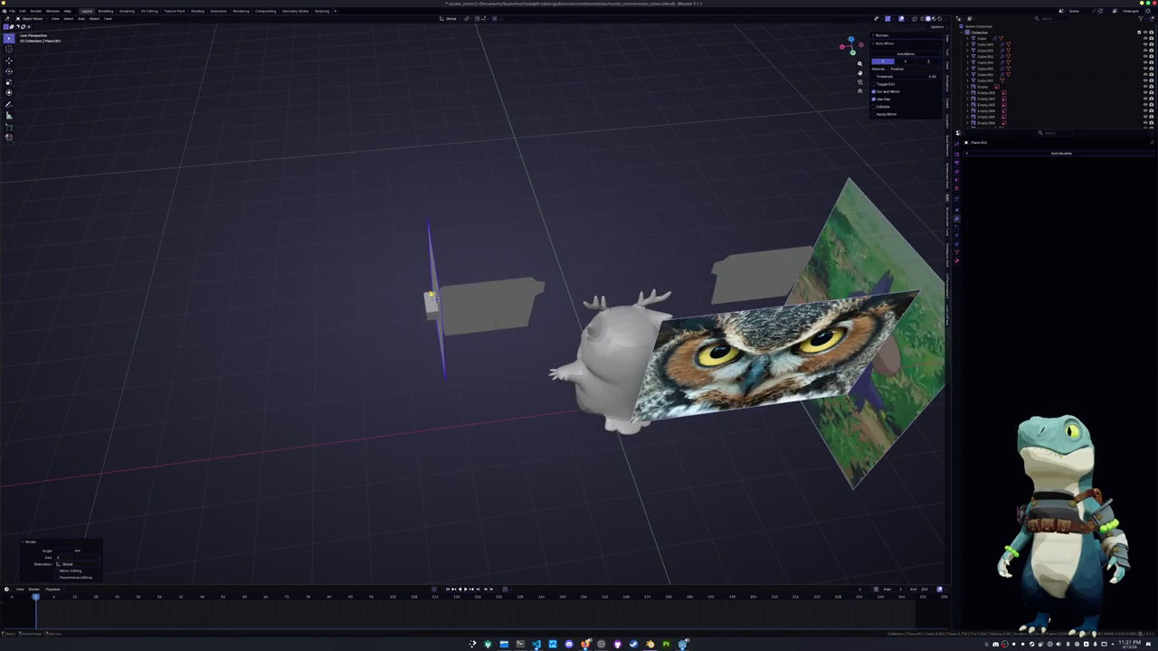
key("KP_1")
key("KP_3")
key("g")
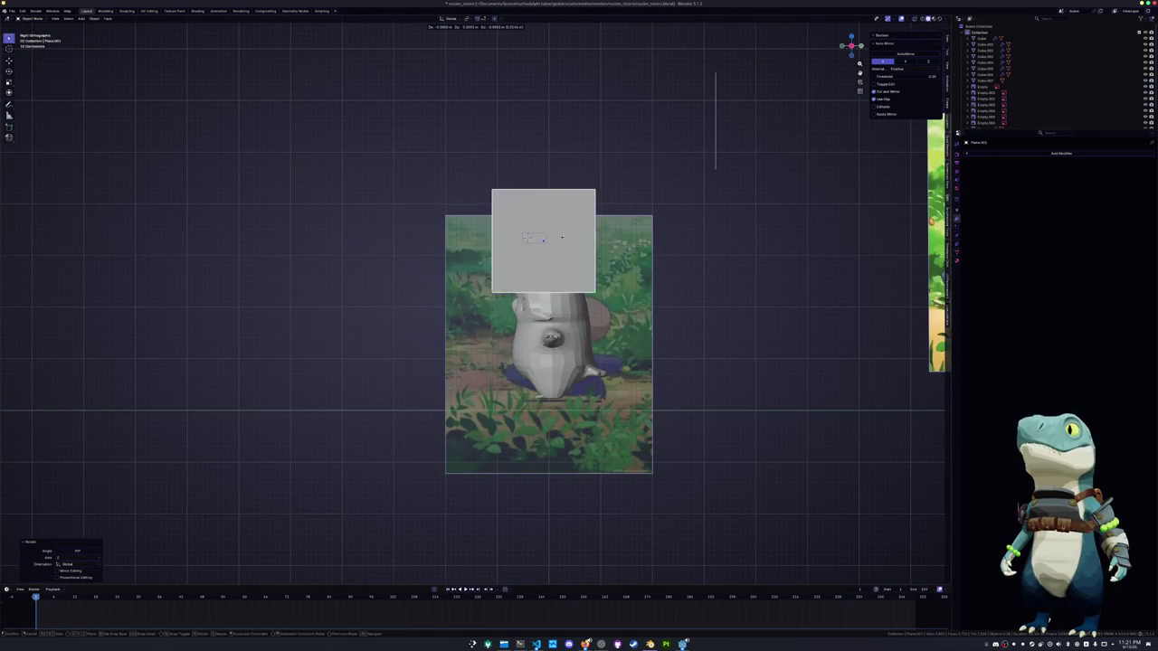
key("y")
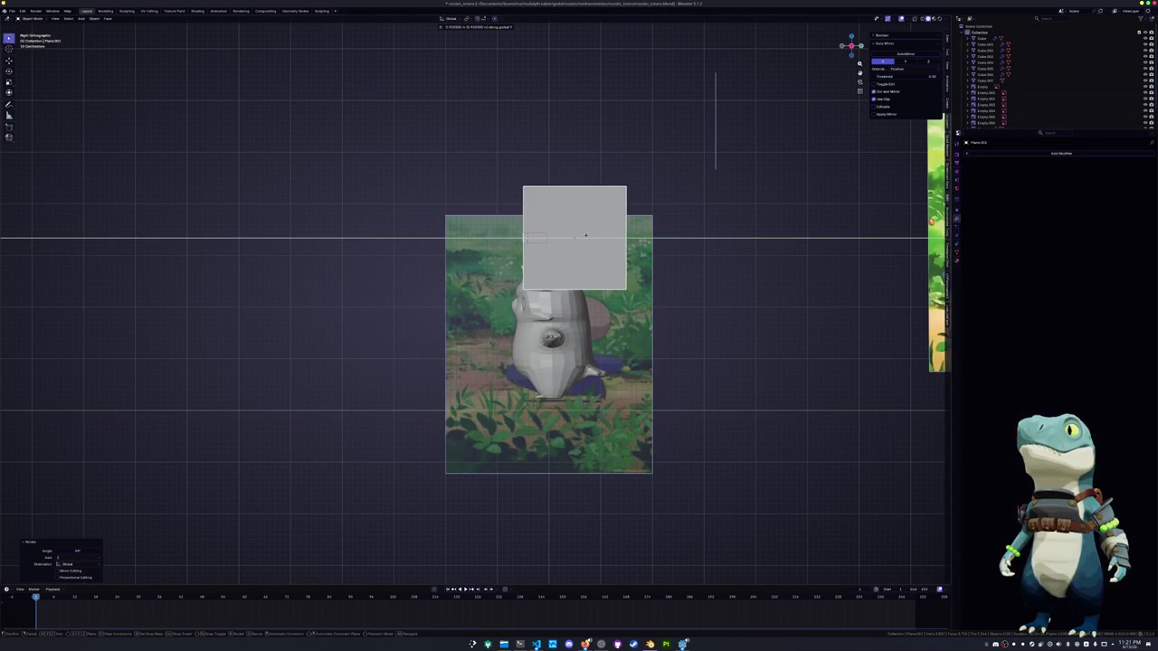
left_click(590, 235)
Flatten the plane along Z into a thin strip and widen it by moving its right-hand vertices
key("Tab")
key("s")
key("z")
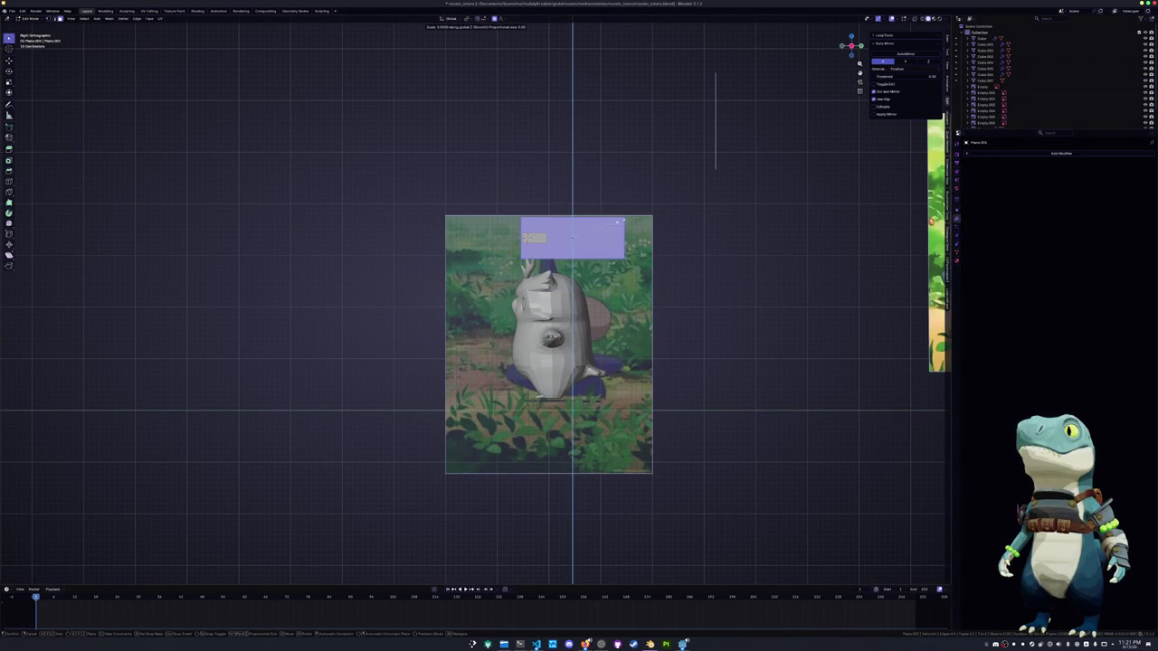
left_click(617, 233)
middle_click_drag(617, 234, 547, 276, "shift")
key("alt+z")
scroll(479, 335, "up", 1)
scroll(480, 334, "up", 1)
key("g")
key("y")
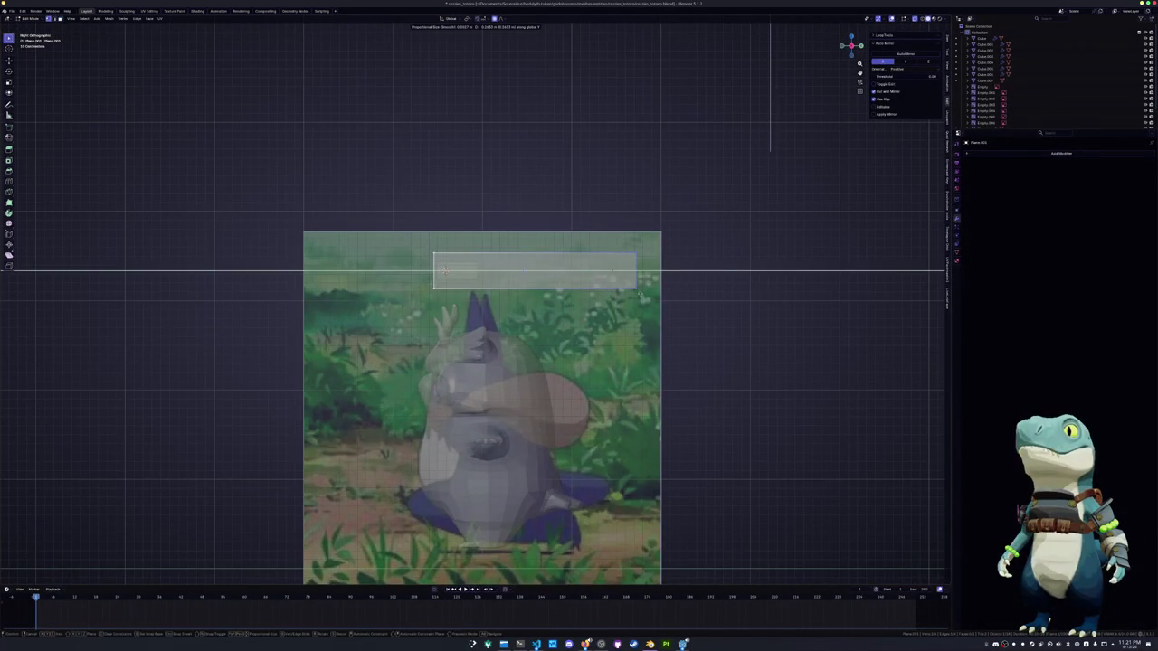
left_click(523, 316)
key("alt+z")
middle_click_drag(523, 270, 548, 269)
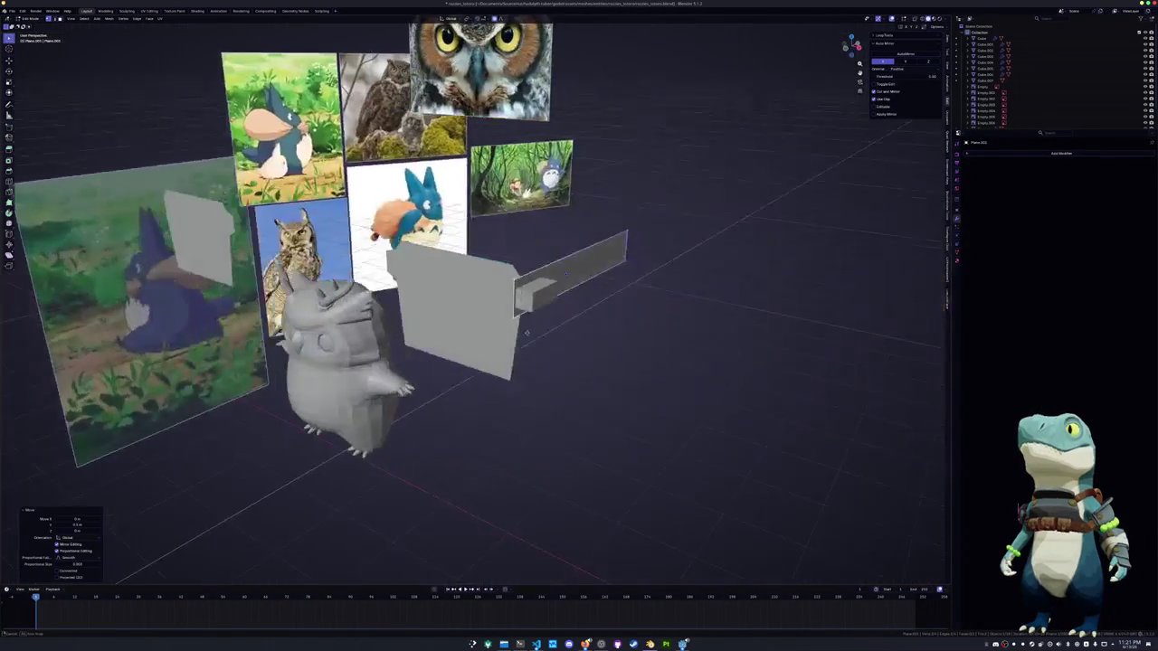
key("KP_3")
Add a loop cut across the strip and bend it vertically with a smooth proportional move
key("ctrl+r")
left_click(579, 272)
left_click(594, 271)
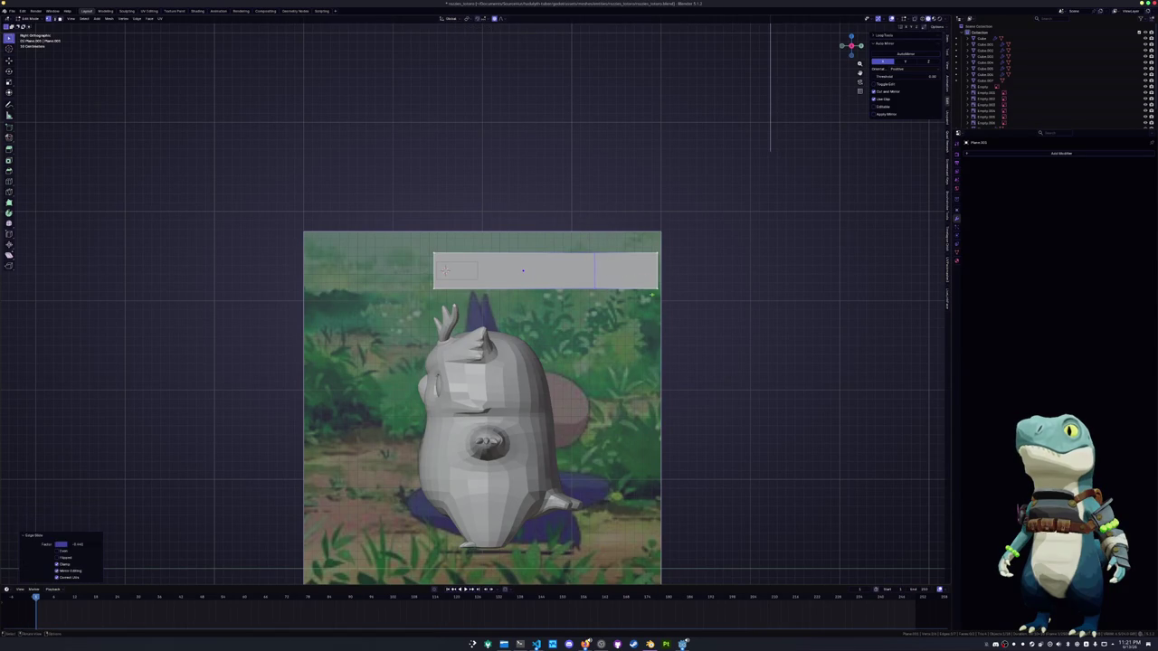
key("g")
key("z")
left_click(523, 271)
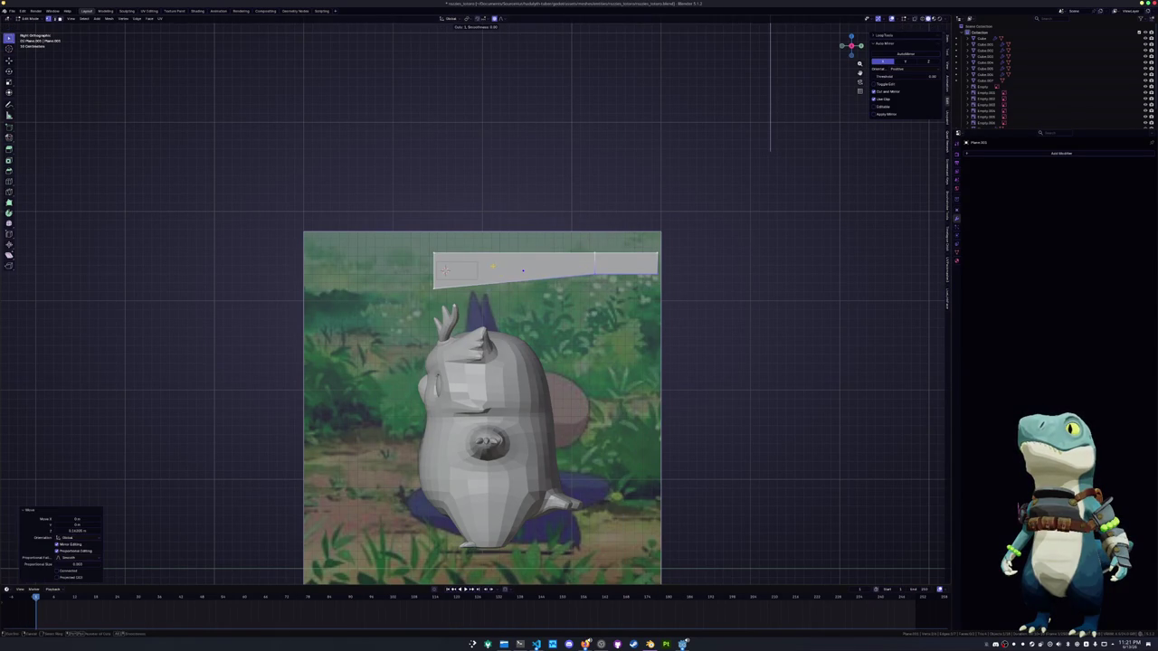
key("ctrl+z")
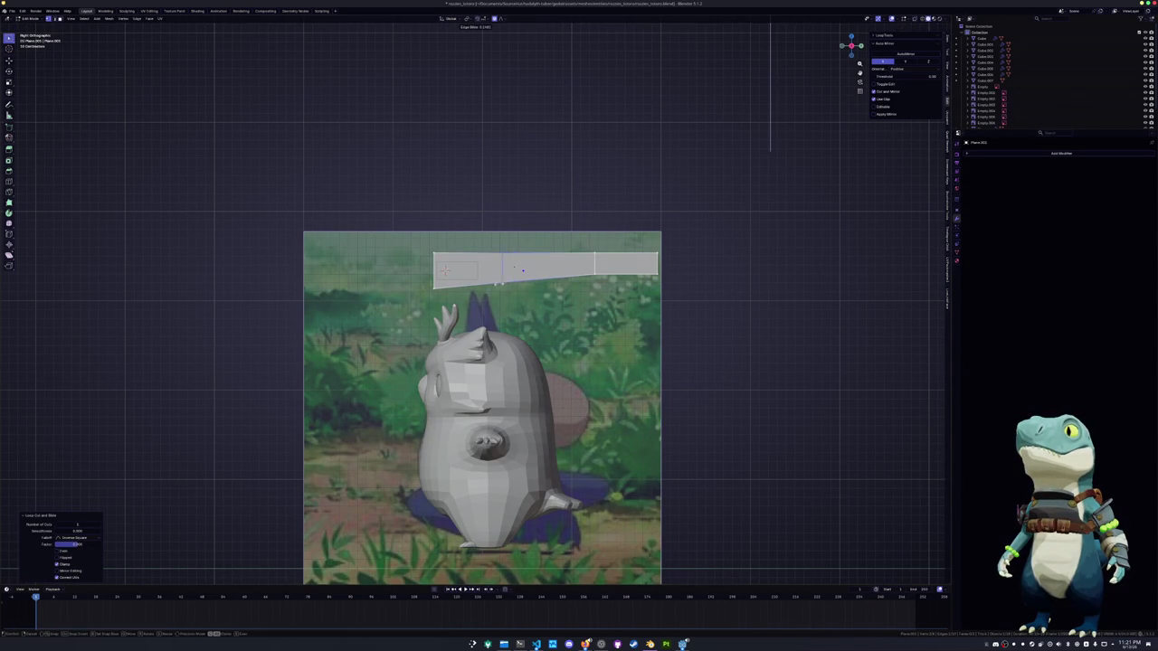
left_click(475, 280)
key("g")
key("z")
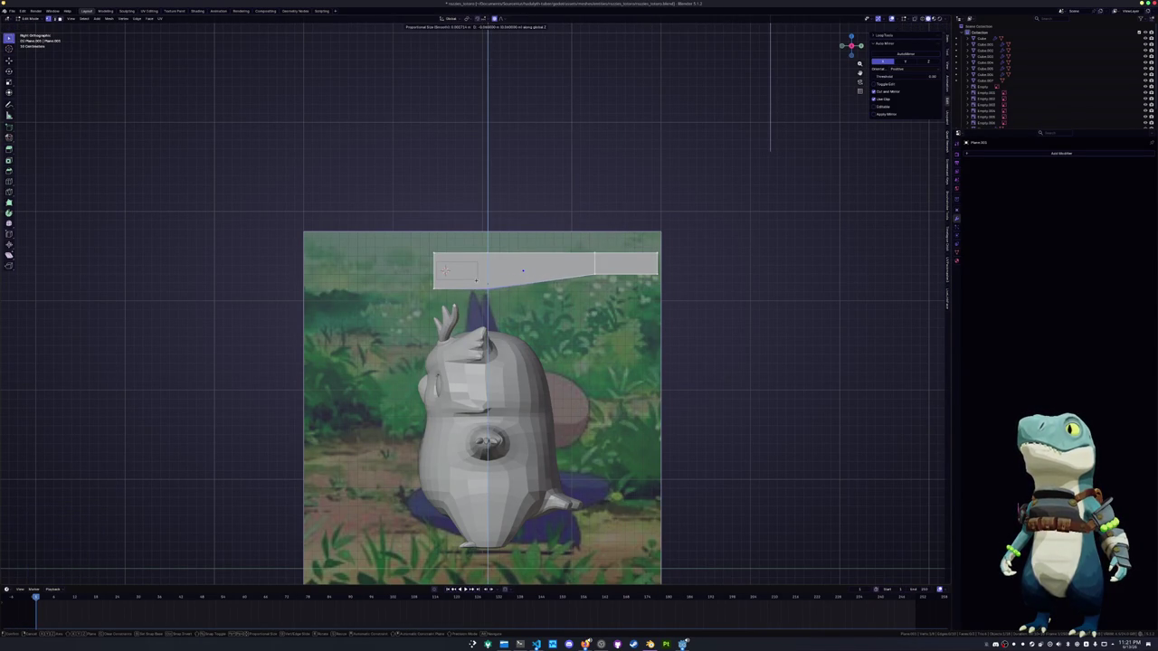
left_click(476, 280)
Extrude the strip's right end edge horizontally and rotate the new segment to tilt downward
middle_click_drag(477, 279, 386, 289, "shift")
left_click(567, 271)
key("e")
key("y")
left_click(607, 273)
key("r")
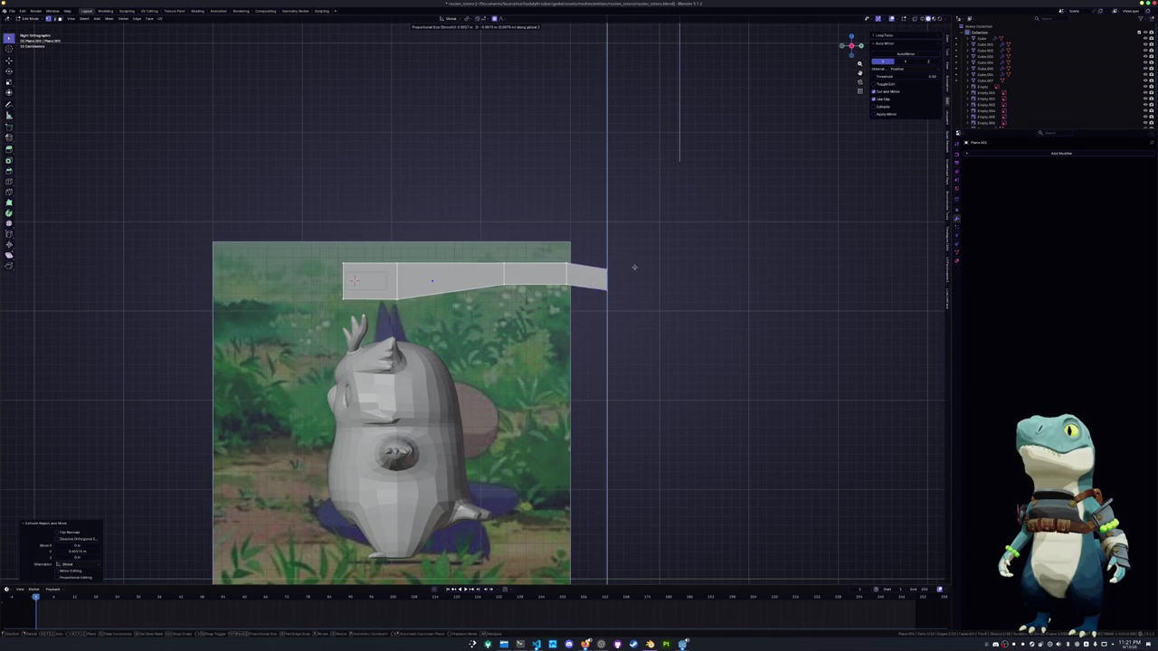
left_click(645, 287)
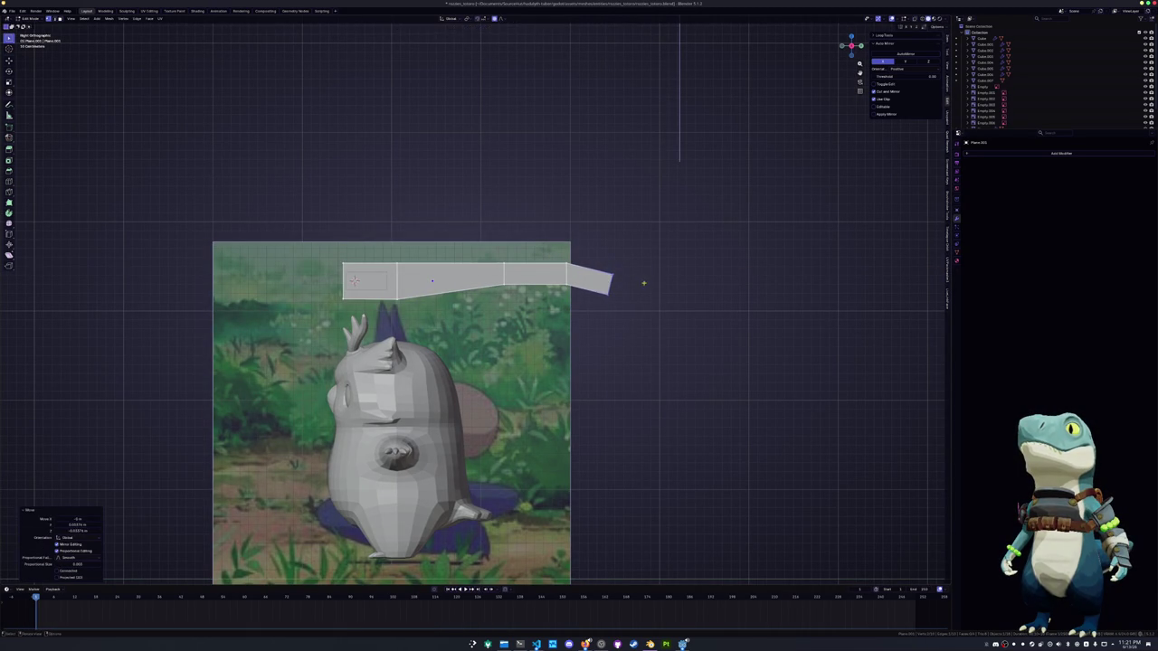
key("shift+v")
key("Tab")
scroll(471, 308, "down", 3)
middle_click_drag(471, 307, 543, 289)
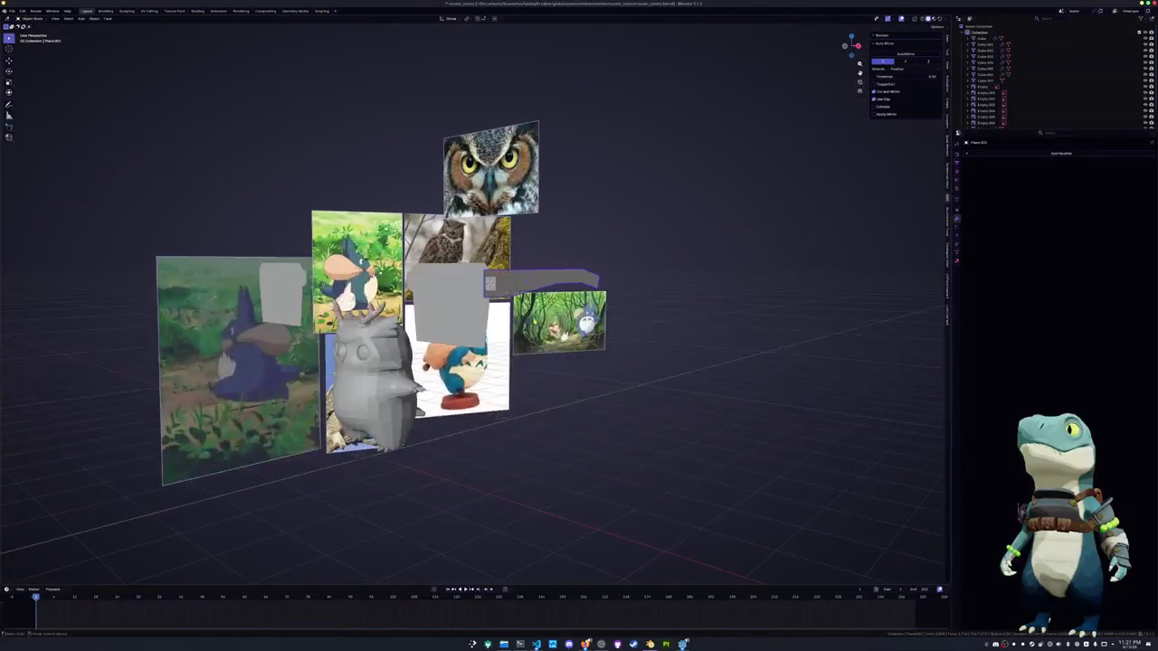
In face select mode, pick the mirrored panel's main face and inset it to leave a thin border
middle_click_drag(470, 307, 506, 272)
middle_click_drag(485, 335, 435, 351)
key("Tab")
key("a")
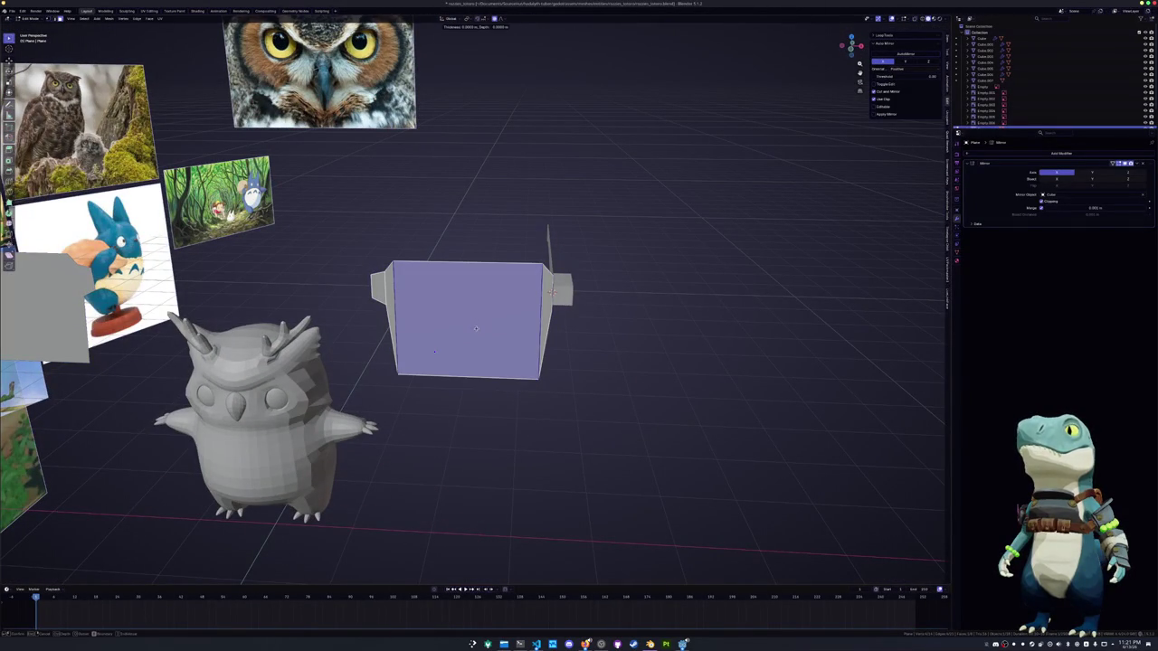
left_click(658, 307)
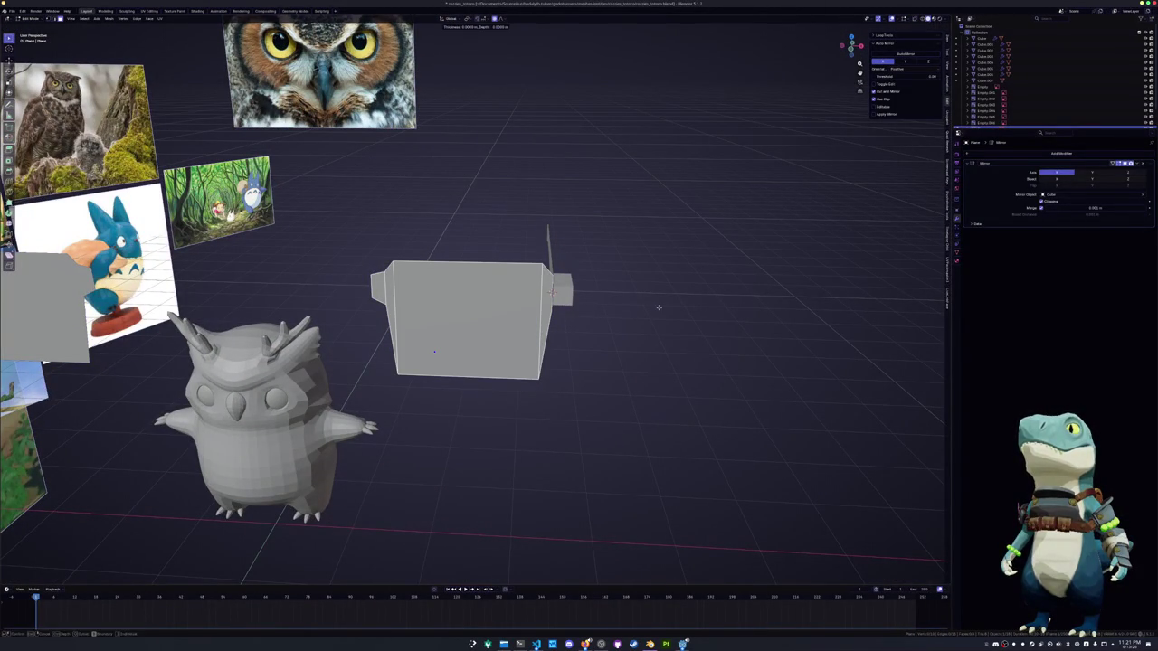
key("3")
left_click(460, 328)
key("i")
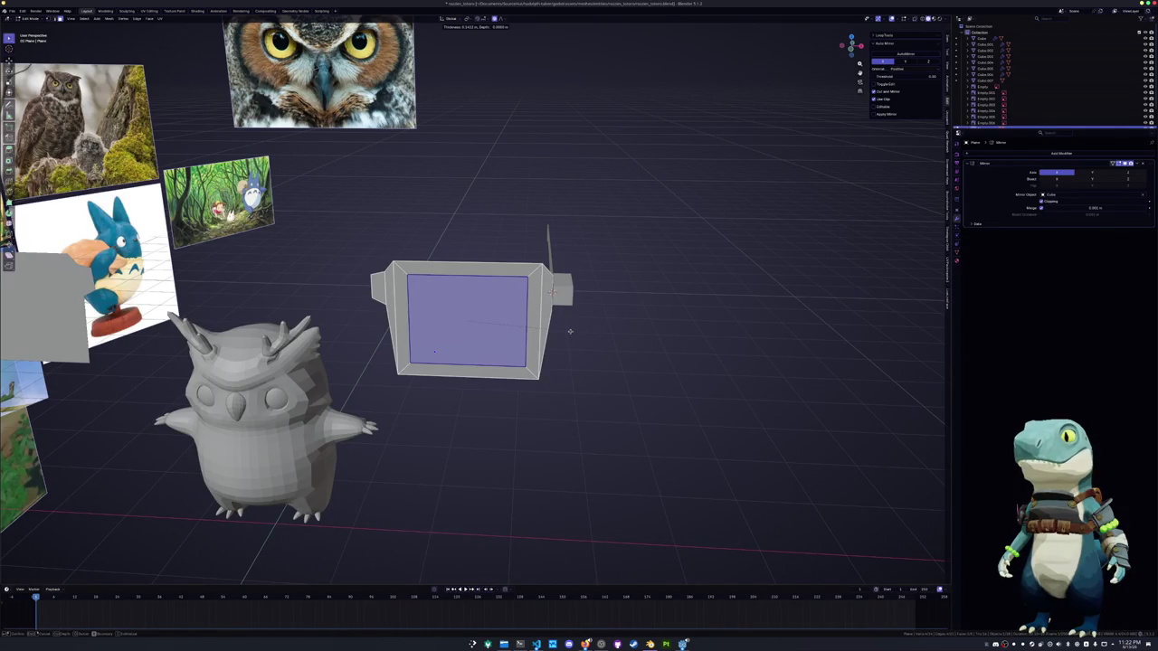
left_click(578, 333)
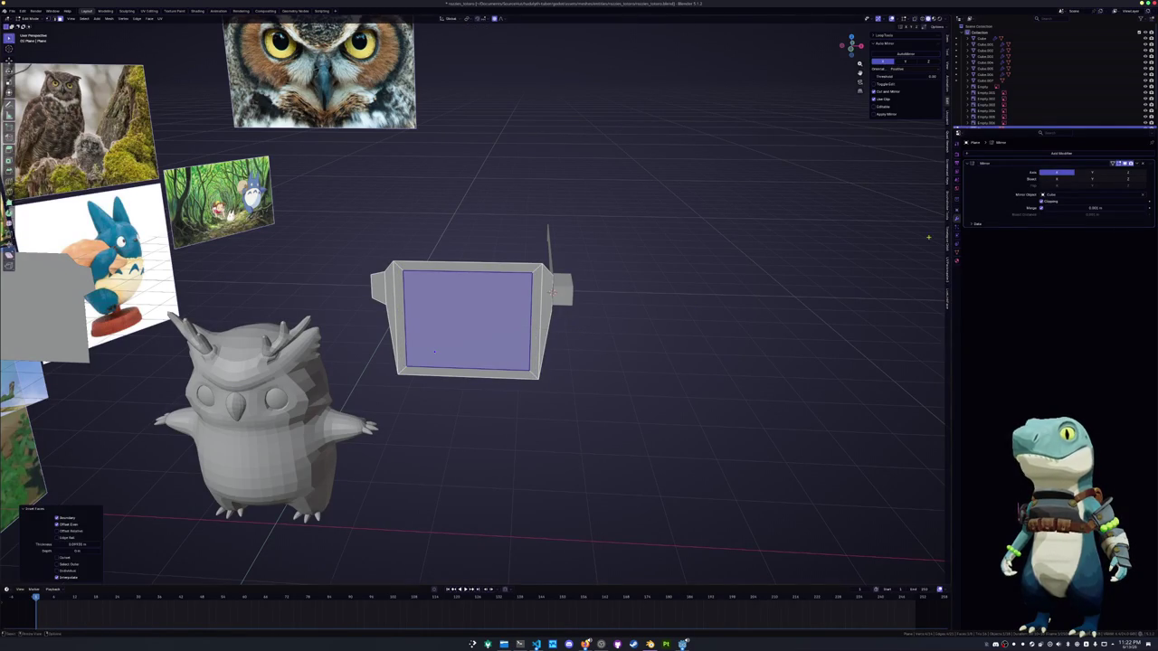
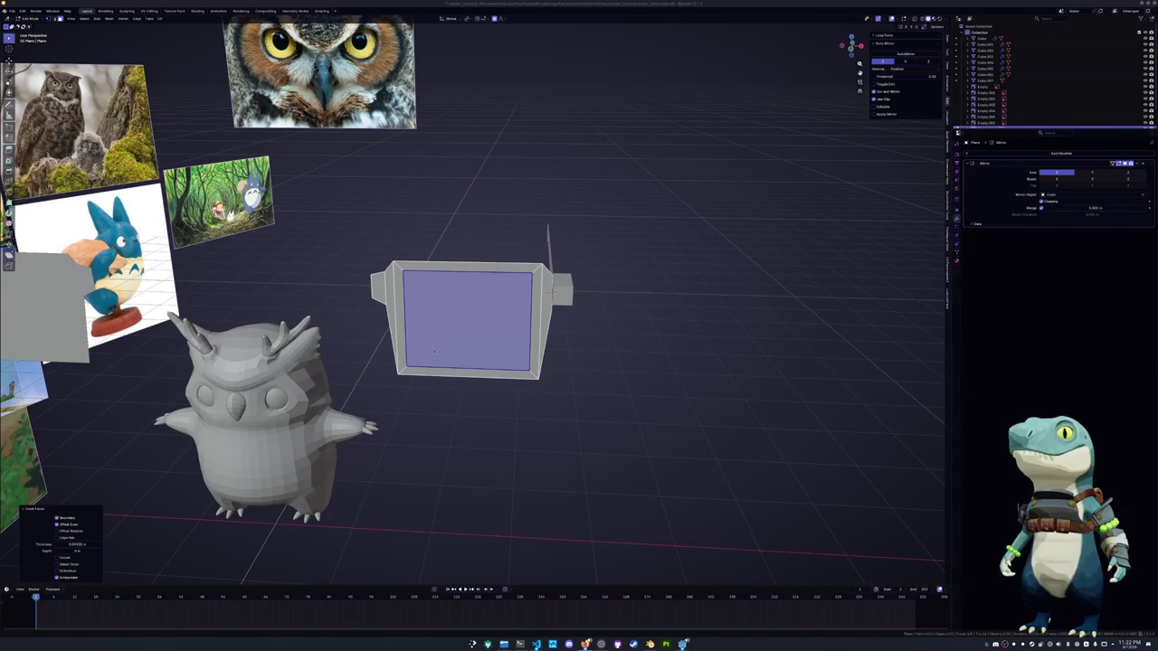
Delete the lens plane's inner face to leave an open frame
left_click(734, 313)
mouse_move(734, 313)
middle_mouse_down()
mouse_move(504, 299)
mouse_move(550, 255)
mouse_move(582, 268)
mouse_move(556, 388)
middle_mouse_up()
left_click(504, 300)
right_click(487, 303)
left_click(478, 315)
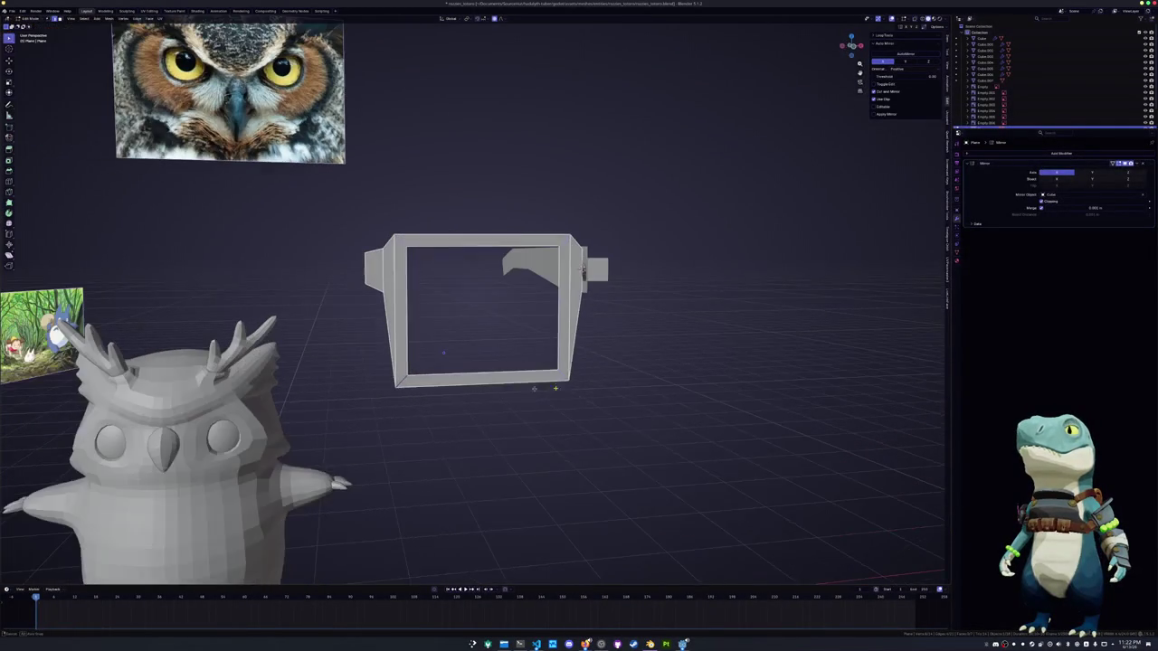
Bevel the frame's four corners with Ctrl+Shift+B
key("ctrl+shift+b")
scroll(674, 371, "up", 1)
right_click(666, 372)
right_click(665, 372)
key("Escape")
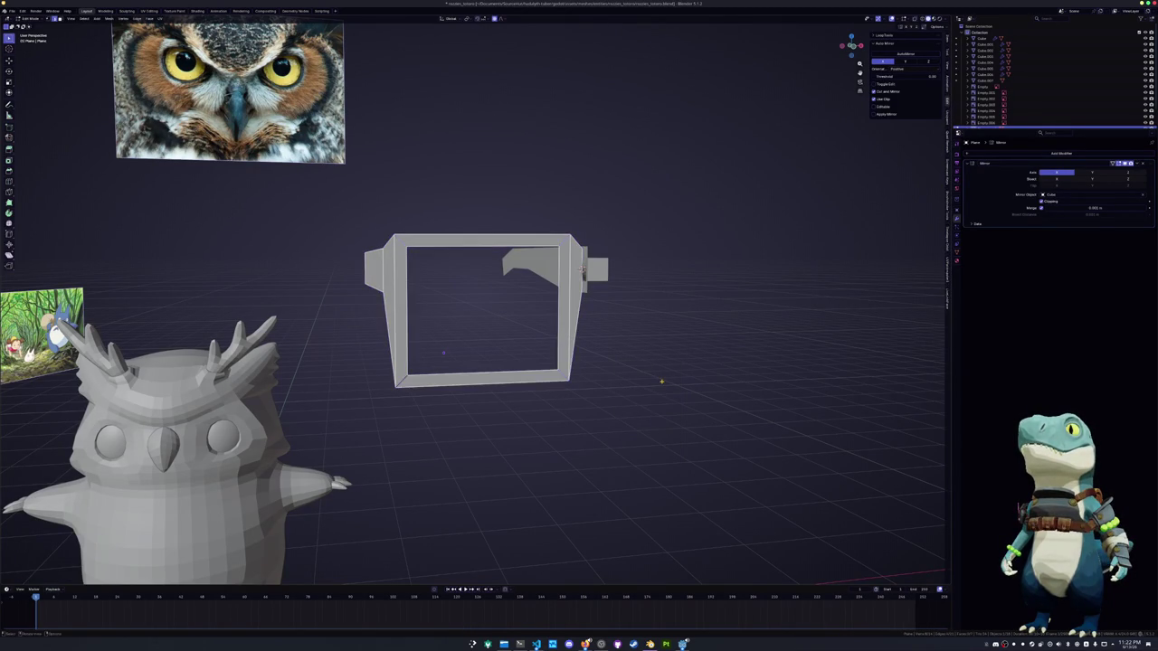
key("ctrl+shift+b")
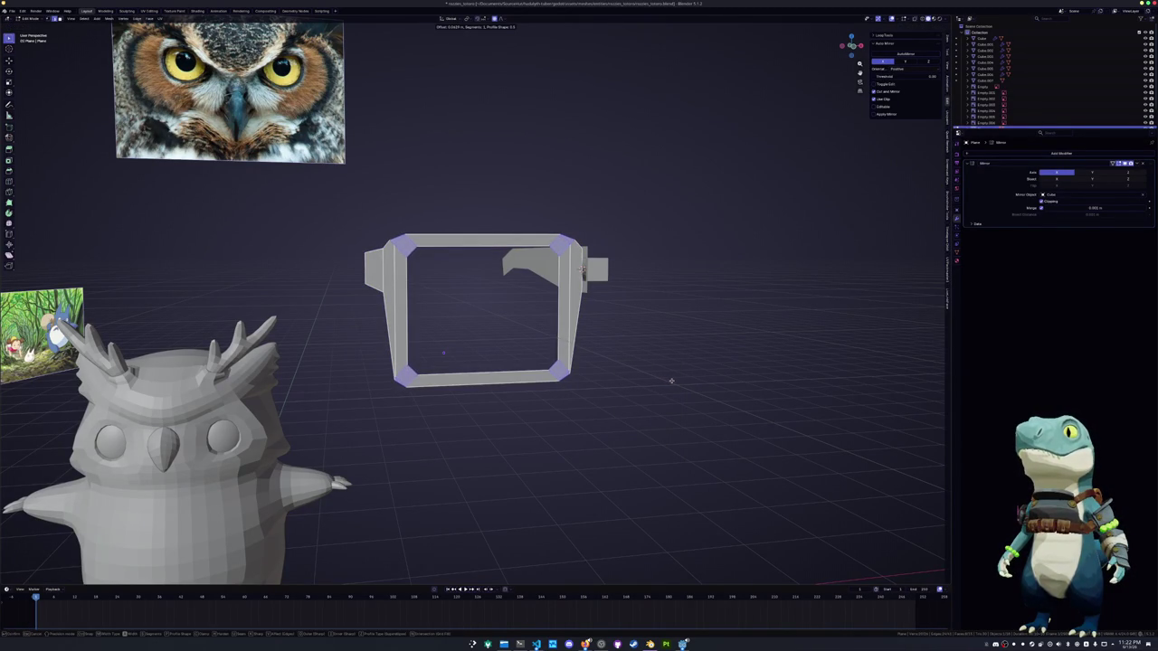
left_click(670, 381)
In front view, scale the frame's bottom edge loop narrower along X
key("KP_1")
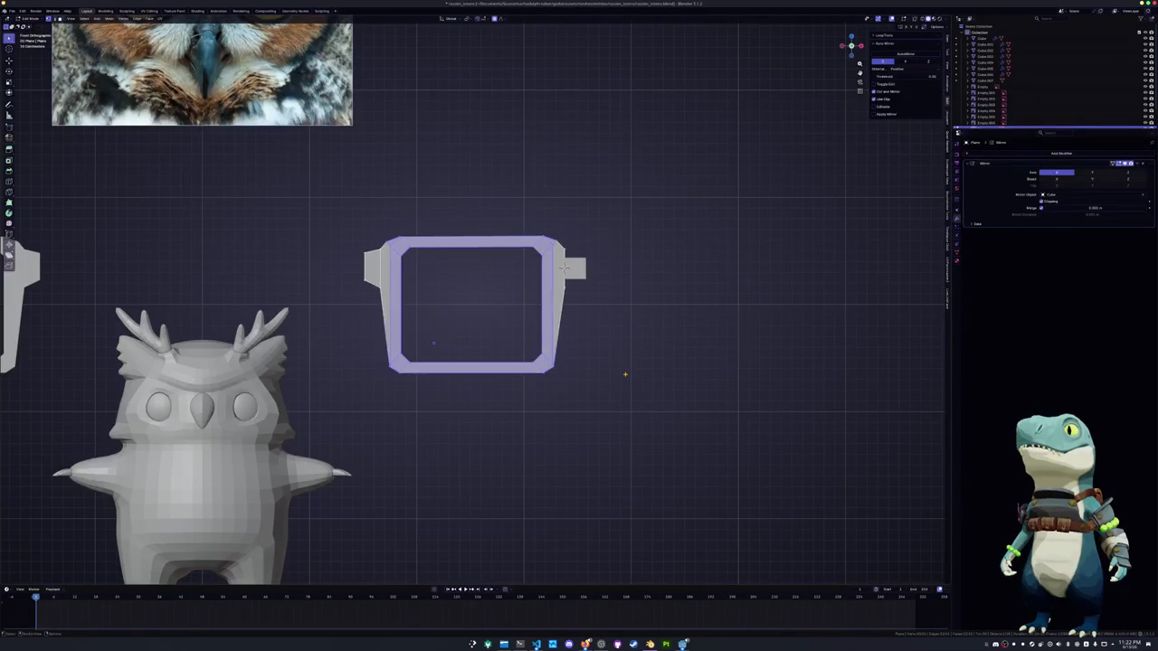
left_click(544, 364)
left_click(434, 366, "alt")
key("s")
key("x")
left_click(660, 349)
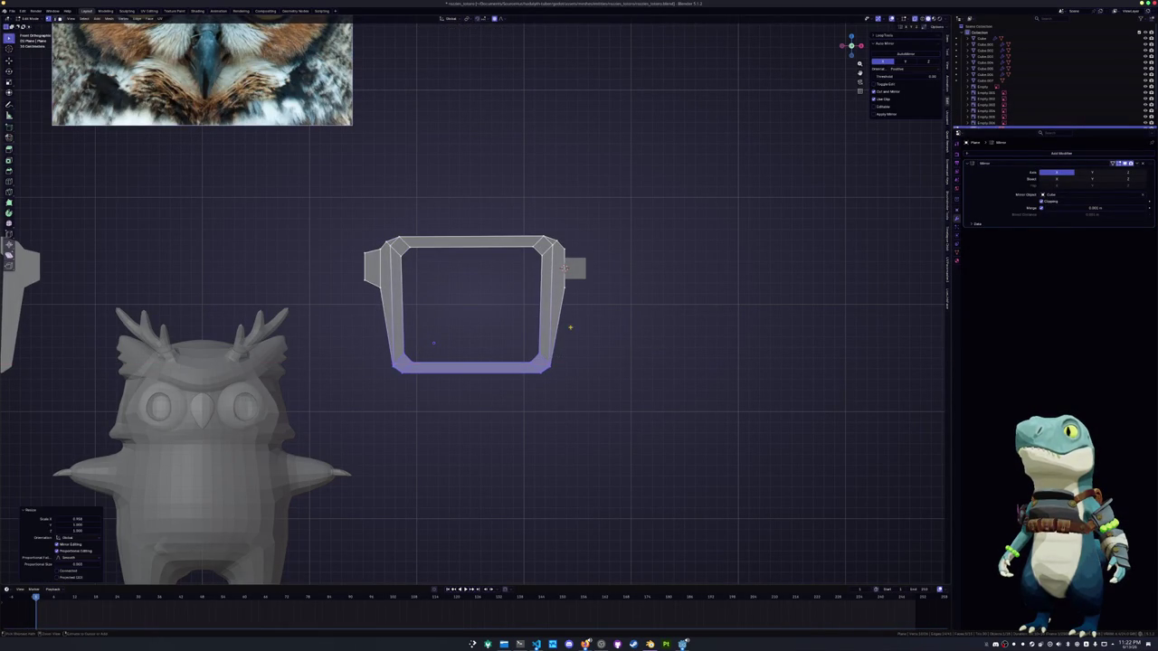
Move the frame's right and left side vertices along the X axis
scroll(675, 316, "up", 3)
left_click_drag(680, 322, 620, 183)
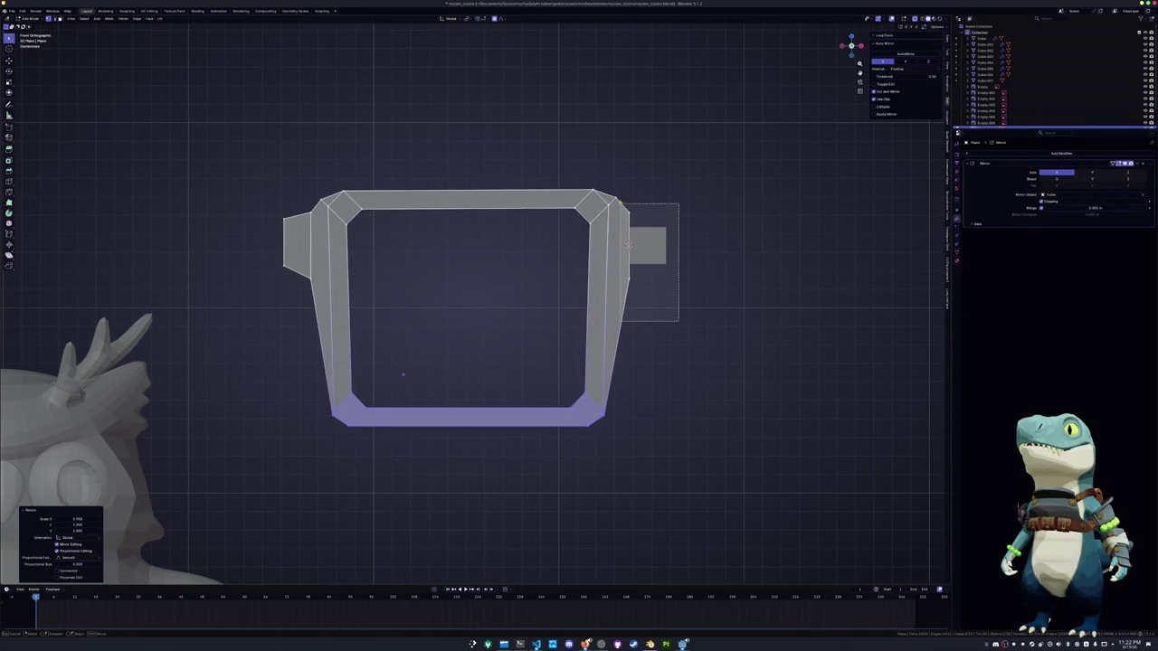
key("g")
key("x")
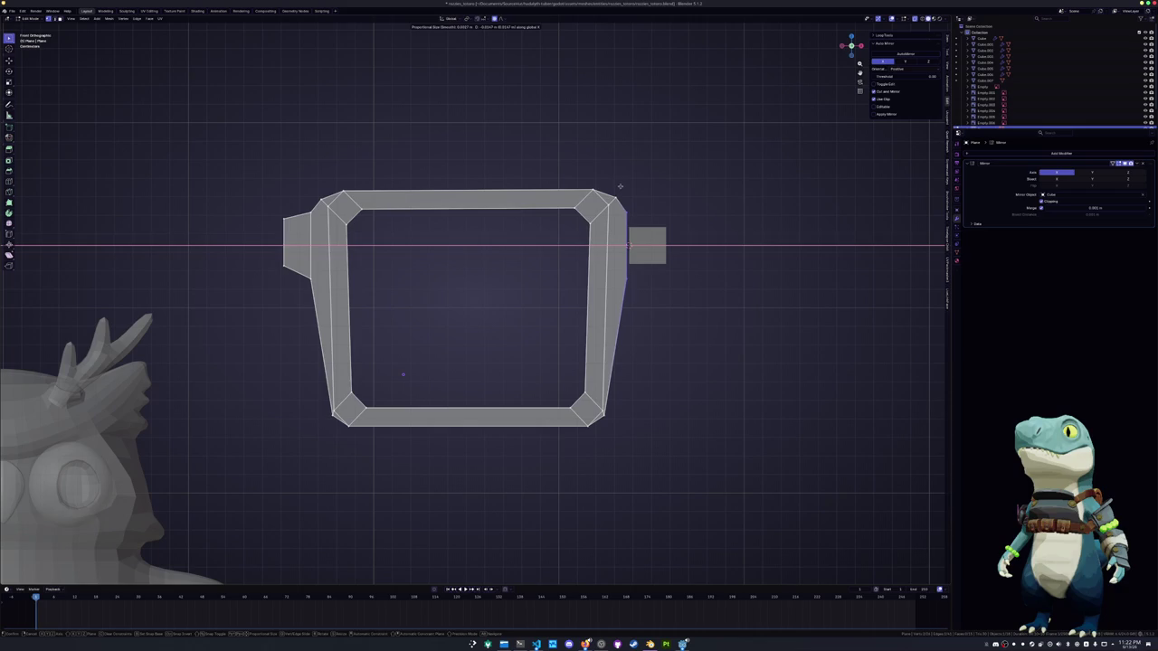
left_click(619, 186)
left_click_drag(312, 286, 296, 195)
key("g")
key("x")
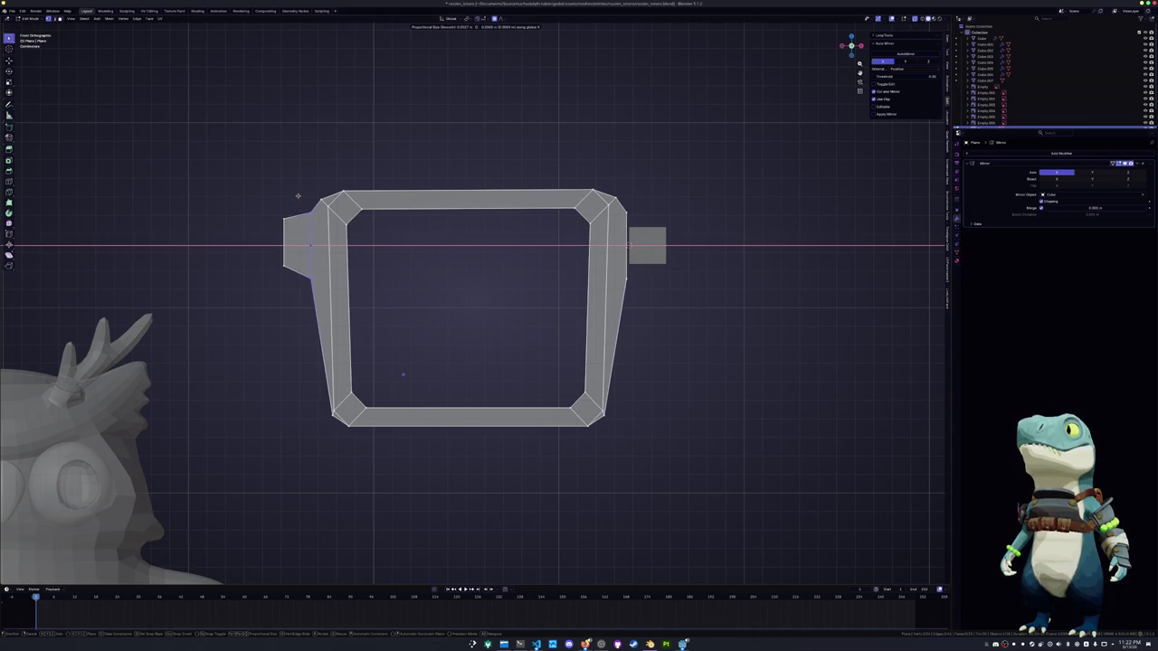
left_click(300, 195)
Undo the corner bevel and add a level-1 Subdivision Surface to the frame
key("Tab")
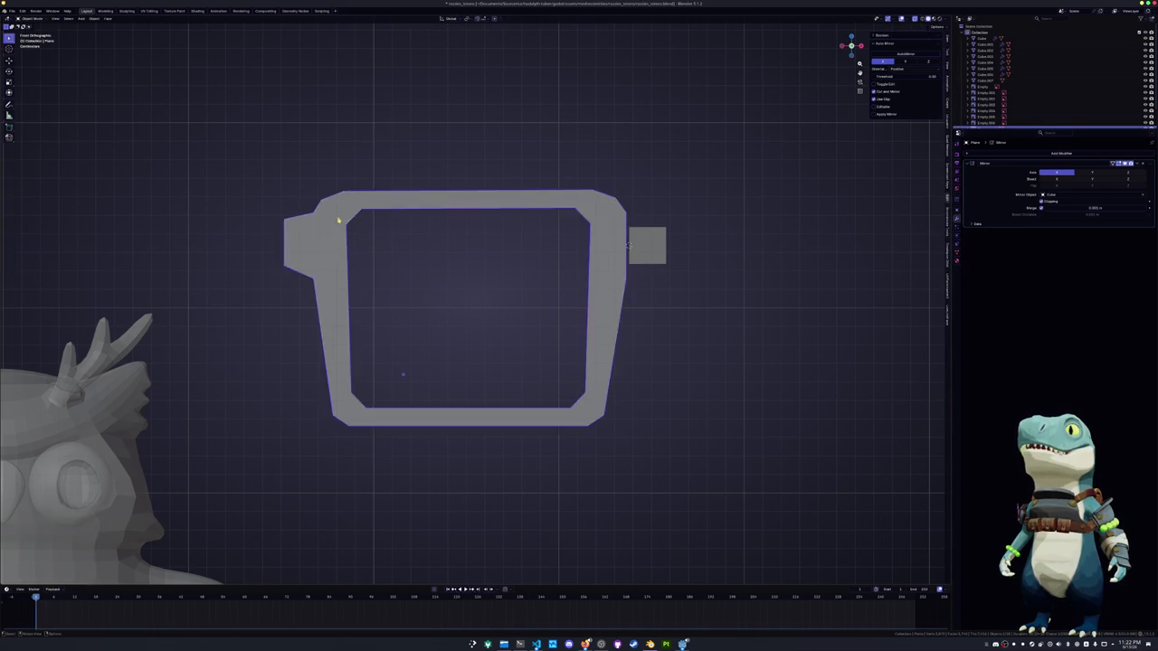
scroll(349, 272, "down", 2)
key("Tab")
left_click(388, 373)
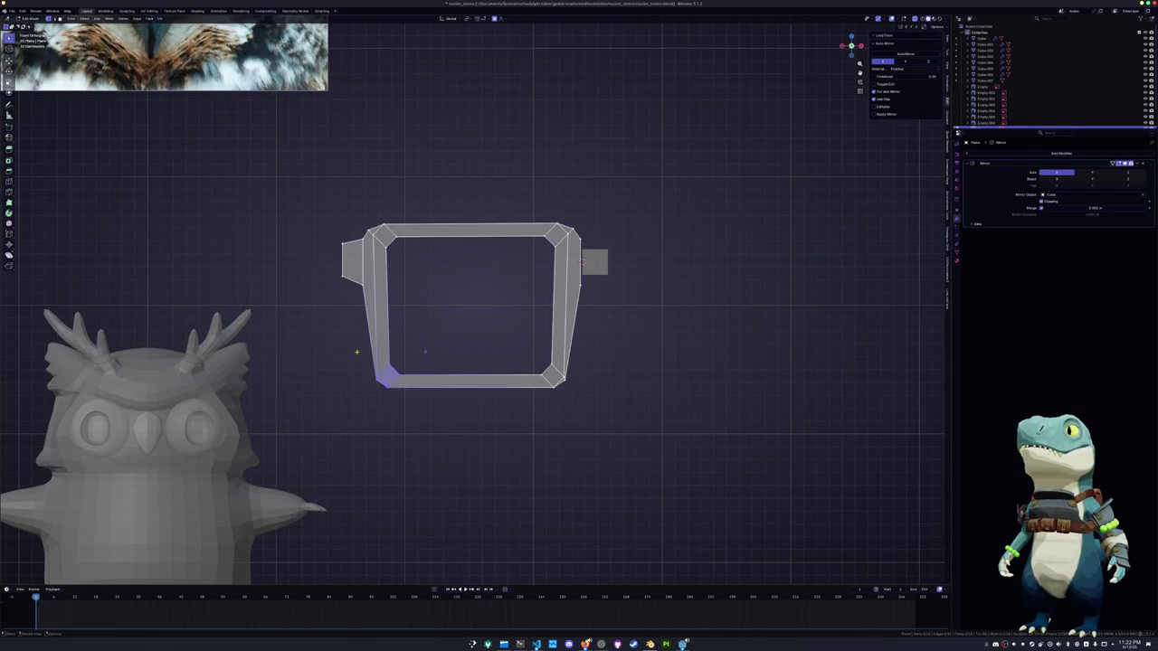
key("ctrl+z")
key("ctrl+z")
key("ctrl+z")
key("ctrl+z")
key("ctrl+z")
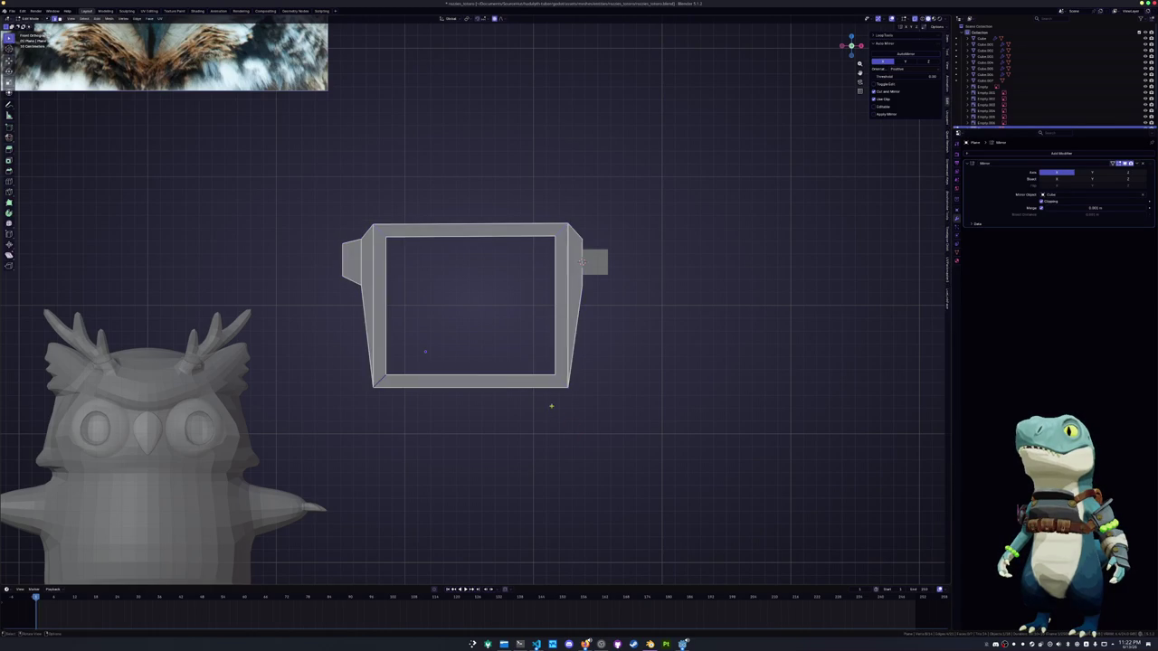
key("Tab")
key("ctrl+1")
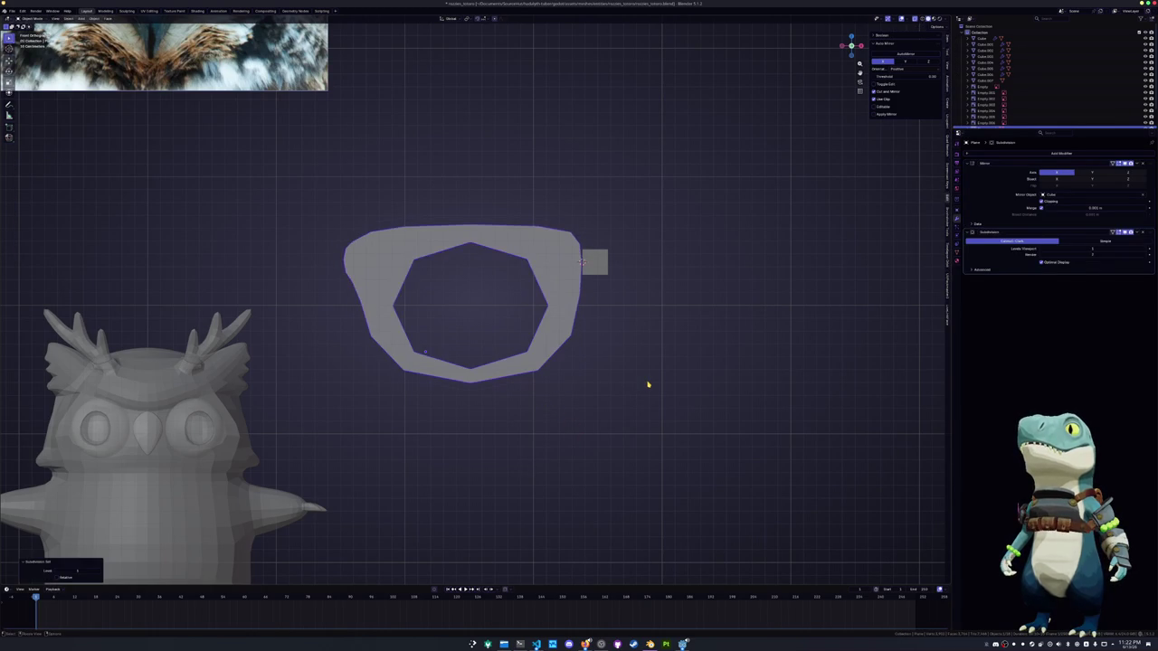
Edge-slide the frame's inner loop twice to reshape the opening
key("Tab")
key("g")
key("g")
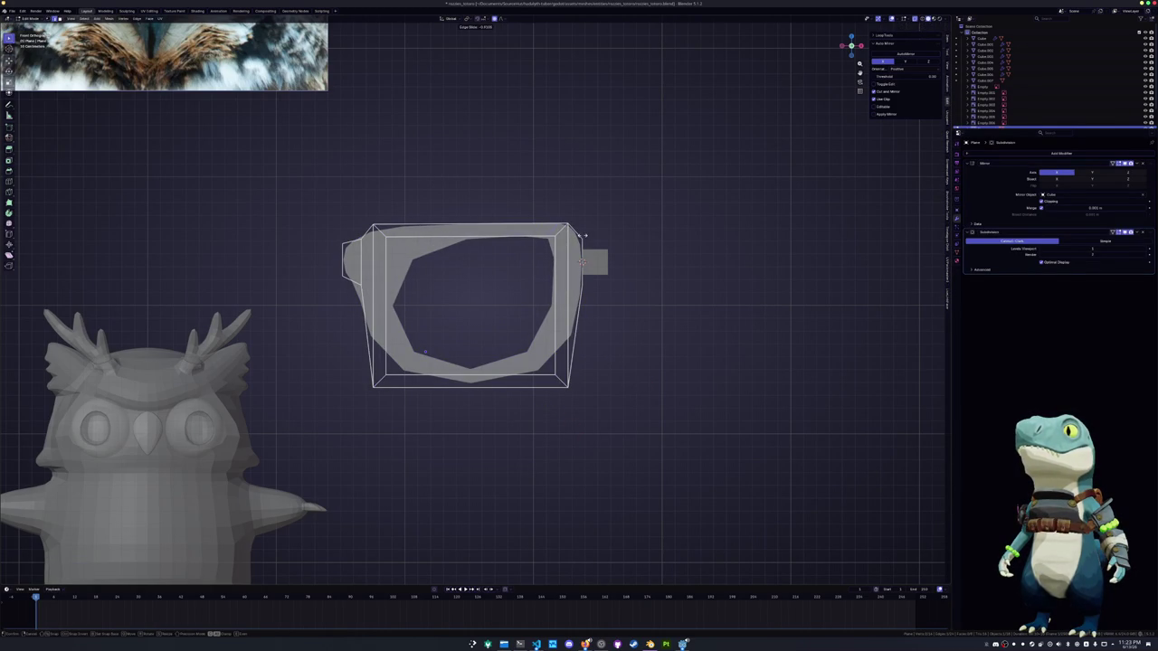
left_click(583, 235)
key("g")
key("g")
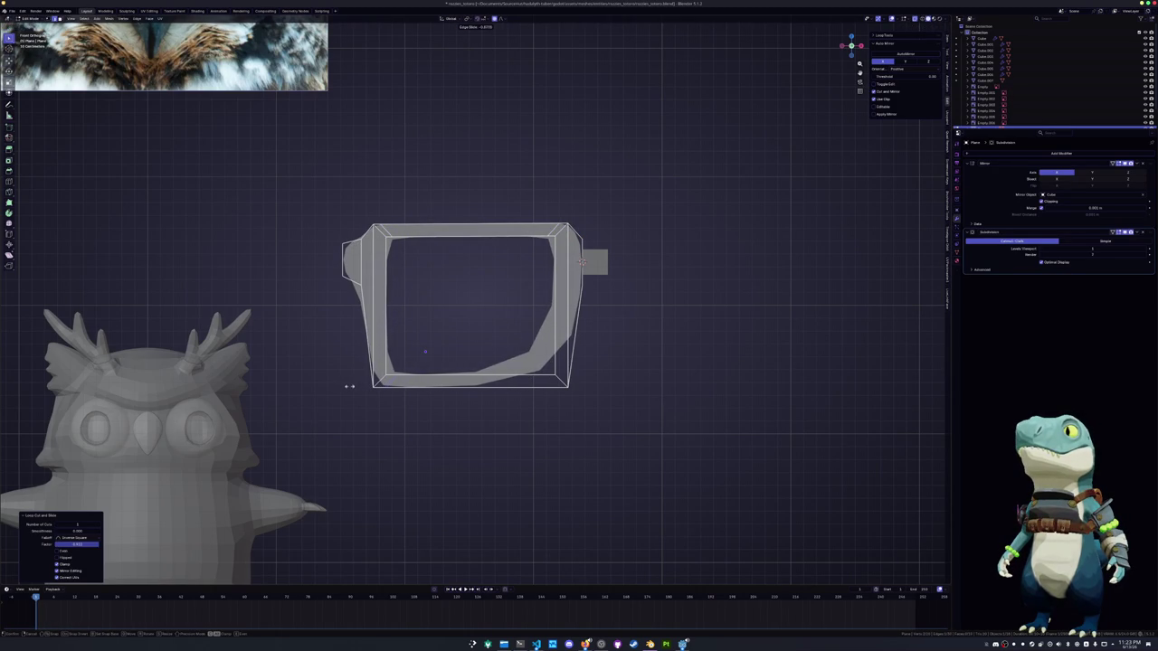
left_click(600, 383)
Duplicate the inner loop, separate it into its own object, and fill it as the lens
left_click(537, 366, "alt")
key("shift+d")
right_click(632, 352)
right_click(631, 352)
mouse_move(602, 521)
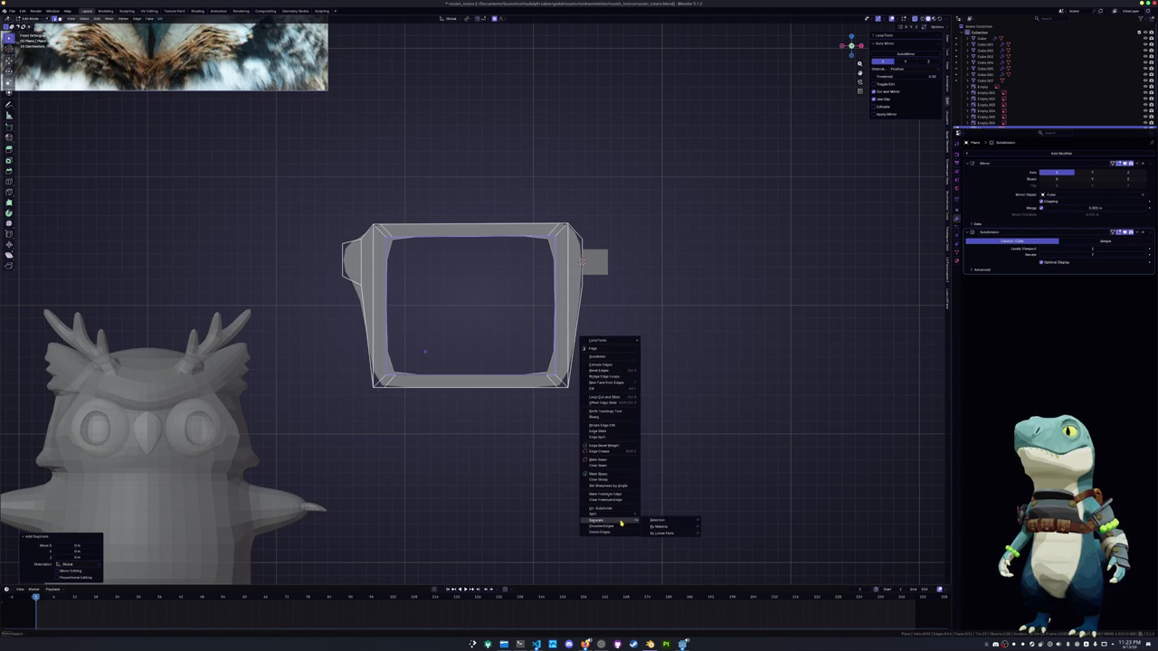
left_click(665, 523)
key("Tab")
left_click(470, 374)
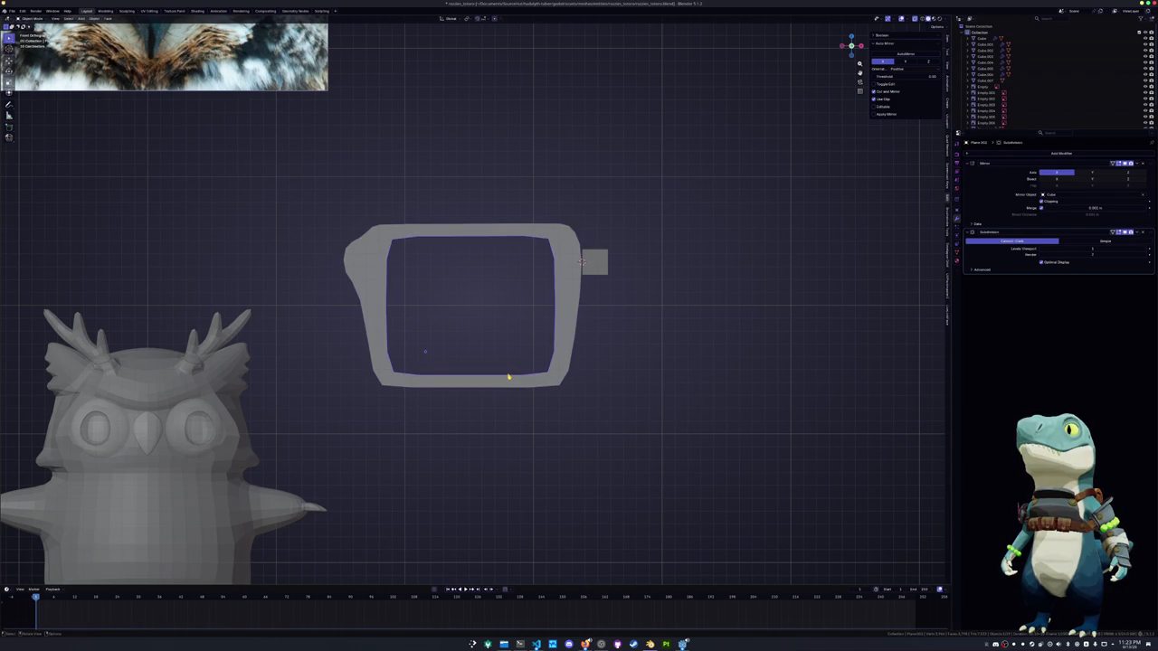
key("Tab")
key("f")
key("Tab")
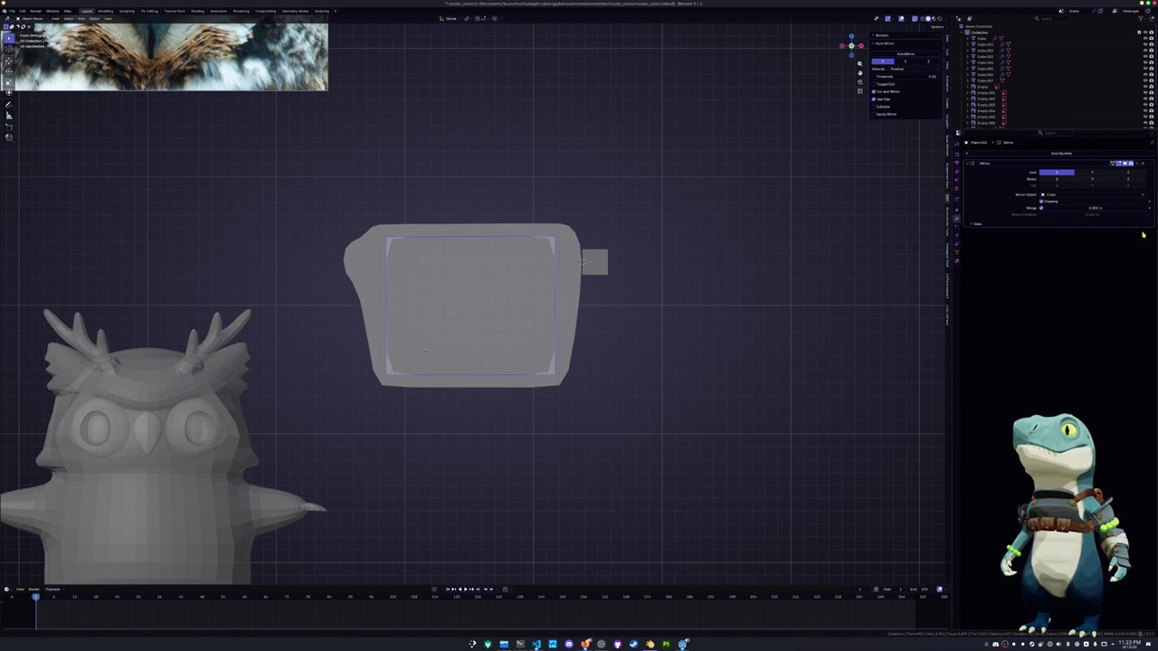
Slide the frame's corner vertices along their edges to refine the opening
left_click(540, 329)
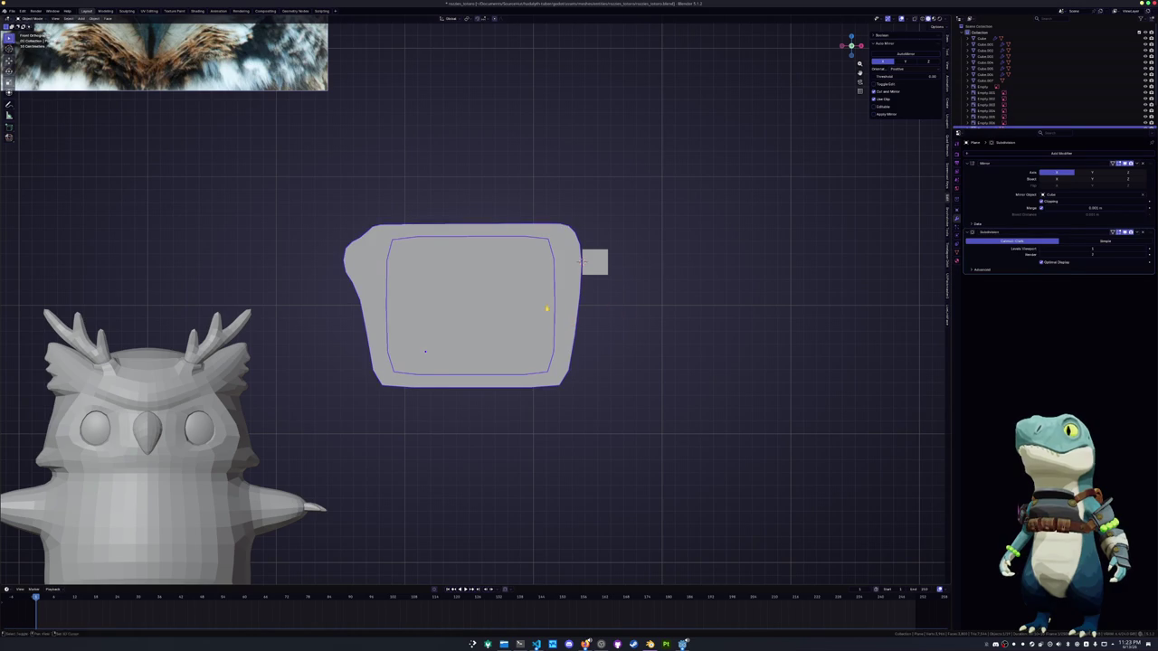
middle_click_drag(551, 308, 587, 285, "shift")
key("Tab")
scroll(475, 305, "up", 1)
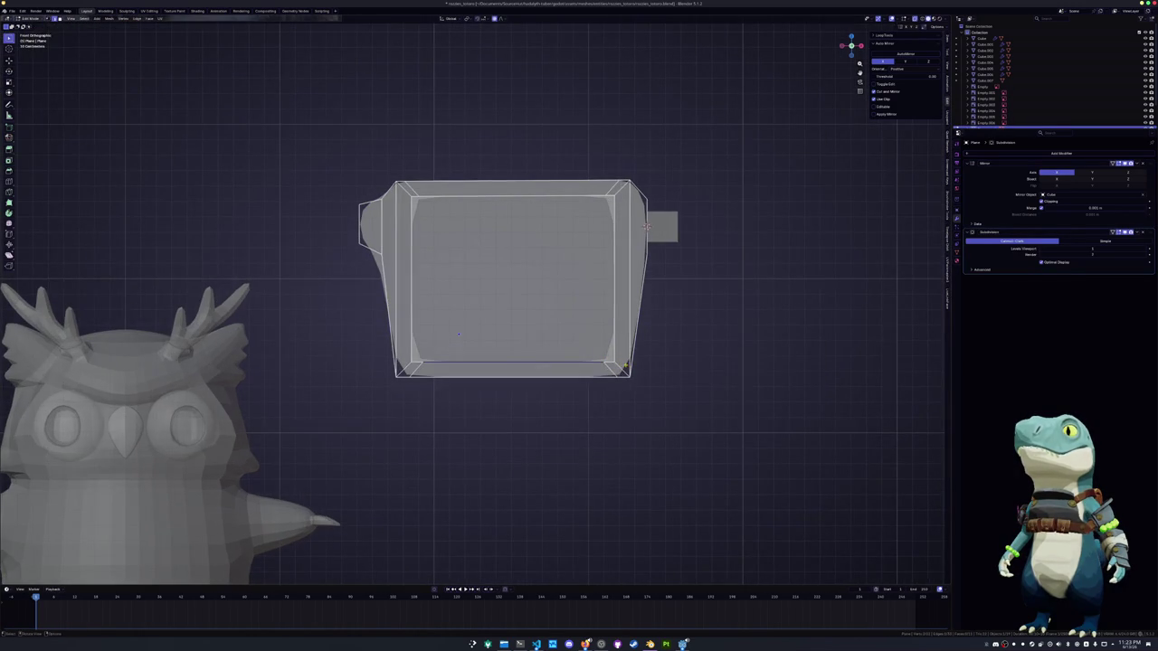
key("g")
key("g")
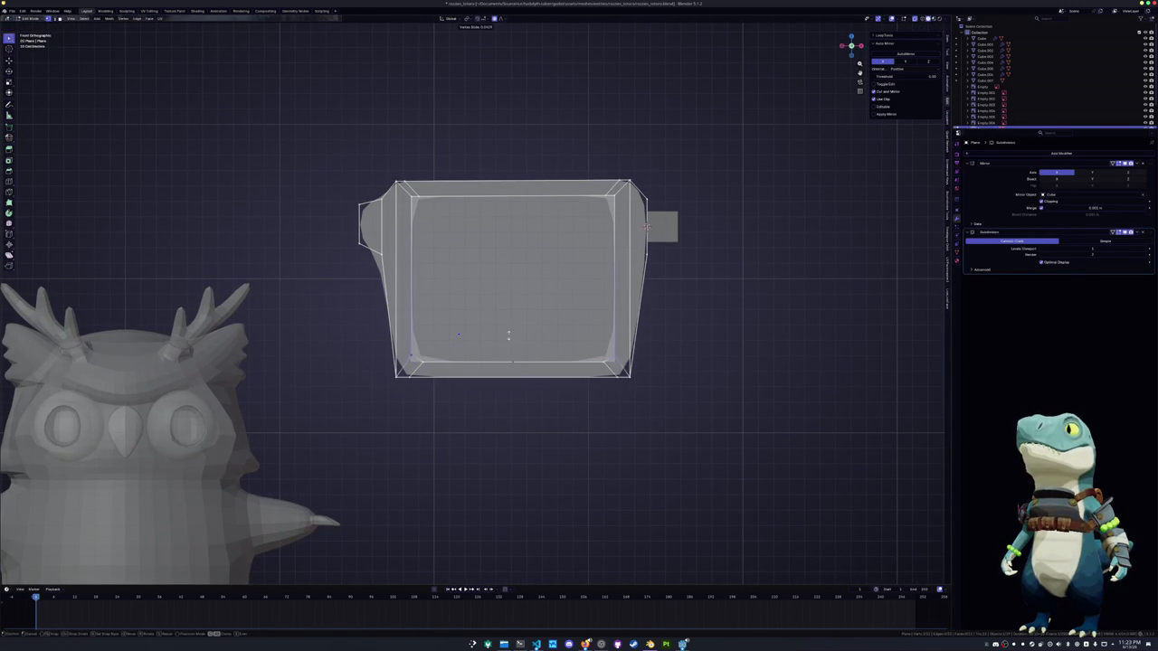
left_click(508, 325)
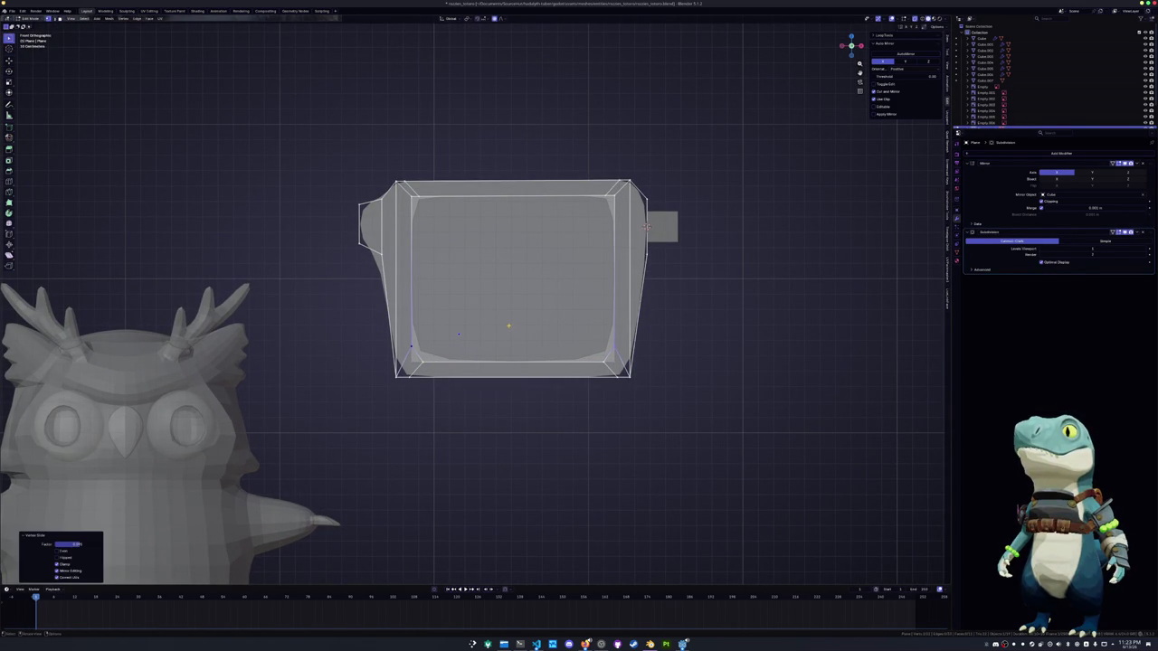
left_click(613, 193)
key("g")
key("g")
left_click(464, 244)
key("Tab")
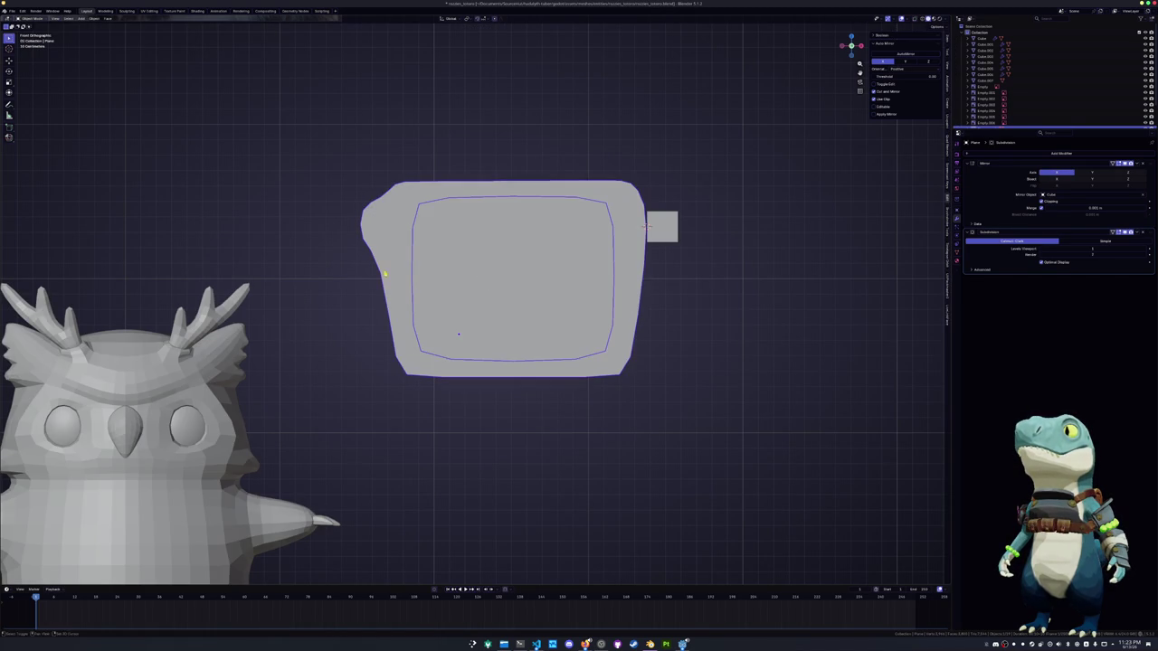
Push the frame's right and left sides outward along X
scroll(387, 275, "down", 3)
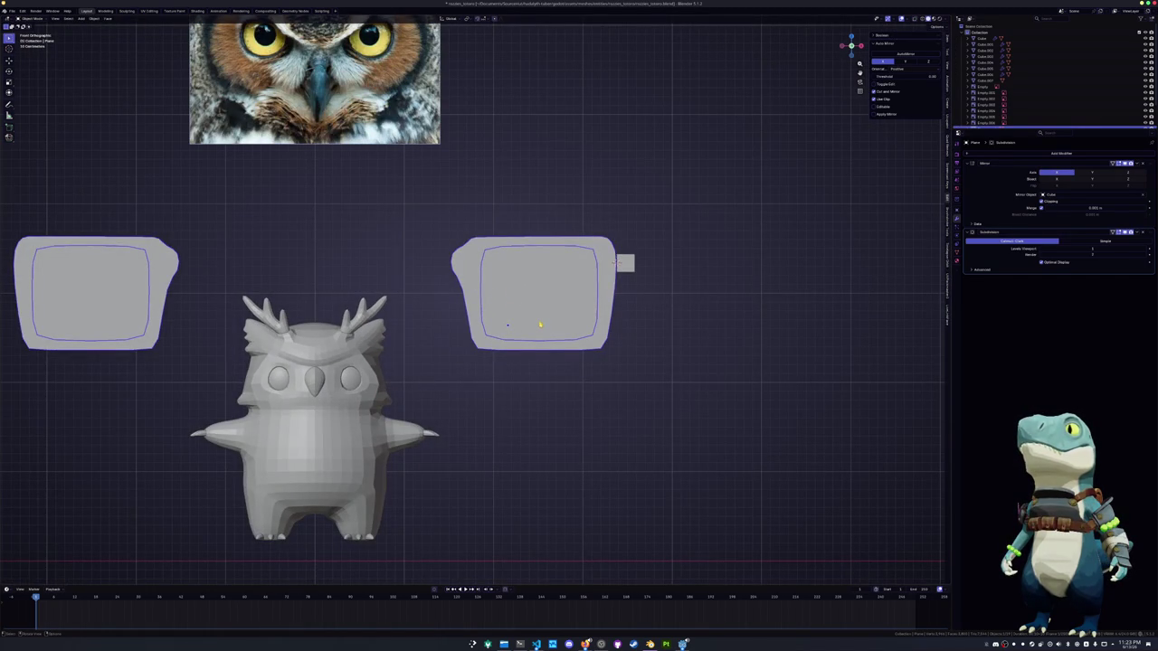
key("Tab")
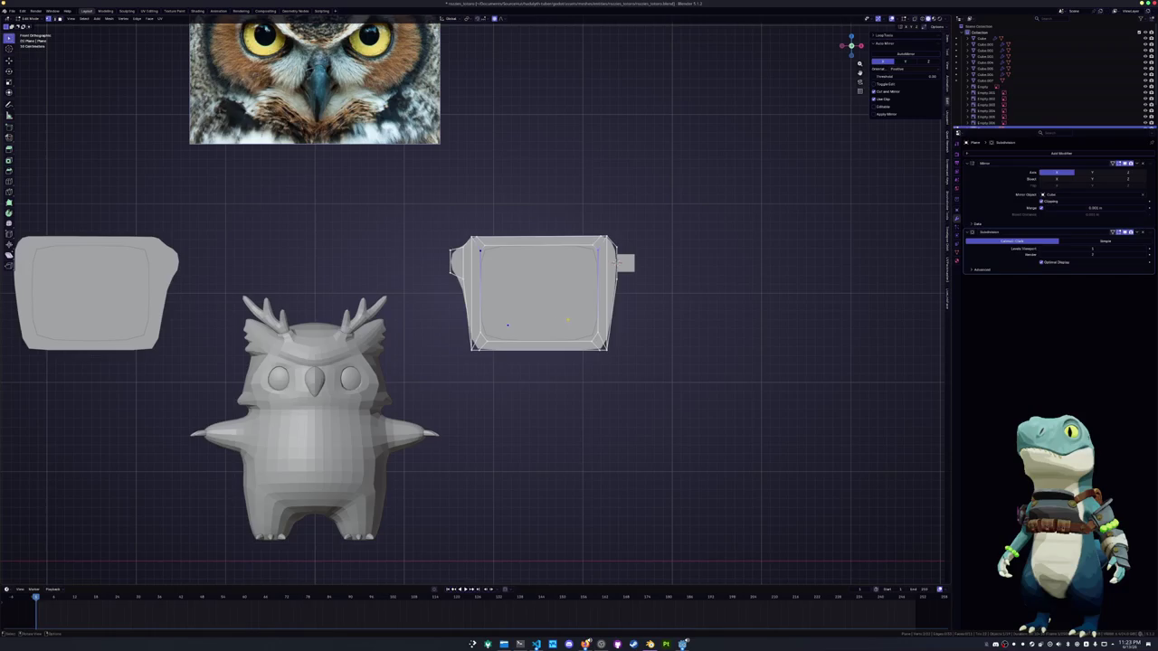
scroll(474, 303, "up", 3)
left_click(663, 186)
left_click_drag(740, 433, 667, 168)
key("g")
key("x")
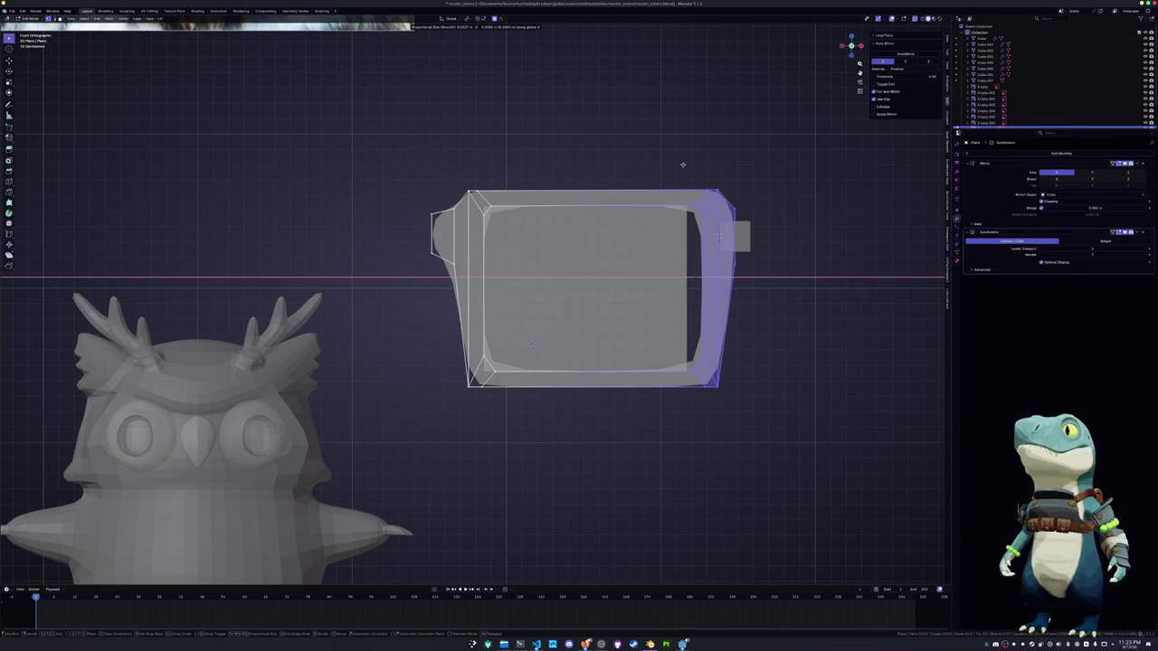
left_click(683, 165)
left_click_drag(530, 401, 425, 160)
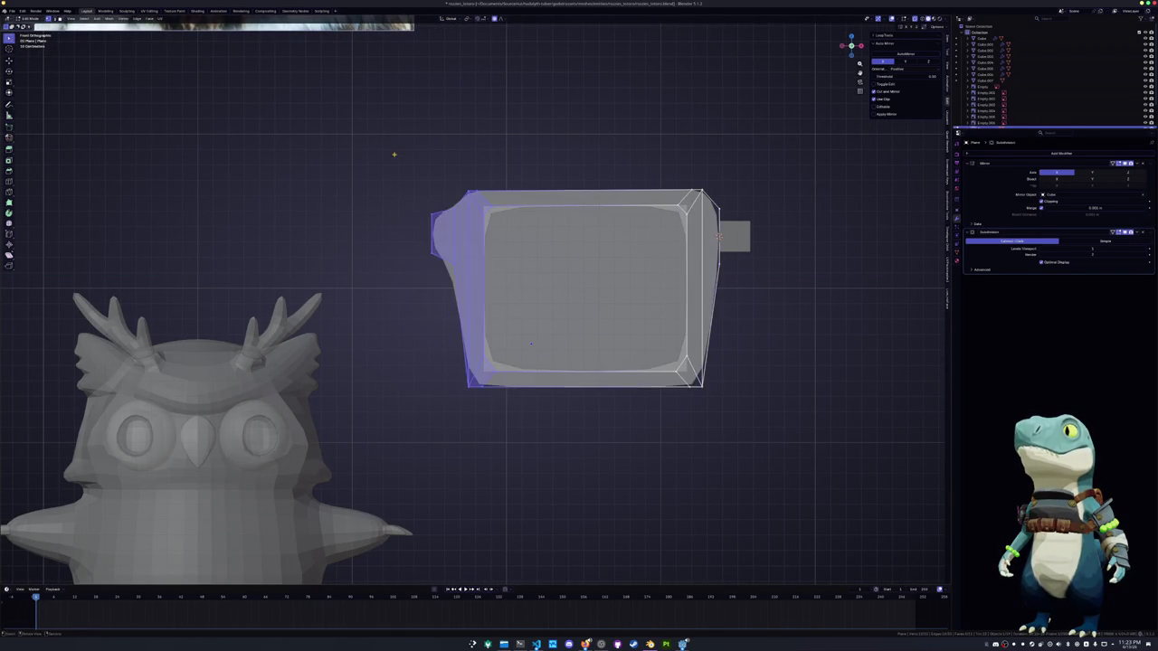
key("g")
key("x")
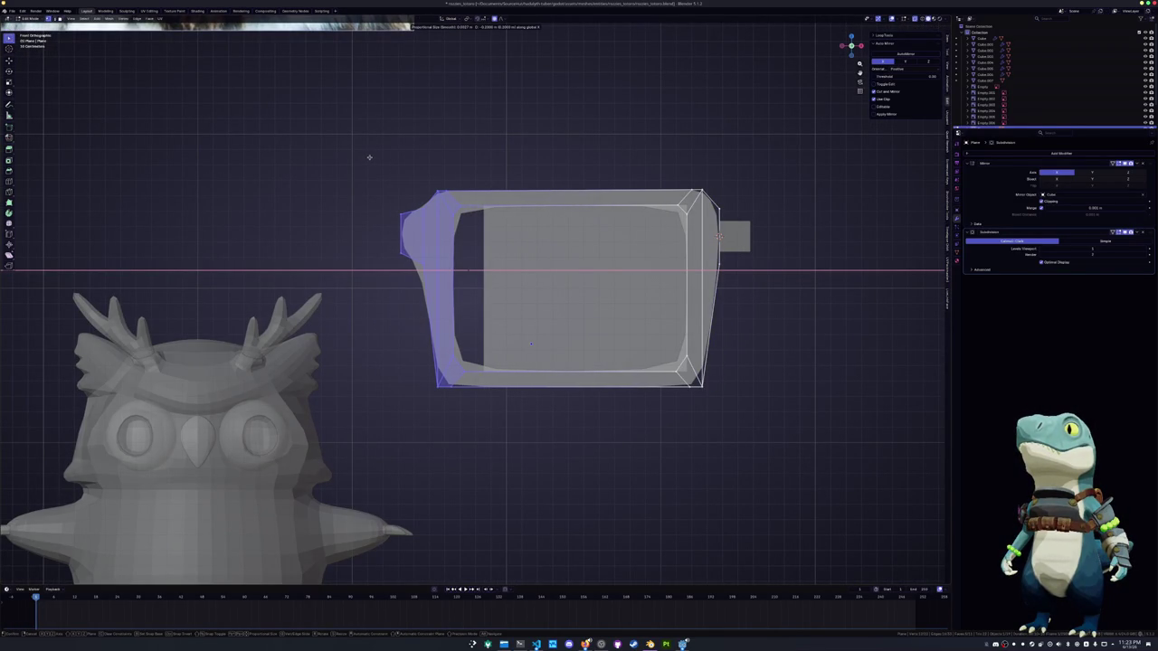
left_click(403, 244)
Widen the lens's left edge along X and give the lens a level-2 Subdivision Surface
key("Tab")
left_click(512, 302)
key("Tab")
left_click(477, 301)
key("g")
key("x")
left_click(452, 299)
key("Tab")
key("ctrl+2")
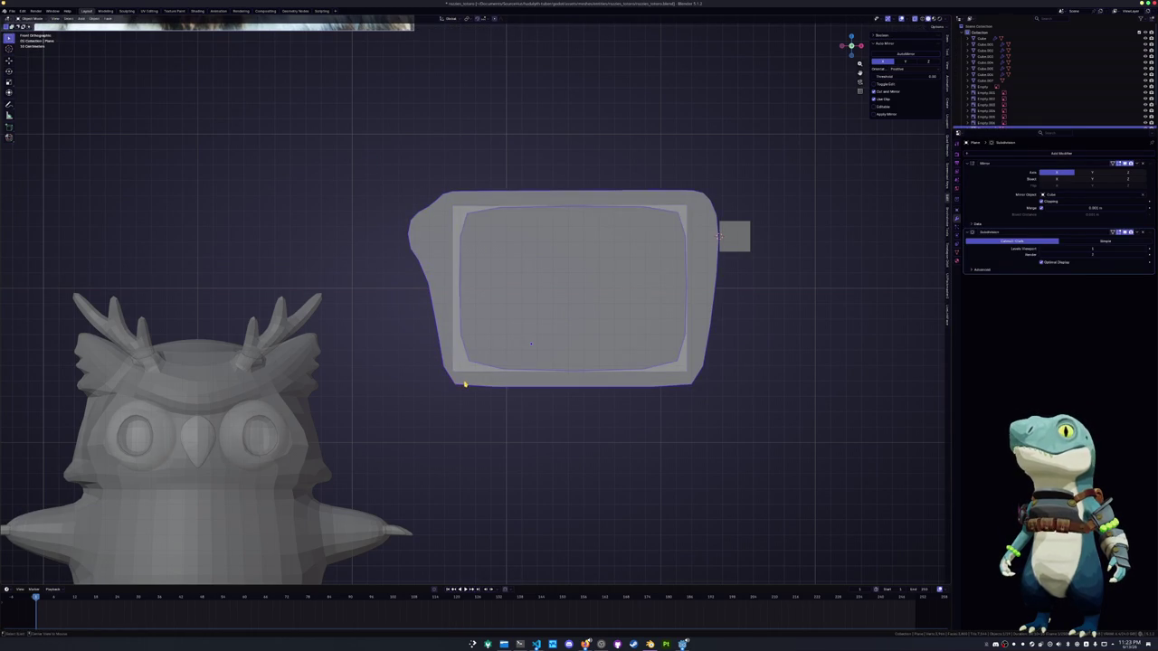
Orbit to a perspective view and select the glasses temple arm
scroll(470, 383, "down", 3)
middle_click_drag(509, 380, 579, 363)
left_click(688, 267)
Add a Solidify modifier to the temple arm with offset 0 and thickness 0.05
left_click(1020, 154)
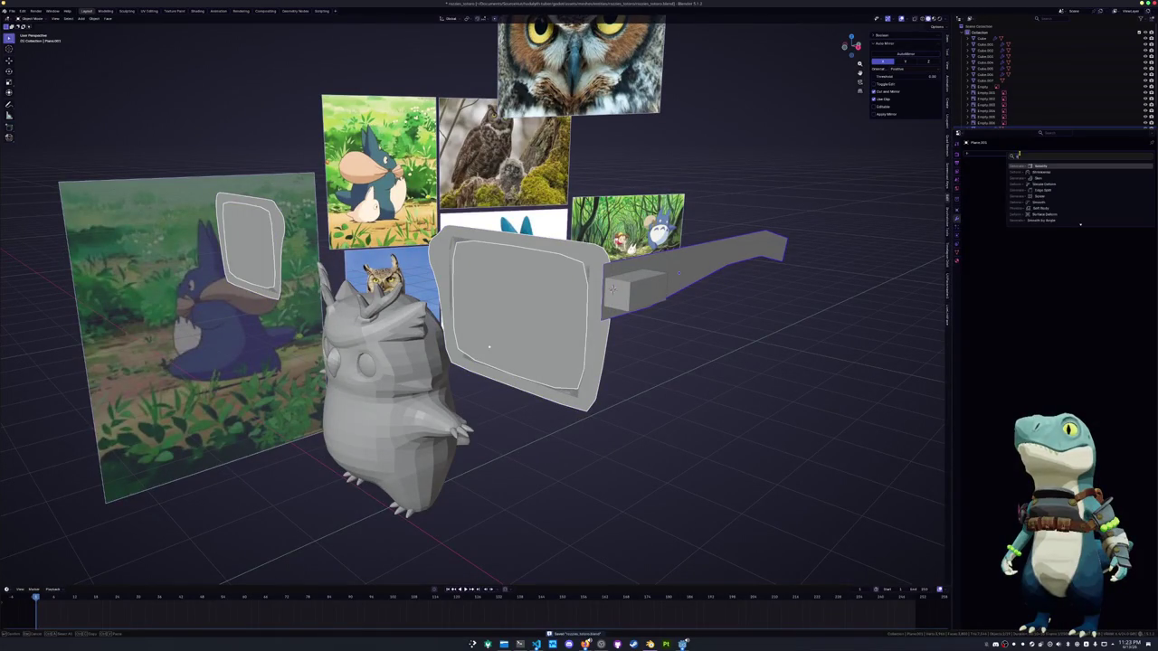
left_click(1043, 166)
left_click(1114, 187)
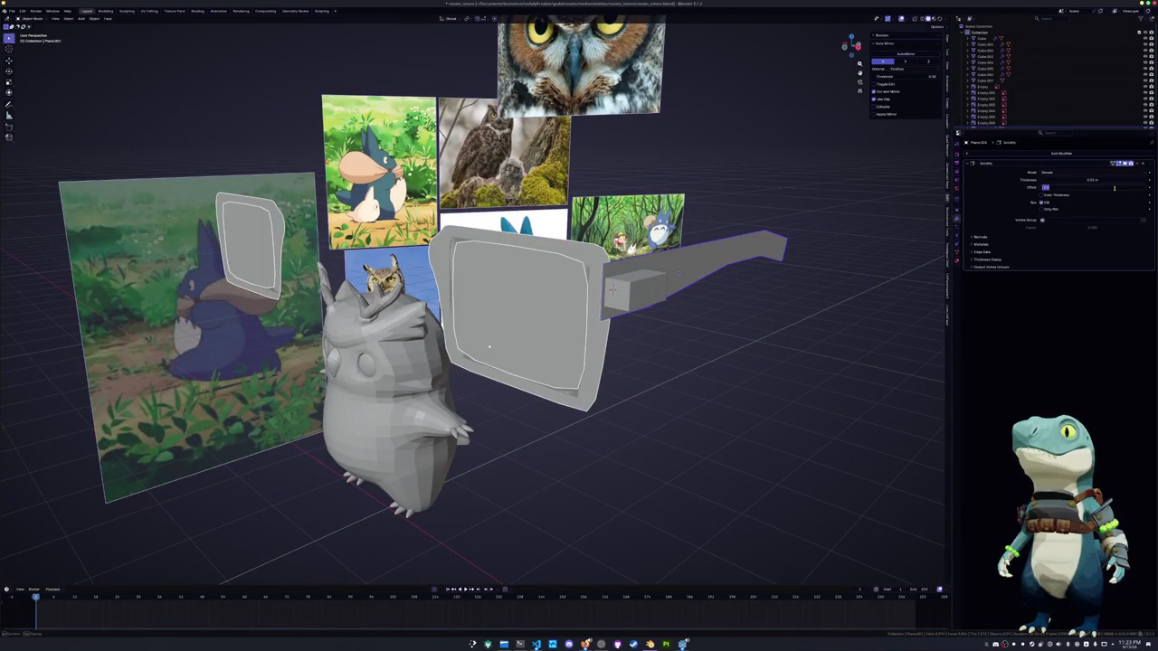
type("1")
key("Return")
left_click(1115, 189)
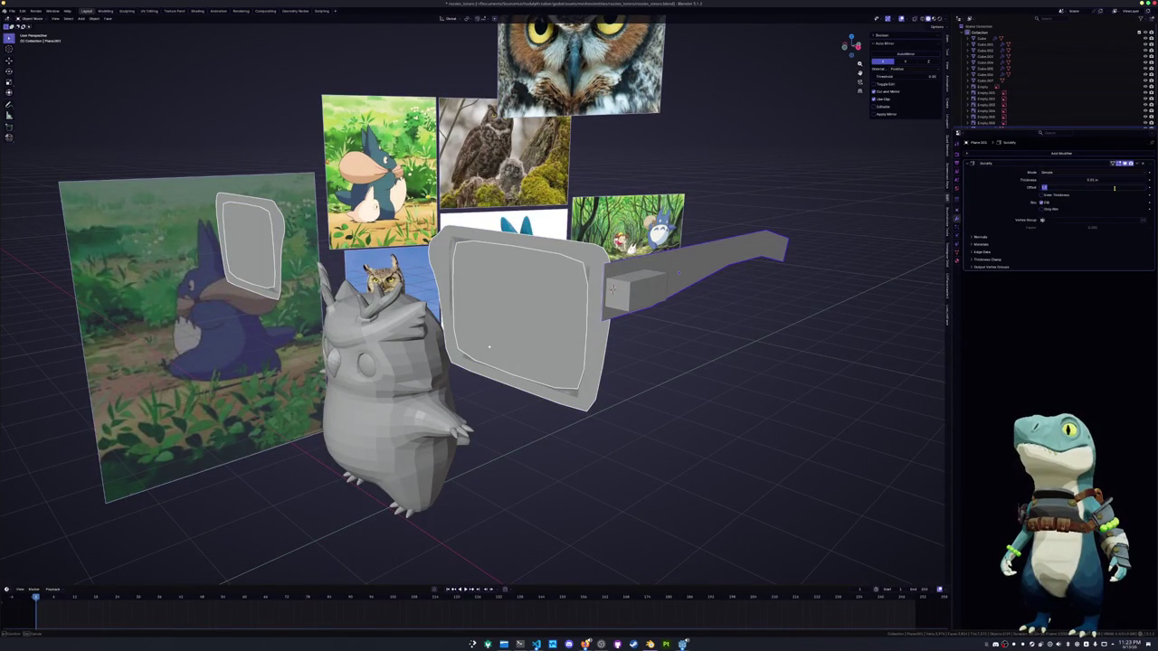
key("Return")
left_click(1093, 180)
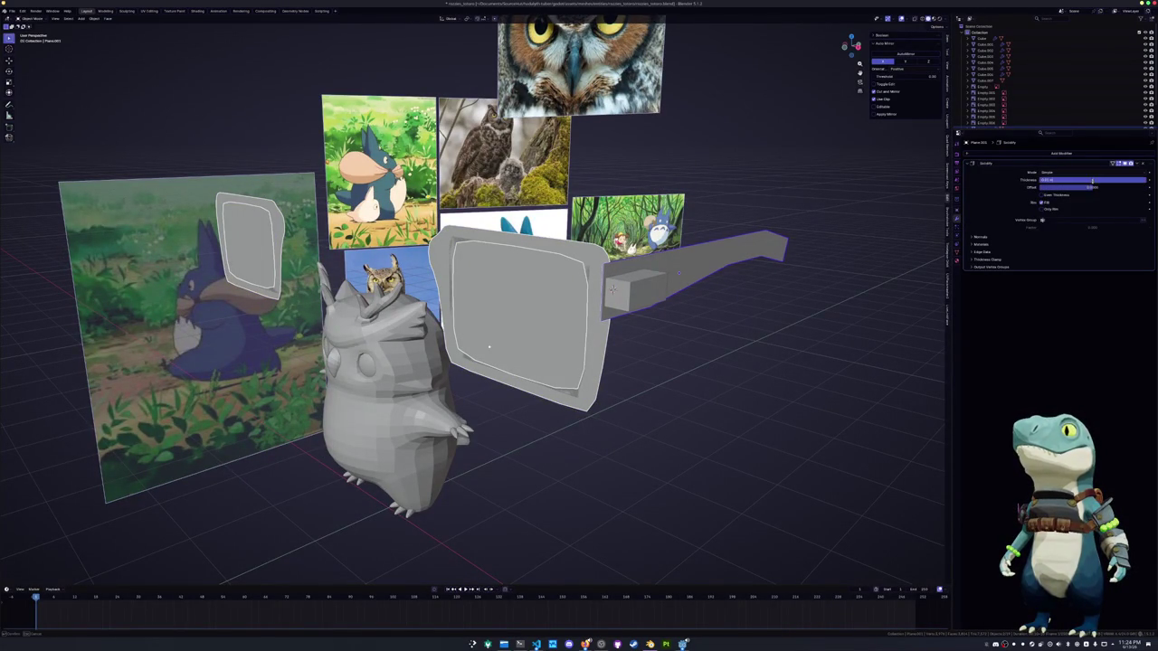
type("0.05")
key("Return")
left_click(1093, 180)
key("Return")
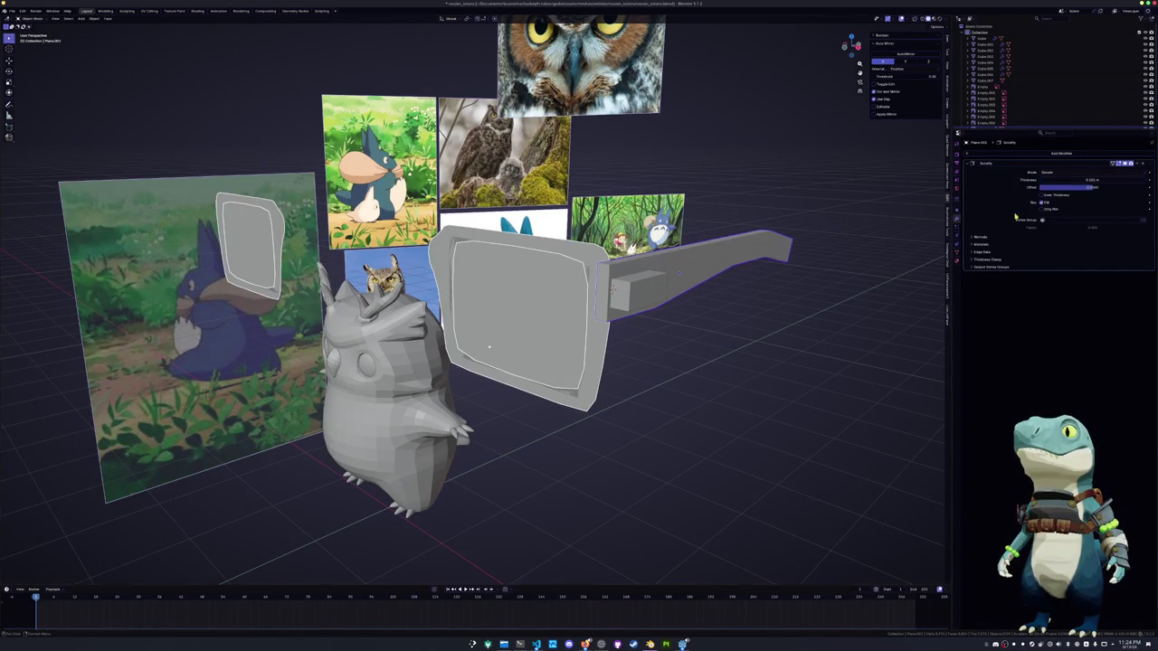
In front view, box-select the glasses pieces and join them into one object
mouse_move(775, 333)
middle_mouse_down()
mouse_move(770, 353)
mouse_move(735, 328)
middle_mouse_up()
key("KP_1")
left_click_drag(721, 373, 423, 181)
scroll(512, 244, "down", 2)
key("ctrl+z")
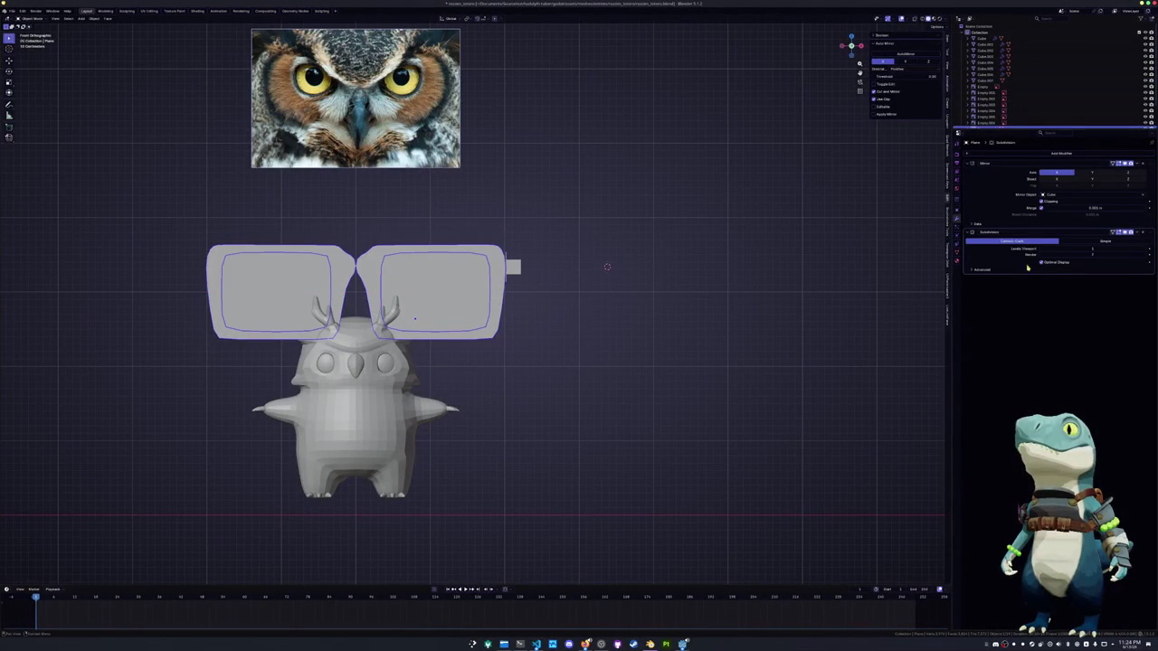
In Edit Mode, move the glasses bridge along the X axis
key("Tab")
key("g")
key("x")
key("Return")
scroll(413, 290, "up", 3)
middle_click_drag(413, 290, 725, 402, "shift")
Move the right lens outward along X to widen the lens spacing
left_click_drag(729, 418, 445, 219)
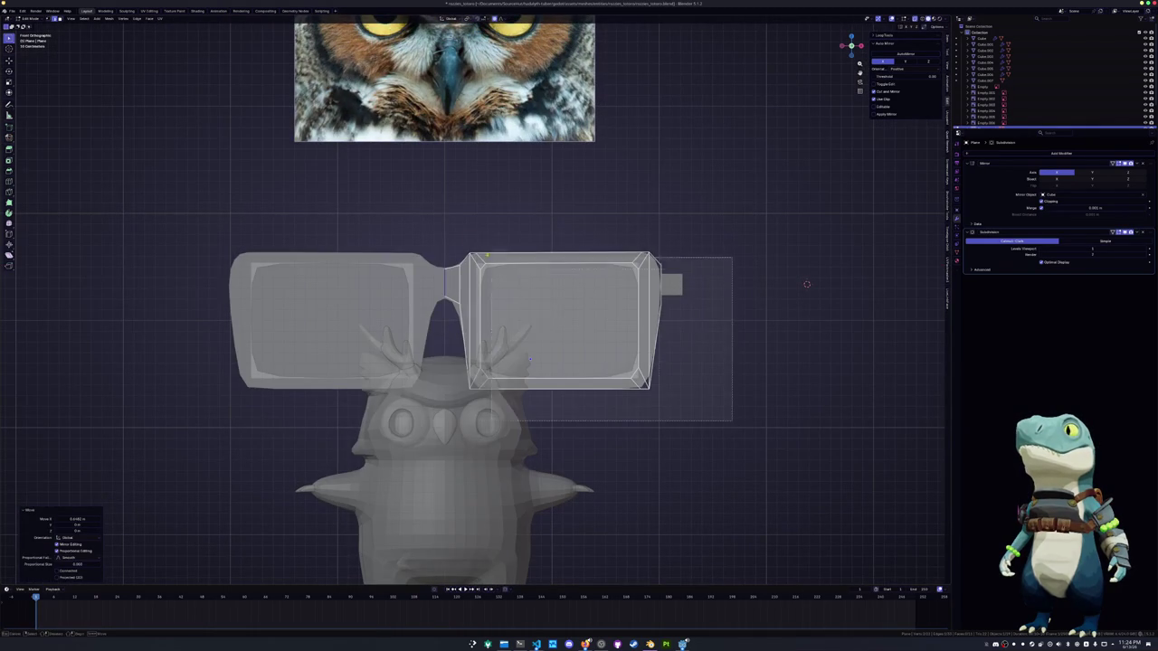
key("g")
key("x")
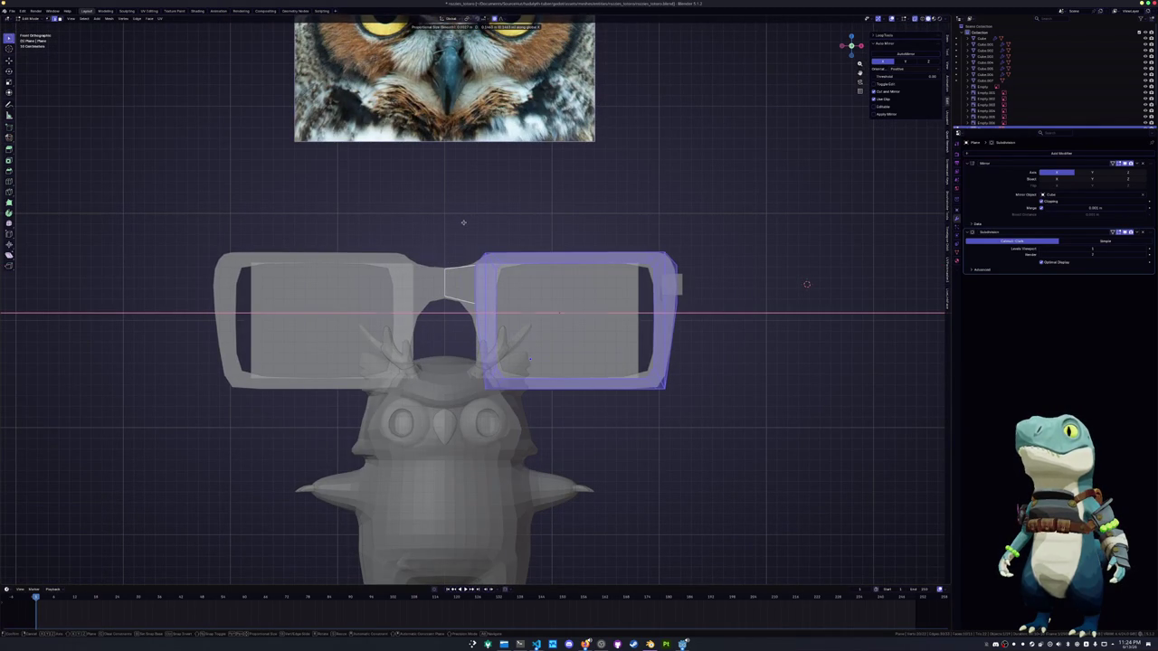
key("Return")
key("Tab")
left_click(610, 336)
key("Tab")
left_click_drag(713, 421, 453, 194)
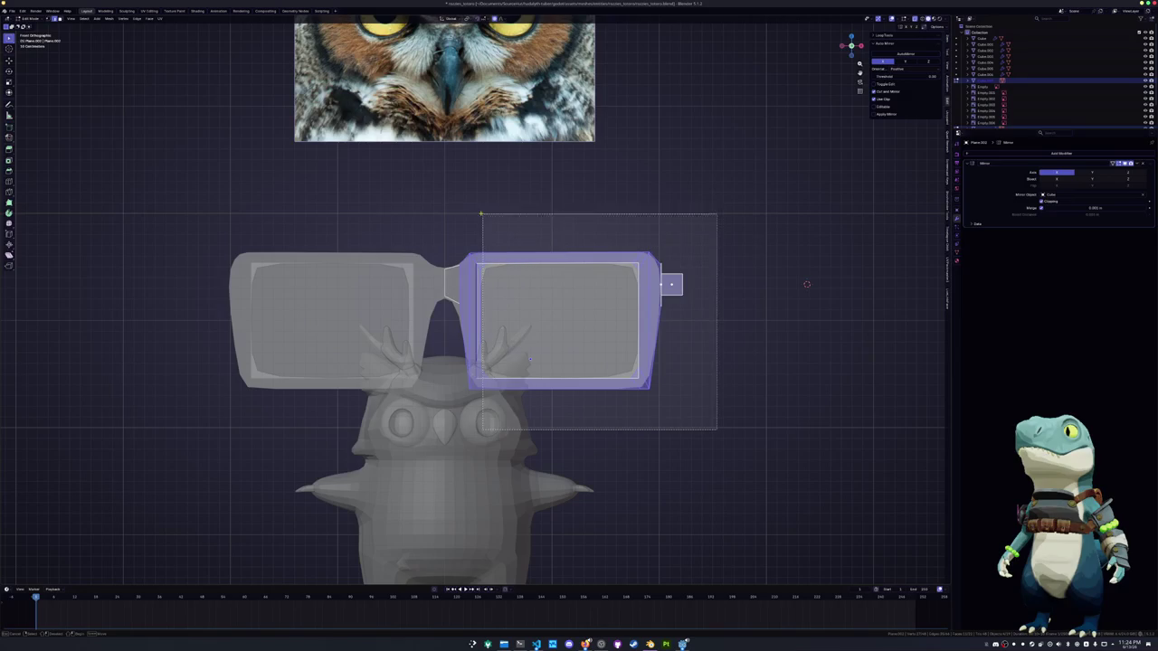
key("g")
key("x")
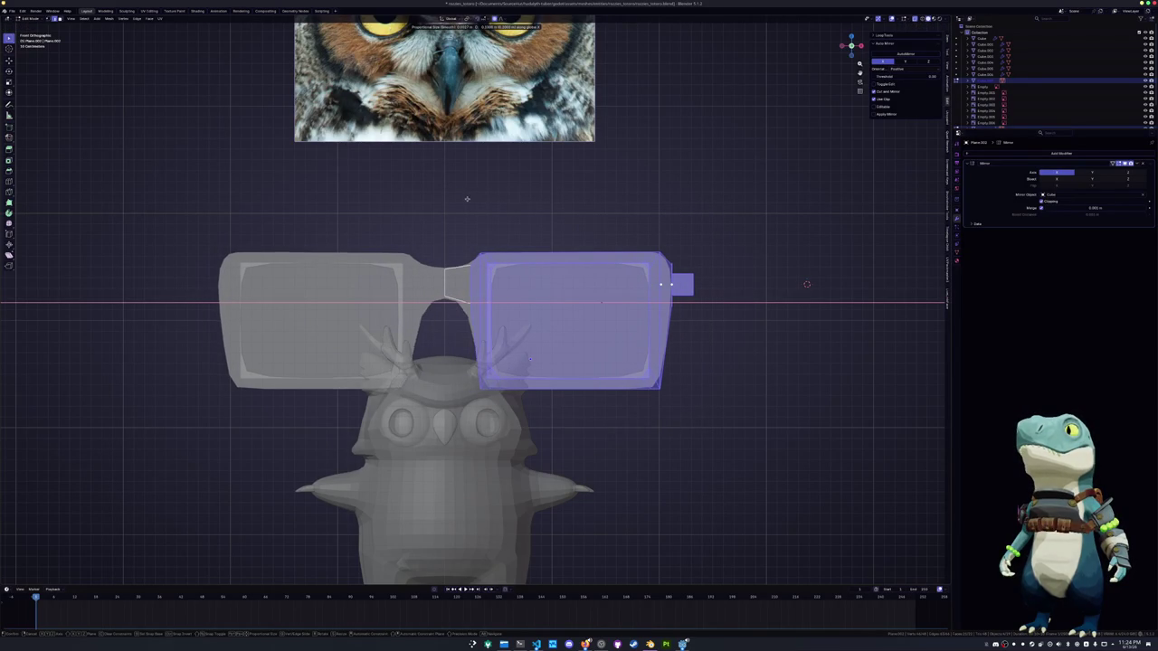
left_click(471, 198)
Scale the whole glasses down toward the owl's size
key("Tab")
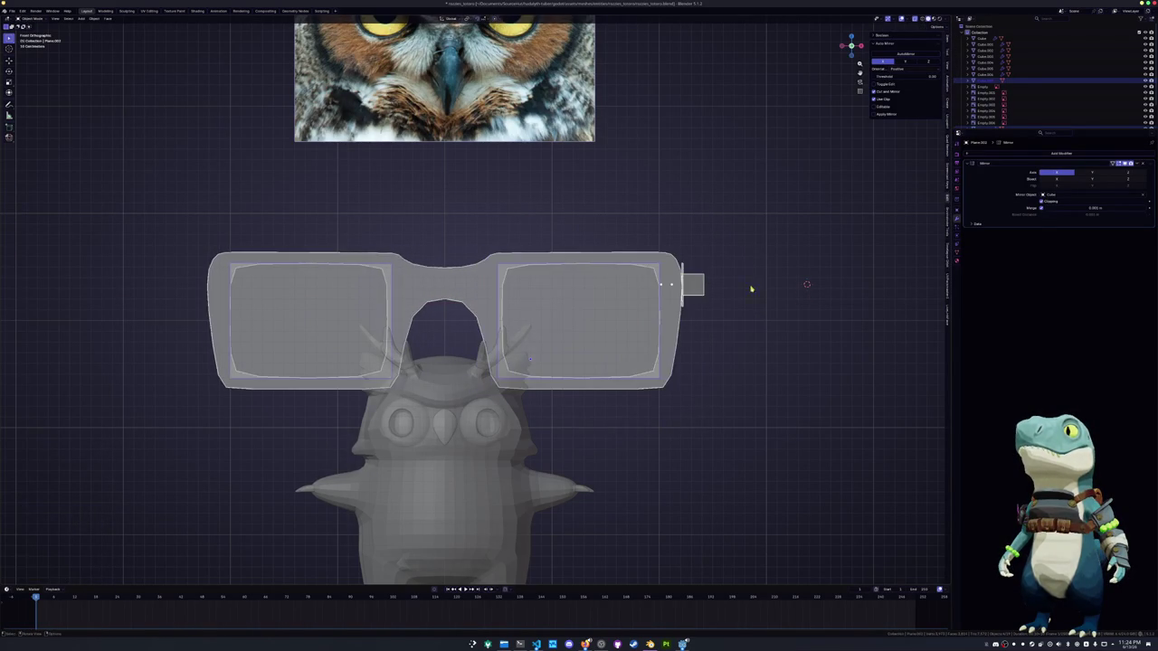
key("s")
left_click(675, 298)
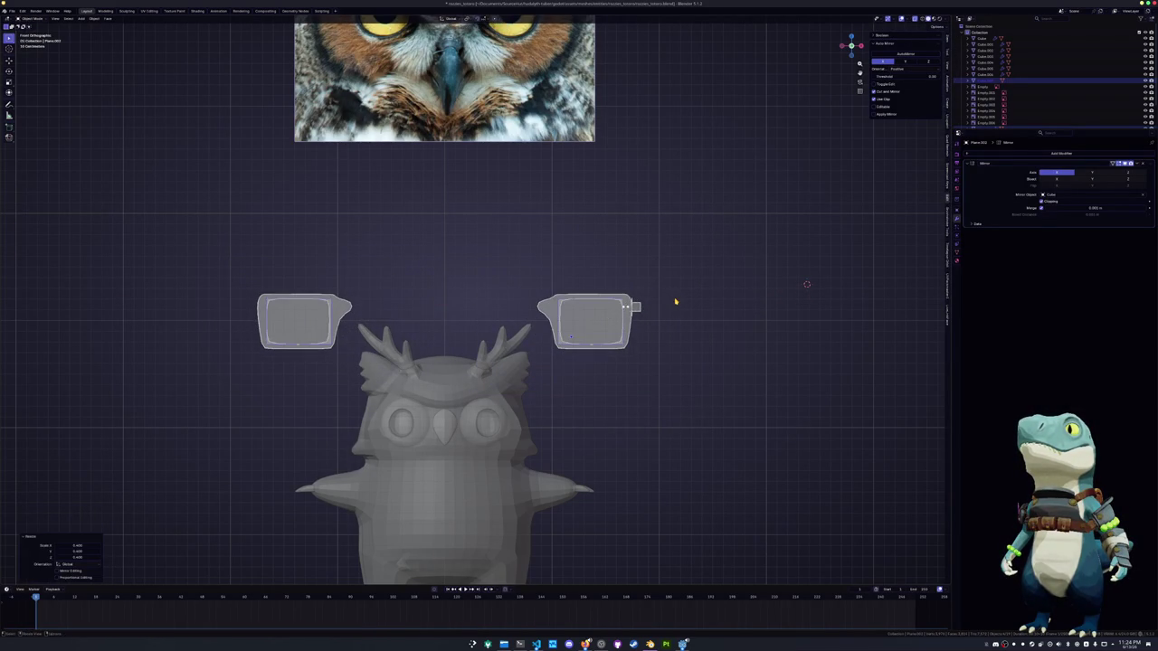
Lower the glasses along Z so they sit over the owl's eyes
key("g")
key("x")
key("z")
left_click(553, 408)
key("g")
key("x")
left_click(559, 408)
Rescale the glasses slightly larger to fit the eyes, then frame them closer
key("s")
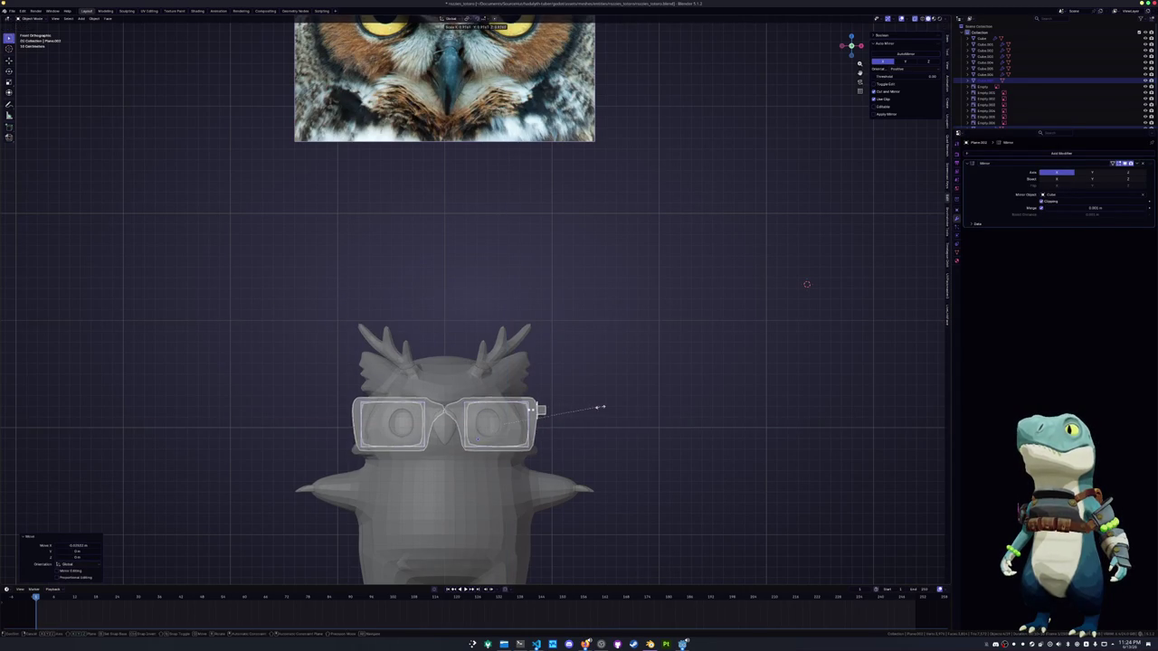
left_click(572, 408)
key("g")
key("x")
key("s")
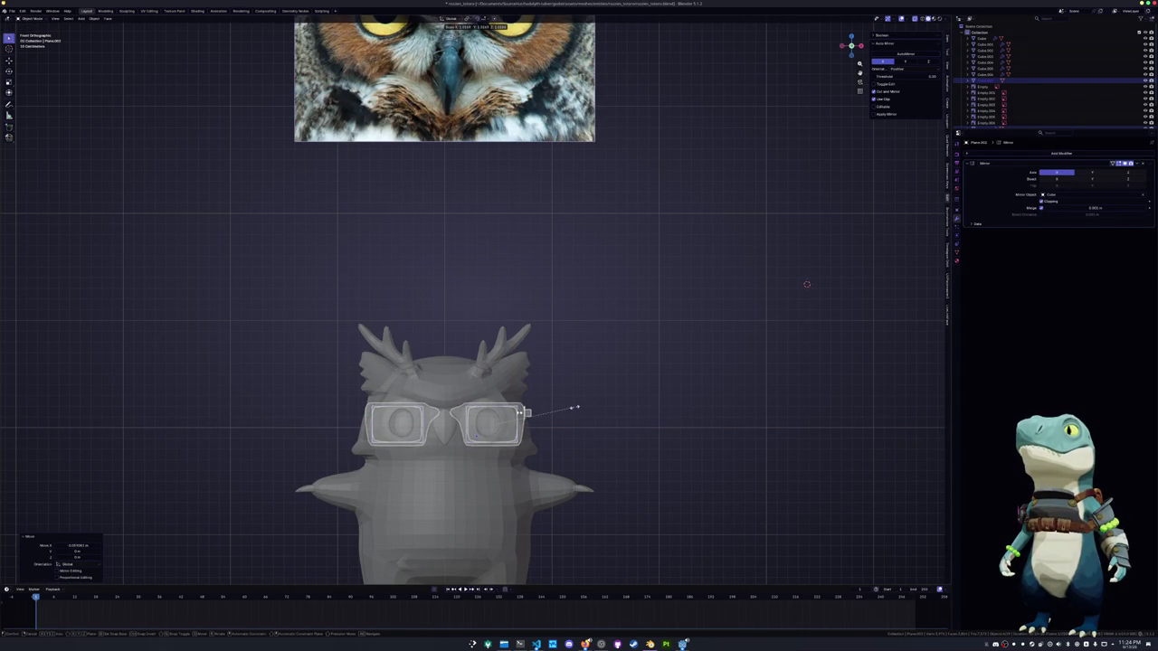
left_click(528, 414)
middle_click_drag(528, 413, 528, 293, "shift")
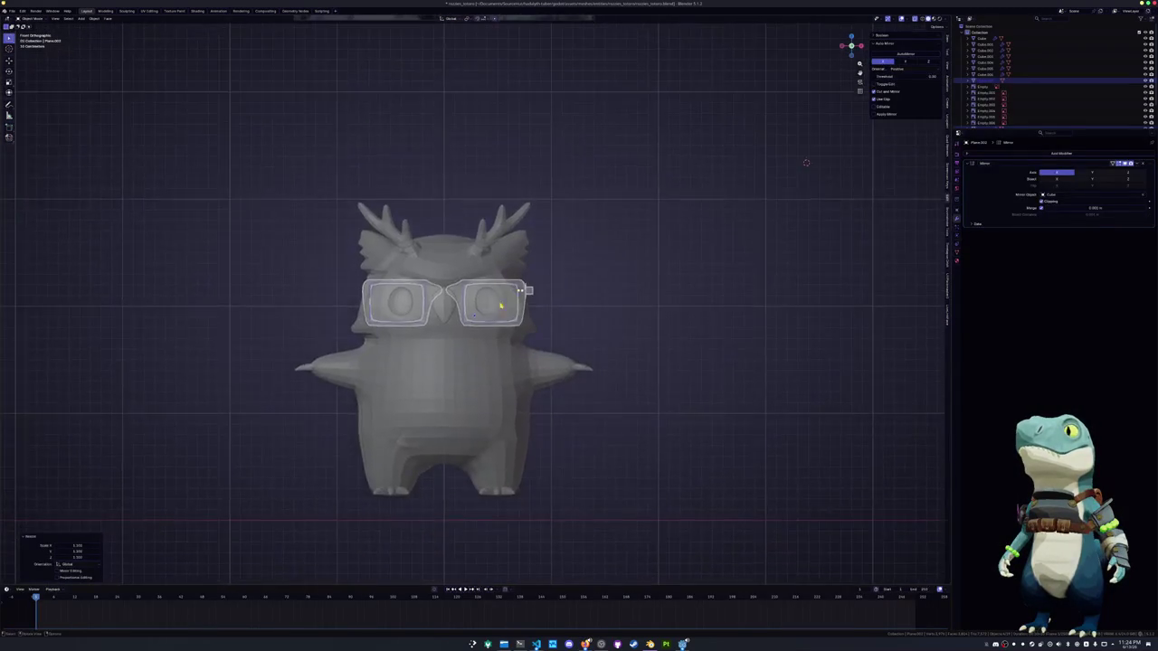
scroll(443, 290, "up", 4)
scroll(444, 289, "up", 2)
In Edit Mode, extend the glasses' bridge vertex to the centre with an X move and edge slide
key("Tab")
key("ctrl+1")
key("g")
key("x")
left_click(535, 373)
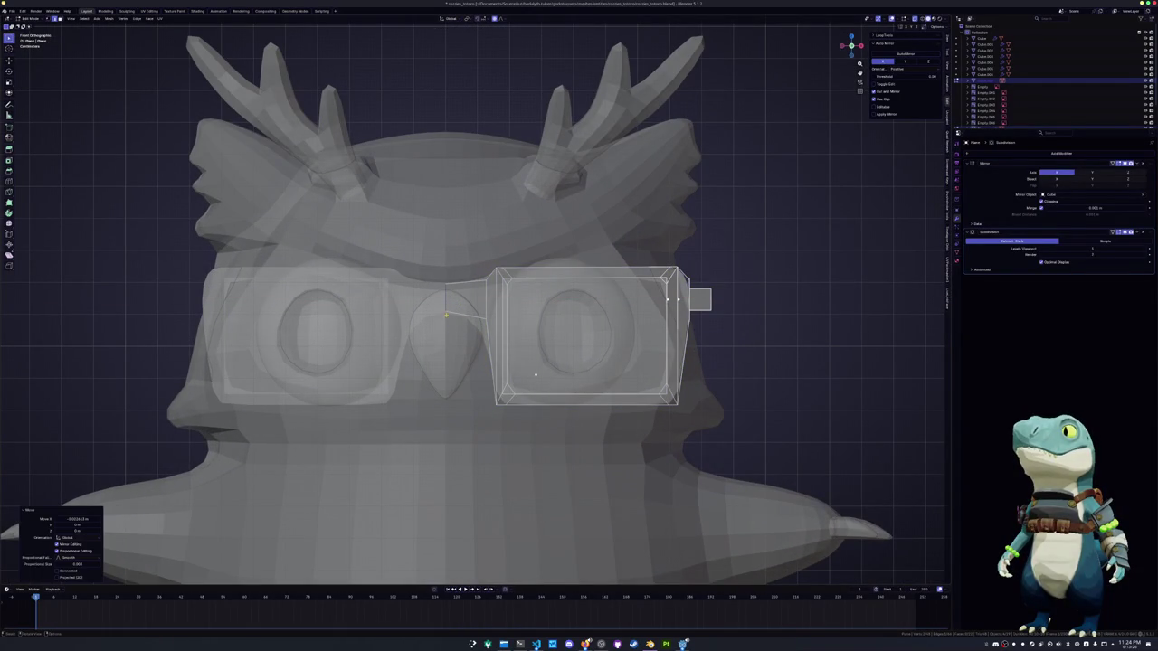
key("2")
key("g")
key("g")
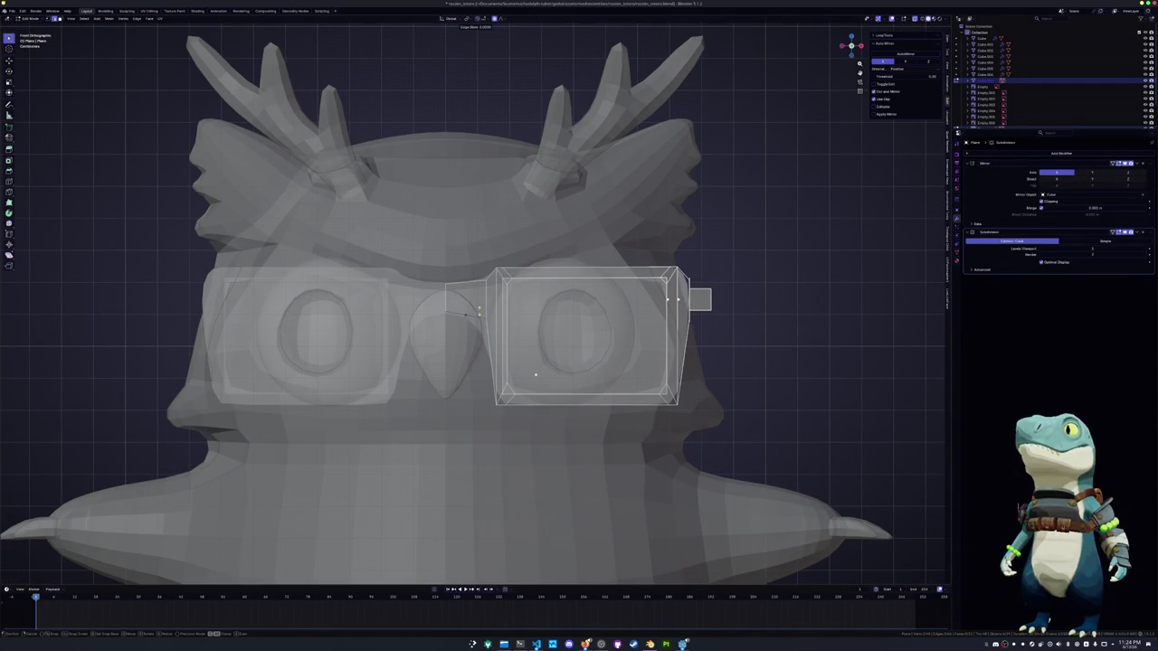
left_click(445, 291)
Raise the bridge vertex along Z above the beak, then view the glasses see-through
key("g")
key("z")
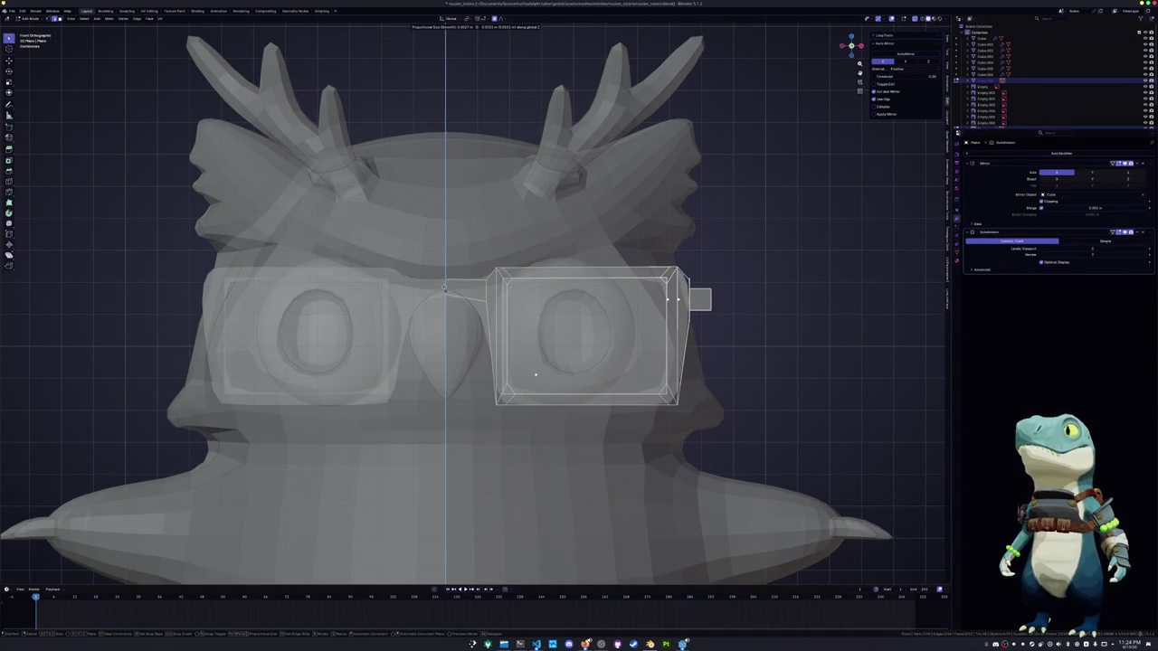
left_click(444, 282)
key("g")
key("z")
left_click(474, 277)
scroll(475, 277, "down", 3)
key("Tab")
mouse_move(474, 277)
middle_mouse_down()
mouse_move(429, 319)
mouse_move(468, 329)
middle_mouse_up()
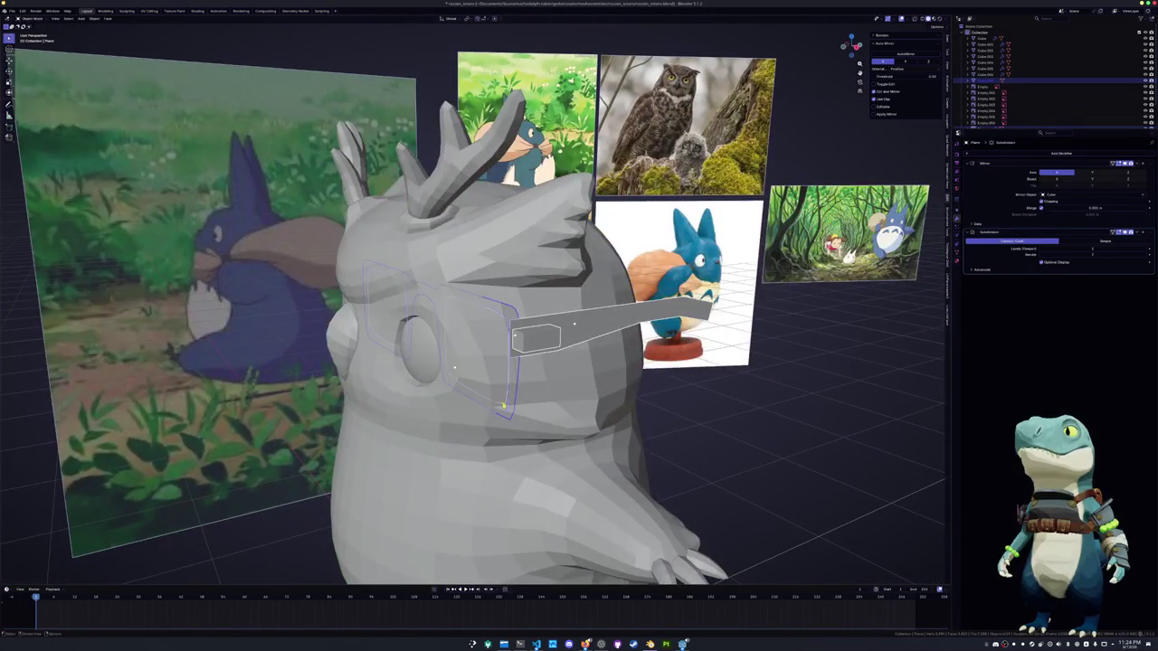
key("alt+z")
Push the glasses back along Y against the owl's face
key("g")
key("y")
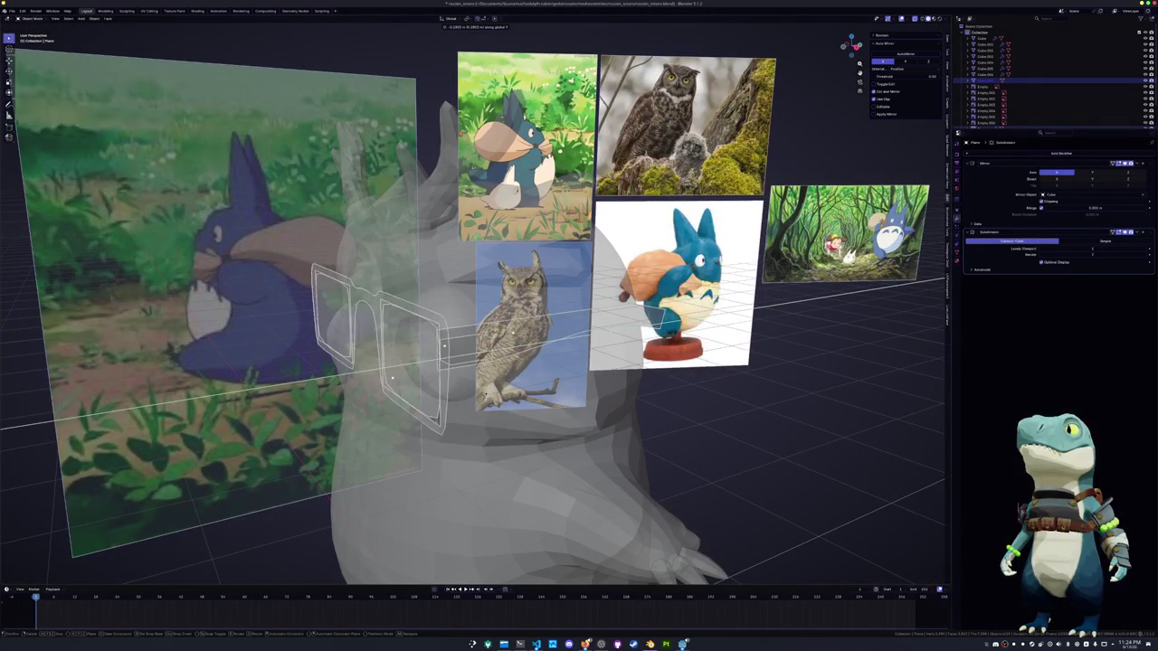
key("Return")
key("alt+z")
mouse_move(389, 380)
middle_mouse_down()
mouse_move(412, 385)
mouse_move(408, 418)
middle_mouse_up()
key("g")
key("y")
key("Return")
In top view, box-select the temple arm's vertices and line them up along Y
key("Tab")
key("KP_7")
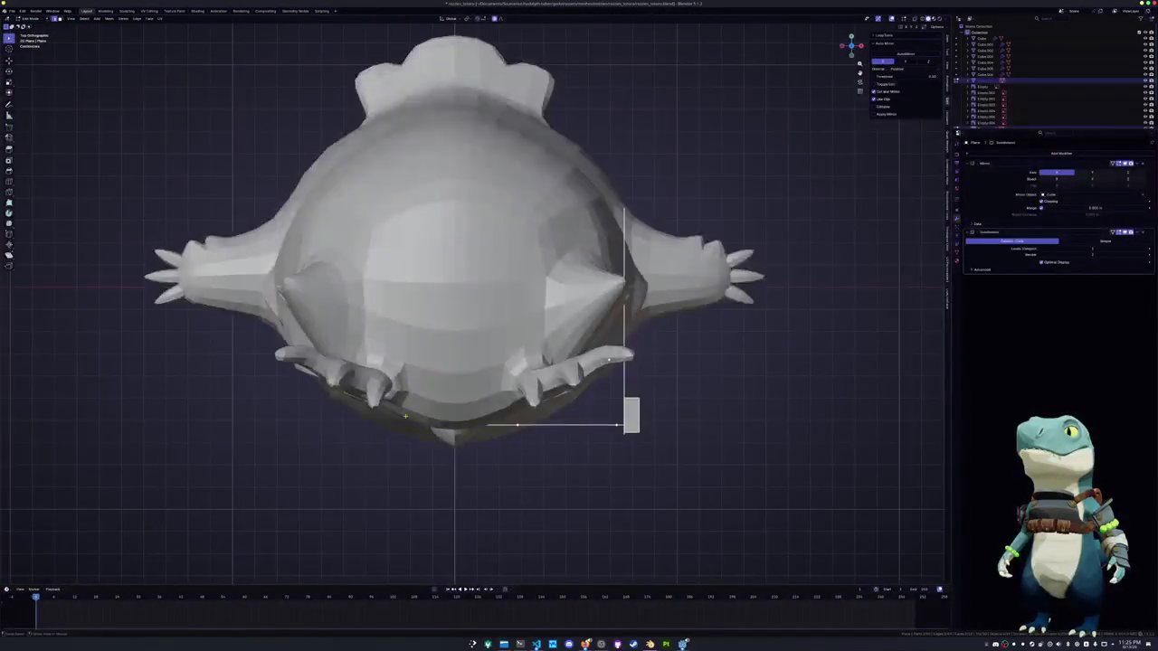
key("alt+z")
left_click_drag(695, 488, 577, 152)
key("g")
key("y")
left_click(649, 369)
Add a loop cut across the temple arm
middle_click_drag(551, 437, 463, 400)
key("alt+z")
key("ctrl+r")
left_click(463, 400)
key("ctrl+r")
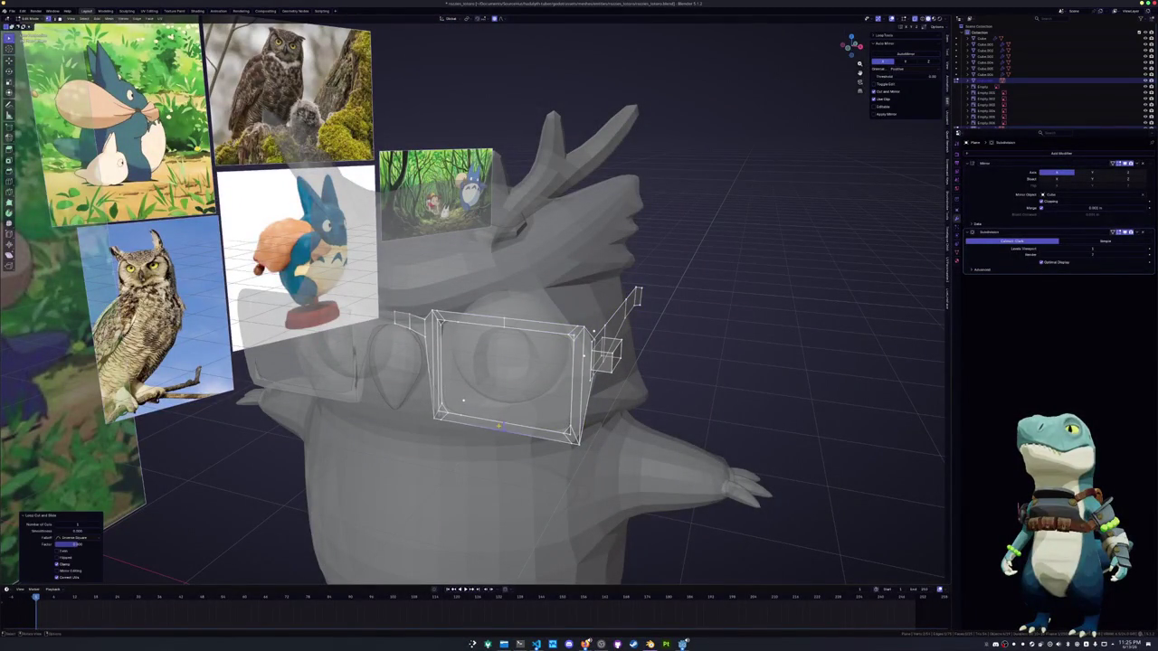
Select the vertical edge column in top view, trying a rotation but cancelling it
key("KP_7")
key("alt+z")
left_click_drag(664, 480, 586, 139)
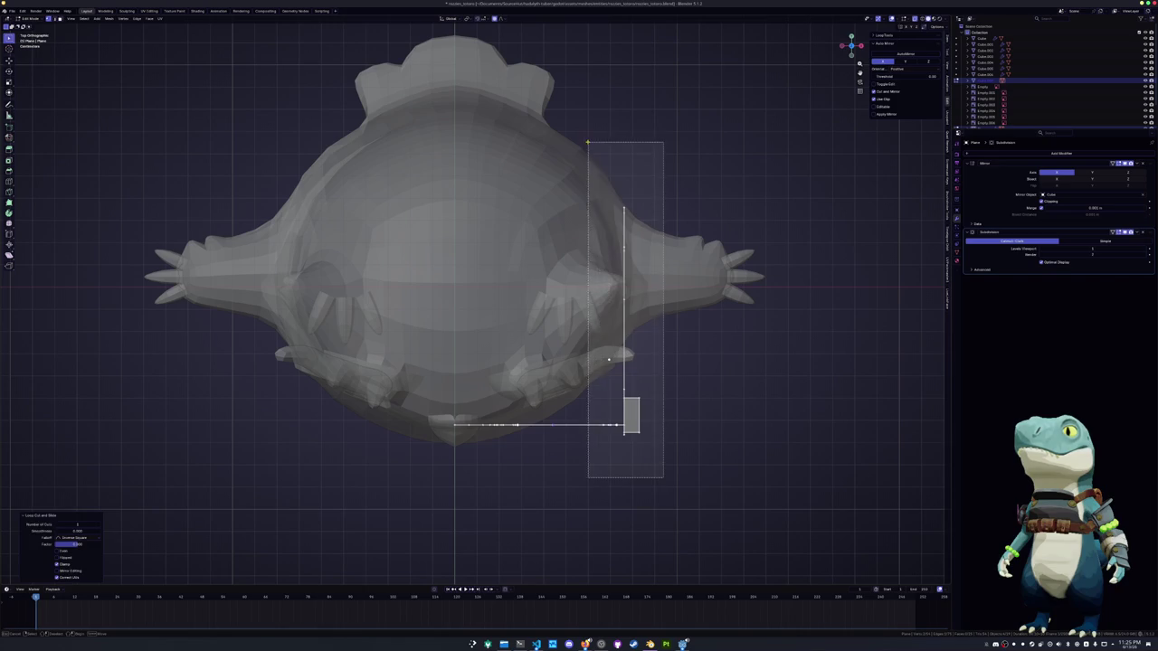
key("r")
key("Escape")
key("Tab")
Bend the temple arm's end back along Y with proportional editing to follow the head
left_click_drag(586, 418, 590, 437)
key("Tab")
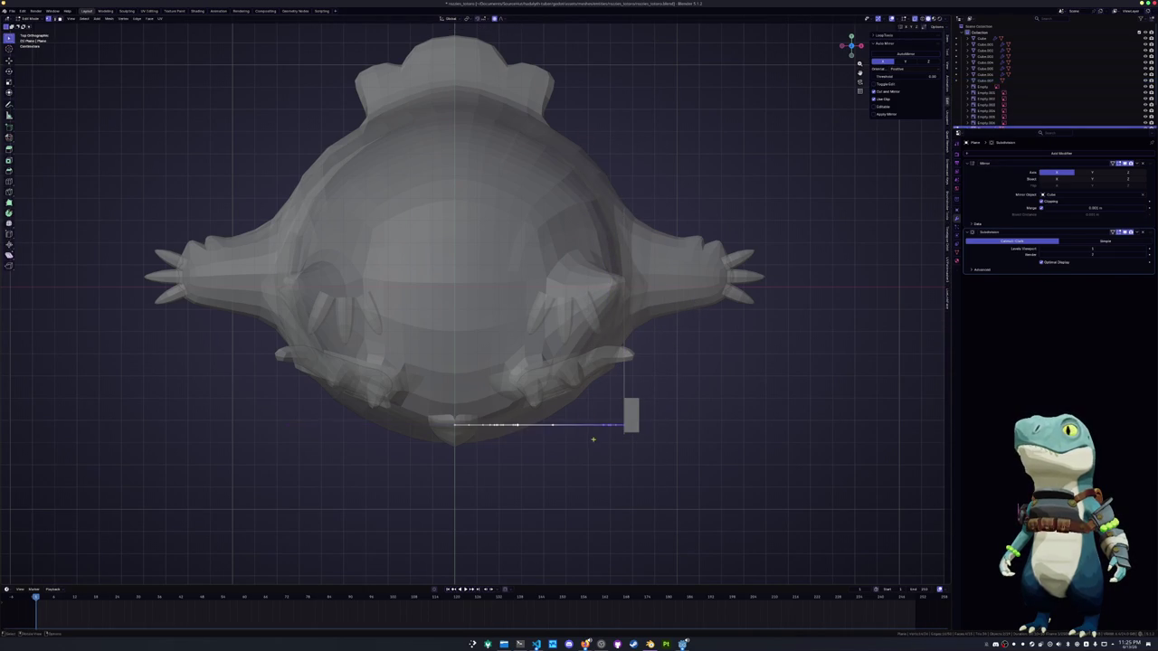
key("g")
key("y")
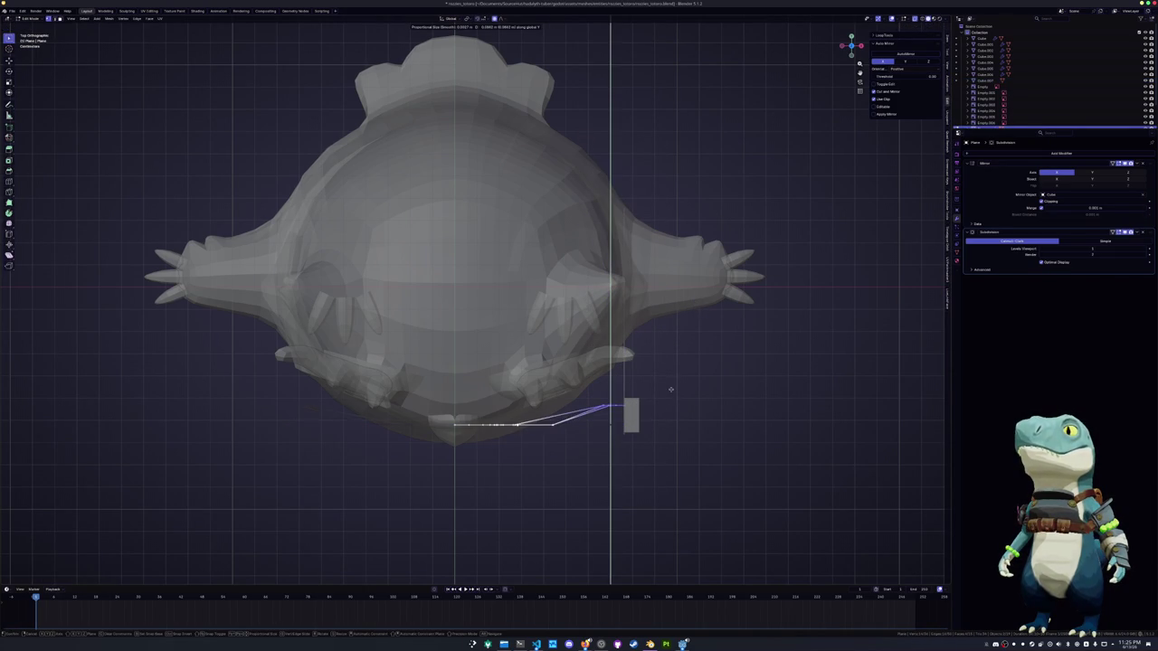
left_click(671, 393)
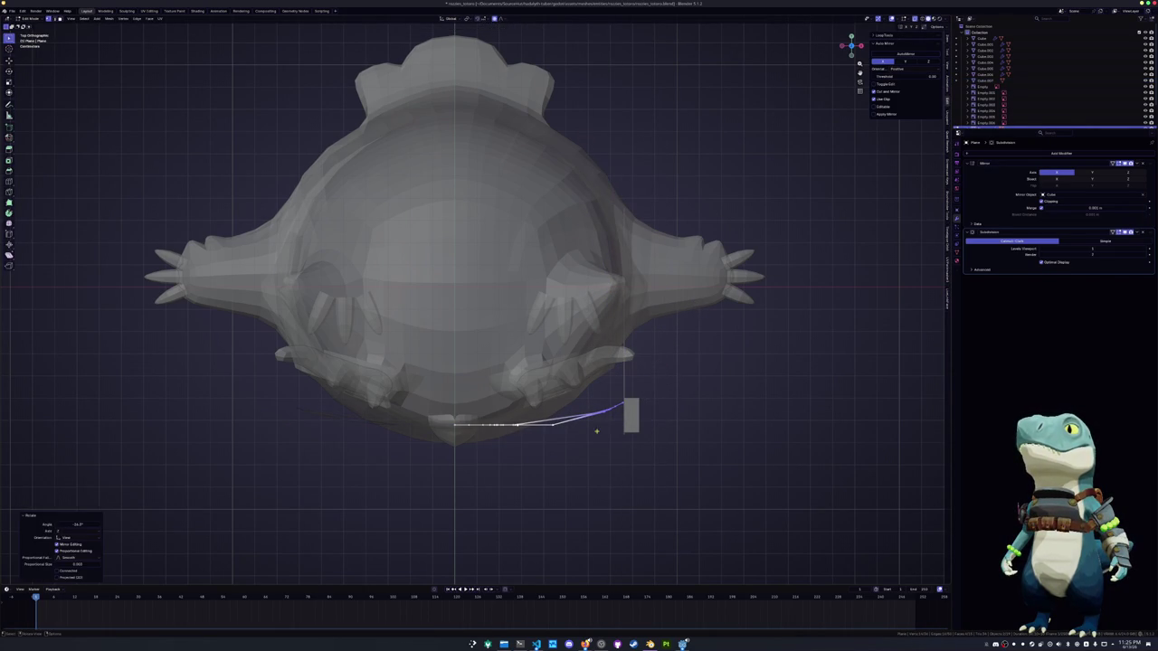
middle_click_drag(665, 387, 557, 434)
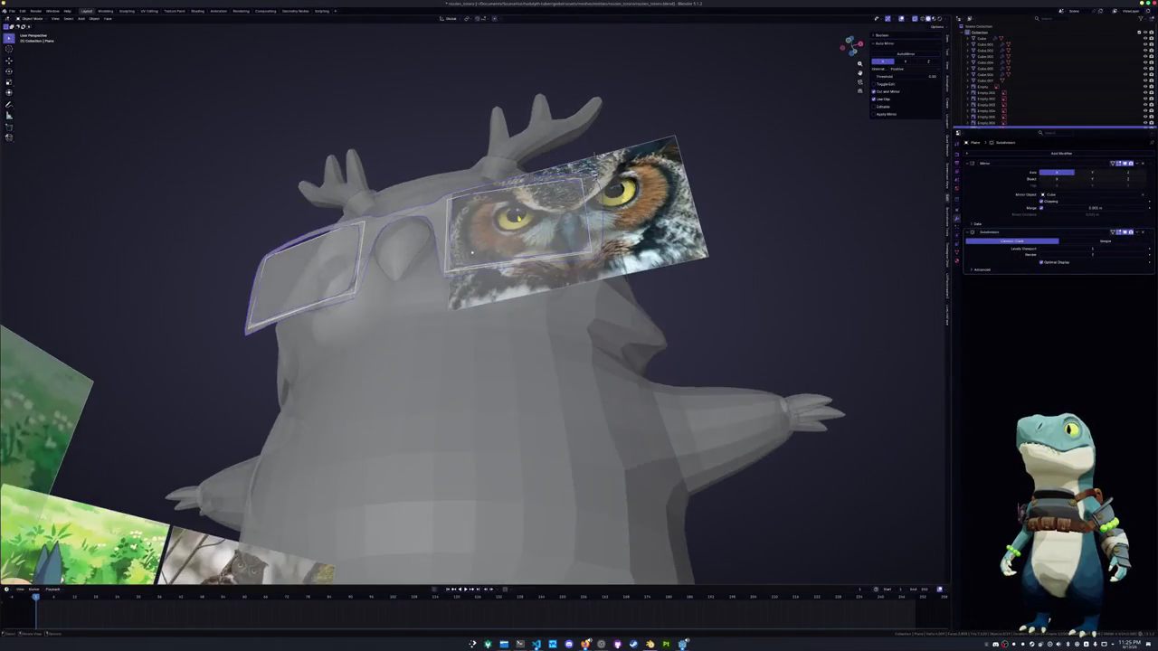
Dissolve the unwanted edges and vertices from the glasses frame
key("ctrl+r")
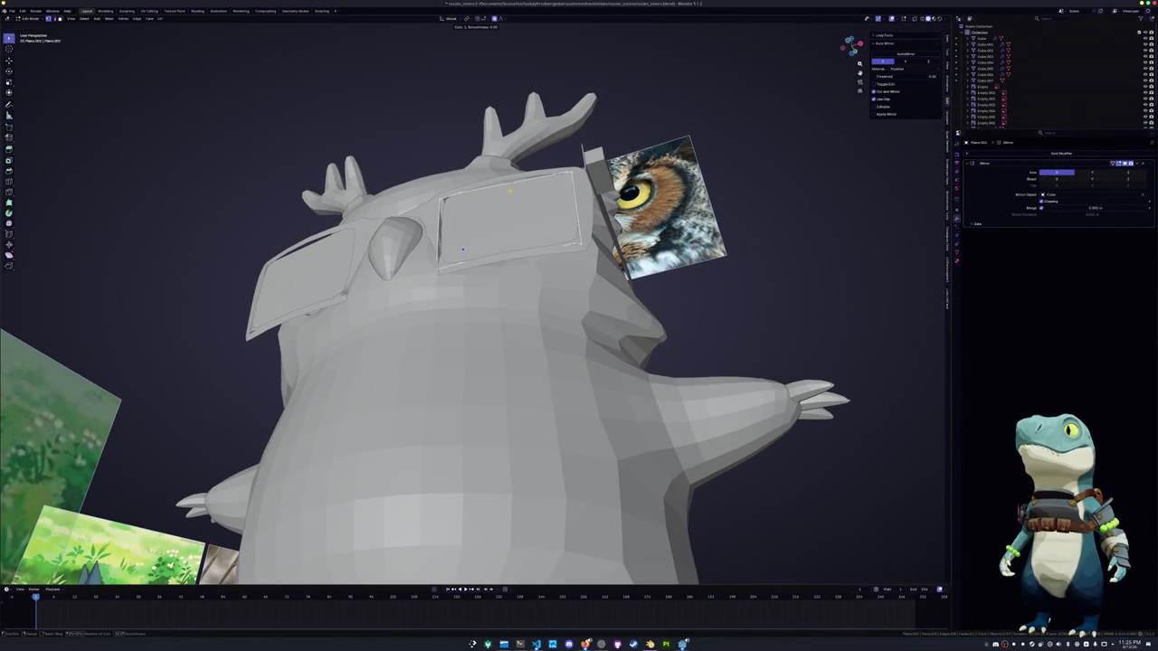
middle_click_drag(579, 362, 533, 353)
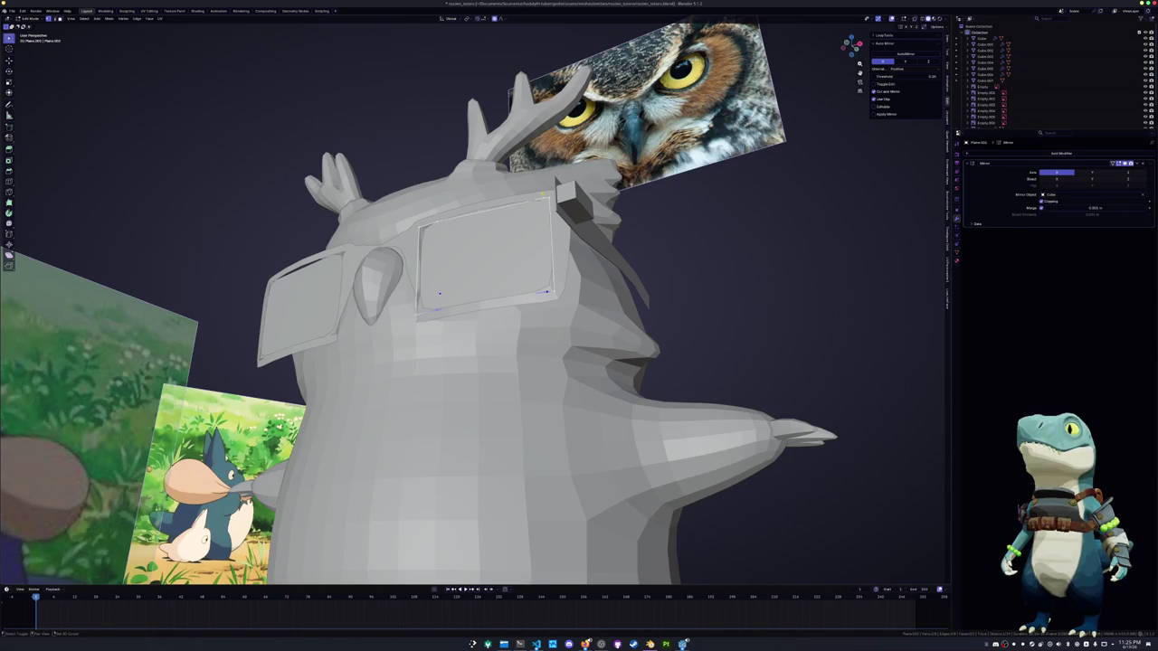
key("x")
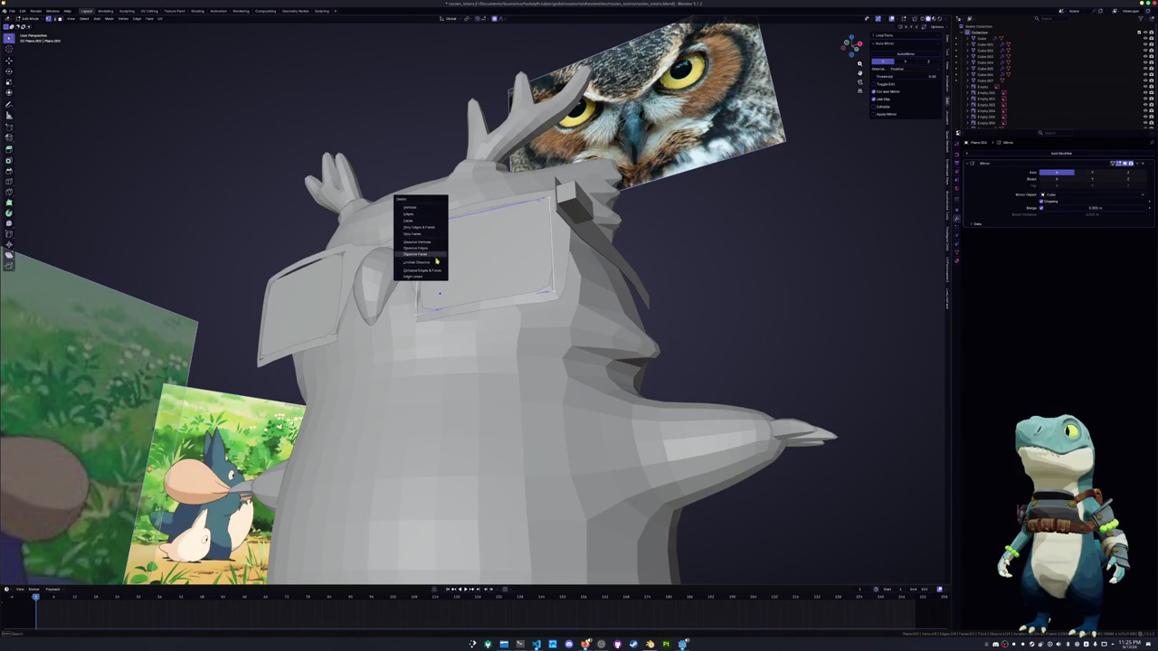
left_click(425, 261)
key("x")
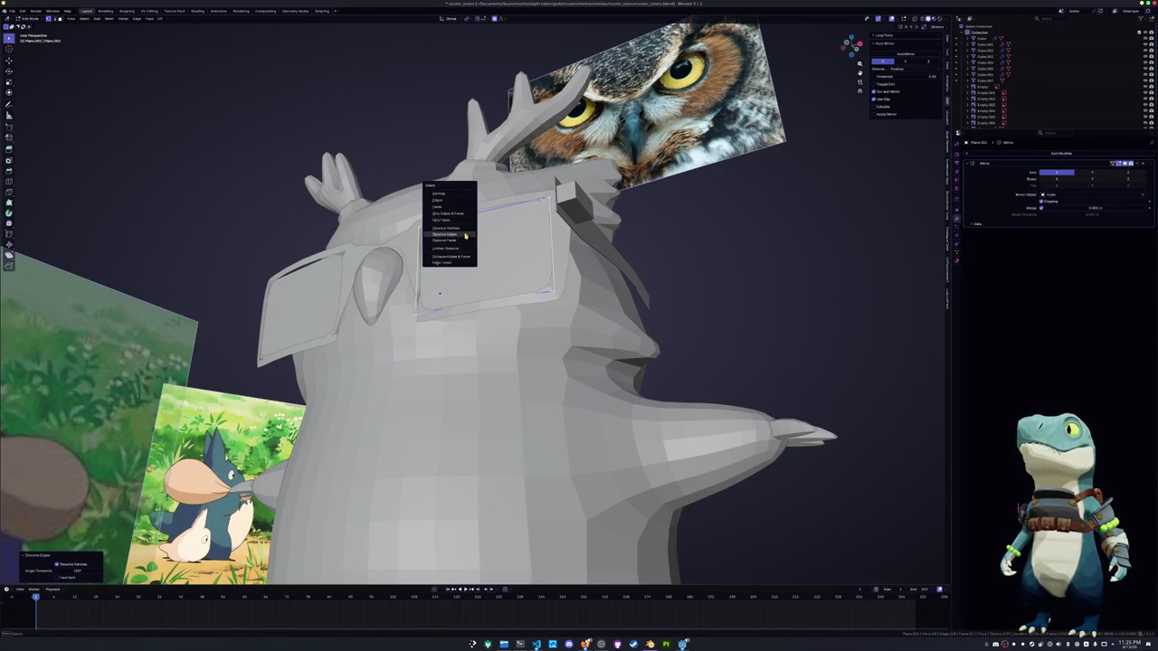
left_click(452, 227)
Add a new edge loop across the lens frame and slide it into position
key("ctrl+r")
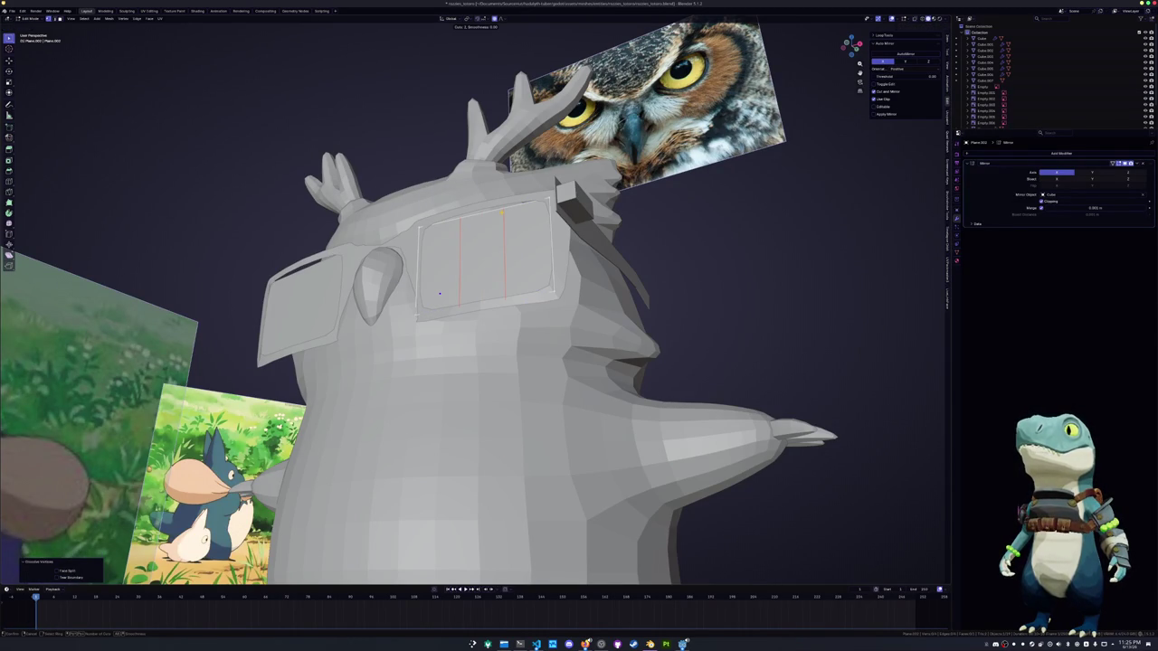
left_click(440, 292)
mouse_move(439, 292)
middle_mouse_down()
mouse_move(459, 335)
mouse_move(540, 249)
middle_mouse_up()
left_click(459, 334)
key("g")
key("g")
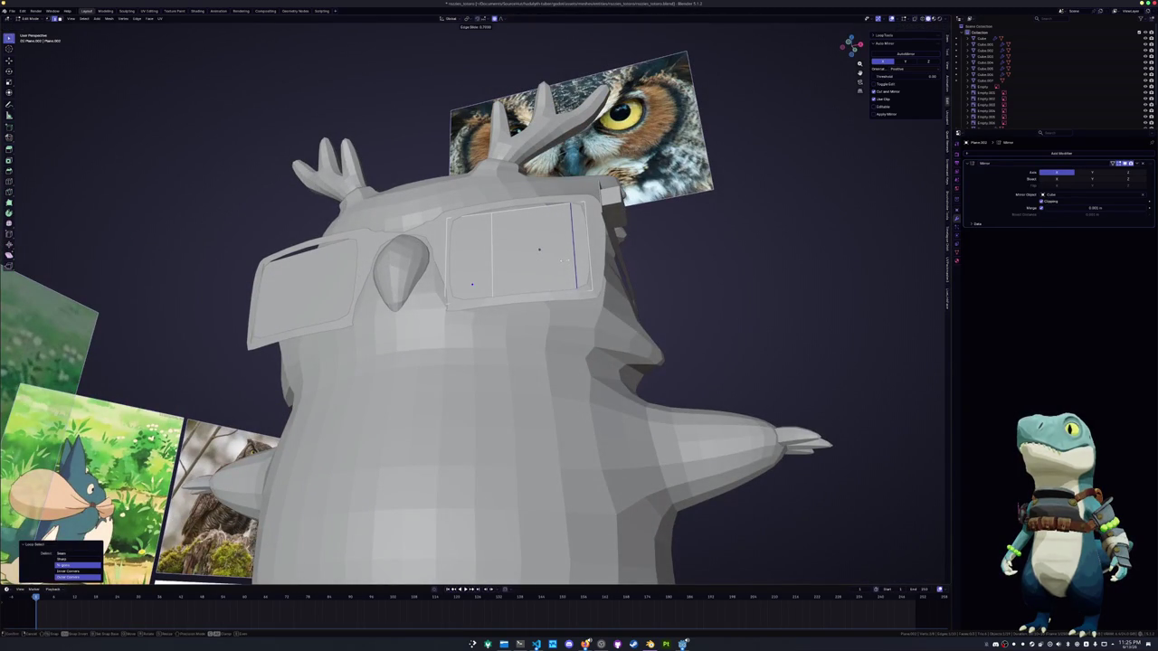
left_click(539, 248)
Bend the frame by moving the new loop with Shift+Z and proportional falloff
key("g")
key("g")
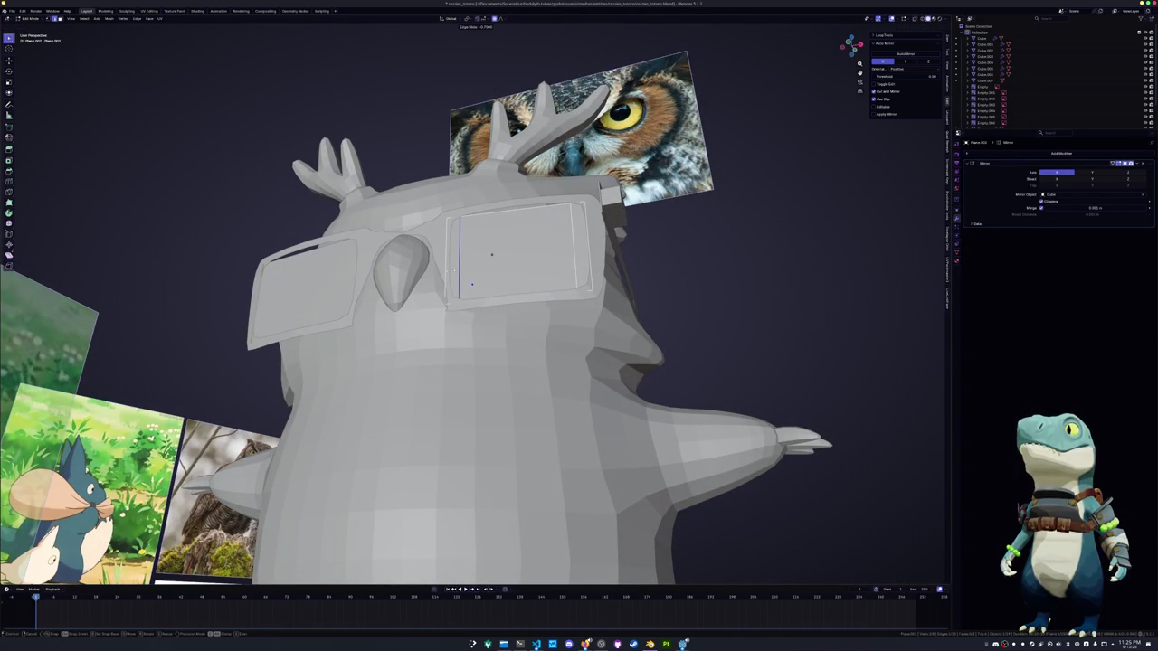
middle_click_drag(491, 255, 506, 179)
key("g")
key("shift+z")
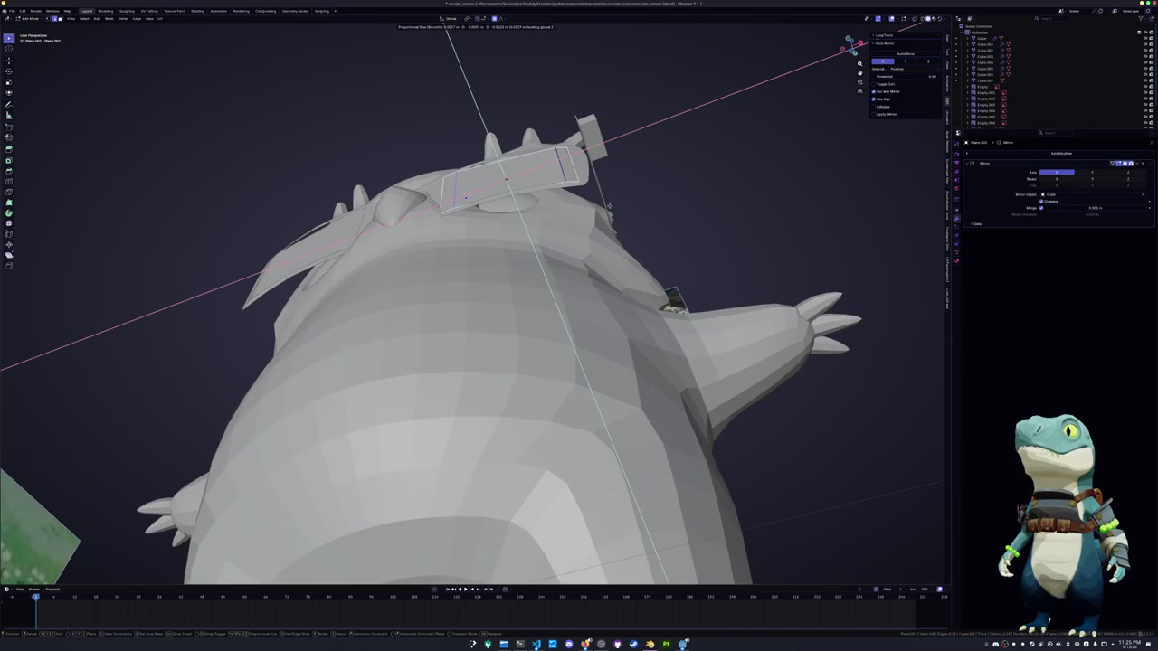
key("Escape")
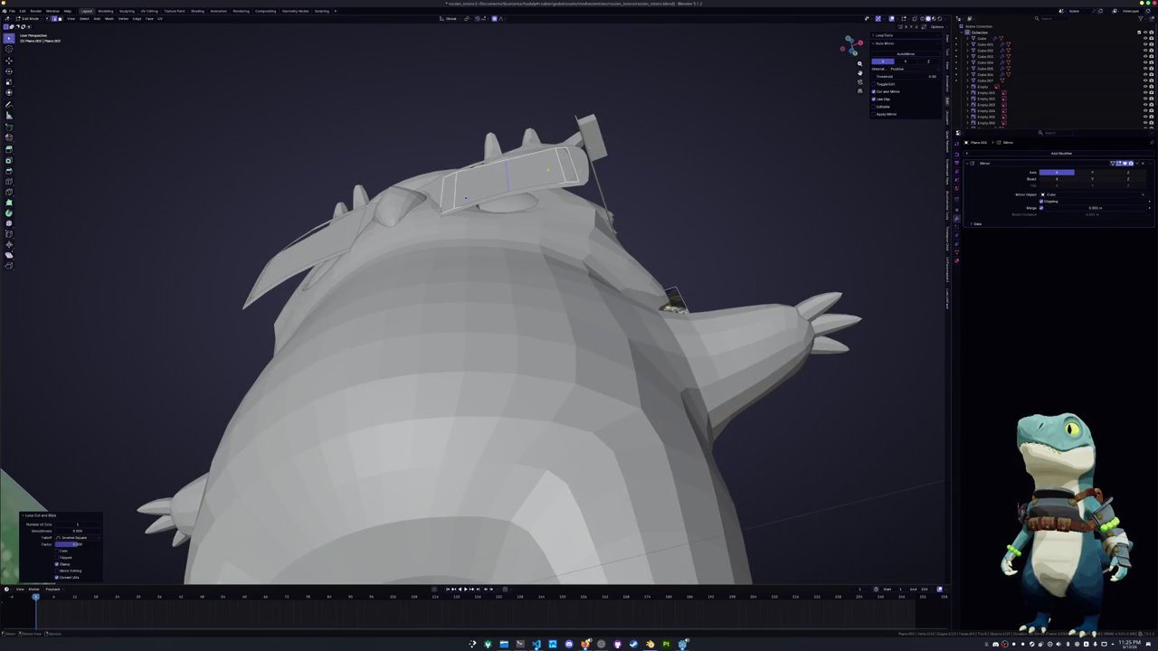
key("g")
key("shift+z")
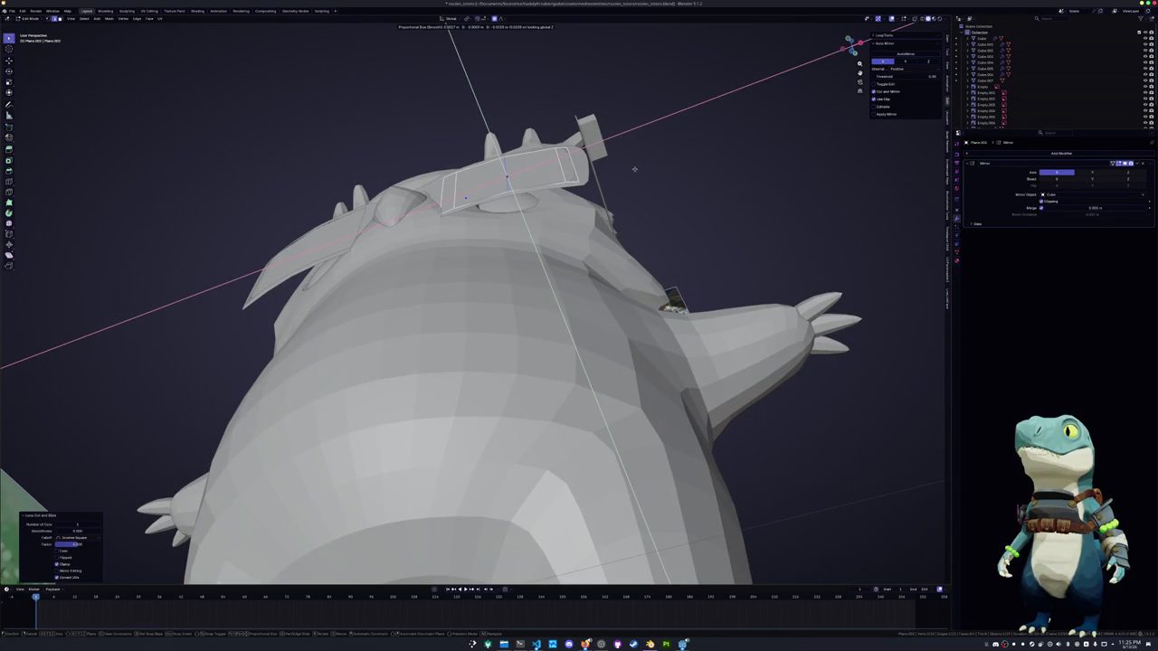
left_click(634, 168)
Inspect the bent glasses frame from the front with see-through display
key("alt+z")
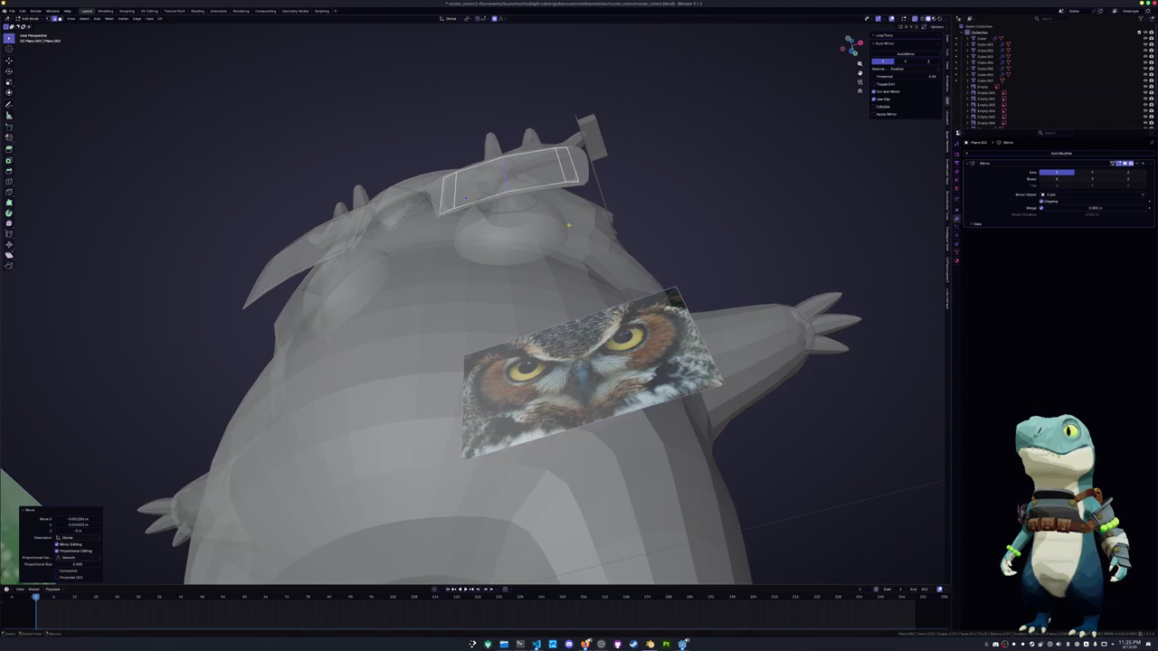
mouse_move(467, 199)
middle_mouse_down()
mouse_move(591, 154)
mouse_move(467, 351)
mouse_move(550, 351)
middle_mouse_up()
key("Tab")
key("alt+z")
key("Tab")
key("alt+z")
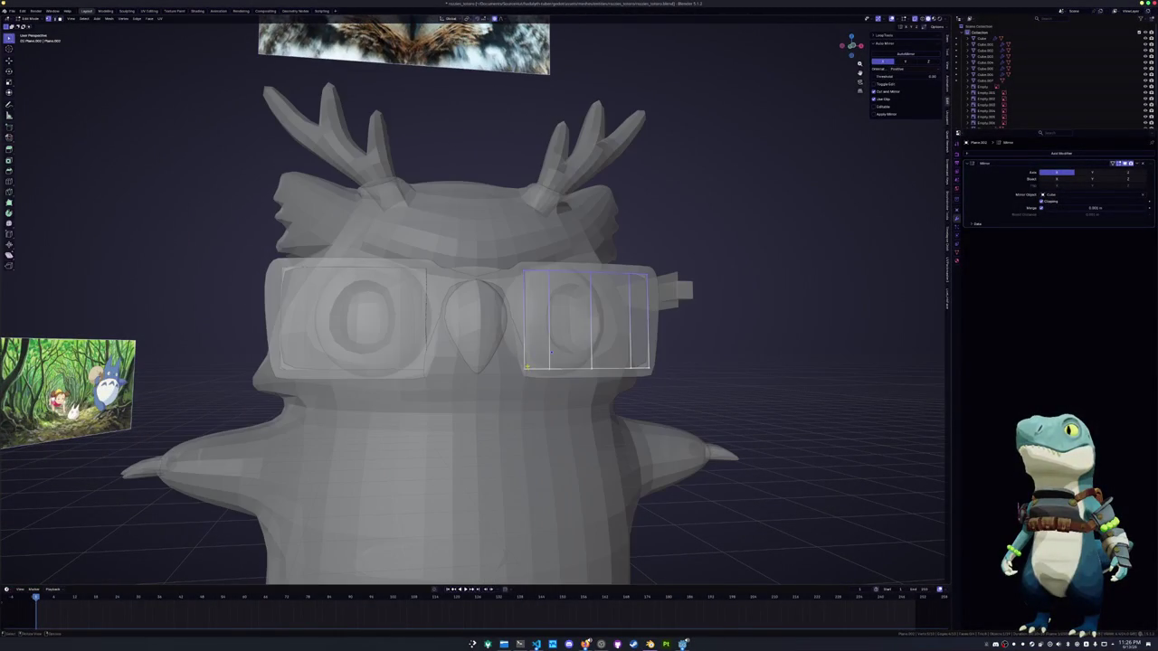
scroll(525, 338, "down", 2)
Check the mirrored glasses in Object Mode and add a Subdivision Surface modifier with Ctrl+1
key("Tab")
key("alt+z")
scroll(543, 344, "down", 2)
key("alt+z")
key("alt+z")
right_click(562, 317)
middle_click_drag(563, 317, 598, 323)
key("ctrl+1")
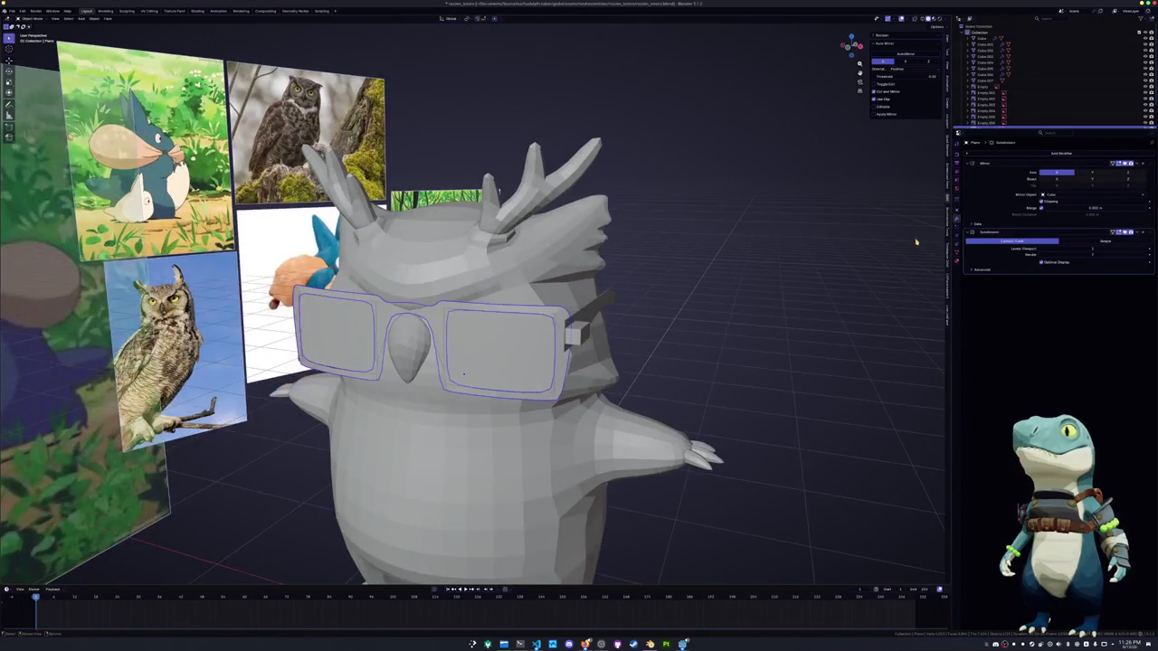
Add a Solidify modifier to the glasses arm strip and shift it along X
middle_click_drag(895, 248, 796, 253)
left_click(1028, 155)
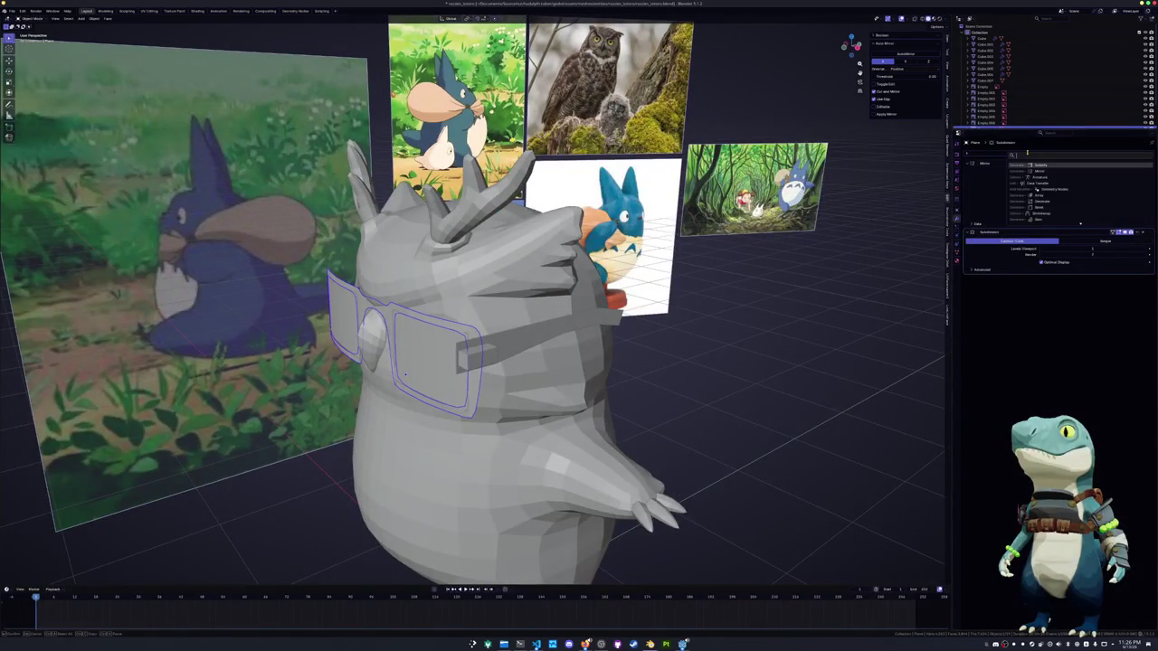
key("Return")
middle_click_drag(845, 259, 508, 357)
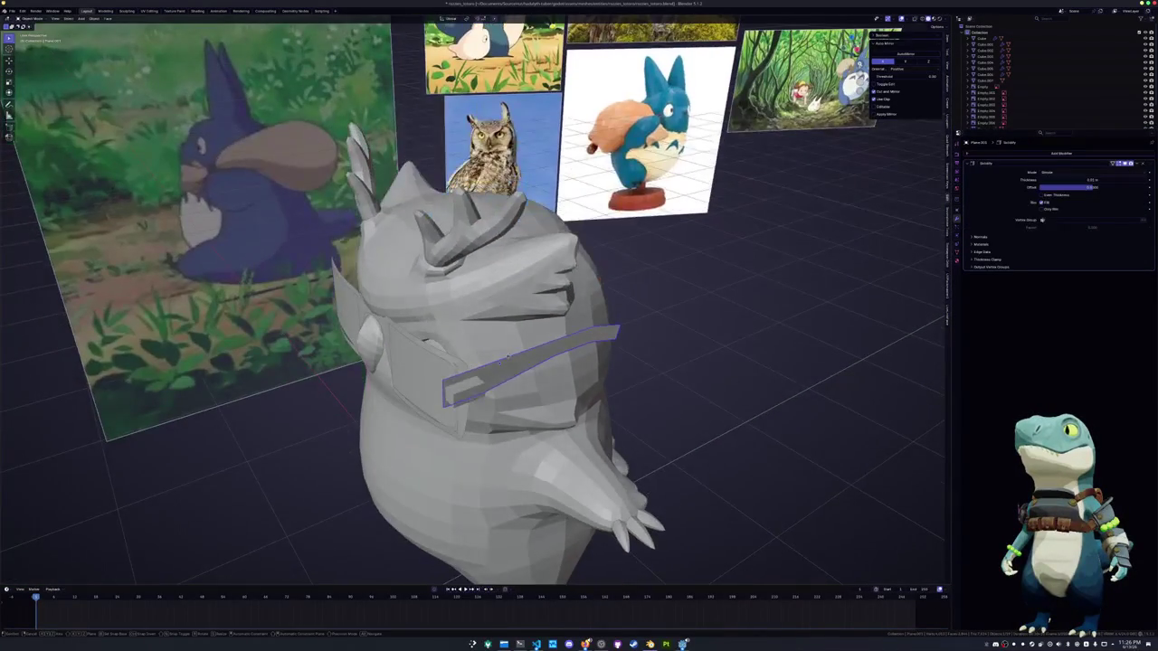
key("x")
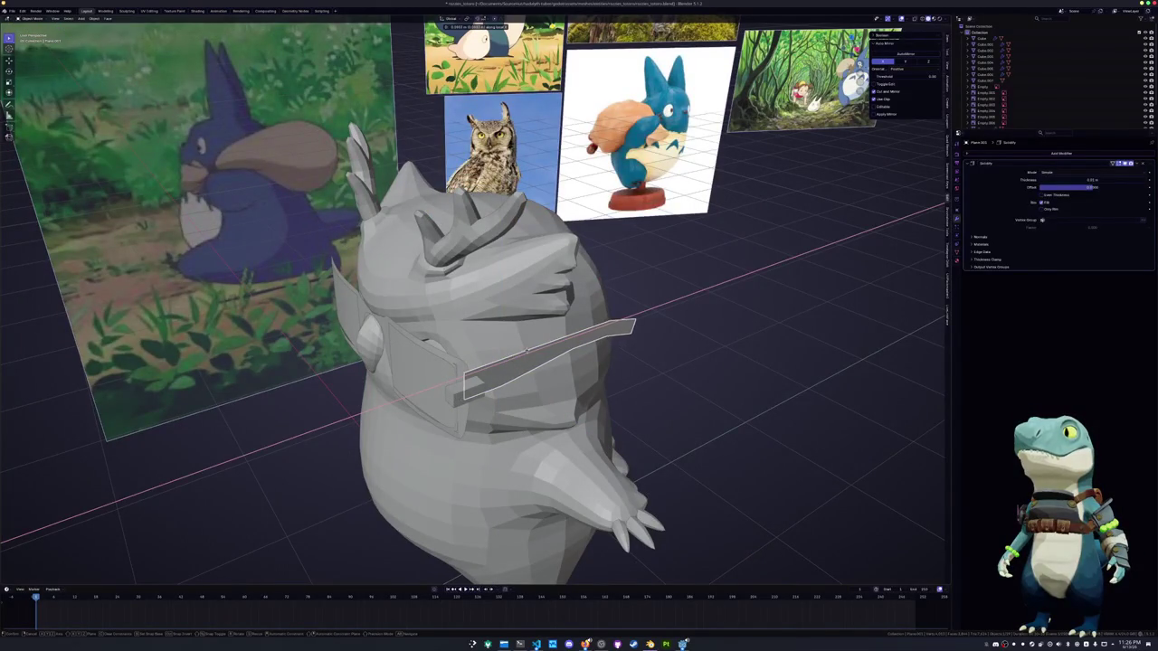
left_click(532, 349)
Move the small hinge cube against the arm, adjusting it along X and Z
left_click(465, 392)
key("g")
key("x")
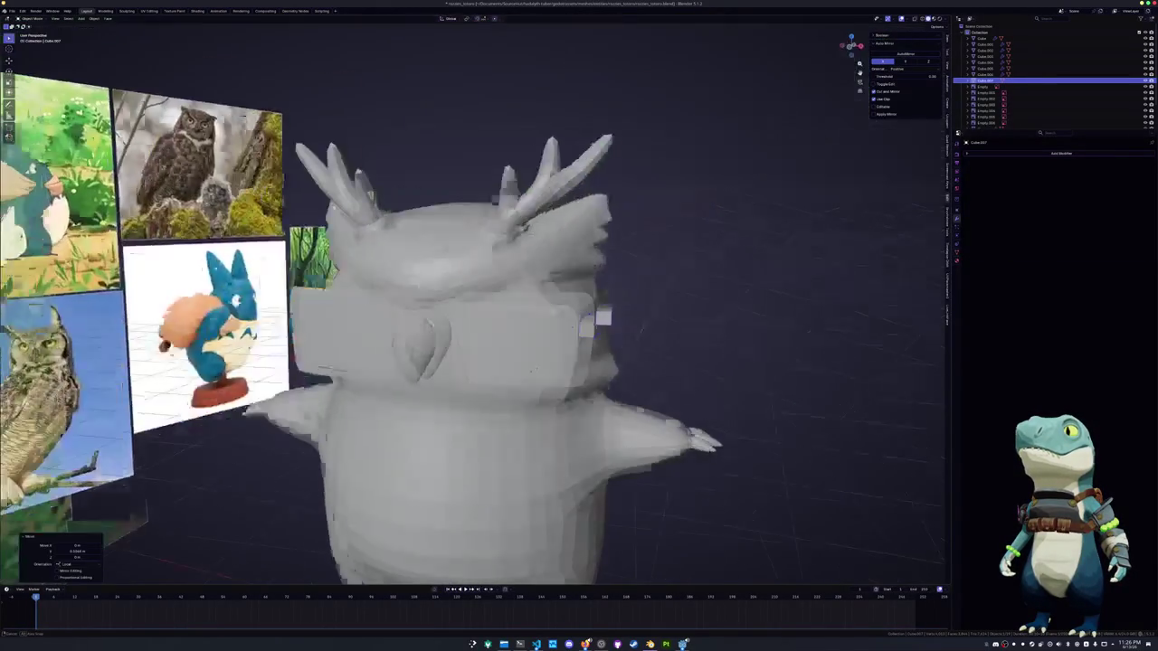
mouse_move(488, 384)
middle_mouse_down()
mouse_move(594, 324)
mouse_move(611, 344)
middle_mouse_up()
key("Tab")
key("g")
key("x")
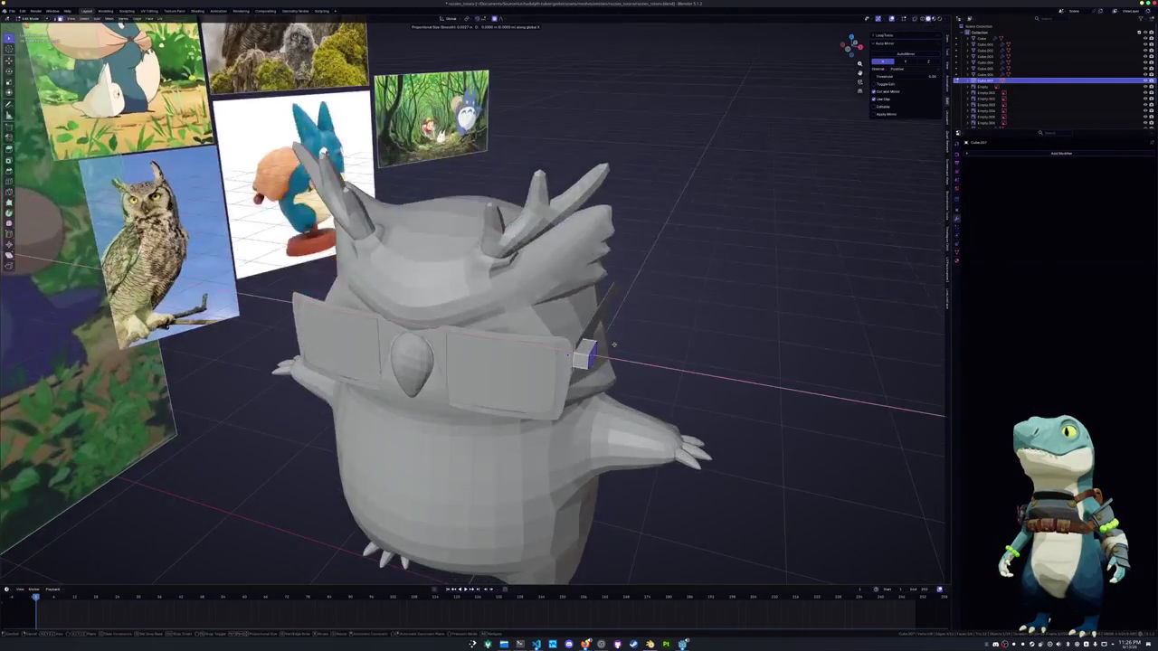
key("x")
key("z")
key("z")
key("x")
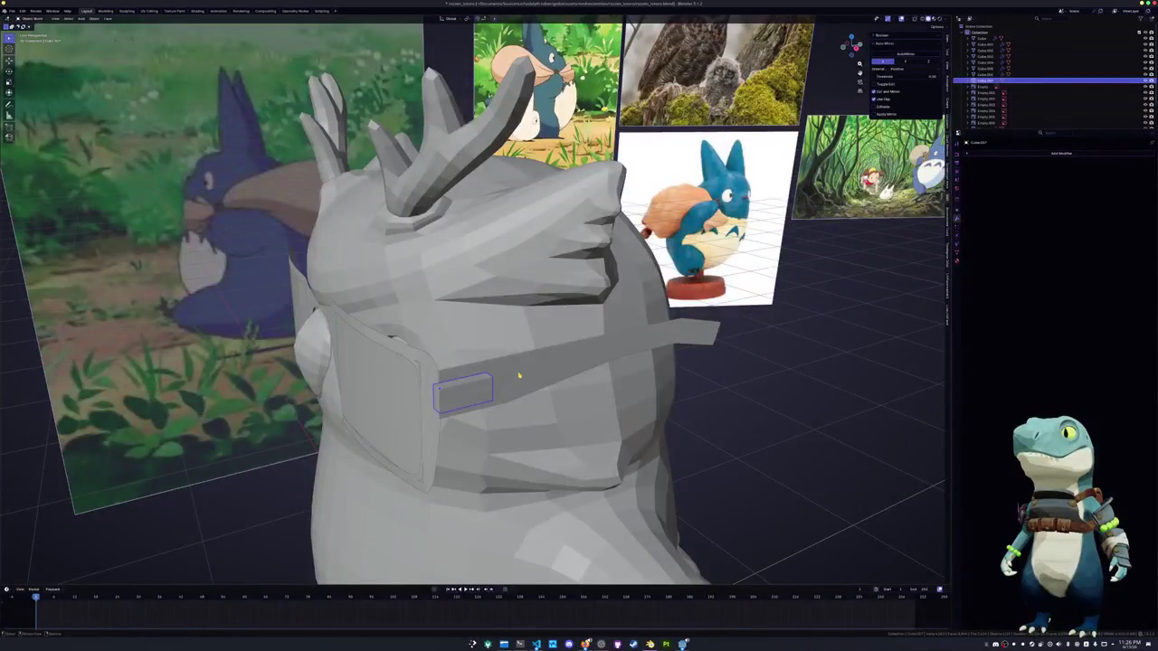
Apply scale to the glasses frame and hinge block and give them Auto Smooth shading
key("ctrl+a")
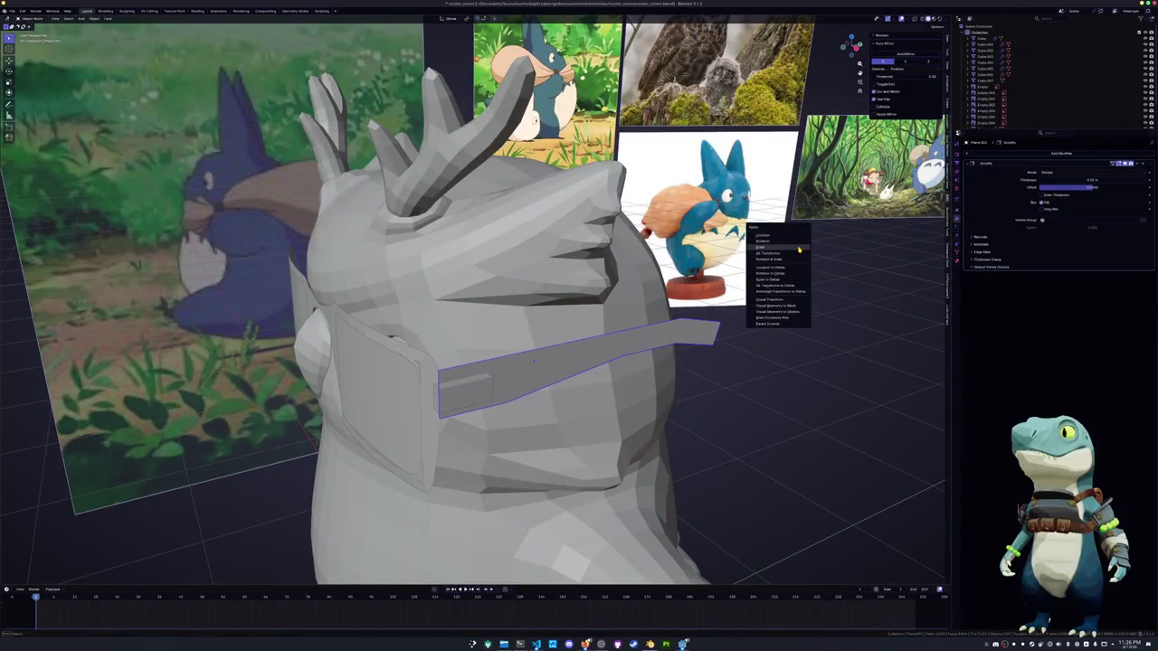
left_click(798, 248)
left_click(427, 375)
left_click(453, 401, "shift")
key("ctrl+a")
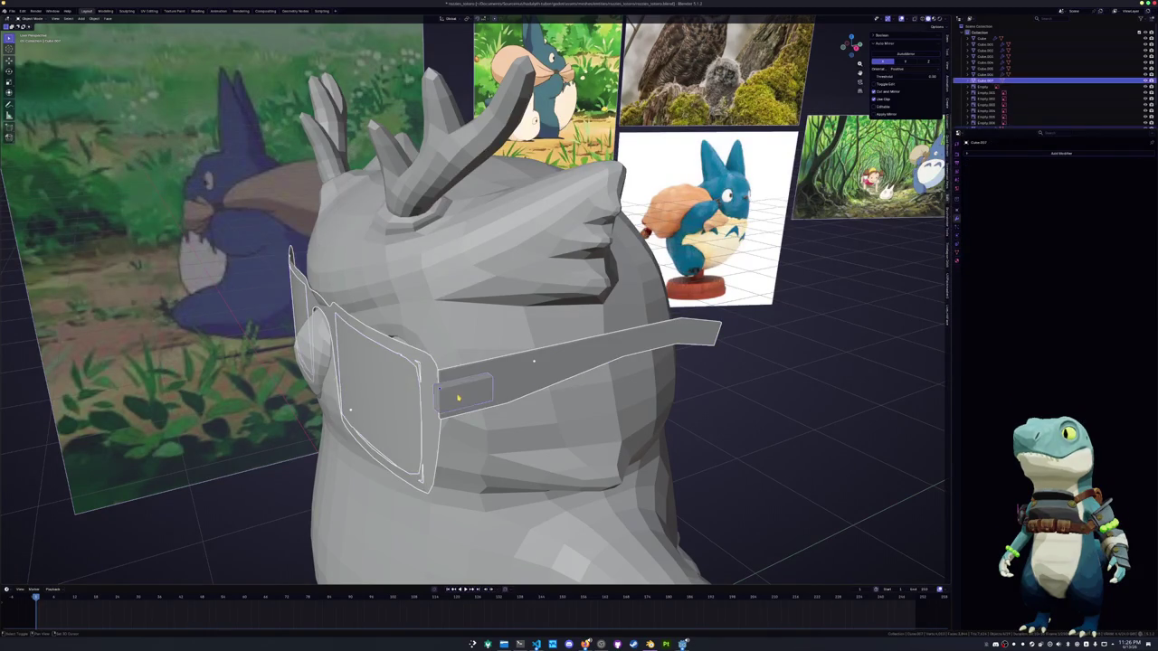
left_click(457, 398)
right_click(389, 396)
left_click(386, 396)
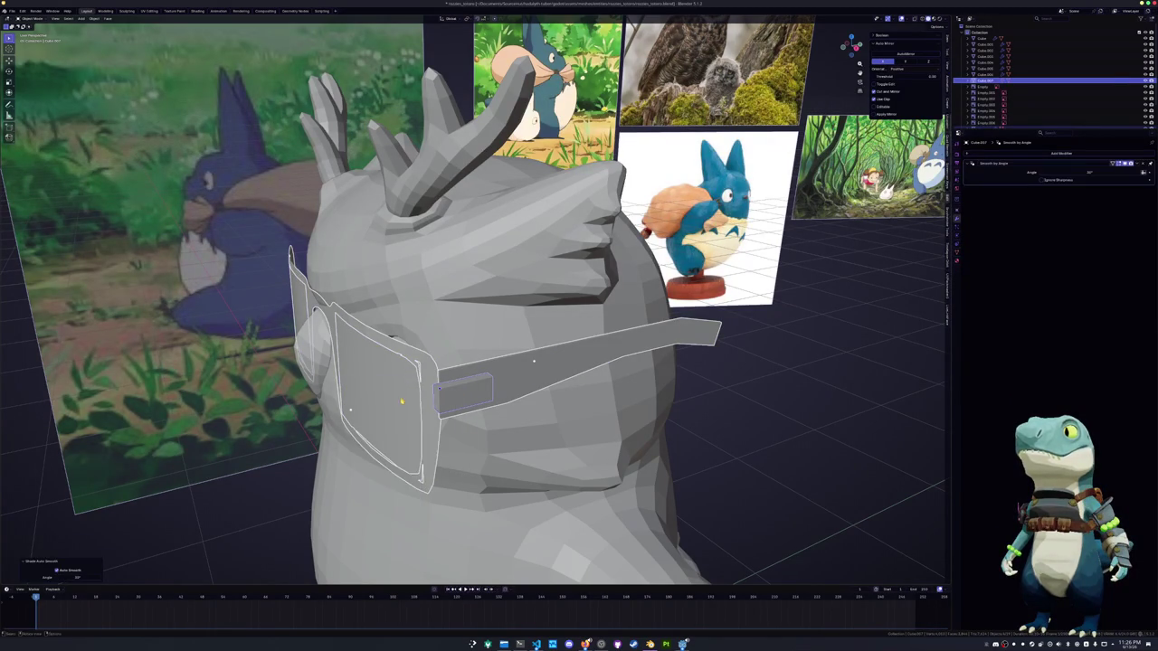
Set the arm strip's Solidify thickness to 0.05 m
middle_click_drag(387, 396, 666, 290)
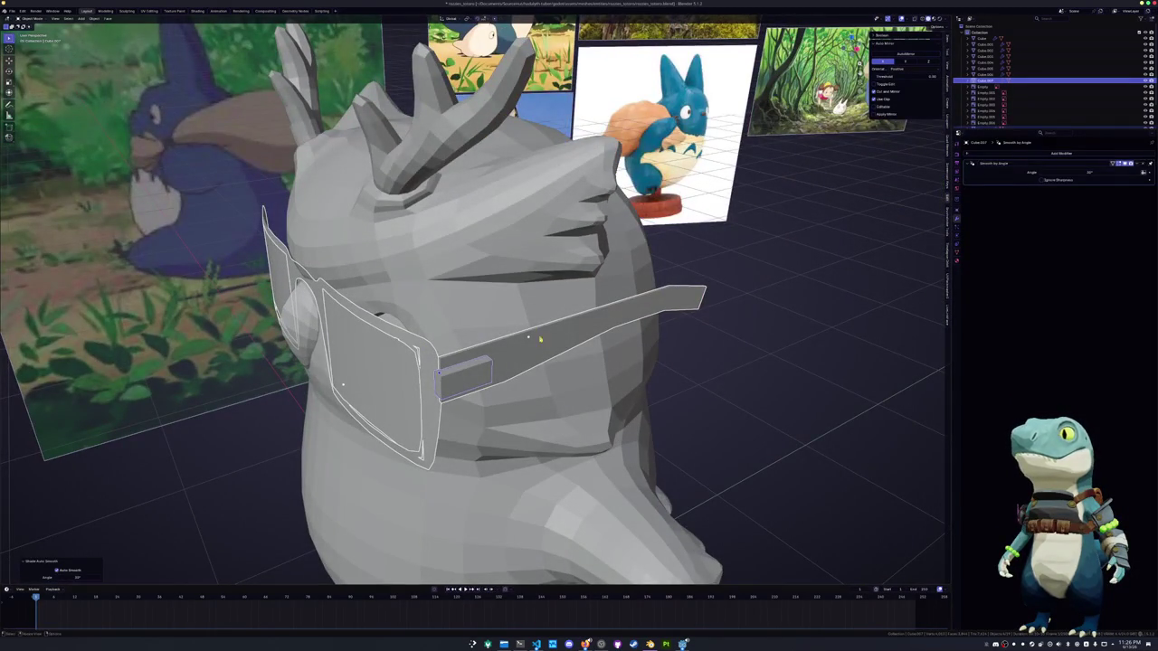
left_click(599, 315)
middle_click_drag(599, 315, 694, 330)
left_click_drag(1077, 178, 1099, 178)
left_click(1077, 178)
key("Return")
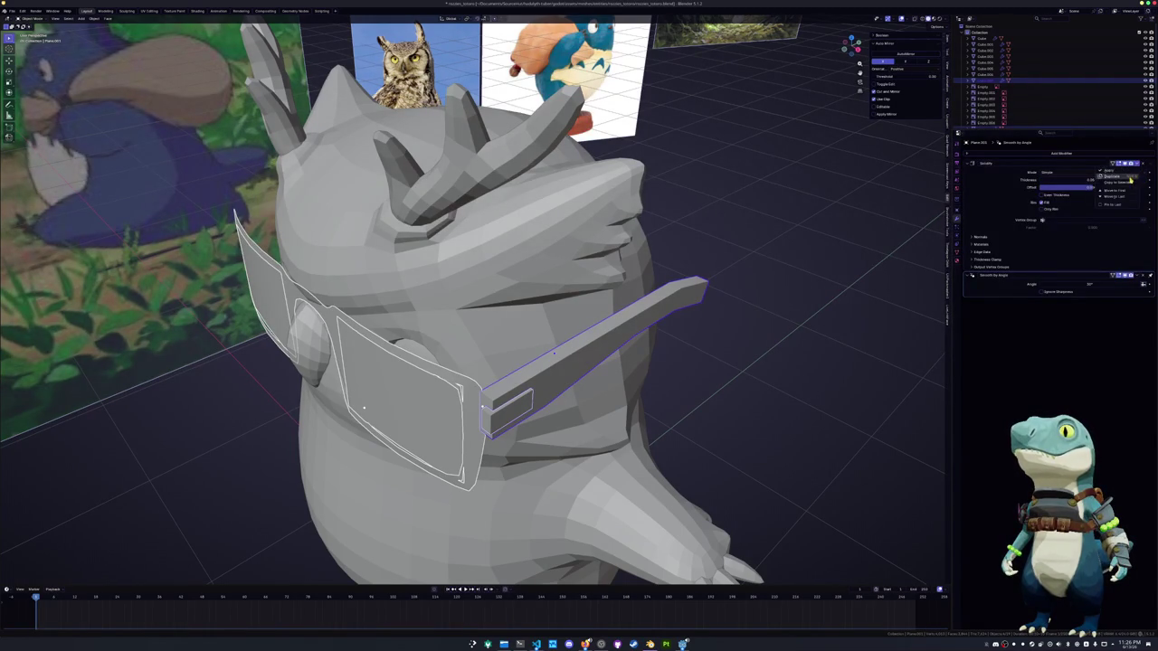
Copy the Solidify modifier to the glasses frame and remove it from the hinge block
left_click(1128, 180)
key("ctrl+l")
left_click(764, 348)
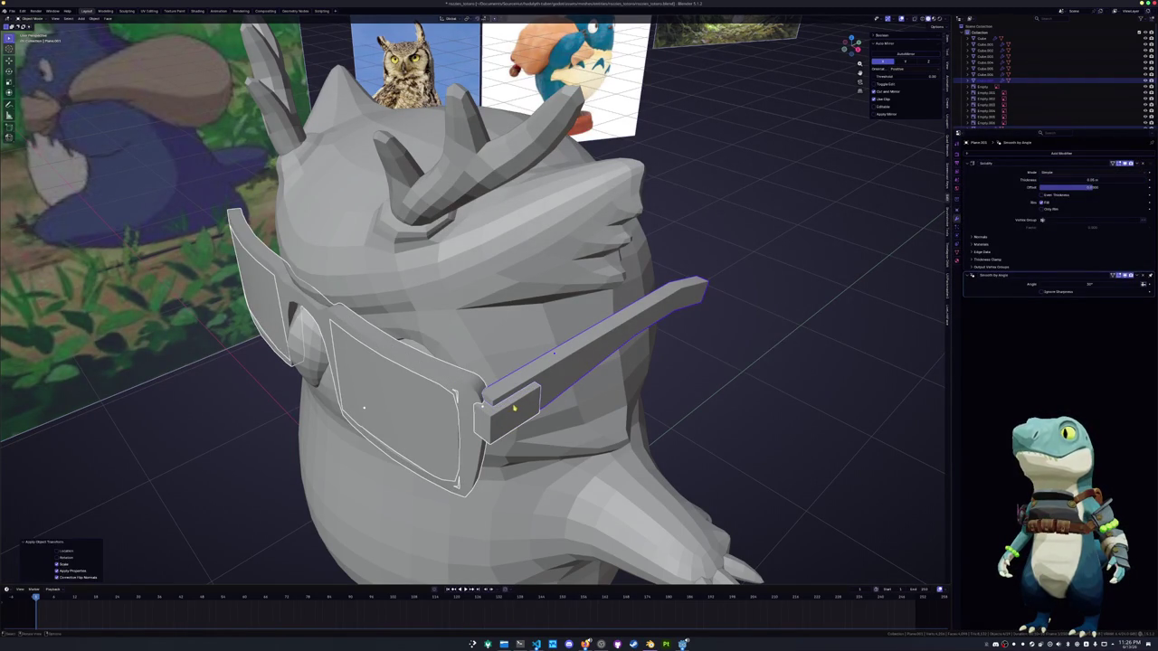
left_click(1143, 165)
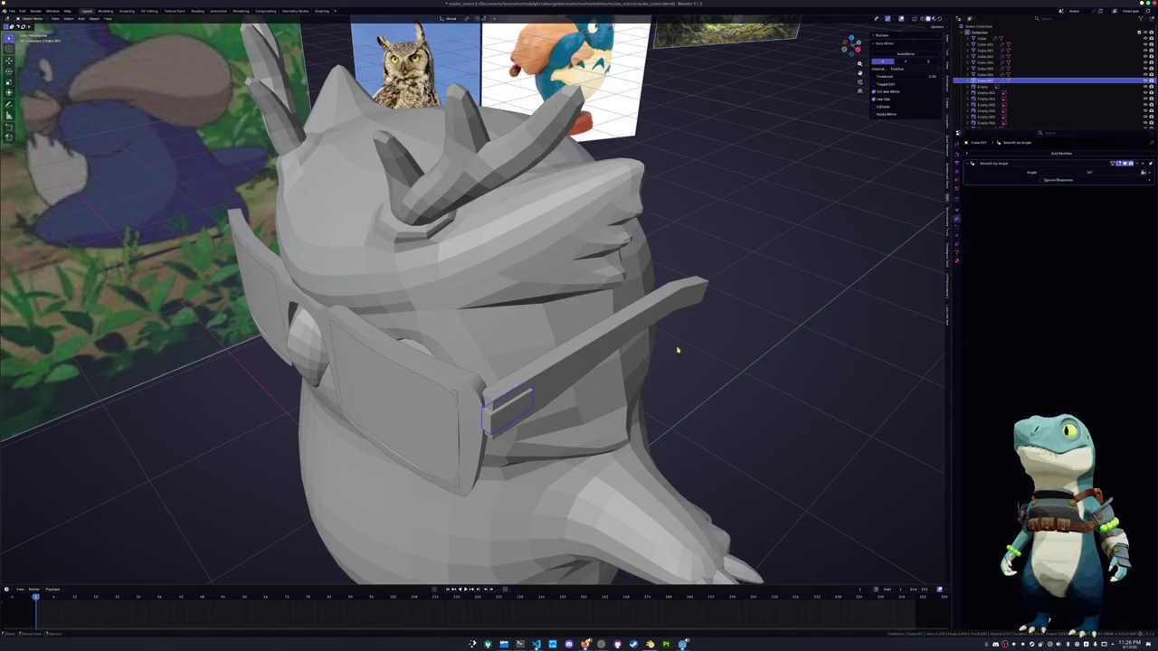
left_click(471, 400)
mouse_move(471, 401)
middle_mouse_down()
mouse_move(395, 362)
mouse_move(504, 347)
mouse_move(475, 340)
mouse_move(455, 374)
middle_mouse_up()
Add subdivision to the glasses frame, apply its transforms, and shift it along X toward the head
key("ctrl+1")
key("ctrl+a")
left_click(504, 346)
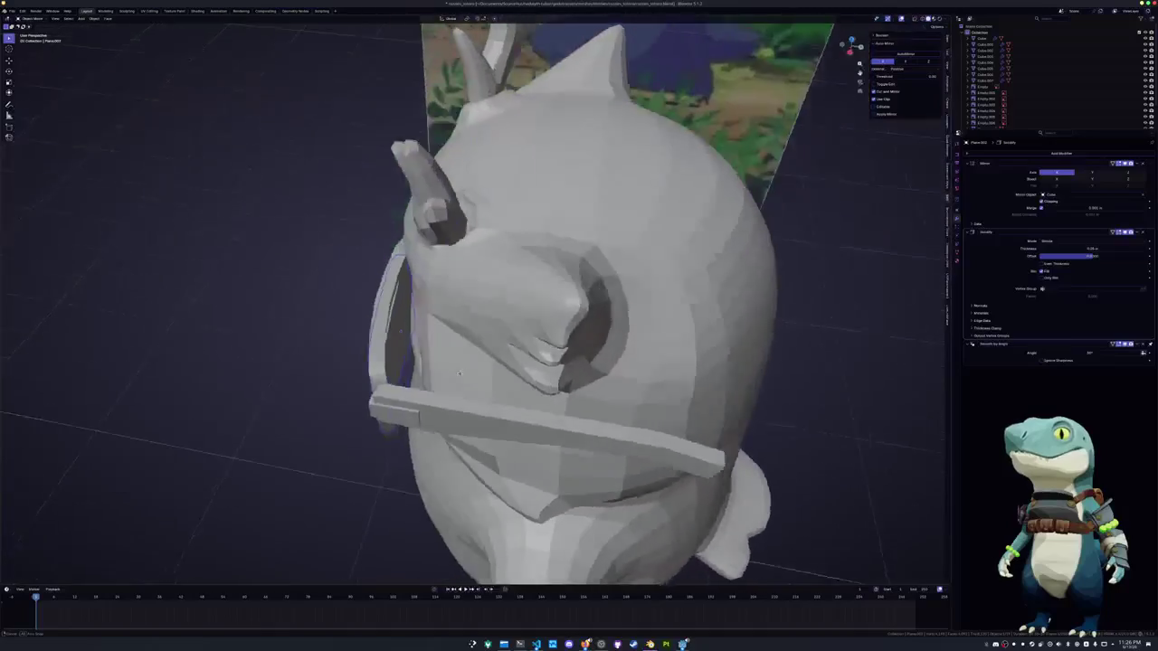
key("g")
key("x")
left_click(461, 374)
key("ctrl+a")
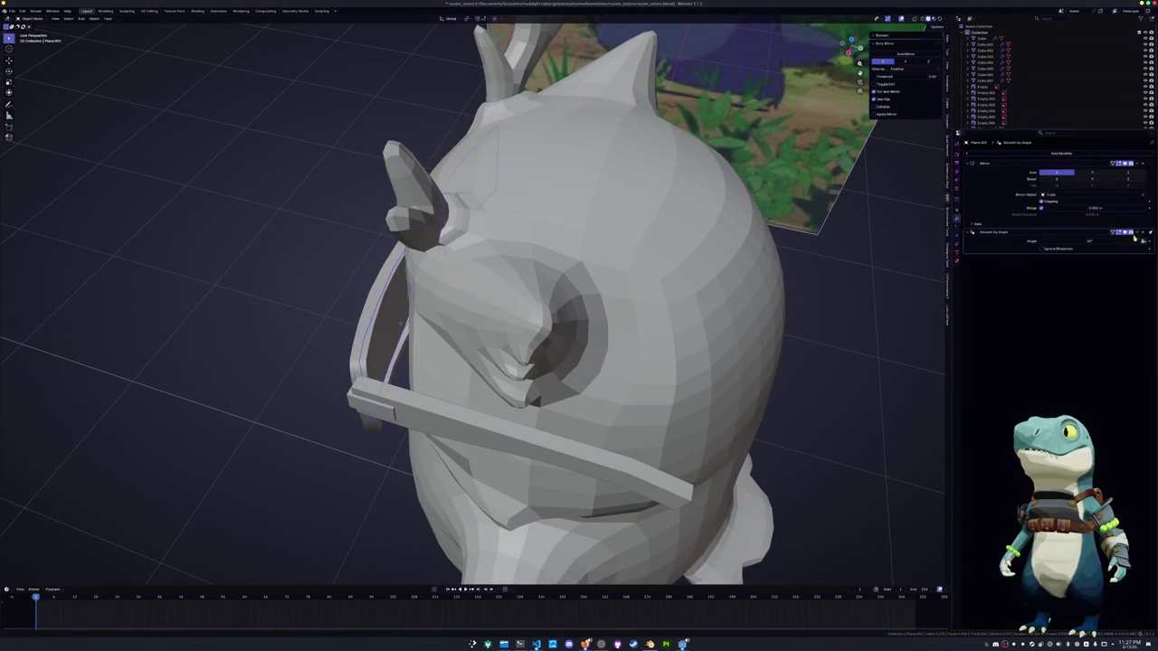
Reposition the glasses arm piece along the X axis
middle_click_drag(507, 361, 579, 344)
middle_click_drag(531, 292, 532, 273)
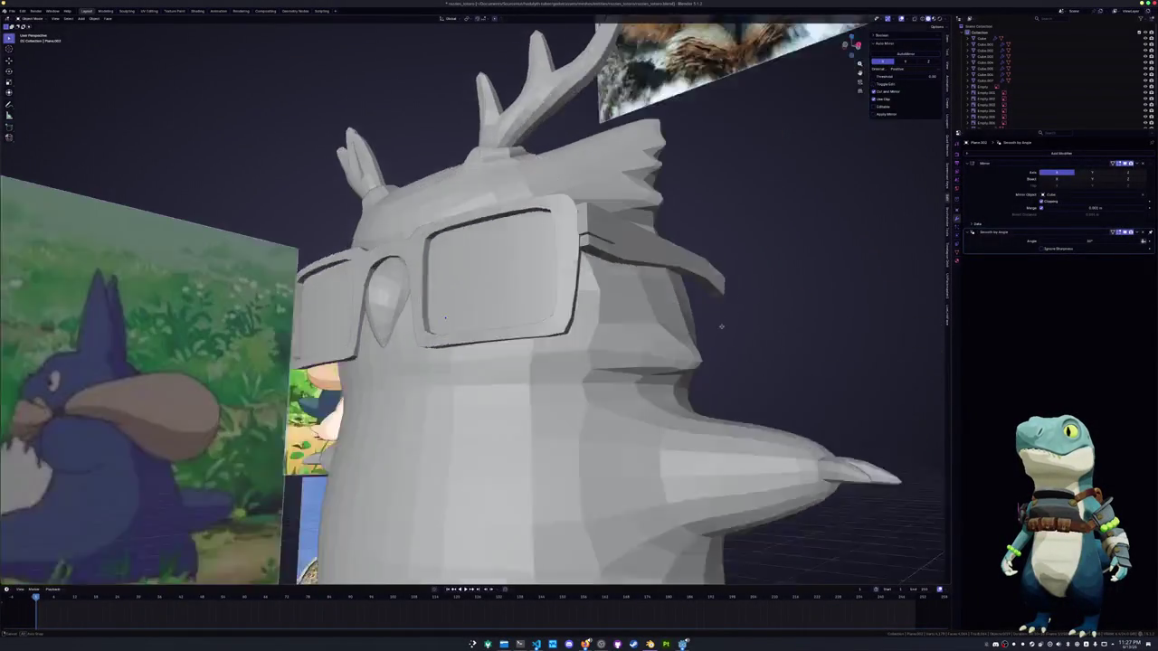
mouse_move(802, 293)
middle_mouse_down()
mouse_move(634, 271)
mouse_move(607, 339)
middle_mouse_up()
left_click(600, 262)
key("Tab")
mouse_move(546, 418)
middle_mouse_down()
mouse_move(576, 291)
mouse_move(604, 324)
middle_mouse_up()
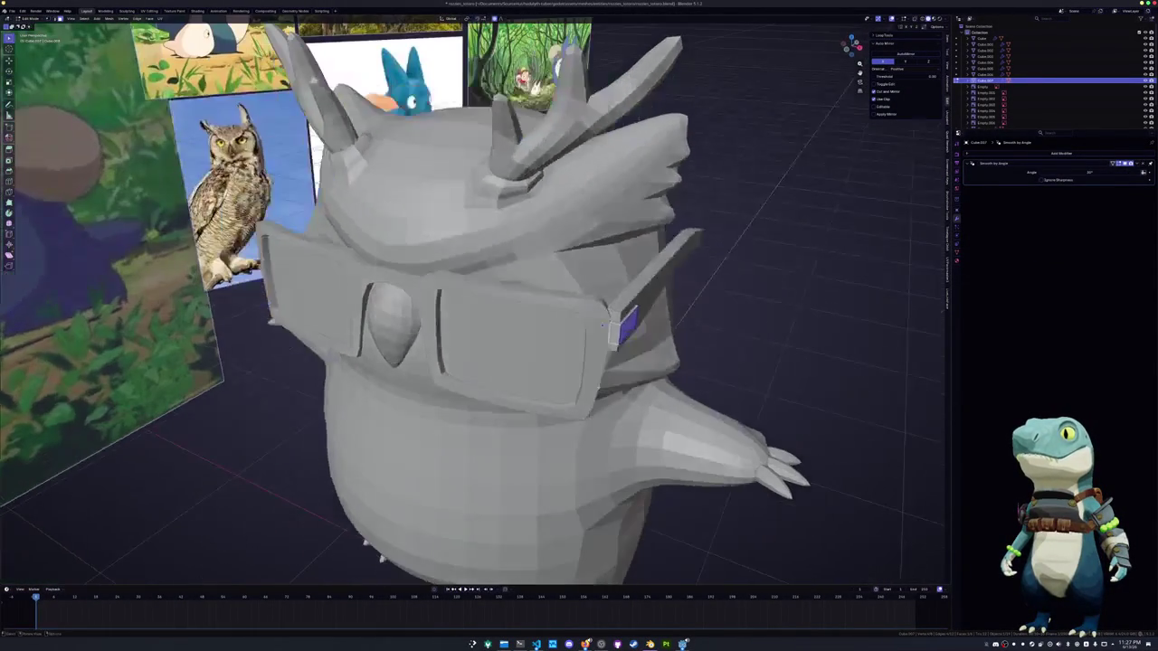
key("Tab")
middle_click_drag(621, 389, 589, 358)
key("g")
key("x")
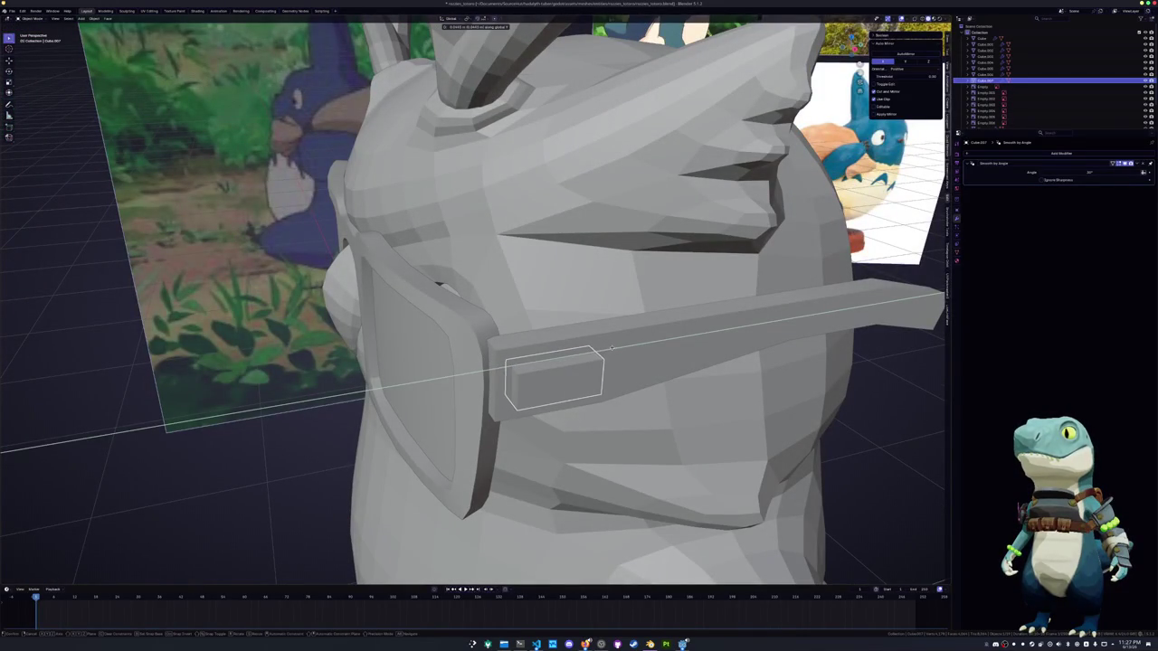
left_click(612, 347)
Duplicate the arm block near the frame and shorten it into a small hinge block
key("shift+d")
key("x")
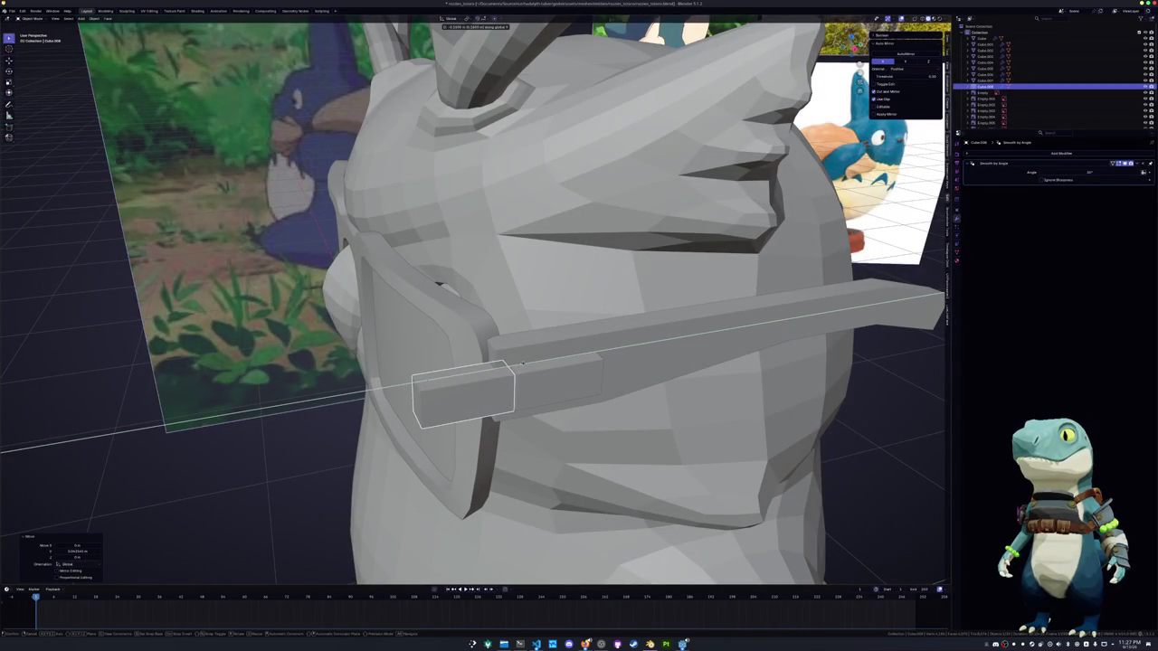
left_click(523, 362)
key("Tab")
key("g")
key("y")
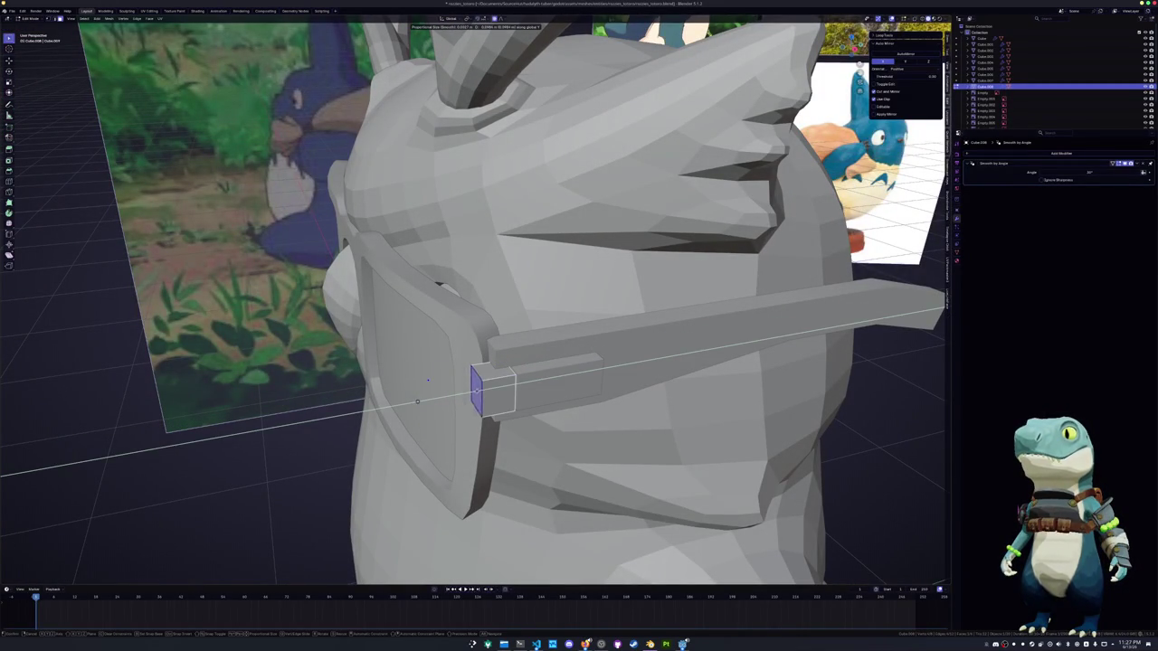
left_click(428, 380)
mouse_move(428, 380)
middle_mouse_down()
mouse_move(507, 389)
mouse_move(628, 328)
mouse_move(597, 362)
mouse_move(562, 344)
middle_mouse_up()
scroll(545, 401, "up", 3)
key("g")
key("x")
left_click(615, 362)
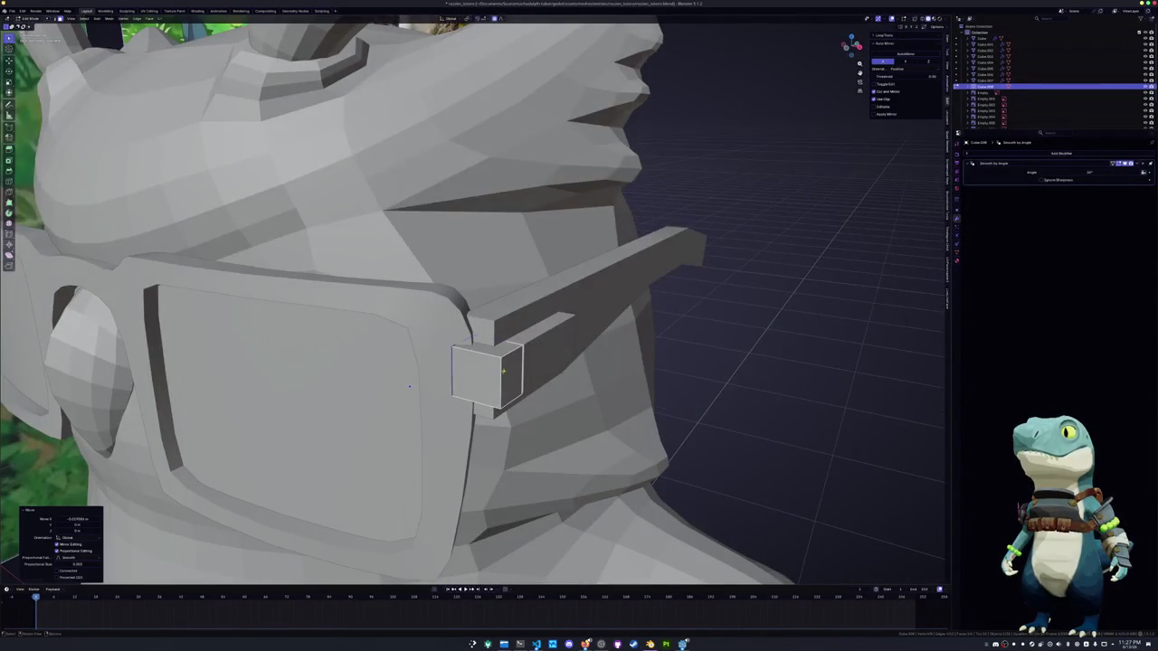
key("Tab")
Taper the glasses arm's end by moving its end faces along Y and sliding edges
left_click(529, 362, "shift")
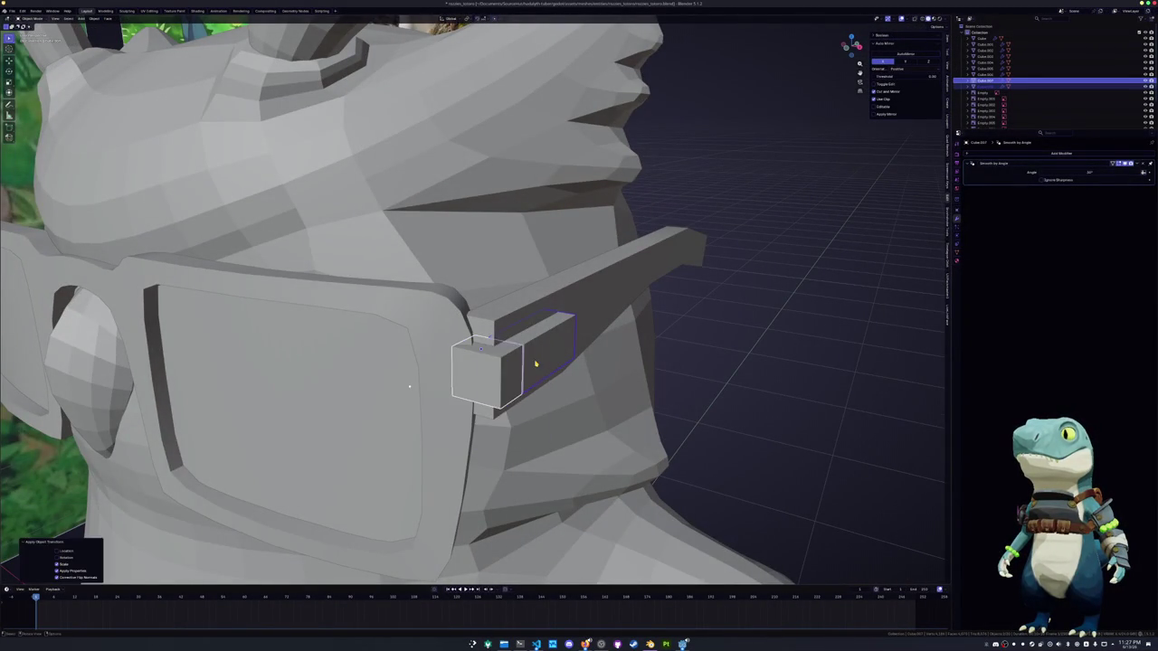
scroll(535, 364, "down", 3)
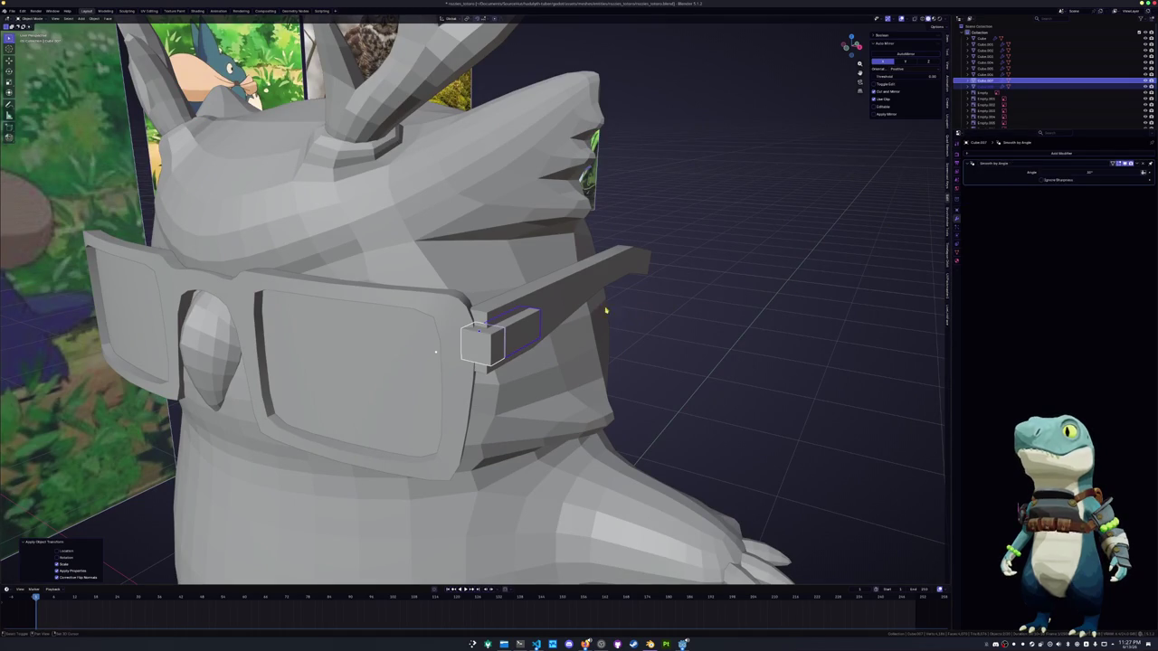
left_click(598, 276, "shift")
key("KP_3")
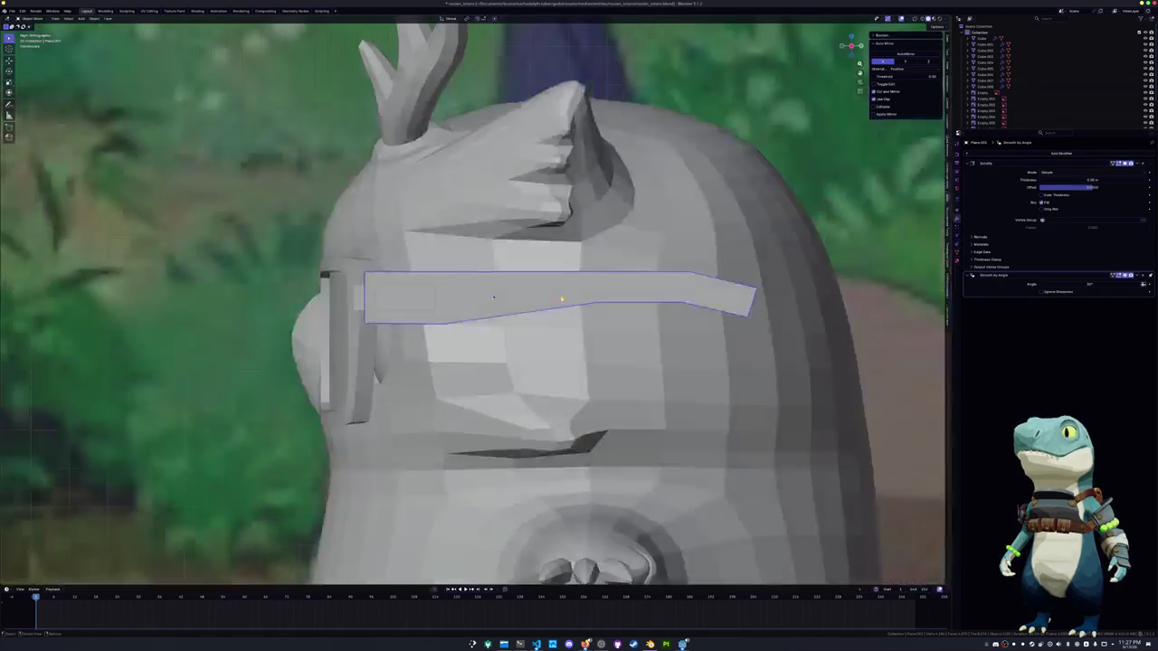
key("Tab")
key("alt+z")
key("g")
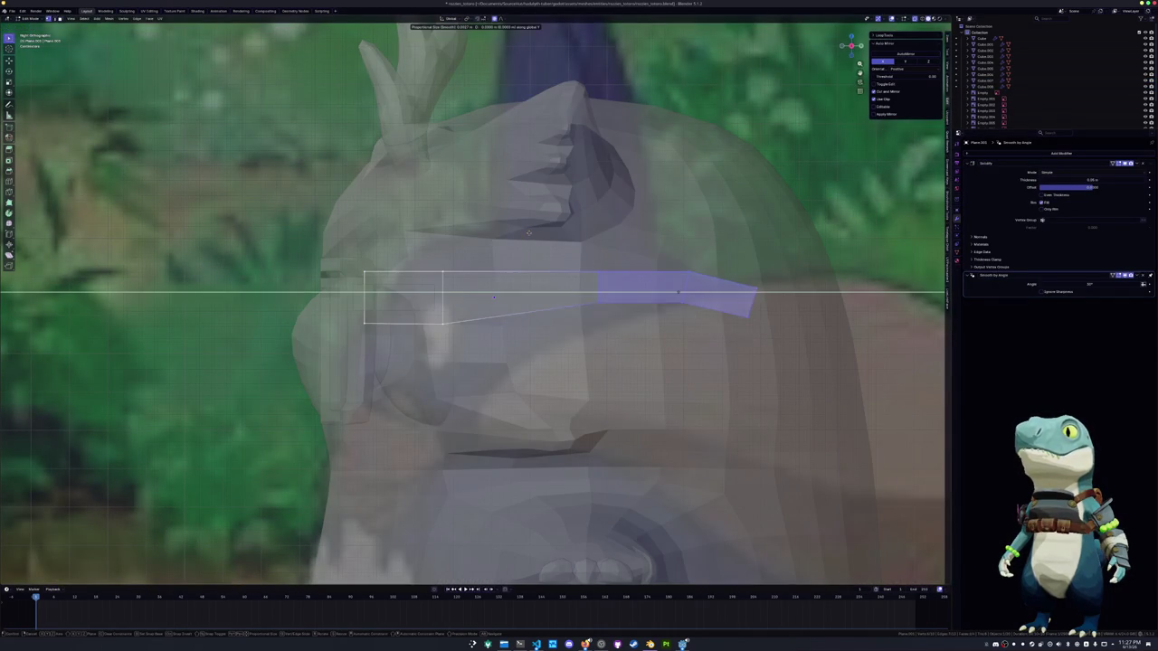
key("y")
left_click(434, 241)
key("g")
key("g")
left_click(412, 248)
key("alt+z")
mouse_move(412, 248)
middle_mouse_down()
mouse_move(550, 329)
mouse_move(621, 338)
mouse_move(688, 271)
middle_mouse_up()
Add a Bevel modifier to hinge block Cube.008, apply its scale, and edit the bevel amount
left_click(573, 328)
left_click(1013, 152)
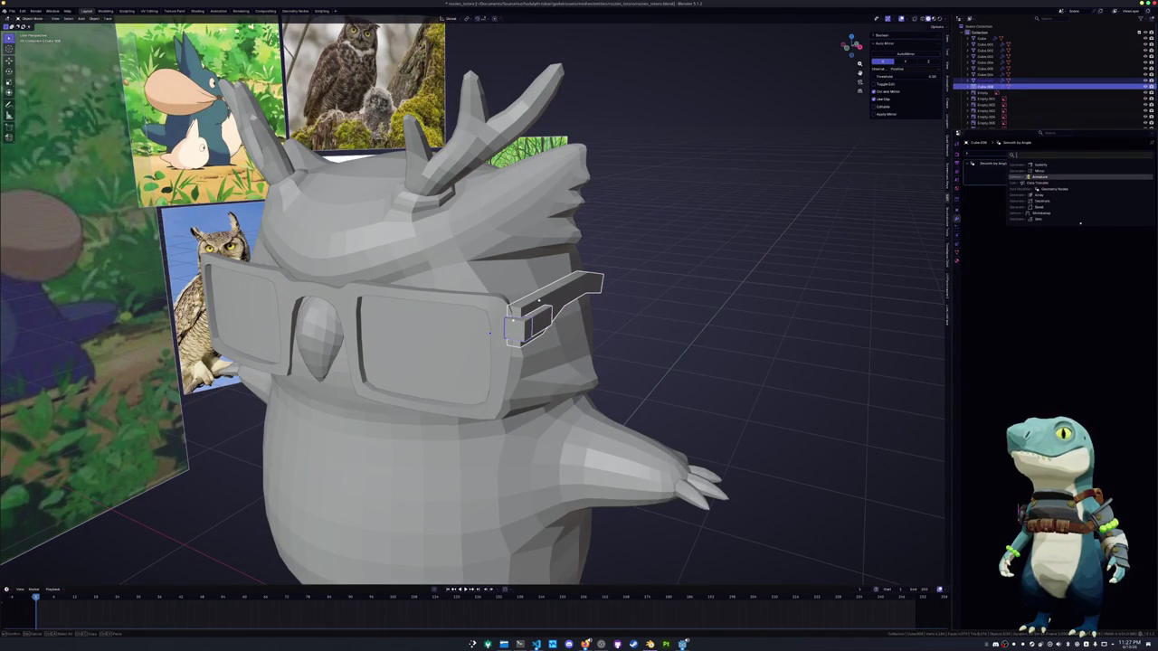
type("bev")
key("Return")
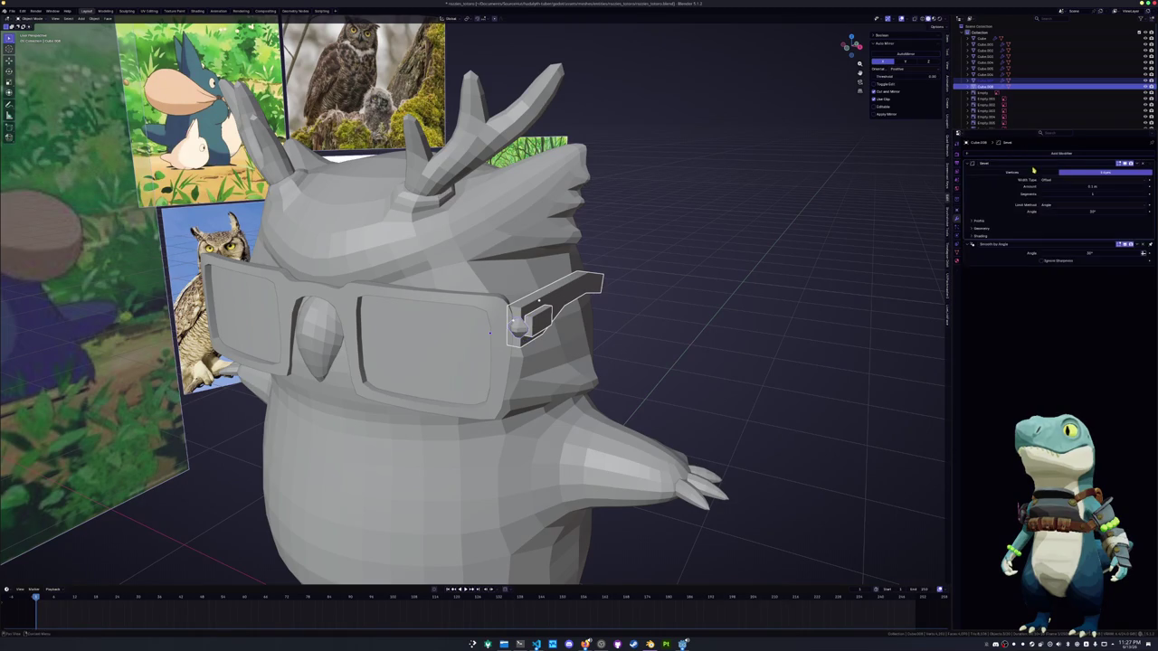
scroll(805, 241, "up", 2)
scroll(805, 242, "up", 1)
key("ctrl+a")
left_click(801, 241)
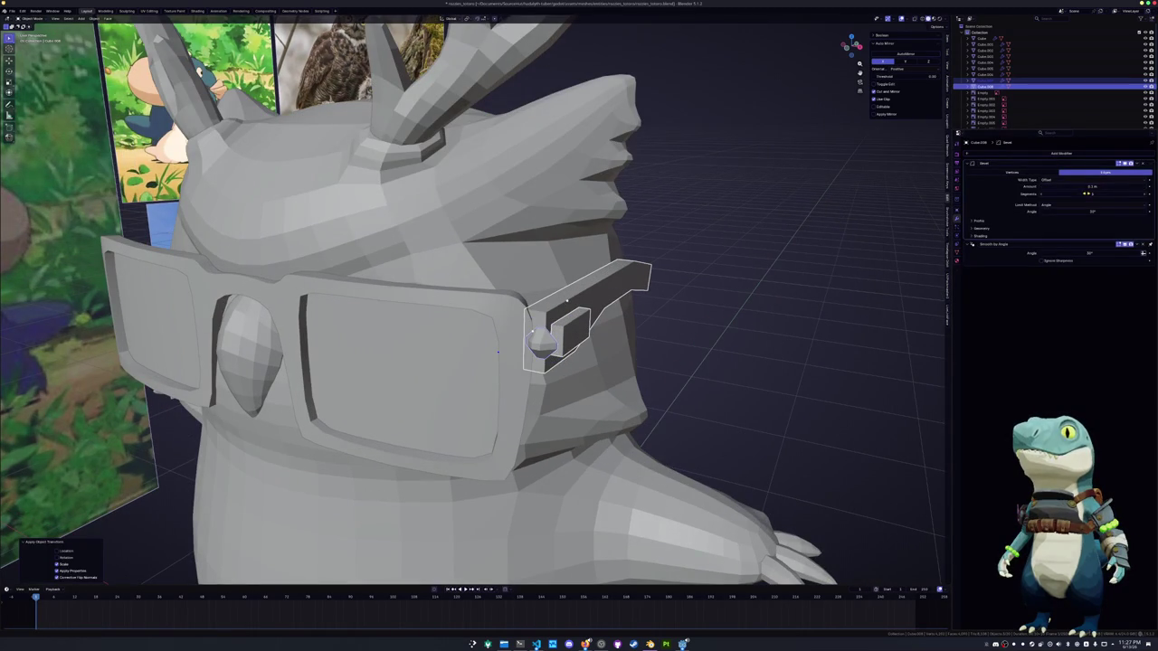
left_click(1086, 187)
key("Return")
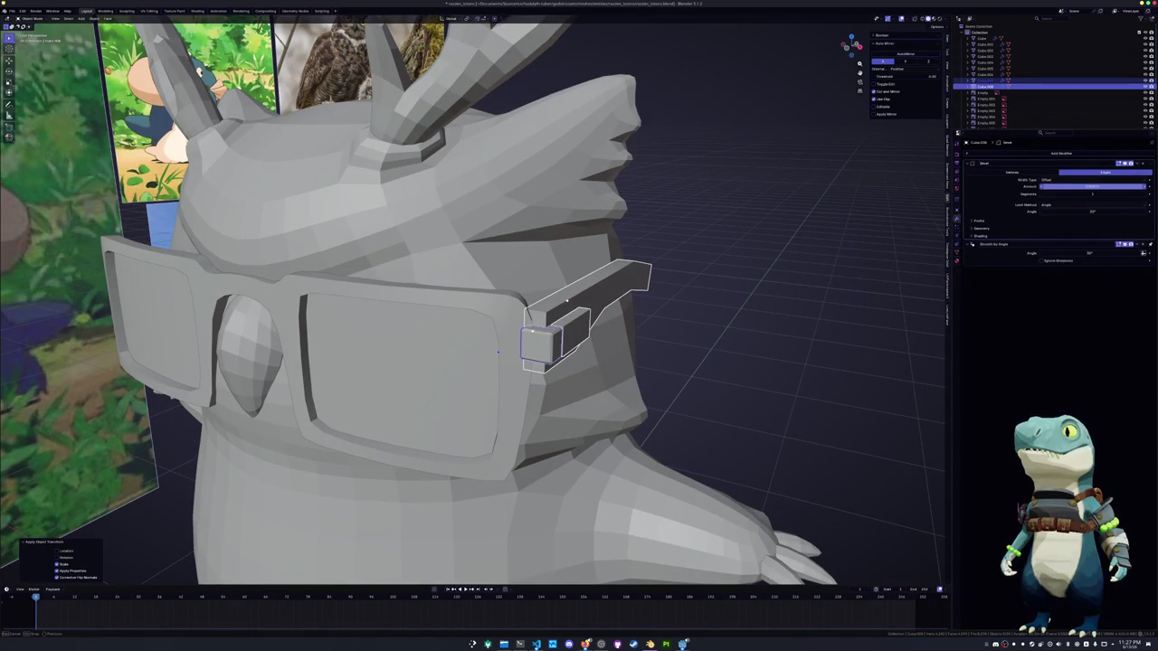
Reduce the hinge block's bevel amount to a smaller, squarer bevel
left_click(1086, 186)
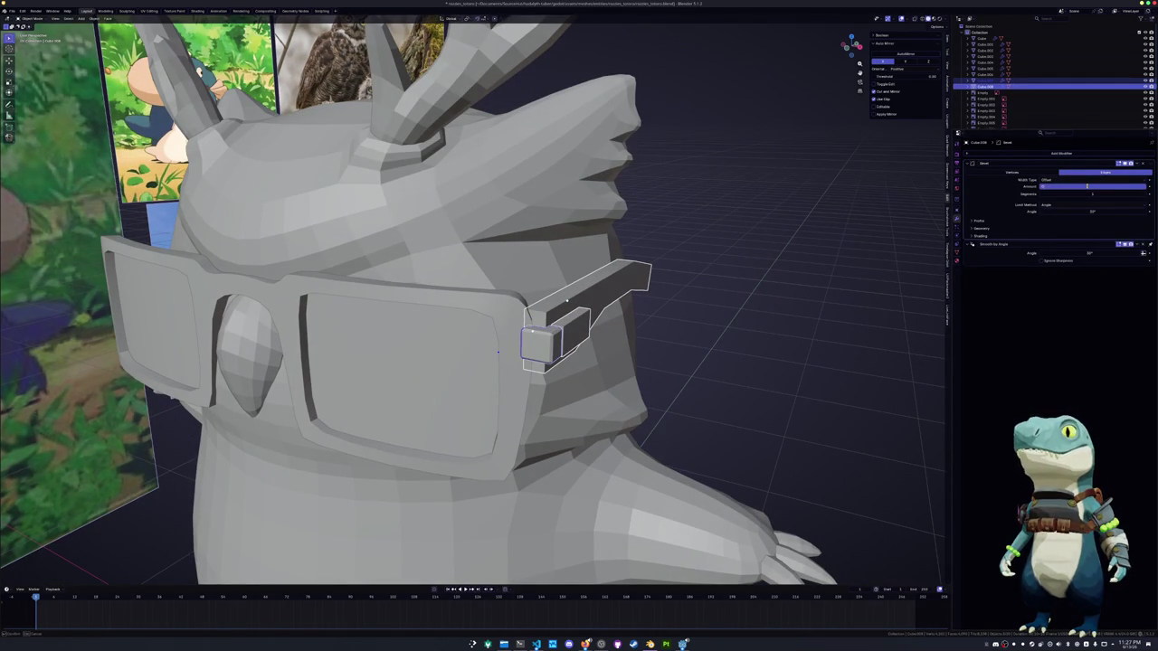
key("Return")
left_click(1086, 185)
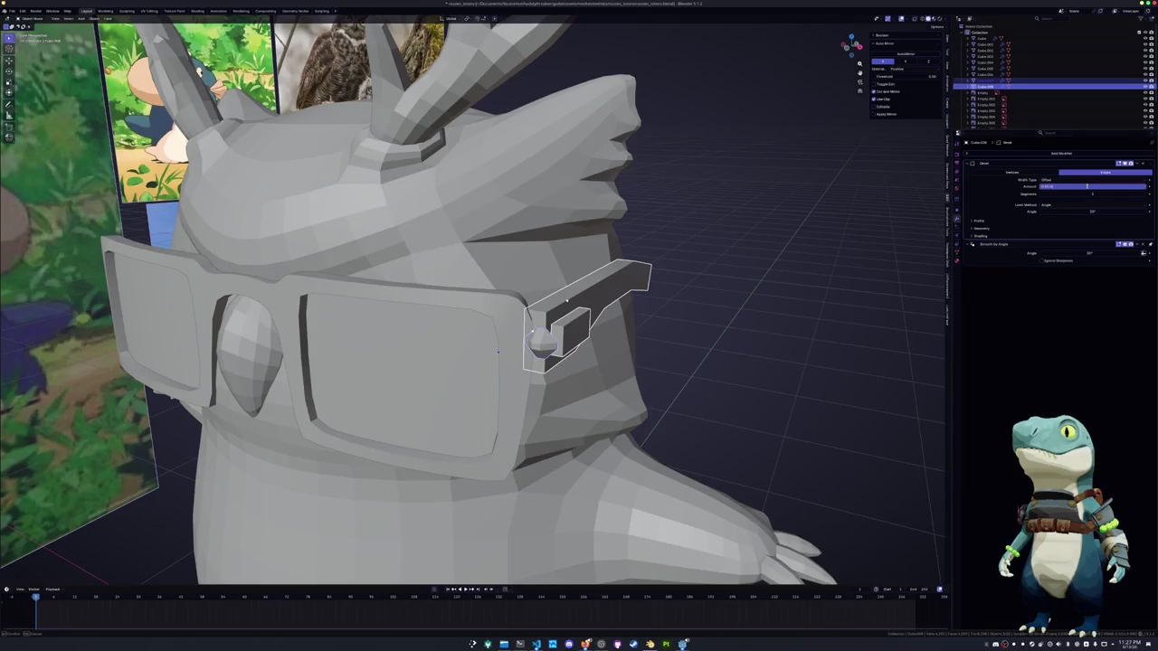
key("Return")
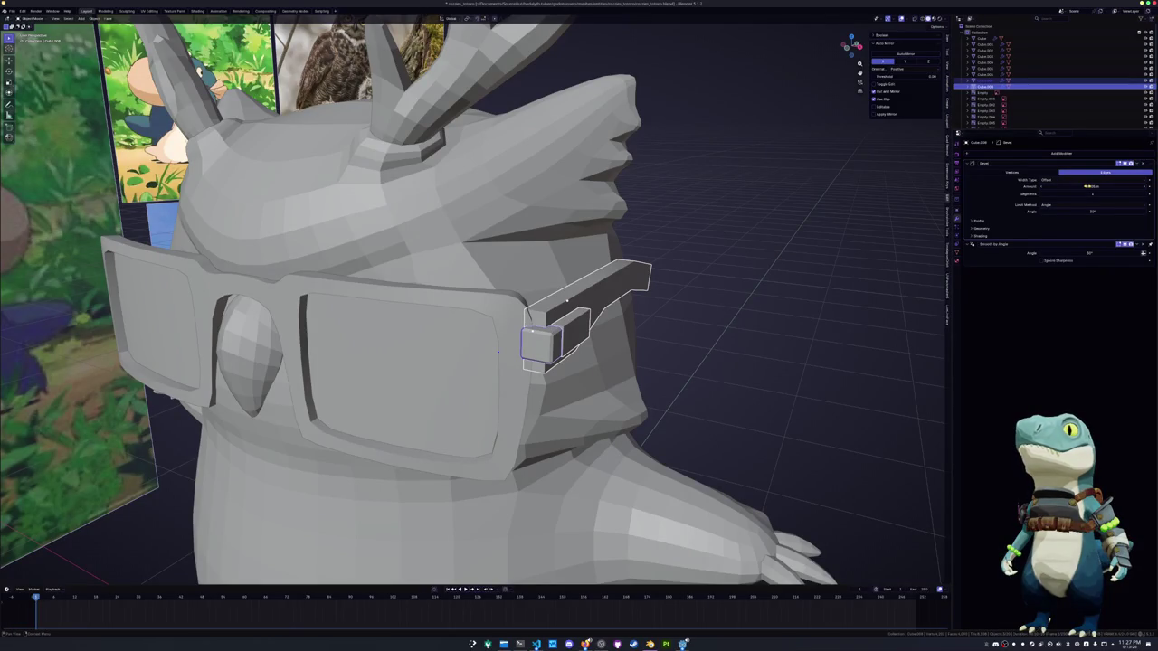
left_click(1134, 164)
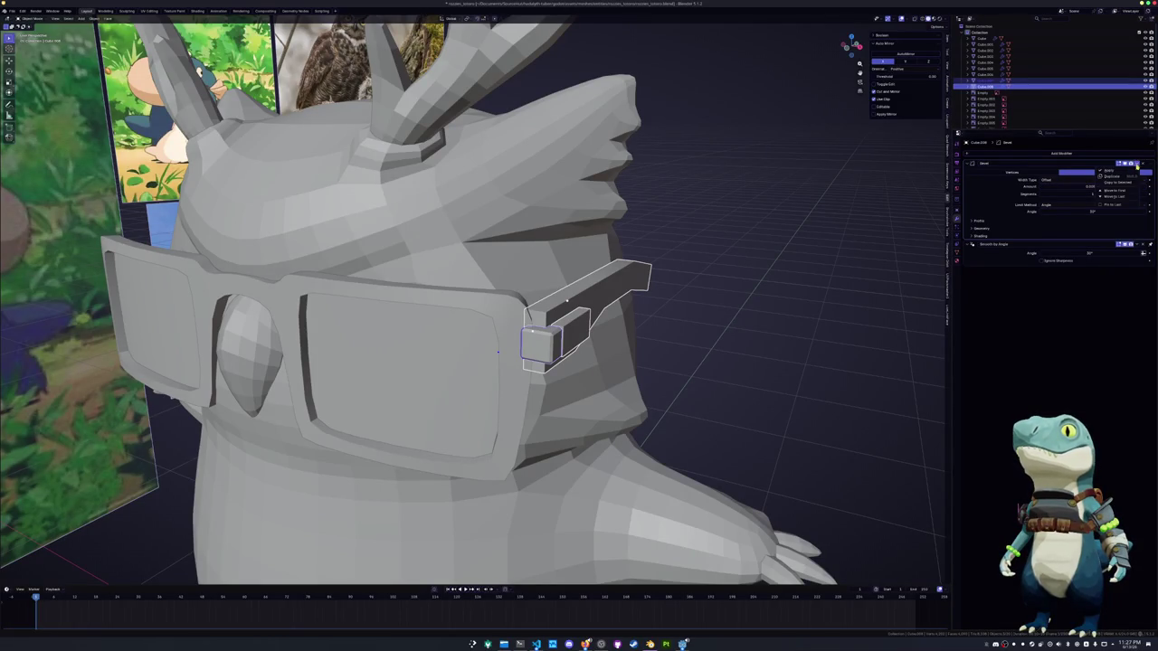
key("ctrl+a")
left_click(810, 258)
Copy the bevel onto the glasses frame, shade it smooth, and remove the duplicate Bevel.001
left_click(338, 410)
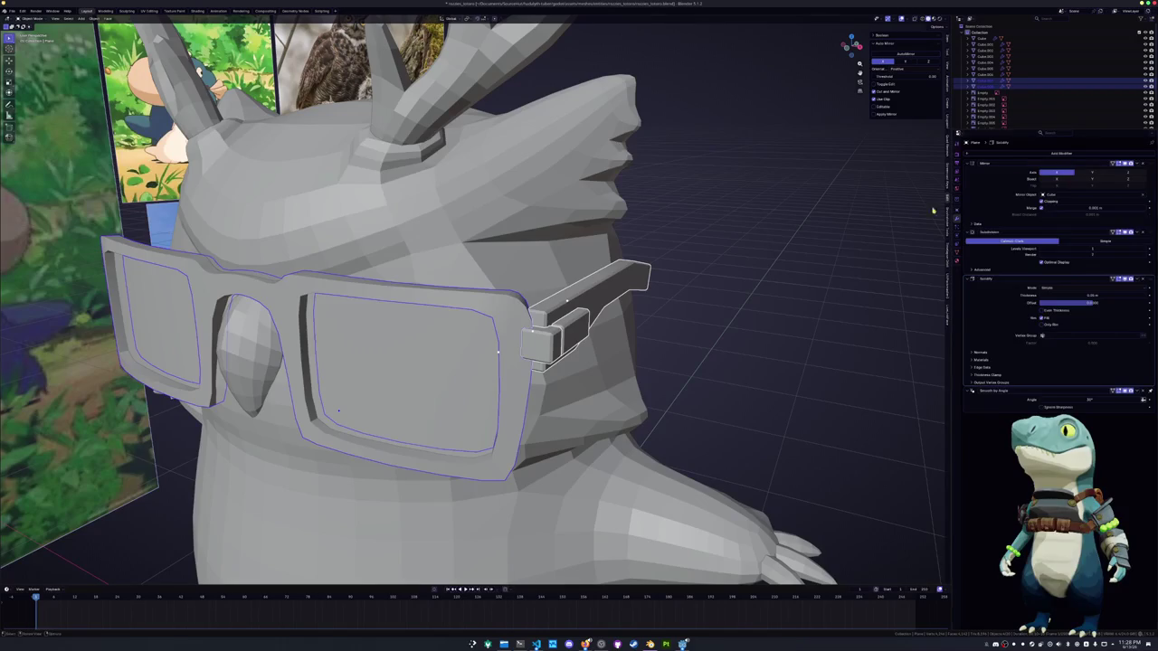
left_click(590, 296, "shift")
left_click(1137, 275)
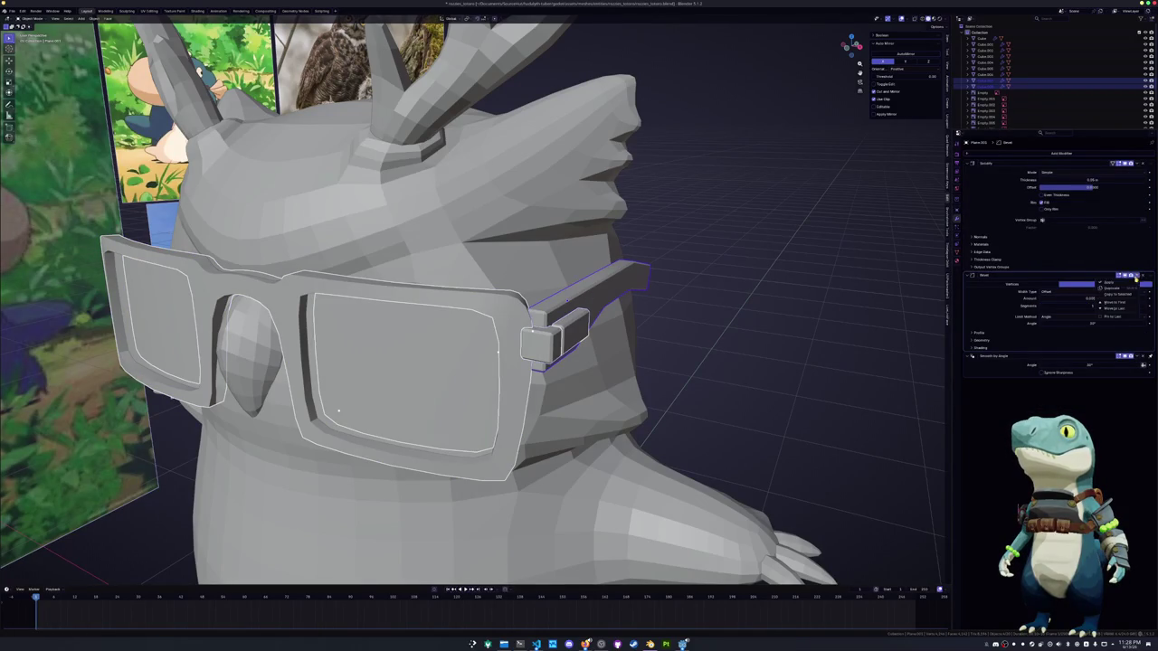
left_click(1122, 294)
left_click(496, 352, "shift")
right_click(489, 312)
left_click(479, 321)
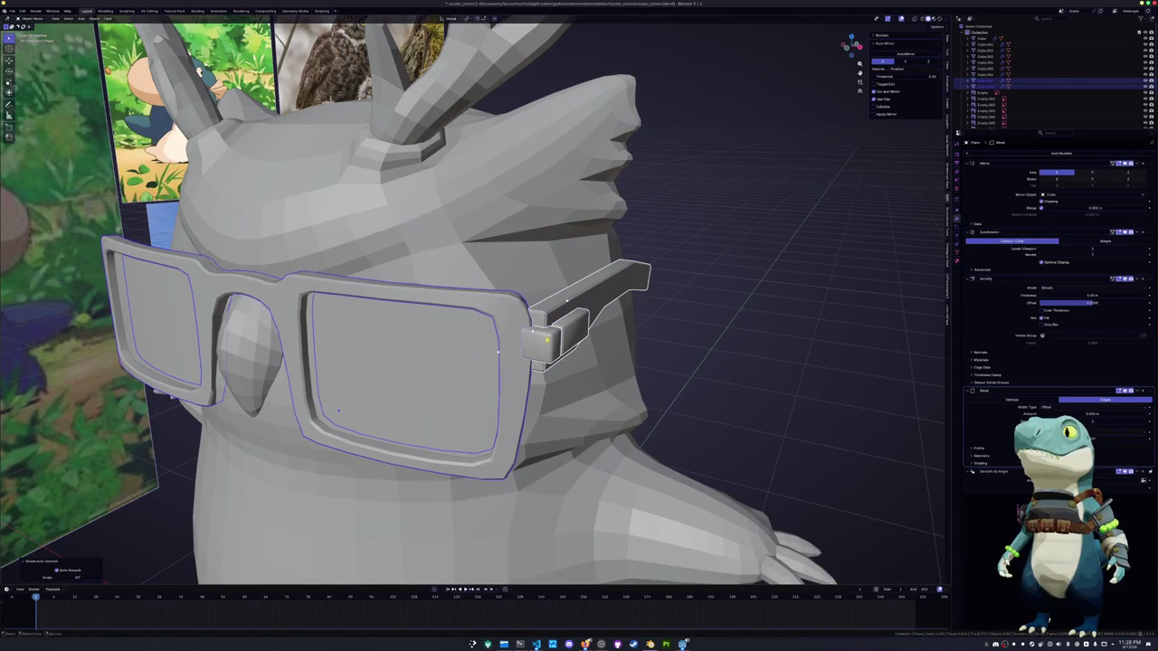
left_click(547, 333)
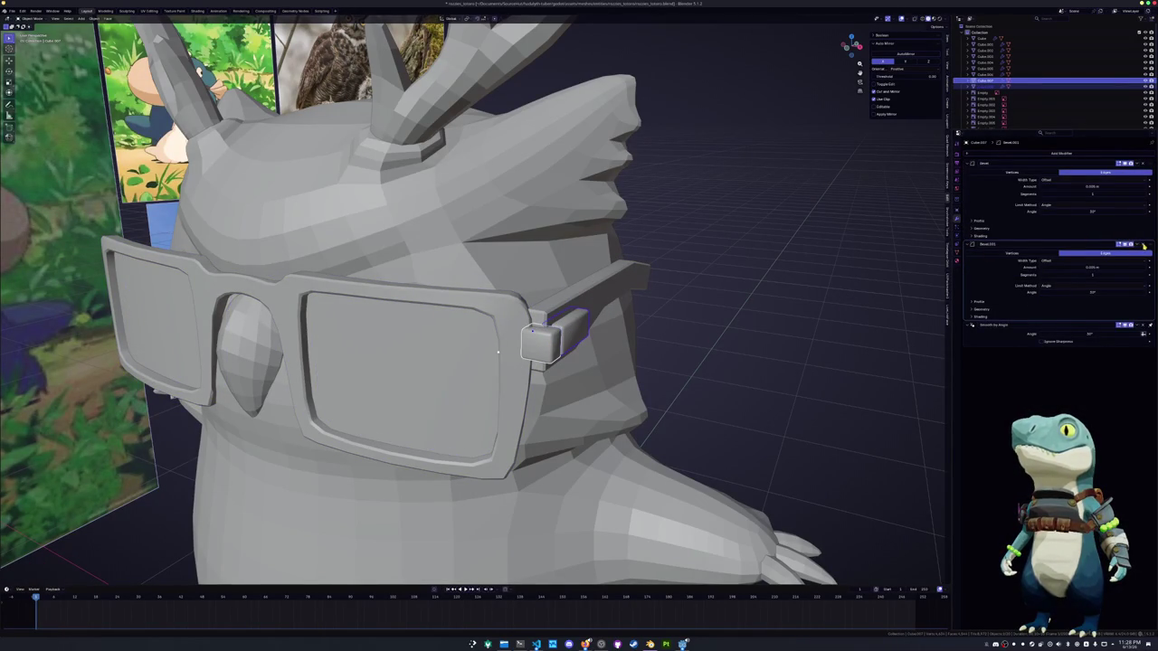
left_click(1144, 244)
Apply Shade Auto Smooth to the hinge block and glasses frame
left_click(549, 318)
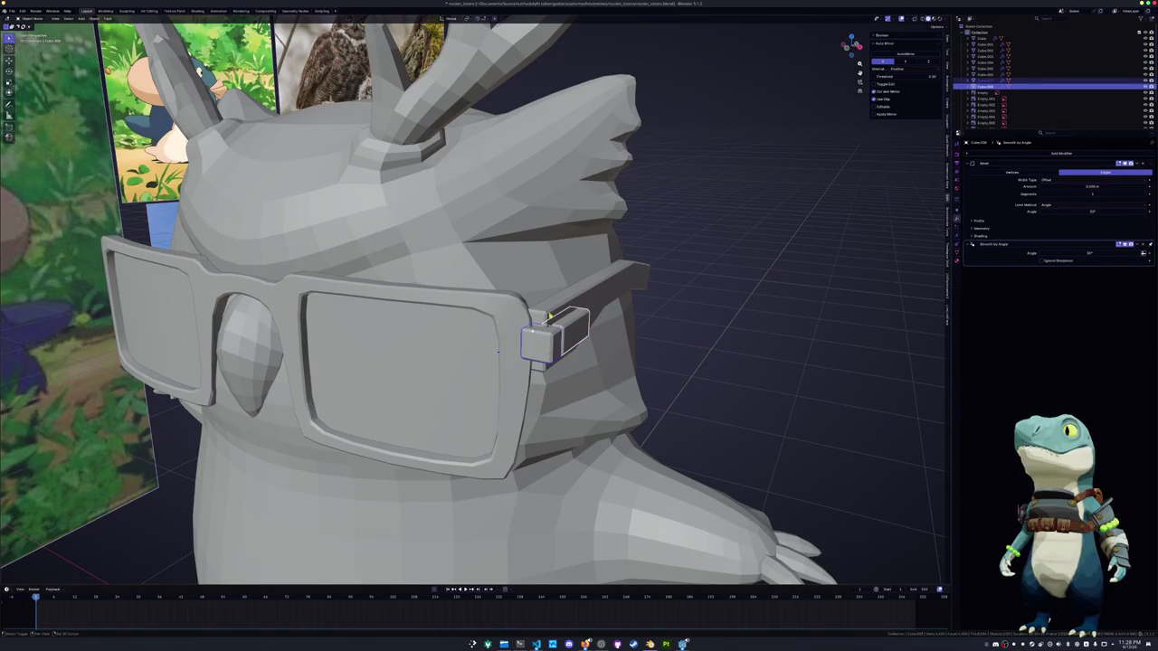
left_click(497, 352, "shift")
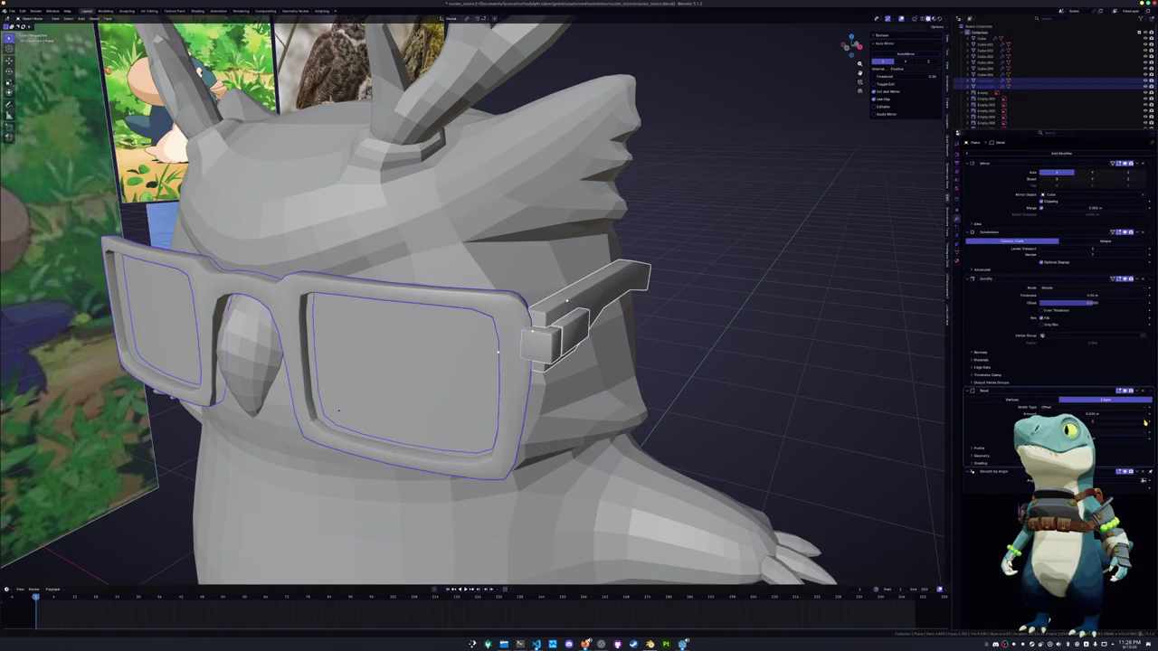
right_click(749, 357)
left_click(749, 355)
mouse_move(749, 357)
middle_mouse_down()
mouse_move(555, 336)
mouse_move(597, 393)
mouse_move(579, 362)
mouse_move(597, 334)
mouse_move(478, 351)
mouse_move(633, 335)
middle_mouse_up()
left_click(598, 335)
Bevel two sets of edges on the temple end piece
key("Tab")
key("ctrl+b")
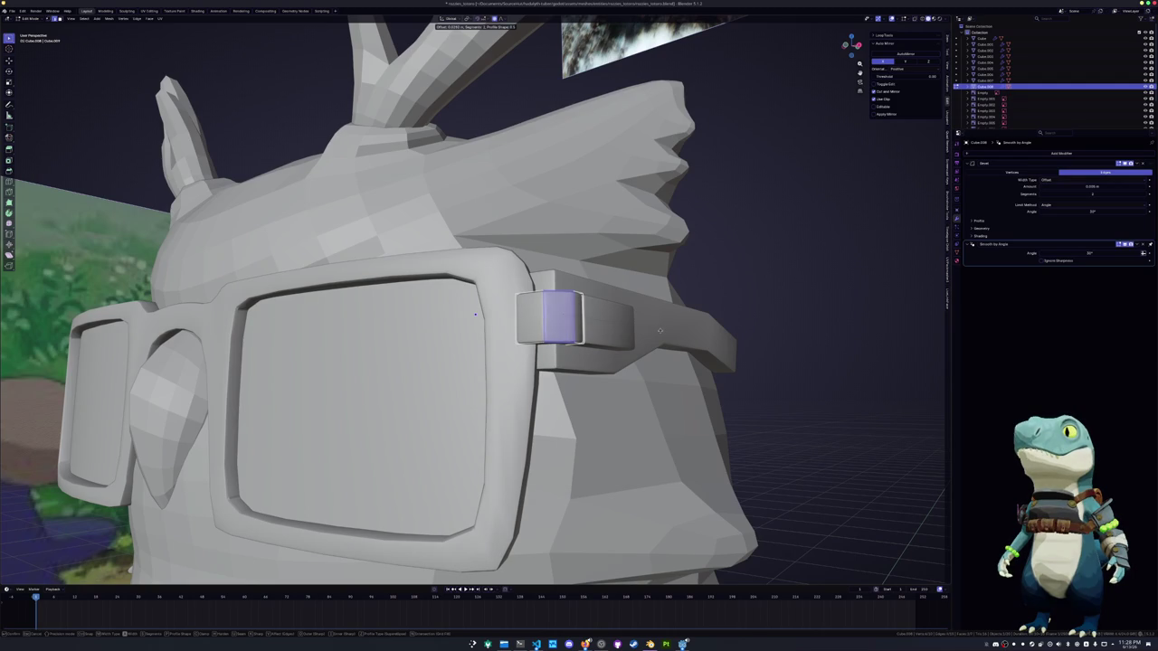
left_click(654, 331)
mouse_move(654, 331)
middle_mouse_down()
mouse_move(431, 380)
mouse_move(476, 390)
middle_mouse_up()
key("ctrl+b")
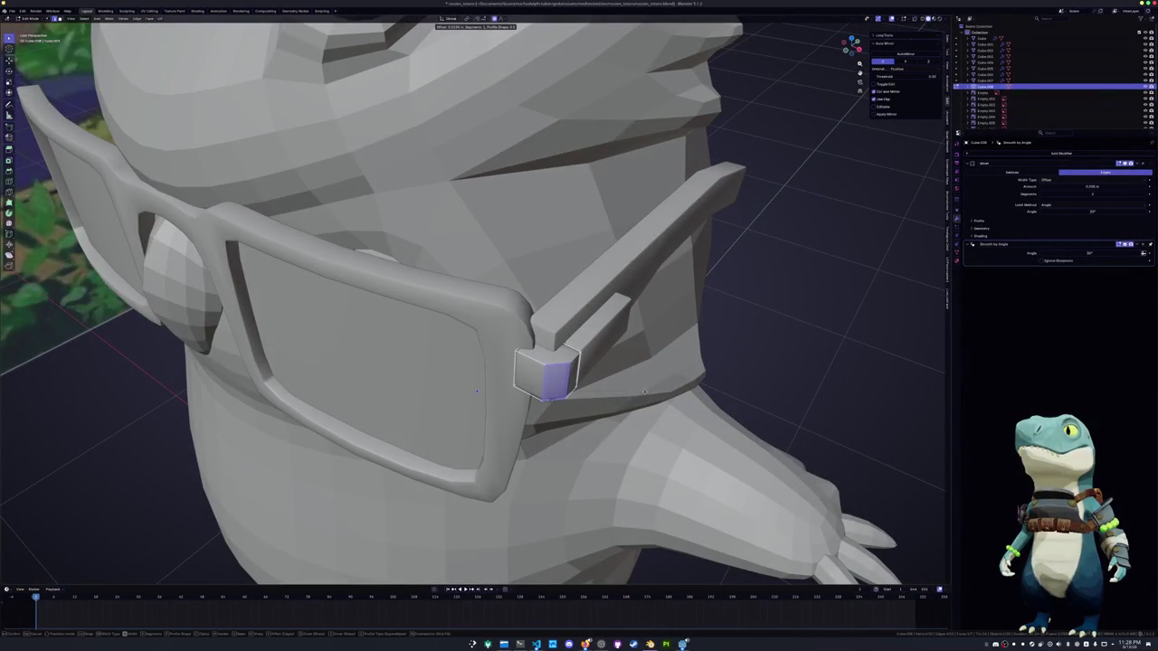
left_click(477, 391)
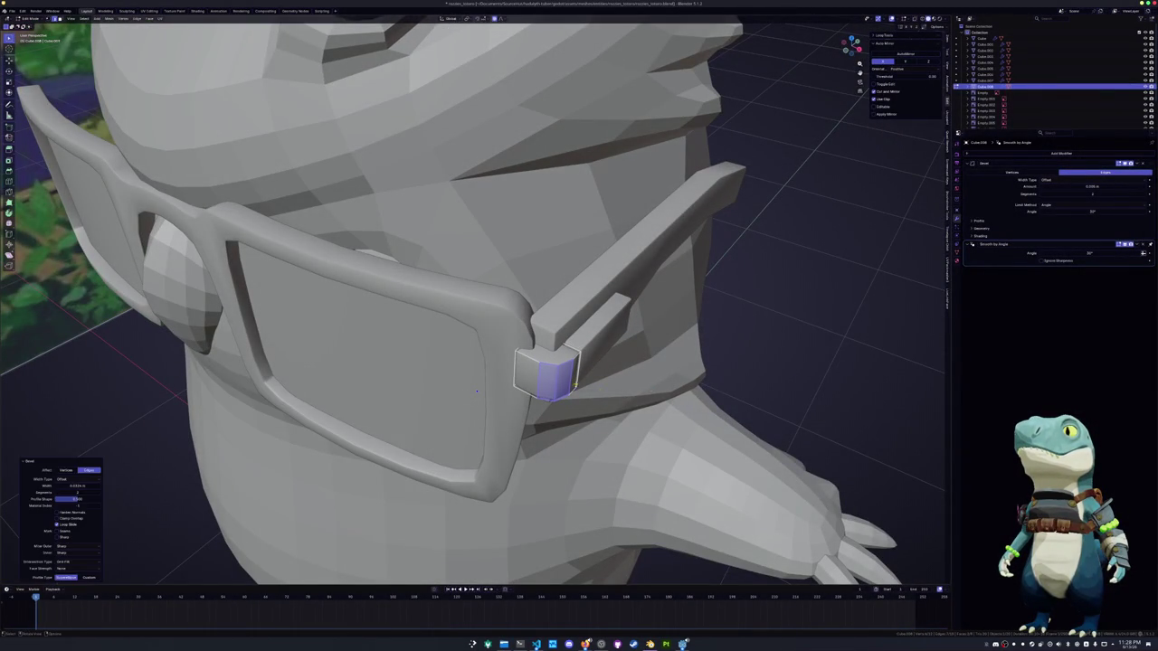
mouse_move(477, 391)
middle_mouse_down()
mouse_move(481, 403)
mouse_move(555, 365)
middle_mouse_up()
key("Tab")
Shift the hinge block along X and dissolve its stray vertices
key("g")
key("x")
left_click(483, 401)
key("Tab")
key("alt+z")
key("x")
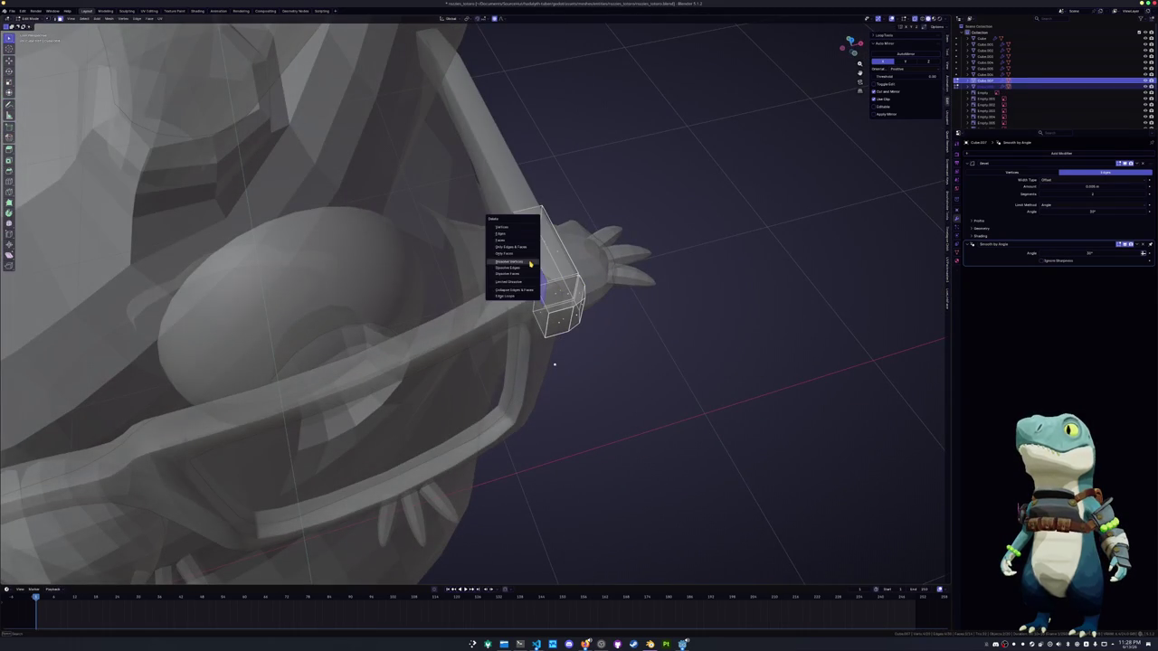
left_click(513, 235)
Turn off X-ray and orbit around the head to inspect the rounded hinge joint
mouse_move(555, 364)
middle_mouse_down()
mouse_move(369, 393)
mouse_move(413, 281)
middle_mouse_up()
middle_click_drag(342, 331, 478, 363)
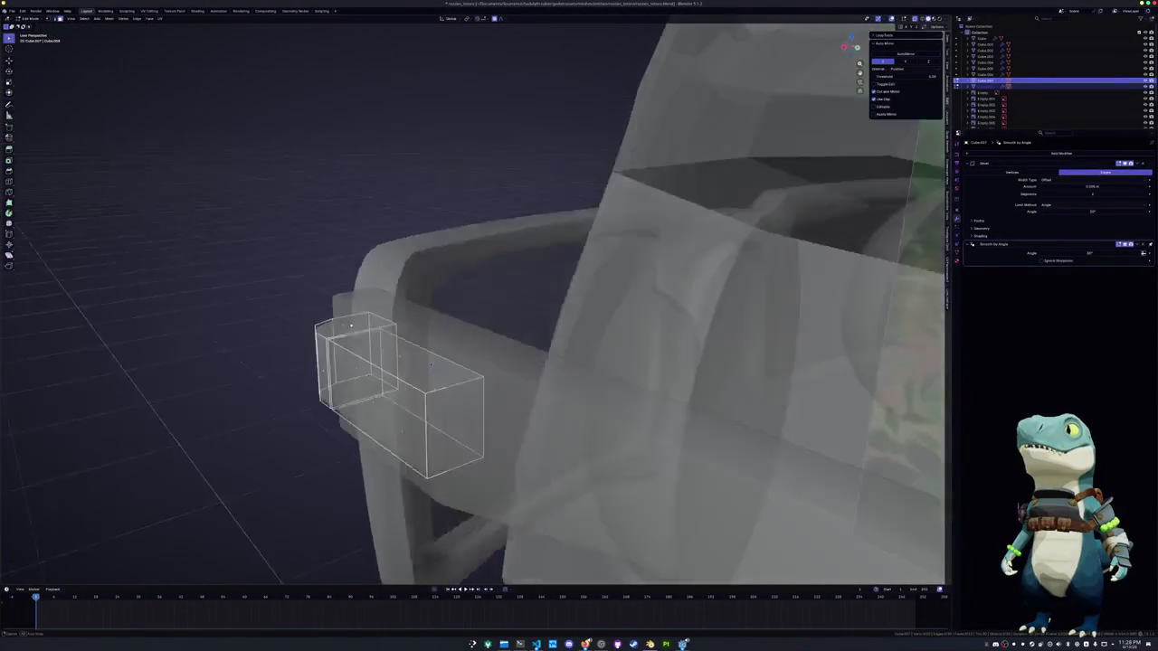
scroll(478, 363, "down", 5)
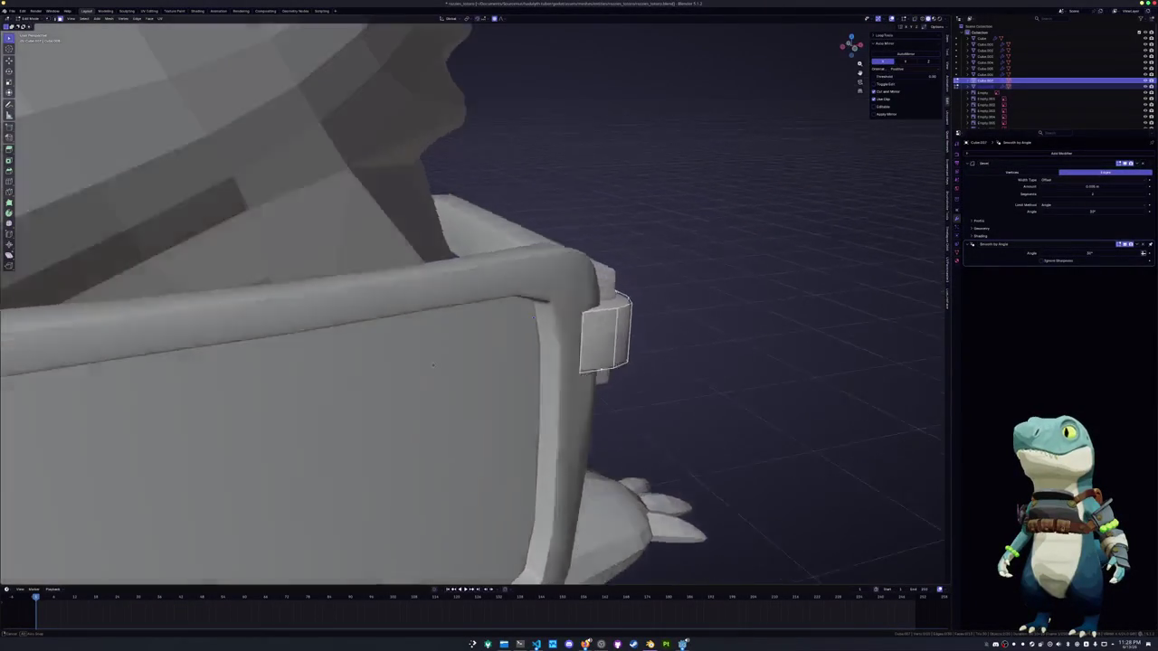
key("alt+z")
key("alt+z")
scroll(484, 363, "down", 5)
mouse_move(484, 364)
middle_mouse_down()
mouse_move(626, 330)
mouse_move(509, 337)
middle_mouse_up()
scroll(626, 330, "up", 8)
scroll(627, 330, "down", 5)
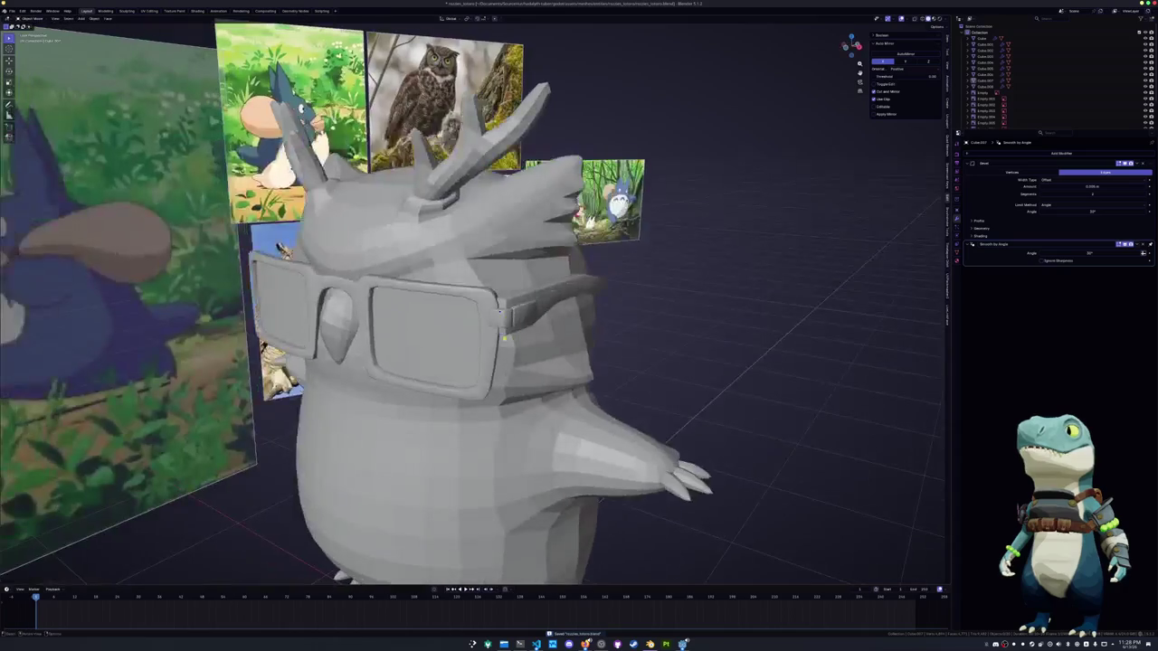
Add a Mirror modifier to the glasses temple piece
left_click(508, 318)
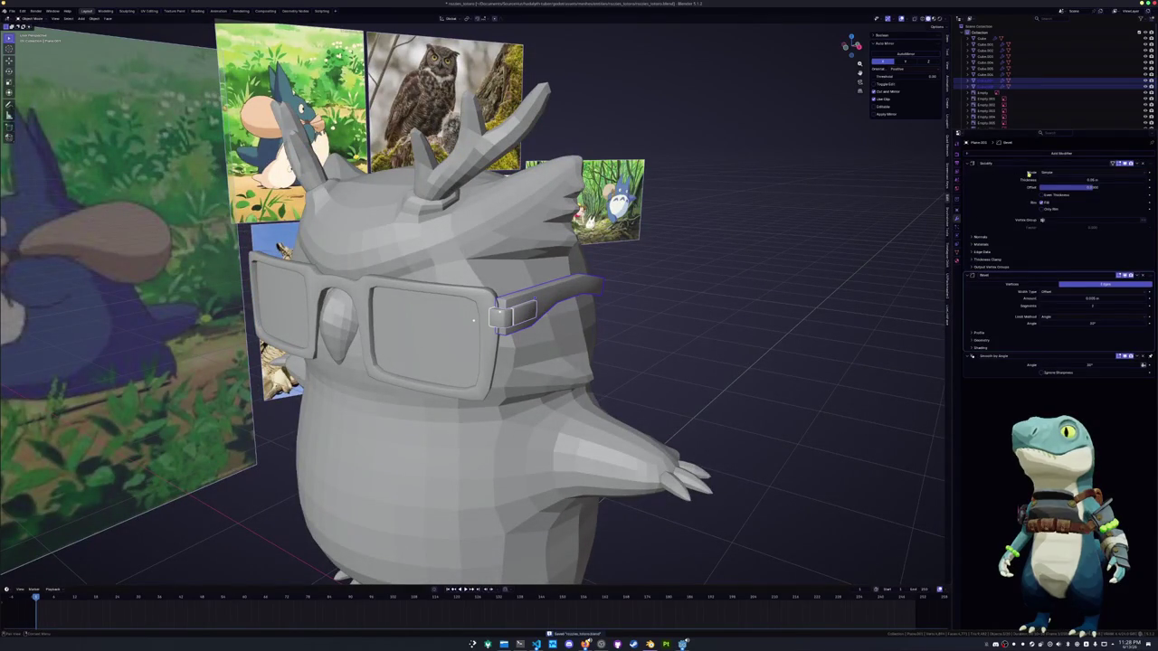
left_click(1038, 154)
type("m")
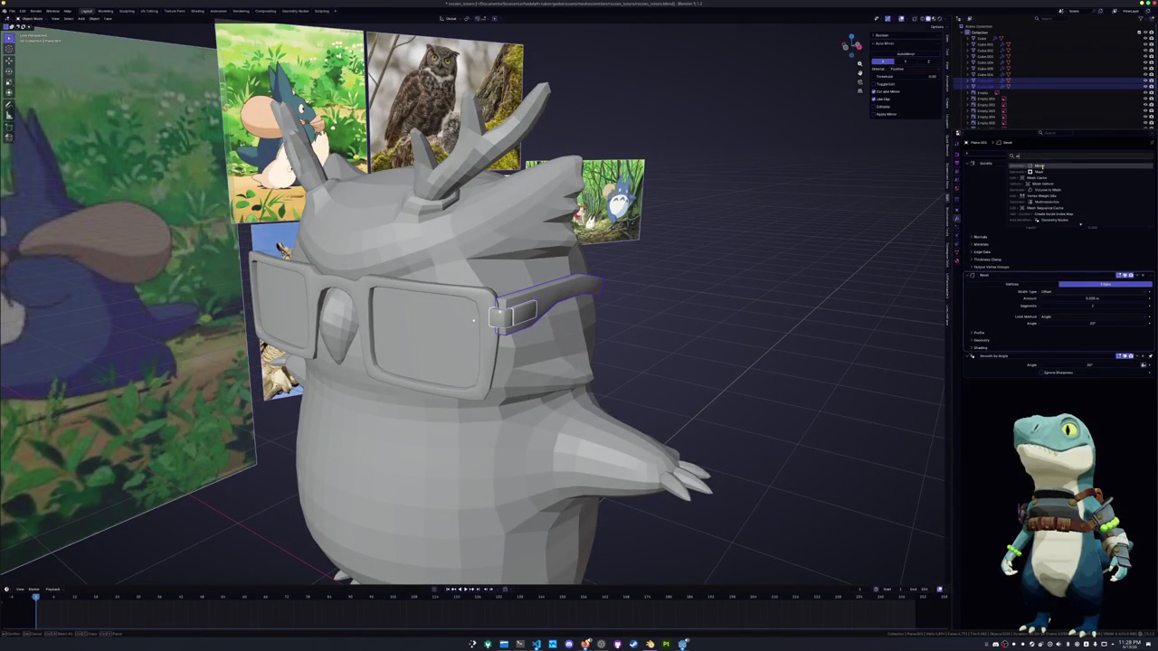
left_click(1041, 167)
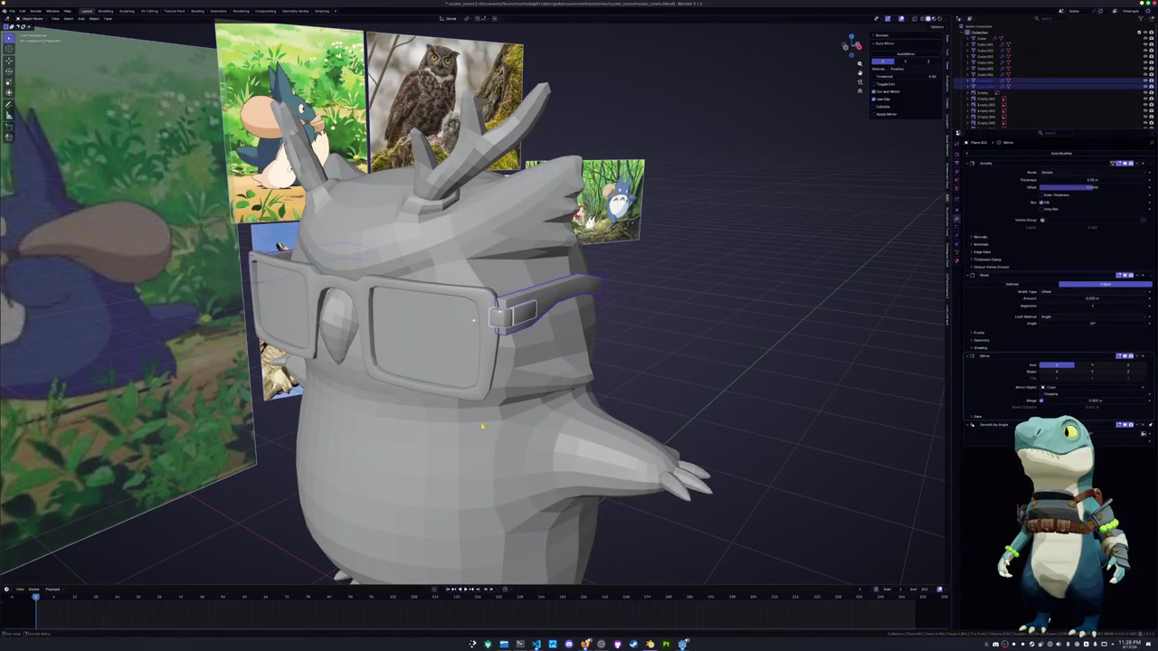
middle_click_drag(901, 390, 687, 398)
scroll(641, 401, "up", 4)
left_click(1135, 357)
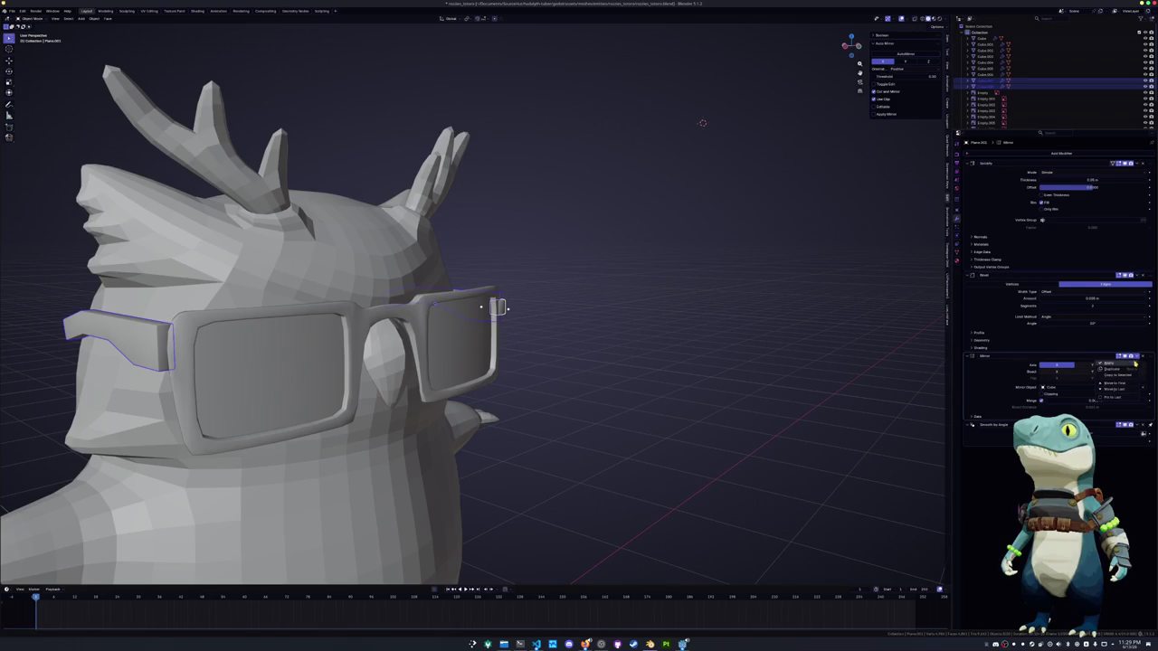
left_click(634, 405)
Select the glasses frame and edit its mesh in a see-through front view
middle_click_drag(615, 405, 561, 389)
left_click(472, 378)
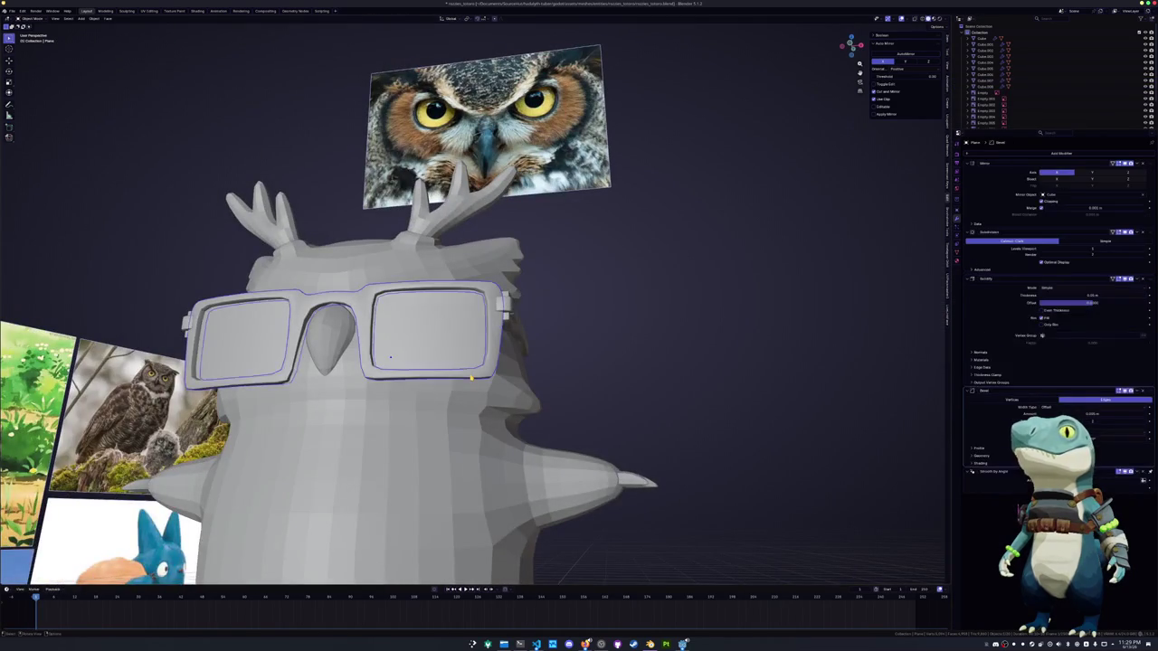
scroll(467, 380, "up", 2)
key("KP_1")
key("alt+z")
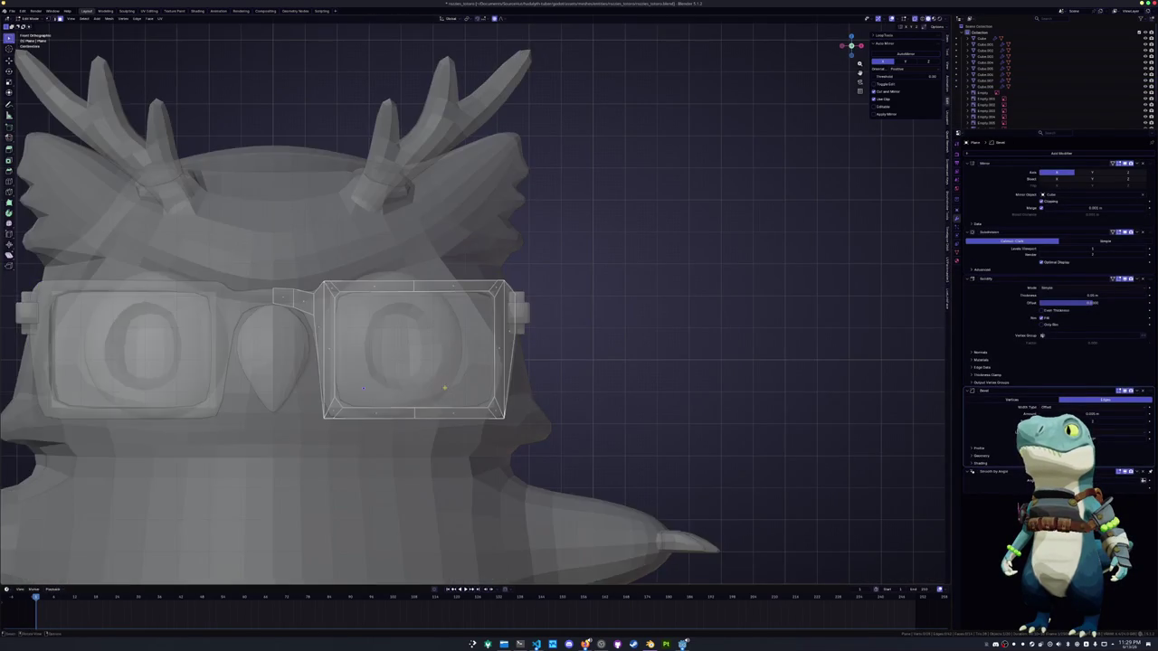
key("Tab")
scroll(468, 380, "up", 3)
Lower the lens's bottom-centre vertex along Z so the bottom edge bows out
key("g")
key("z")
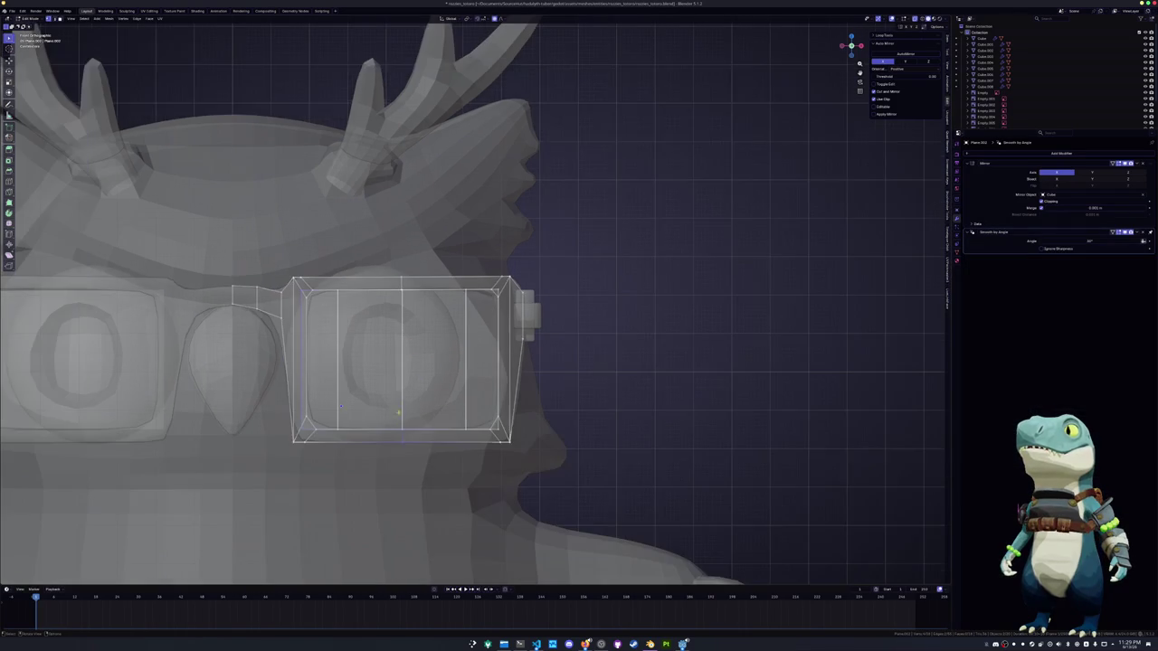
key("g")
key("z")
left_click(367, 460)
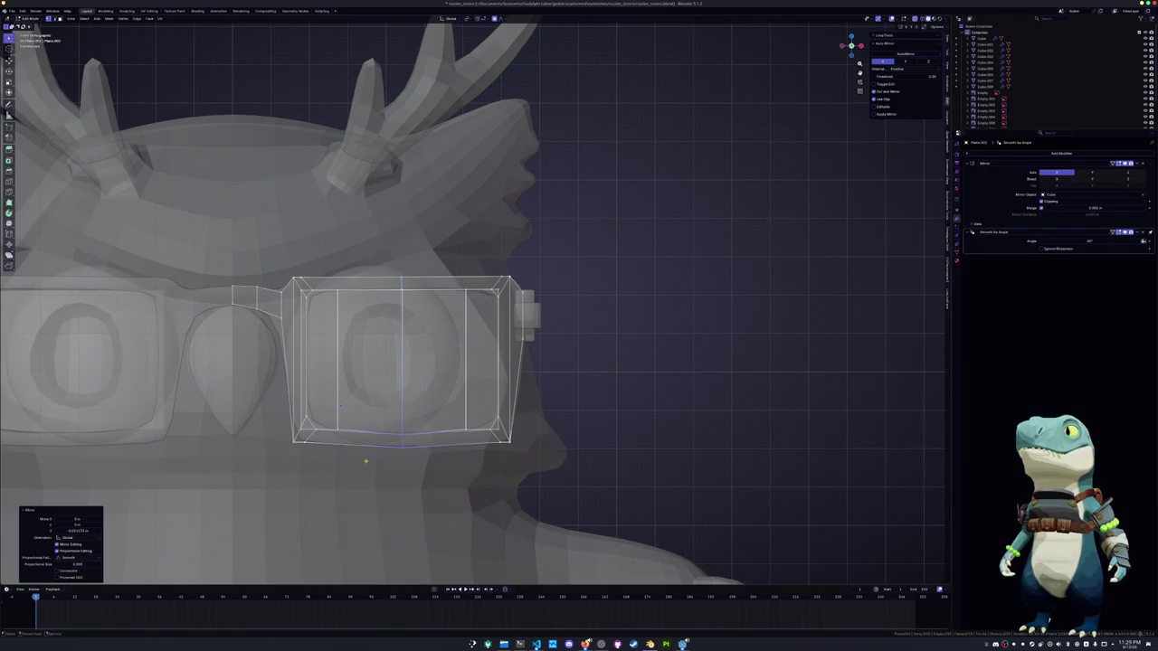
key("g")
key("z")
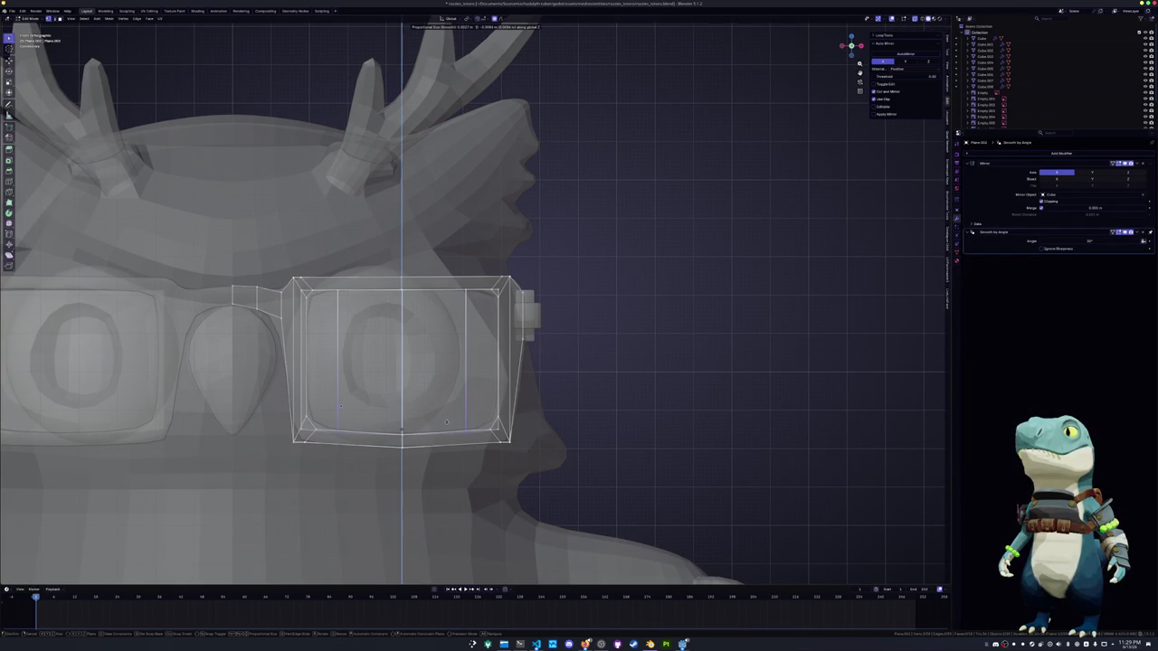
left_click(384, 413)
Raise the lens's top-centre vertex along Z so the top edge bows out
key("g")
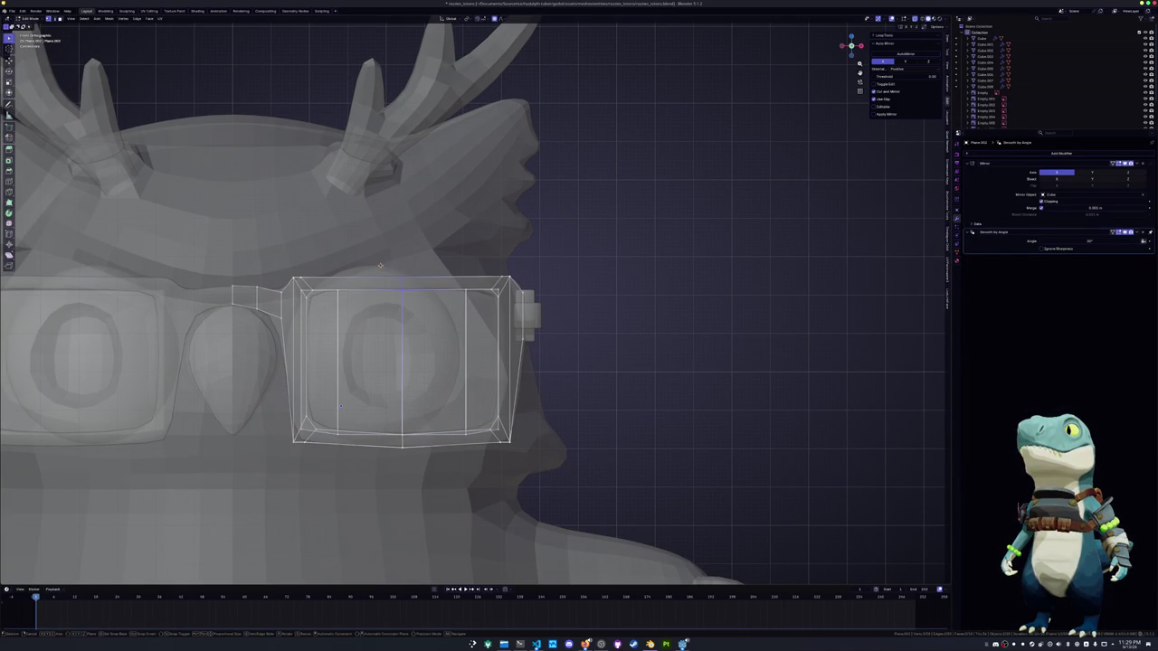
key("z")
left_click(380, 262)
left_click(454, 281)
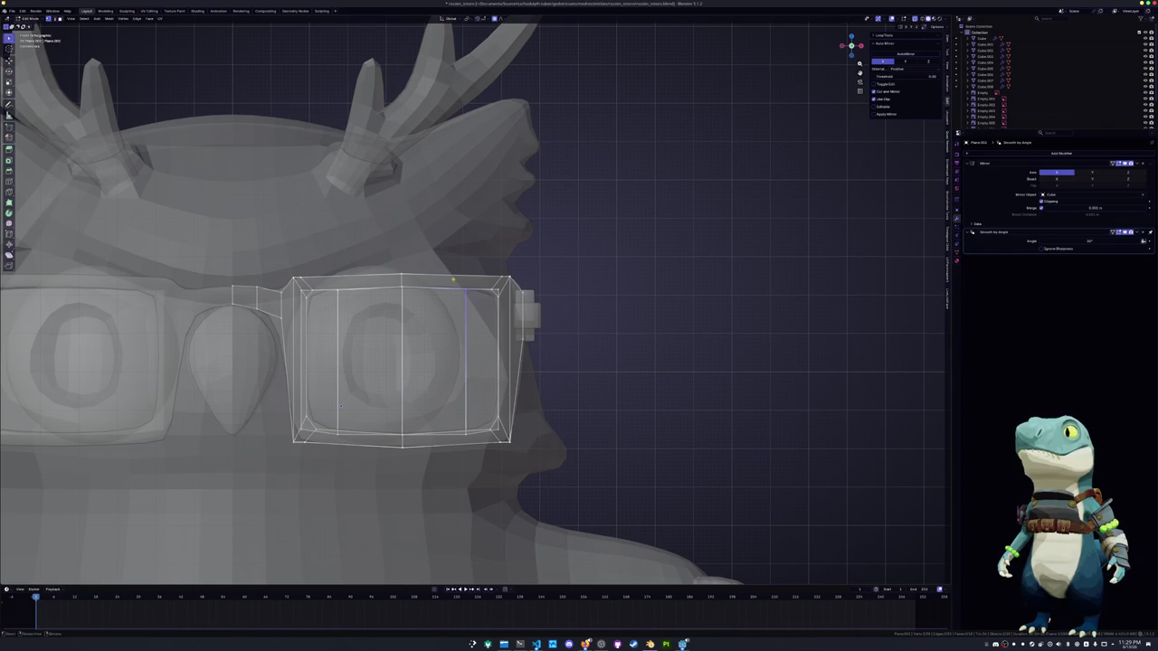
left_click(402, 289)
key("g")
key("z")
left_click(340, 406)
key("Tab")
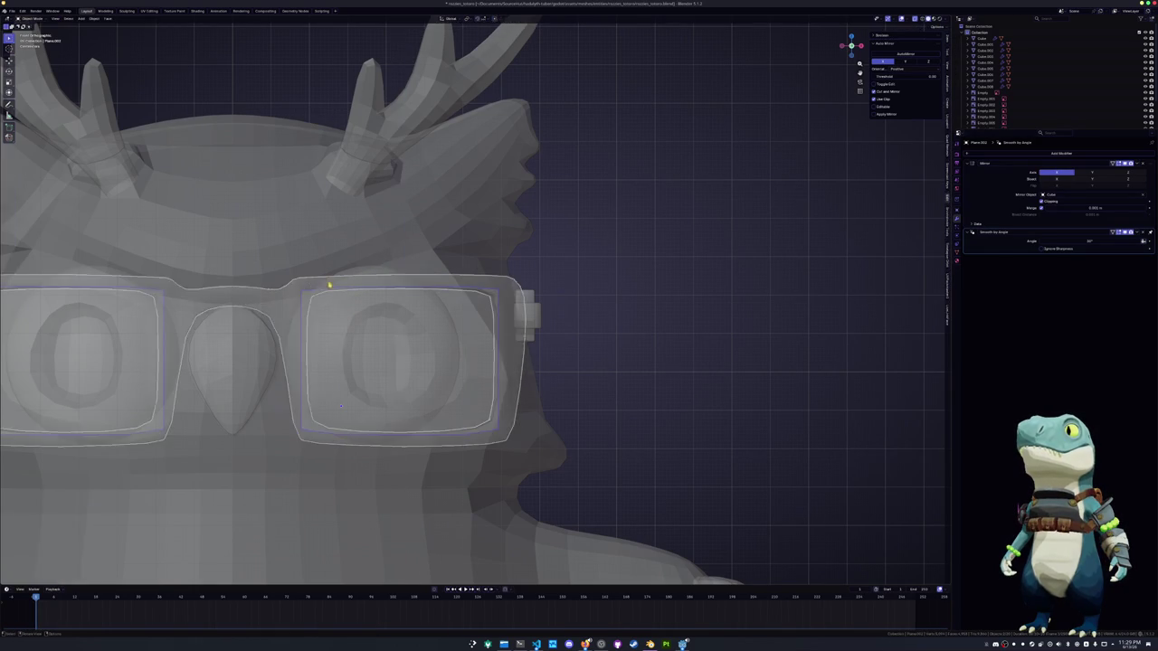
Orbit around the owl to check the reshaped glasses from several angles
scroll(340, 406, "down", 3)
scroll(409, 350, "down", 2)
scroll(410, 351, "down", 2)
mouse_move(610, 334)
middle_mouse_down()
mouse_move(413, 384)
mouse_move(406, 401)
mouse_move(481, 373)
mouse_move(772, 174)
middle_mouse_up()
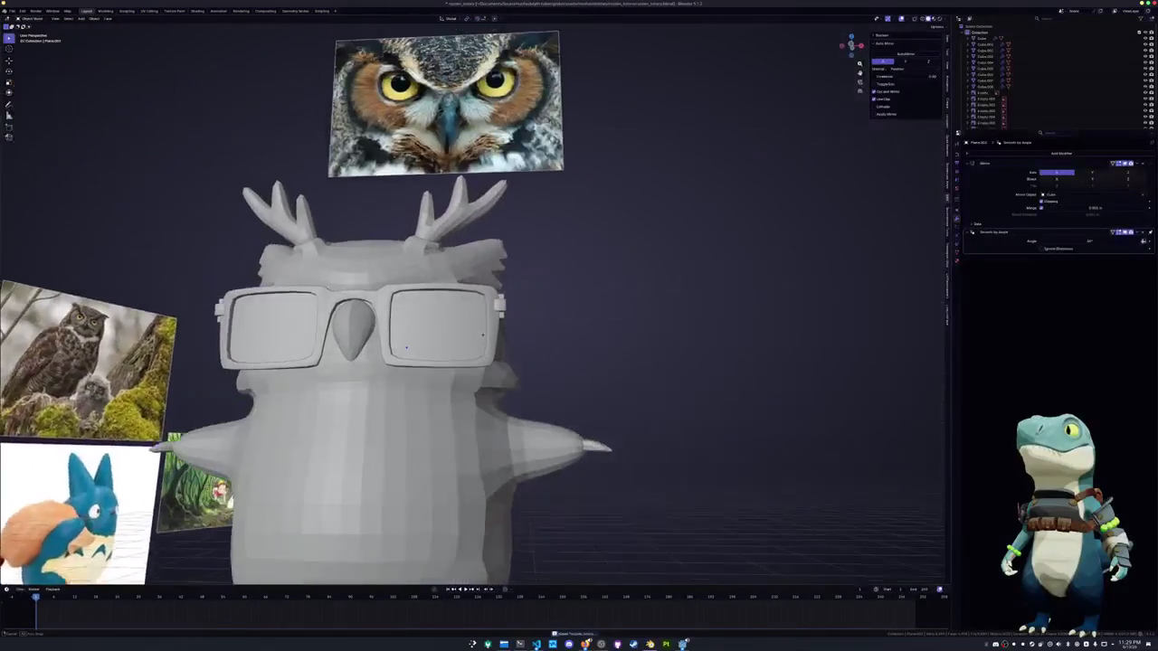
scroll(772, 174, "down", 1)
mouse_move(565, 391)
middle_mouse_down()
mouse_move(621, 388)
mouse_move(508, 391)
mouse_move(816, 171)
middle_mouse_up()
key("KP_1")
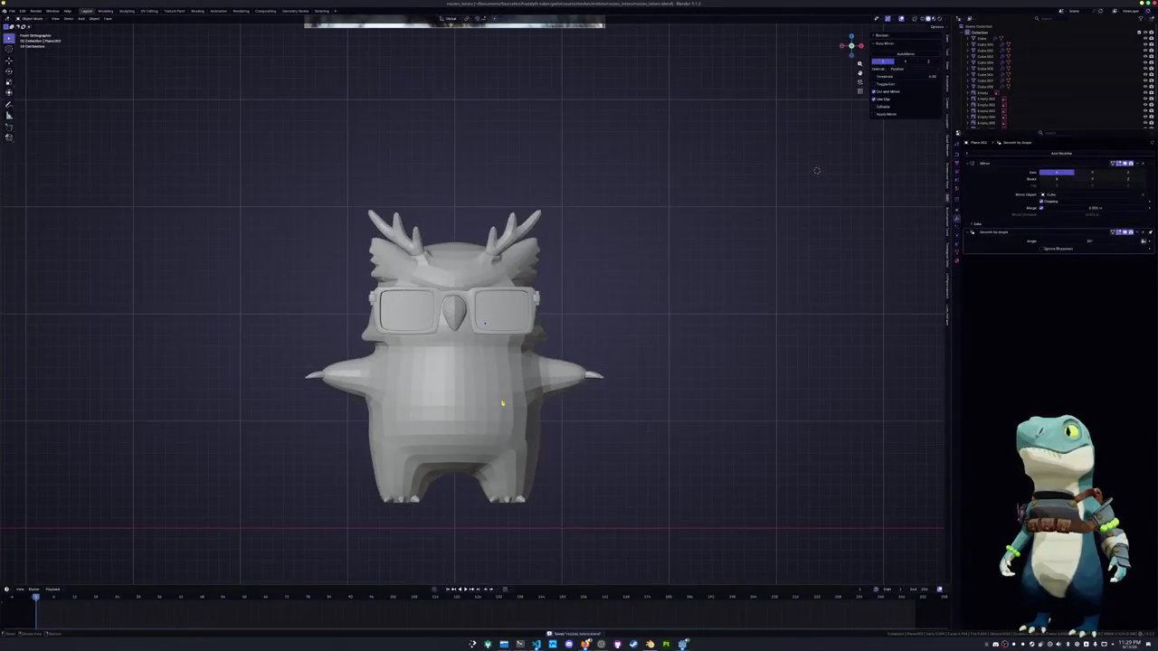
scroll(543, 394, "up", 5)
scroll(679, 391, "up", 2)
scroll(797, 389, "up", 2)
middle_click_drag(796, 389, 714, 378)
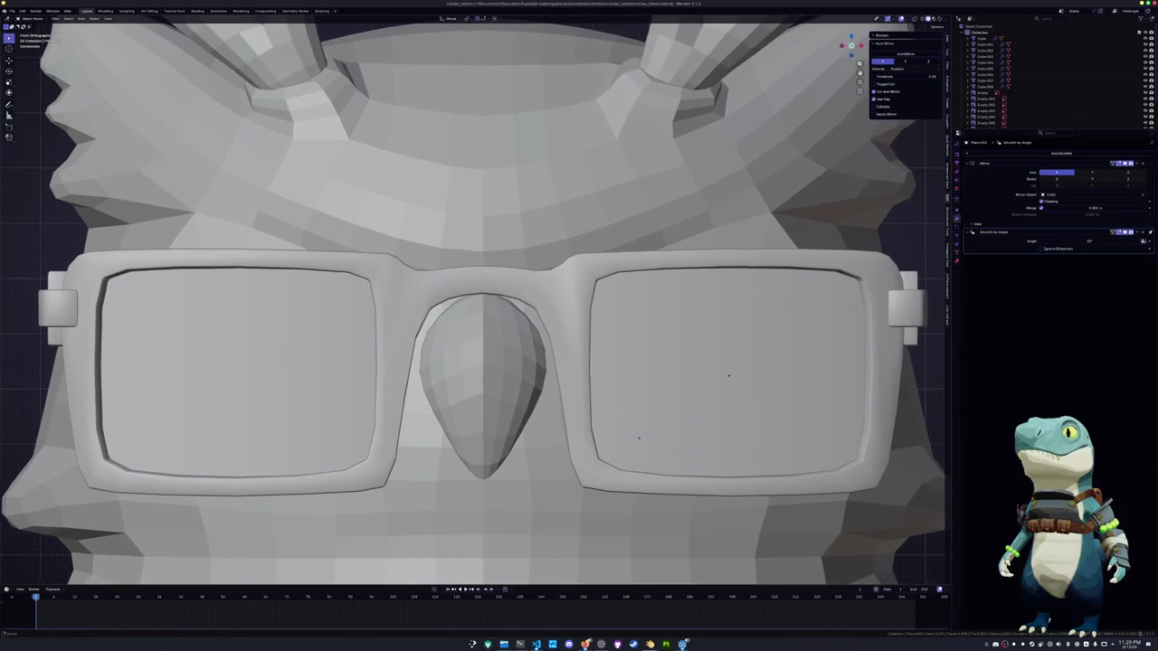
Select the owl's beak object
left_click(521, 483)
scroll(498, 443, "down", 3)
scroll(473, 406, "down", 2)
left_click(475, 363)
Crease the beak's edges with Shift+E
middle_click_drag(475, 363, 543, 343)
key("Tab")
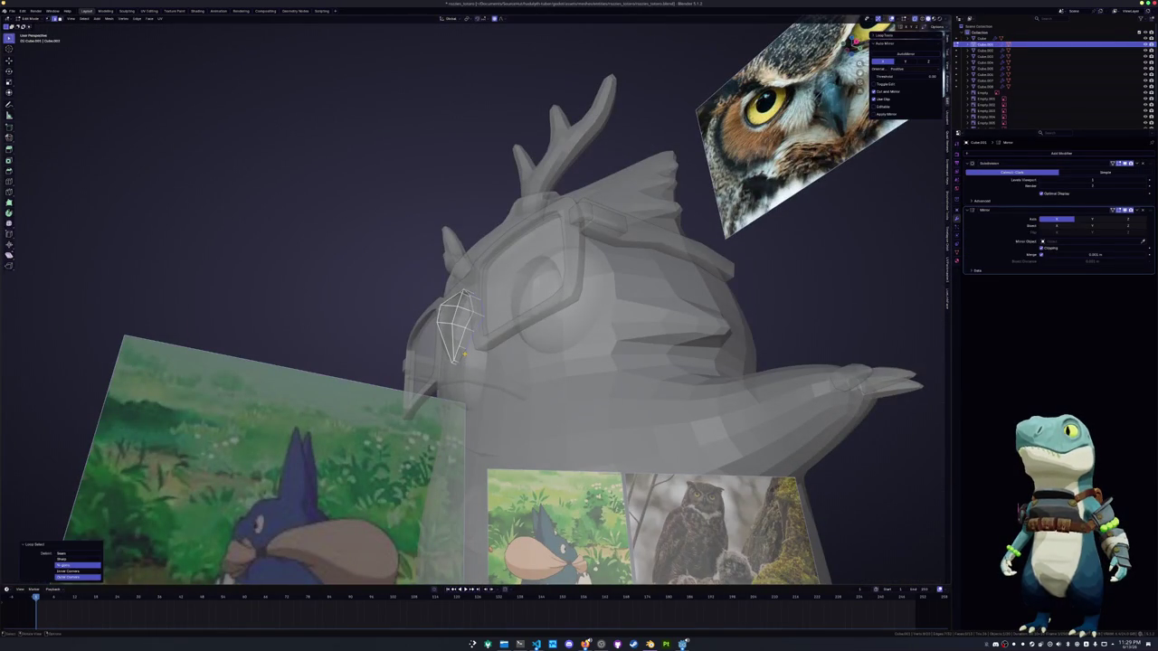
middle_click_drag(466, 354, 579, 353)
middle_click_drag(468, 356, 511, 365)
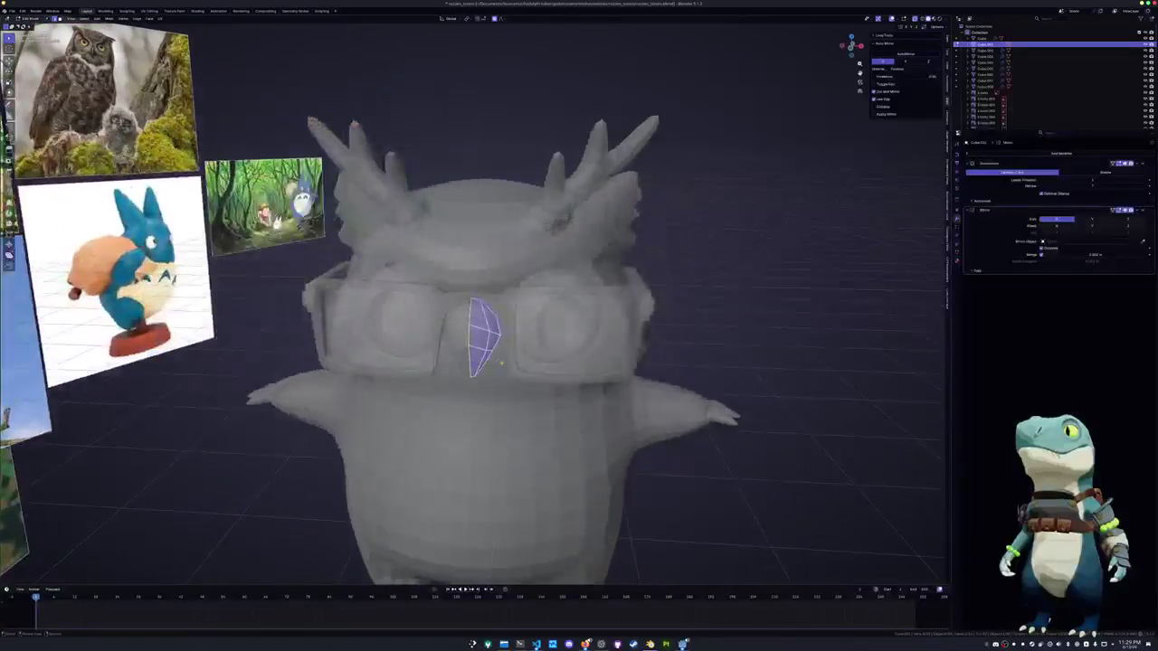
key("shift+e")
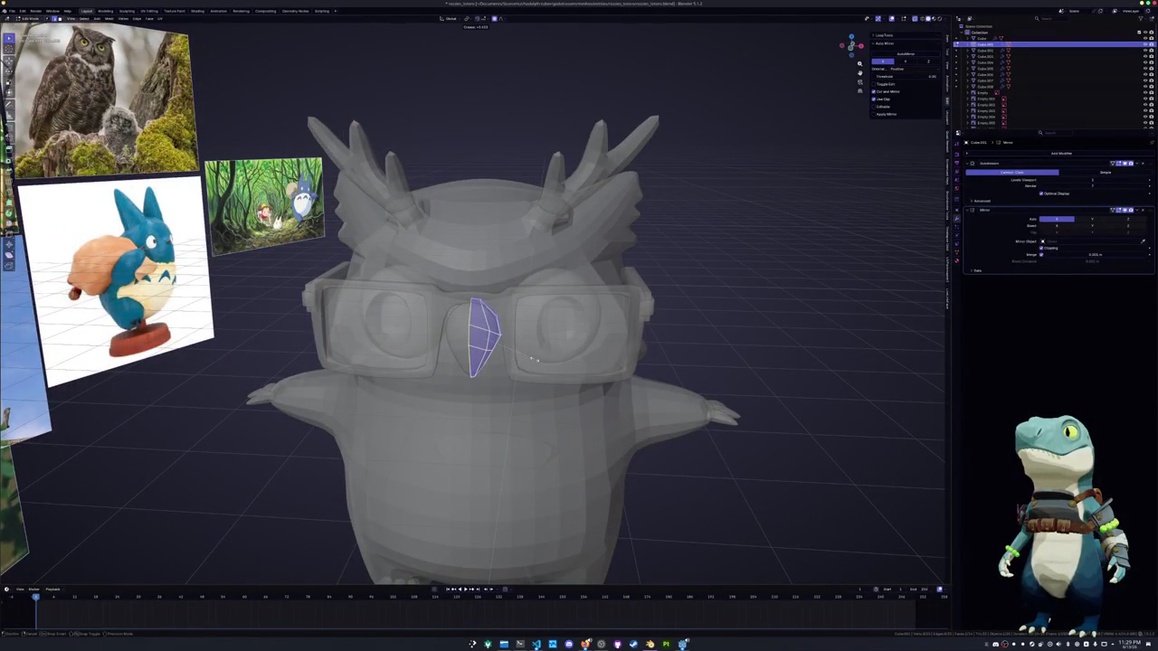
left_click(549, 359)
key("Tab")
Select the body faces and edge loop just beside the nose
left_click(480, 387)
key("Tab")
middle_click_drag(480, 414, 464, 366)
left_click(484, 348)
left_click(489, 318, "shift")
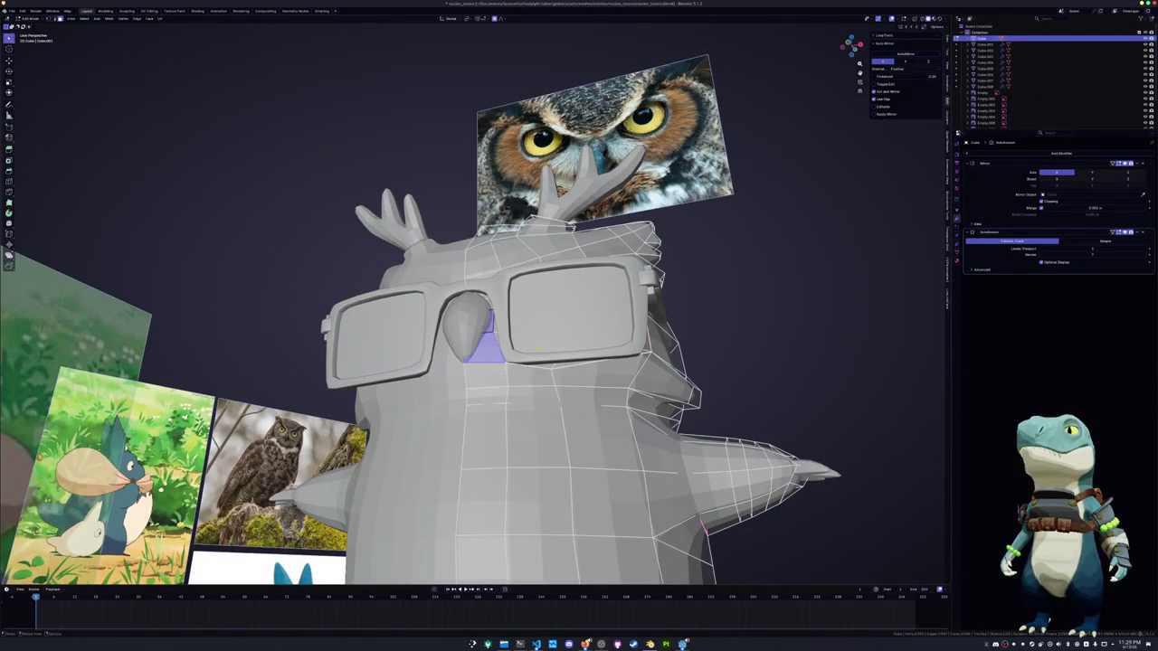
key("ctrl+z")
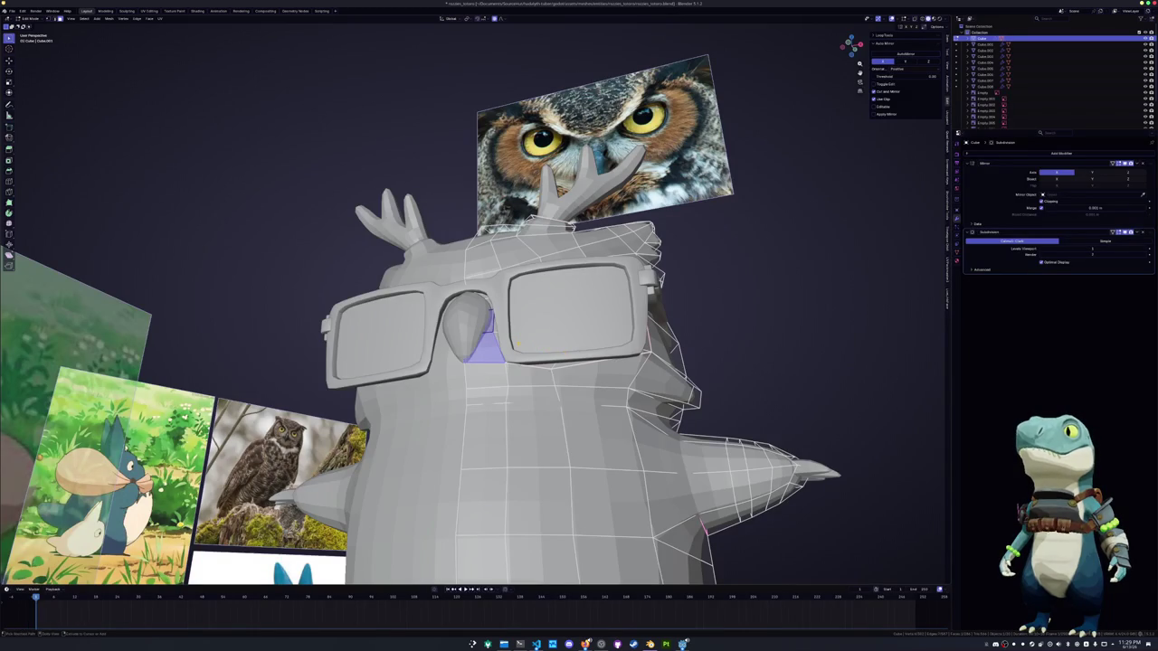
left_click(487, 351, "alt")
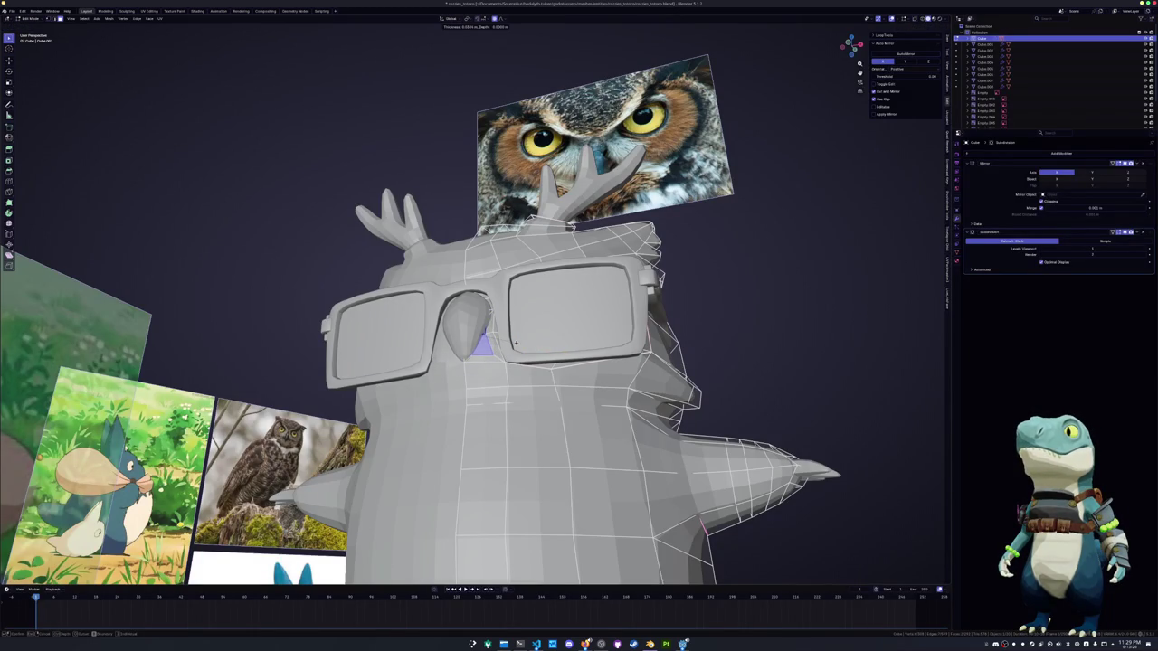
Try insetting the two faces beside the nose, then undo the inset
key("alt+z")
scroll(489, 355, "up", 2)
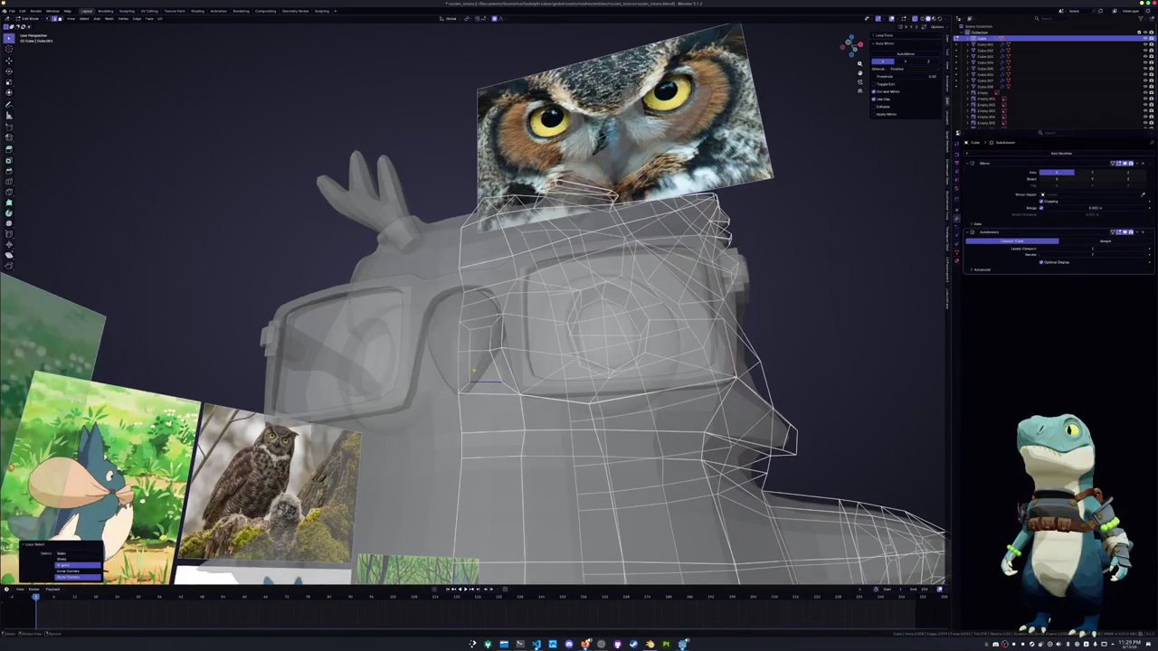
left_click(470, 364, "shift")
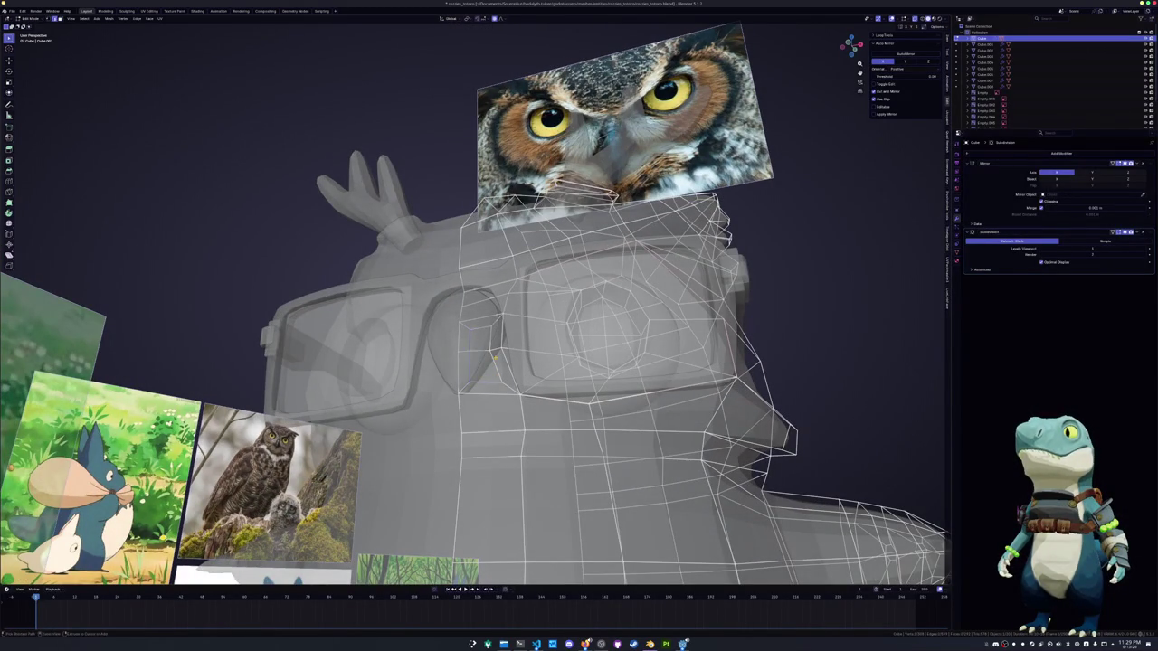
key("3")
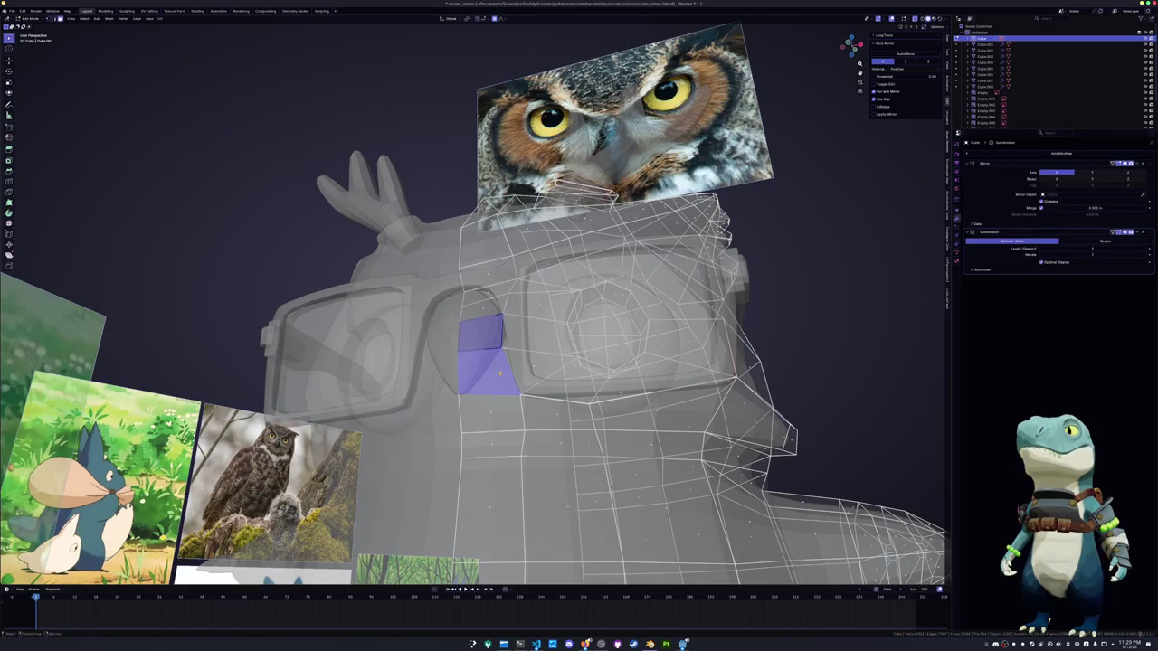
key("i")
left_click(484, 367)
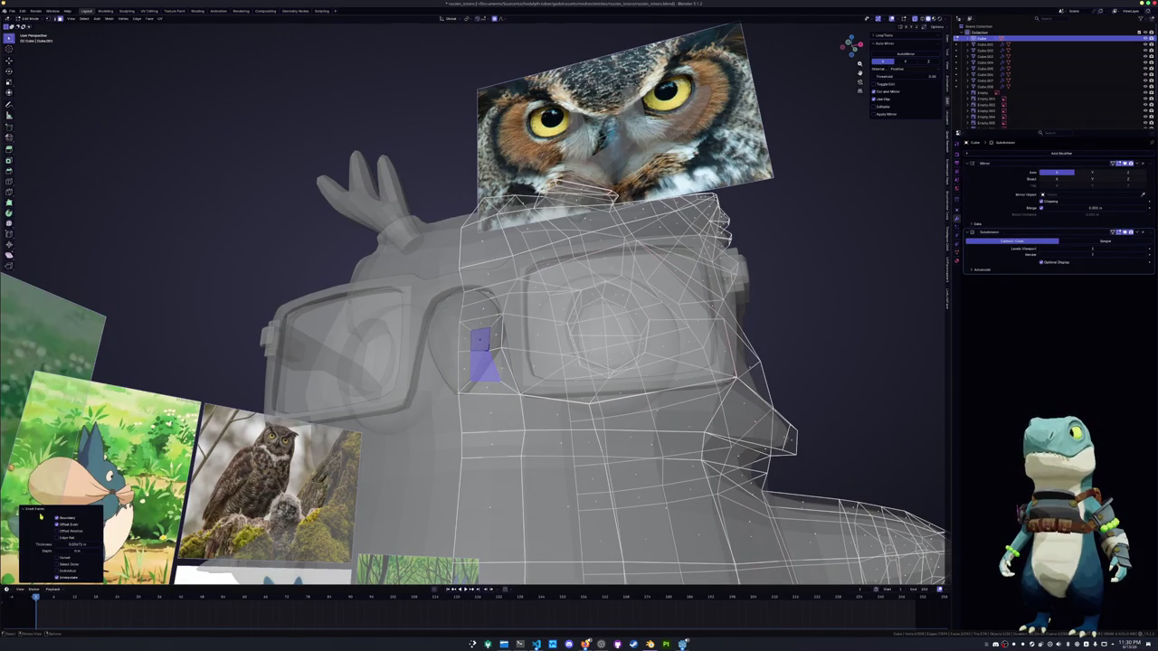
key("ctrl+z")
key("ctrl+z")
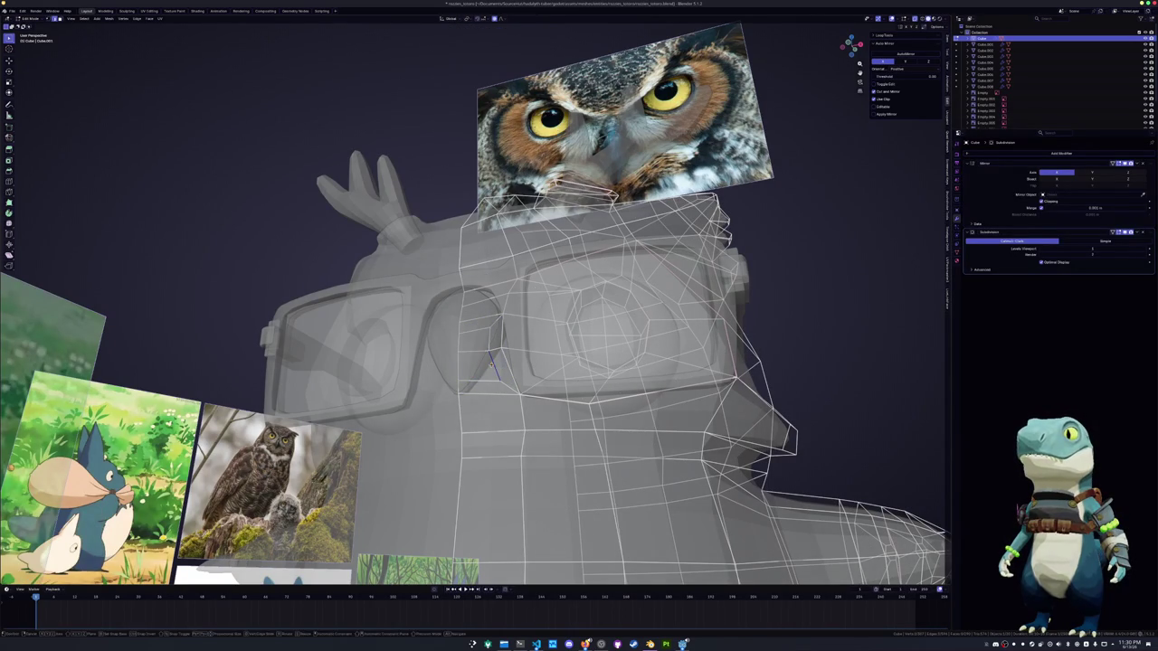
Slide a vertex beside the nose and delete the eye-socket face
key("1")
key("g")
key("g")
left_click(496, 382)
key("g")
key("g")
left_click(488, 383)
mouse_move(488, 384)
middle_mouse_down()
mouse_move(507, 391)
mouse_move(465, 367)
middle_mouse_up()
left_click(465, 367)
key("x")
left_click(468, 378)
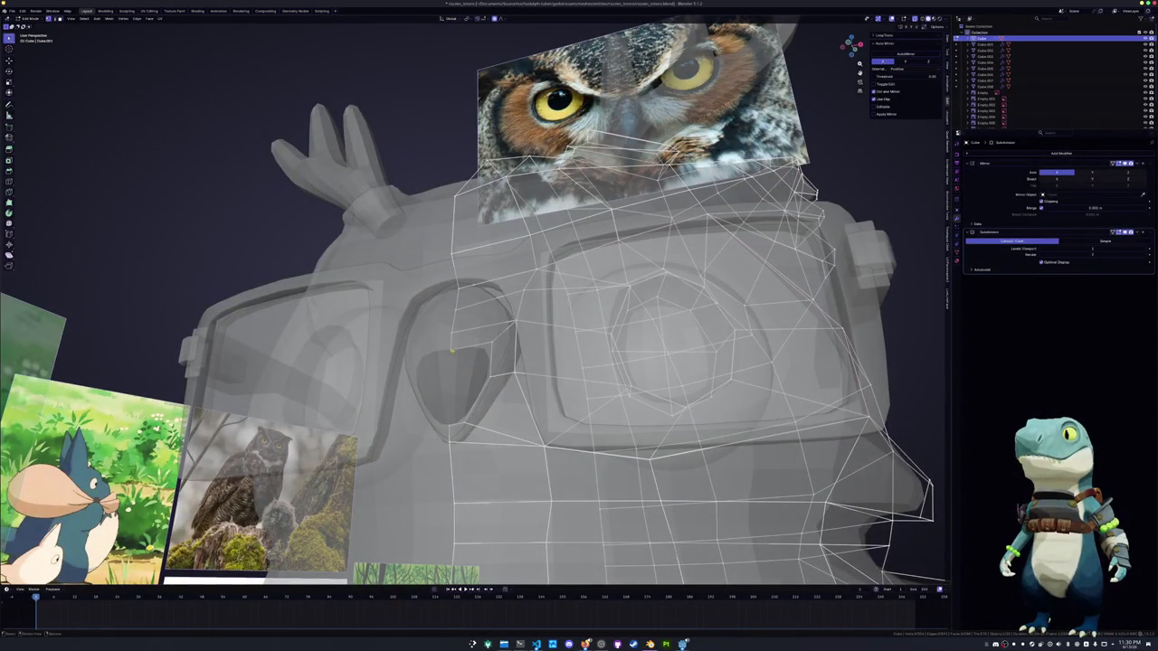
Rotate the beak mesh slightly in Right Ortho view to tilt it
key("Tab")
left_click(448, 371)
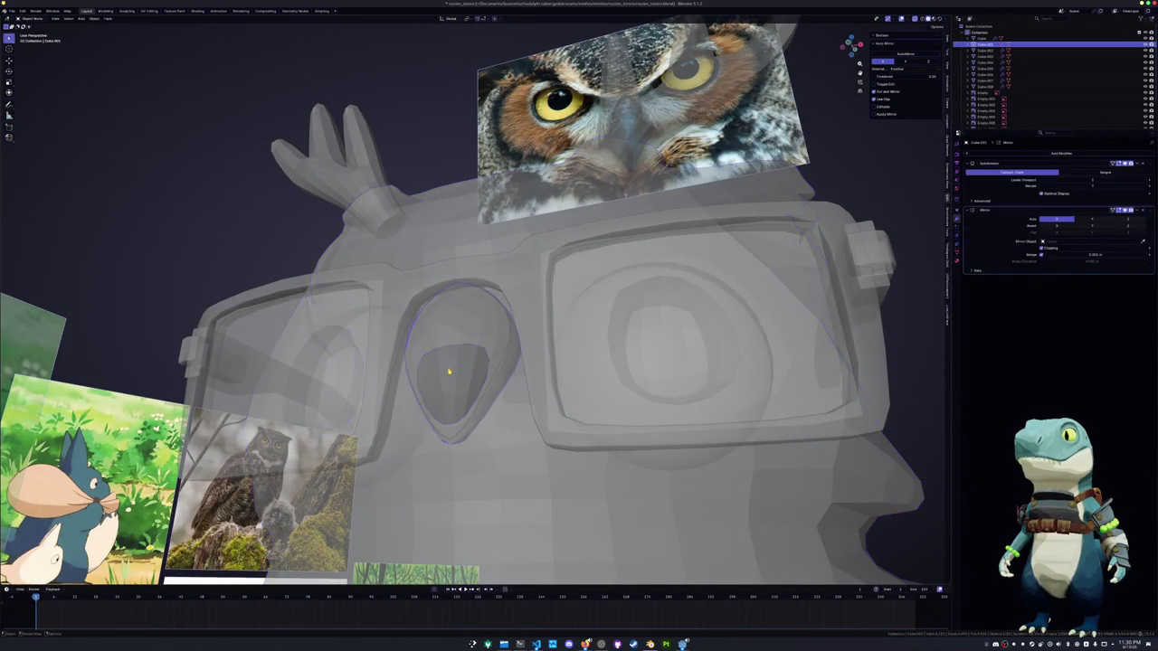
scroll(447, 371, "down", 3)
key("KP_3")
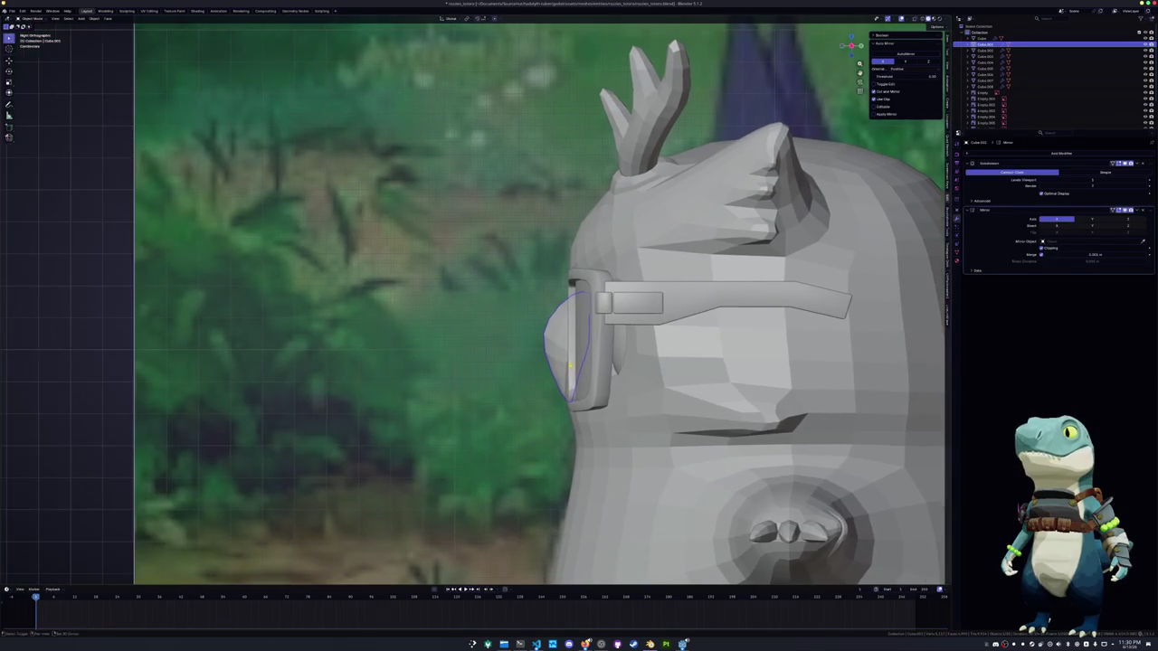
key("Tab")
key("r")
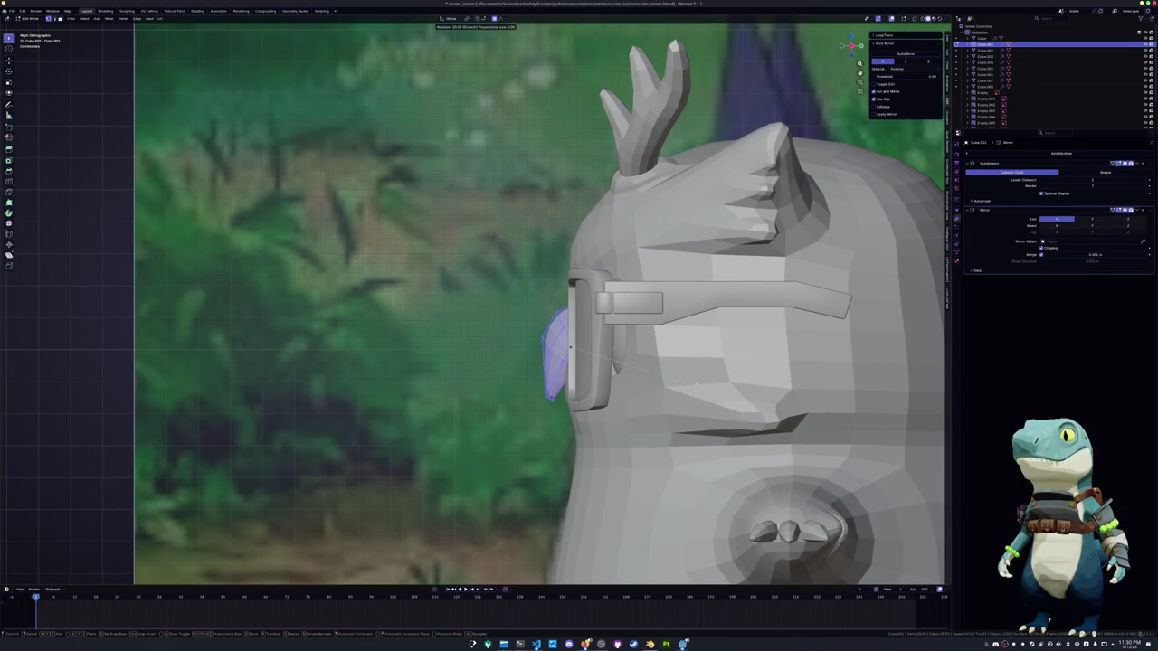
left_click(688, 379)
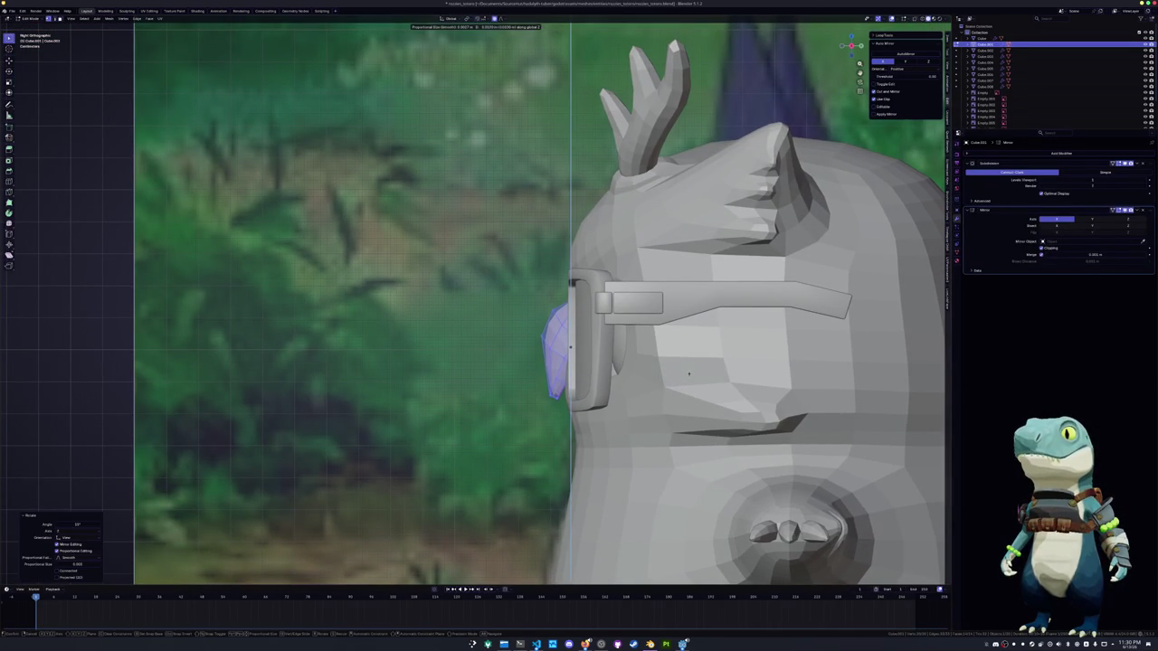
left_click_drag(850, 45, 857, 41)
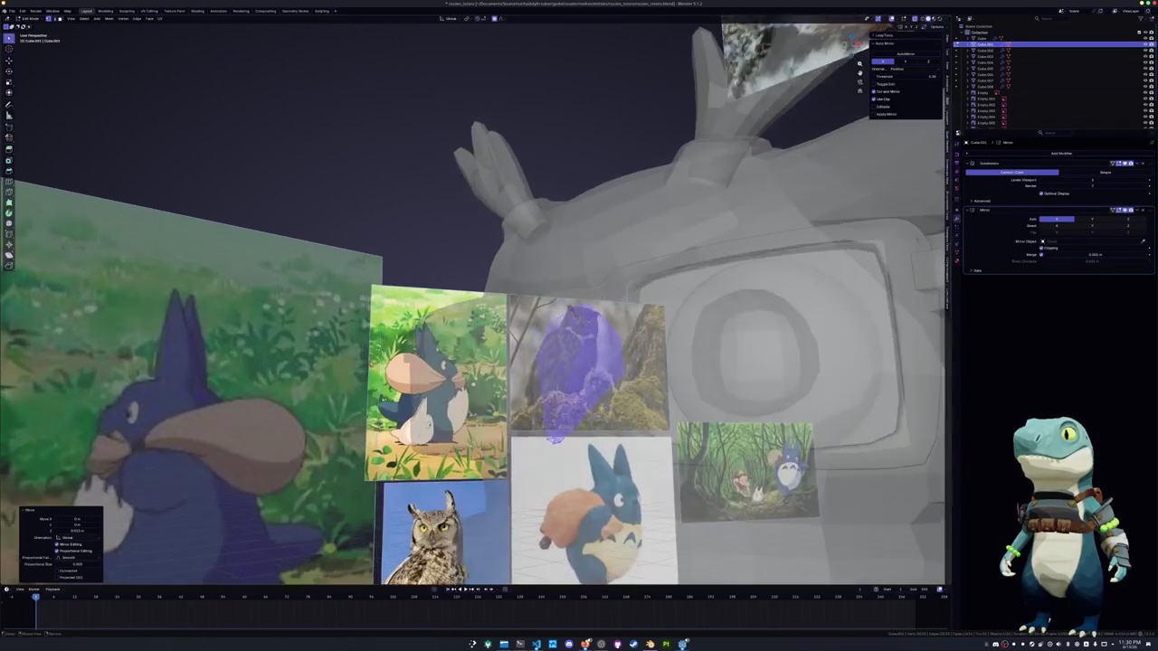
key("Tab")
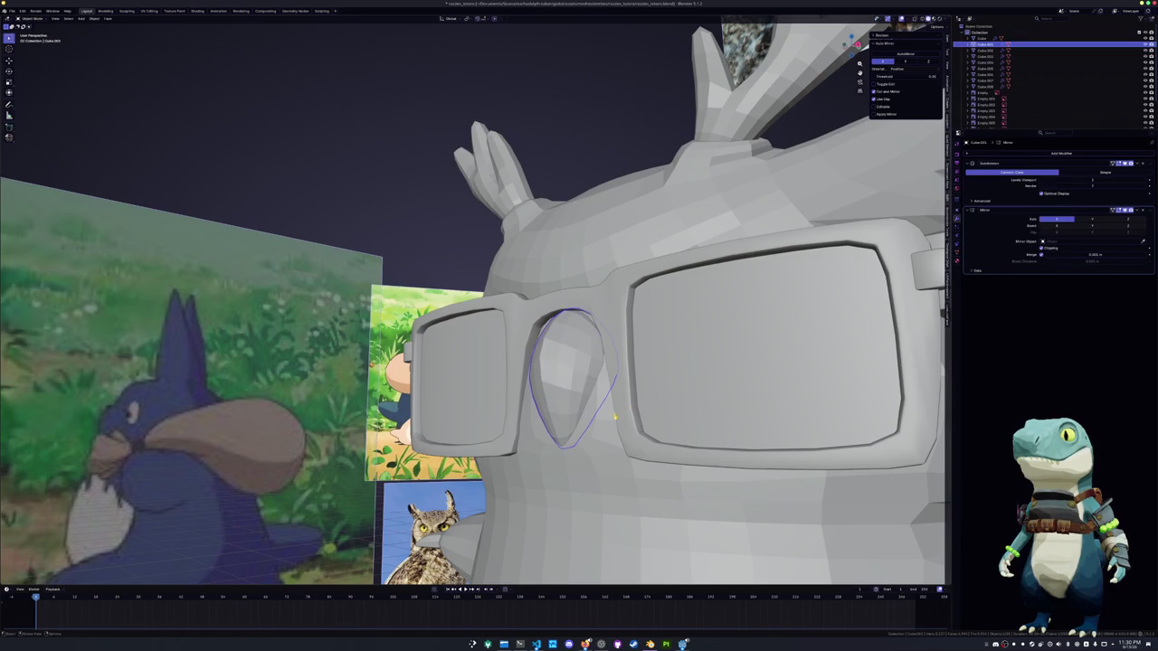
left_click(612, 418)
Move the head's eye-area vertices along the Y axis
scroll(611, 418, "up", 2)
key("Tab")
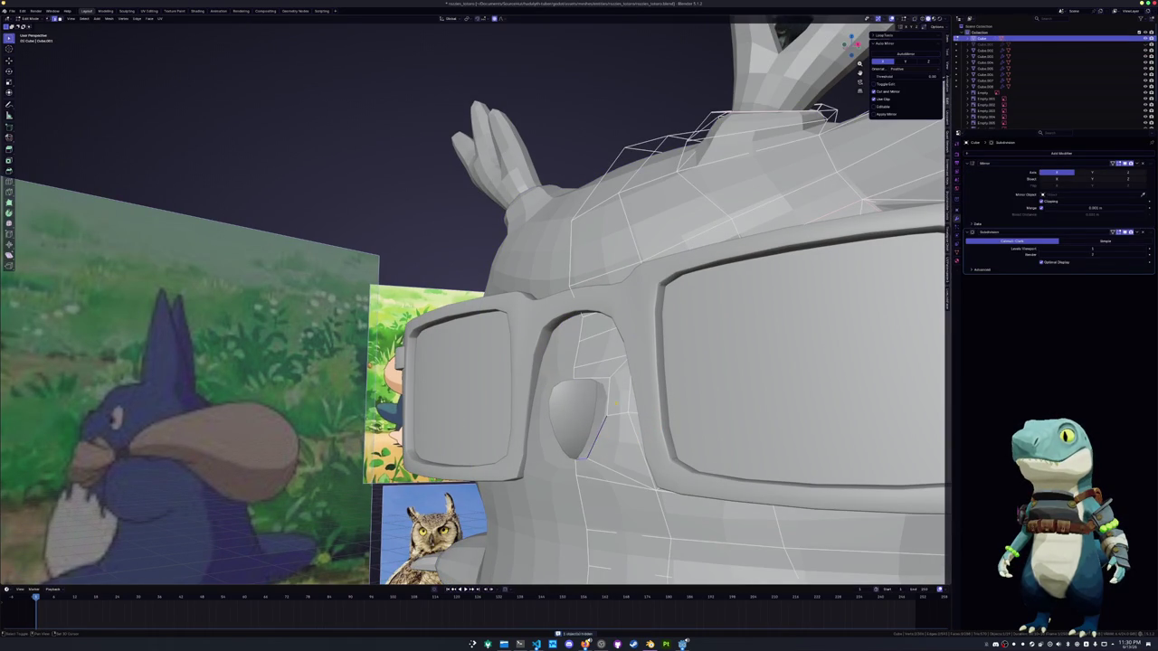
mouse_move(553, 416)
middle_mouse_down()
mouse_move(489, 390)
mouse_move(516, 391)
middle_mouse_up()
key("g")
key("y")
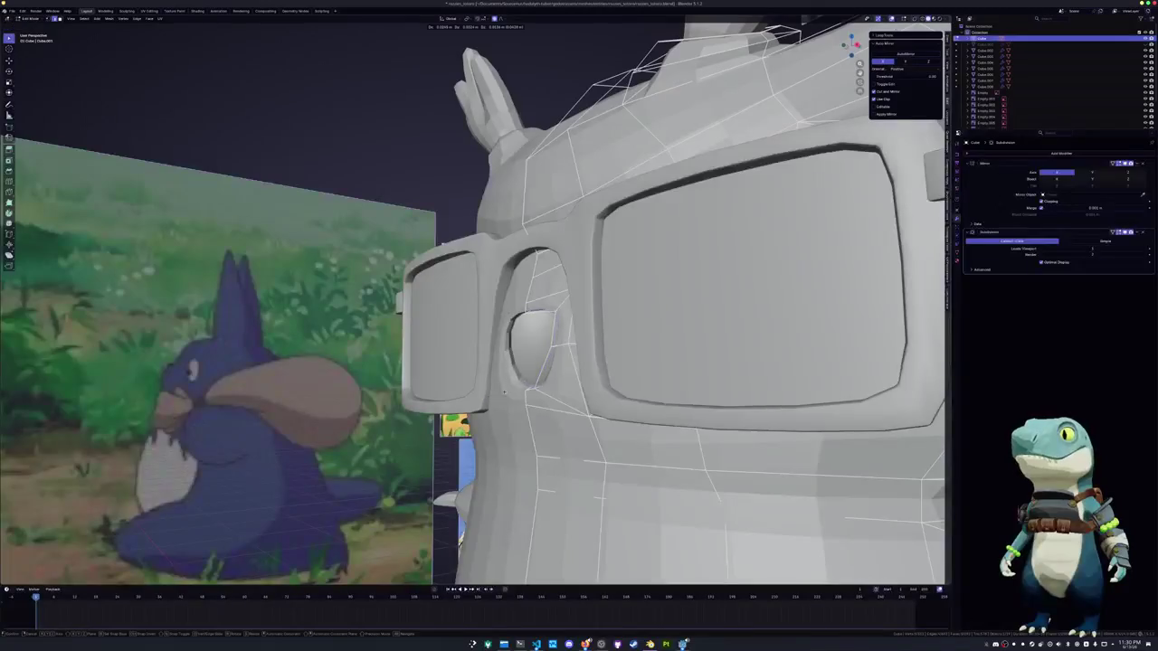
left_click(547, 330)
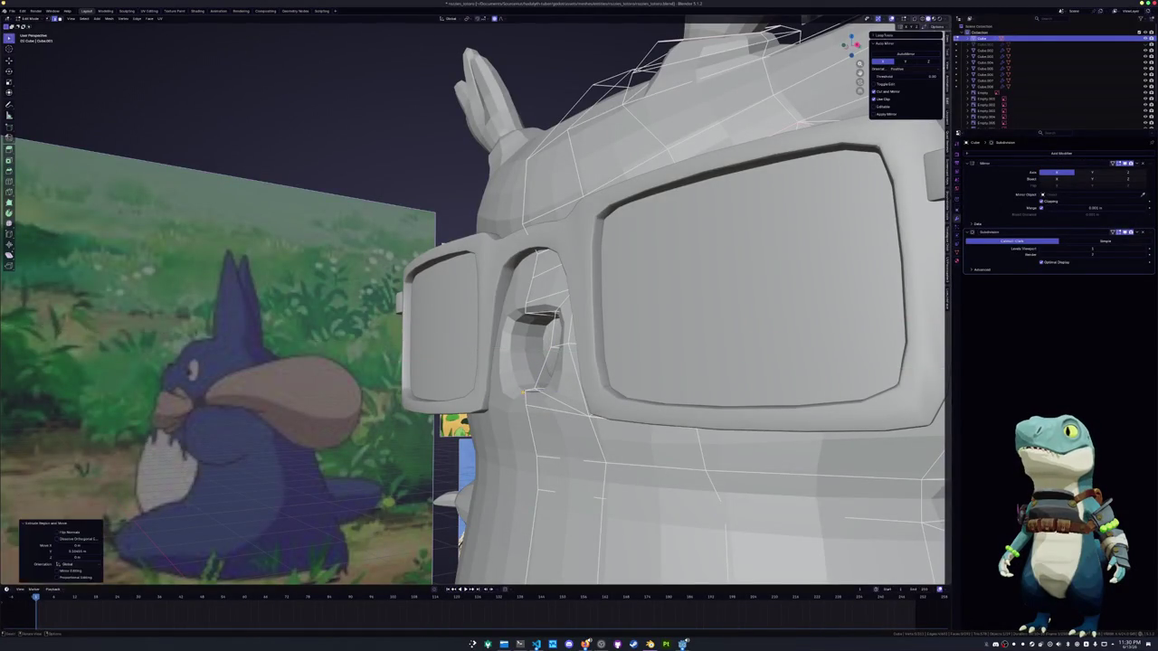
Crease the edges around the eye socket
middle_click_drag(547, 330, 496, 409)
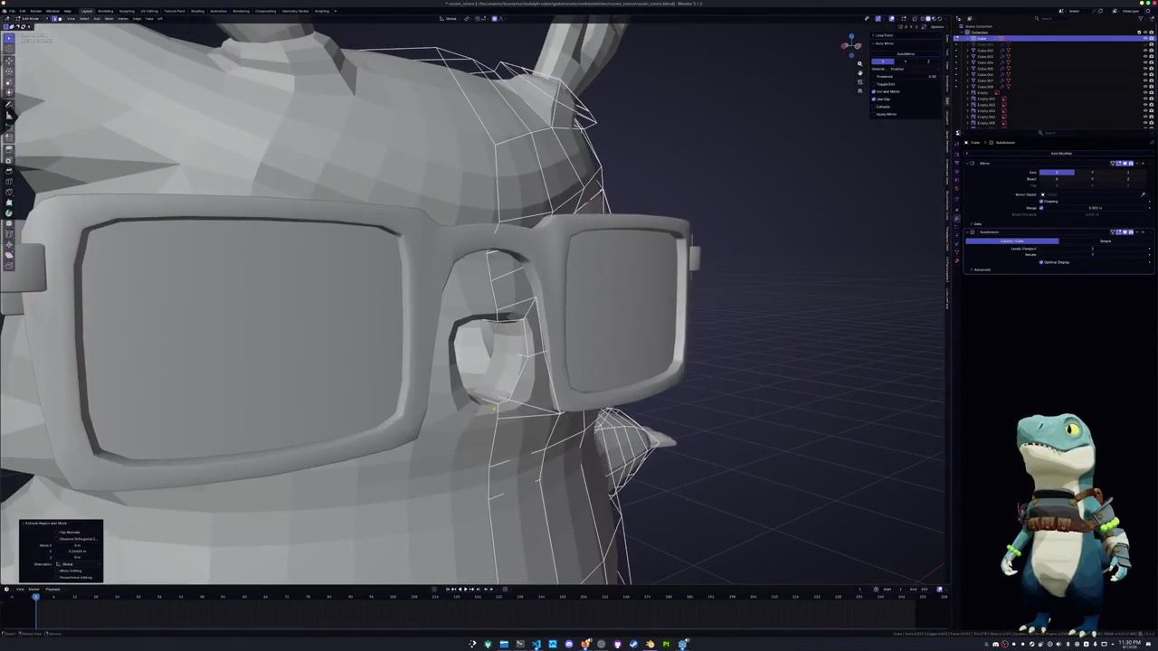
left_click(497, 400)
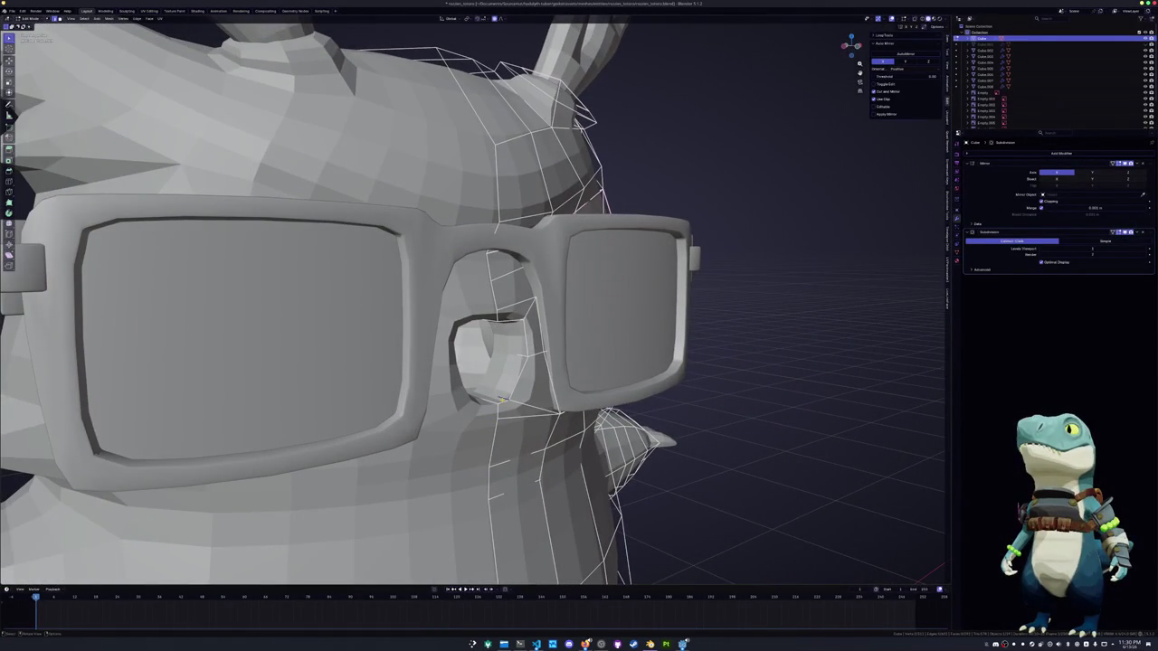
middle_click_drag(520, 324, 543, 334)
key("shift+e")
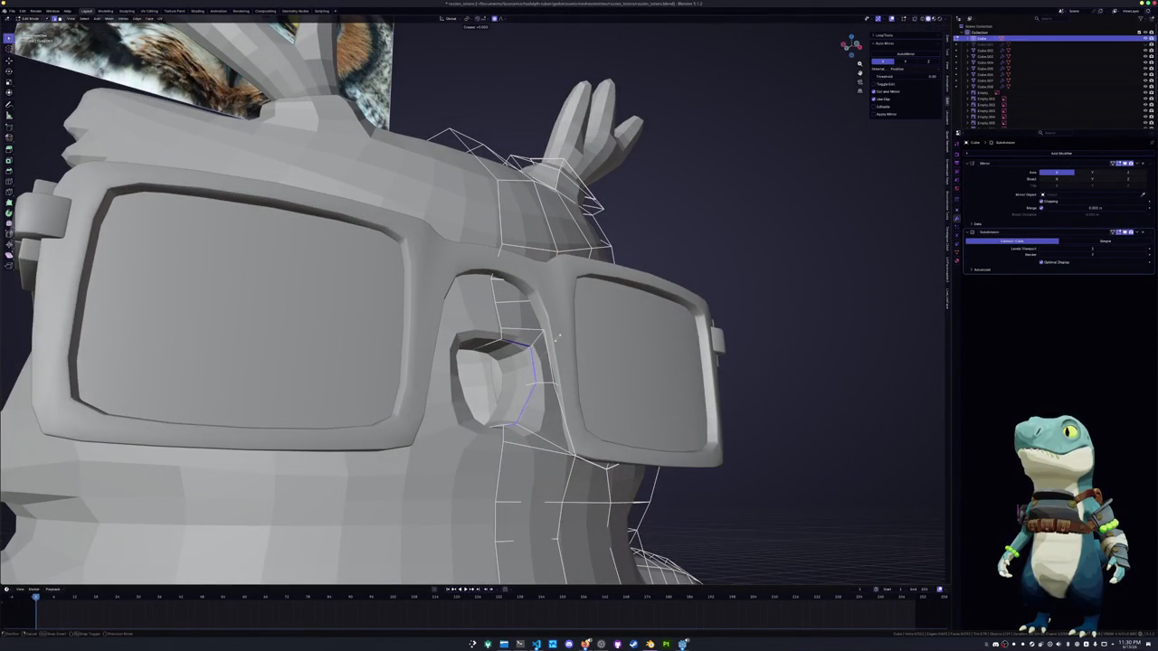
left_click(567, 335)
Raise the socket's top edge and merge the selected vertices at center
key("alt+z")
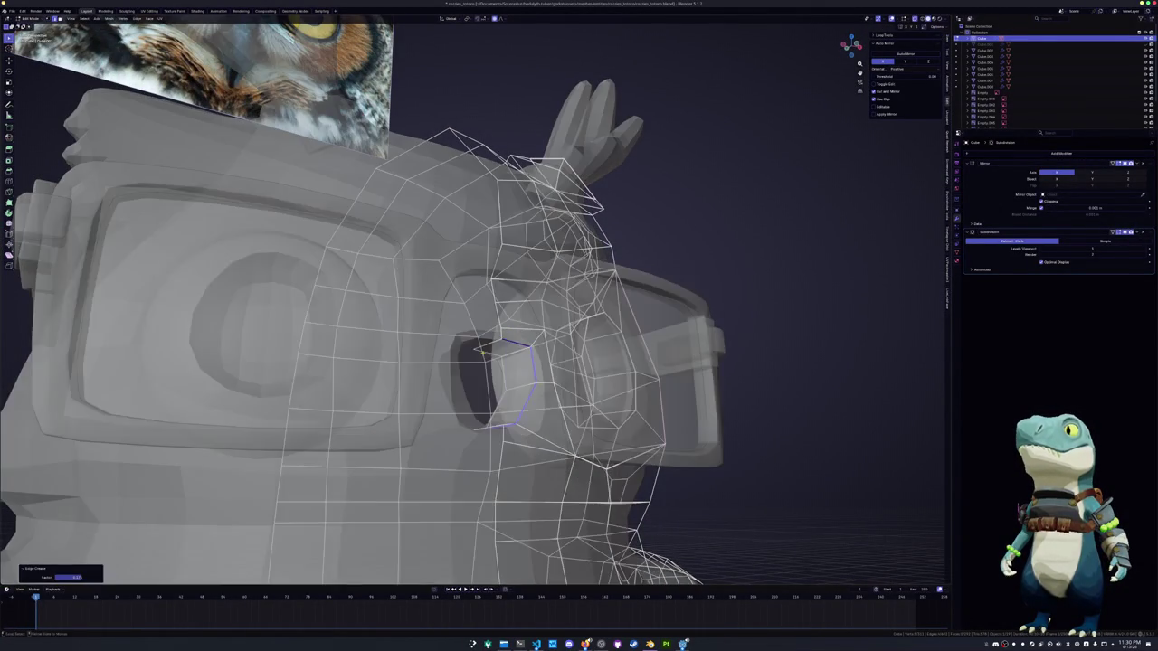
middle_click_drag(485, 351, 527, 357)
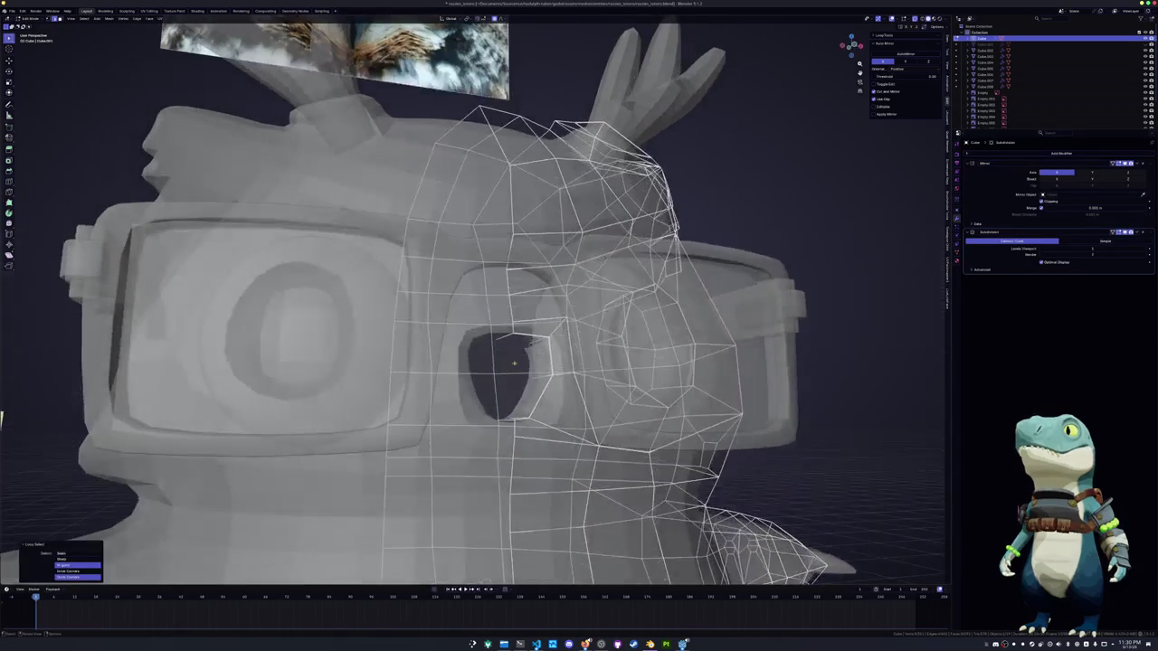
scroll(527, 358, "up", 1)
scroll(528, 360, "up", 1)
scroll(528, 364, "up", 1)
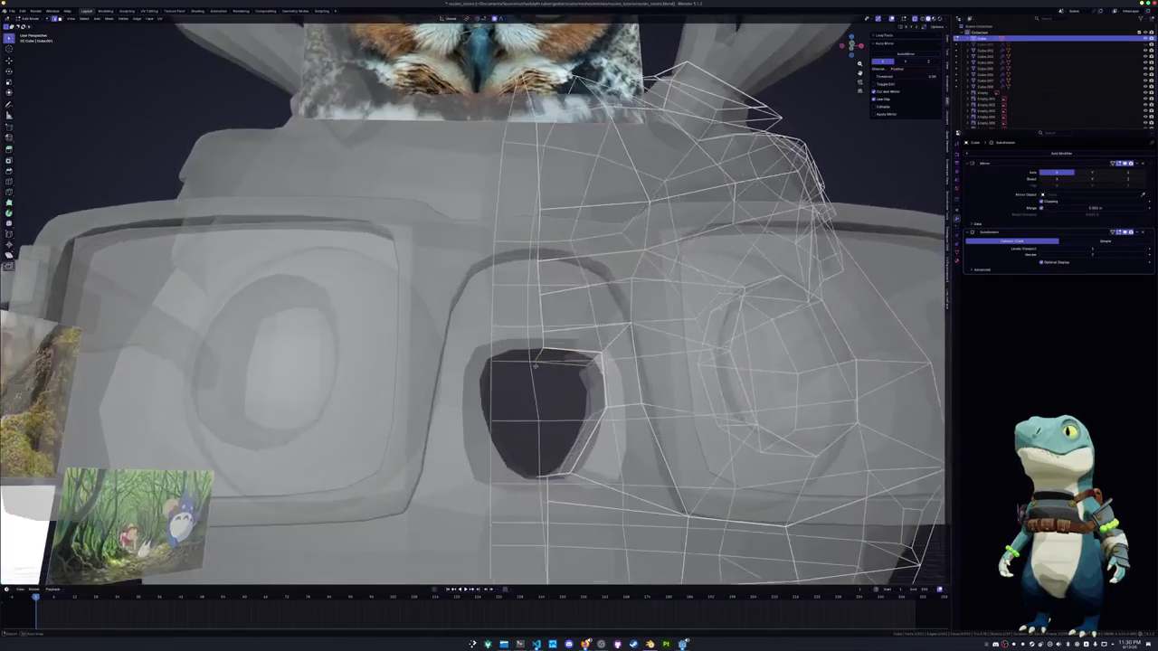
scroll(529, 367, "up", 1)
left_click(529, 370)
middle_click_drag(528, 370, 524, 358)
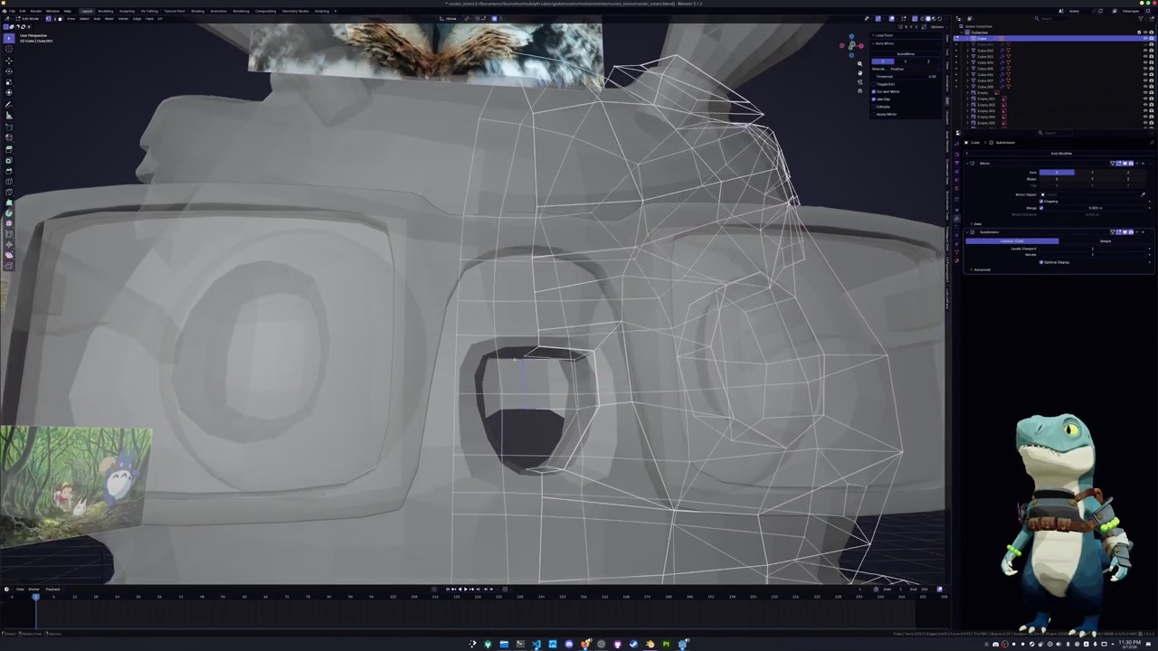
key("m")
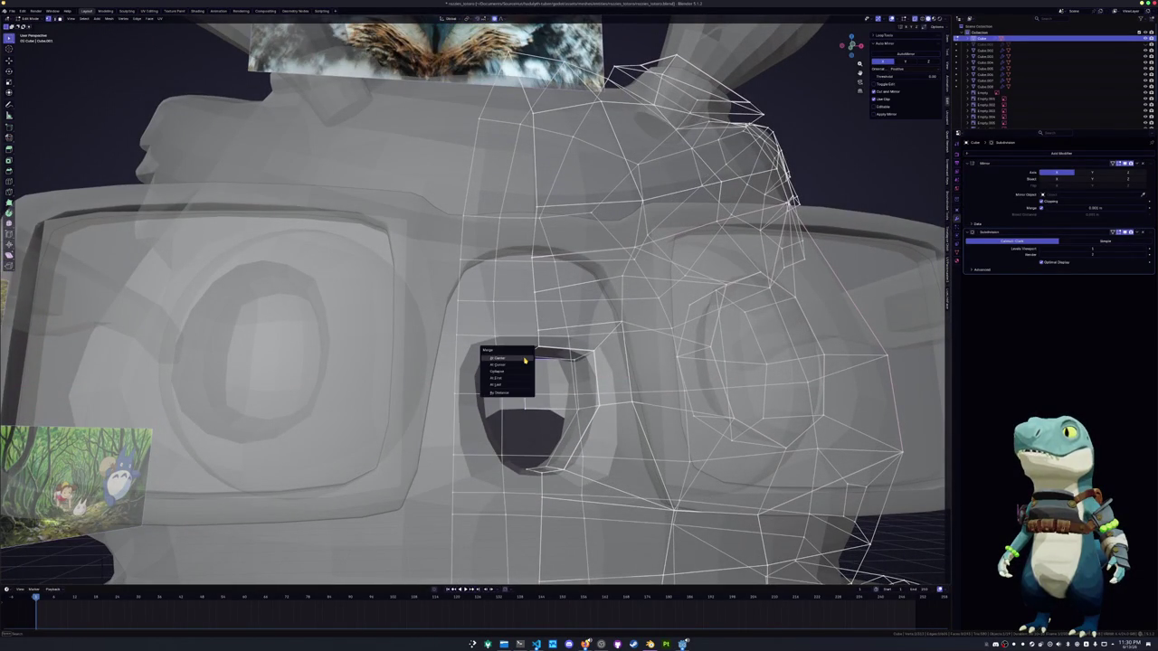
left_click(524, 360)
Move the socket selection vertically along Z, then return to Object Mode
middle_click_drag(524, 360, 524, 438)
middle_click_drag(534, 386, 541, 362)
scroll(536, 389, "down", 3)
scroll(536, 390, "down", 4)
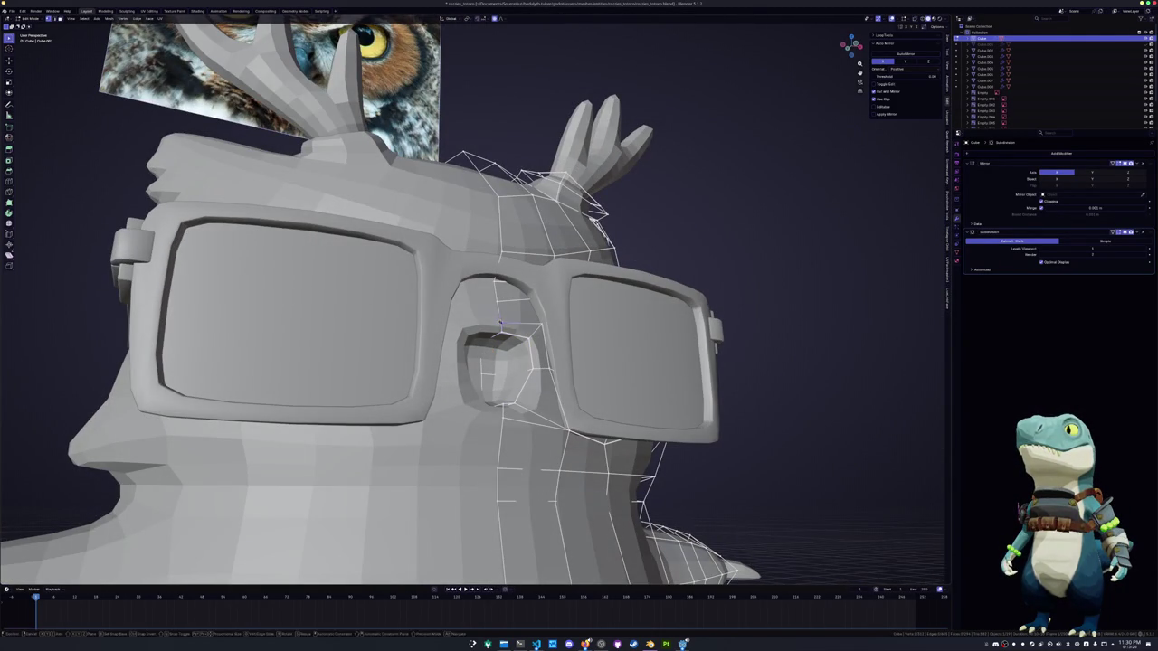
key("g")
key("z")
left_click(494, 335)
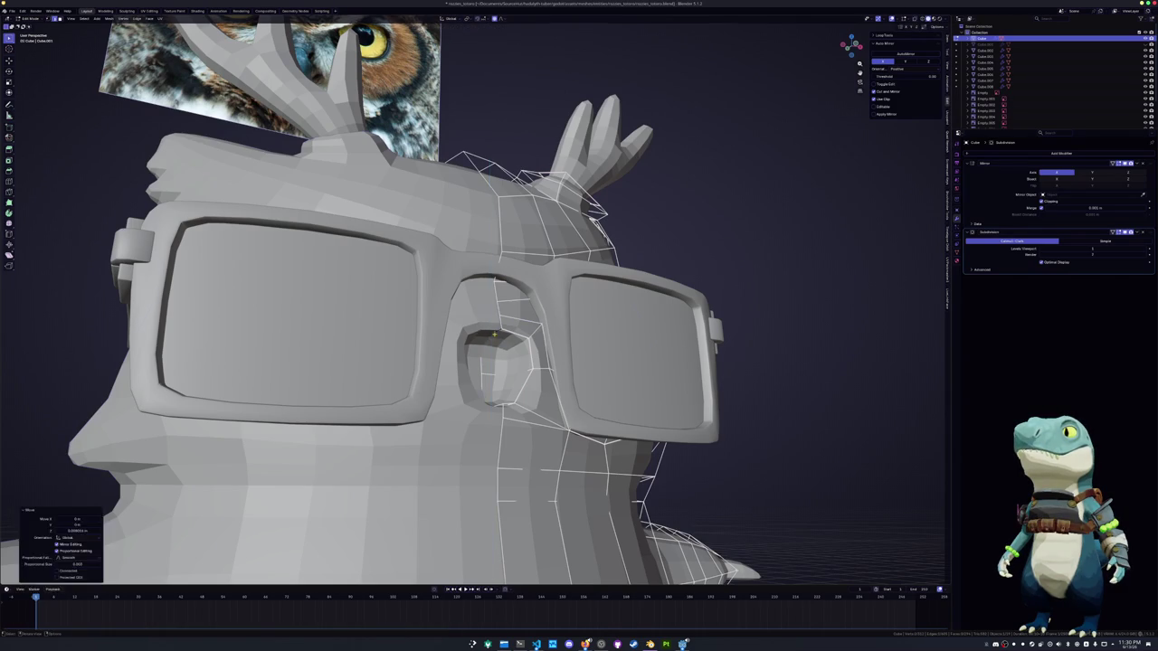
key("Tab")
Crease another set of selected edges on the head mesh
scroll(518, 368, "down", 2)
middle_click_drag(519, 371, 512, 357)
key("Tab")
key("alt+z")
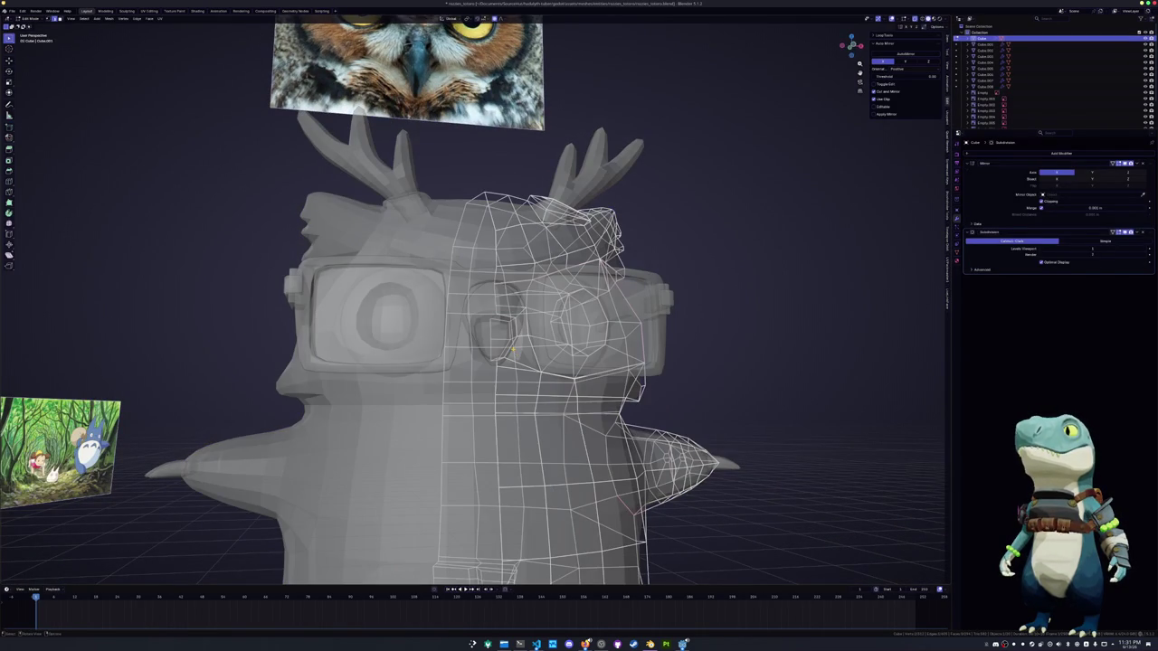
scroll(511, 355, "up", 3)
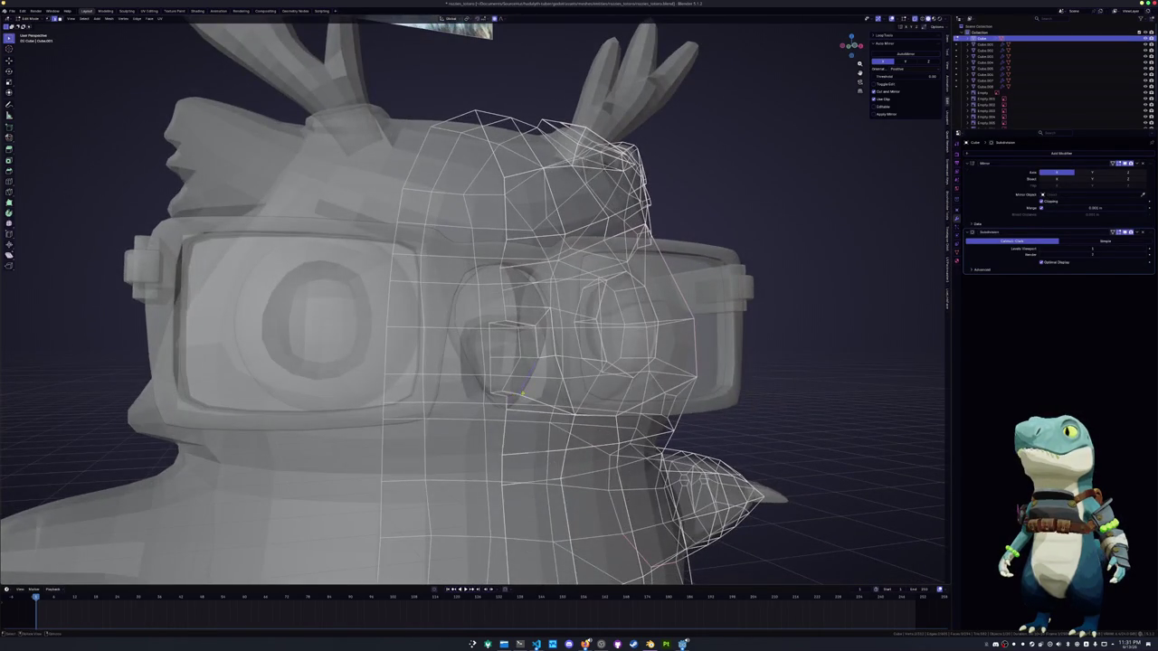
scroll(517, 396, "up", 3)
scroll(511, 362, "down", 5)
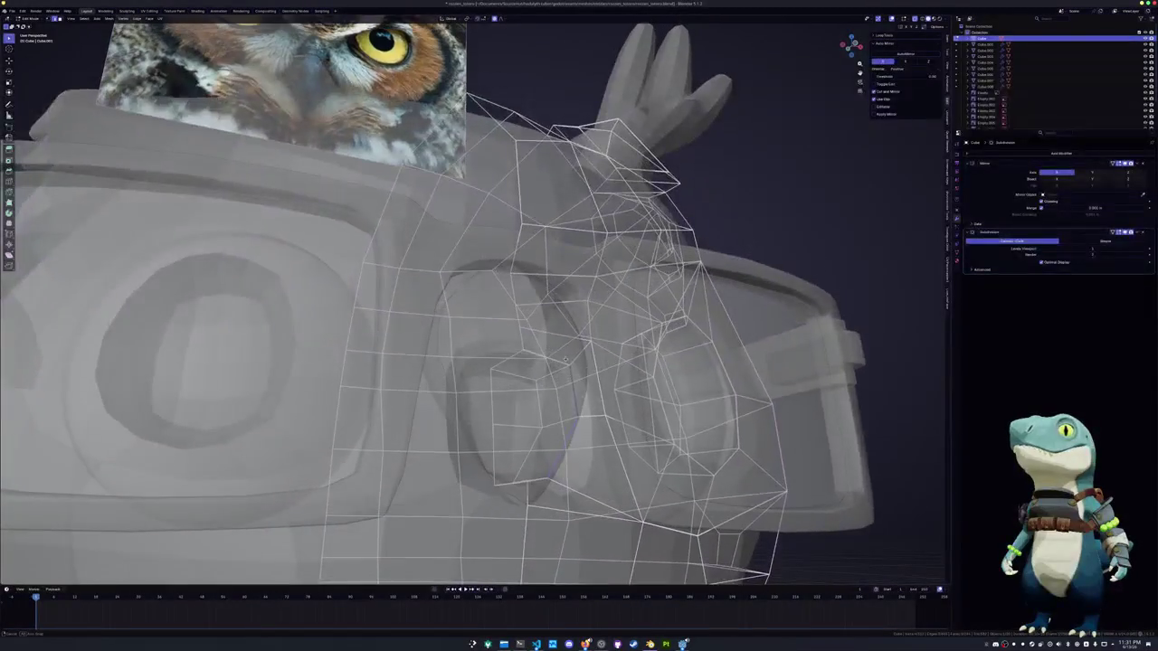
key("alt+z")
key("alt+z")
key("shift+e")
left_click(665, 357)
Reposition the eye-socket vertices, shift them along X, then select the eye piece
middle_click_drag(665, 357, 579, 344)
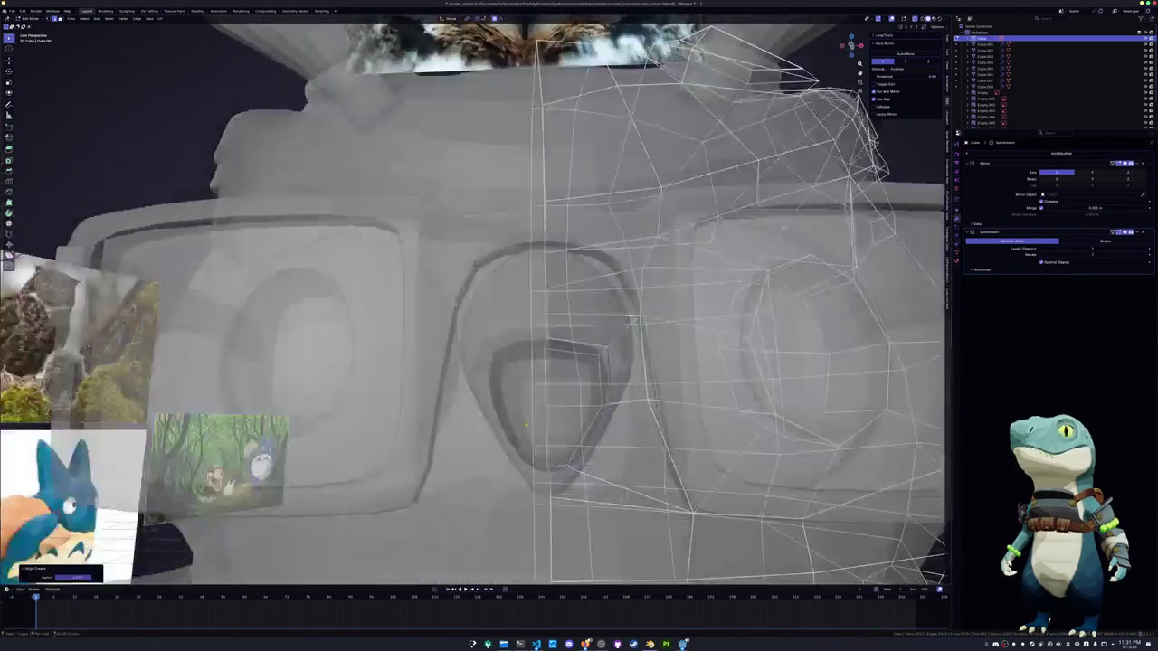
scroll(579, 344, "up", 3)
key("g")
mouse_move(548, 382)
middle_mouse_down()
mouse_move(560, 384)
mouse_move(588, 319)
middle_mouse_up()
left_click(541, 378)
key("g")
key("x")
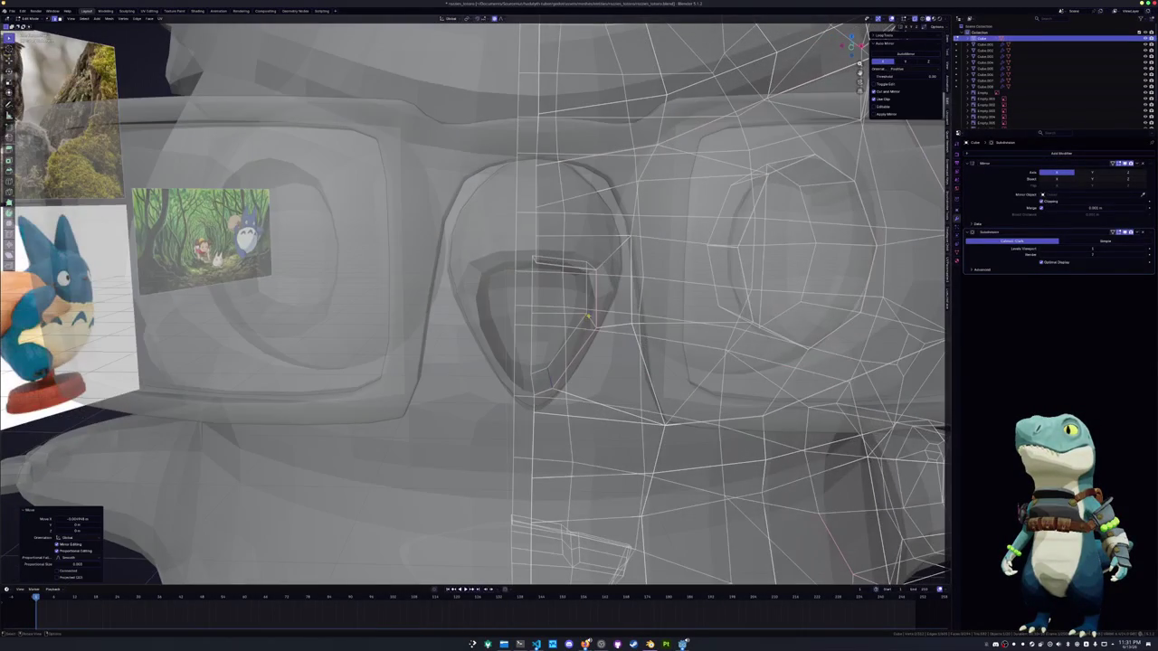
left_click(588, 318)
key("Tab")
mouse_move(588, 319)
middle_mouse_down()
mouse_move(552, 346)
mouse_move(506, 290)
middle_mouse_up()
left_click(507, 289)
Slide the eye piece along the Y axis into a new position against the face
key("g")
key("y")
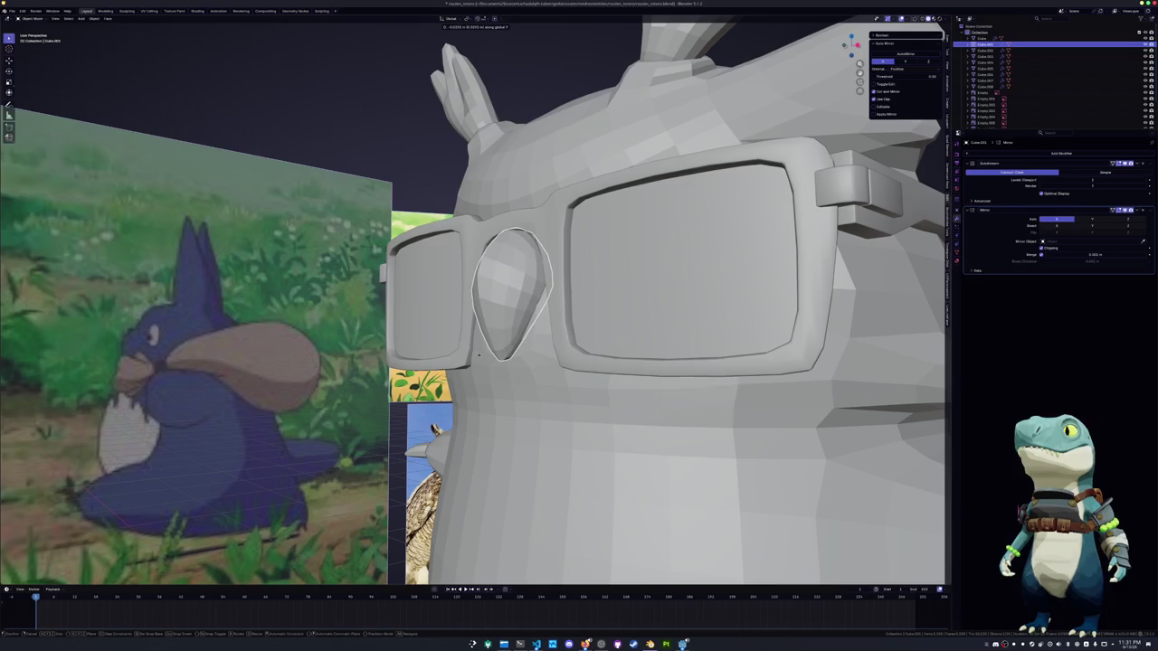
left_click(479, 355)
mouse_move(479, 356)
middle_mouse_down()
mouse_move(501, 302)
mouse_move(462, 344)
middle_mouse_up()
Frame the eye mesh in a see-through side view and try a Y-axis move, then cancel it
key("Tab")
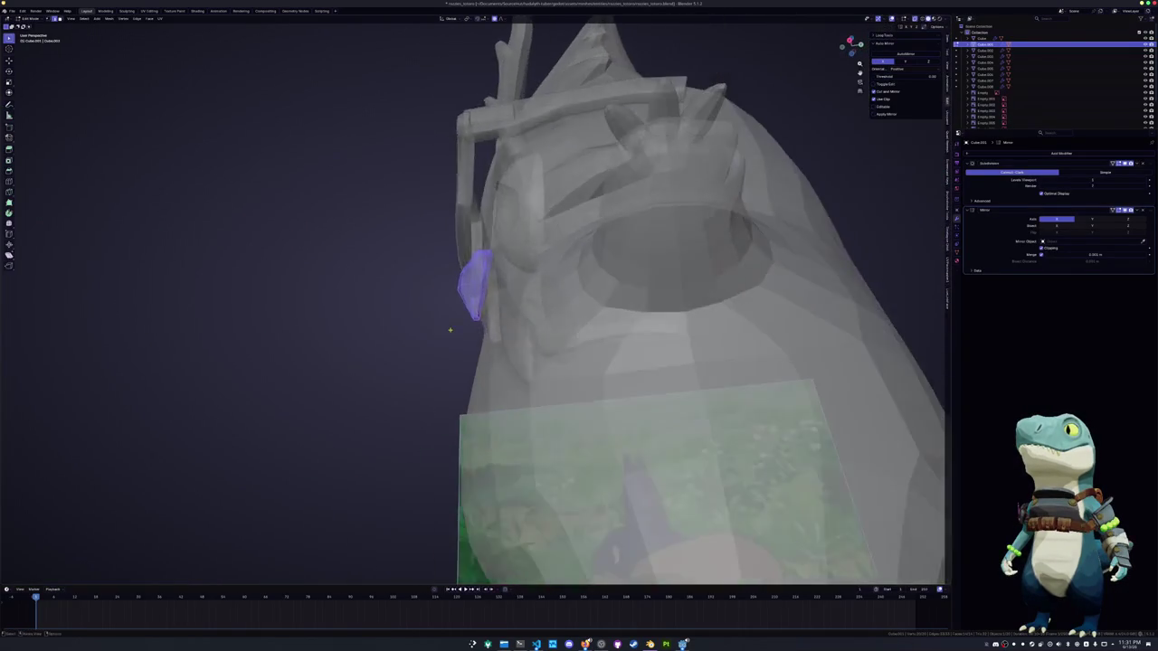
key("KP_3")
key("KP_5")
key("alt+z")
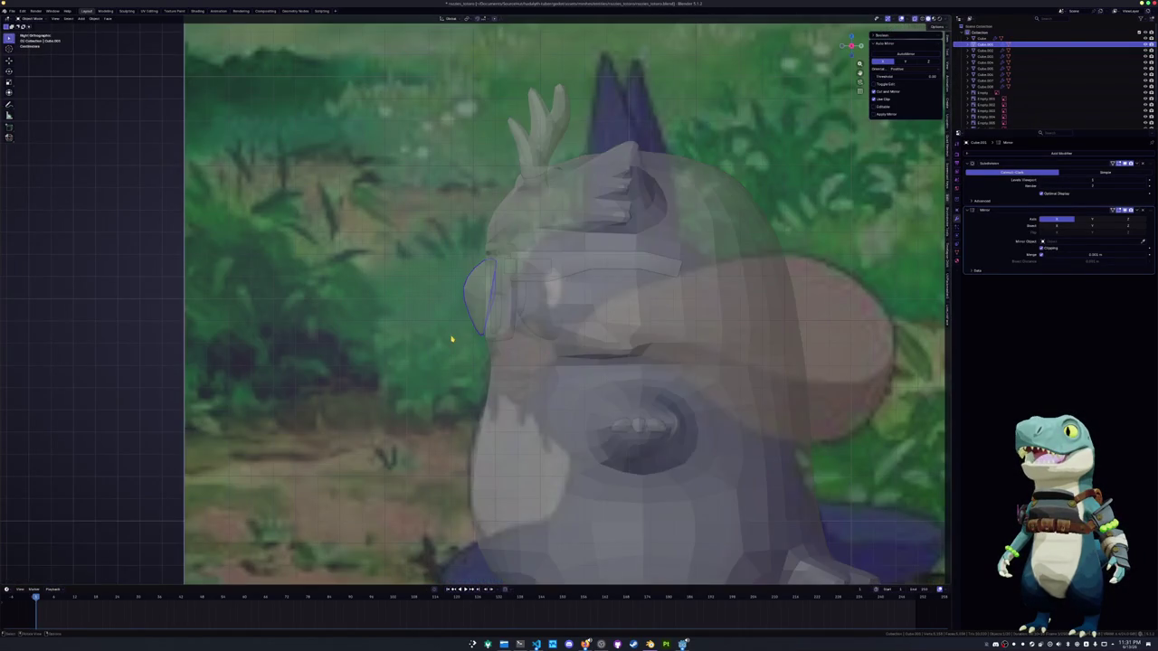
key("KP_Decimal")
scroll(460, 345, "down", 5)
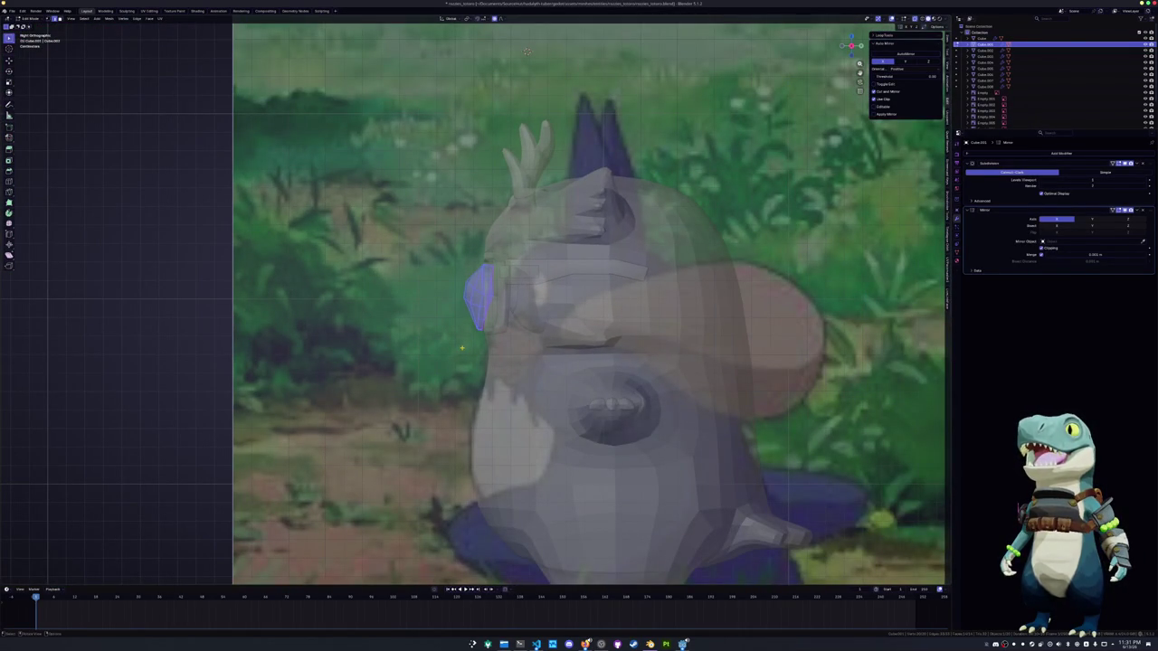
key("g")
key("y")
key("Escape")
scroll(420, 345, "down", 1)
Move the whole eye object along Y so it sits inside the lens
key("Tab")
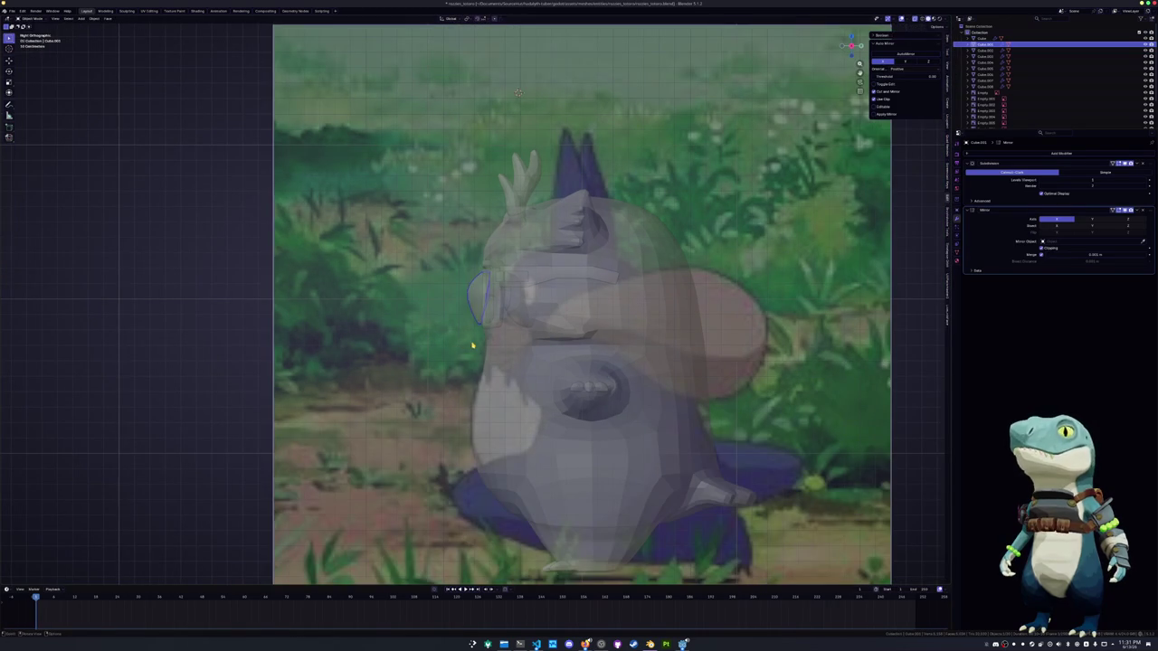
key("g")
key("y")
left_click(387, 341)
Cut a new edge loop through the eye and push one edge outward along Y with soft falloff
key("Tab")
scroll(387, 341, "up", 4)
middle_click_drag(387, 341, 381, 326)
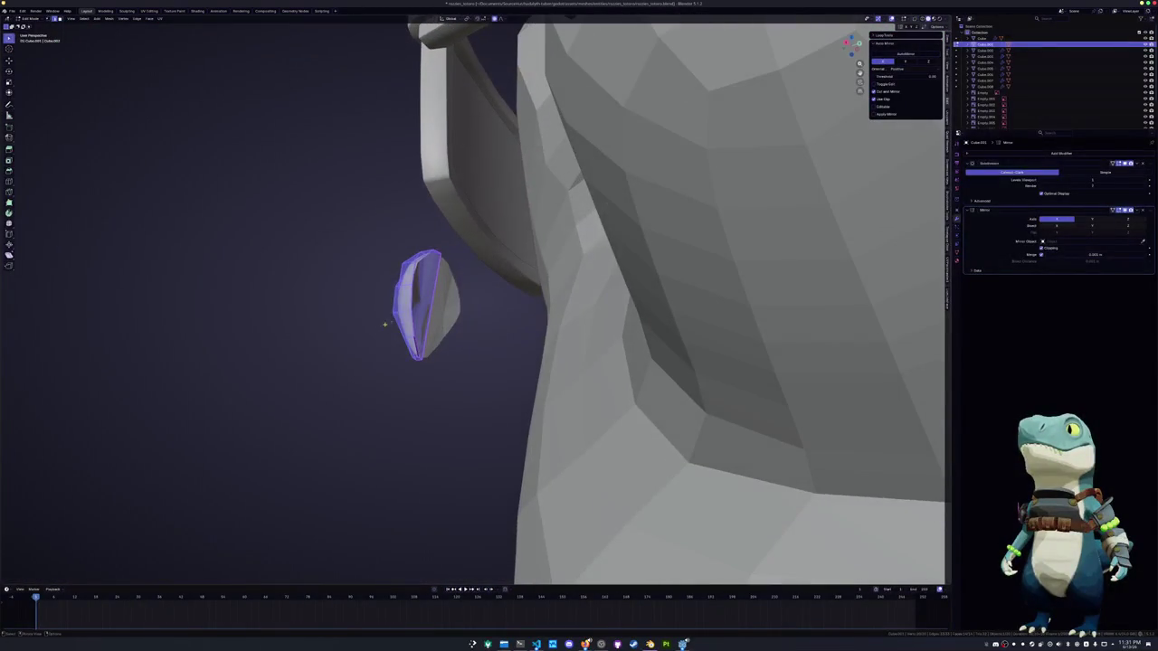
key("KP_Decimal")
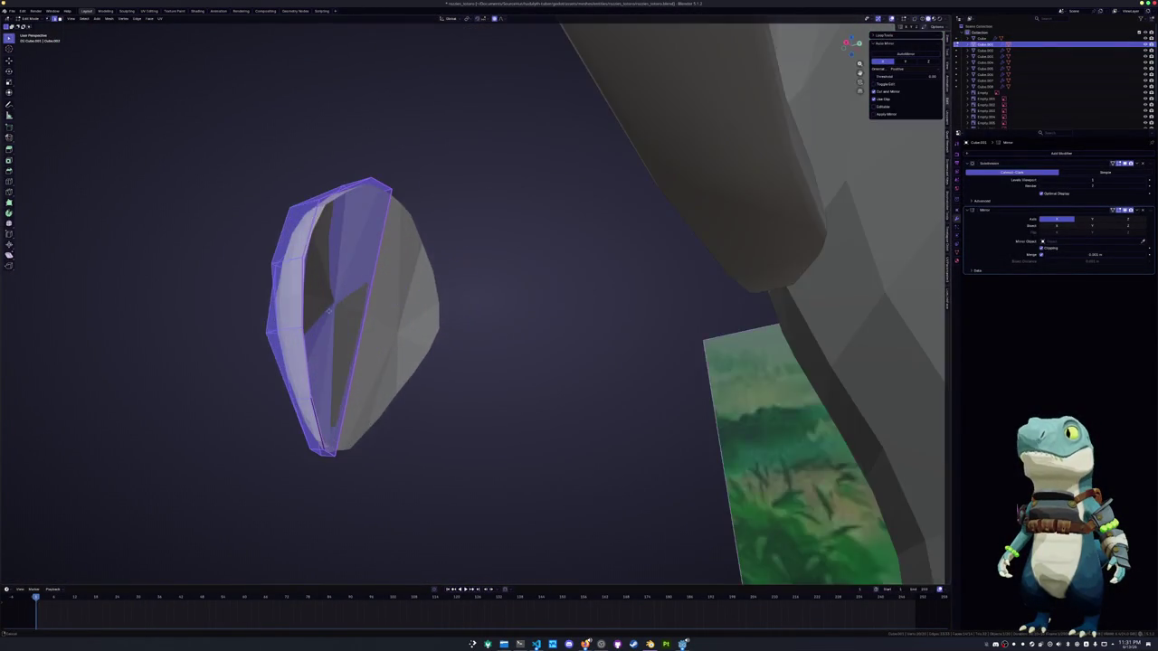
key("k")
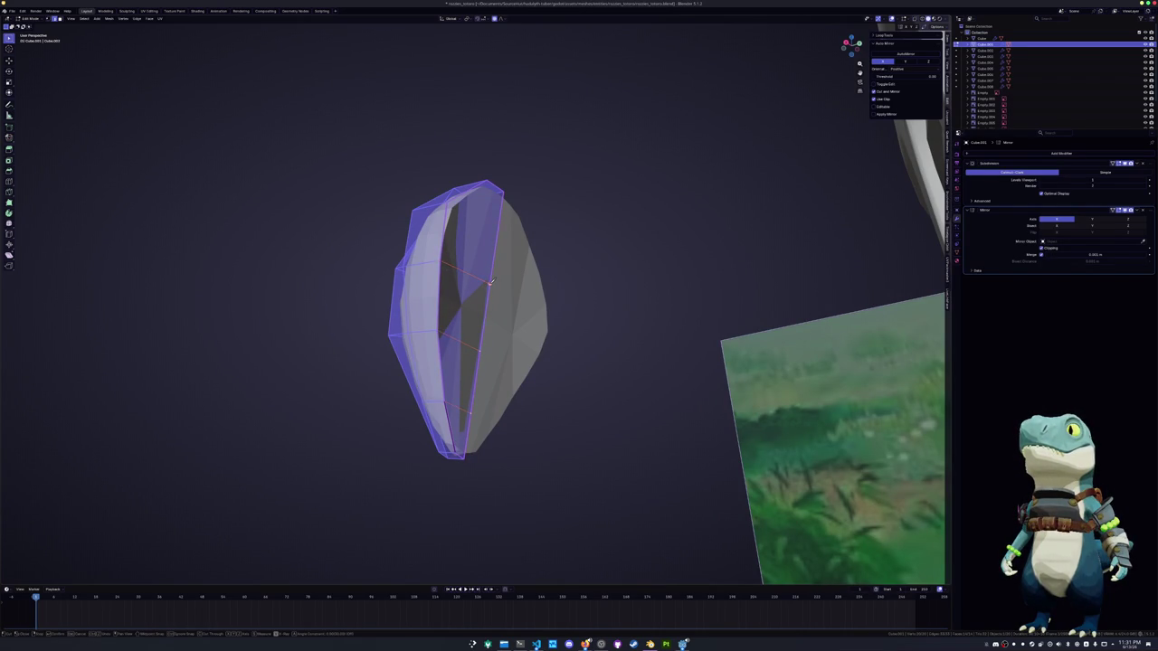
middle_click_drag(490, 283, 490, 283)
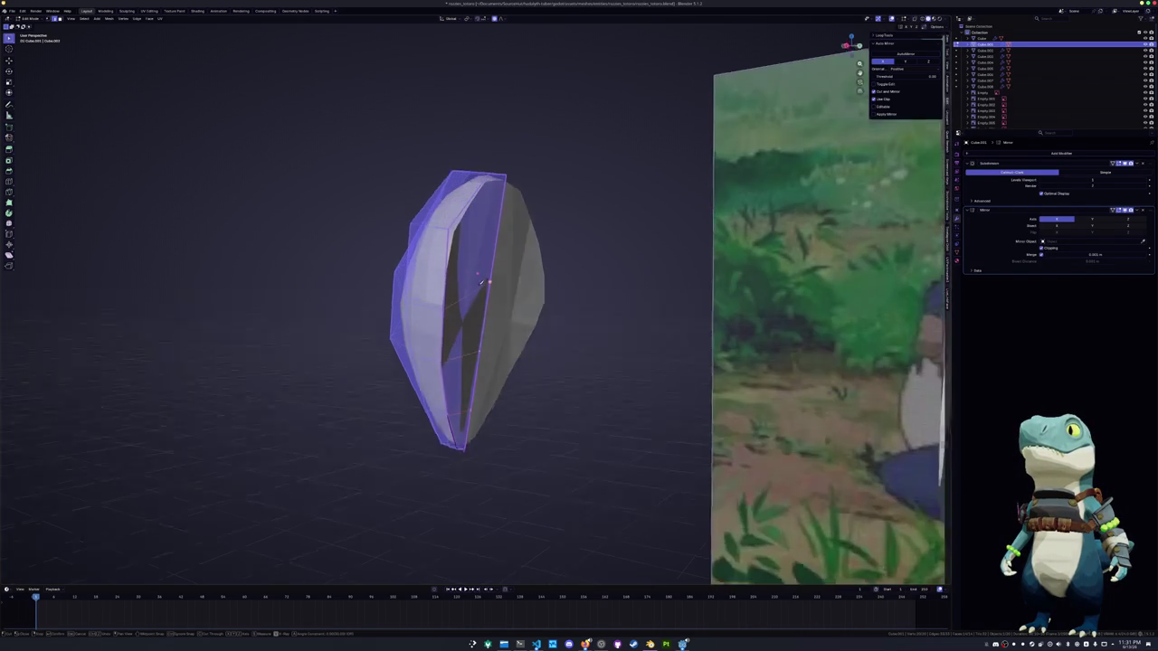
left_click(497, 226)
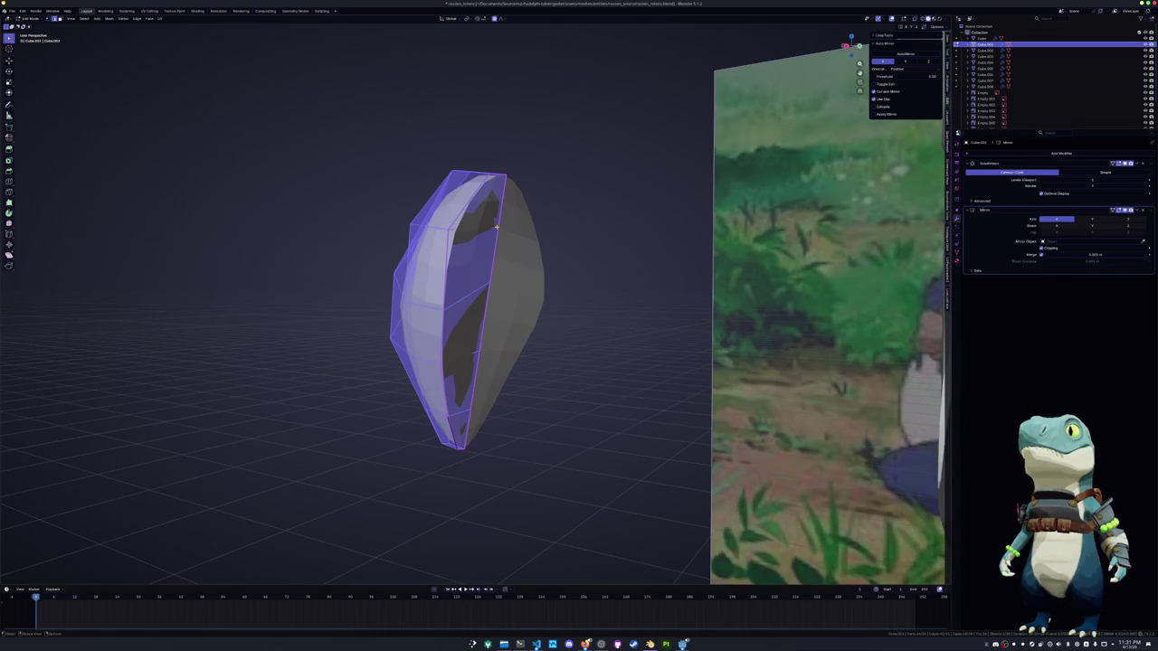
left_click(494, 237)
middle_click_drag(472, 372, 457, 389)
key("g")
key("y")
left_click(483, 364)
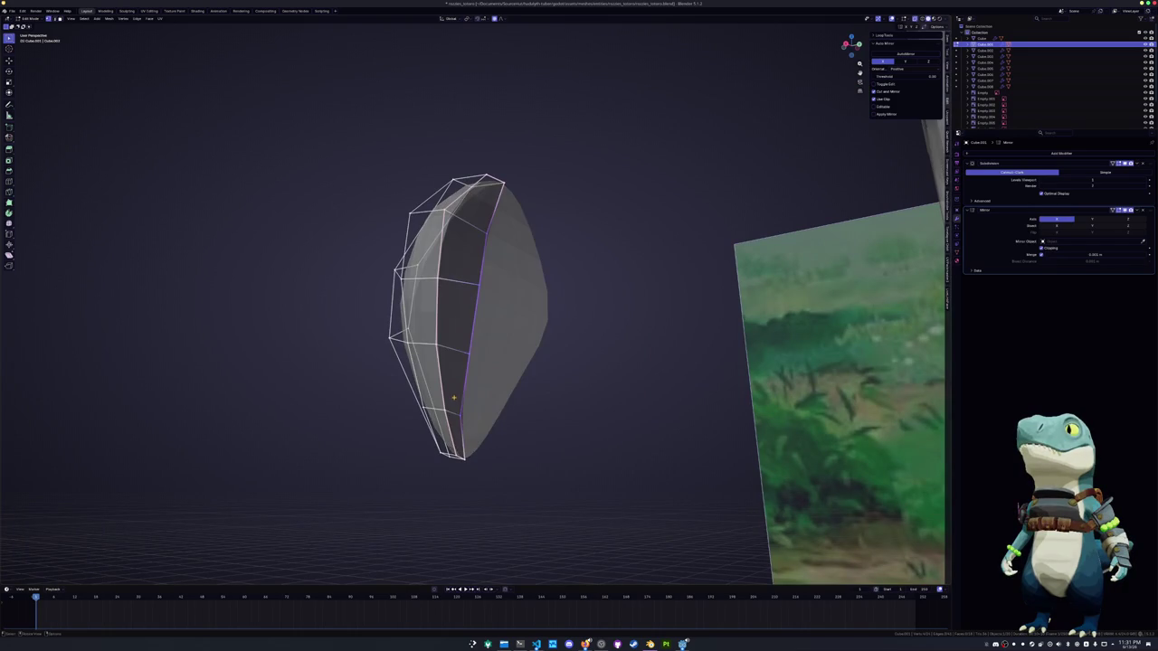
Relax the eye's centre edge loop, shift it along X, and return to opaque shading
left_click(475, 352, "alt")
key("shift+r")
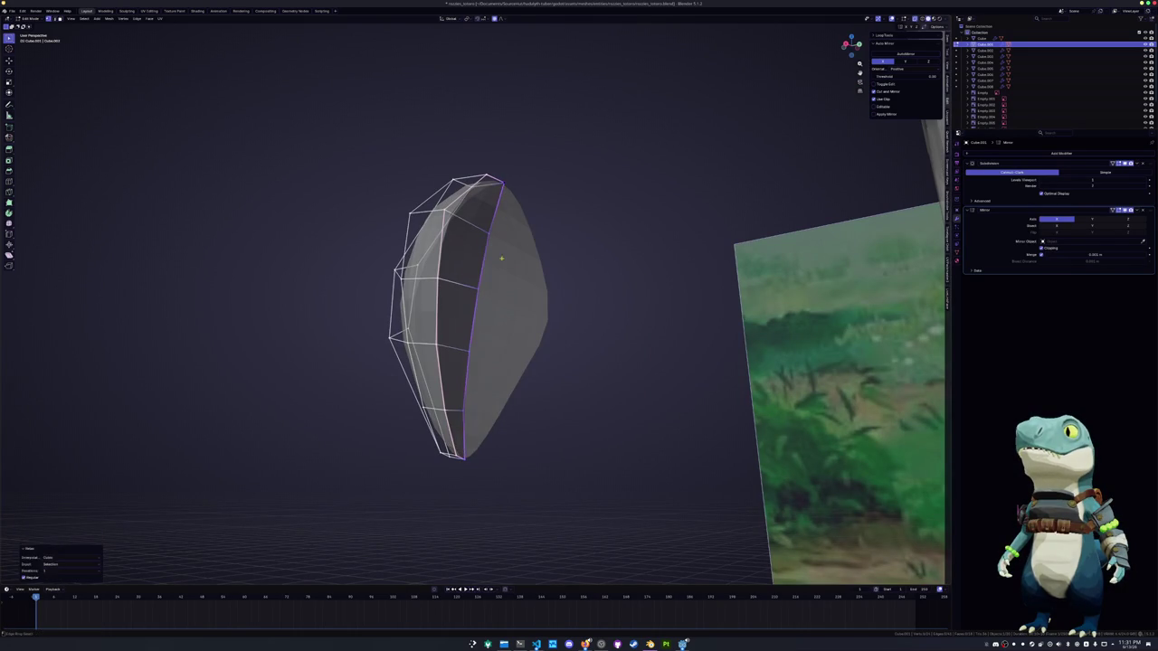
left_click(464, 361, "alt")
middle_click_drag(470, 353, 489, 344)
key("g")
key("x")
key("Return")
key("alt+z")
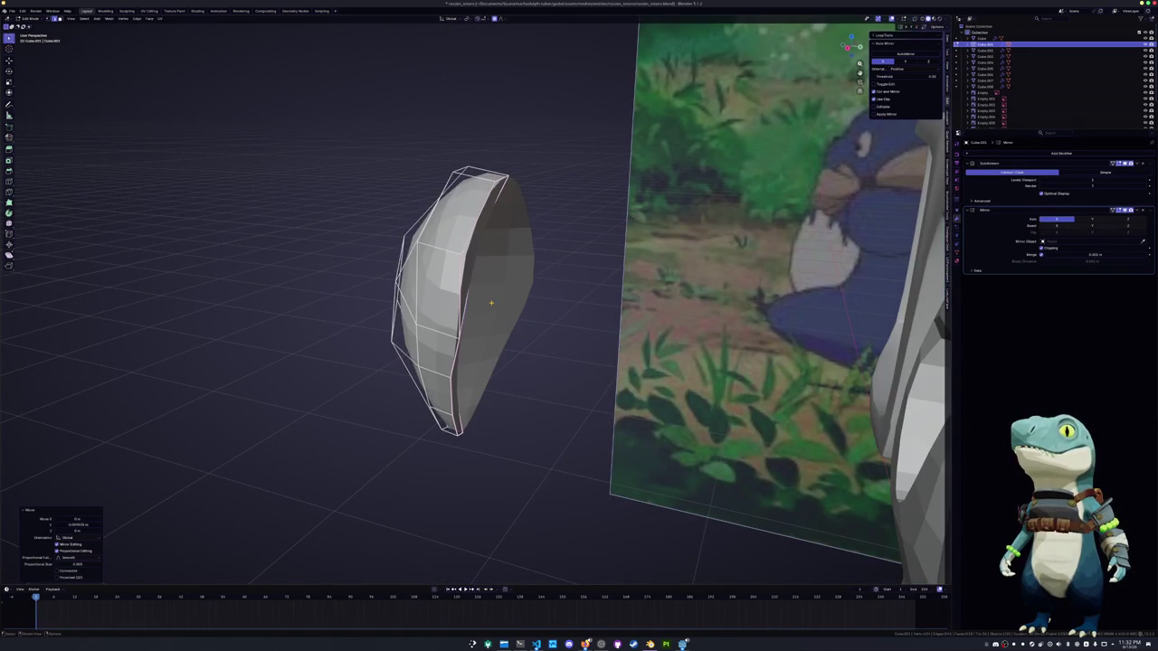
Move all the beak geometry along X onto the face between the lenses, back in Object Mode
middle_click_drag(491, 303, 482, 343)
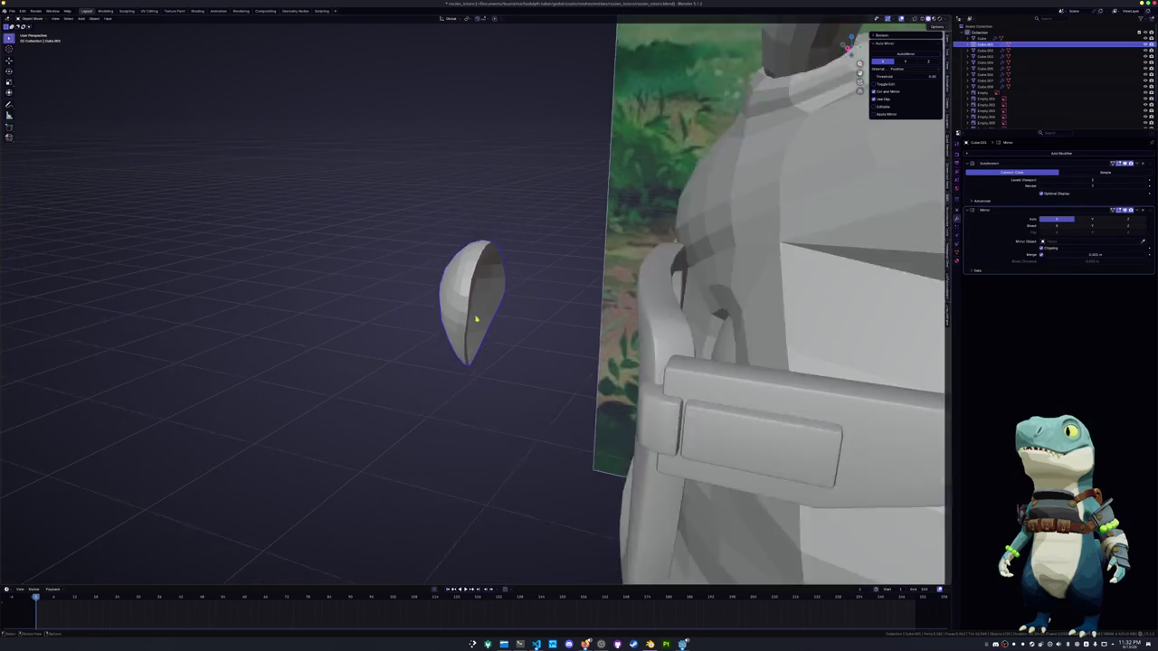
key("a")
key("g")
key("x")
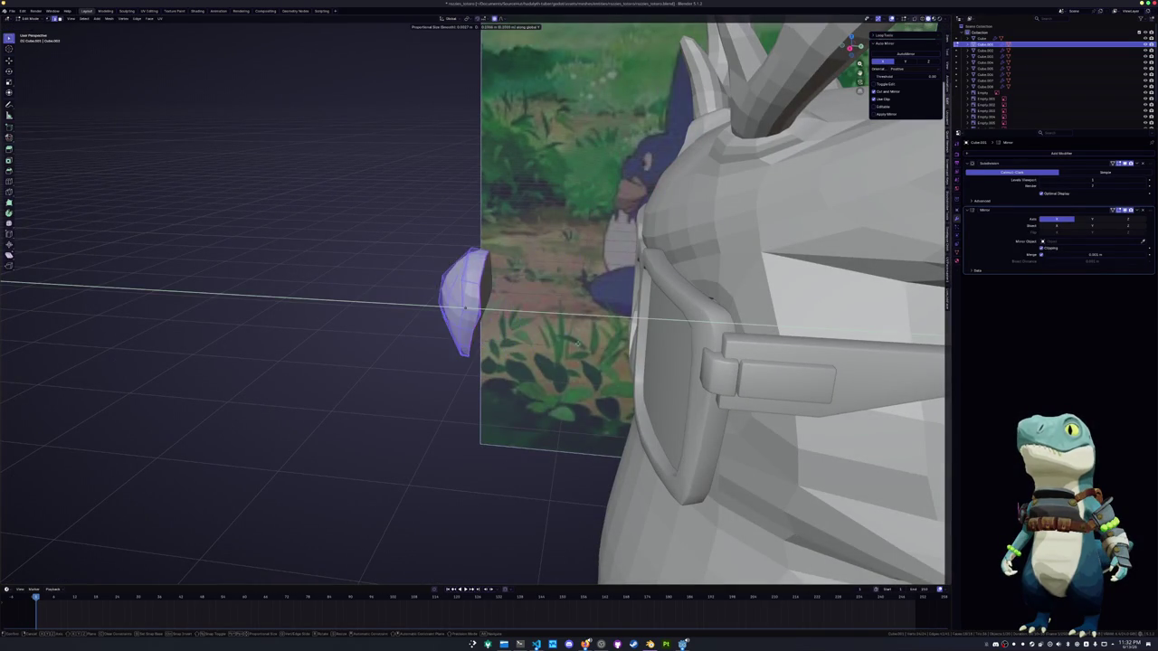
key("Escape")
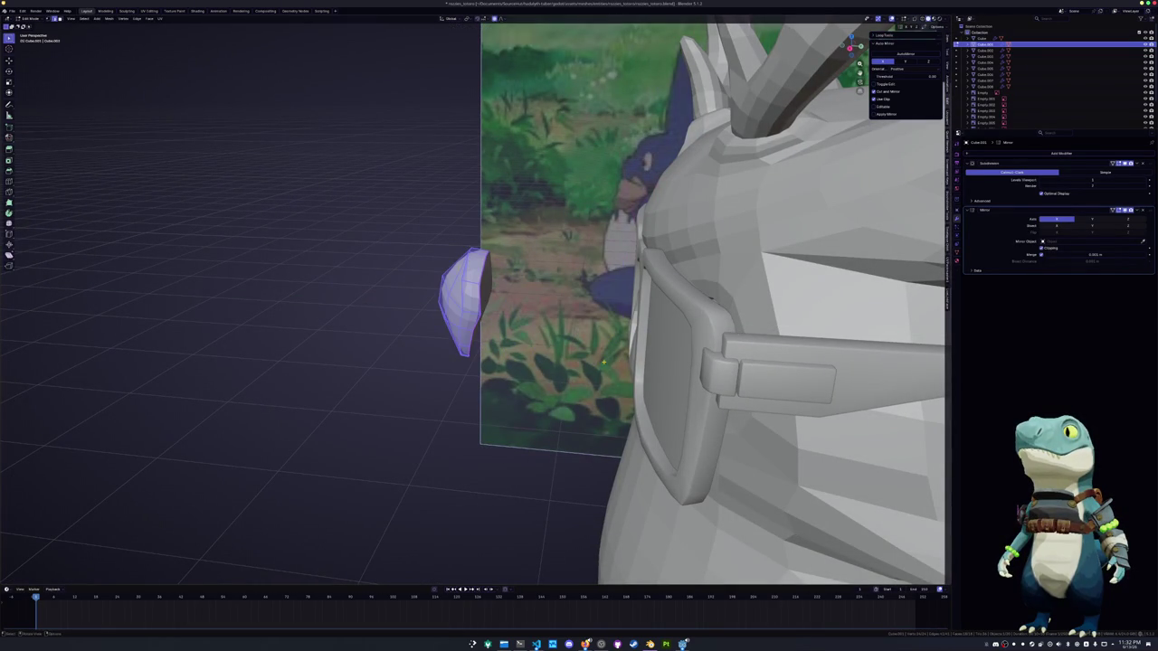
key("g")
key("x")
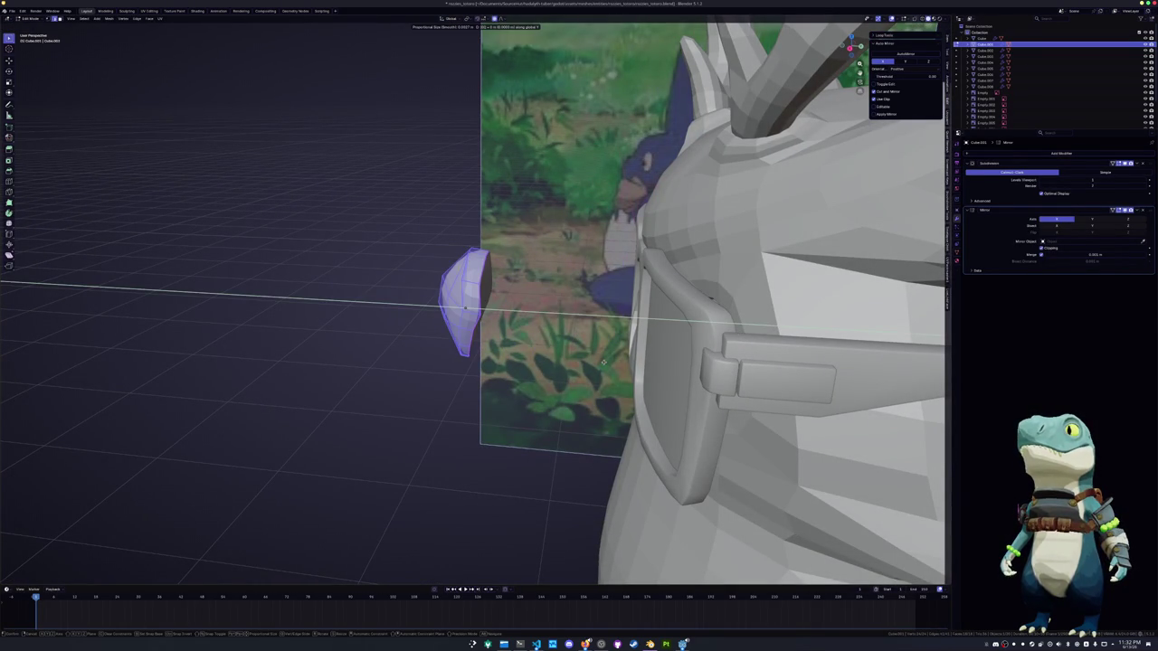
left_click(604, 364)
key("Tab")
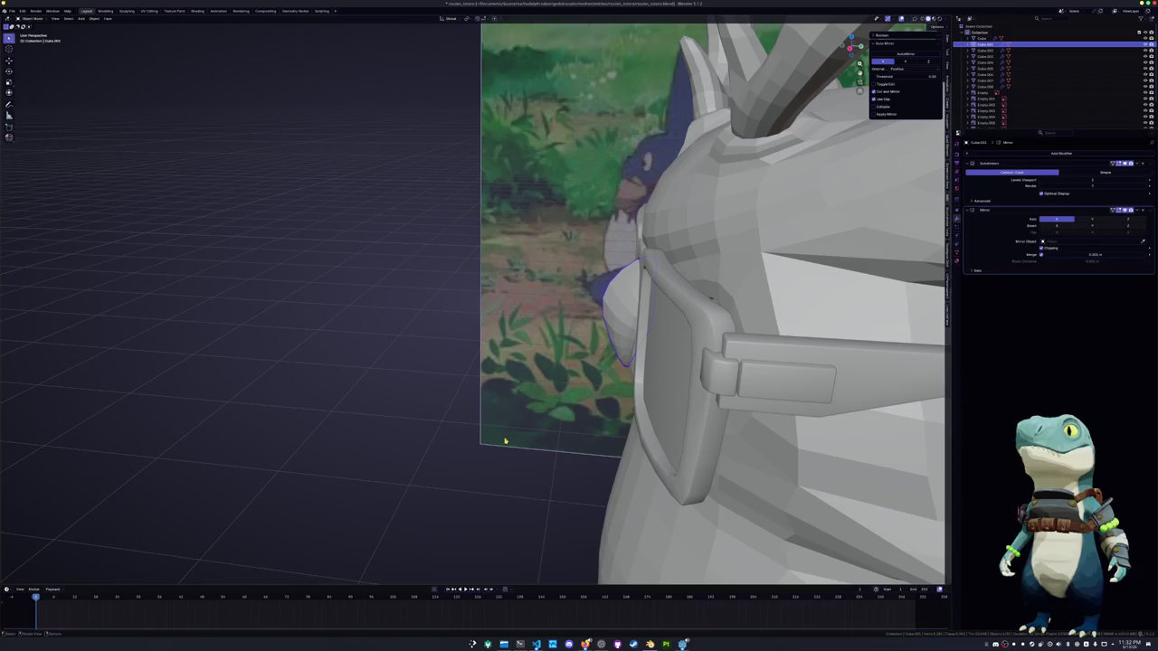
middle_click_drag(506, 442, 507, 421)
key("shift+a")
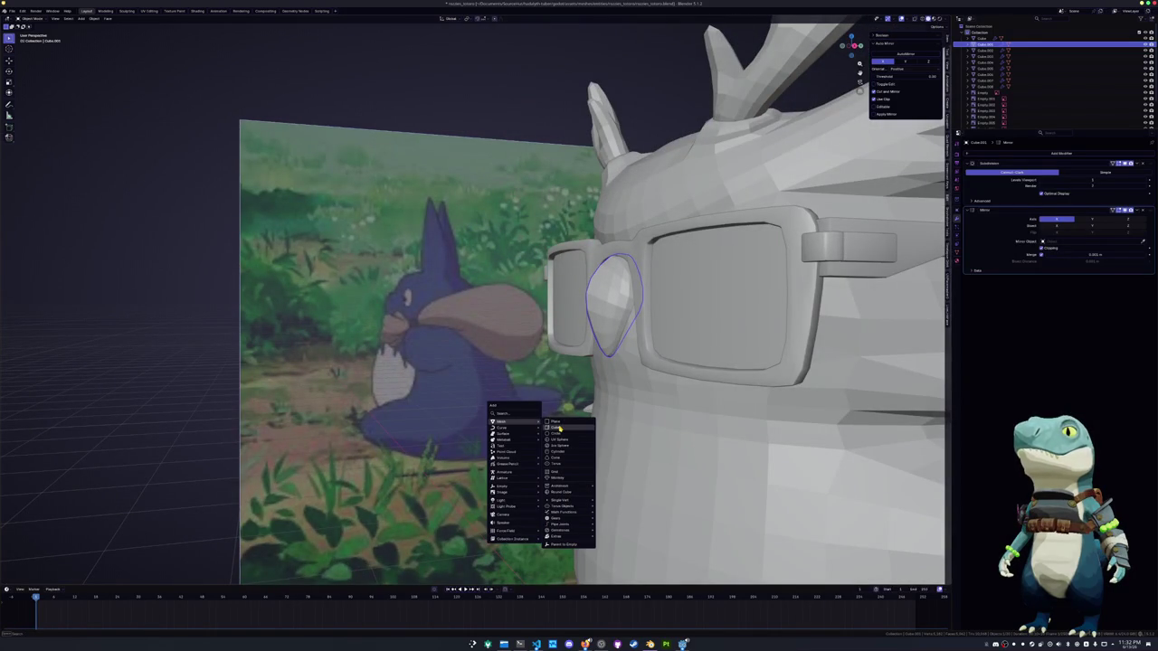
Add a cube at the origin, scale it to 0.2, raise it along Z to the beak, then shrink it further
left_click(560, 429)
scroll(576, 430, "down", 3)
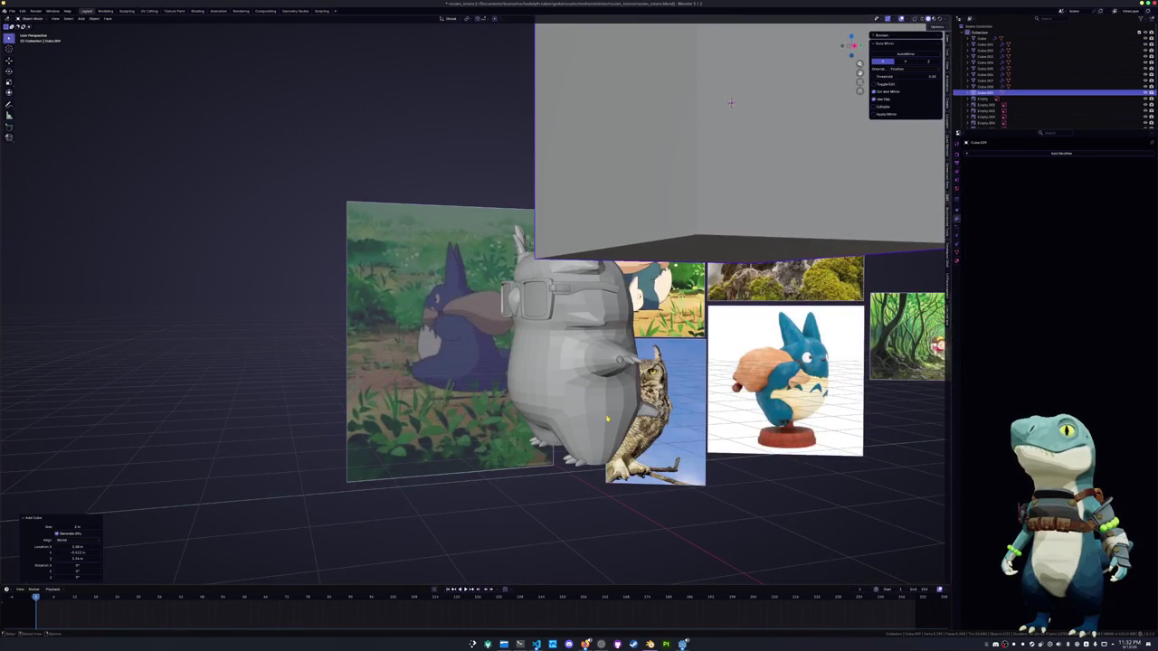
key("alt+g")
key("KP_1")
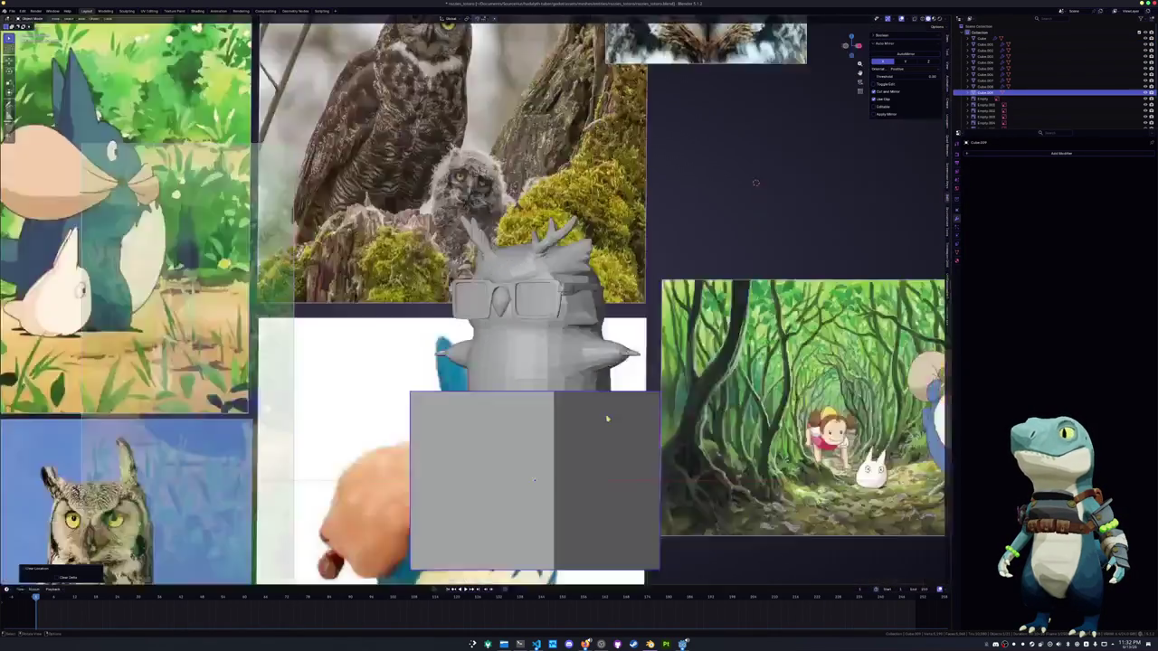
key("s")
key("Return")
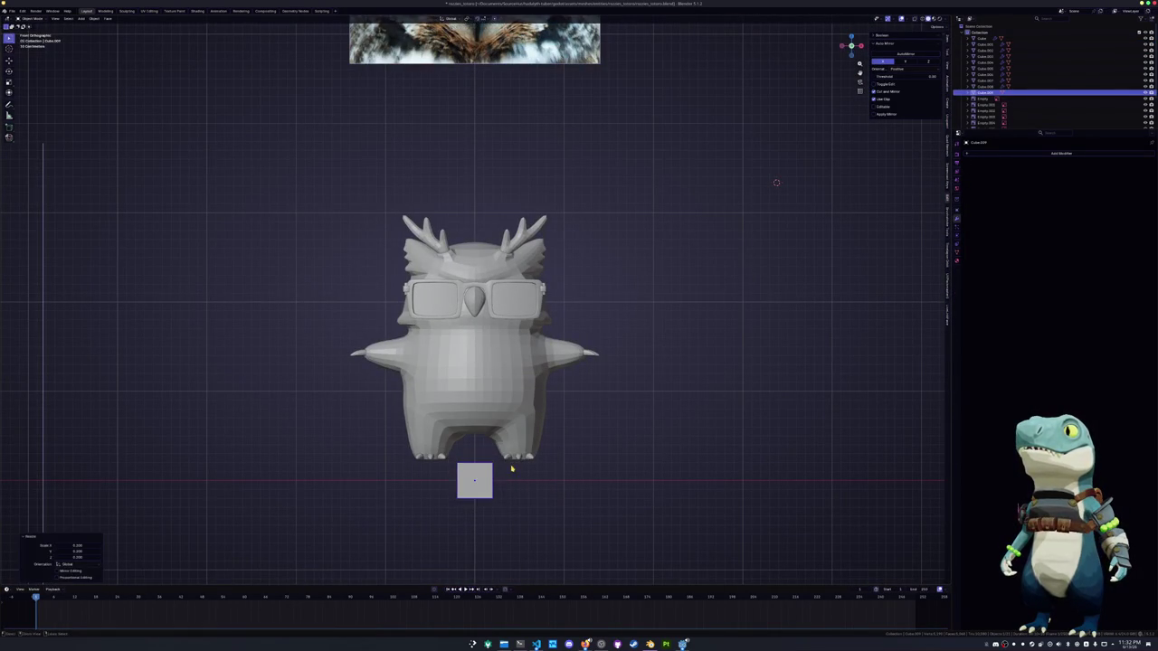
key("g")
key("z")
left_click(511, 292)
scroll(543, 317, "up", 4)
key("s")
left_click(537, 342)
scroll(537, 342, "up", 3)
scroll(536, 342, "up", 2)
In a see-through side view, move the cube along Y to sit just under the beak
key("Tab")
key("alt+z")
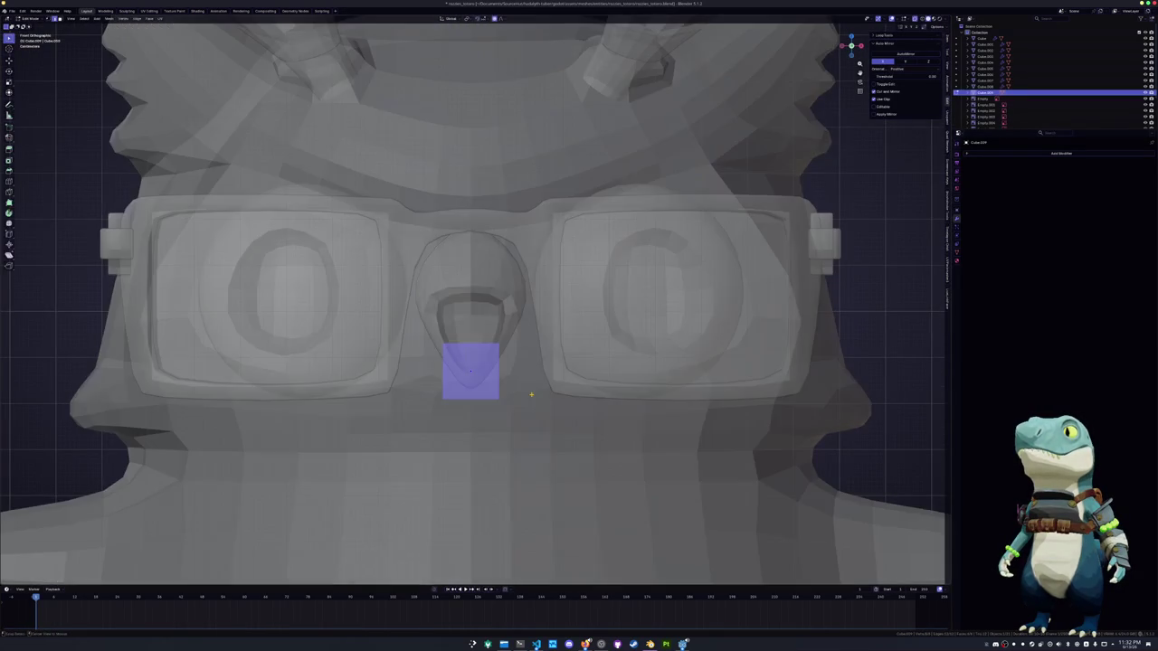
key("KP_3")
middle_click_drag(531, 394, 268, 384, "shift")
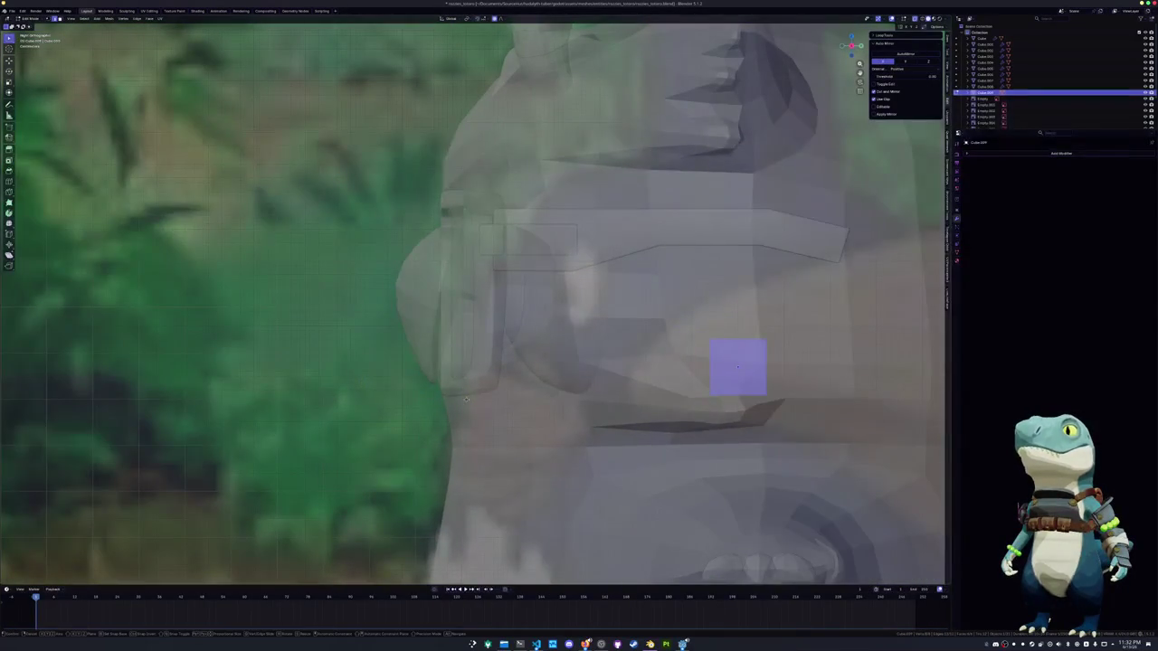
key("g")
key("y")
left_click(188, 391)
scroll(470, 325, "up", 2)
scroll(470, 325, "up", 2)
Nudge part of the cube's mesh slightly and check the shape in a perspective view
left_click(559, 330)
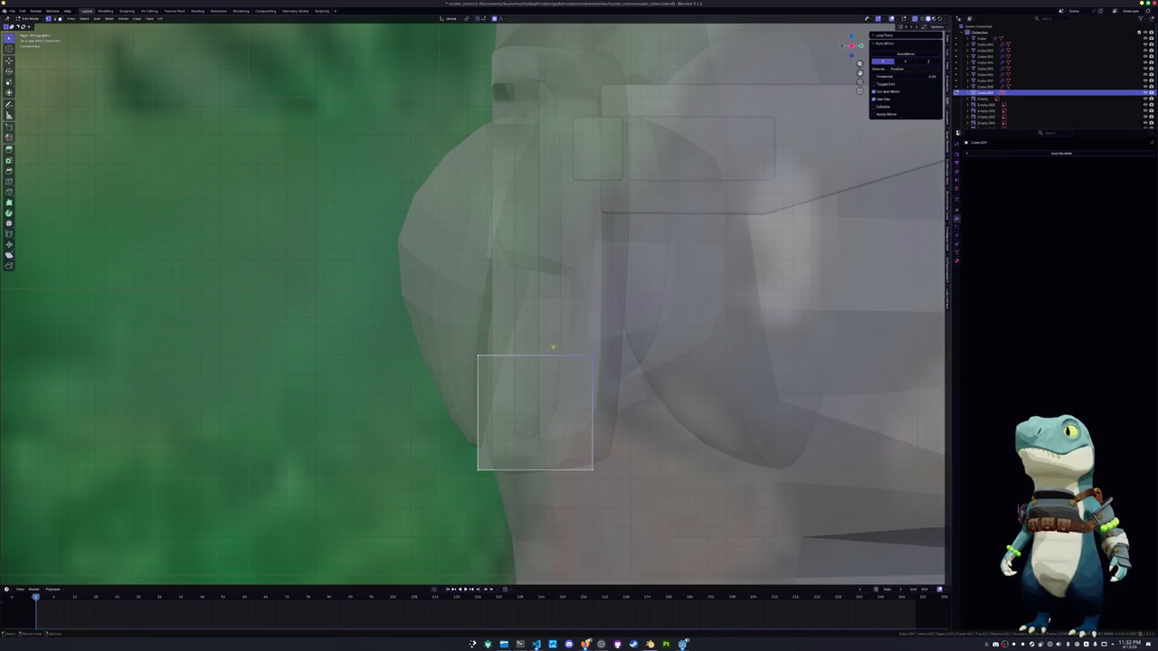
key("g")
left_click(479, 407)
key("g")
left_click(455, 340)
key("alt+z")
middle_click_drag(455, 341, 484, 361)
scroll(484, 359, "down", 4)
key("Tab")
key("alt+z")
Smooth the cube with level-1 subdivision and crease the edges of its top face
key("ctrl+1")
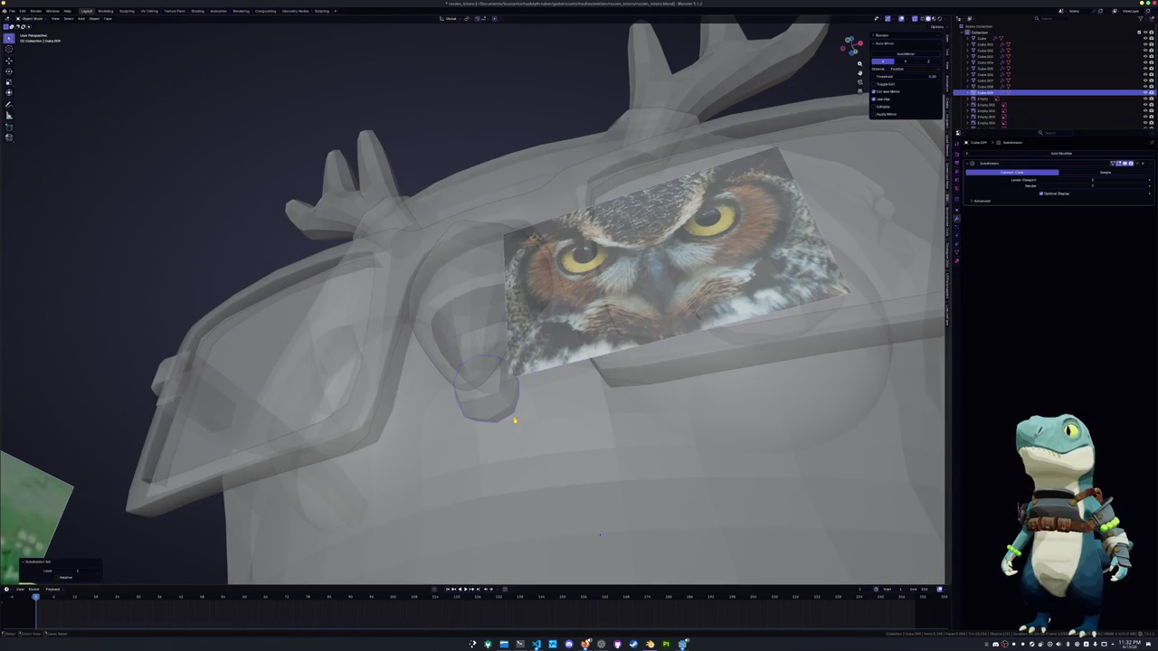
middle_click_drag(598, 534, 577, 212)
key("Tab")
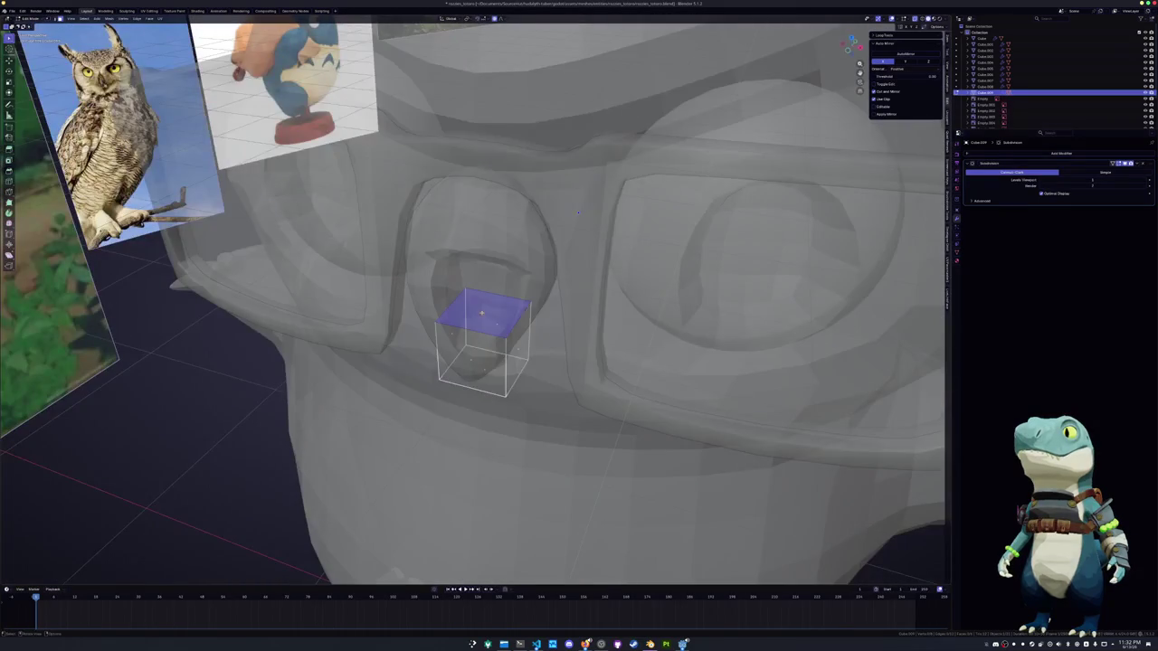
left_click(482, 311)
key("shift+e")
left_click(614, 309)
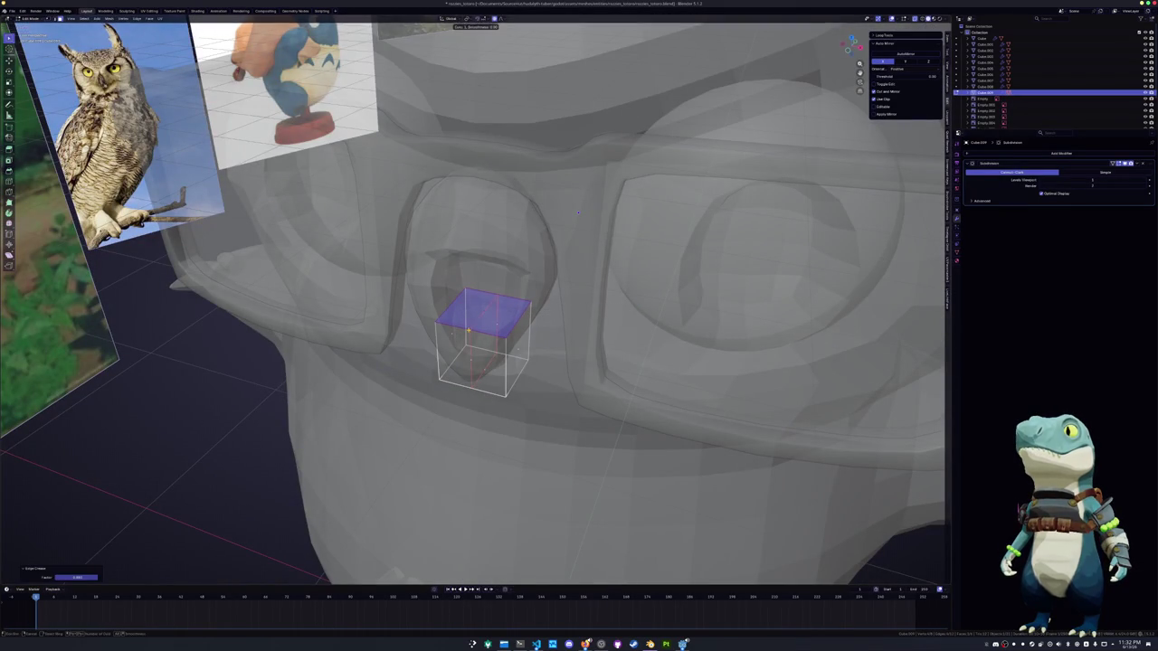
left_click(508, 315)
mouse_move(577, 212)
middle_mouse_down()
mouse_move(504, 366)
mouse_move(547, 327)
middle_mouse_up()
key("Tab")
Select all the chin block's faces and shift them along X under the beak
key("alt+z")
key("Tab")
mouse_move(644, 527)
middle_mouse_down()
mouse_move(826, 454)
mouse_move(840, 546)
mouse_move(543, 425)
middle_mouse_up()
key("a")
key("g")
key("Return")
key("alt+z")
key("g")
key("x")
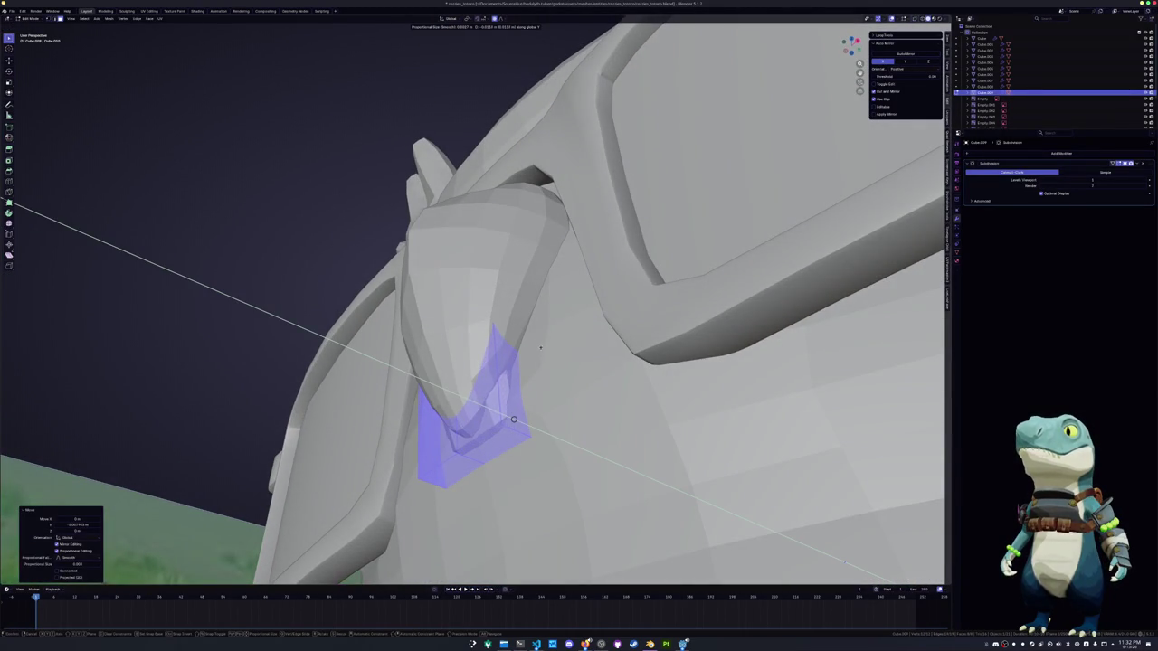
left_click(513, 419)
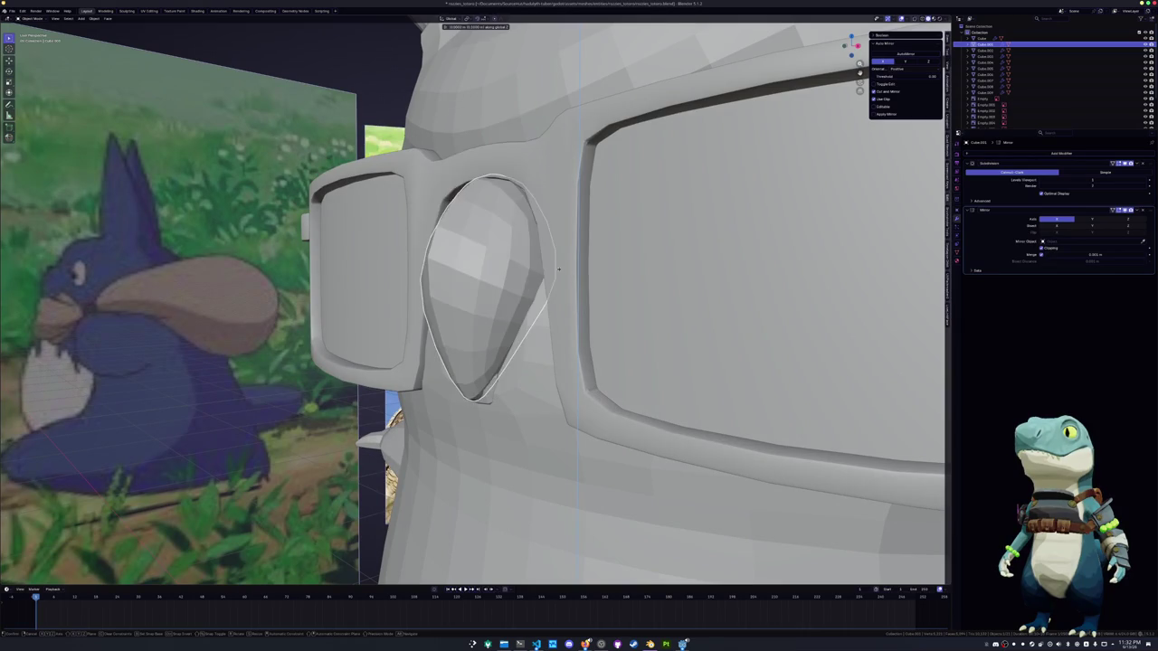
mouse_move(731, 352)
middle_mouse_down()
mouse_move(795, 365)
mouse_move(751, 308)
middle_mouse_up()
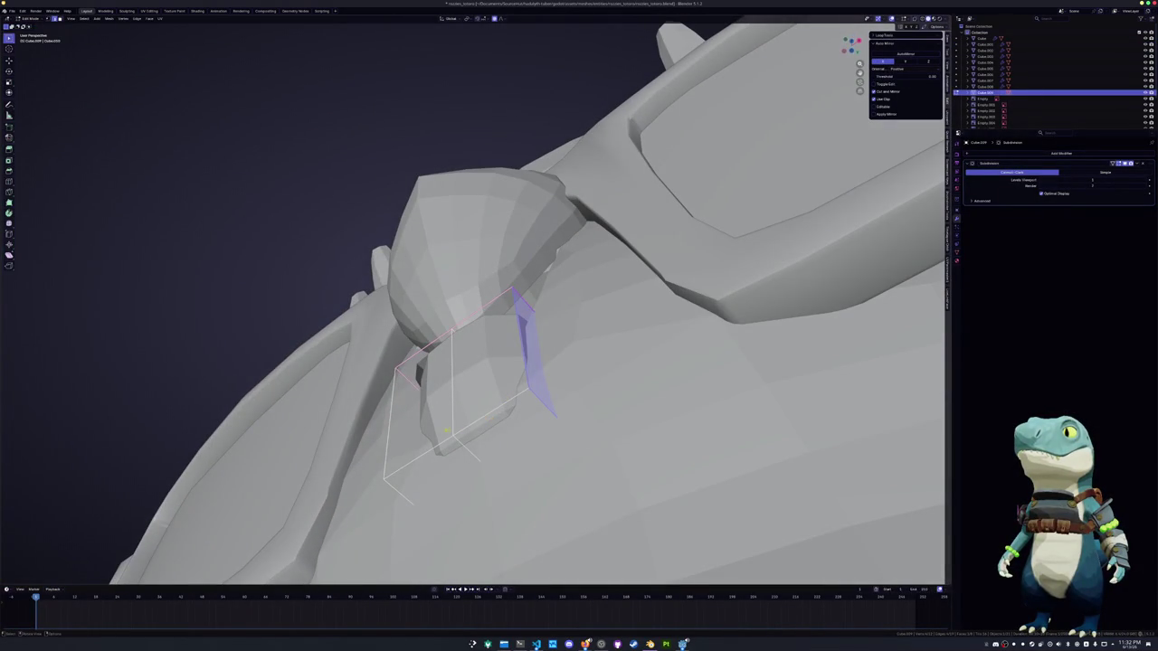
key("Tab")
Add a Mirror modifier above the subdivision and slide an edge loop along the chin piece
left_click(893, 62)
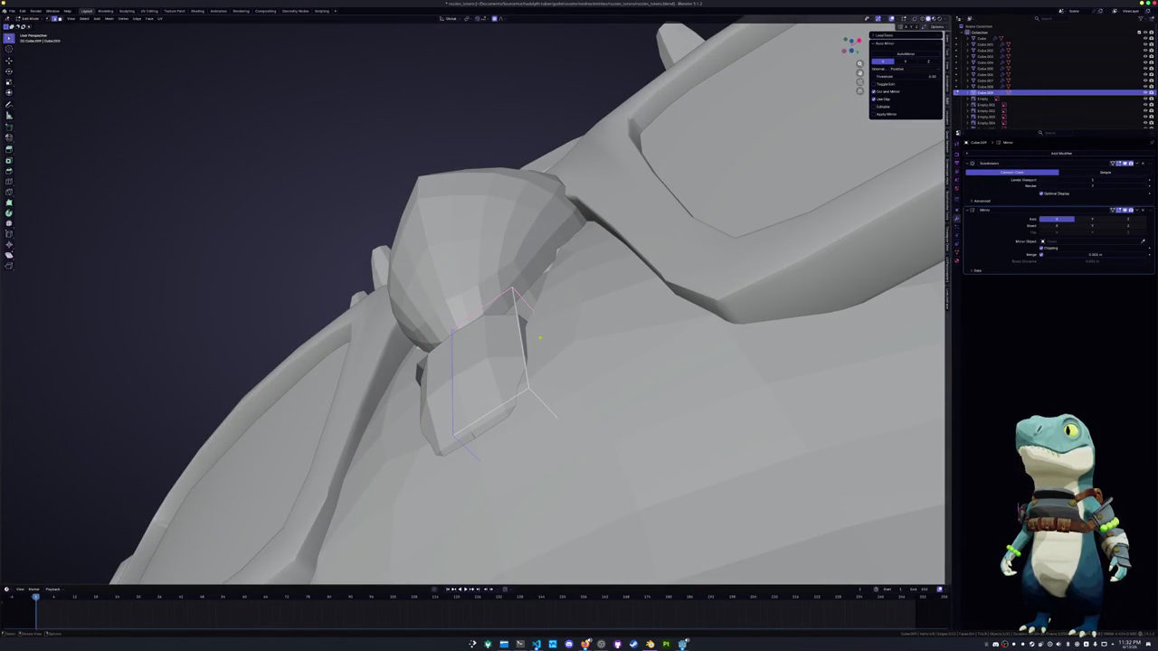
left_click_drag(1152, 211, 1152, 163)
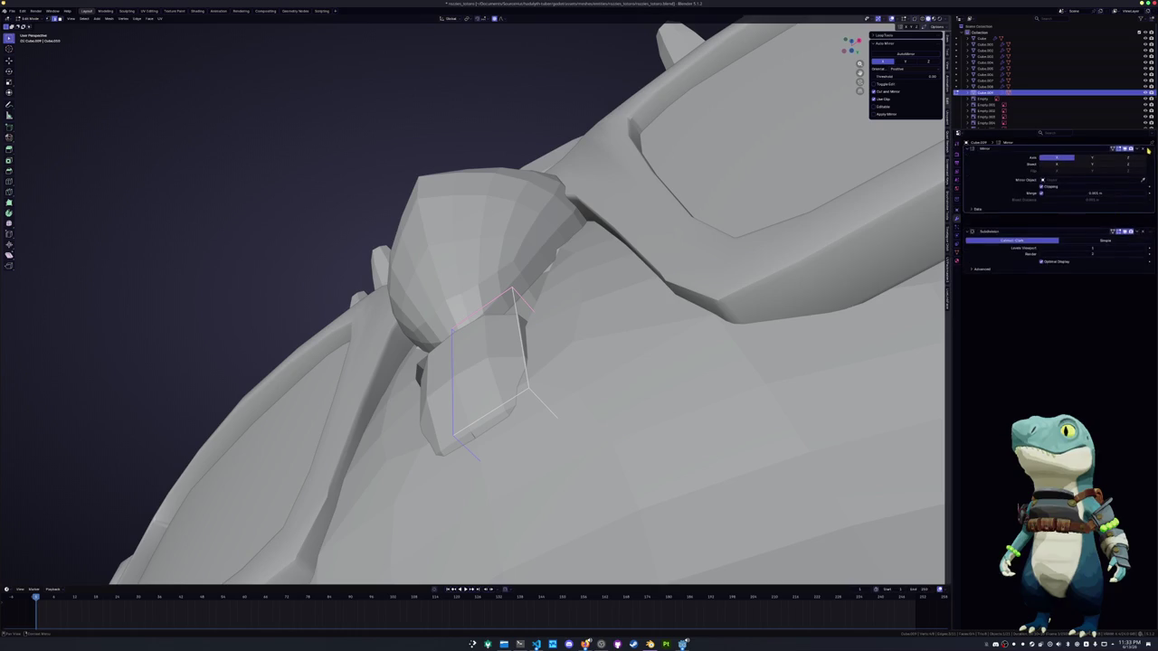
middle_click_drag(499, 350, 519, 424)
key("g")
key("g")
left_click(554, 437)
mouse_move(554, 437)
middle_mouse_down()
mouse_move(473, 451)
mouse_move(530, 429)
middle_mouse_up()
key("g")
key("g")
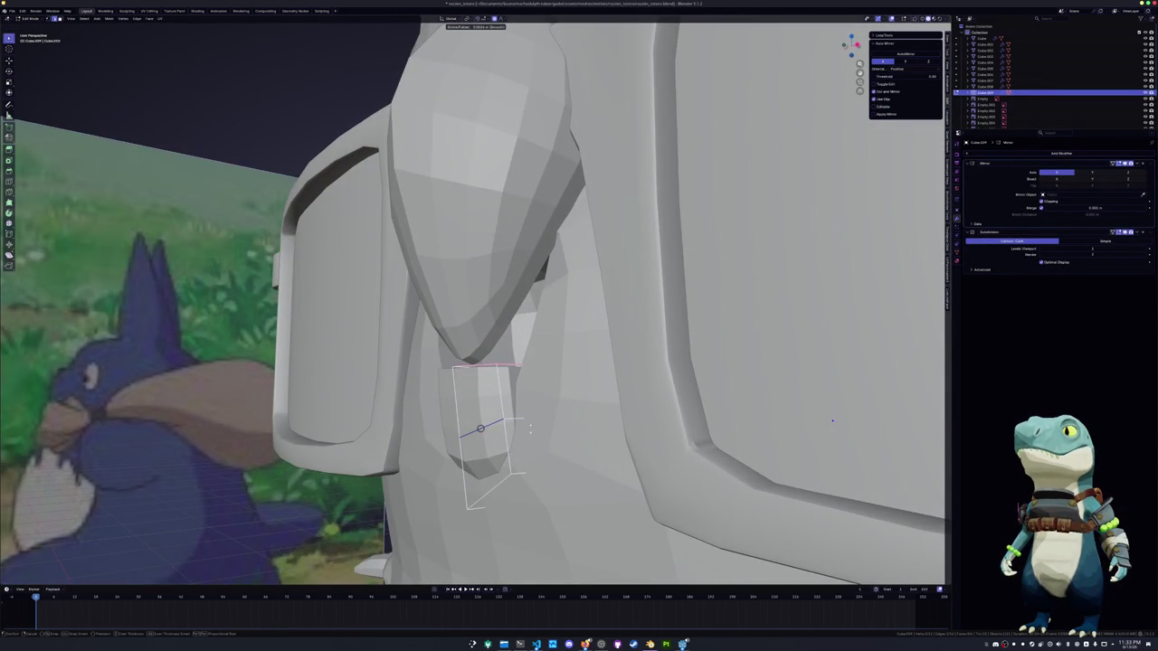
middle_click_drag(534, 409, 518, 422)
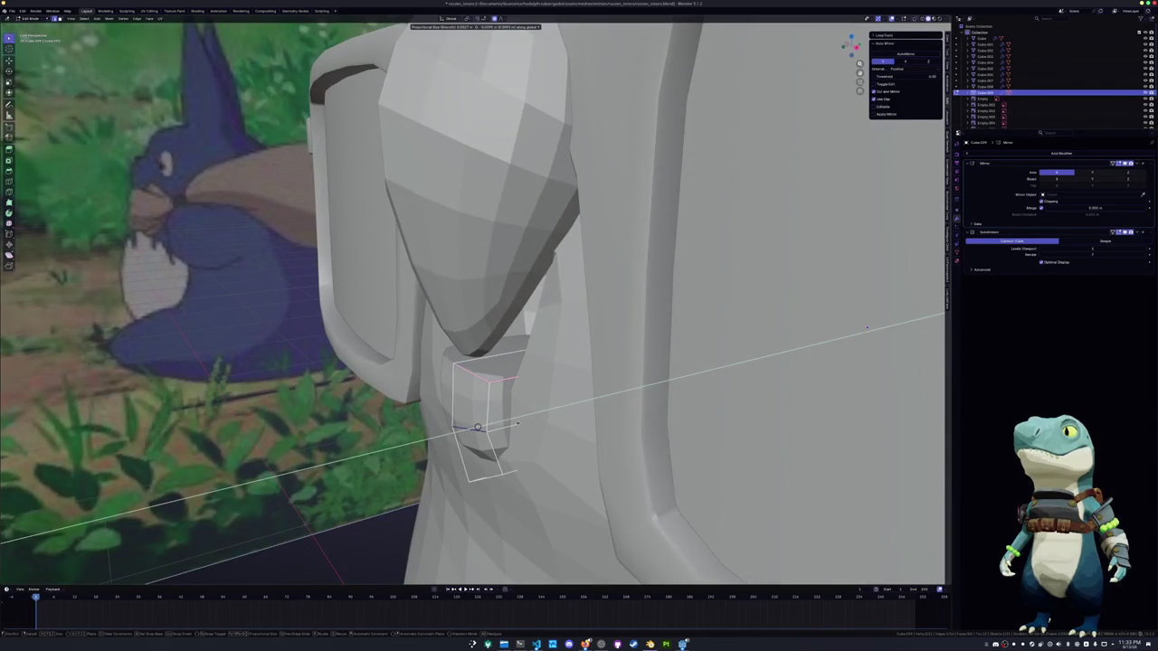
left_click(867, 327)
middle_click_drag(867, 328, 785, 331)
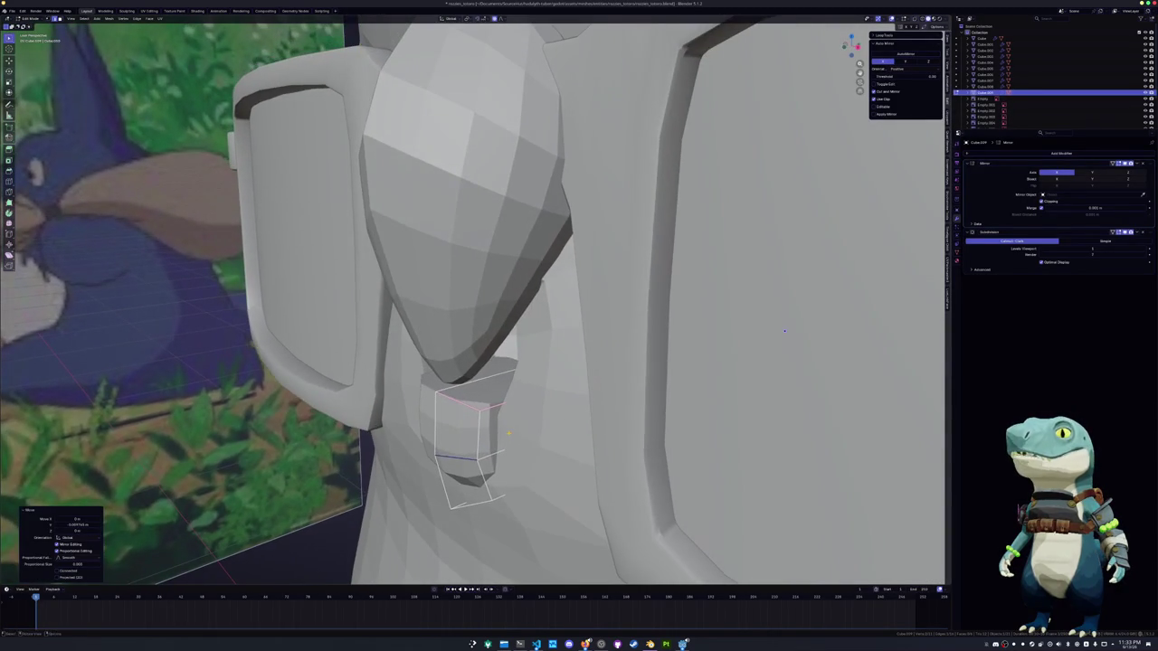
Add another edge loop across the chin piece and slide it into position
left_click(785, 331)
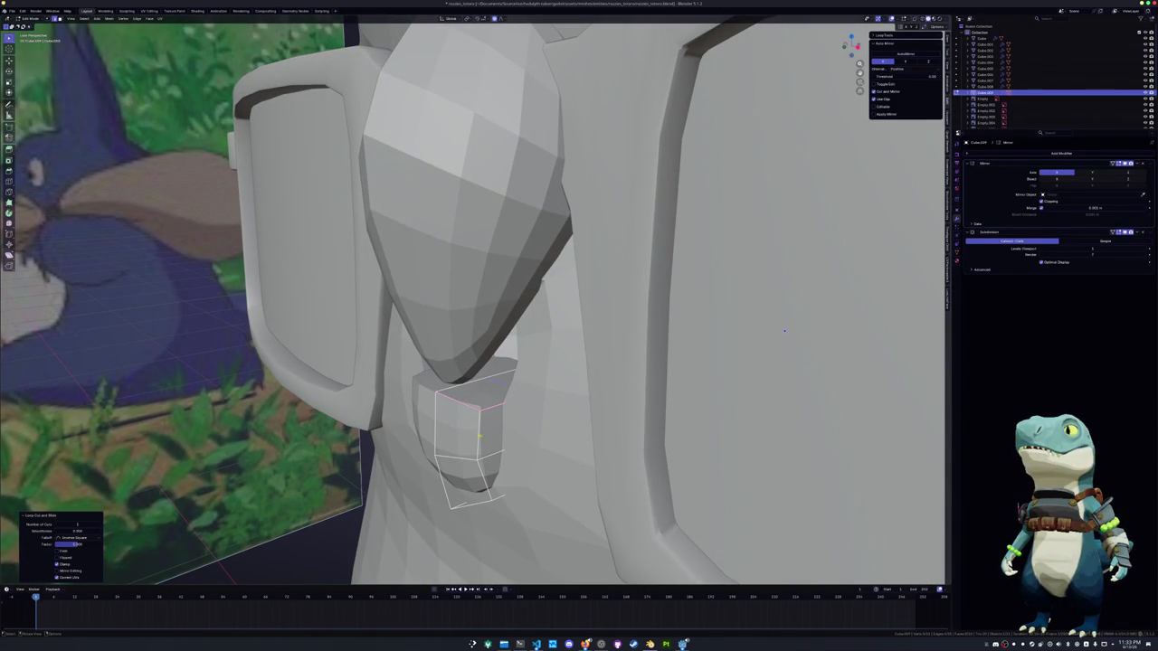
key("g")
key("g")
middle_click_drag(785, 331, 506, 334)
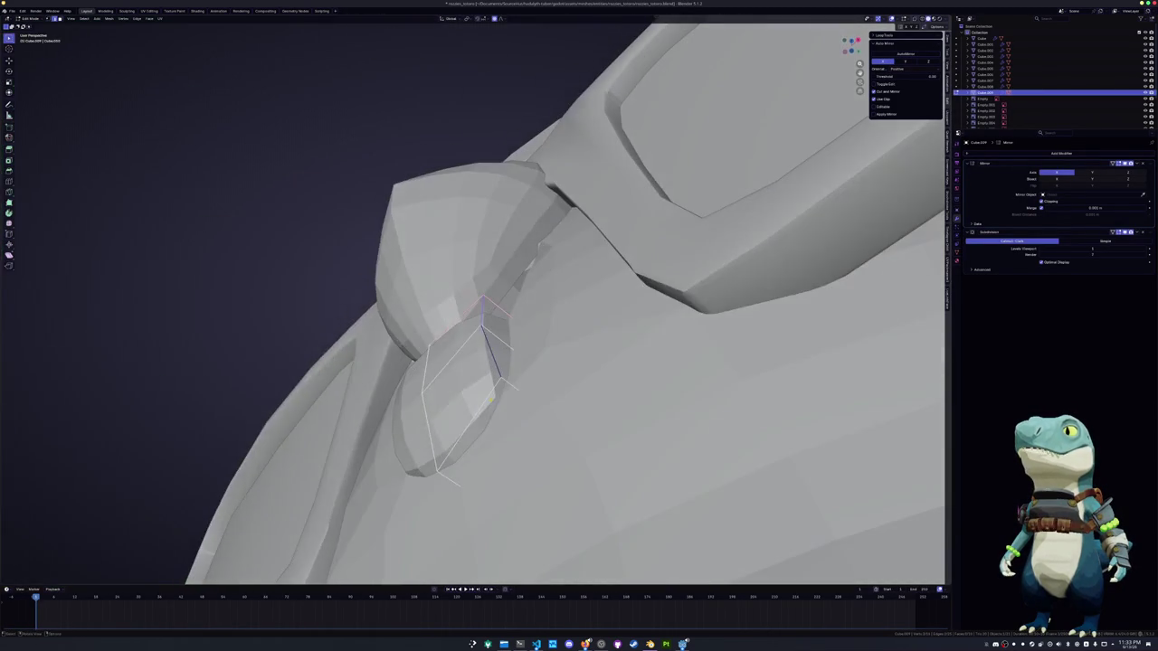
left_click(507, 344)
key("g")
key("g")
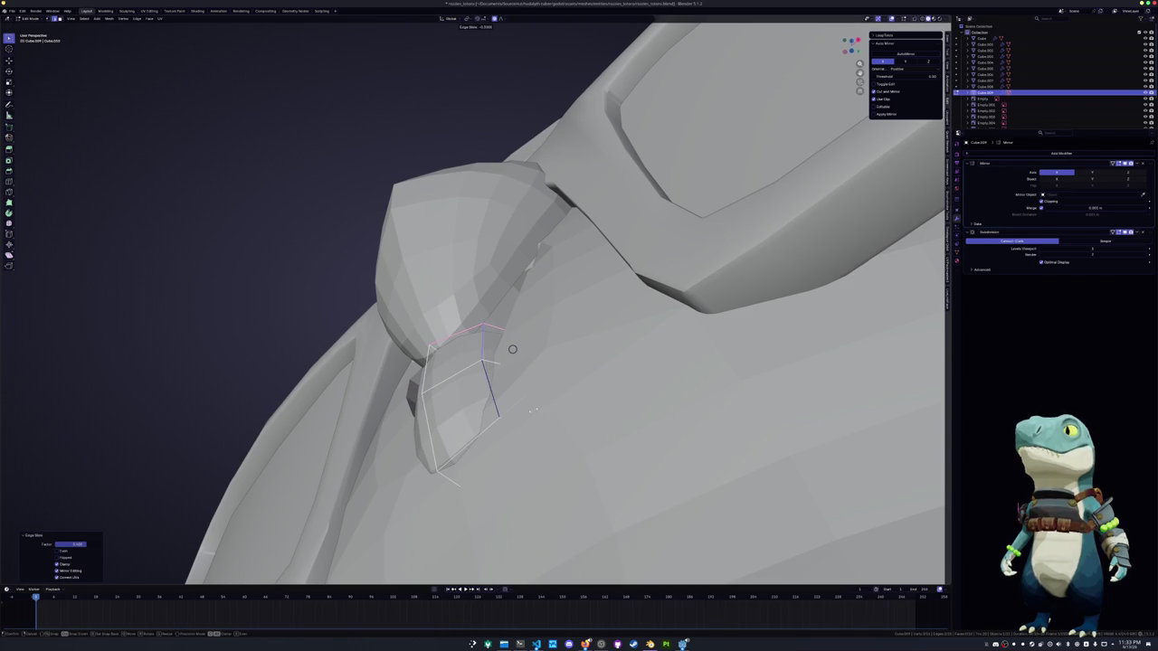
left_click(512, 349)
mouse_move(513, 349)
middle_mouse_down()
mouse_move(677, 301)
mouse_move(625, 245)
middle_mouse_up()
Shift the chin piece's edges sideways along X to widen its right side
key("g")
key("g")
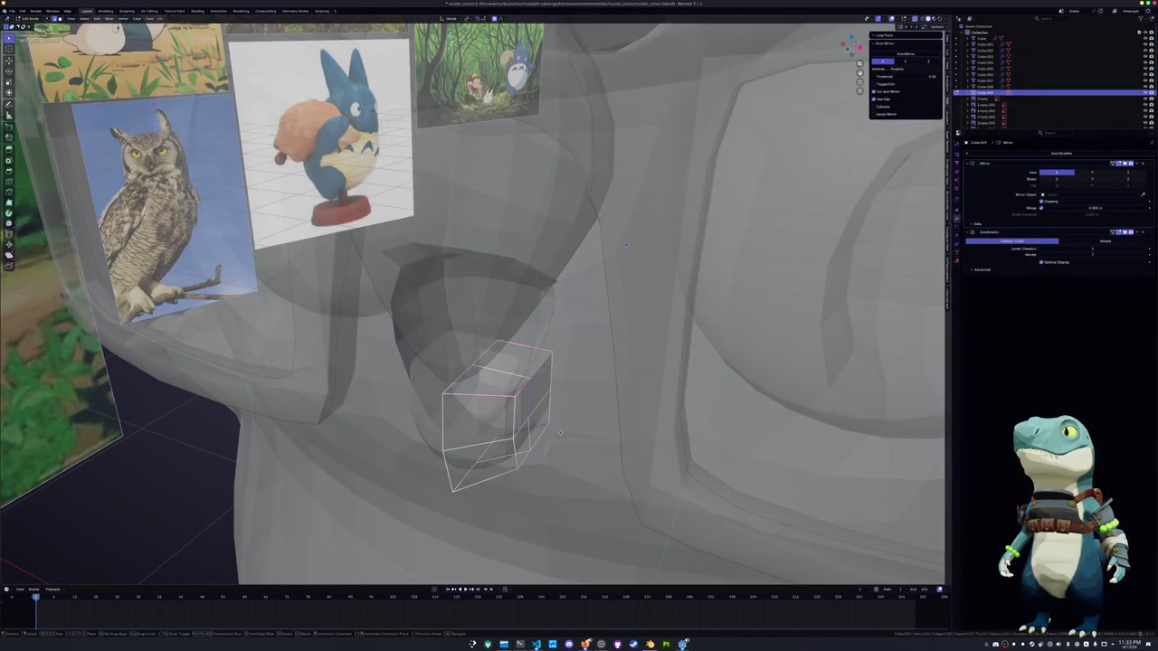
key("g")
key("x")
left_click(573, 435)
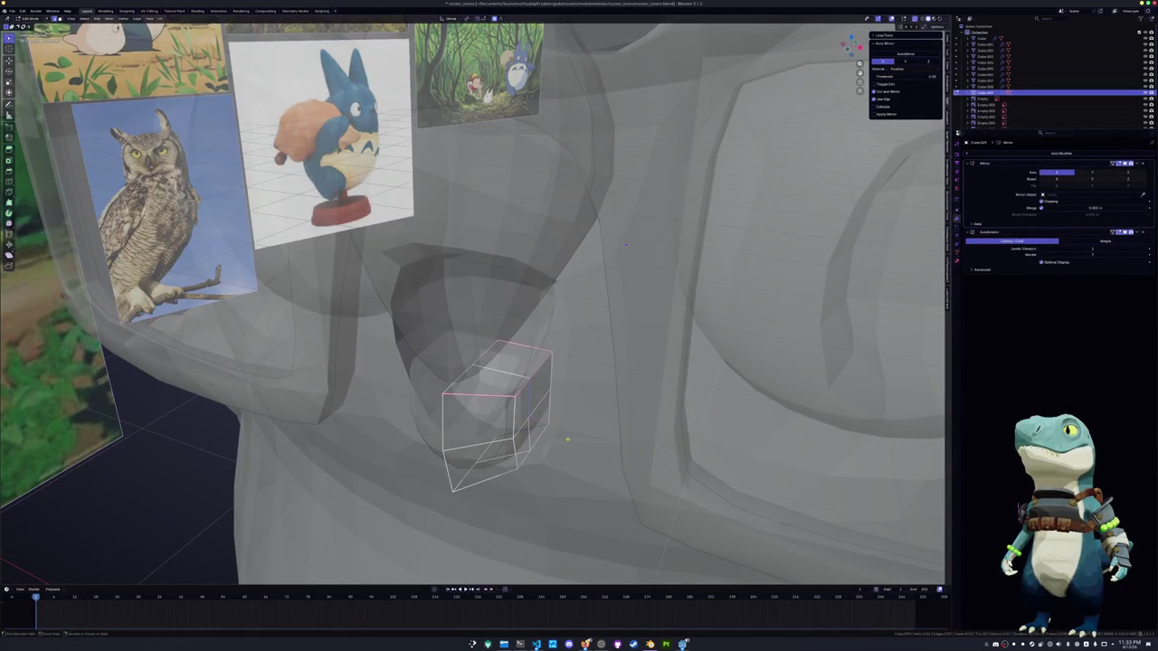
middle_click_drag(625, 243, 652, 235)
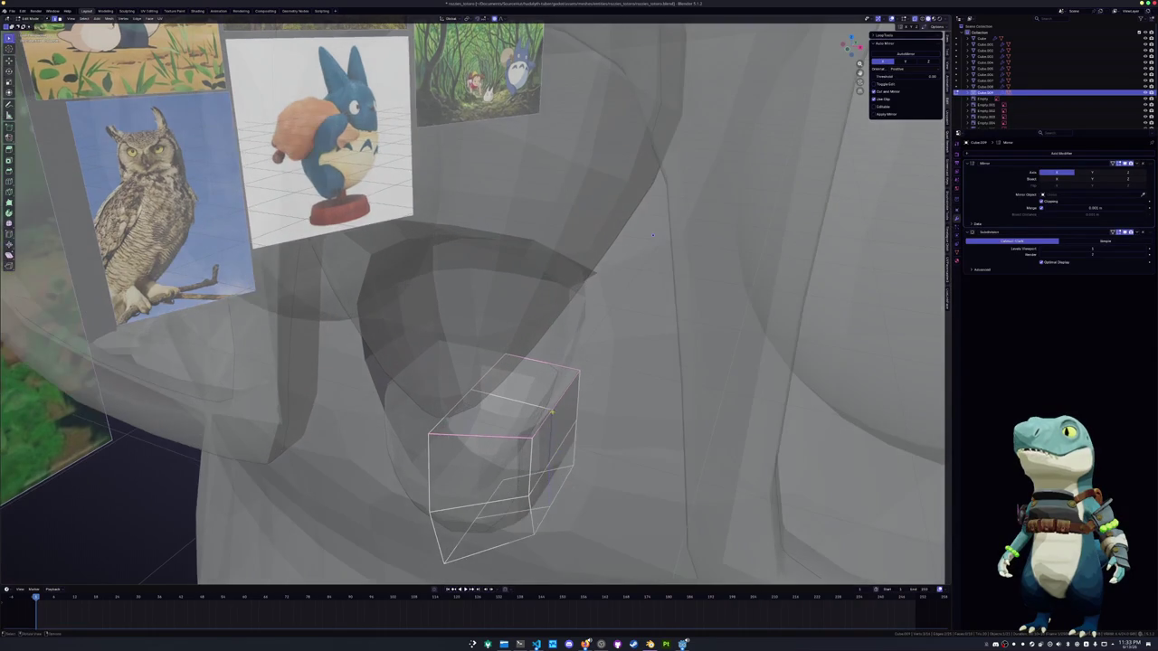
key("g")
key("x")
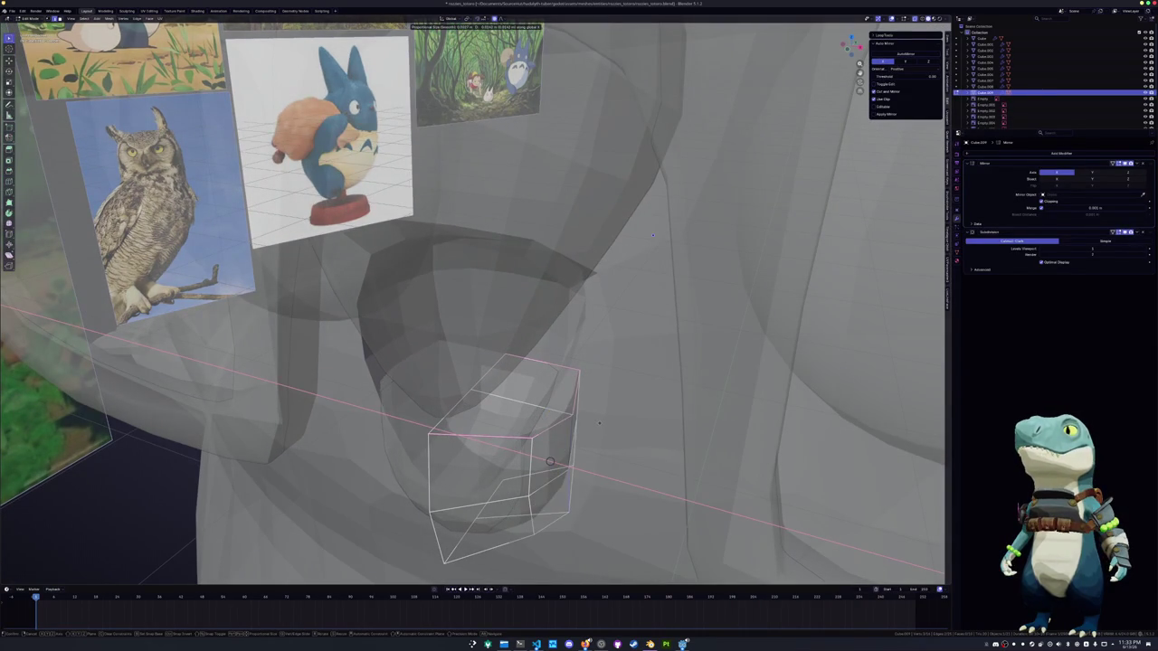
left_click(653, 235)
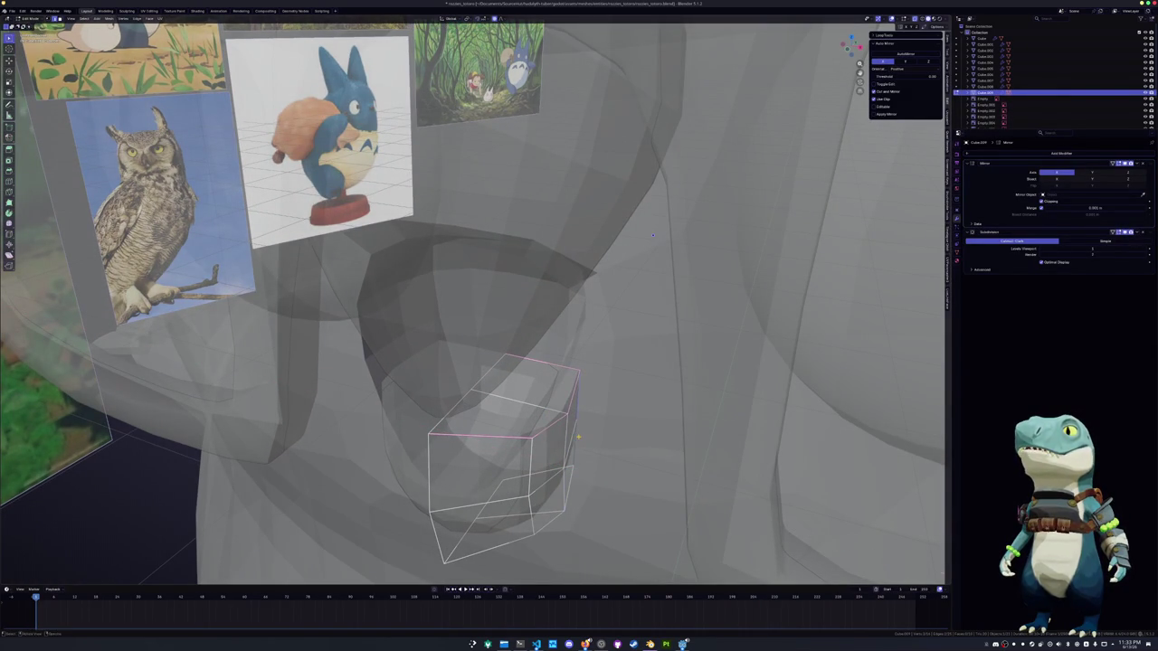
key("g")
key("x")
left_click(611, 435)
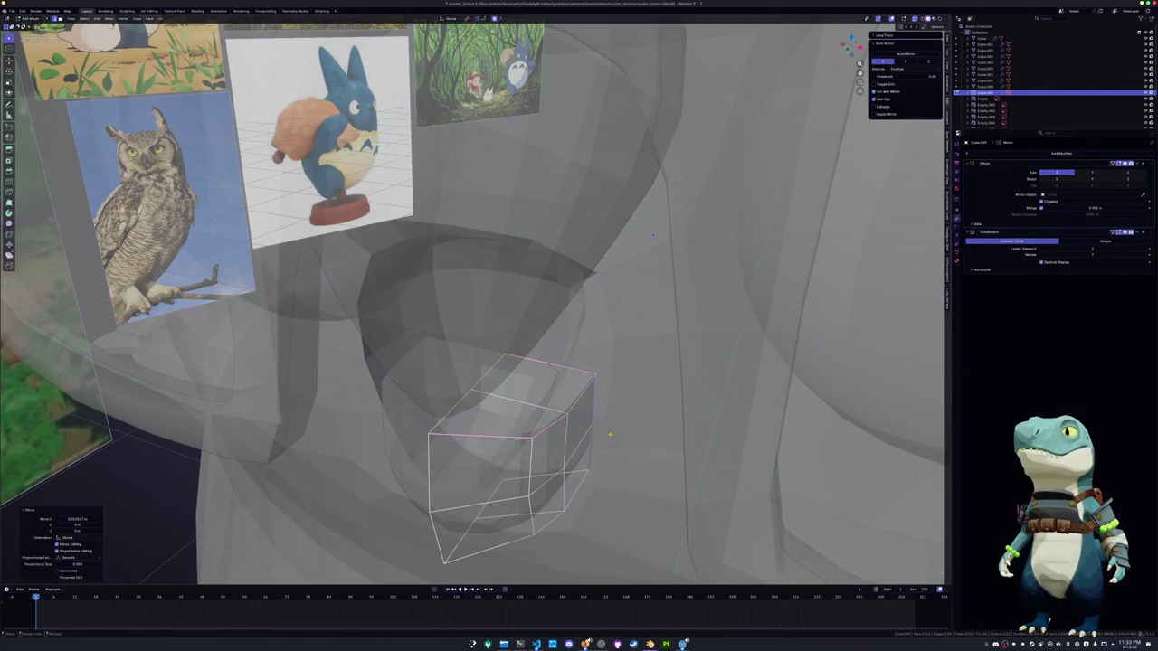
Raise the chin piece's top vertex along Z and finish editing the mesh
middle_click_drag(652, 235, 657, 316)
key("g")
key("z")
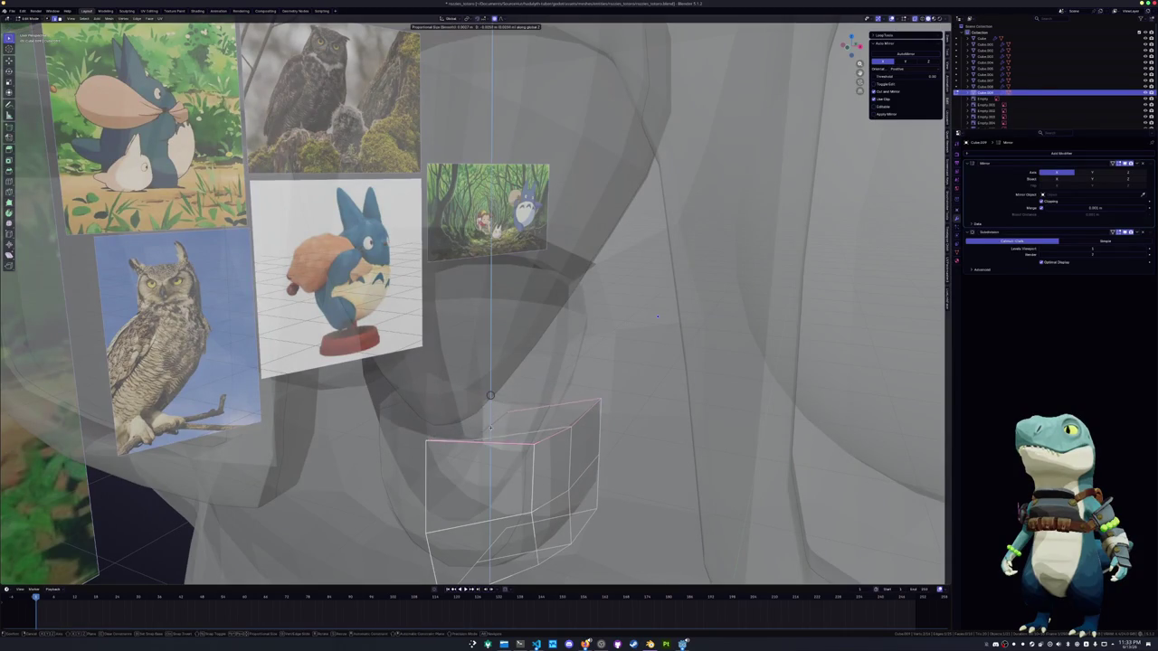
left_click(657, 317)
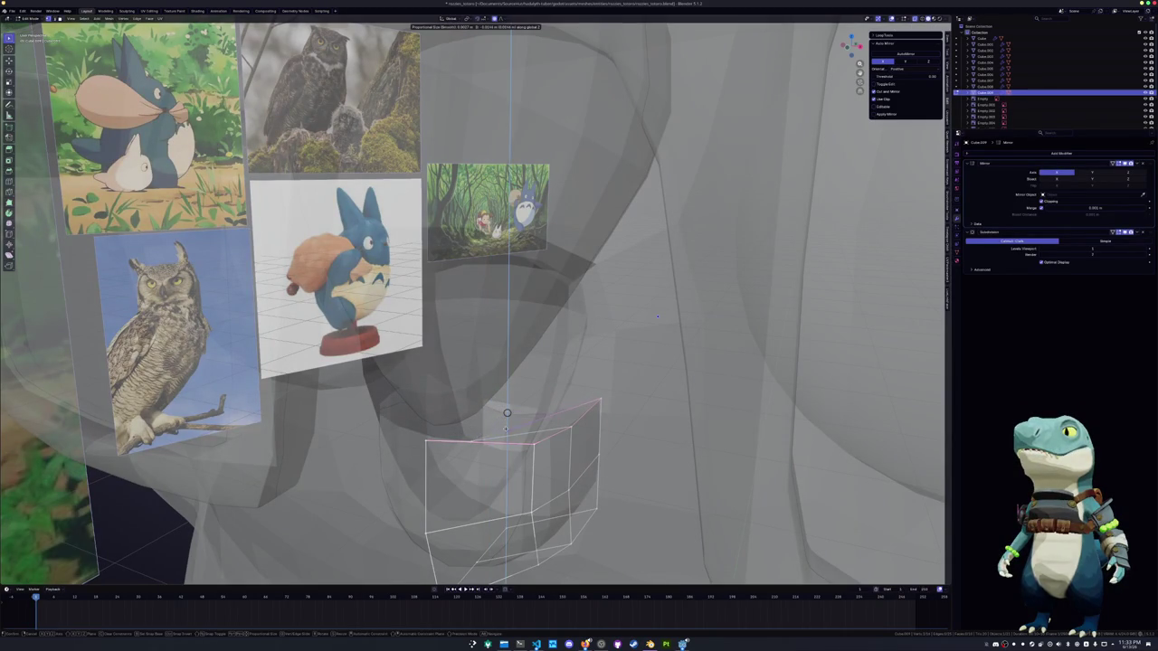
key("Tab")
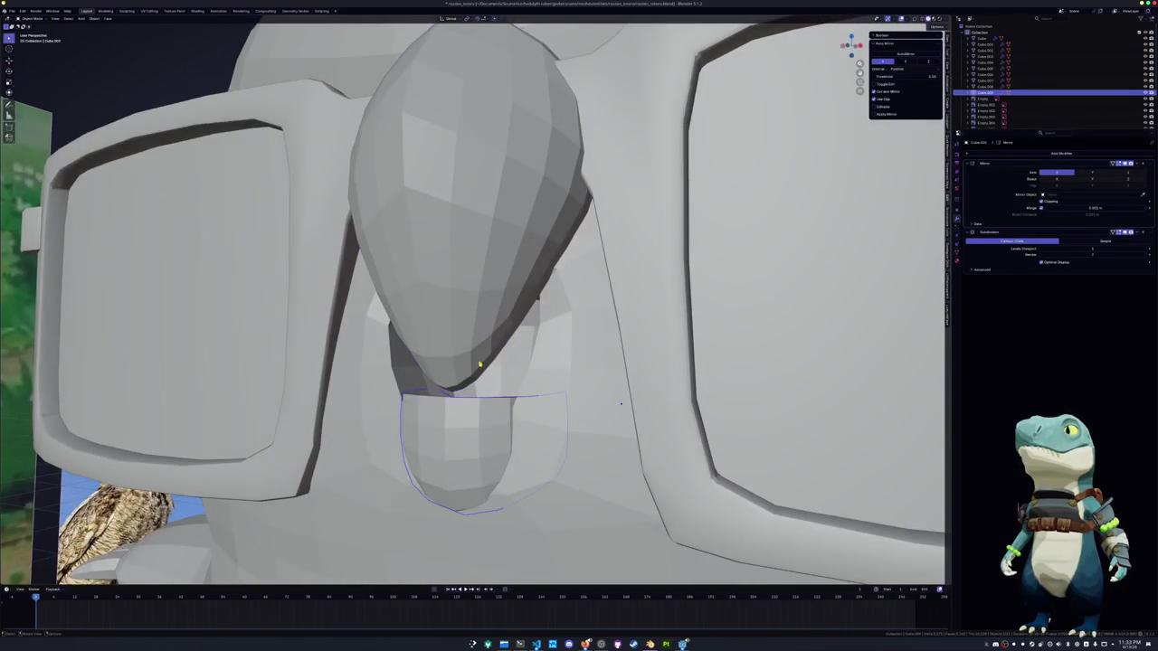
Move the beak down between the glasses; try an X-axis rotation of its mesh, then cancel
middle_click_drag(658, 317, 479, 360)
key("g")
left_click(469, 426)
middle_click_drag(469, 425, 466, 432)
key("Tab")
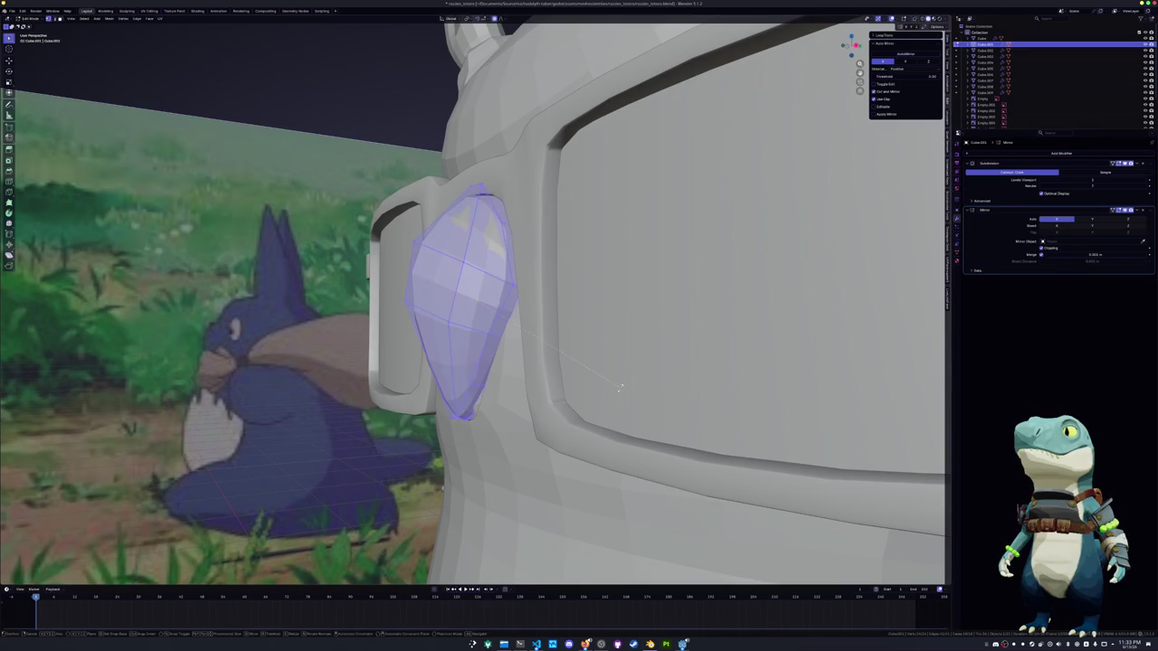
key("r")
key("x")
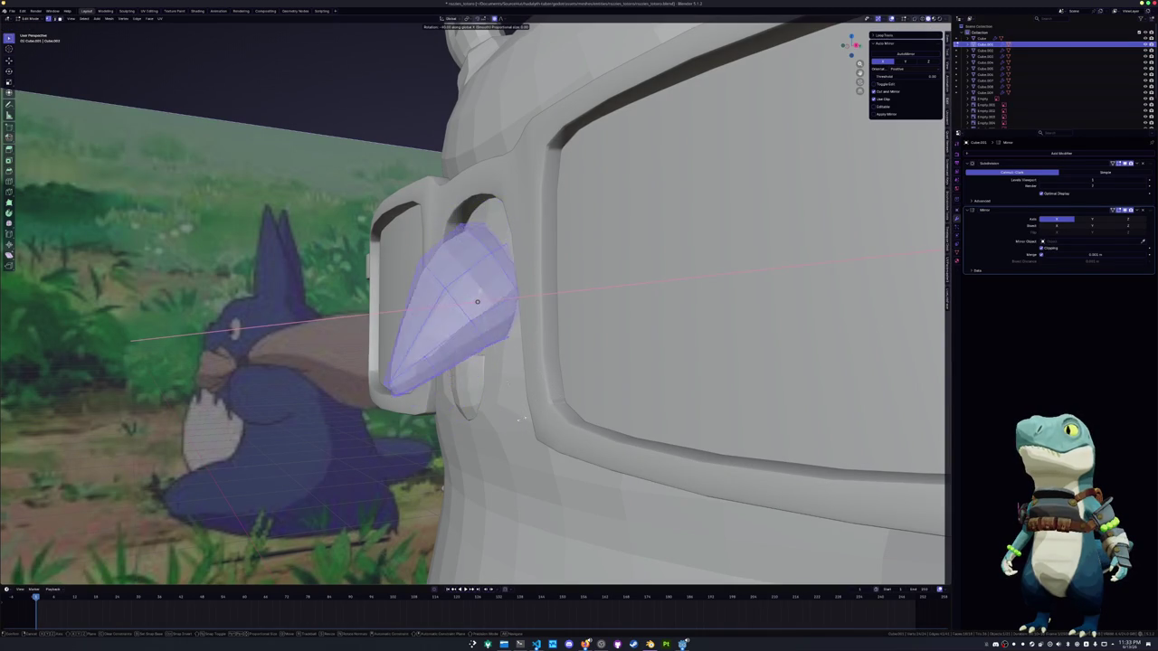
right_click(440, 441)
key("Tab")
Reselect the beak, picking it out from the owl body and chin piece
middle_click_drag(479, 444, 457, 389)
left_click(469, 430)
left_click(459, 386)
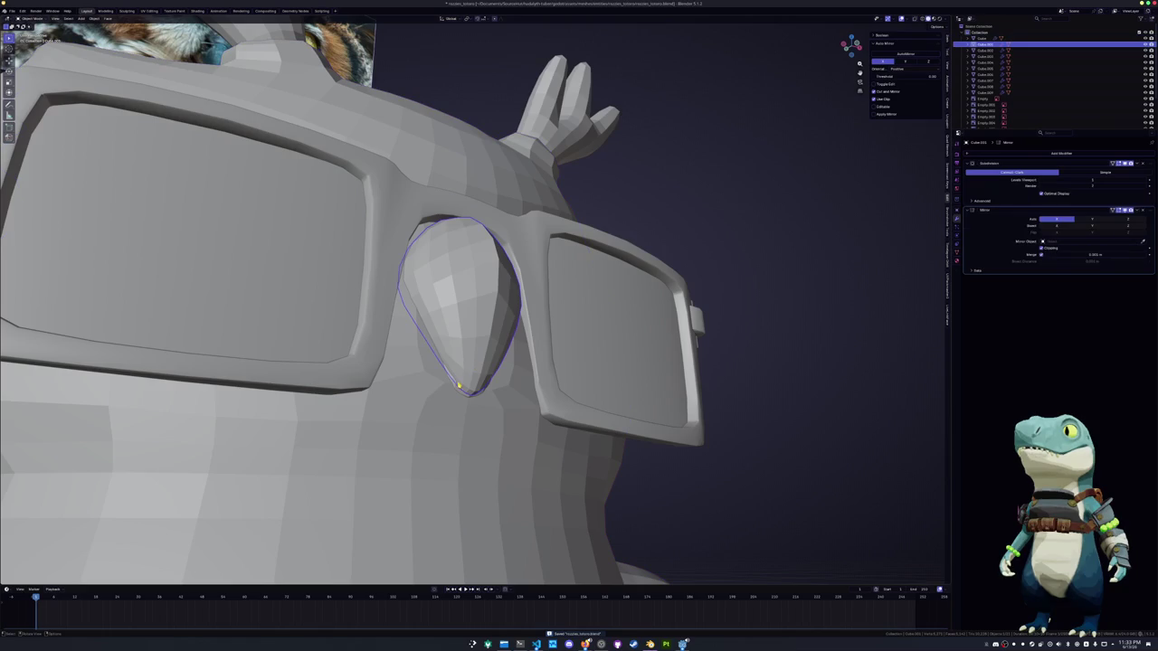
left_click(459, 389)
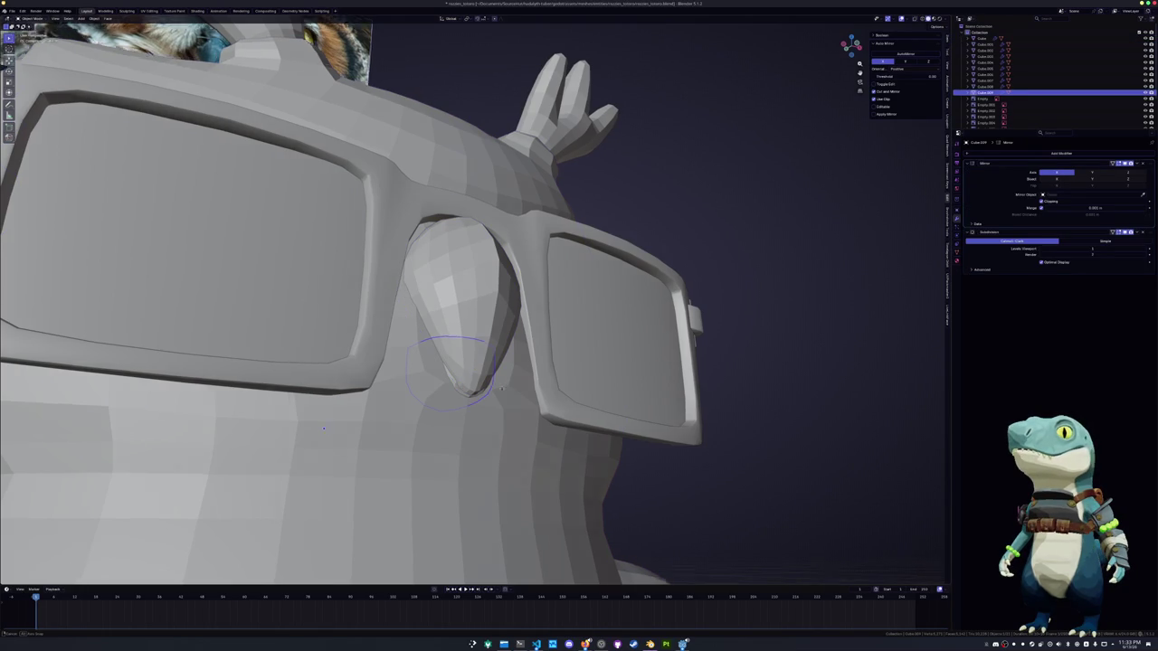
middle_click_drag(501, 391, 504, 401)
left_click(493, 361)
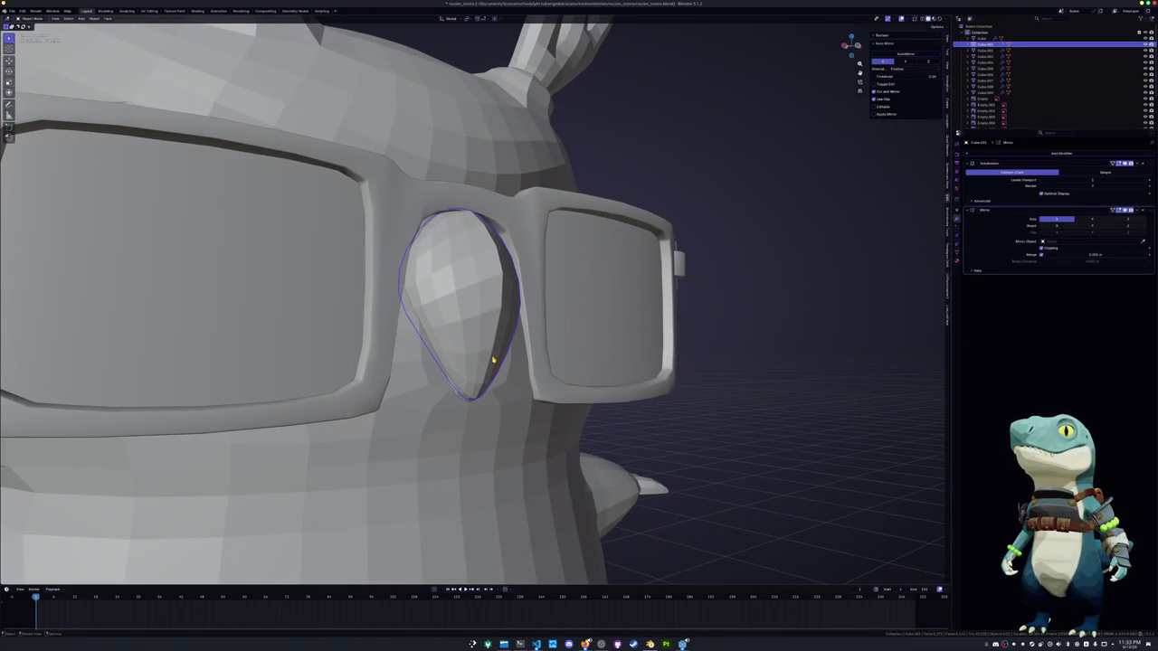
In front-view X-ray edit mode, nudge a vertex on the beak's edge
key("KP_1")
key("Tab")
key("alt+z")
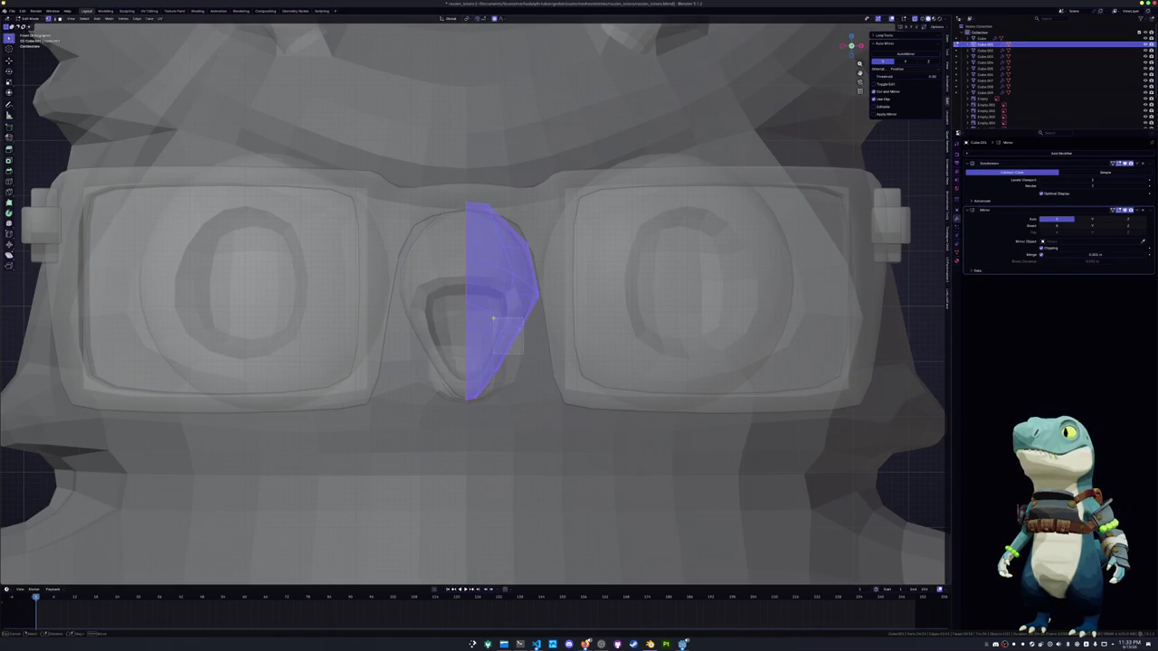
key("g")
key("x")
left_click(522, 344)
key("g")
left_click(520, 349)
Widen the beak outline along X and check the shape in solid shading
key("g")
key("x")
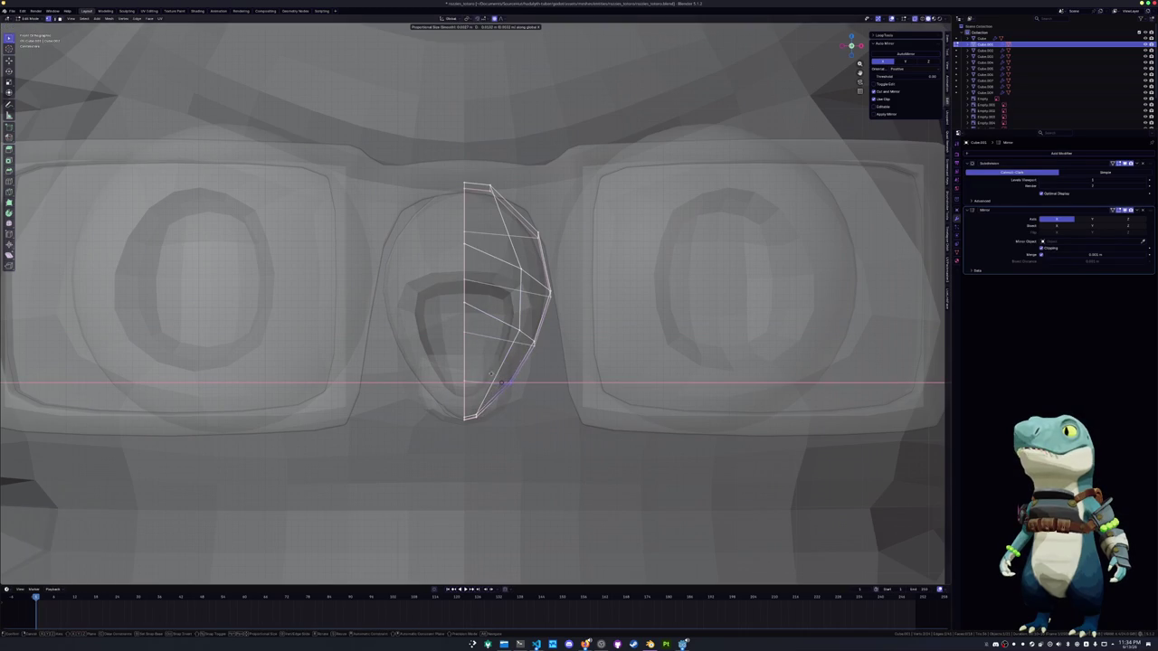
left_click(493, 380)
left_click(530, 421)
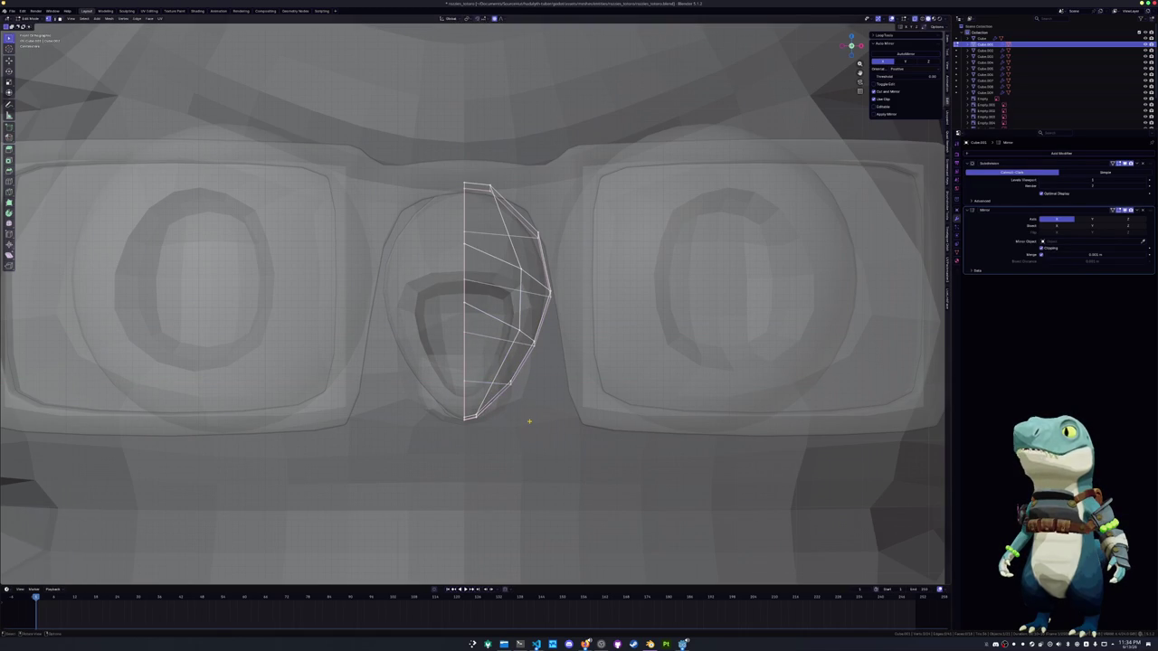
key("alt+z")
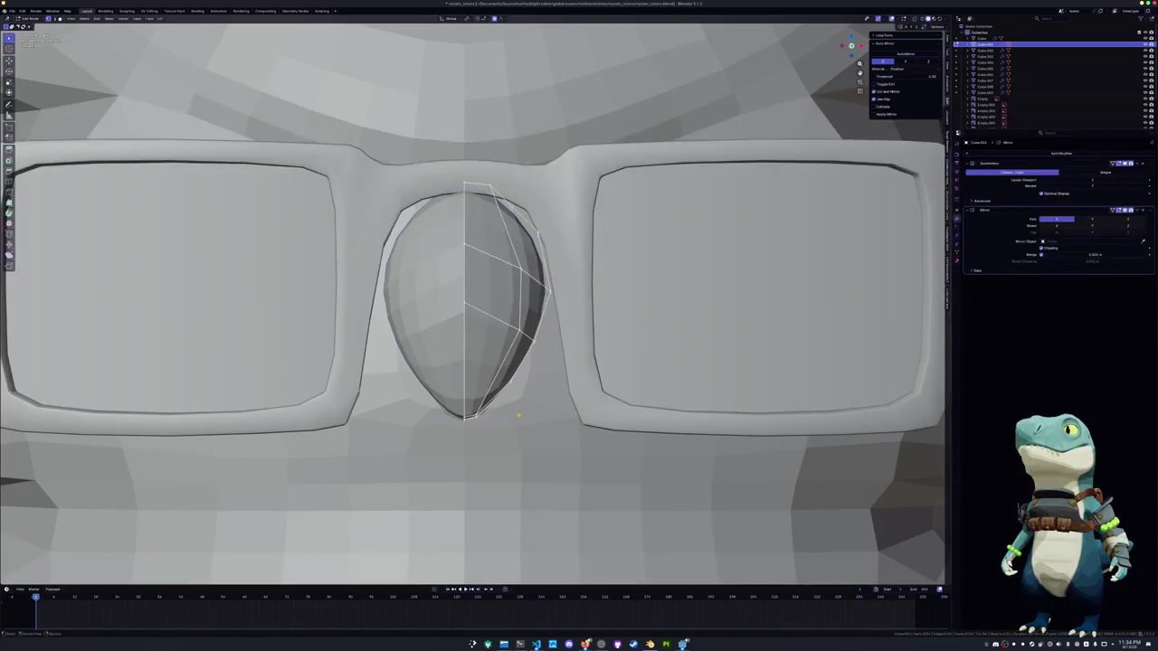
key("alt+z")
Slide the beak's bottom edge and move a nearby vertex to taper it
left_click(477, 412)
key("g")
key("g")
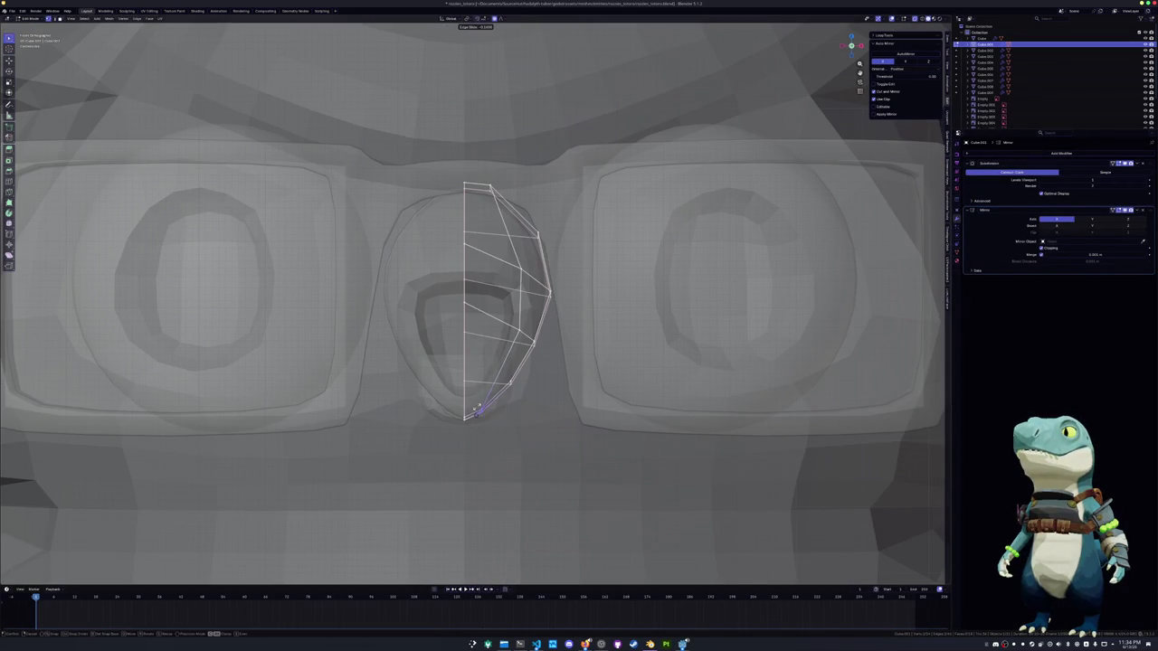
left_click(478, 410)
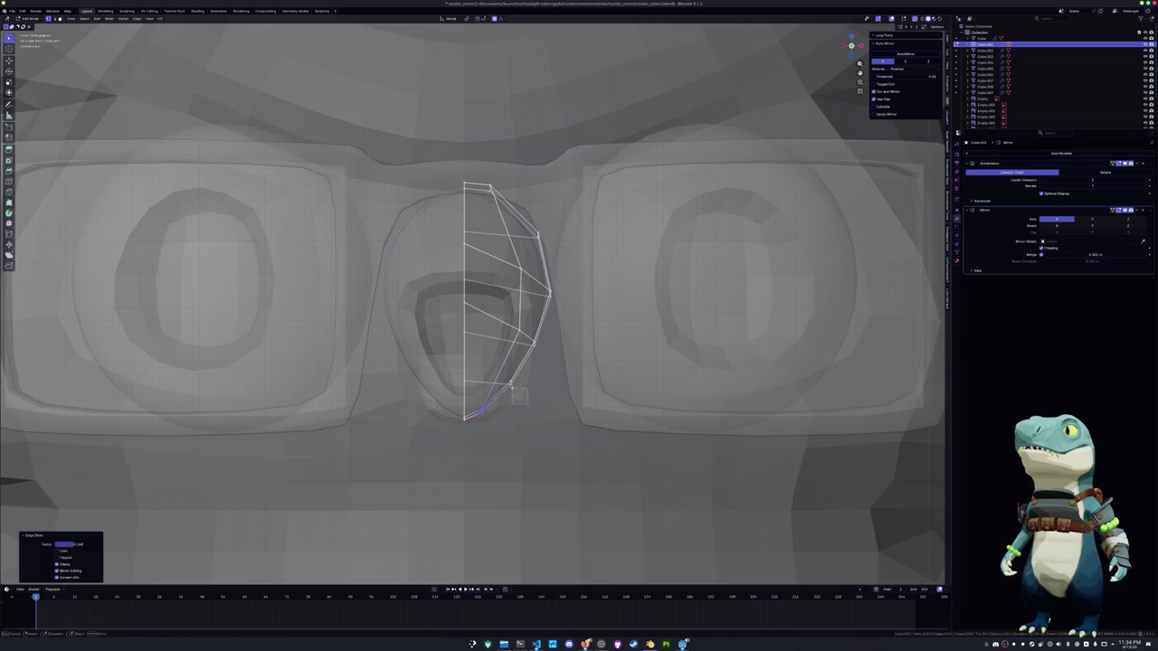
left_click(514, 384)
key("g")
left_click(509, 402)
key("alt+z")
key("alt+z")
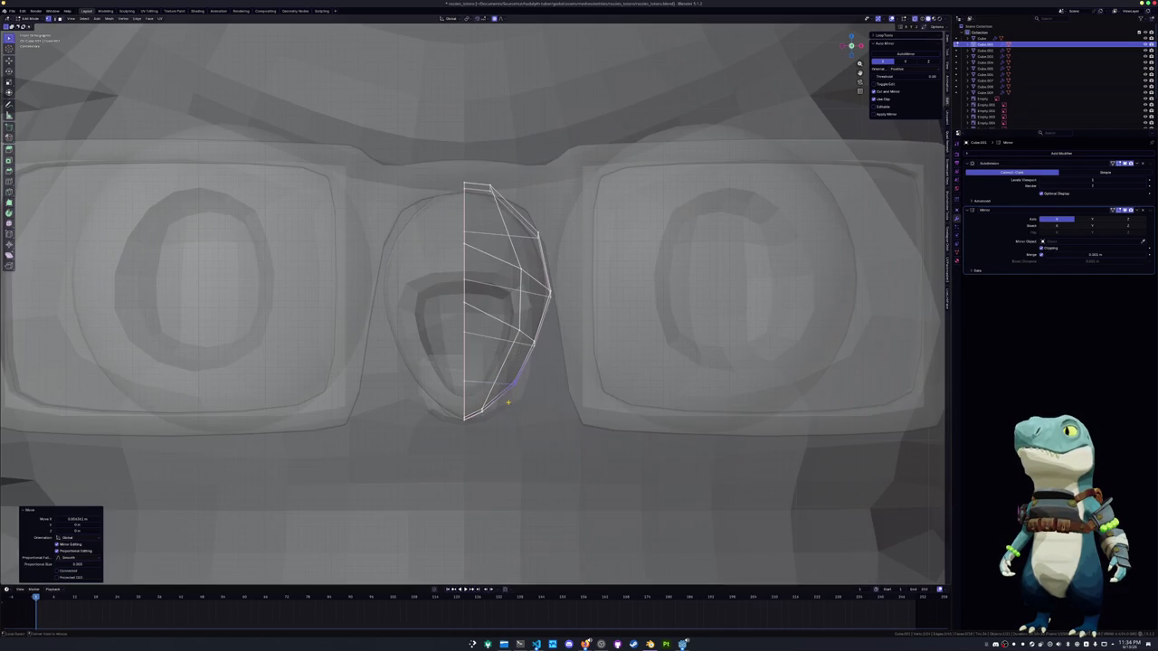
Reposition the lower edges and drop the bottom vertex vertically into a pointed tip
left_click_drag(520, 333, 526, 343)
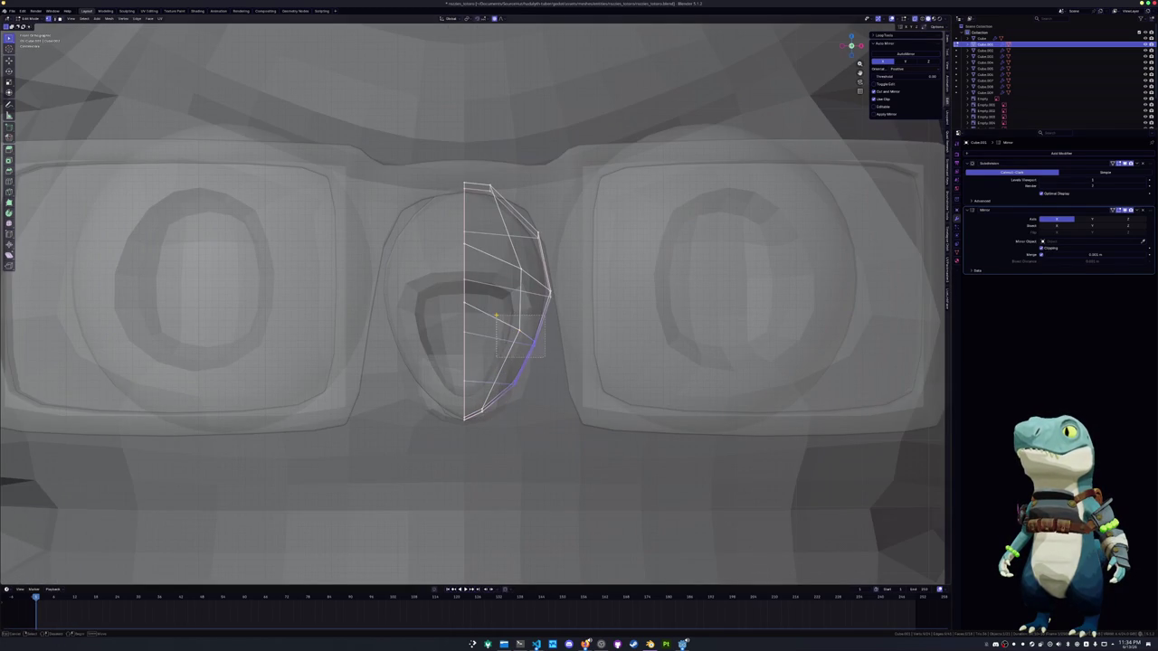
key("g")
left_click(499, 320)
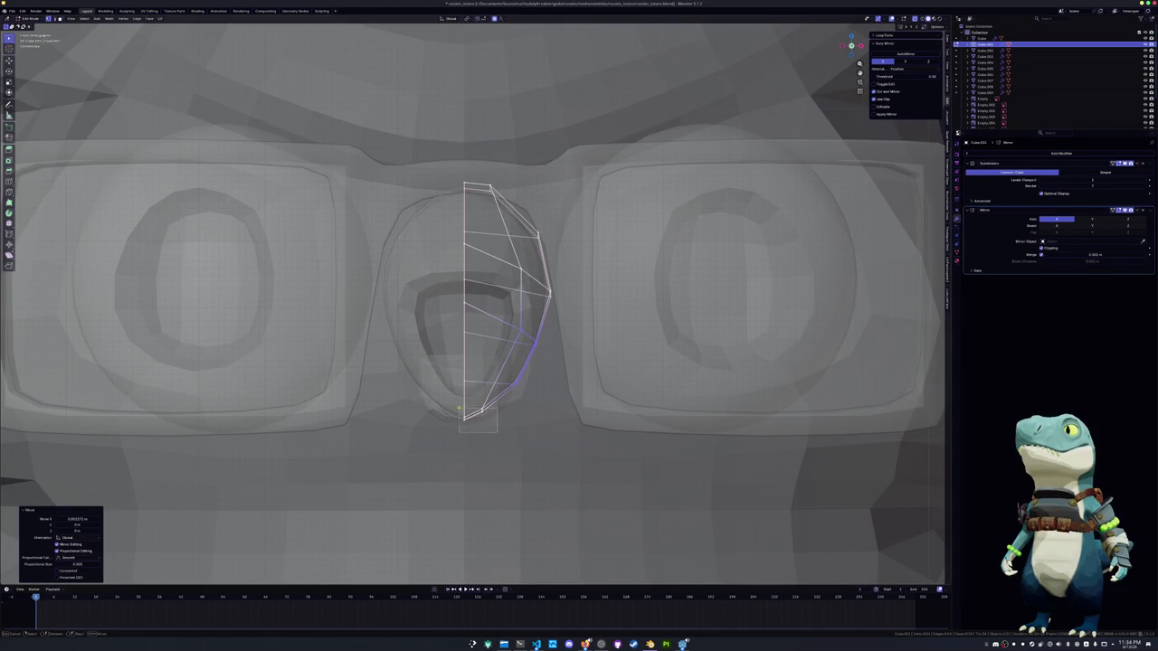
left_click_drag(467, 412, 497, 432)
key("g")
key("z")
left_click(444, 408)
left_click(509, 387)
key("g")
left_click(496, 367)
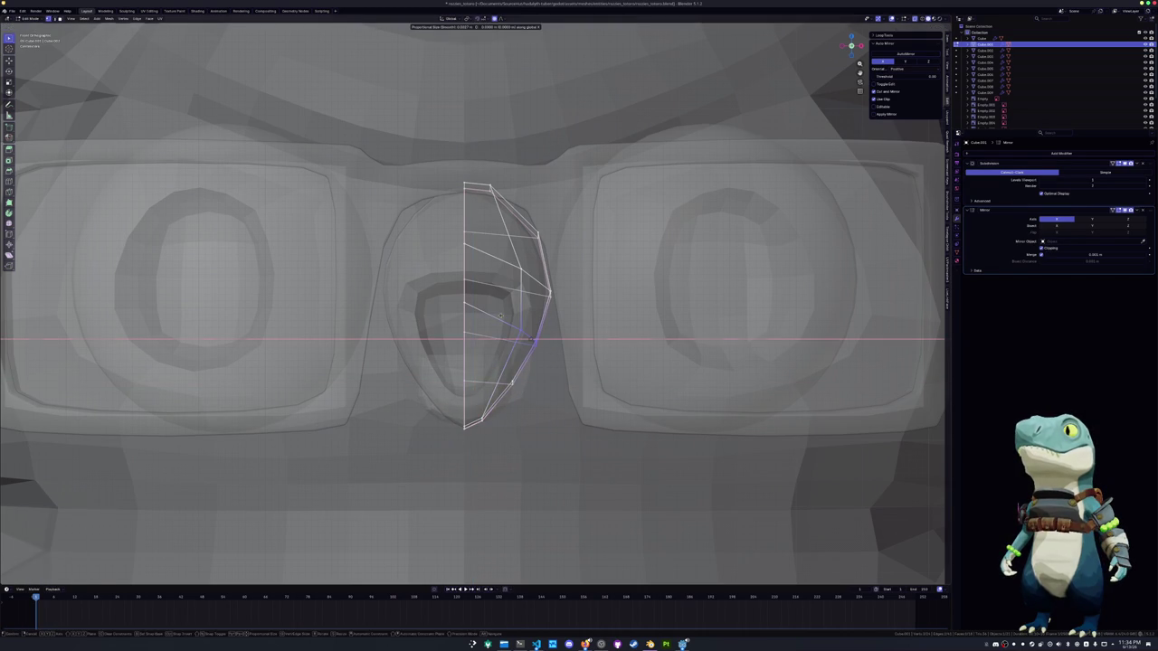
Pull the beak's upper-right edge inward to narrow the teardrop outline
scroll(507, 380, "down", 2)
scroll(507, 380, "down", 2)
left_click(525, 337)
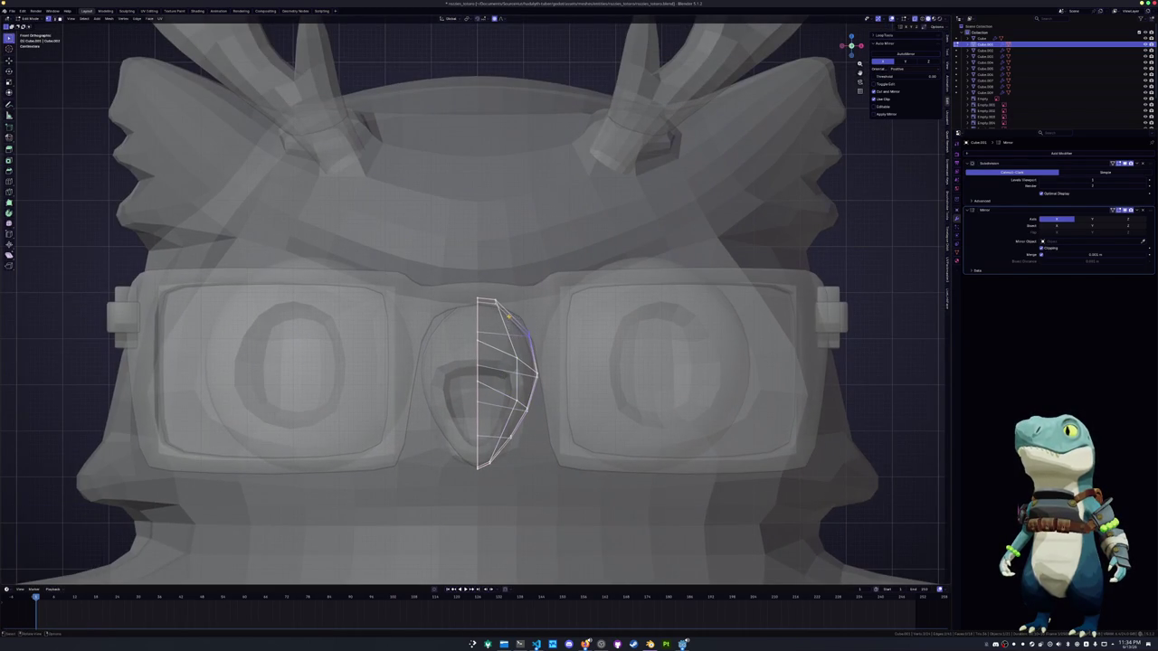
key("g")
left_click(513, 309)
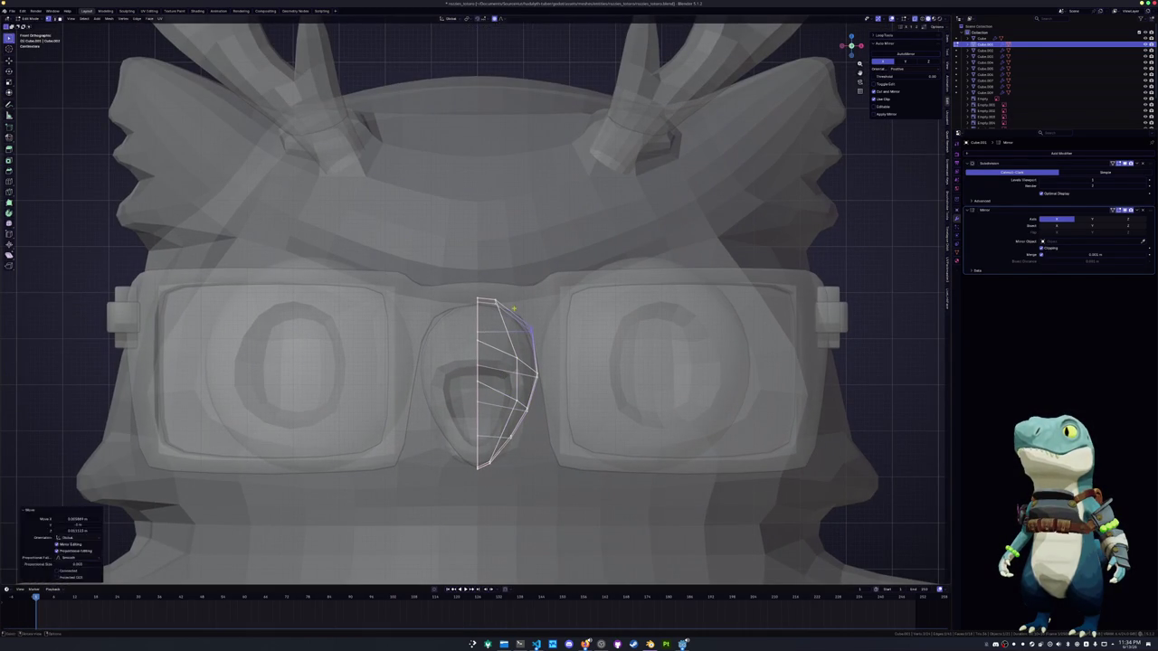
Review the beak in a perspective view, then reselect it for further mesh edits
key("Tab")
scroll(610, 331, "down", 4)
scroll(610, 331, "down", 3)
mouse_move(610, 332)
middle_mouse_down()
mouse_move(507, 335)
mouse_move(535, 355)
middle_mouse_up()
left_click(475, 323)
scroll(475, 323, "up", 5)
key("Tab")
Shift the beak geometry and shrink/fatten its surface twice with Alt+S
key("g")
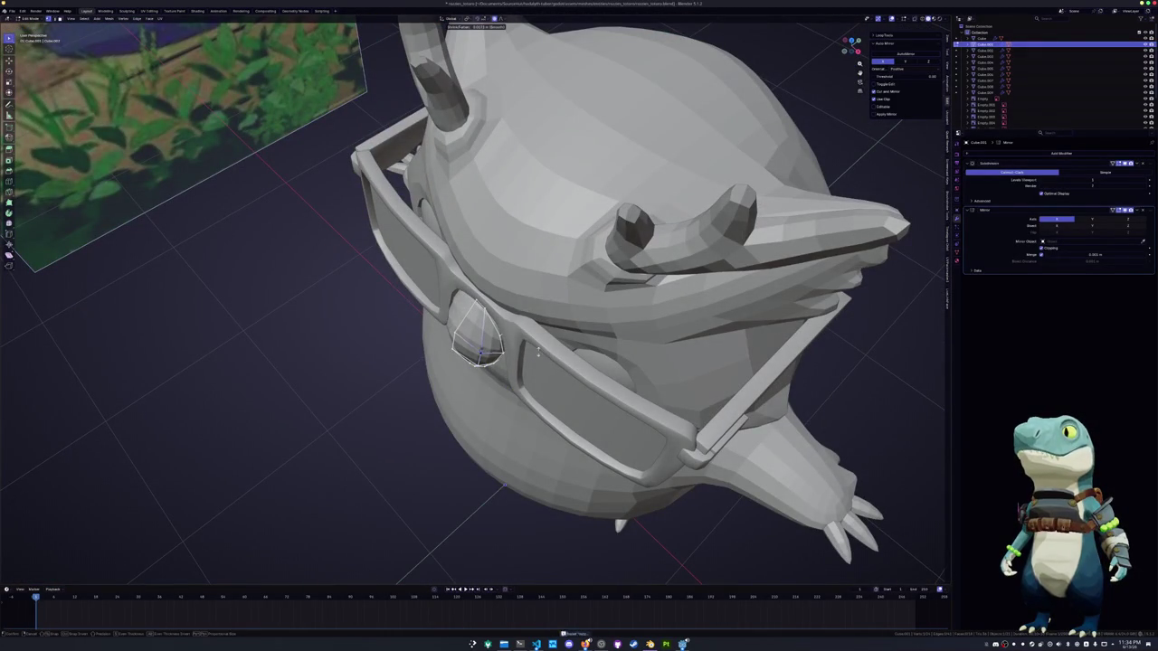
left_click(538, 353)
middle_click_drag(538, 353, 507, 271)
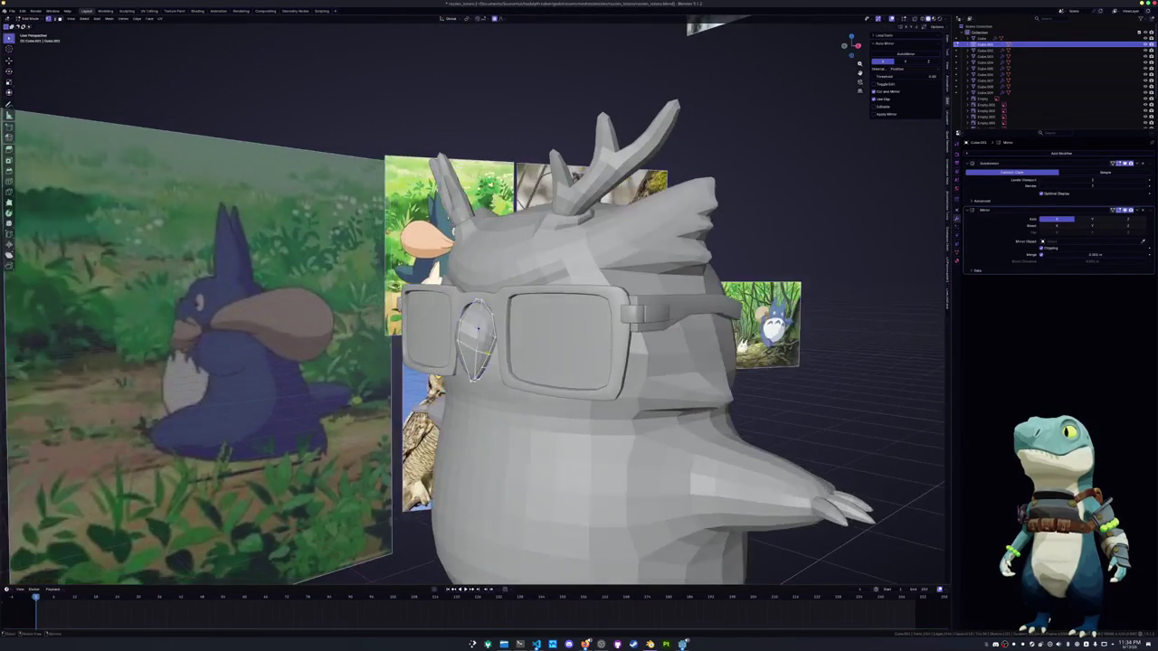
key("alt+s")
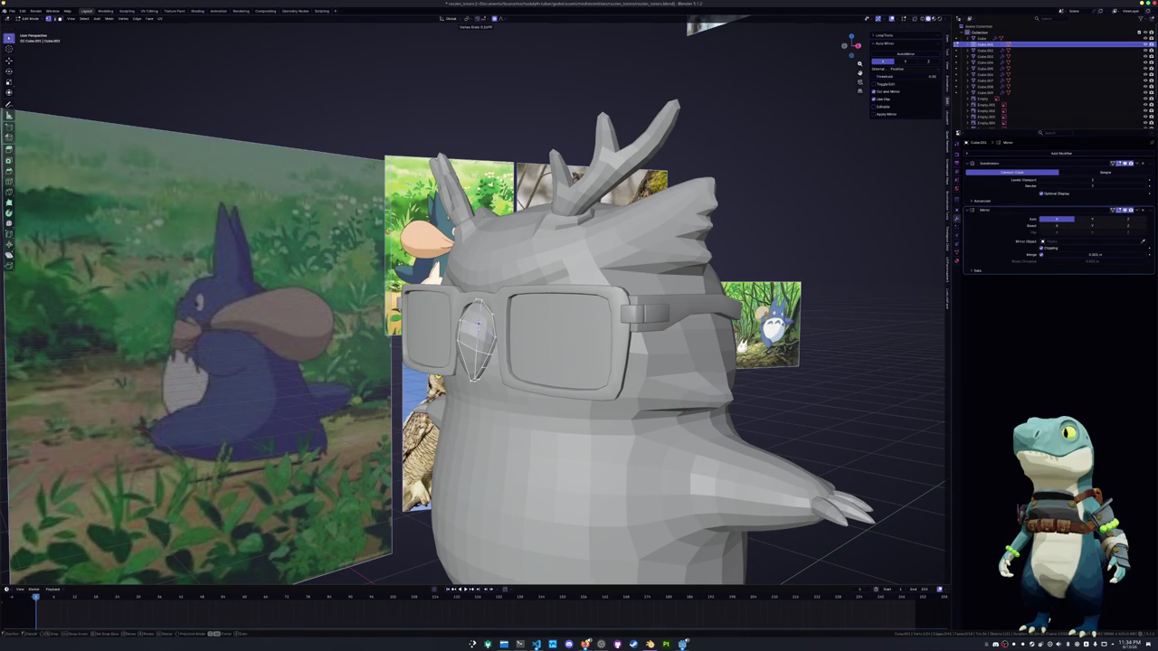
left_click(480, 328)
key("alt+s")
left_click(478, 322)
Slide a beak vertex into a new position, abandoning further slide attempts
key("g")
key("g")
left_click(466, 333)
key("g")
key("g")
key("Escape")
key("g")
key("g")
key("Escape")
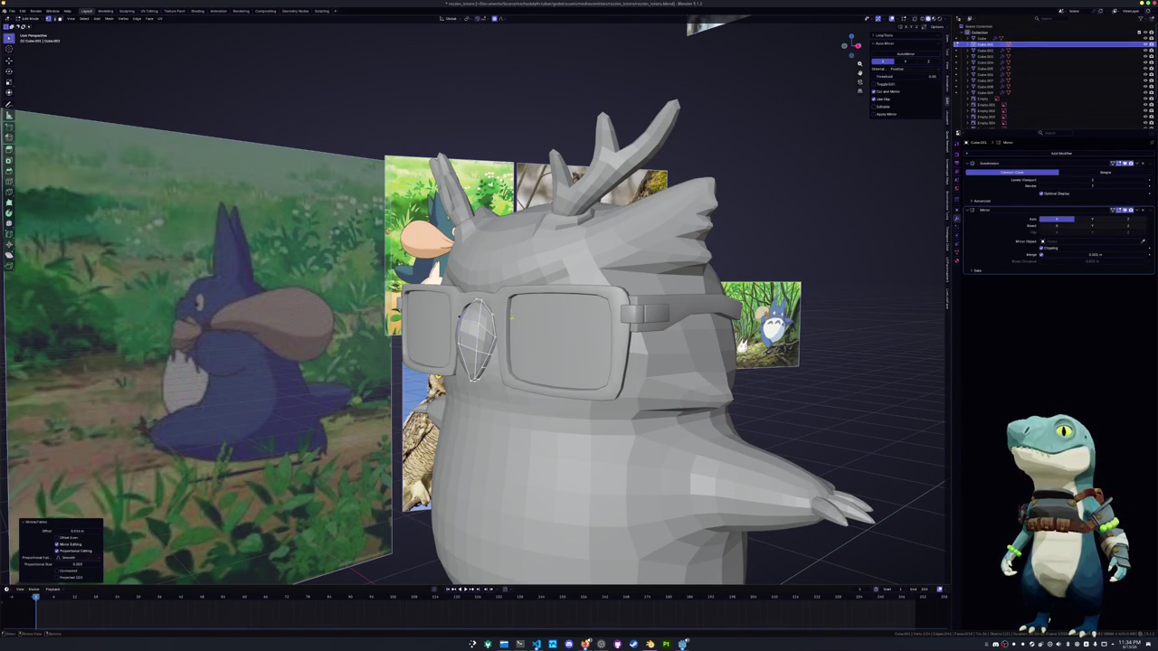
Bevel a face on the front of the beak to add extra facets
mouse_move(460, 315)
middle_mouse_down()
mouse_move(484, 350)
mouse_move(471, 332)
mouse_move(490, 337)
middle_mouse_up()
scroll(484, 350, "up", 3)
left_click(490, 338)
key("ctrl+b")
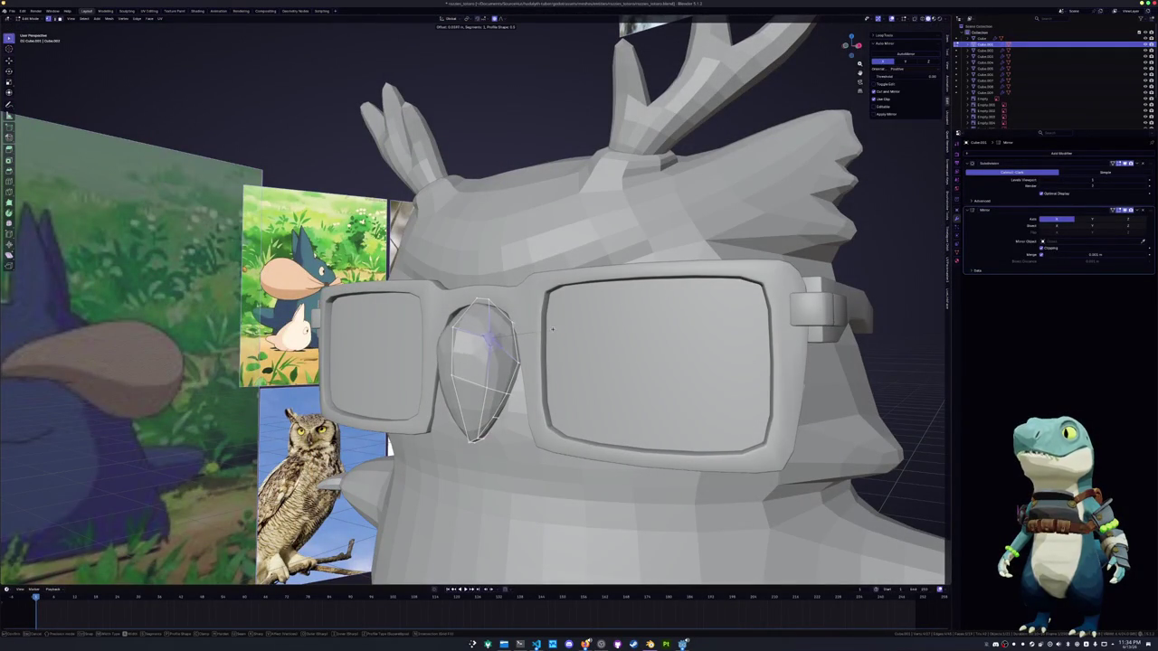
left_click(553, 328)
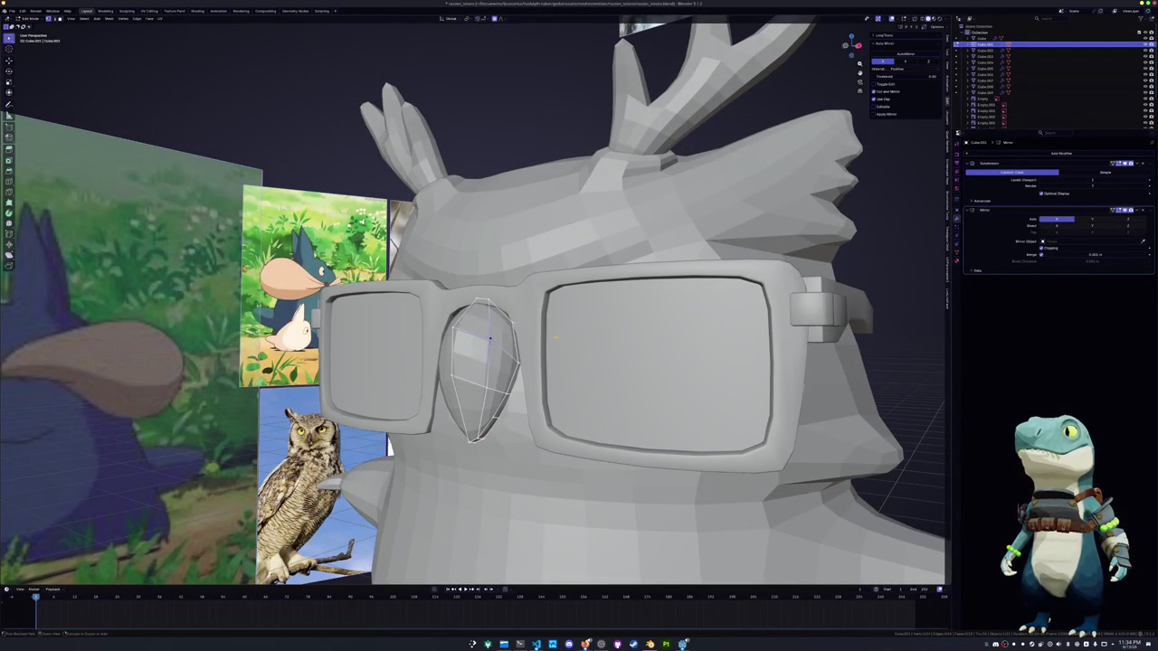
middle_click_drag(553, 328, 445, 342)
scroll(482, 339, "up", 2)
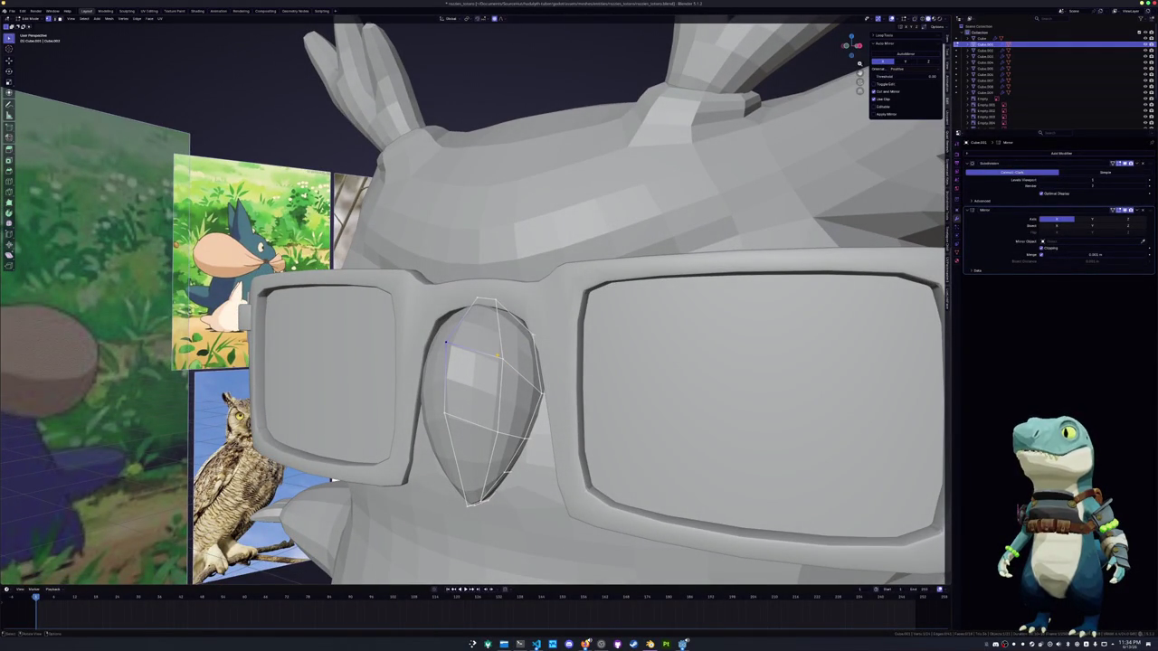
Slide a vertex, shift the geometry, and raise the beak's top vertex along Z
mouse_move(446, 341)
middle_mouse_down()
mouse_move(444, 312)
mouse_move(445, 353)
middle_mouse_up()
key("g")
key("g")
left_click(496, 356)
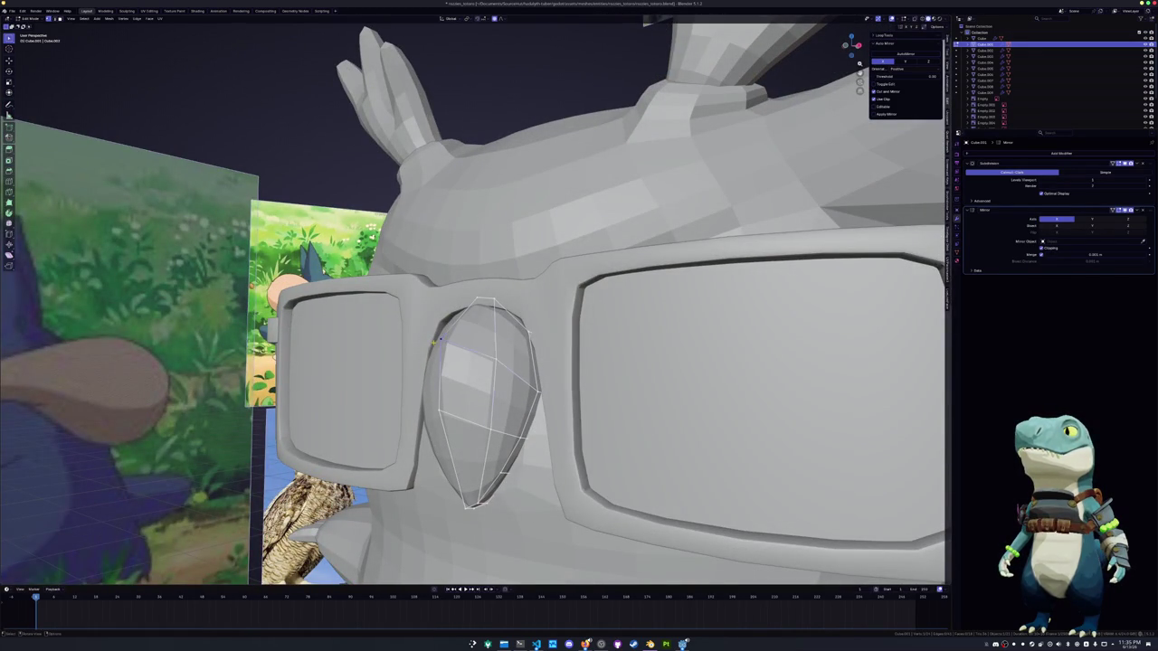
mouse_move(496, 359)
middle_mouse_down()
mouse_move(429, 351)
mouse_move(544, 293)
mouse_move(507, 317)
middle_mouse_up()
key("g")
left_click(429, 351)
key("g")
key("z")
left_click(541, 293)
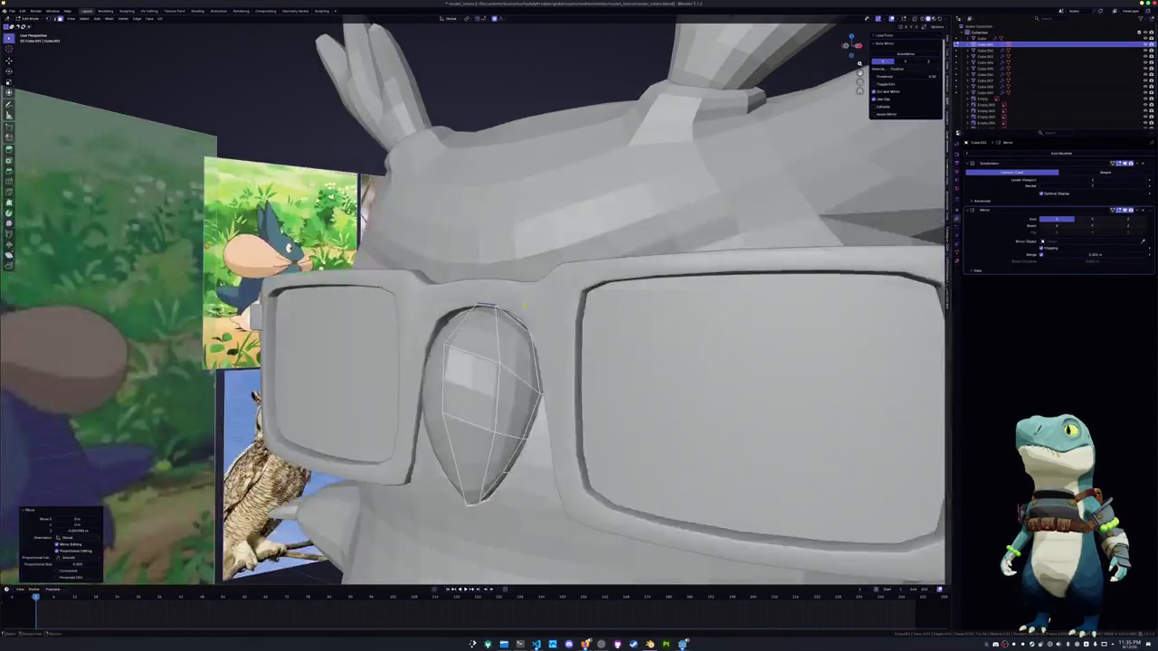